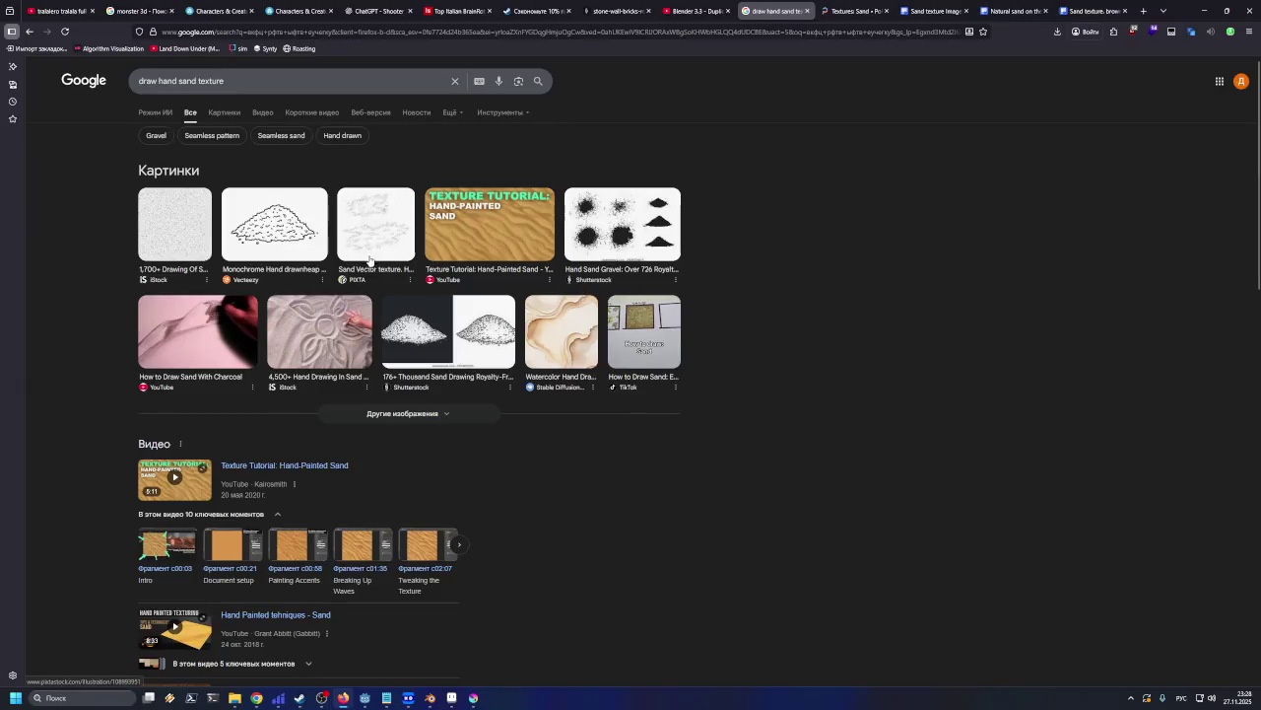
From the 'draw hand sand texture' results, open 'Texture Tutorial: Hand-Painted Sand' in a new tab and view it
scroll(360, 286, "down", 3)
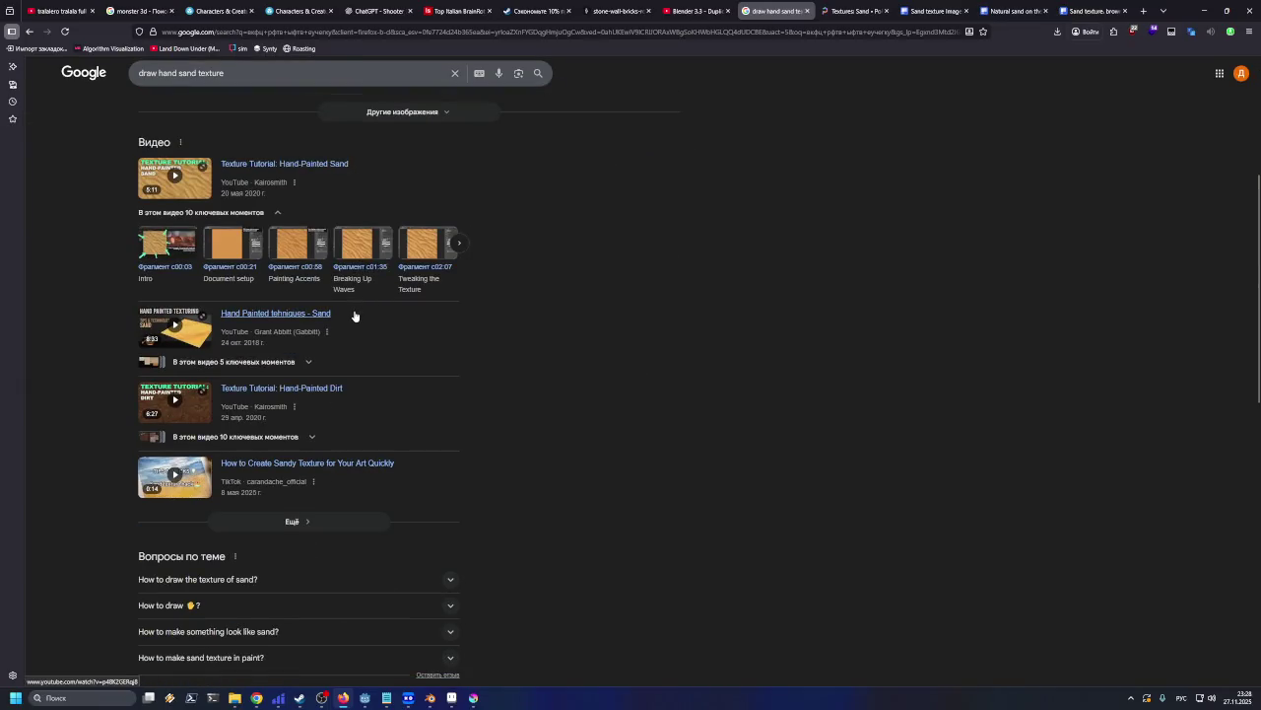
mouse_move(285, 164)
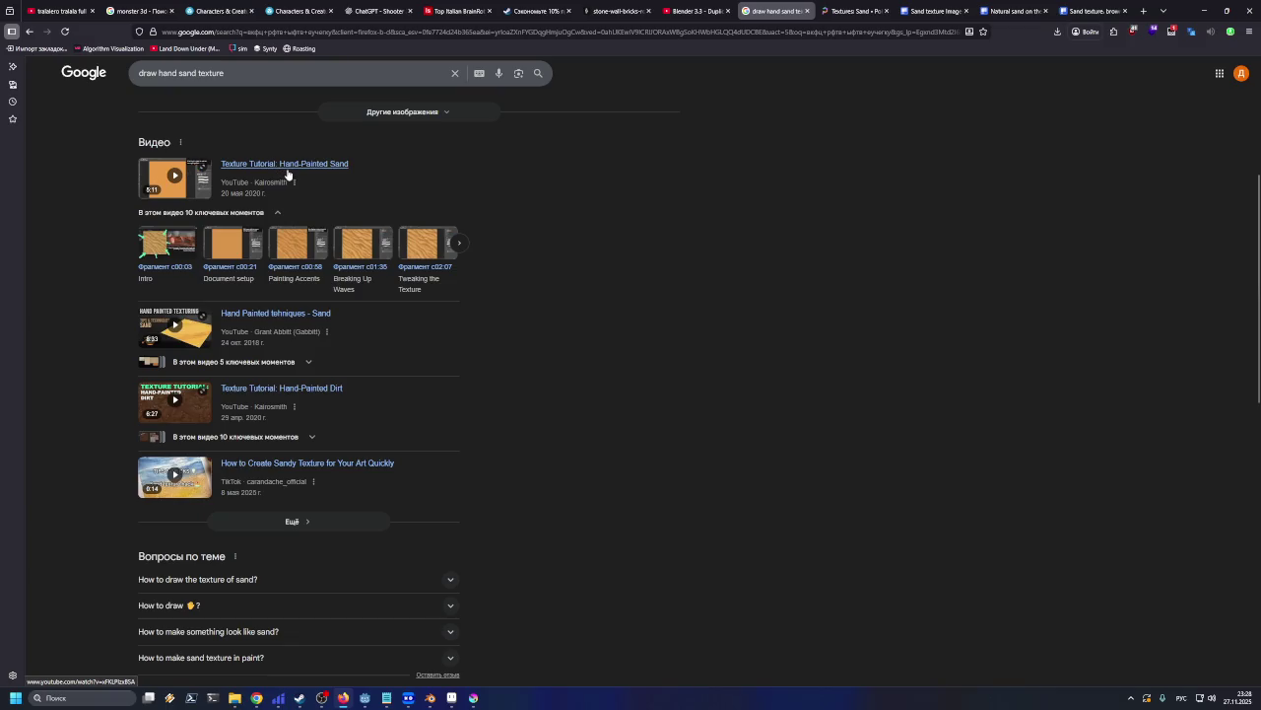
right_click(287, 173)
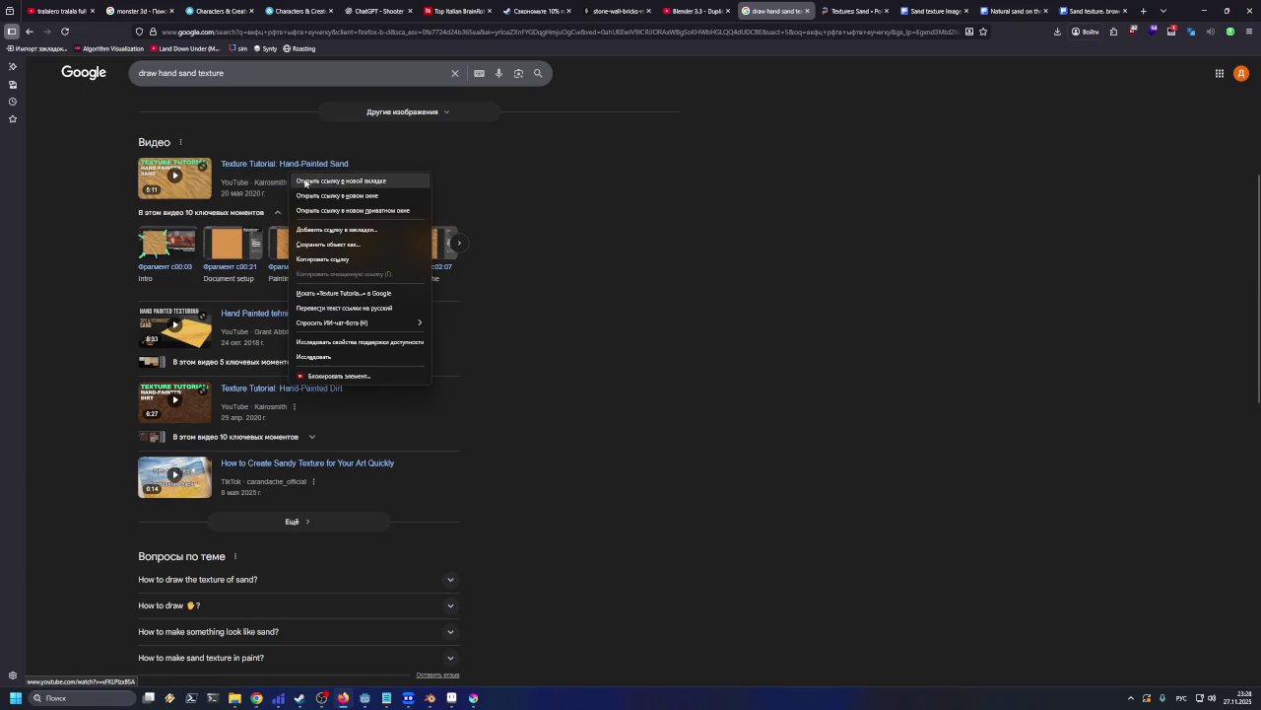
left_click(315, 180)
scroll(320, 209, "down", 3)
scroll(320, 216, "down", 3)
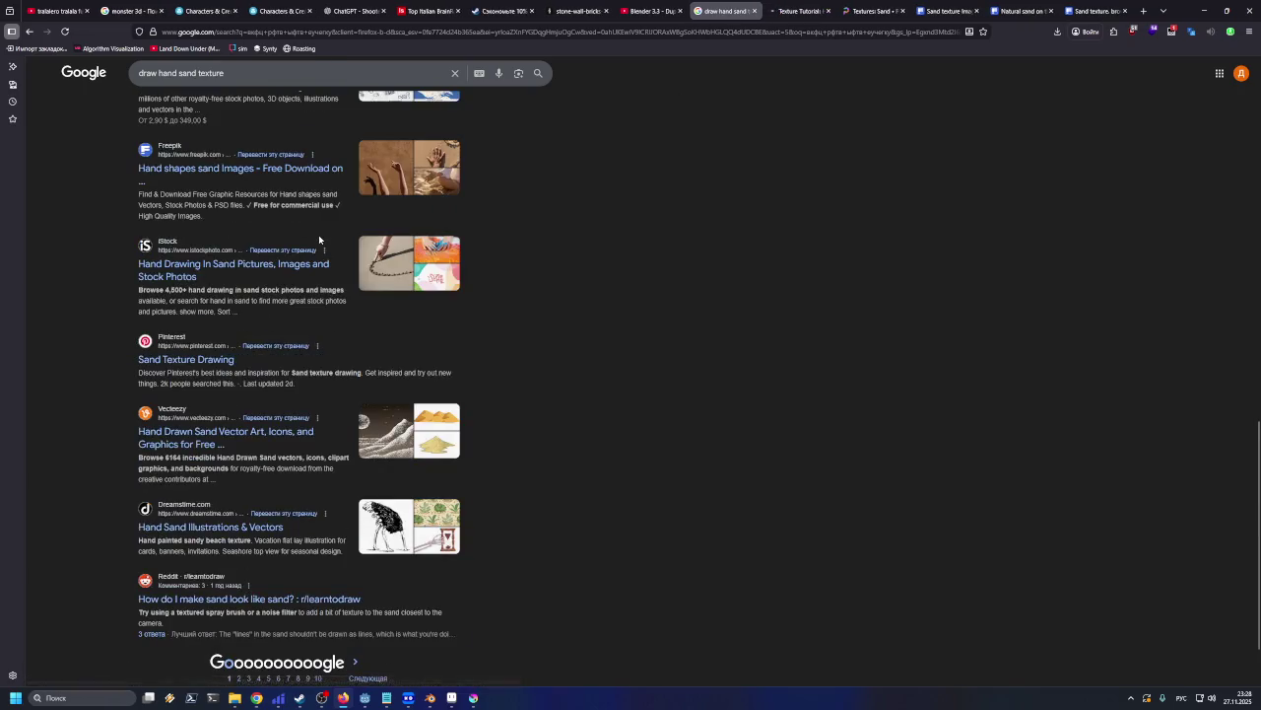
left_click(798, 8)
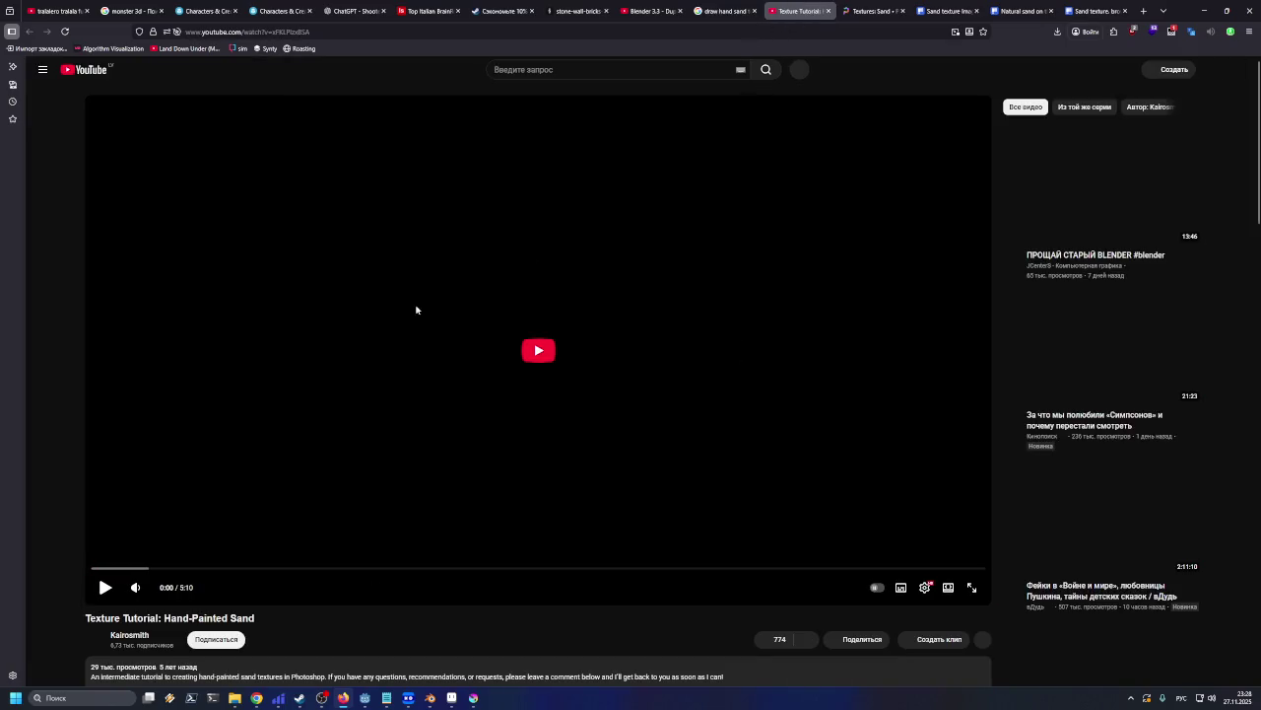
Expand and read the sand tutorial's full YouTube description, then go back to the Google results
scroll(154, 530, "down", 3)
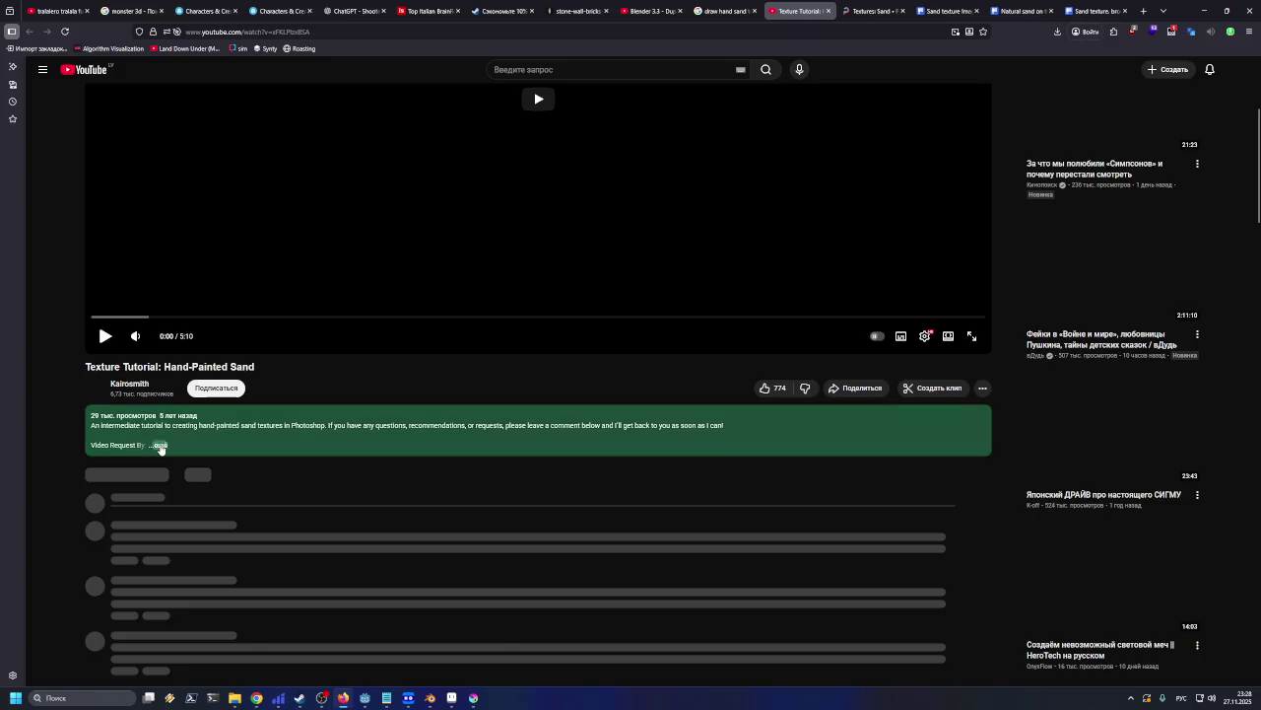
left_click(158, 444)
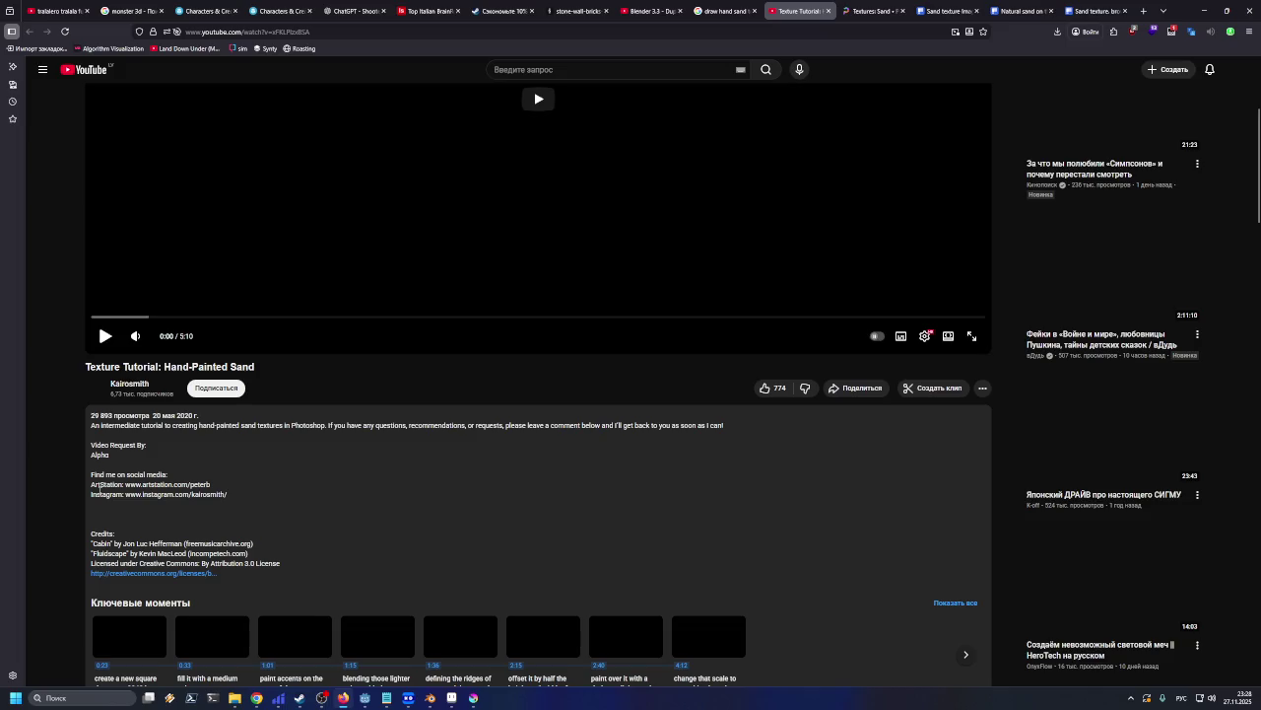
scroll(100, 487, "down", 1)
scroll(148, 478, "up", 4)
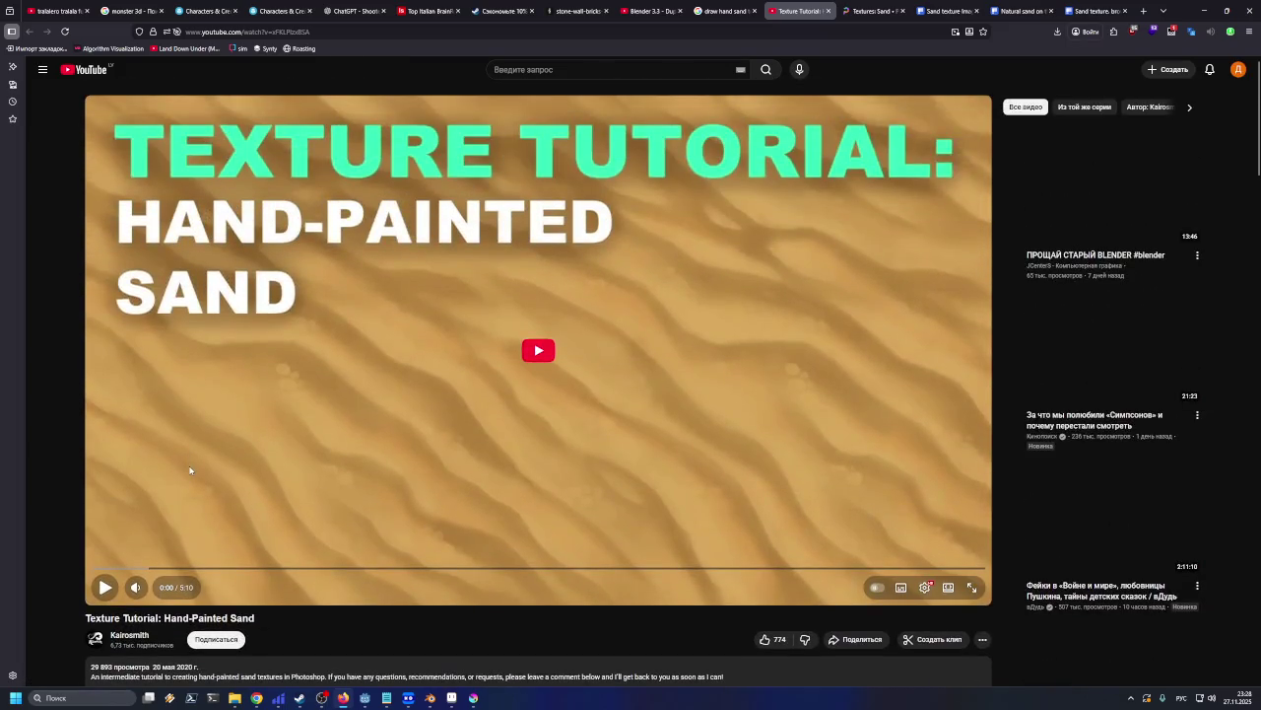
scroll(96, 596, "down", 1)
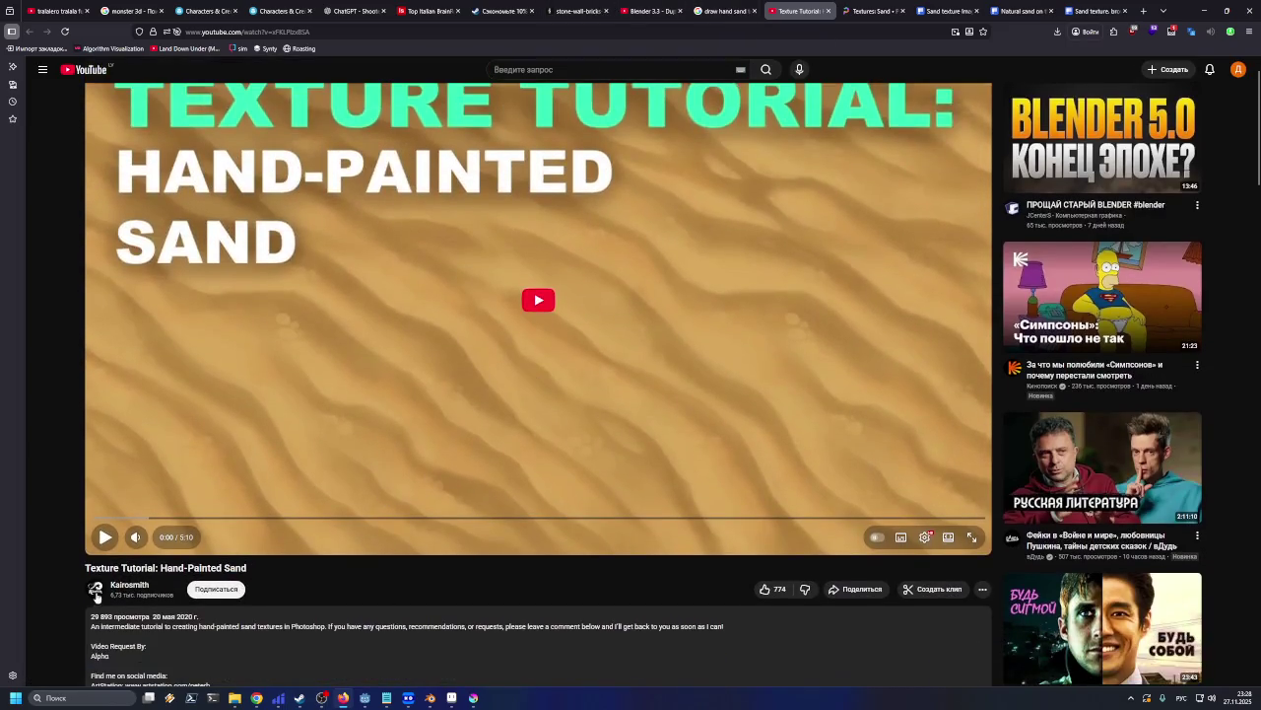
mouse_move(440, 518)
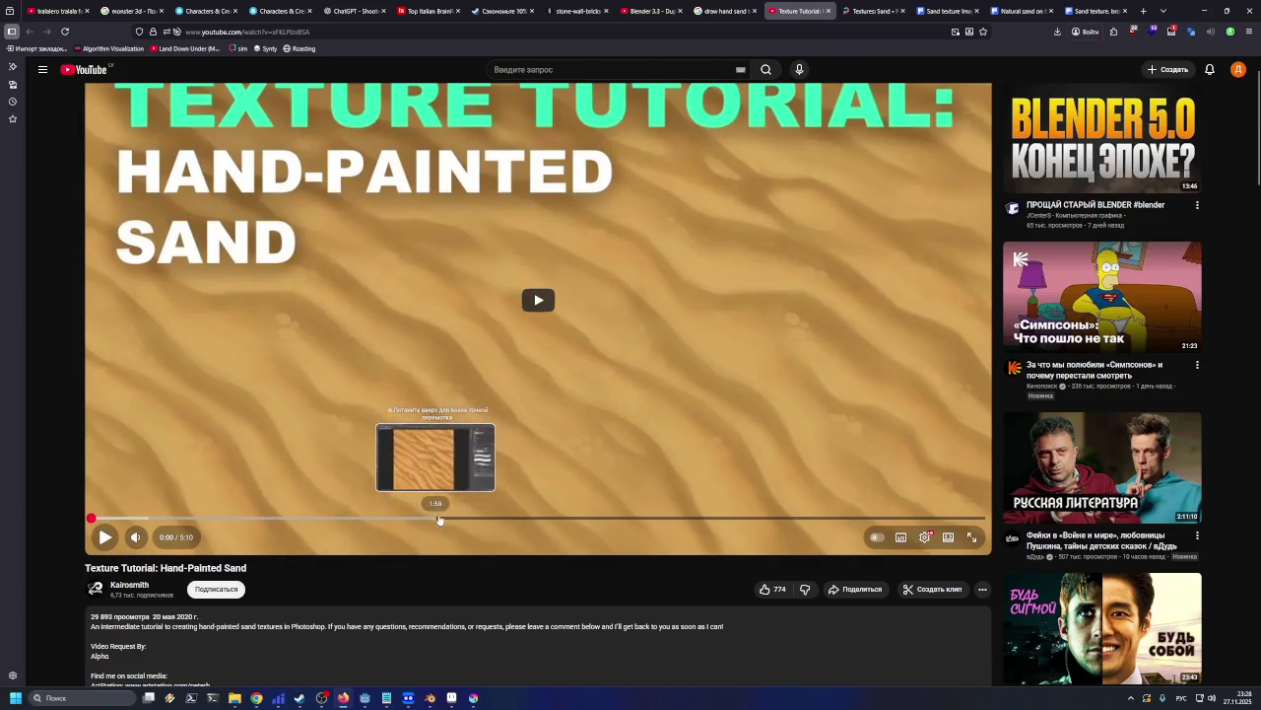
left_click(726, 11)
scroll(542, 291, "down", 1)
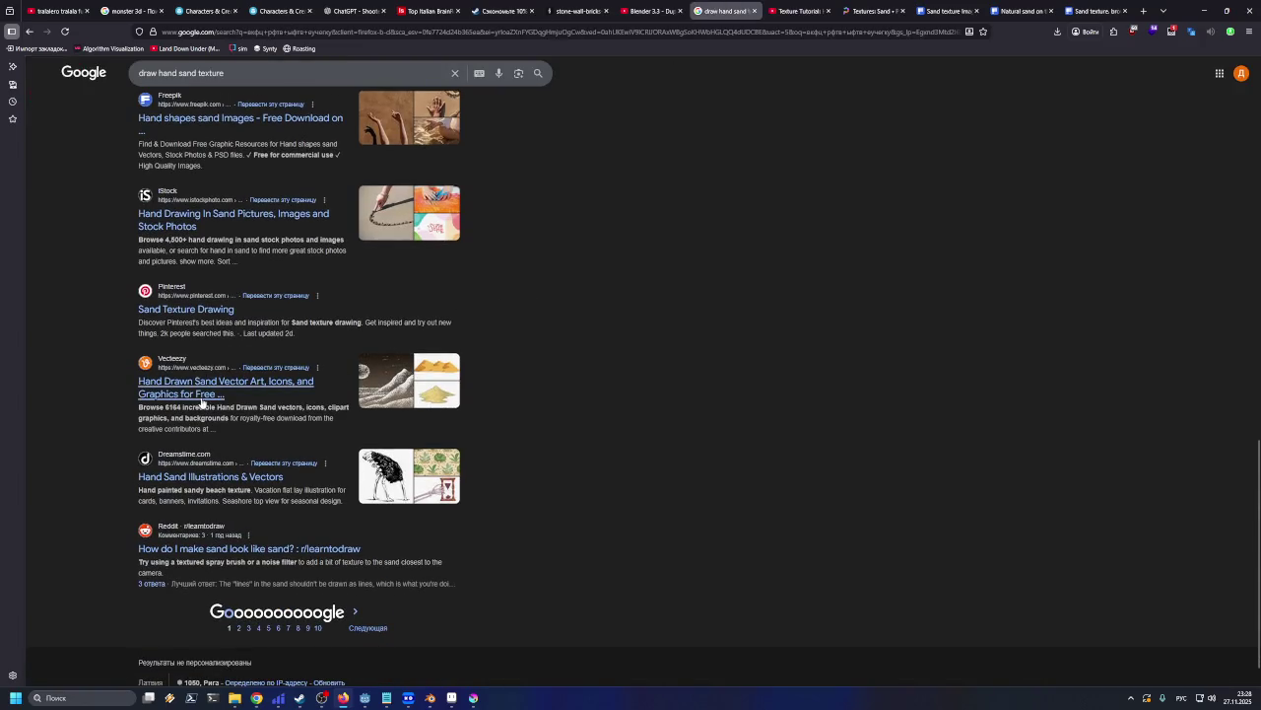
Browse the Vecteezy 'Hand Drawn Sand' vector images, then return to the Google results
scroll(197, 402, "up", 1)
scroll(196, 414, "down", 1)
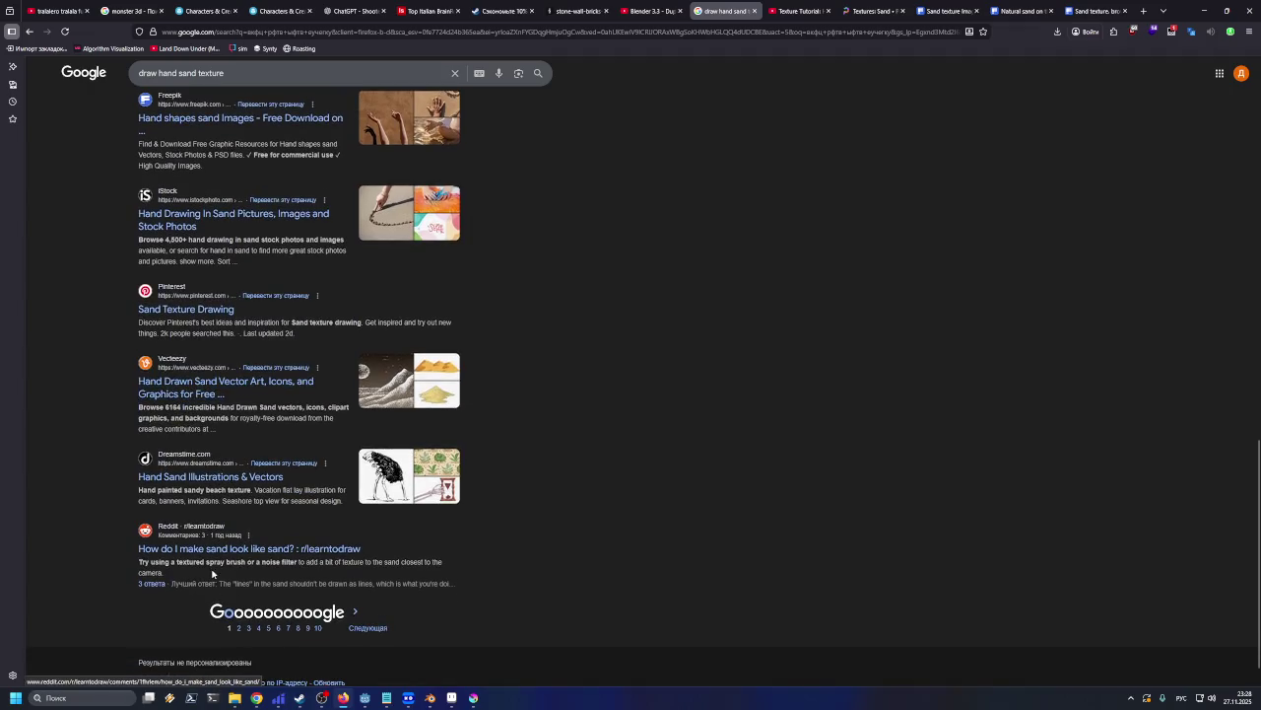
left_click(216, 396)
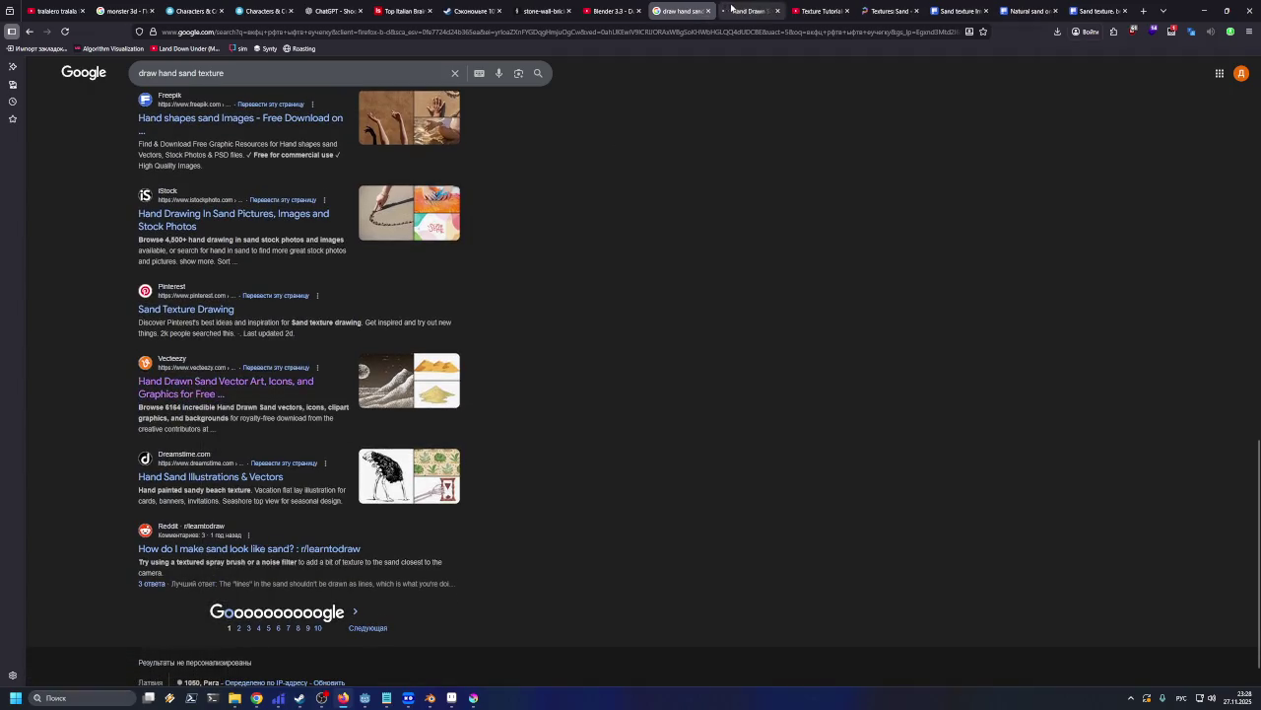
scroll(505, 170, "down", 3)
scroll(483, 197, "down", 3)
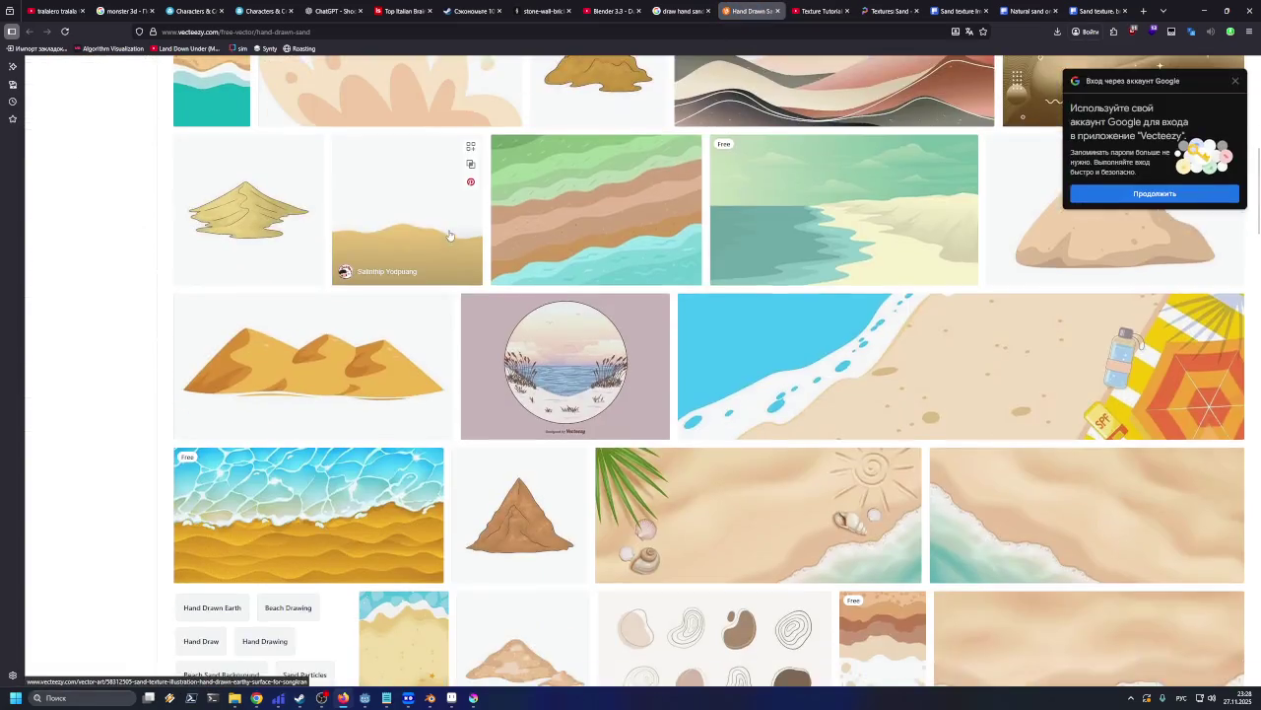
scroll(463, 217, "down", 4)
scroll(453, 224, "down", 4)
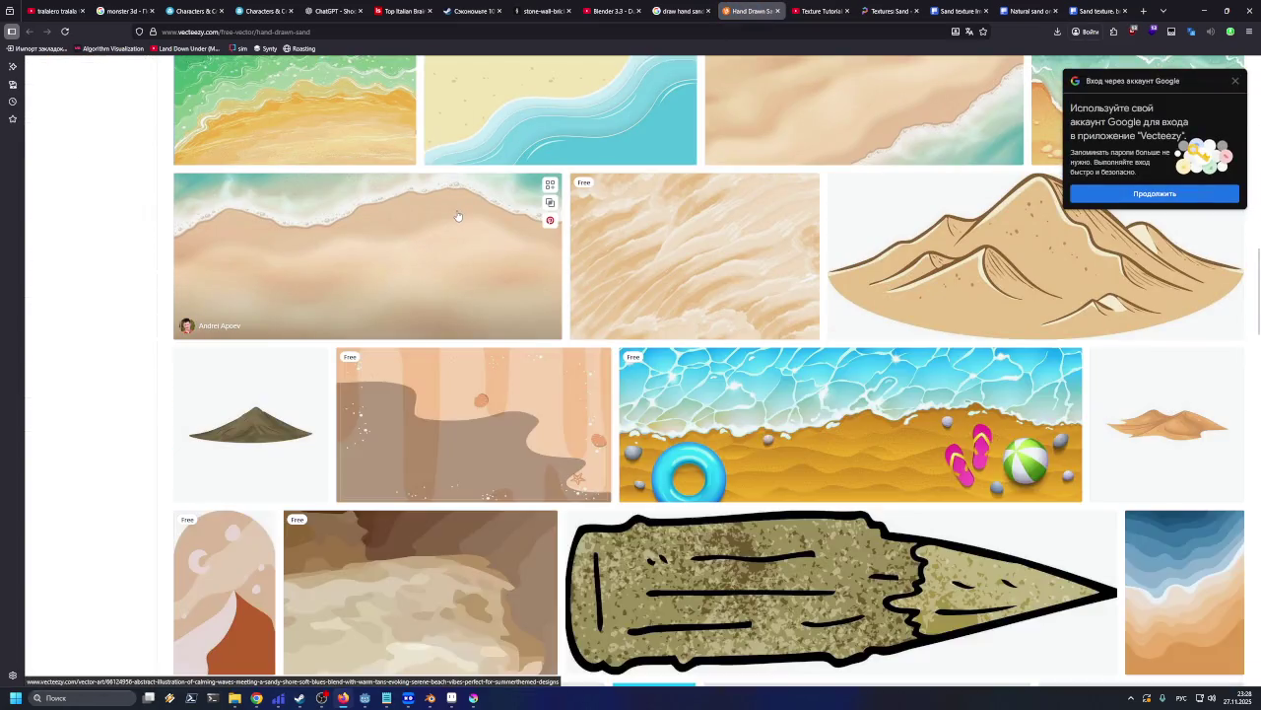
scroll(462, 221, "down", 4)
scroll(462, 221, "down", 3)
scroll(463, 221, "down", 3)
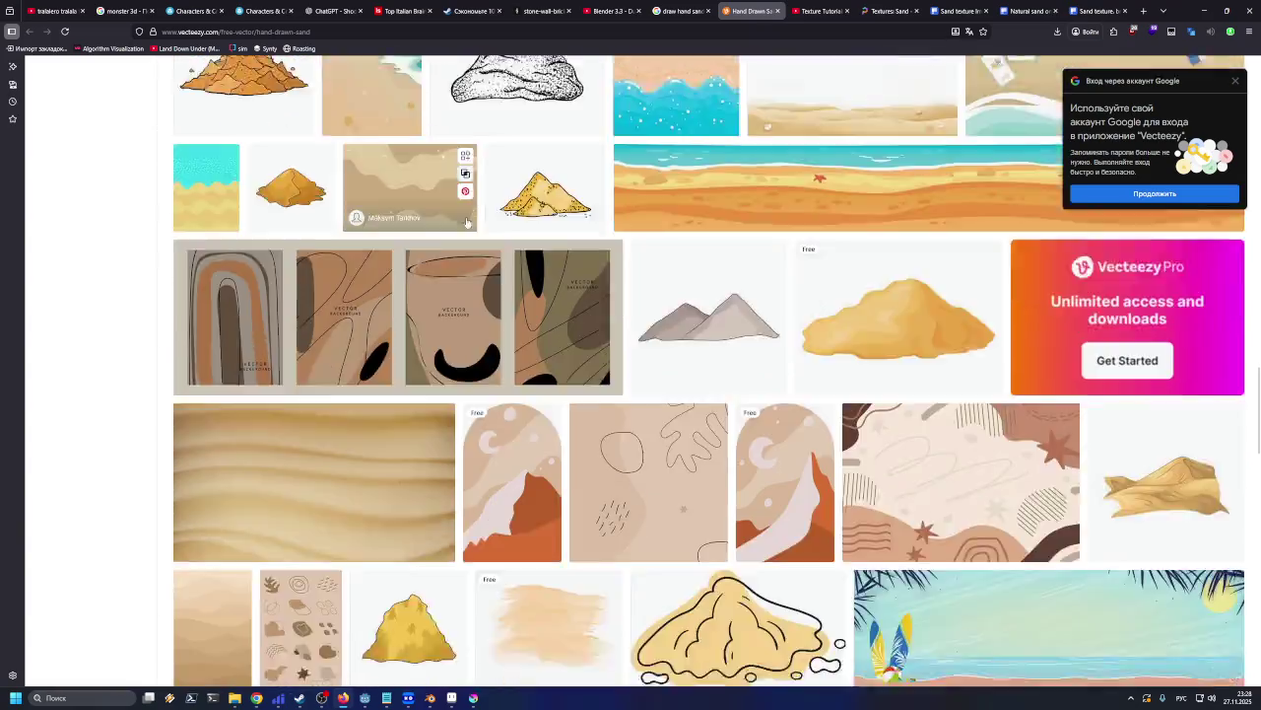
scroll(468, 223, "down", 4)
scroll(469, 223, "up", 4)
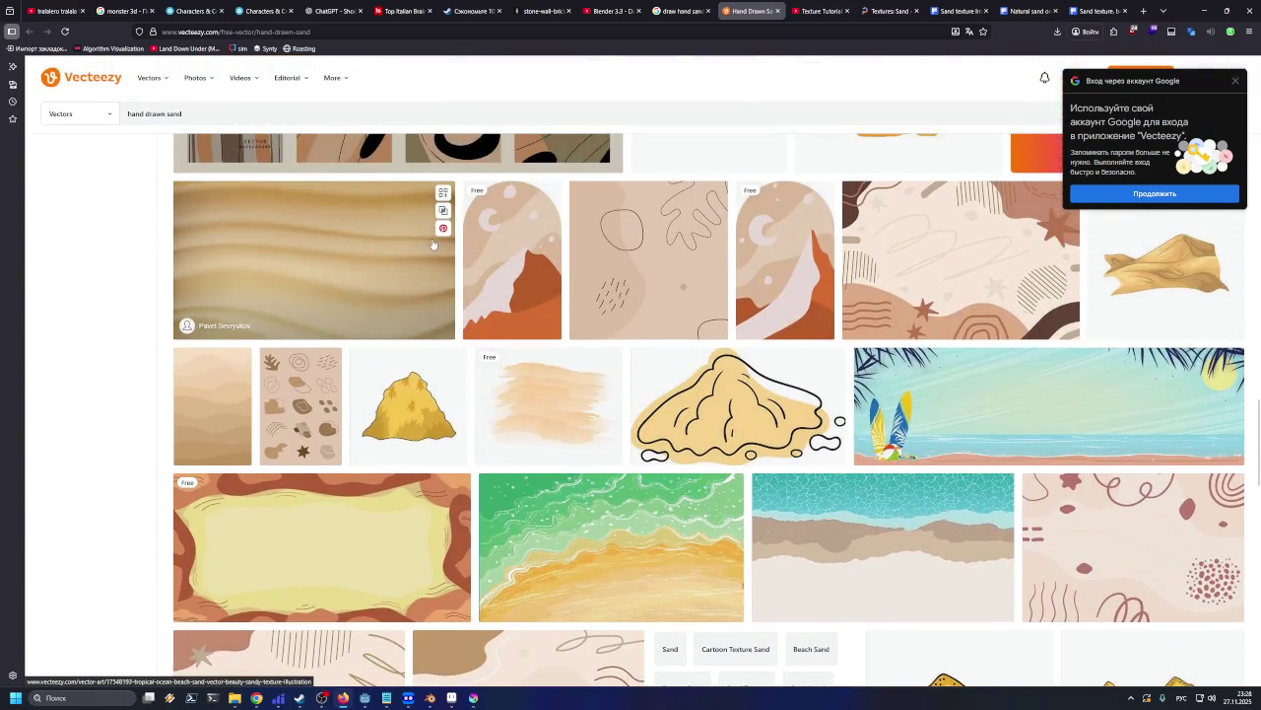
scroll(493, 324, "down", 1)
scroll(494, 324, "down", 5)
scroll(498, 317, "down", 5)
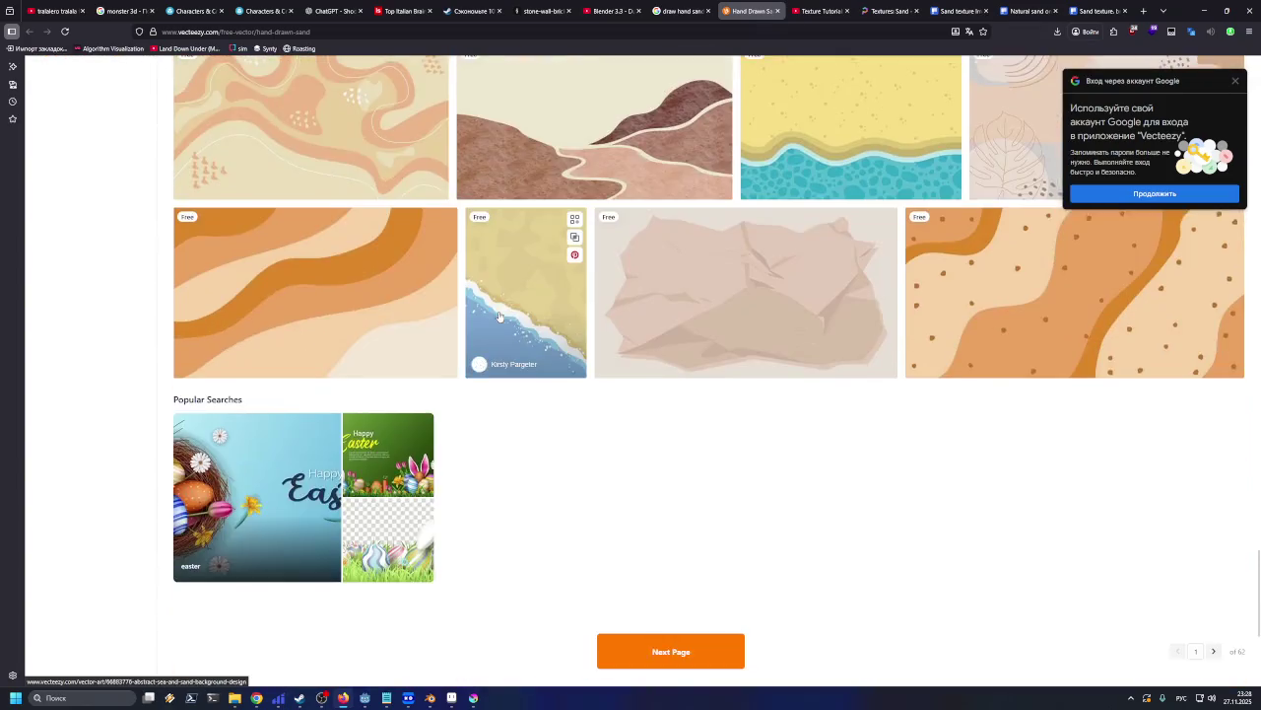
left_click(678, 8)
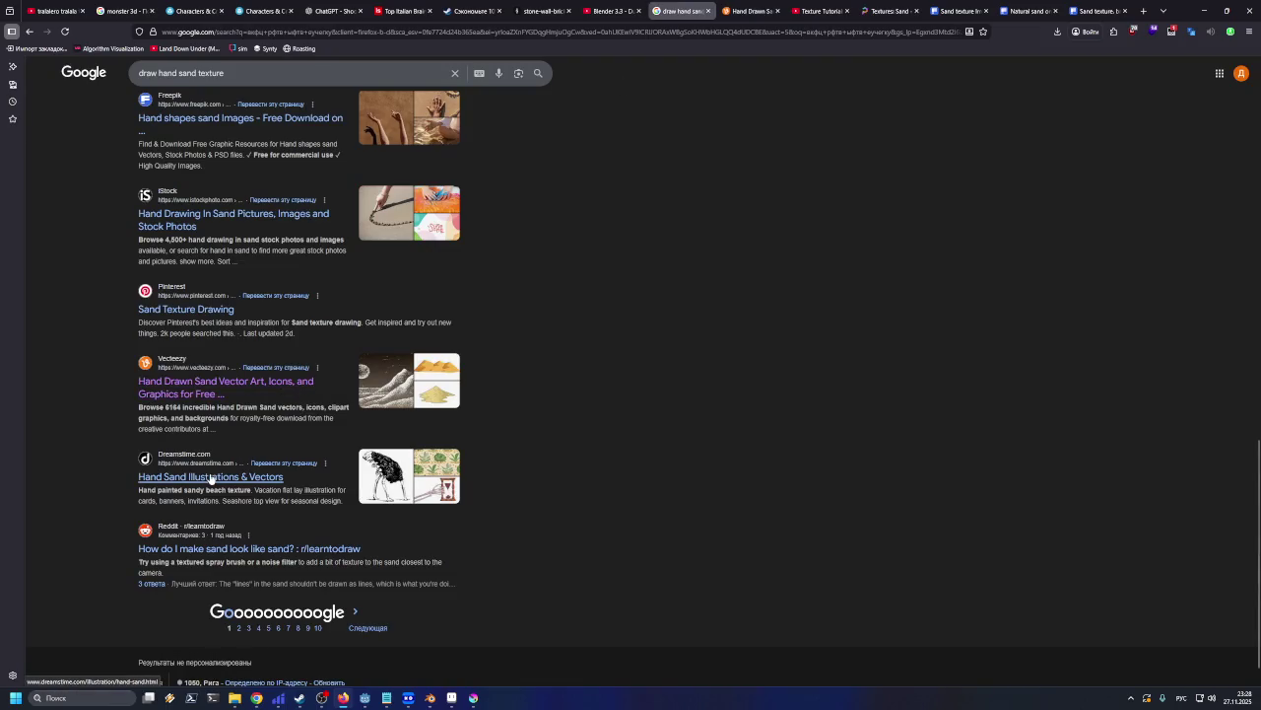
Open the Pinterest 'Sand texture drawing' and iStock 'hand drawing in sand' results in new tabs
right_click(207, 314)
left_click(258, 324)
right_click(219, 215)
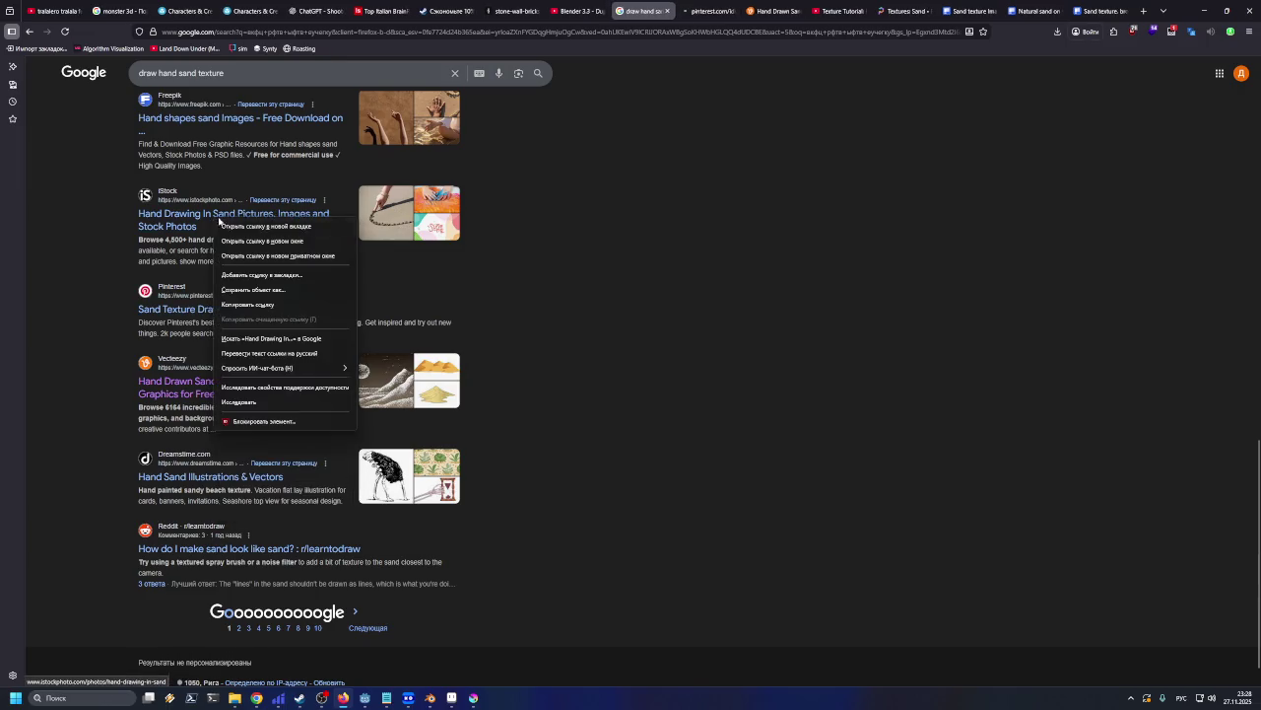
left_click(258, 224)
Browse the Pinterest and iStock sand pages, then return to the Google results
left_click(666, 11)
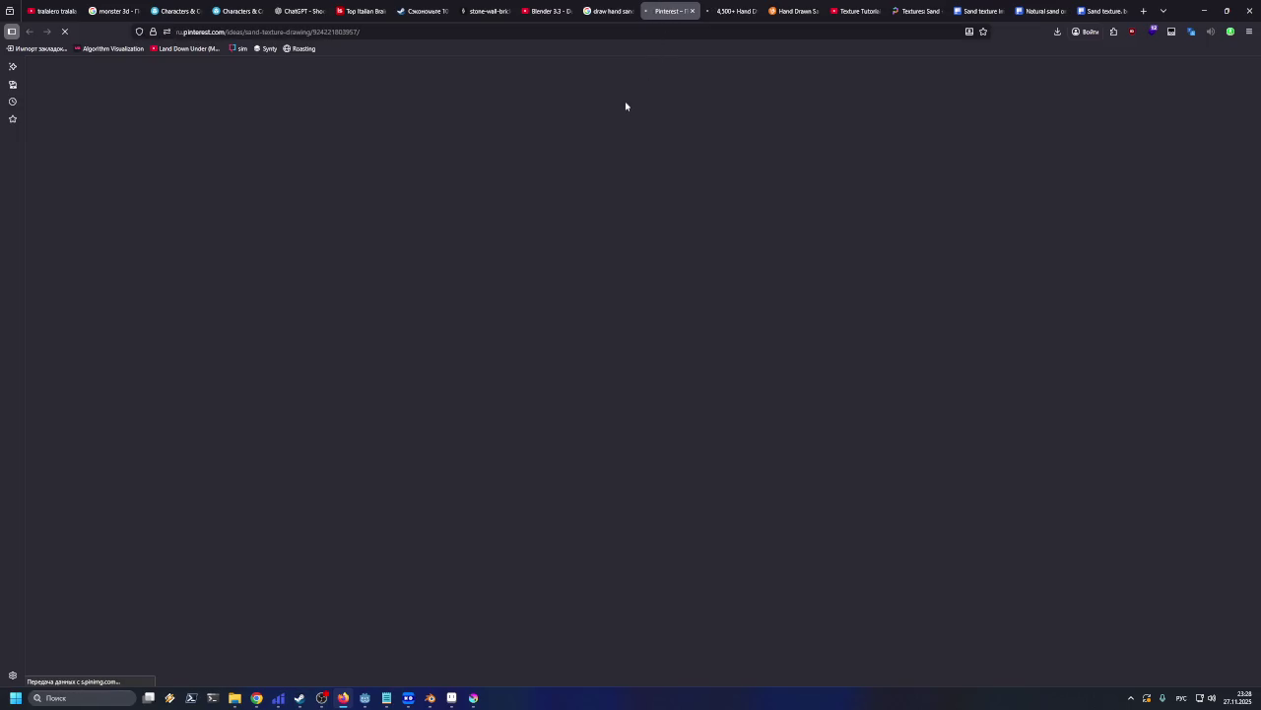
key("ctrl+Tab")
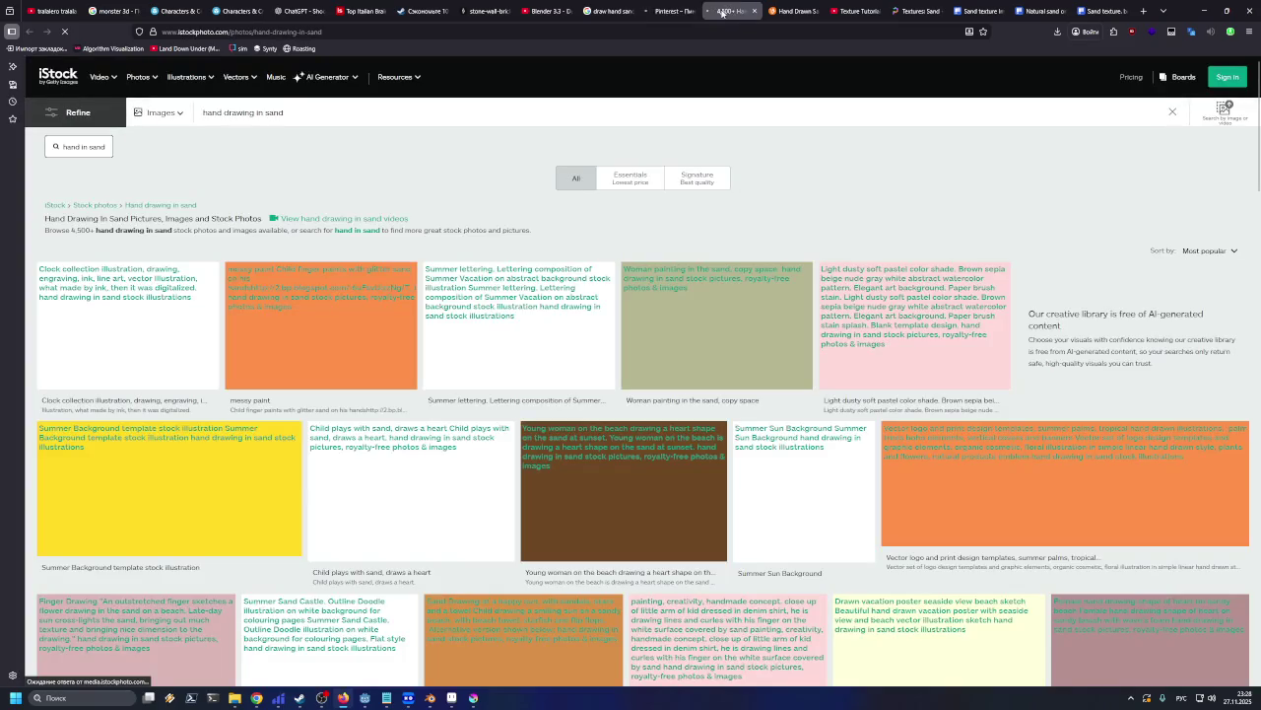
left_click(673, 11)
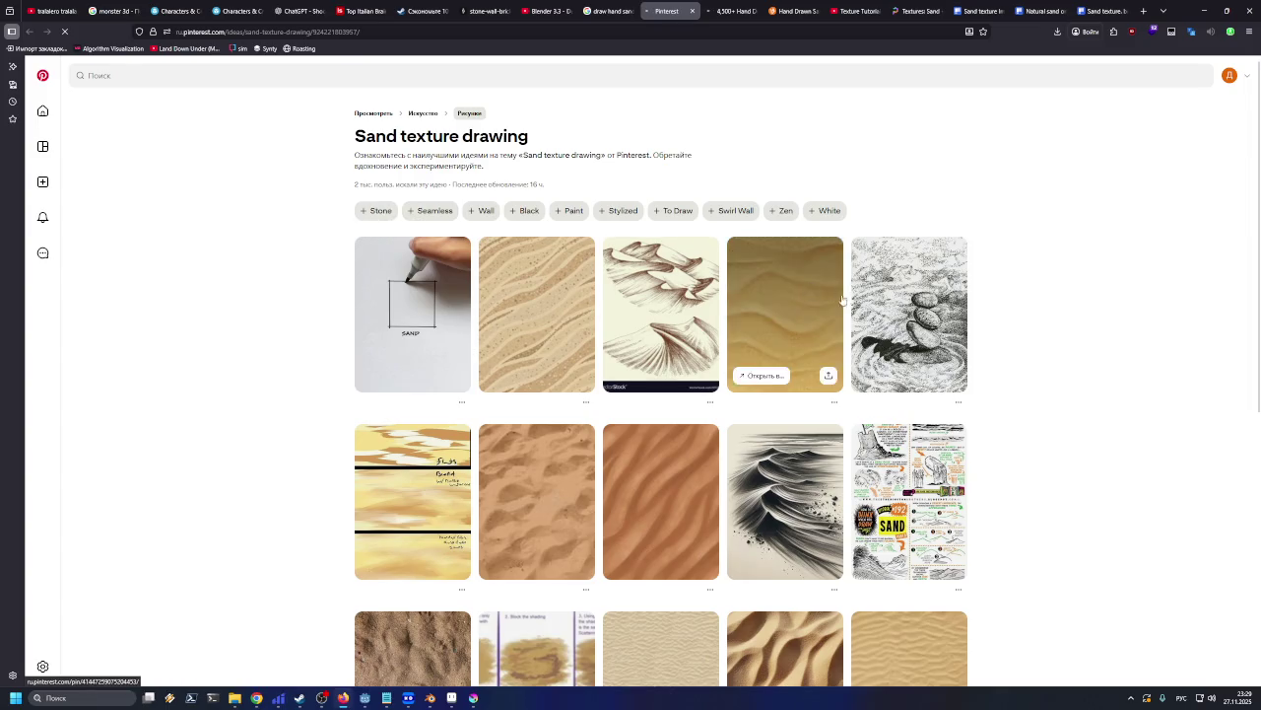
scroll(1069, 341, "down", 2)
scroll(1073, 365, "down", 3)
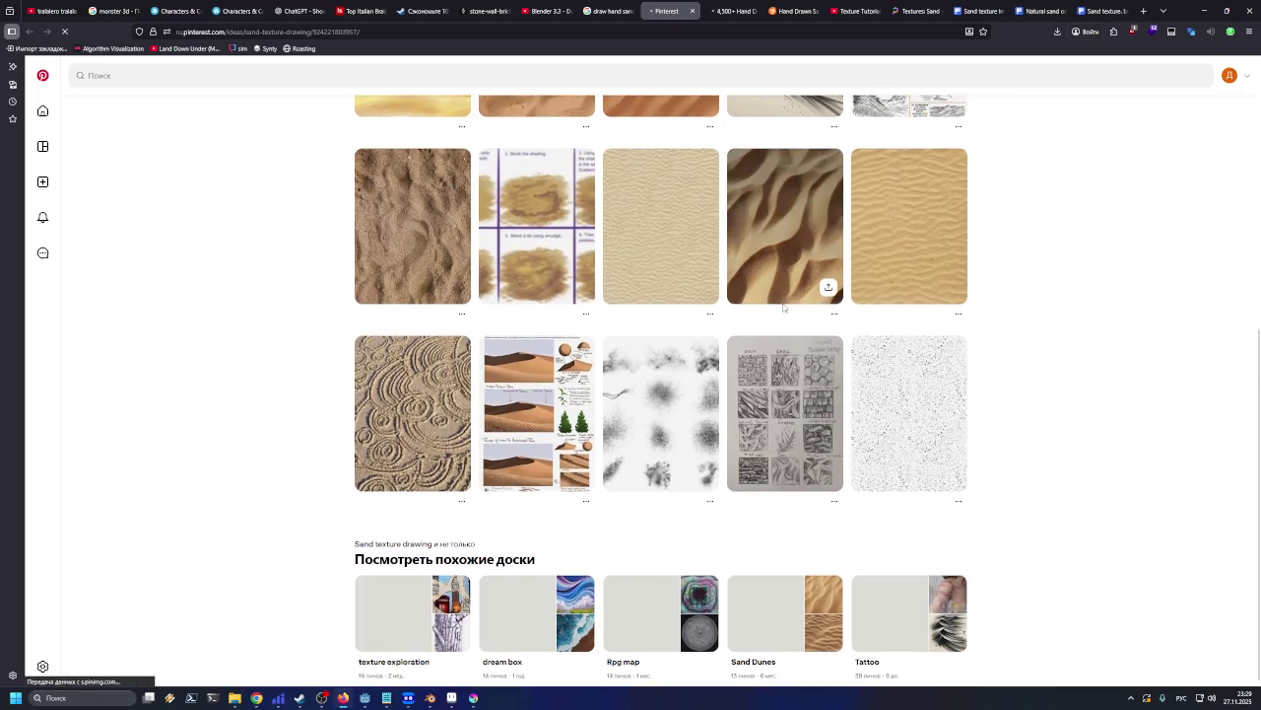
scroll(828, 286, "up", 4)
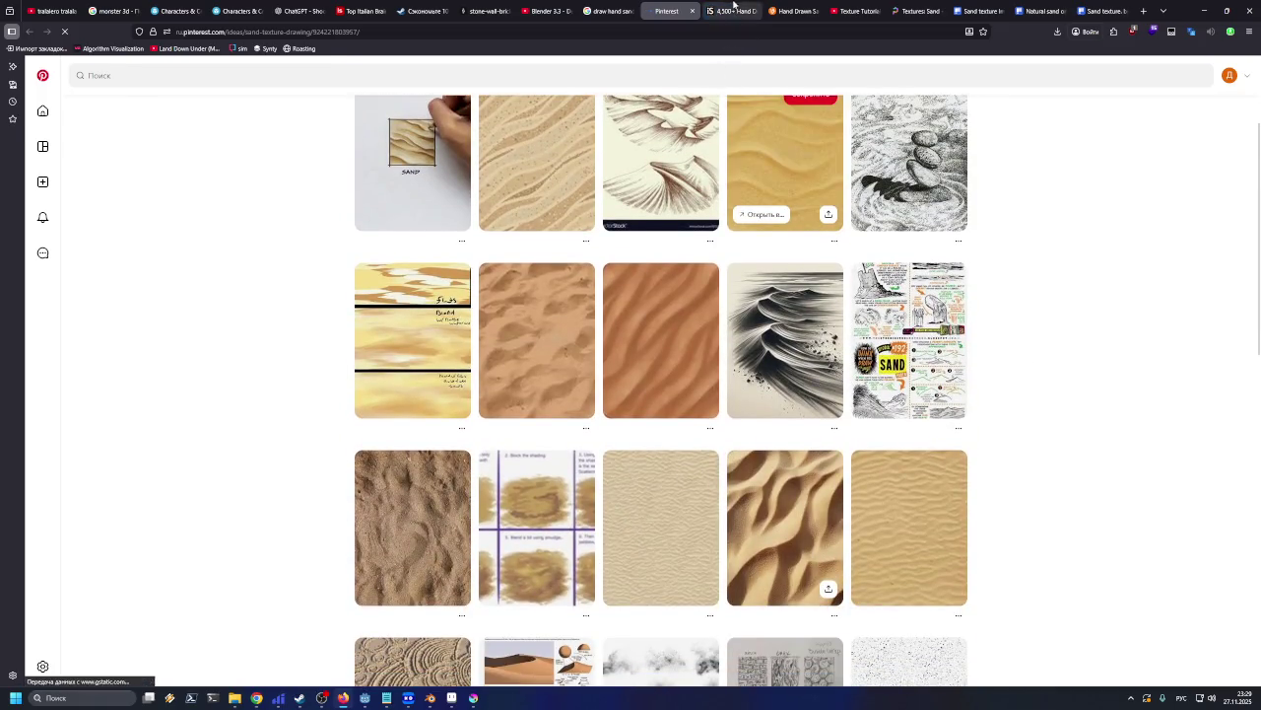
left_click(732, 6)
scroll(729, 296, "down", 3)
scroll(730, 296, "down", 1)
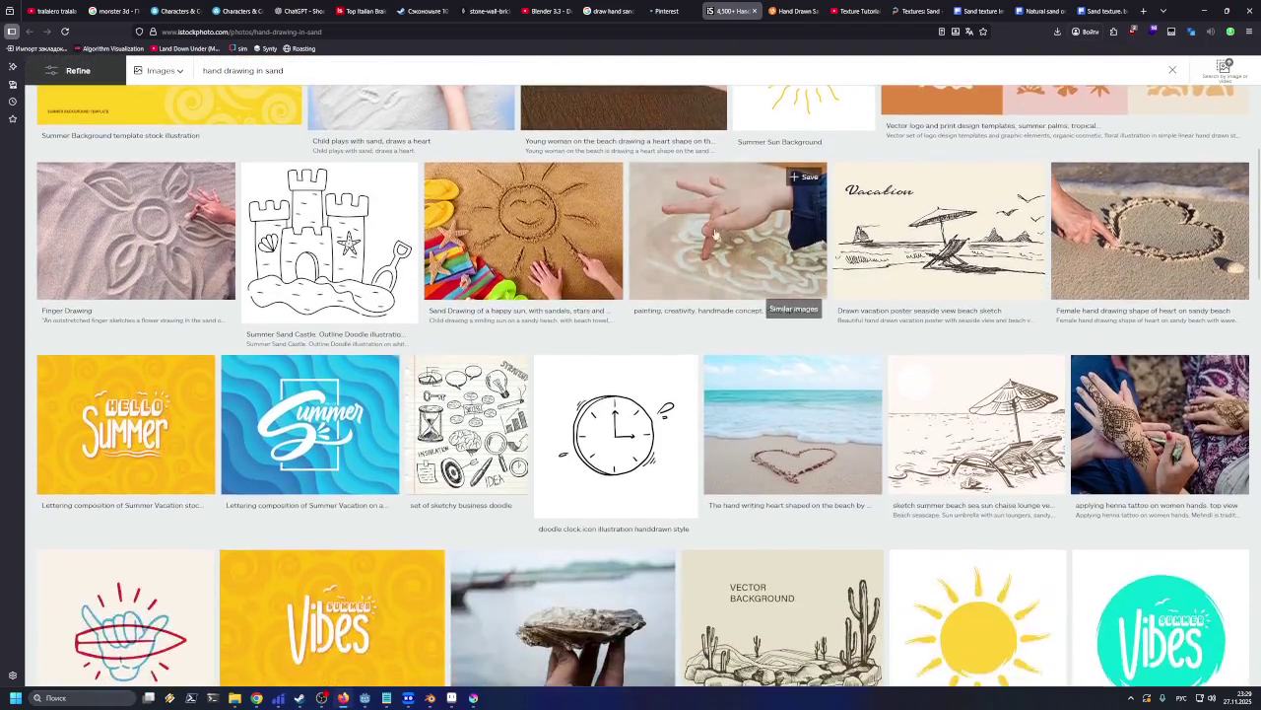
left_click(670, 10)
left_click(623, 7)
scroll(521, 268, "up", 5)
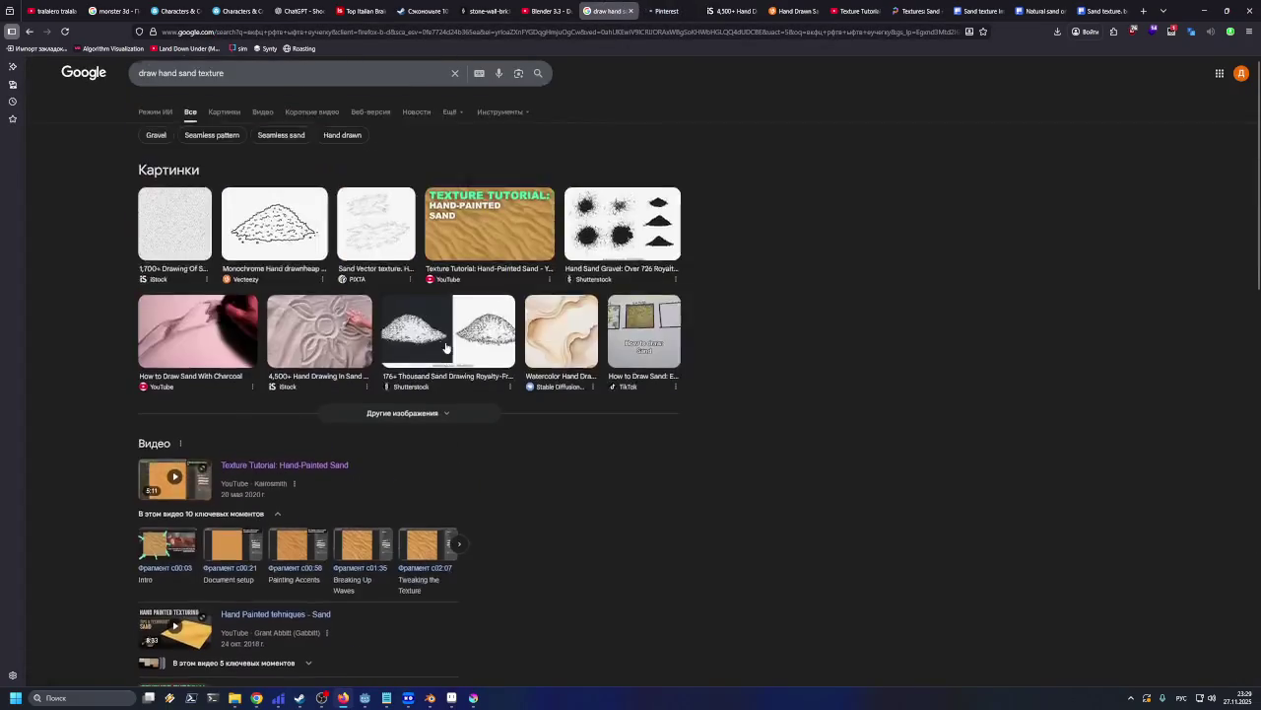
Switch to image results for 'draw hand sand texture' and scroll through the hand-painted sand references
left_click(224, 113)
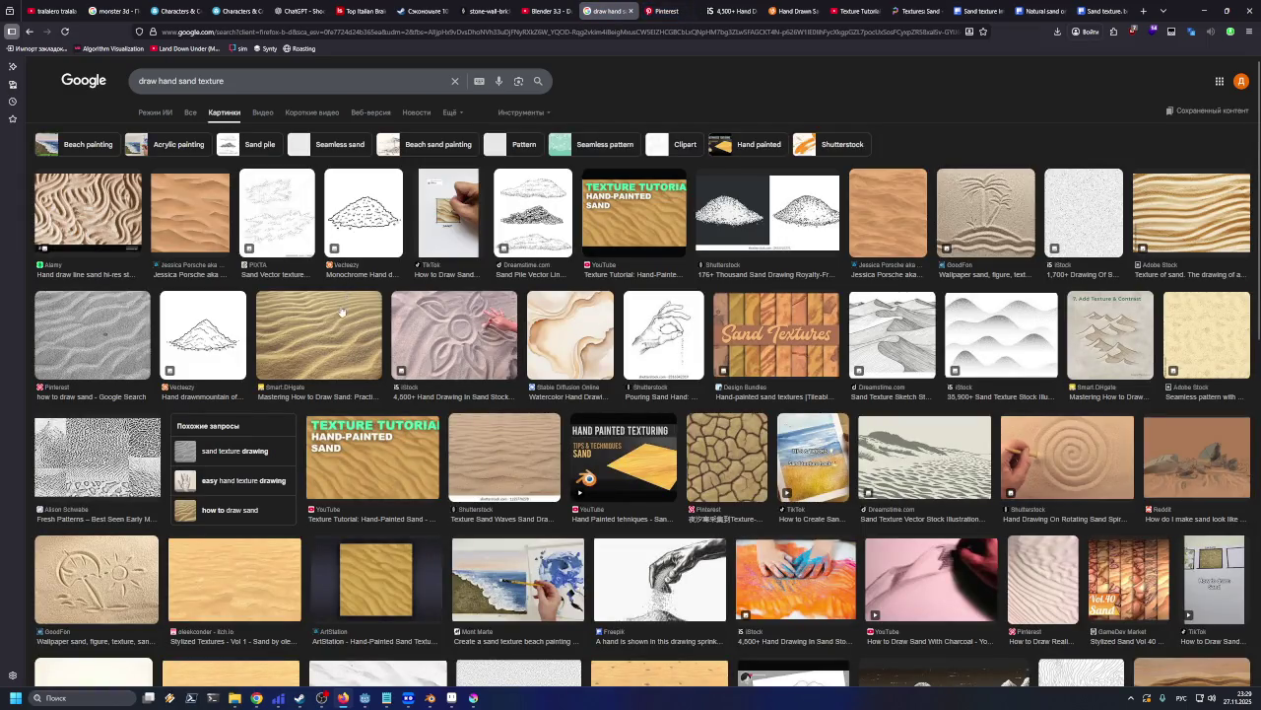
scroll(309, 326, "down", 2)
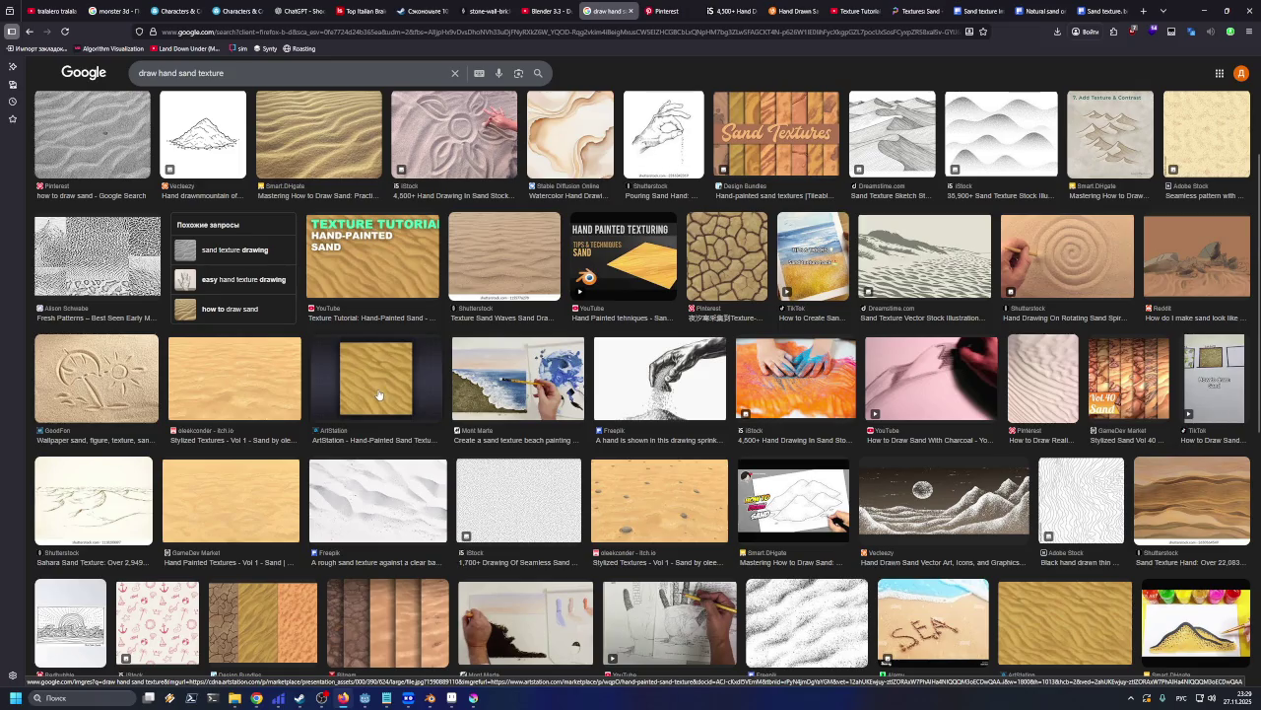
scroll(379, 395, "down", 3)
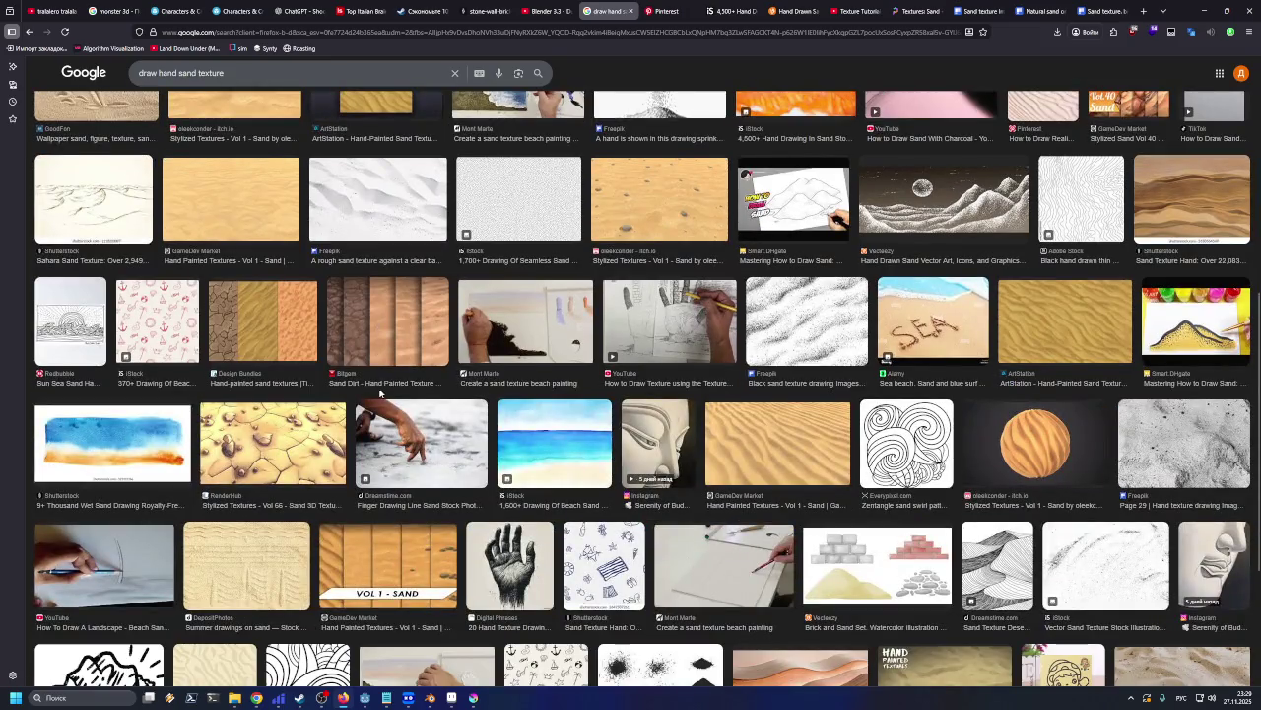
scroll(380, 392, "up", 1)
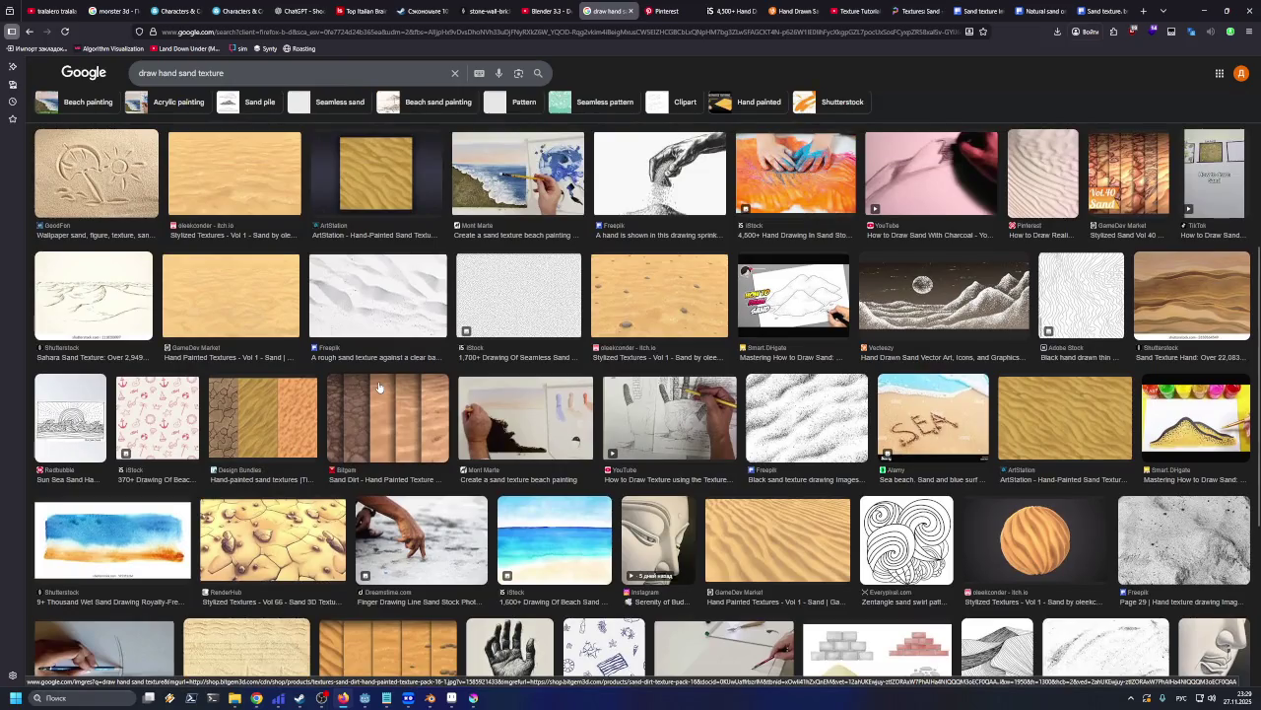
scroll(380, 387, "down", 3)
scroll(380, 259, "down", 2)
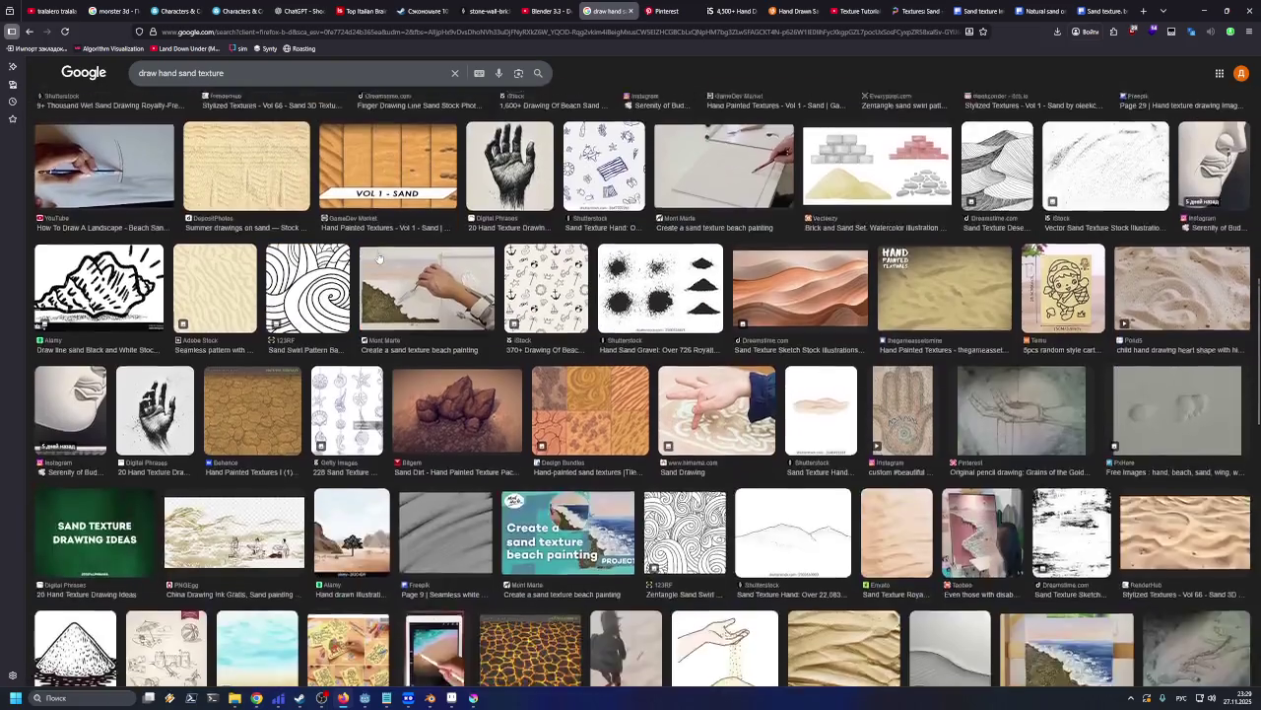
scroll(380, 258, "down", 2)
scroll(379, 262, "up", 1)
scroll(380, 264, "down", 2)
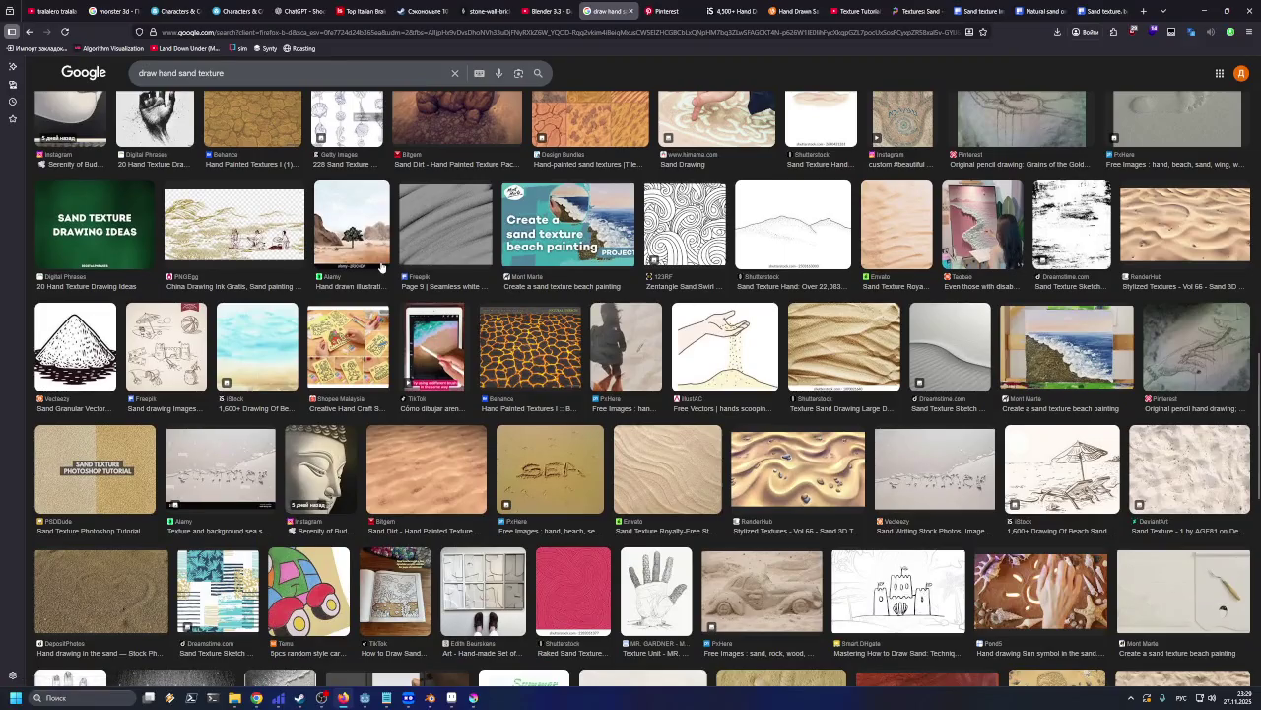
scroll(383, 267, "down", 5)
scroll(386, 284, "down", 3)
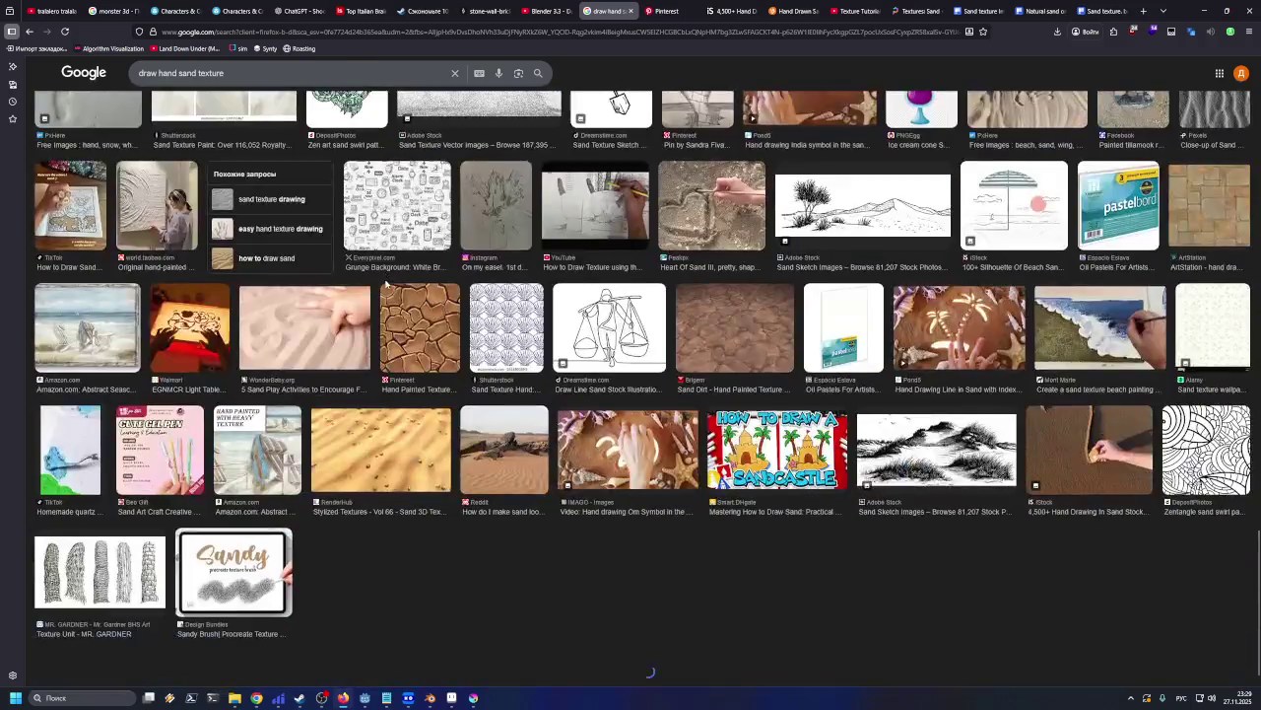
scroll(387, 285, "down", 4)
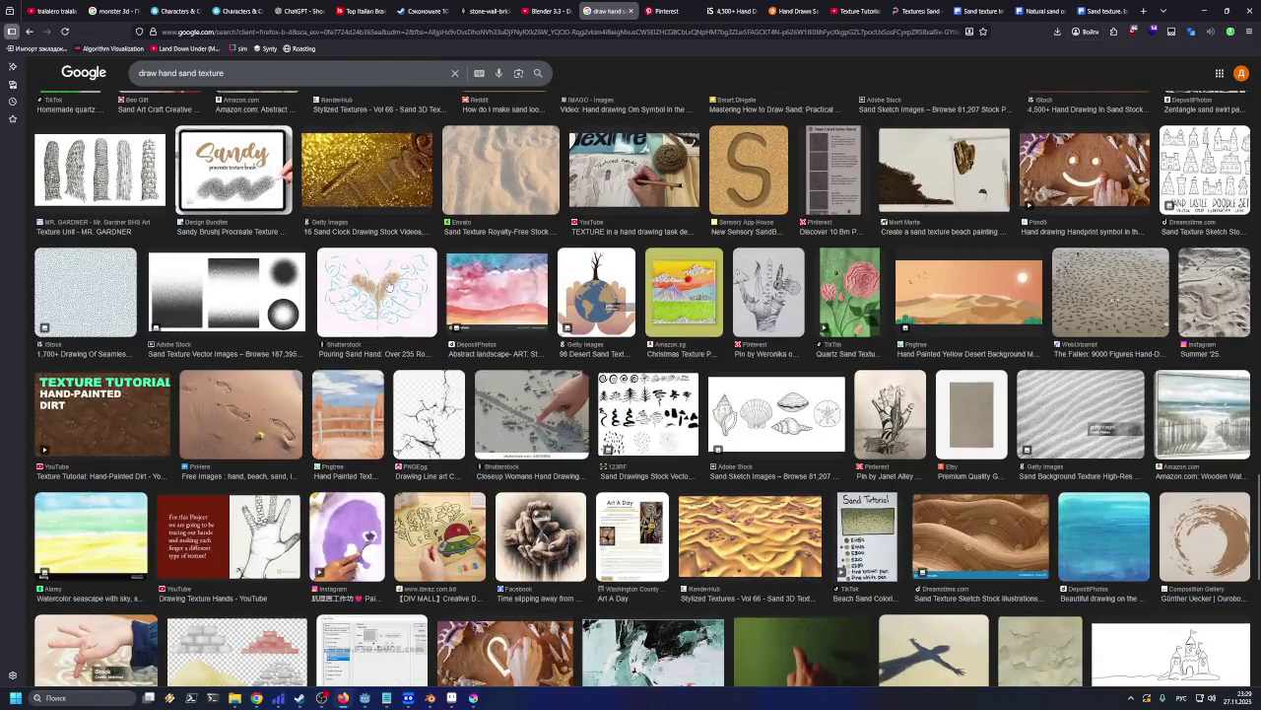
scroll(390, 285, "down", 4)
scroll(390, 284, "down", 2)
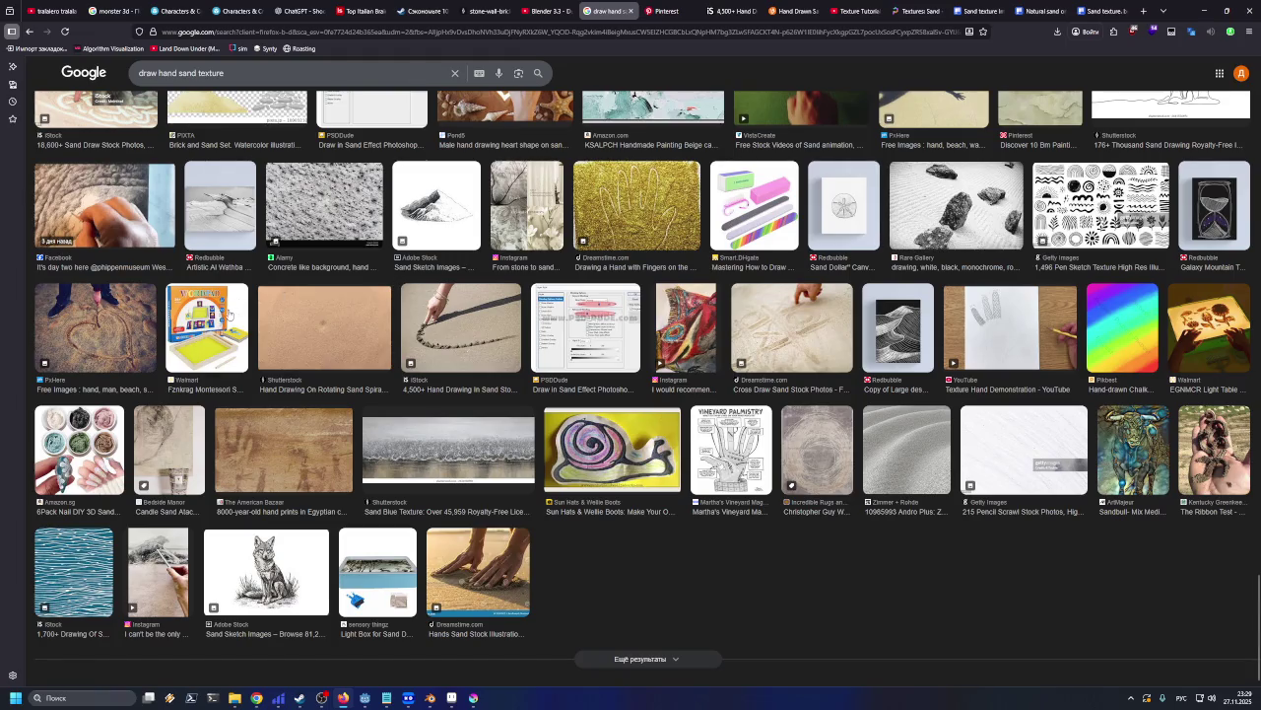
Scroll back to the top and open Design Bundles' 'Hand-painted sand textures | Tileable' result
scroll(256, 320, "up", 5)
scroll(286, 330, "up", 5)
scroll(315, 340, "up", 5)
scroll(325, 340, "up", 5)
scroll(345, 333, "up", 5)
scroll(365, 325, "up", 5)
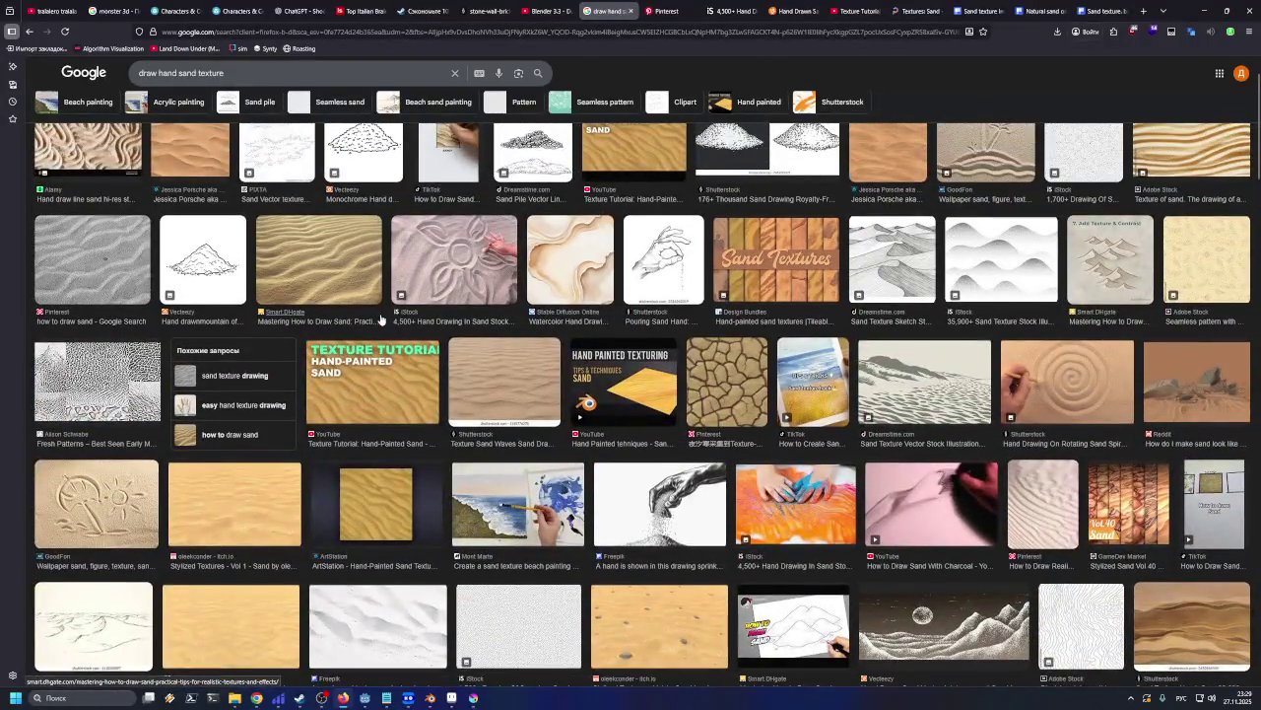
scroll(380, 320, "up", 2)
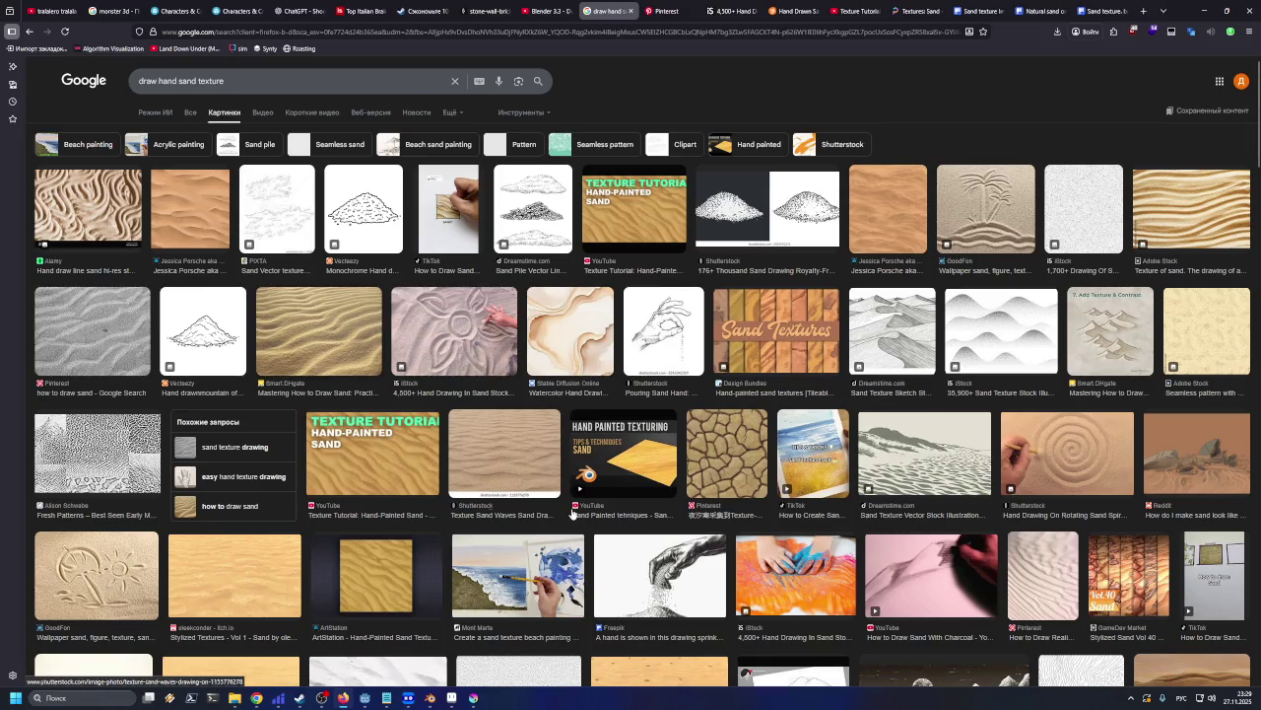
left_click(737, 395)
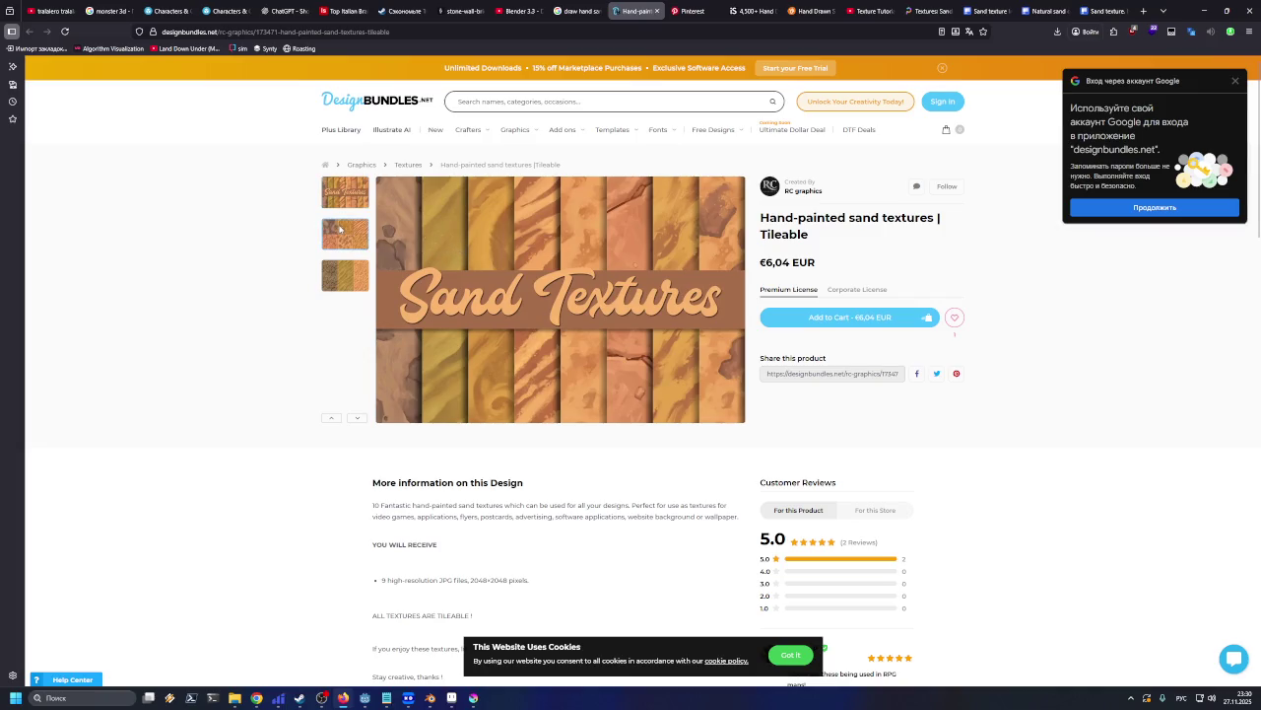
Preview the pack's six-tile sand grid, scroll the product page, then return to Google Images
left_click(350, 246)
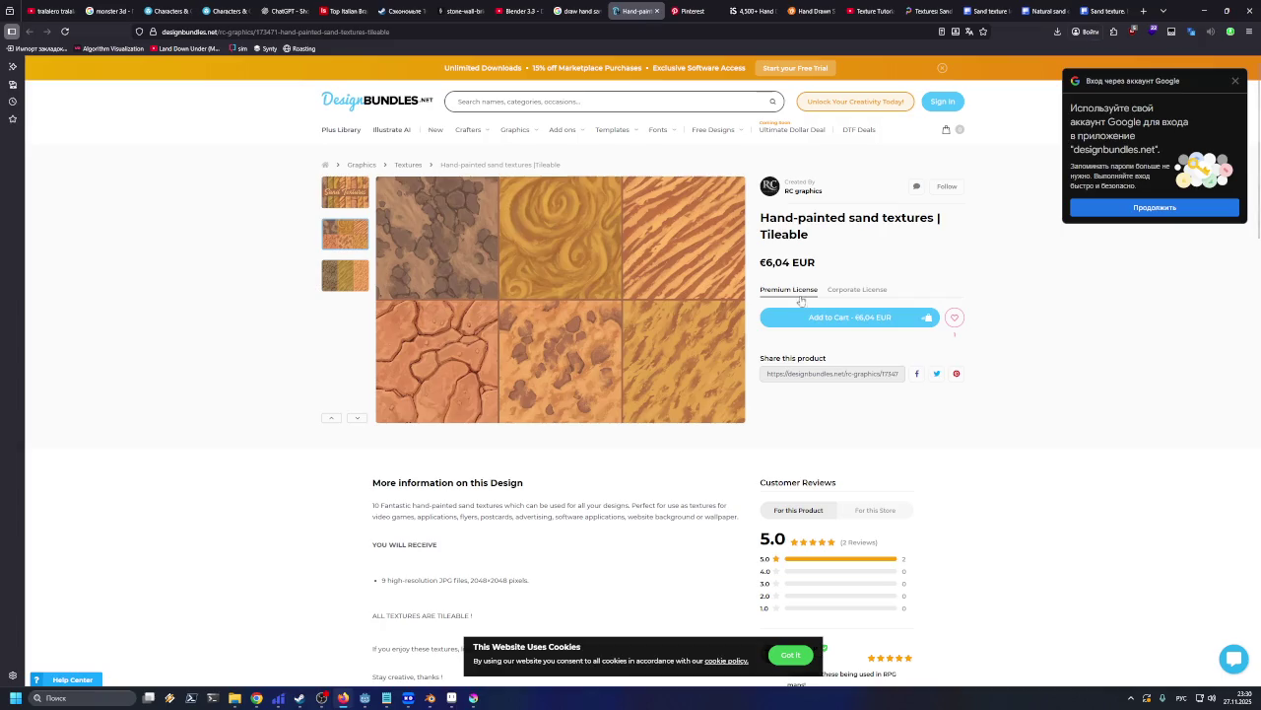
scroll(826, 323, "down", 5)
scroll(779, 374, "up", 5)
scroll(773, 384, "down", 3)
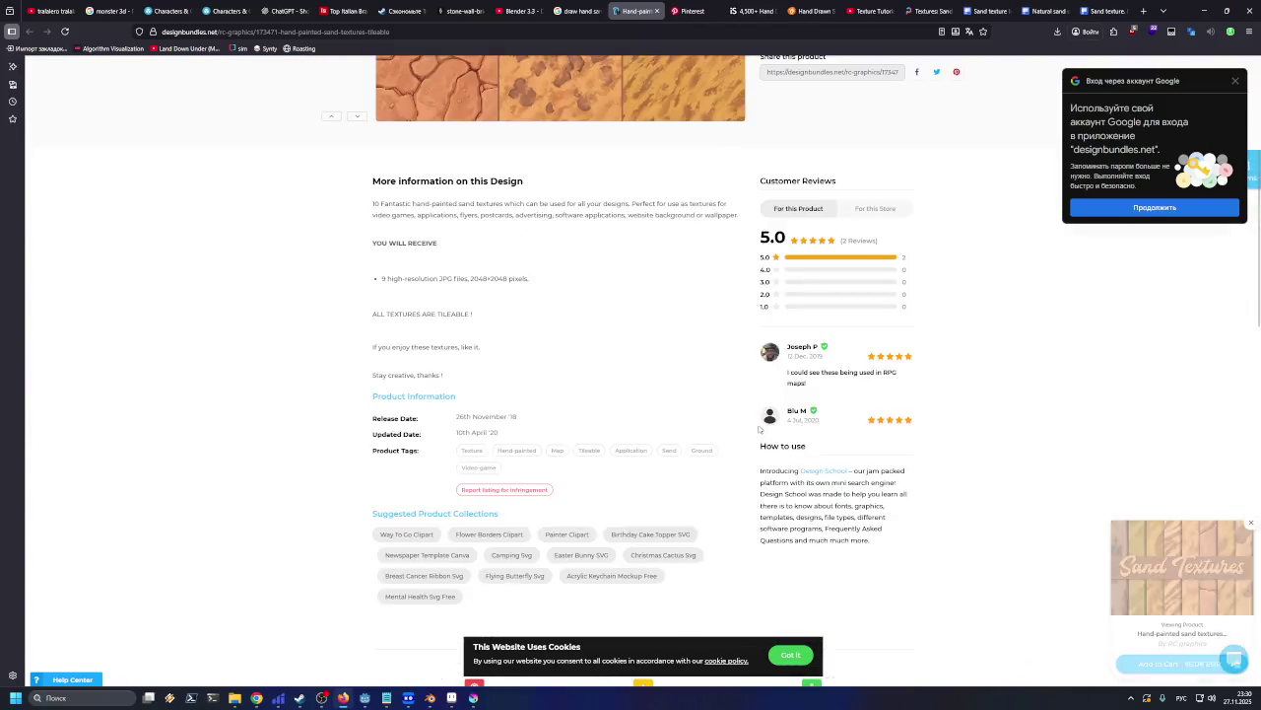
scroll(769, 405, "down", 4)
scroll(759, 430, "down", 3)
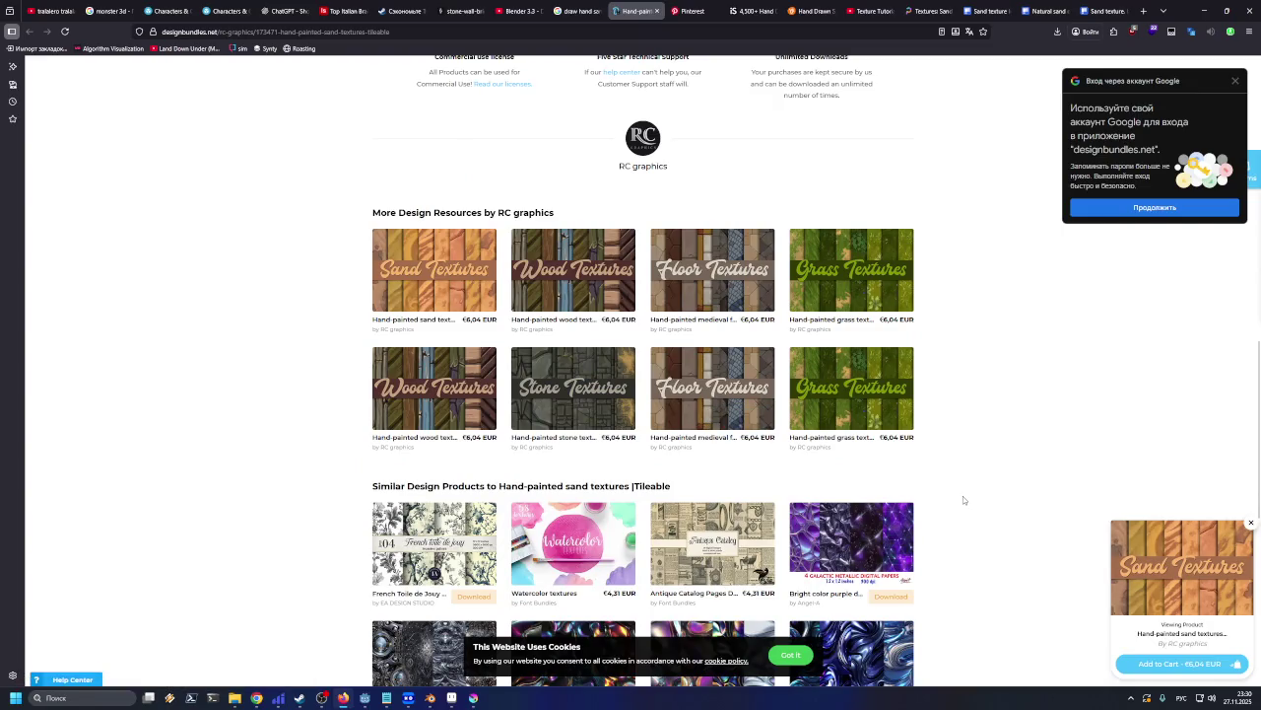
scroll(963, 500, "down", 2)
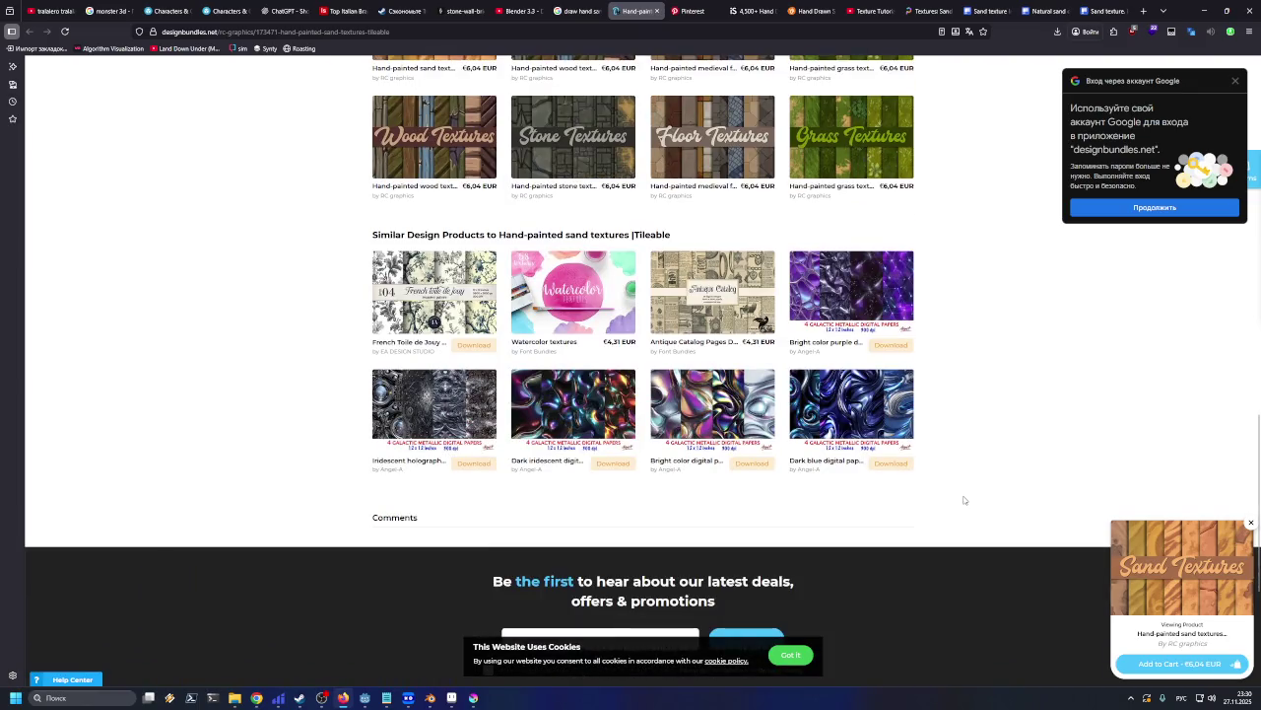
scroll(964, 500, "up", 1)
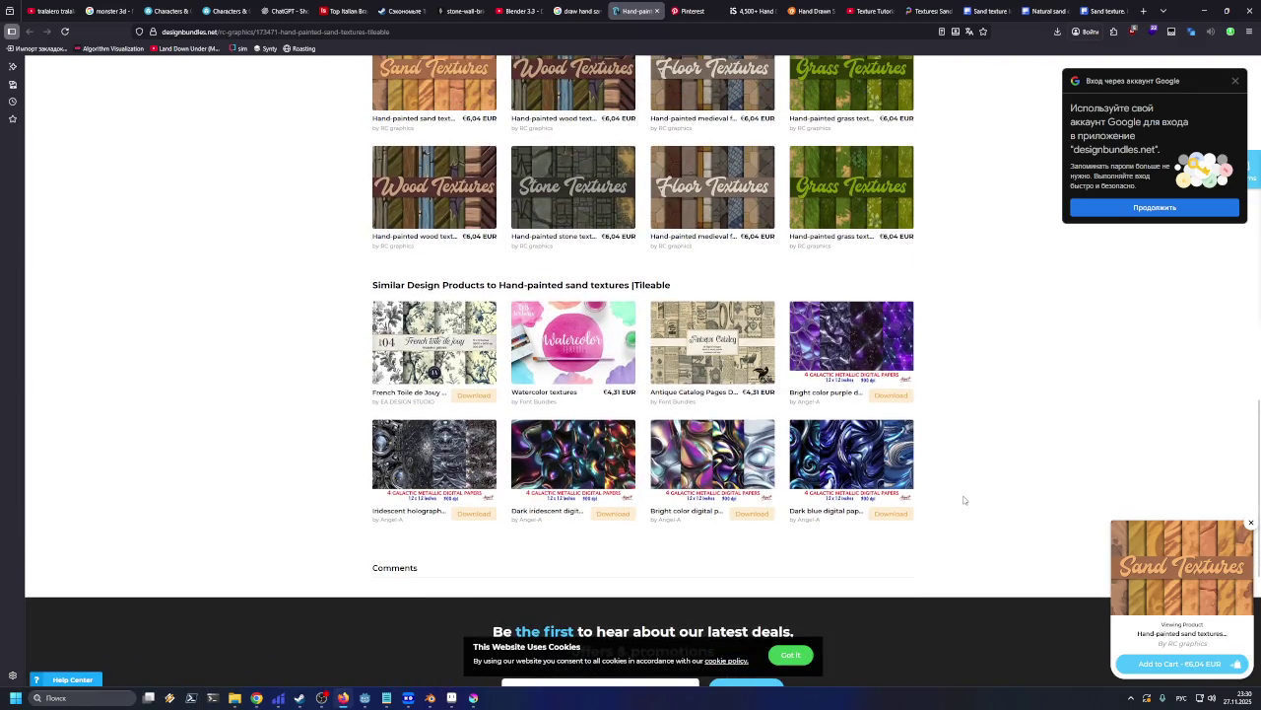
scroll(964, 499, "up", 3)
scroll(964, 500, "up", 3)
scroll(966, 501, "up", 5)
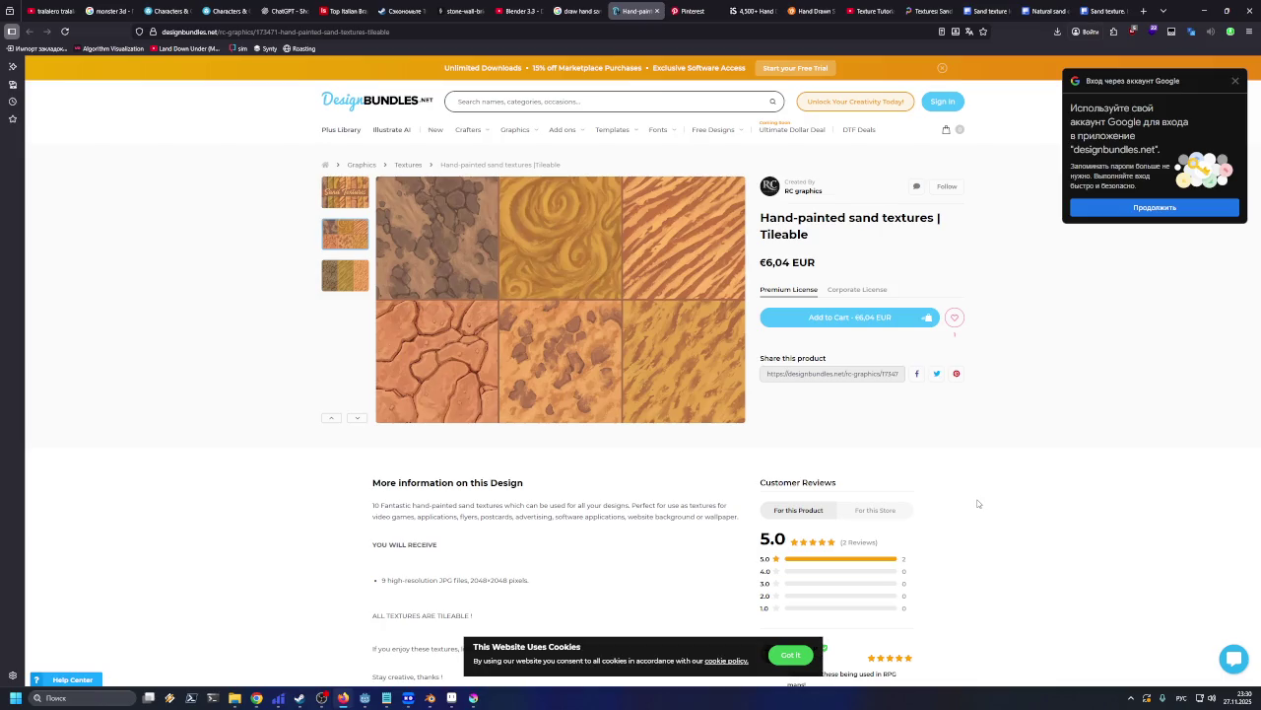
left_click(577, 11)
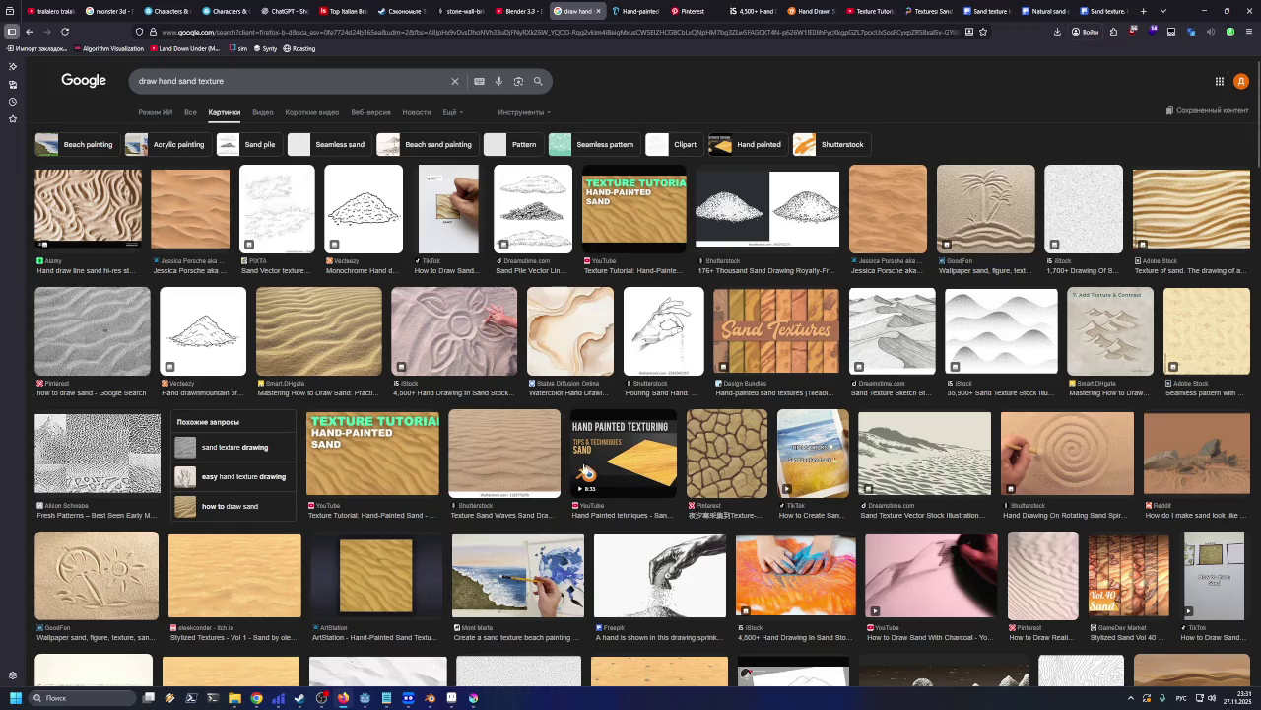
scroll(505, 317, "down", 3)
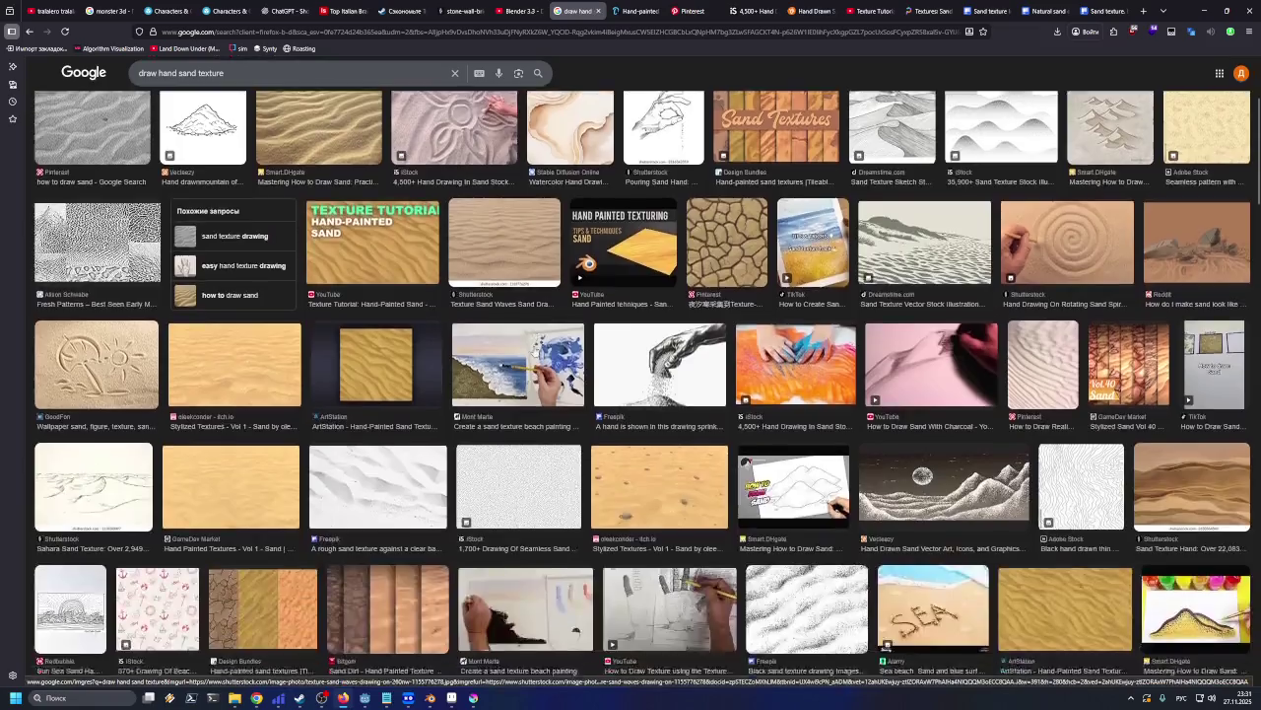
scroll(522, 335, "down", 5)
scroll(549, 313, "down", 3)
scroll(434, 313, "down", 4)
scroll(464, 312, "up", 2)
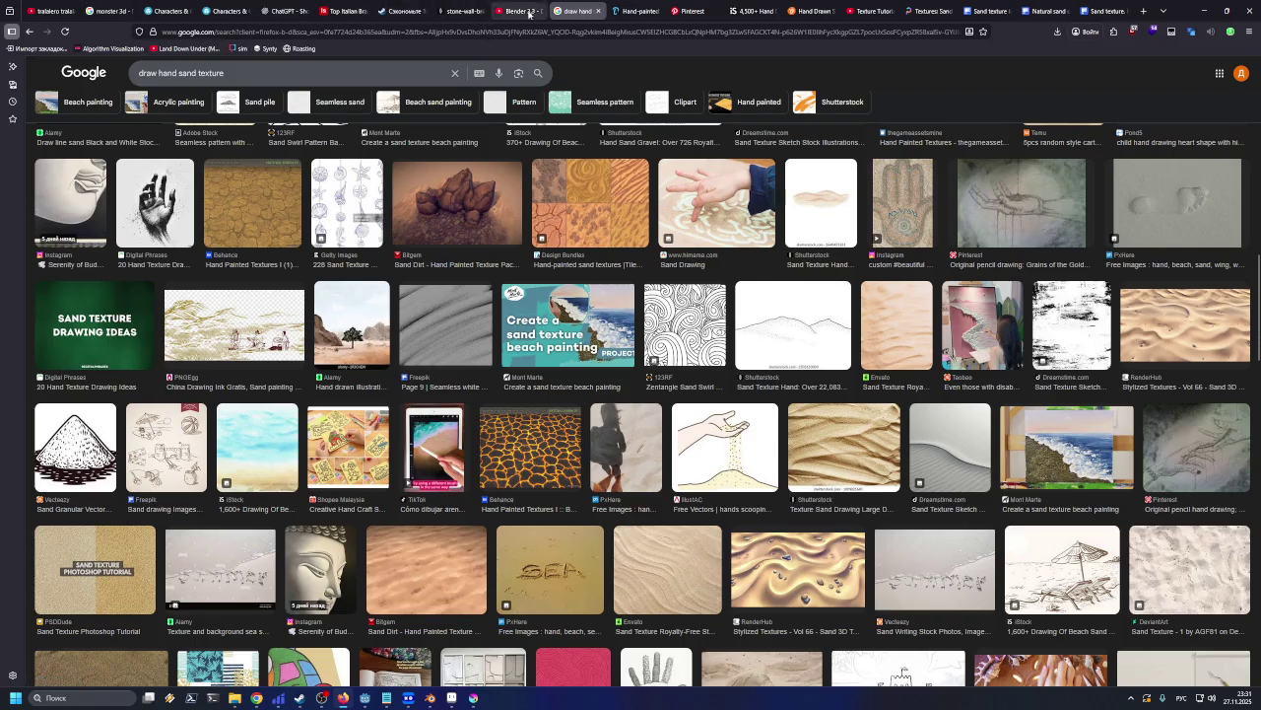
left_click(306, 12)
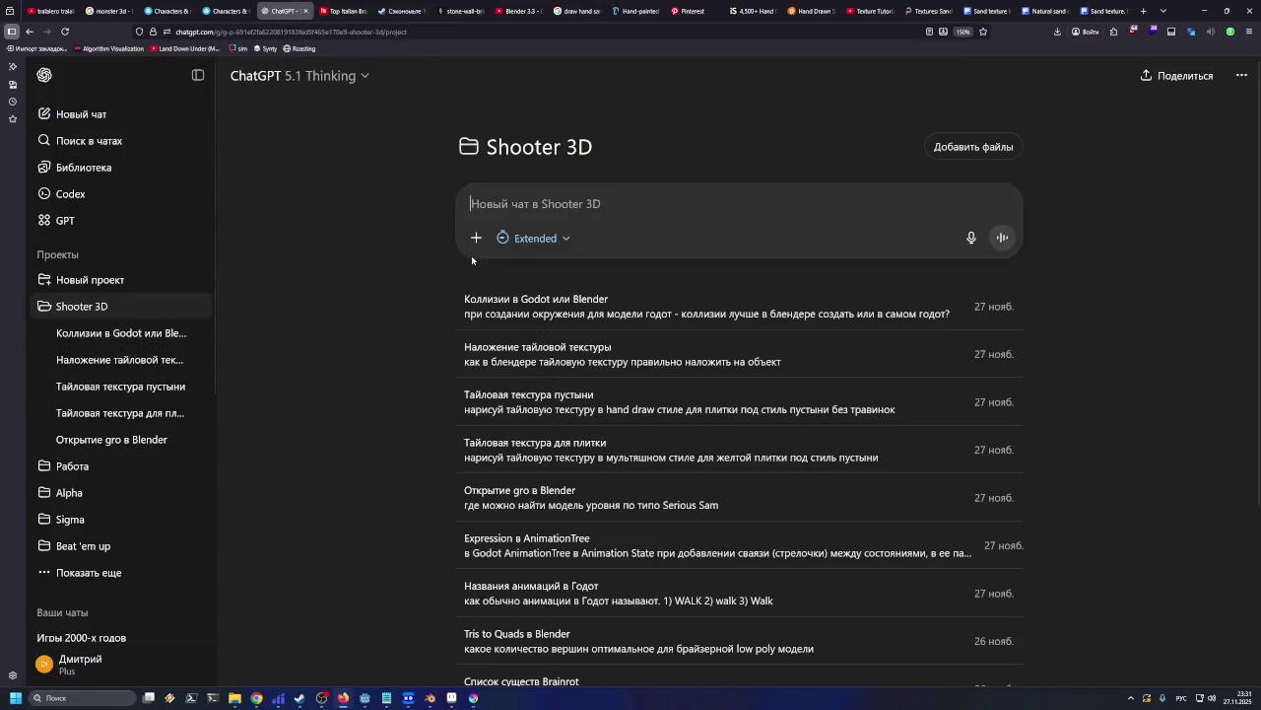
Send ChatGPT the prompt 'нарисуй тайловую текстуру песка в стиле hand draw' for a tileable sand texture
type("нарисуй")
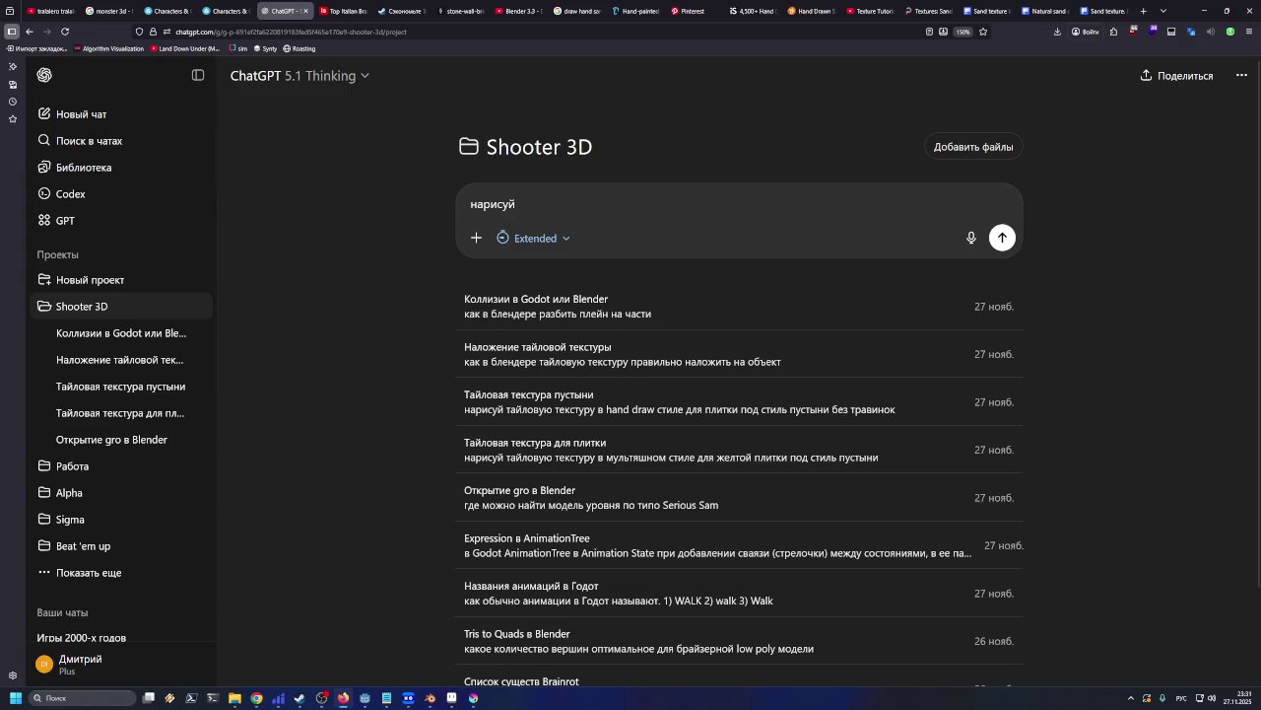
type(" тайловую текстуру ")
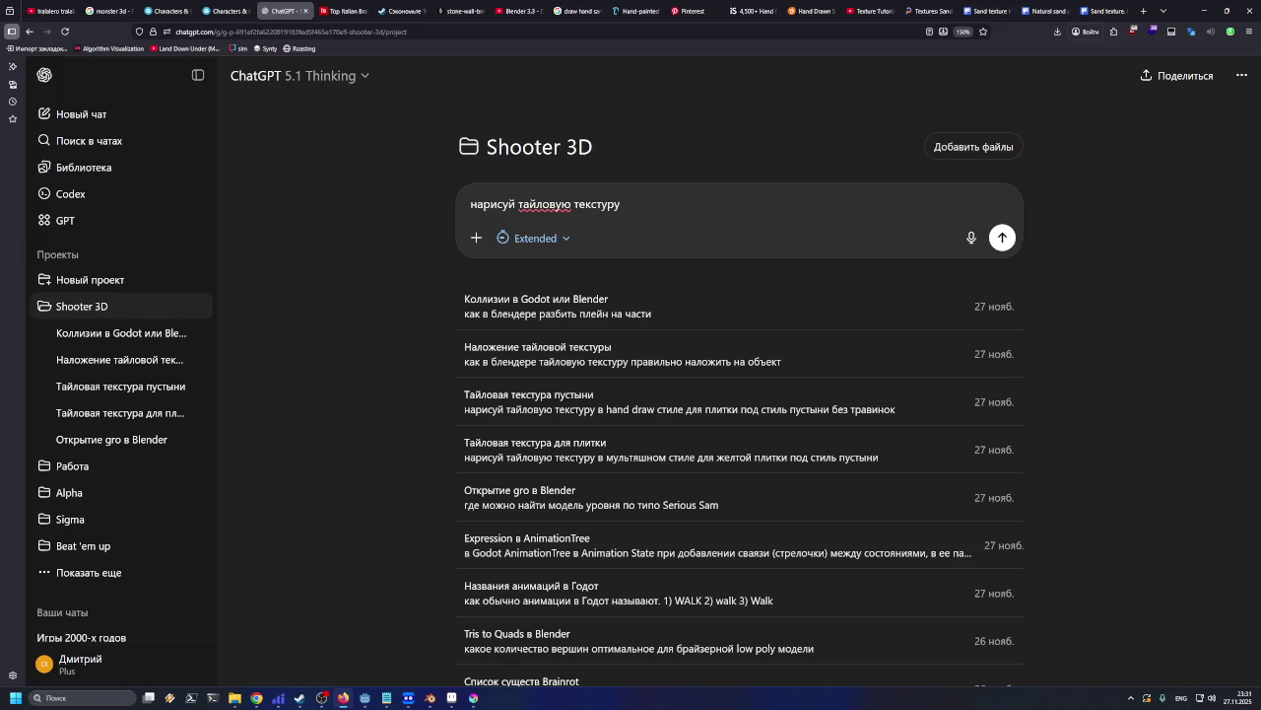
type("песка ")
type("в стиле")
key("alt+shift")
type(" hand ")
type("draw")
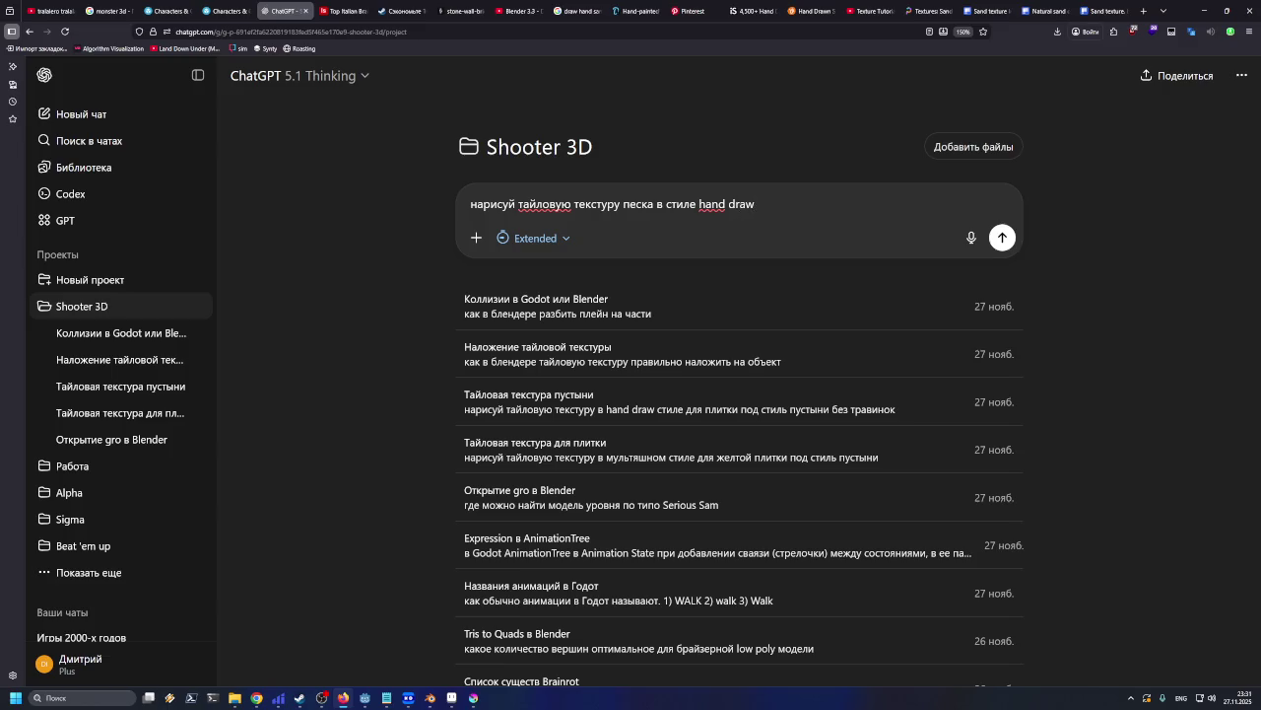
key("Return")
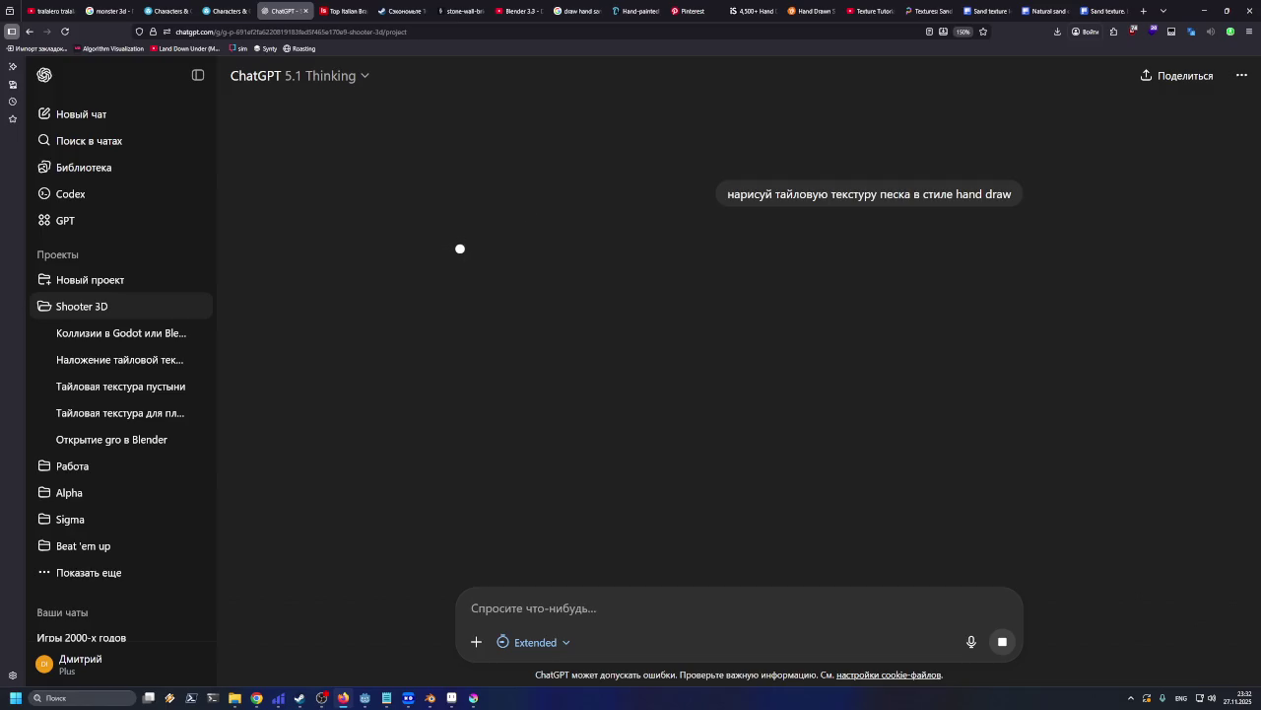
mouse_move(408, 698)
left_click(363, 700)
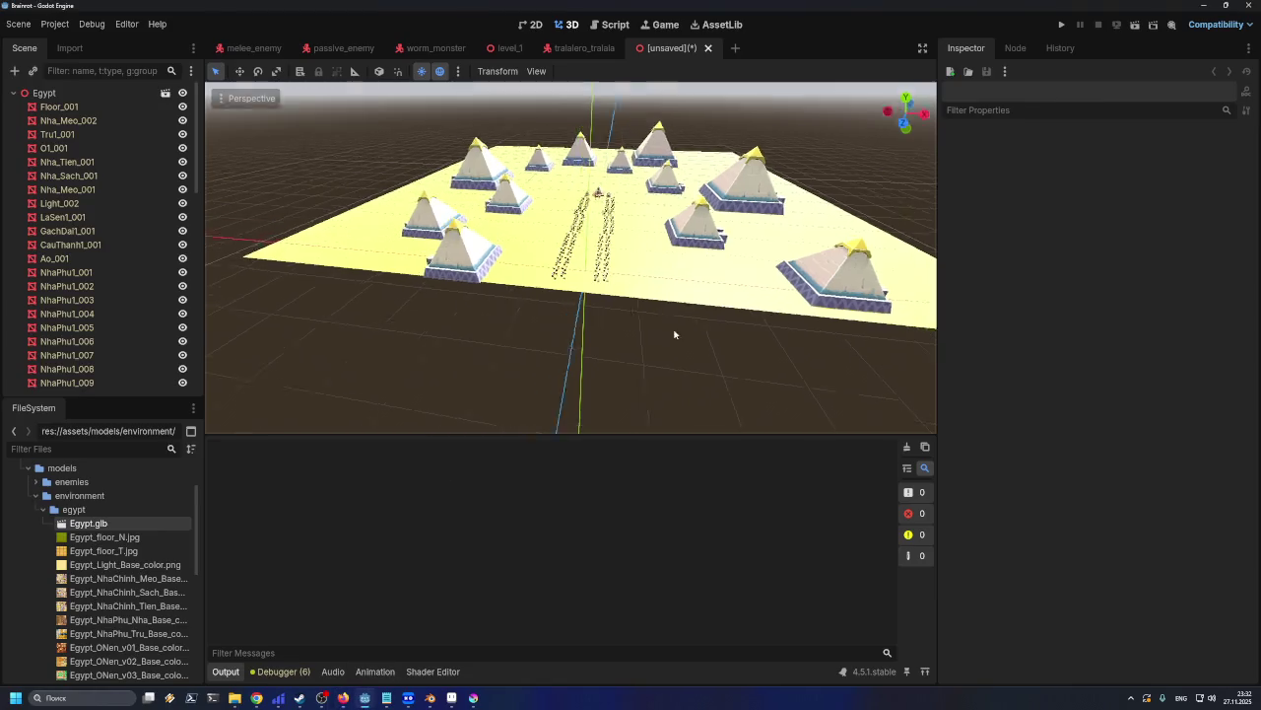
Zoom and orbit the Egypt viewport to look along the mud-brick house rows toward the pyramids
middle_click_drag(635, 245, 701, 341)
scroll(670, 295, "up", 6)
scroll(596, 212, "up", 3)
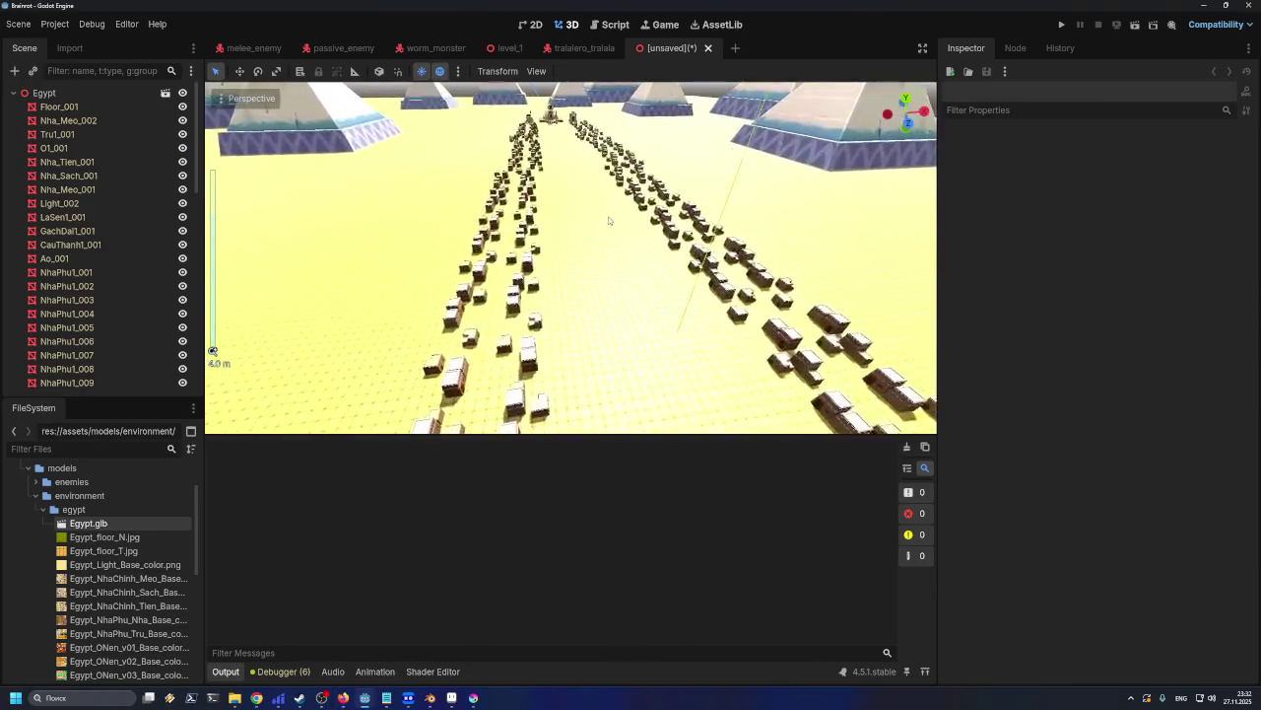
scroll(629, 240, "up", 2)
scroll(641, 261, "up", 2)
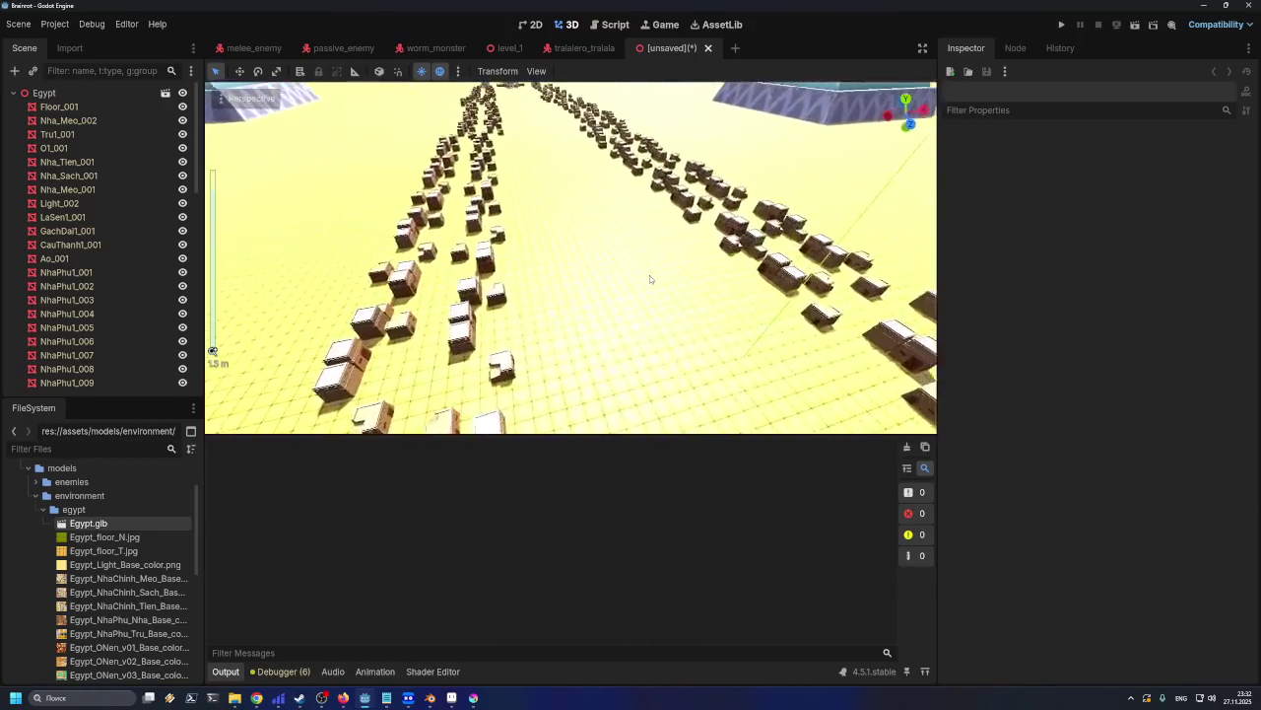
scroll(649, 275, "up", 2)
scroll(660, 275, "up", 1)
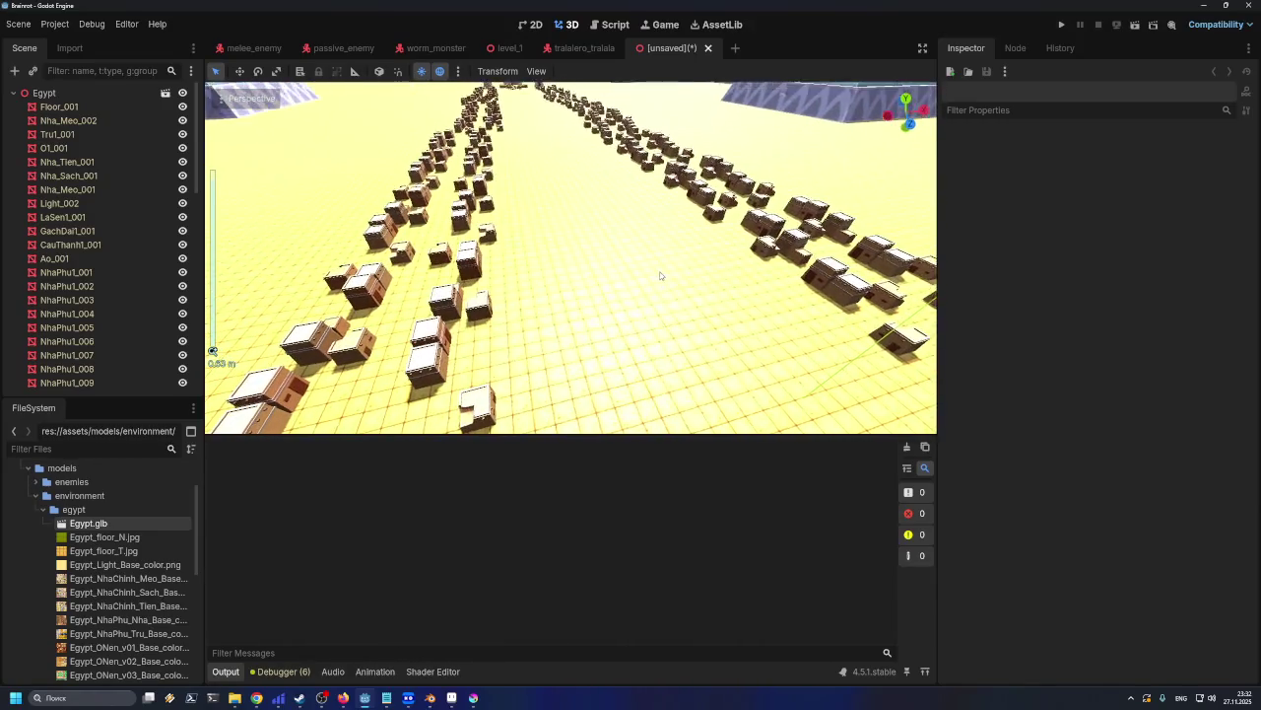
scroll(660, 276, "down", 3)
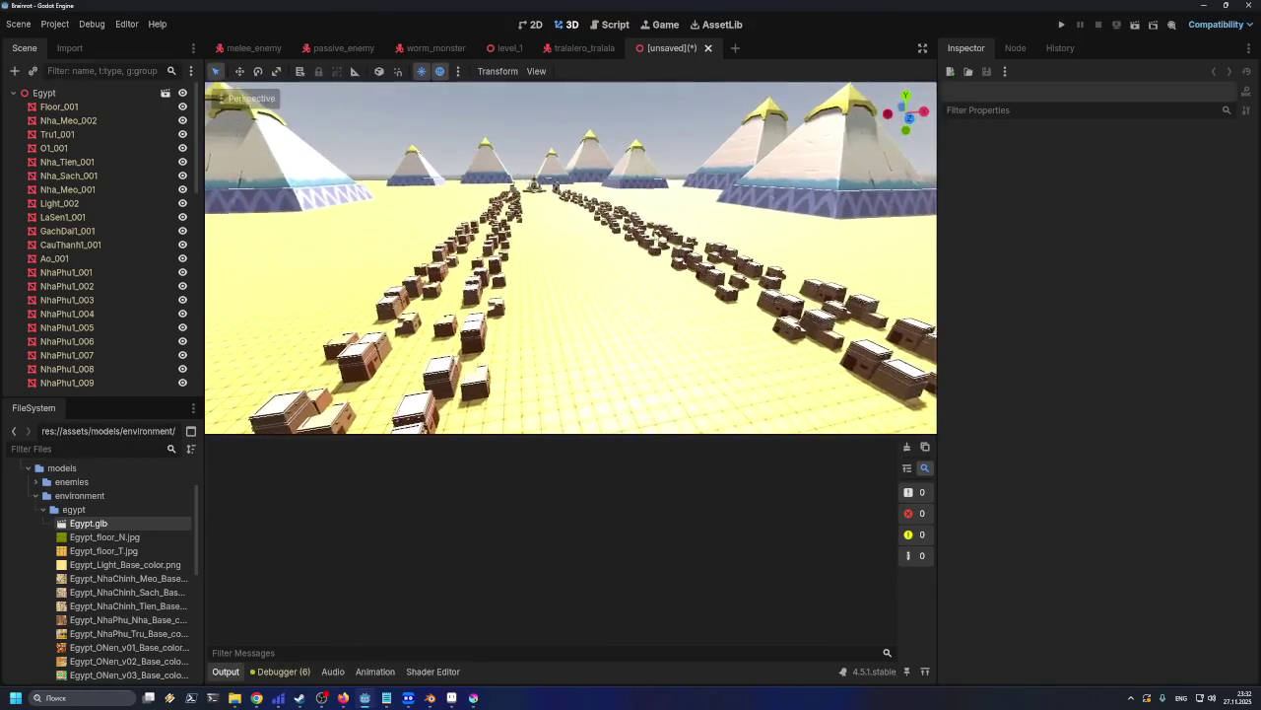
scroll(680, 276, "up", 3)
scroll(697, 274, "up", 1)
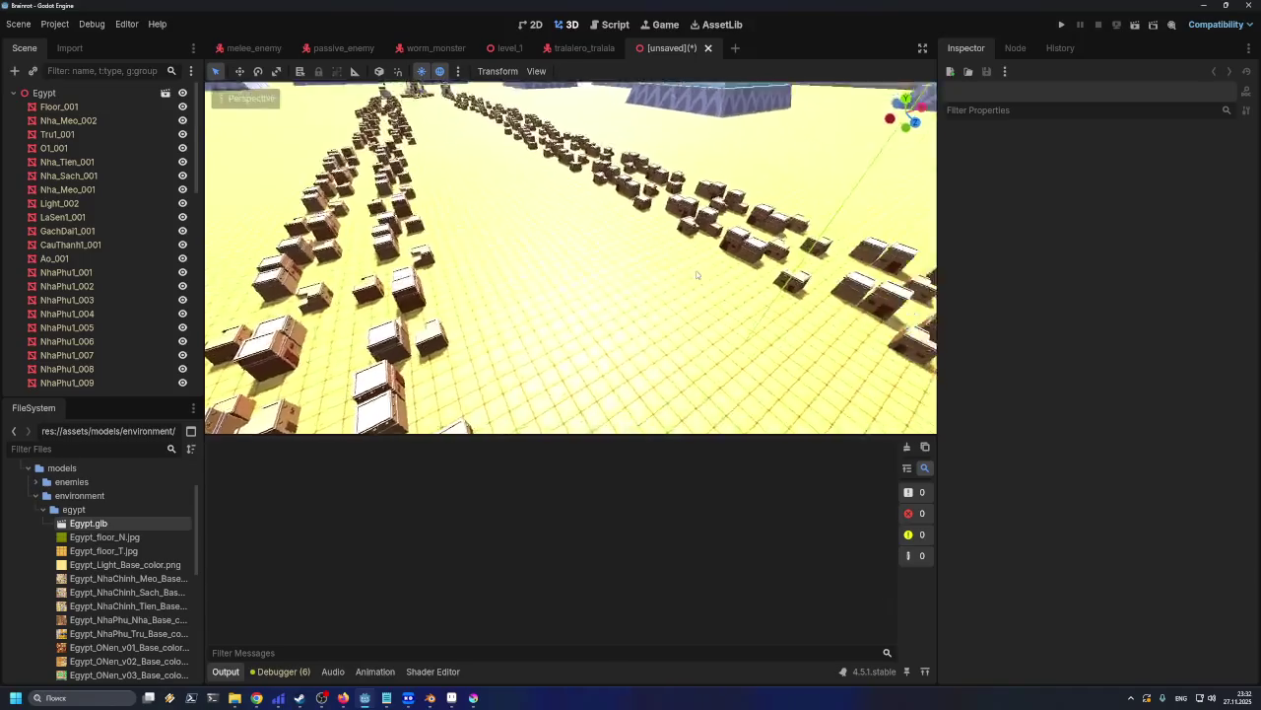
scroll(697, 275, "down", 3)
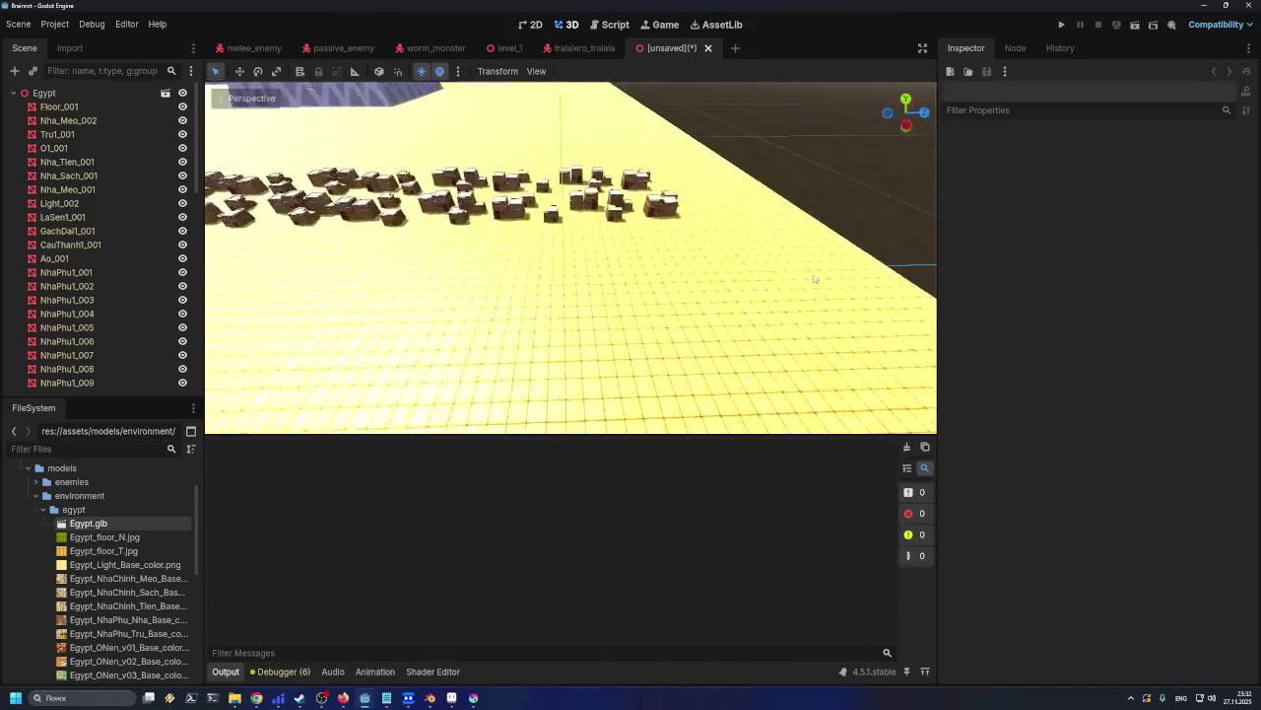
scroll(692, 296, "up", 2)
scroll(687, 313, "up", 1)
scroll(689, 314, "down", 1)
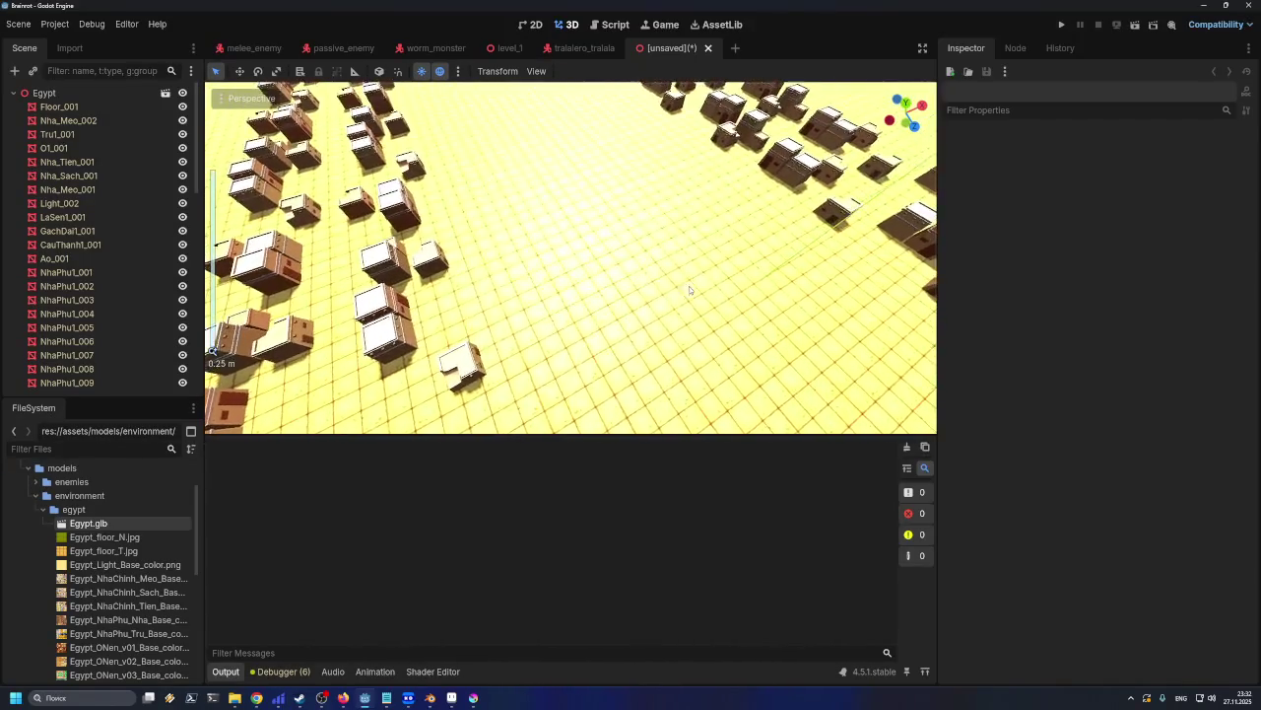
scroll(667, 258, "down", 3)
scroll(671, 262, "up", 1)
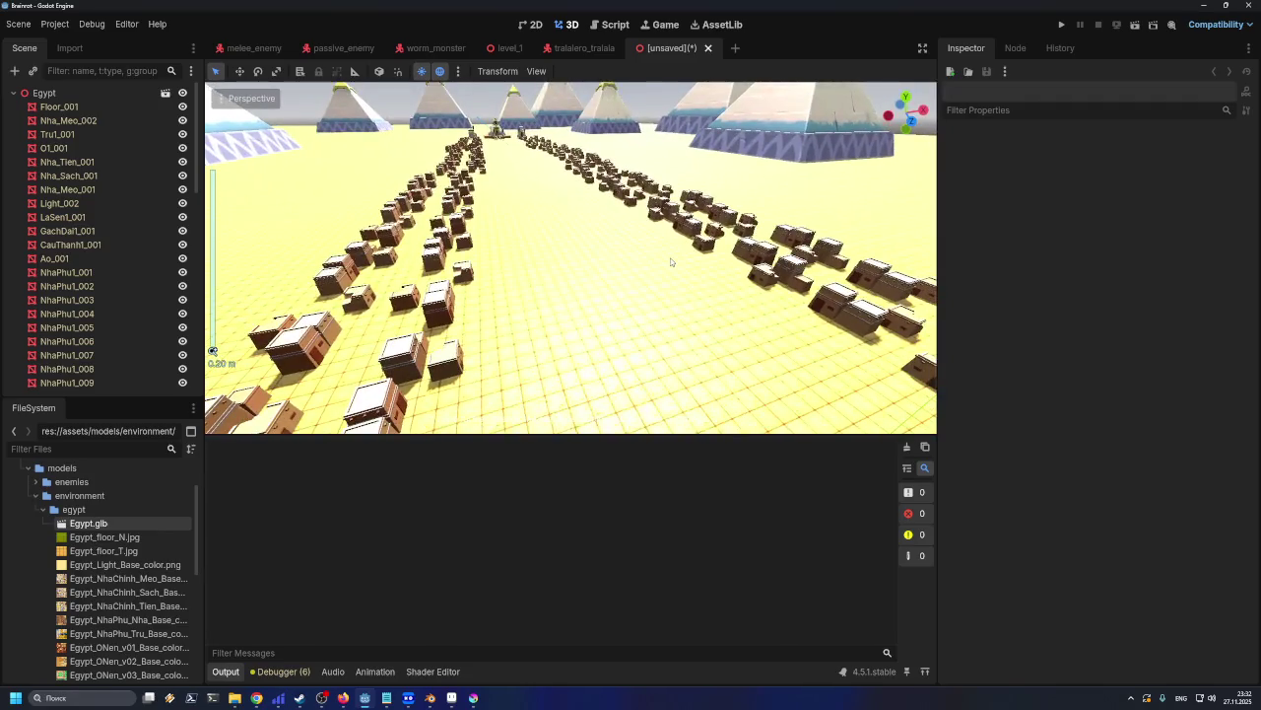
scroll(671, 261, "down", 1)
scroll(670, 262, "down", 1)
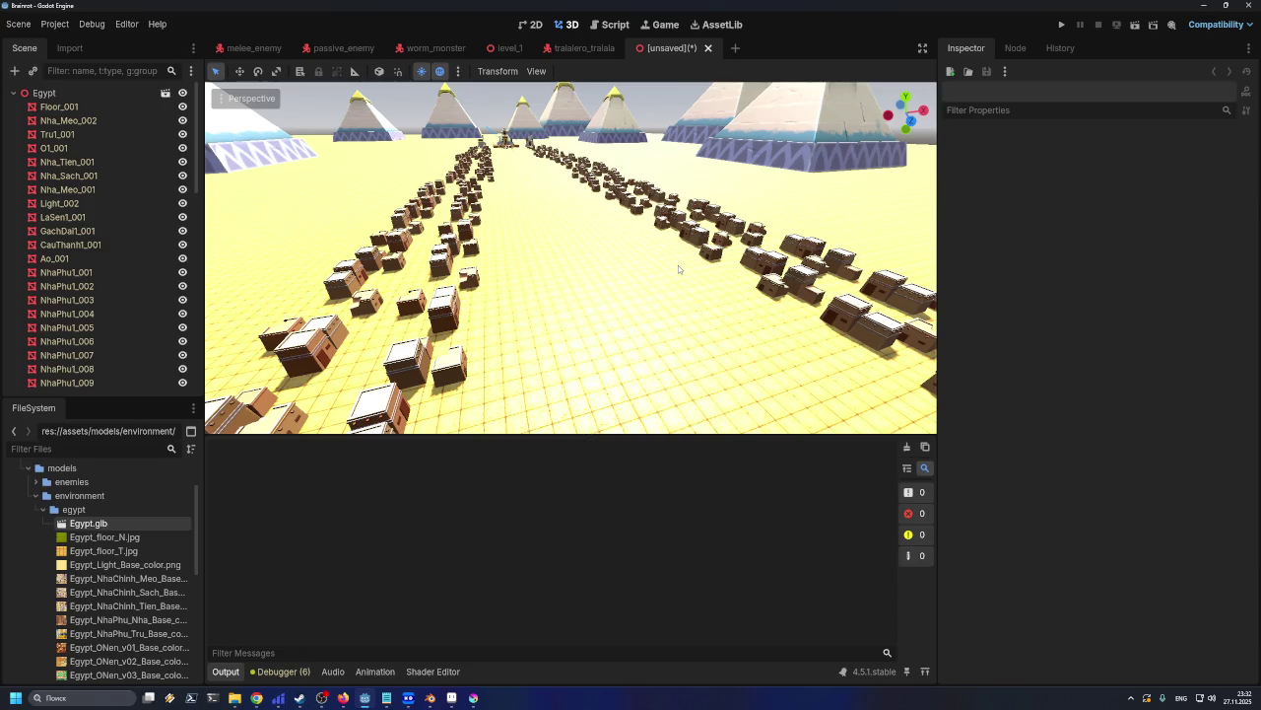
mouse_move(678, 265)
right_mouse_down()
mouse_move(758, 226)
mouse_move(763, 291)
right_mouse_up()
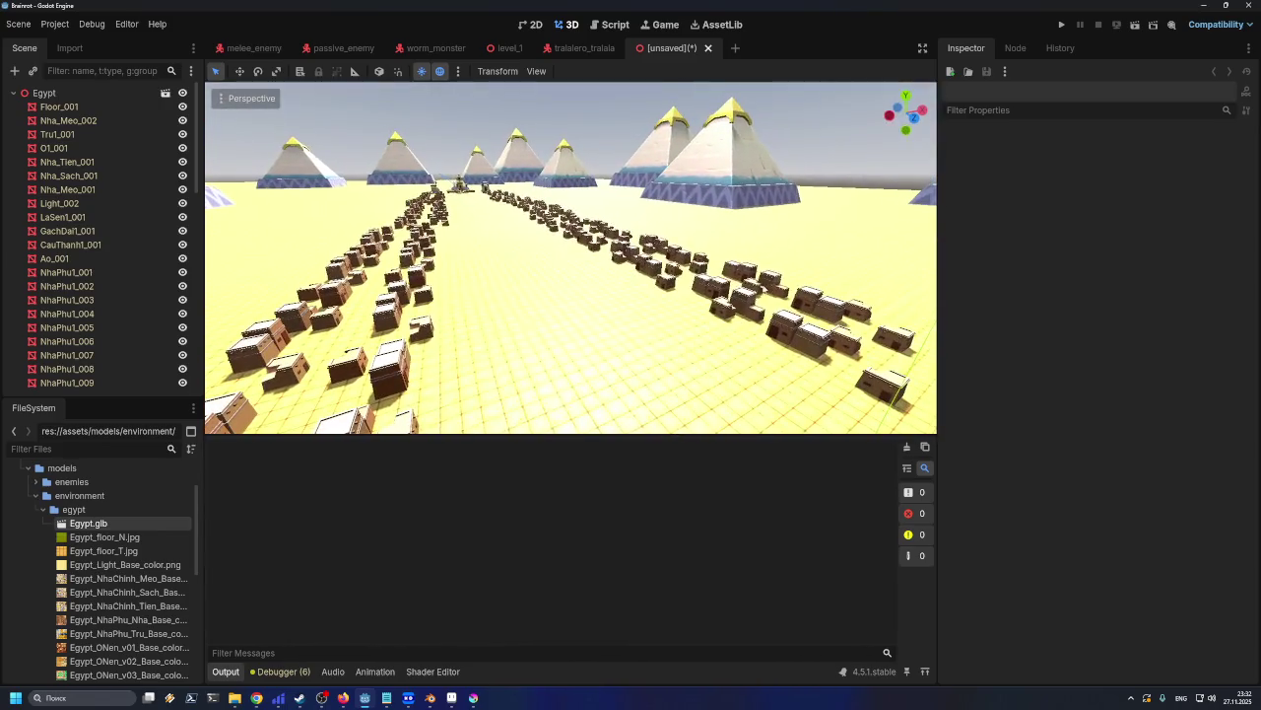
Collapse the Egypt node's children and leave Preview Environment switched on
left_click(13, 93)
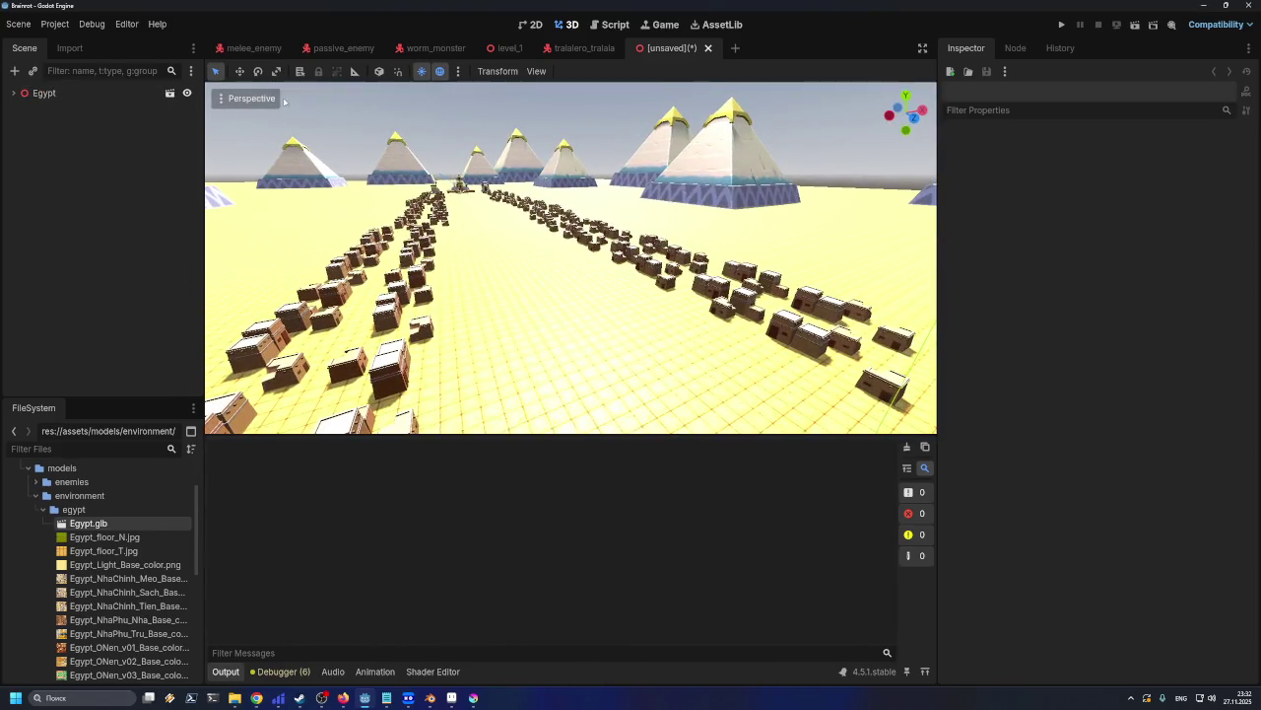
left_click(440, 72)
left_click(439, 72)
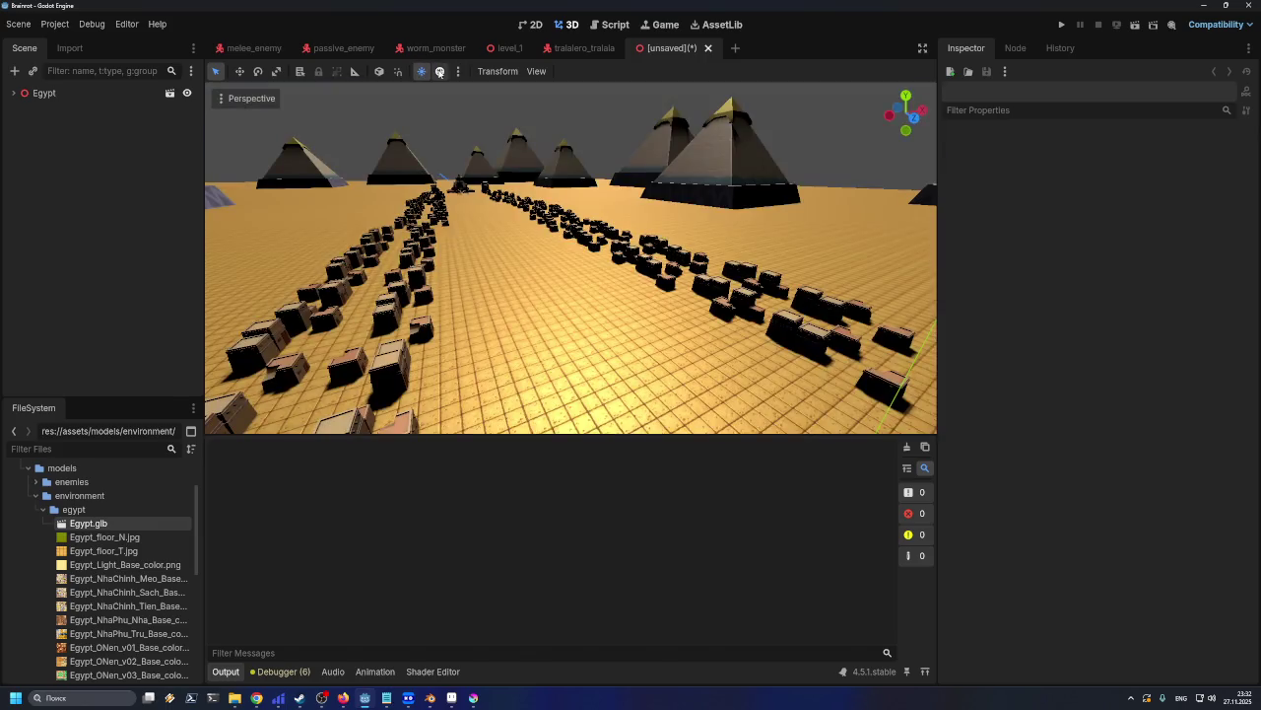
left_click(439, 72)
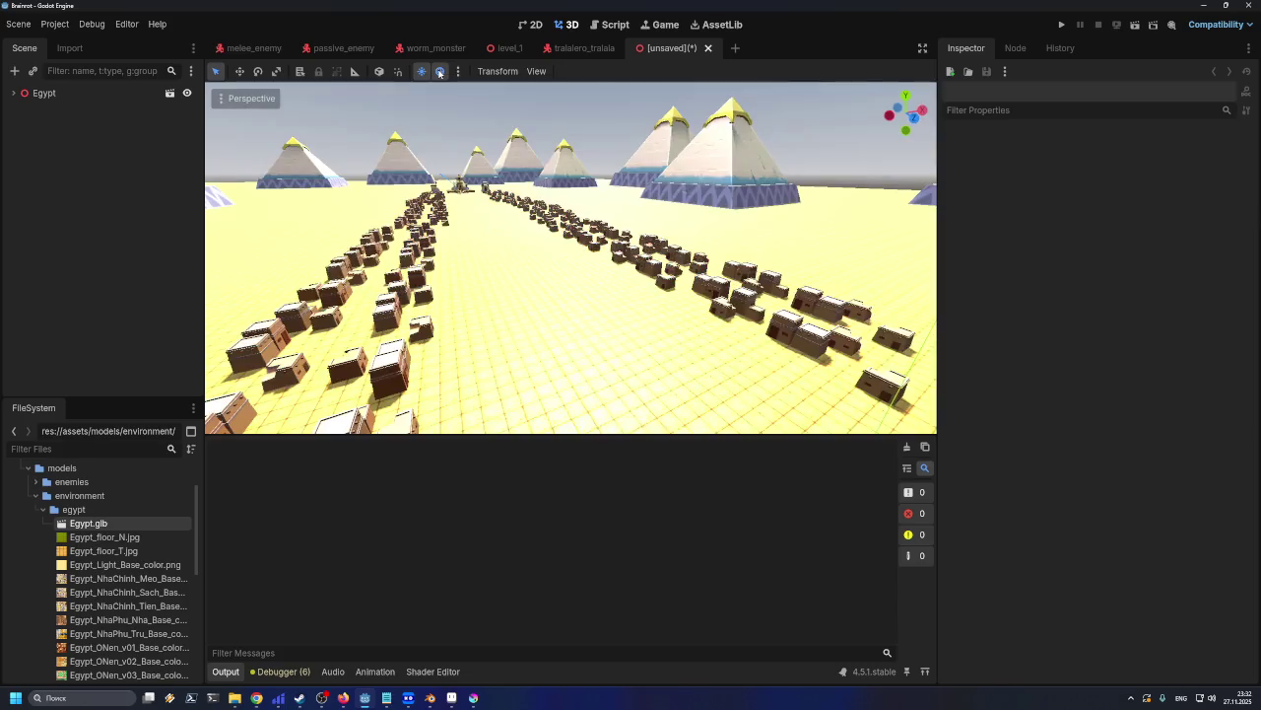
Zoom and move the view forward and down over the two rows of houses
scroll(557, 311, "up", 3)
scroll(562, 320, "down", 3)
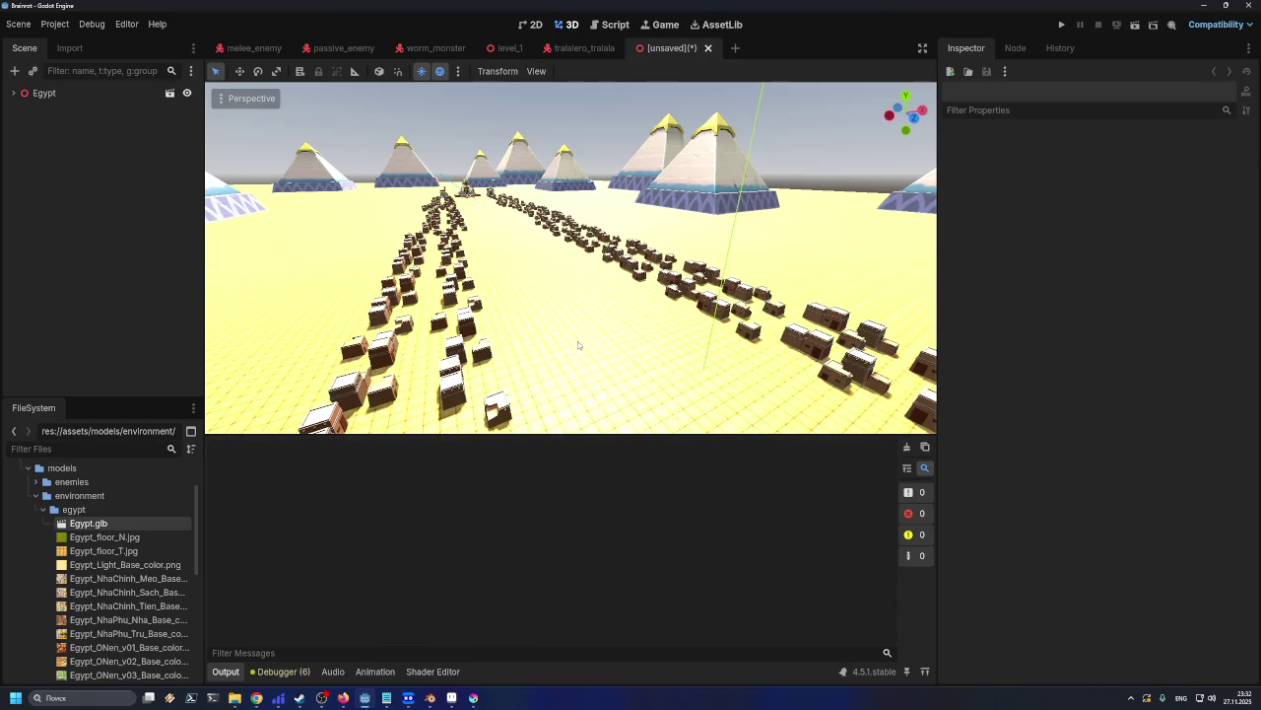
scroll(589, 379, "up", 2)
scroll(650, 327, "up", 2)
scroll(645, 340, "up", 2)
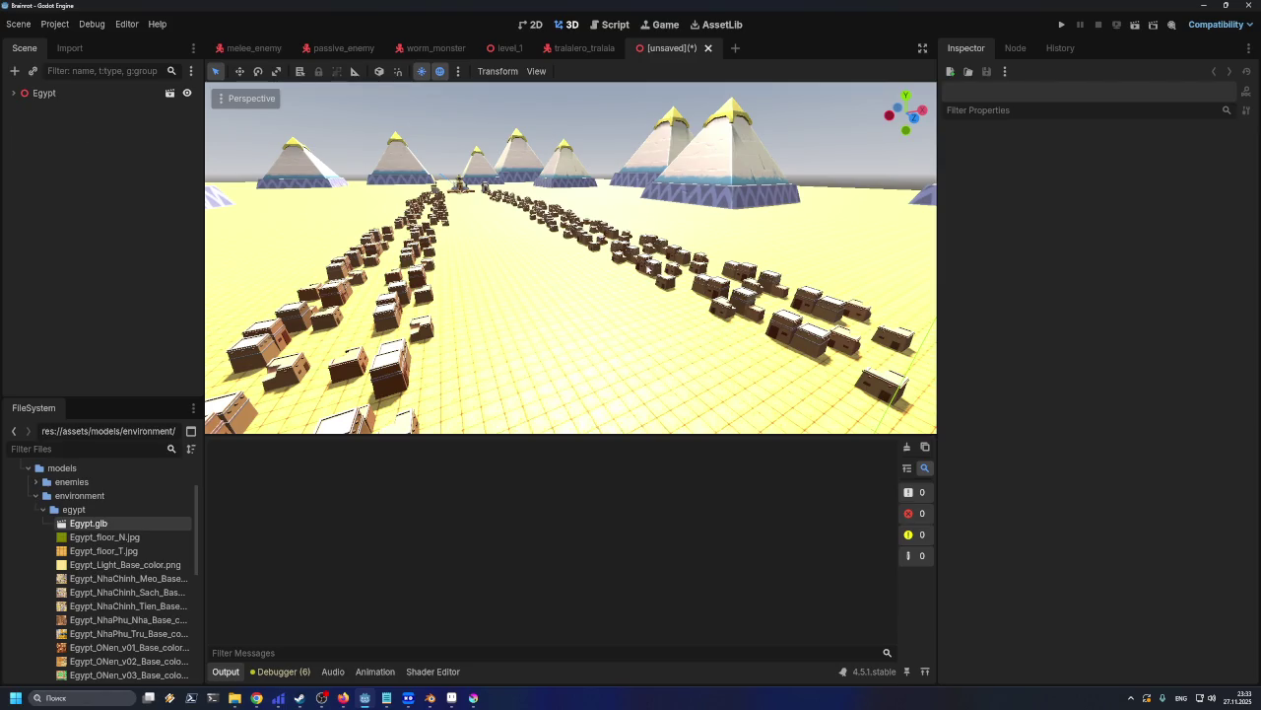
right_click_drag(650, 273, 645, 294)
Select the Floor_001 mesh with the Move tool and freelook down to floor level toward the pyramids
key("e")
key("w")
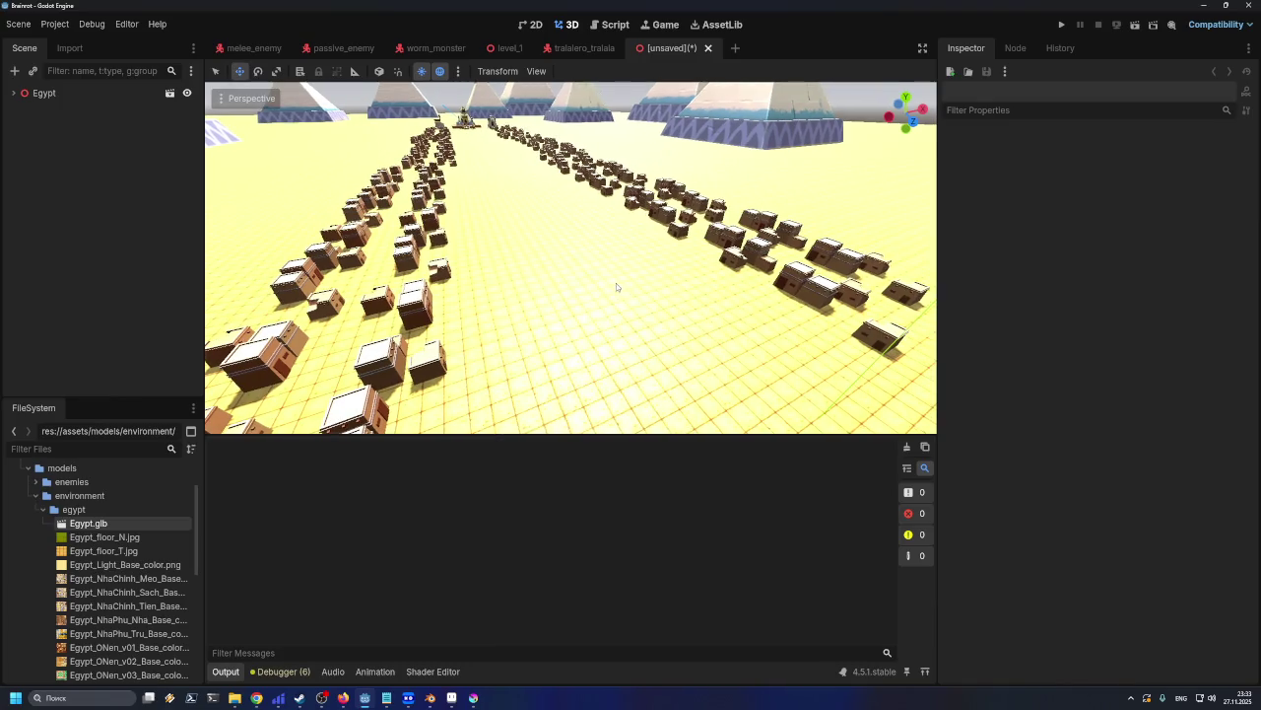
left_click(609, 342)
mouse_move(609, 342)
right_mouse_down()
mouse_move(611, 295)
mouse_move(591, 295)
right_mouse_up()
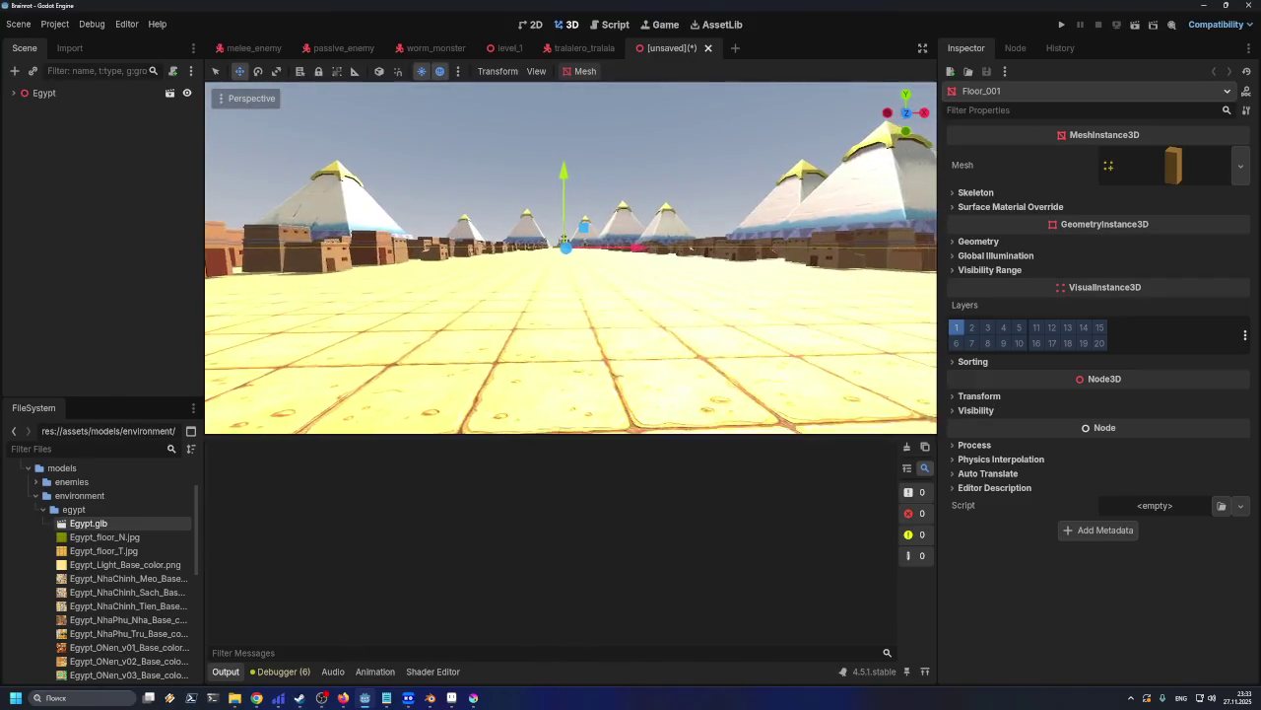
mouse_move(591, 296)
right_mouse_down()
mouse_move(690, 295)
mouse_move(384, 296)
mouse_move(483, 296)
mouse_move(463, 296)
mouse_move(643, 340)
mouse_move(734, 340)
mouse_move(562, 340)
mouse_move(768, 340)
mouse_move(645, 340)
right_mouse_up()
Fly forward through the Godot scene into the temple, its columns and brick steps
key("w")
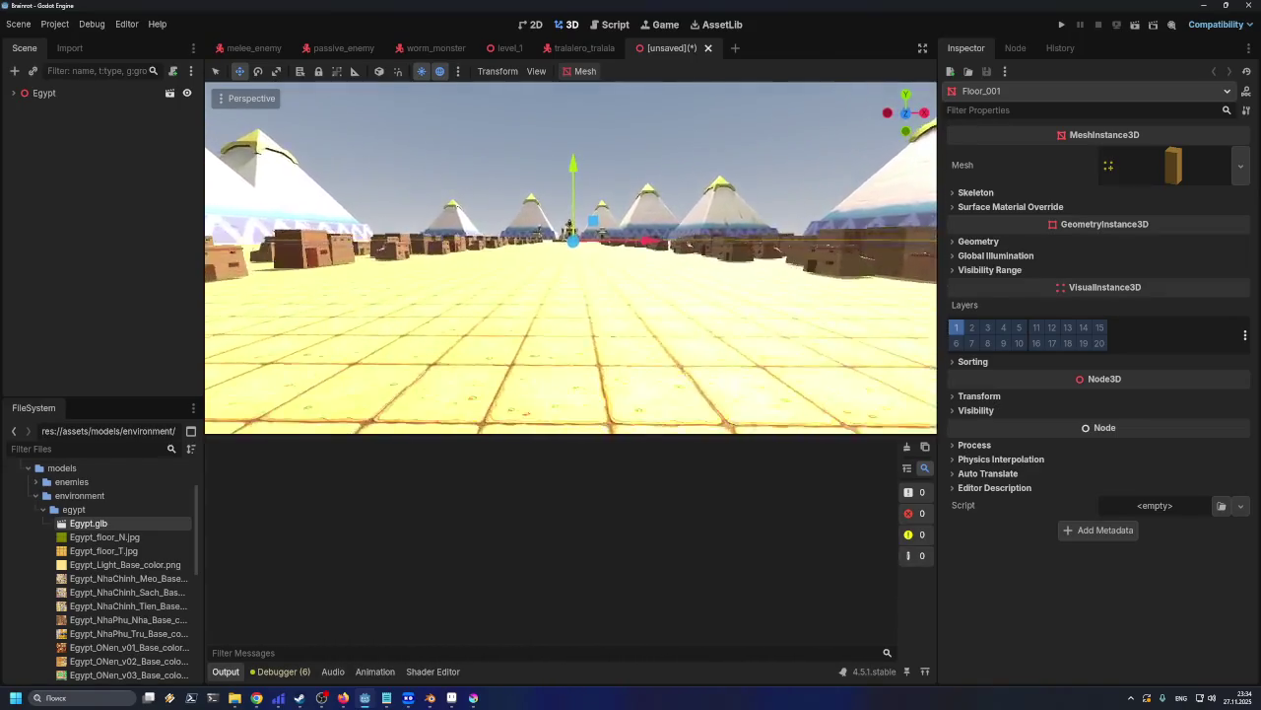
key("w")
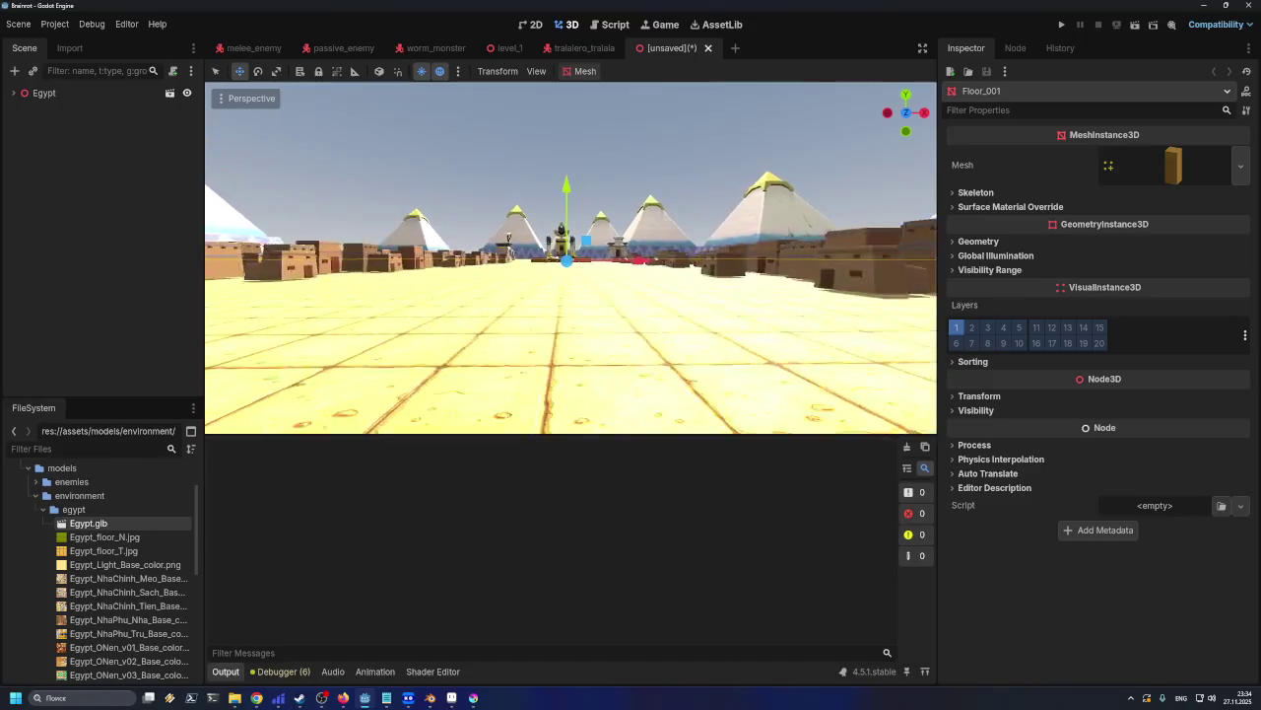
key("w")
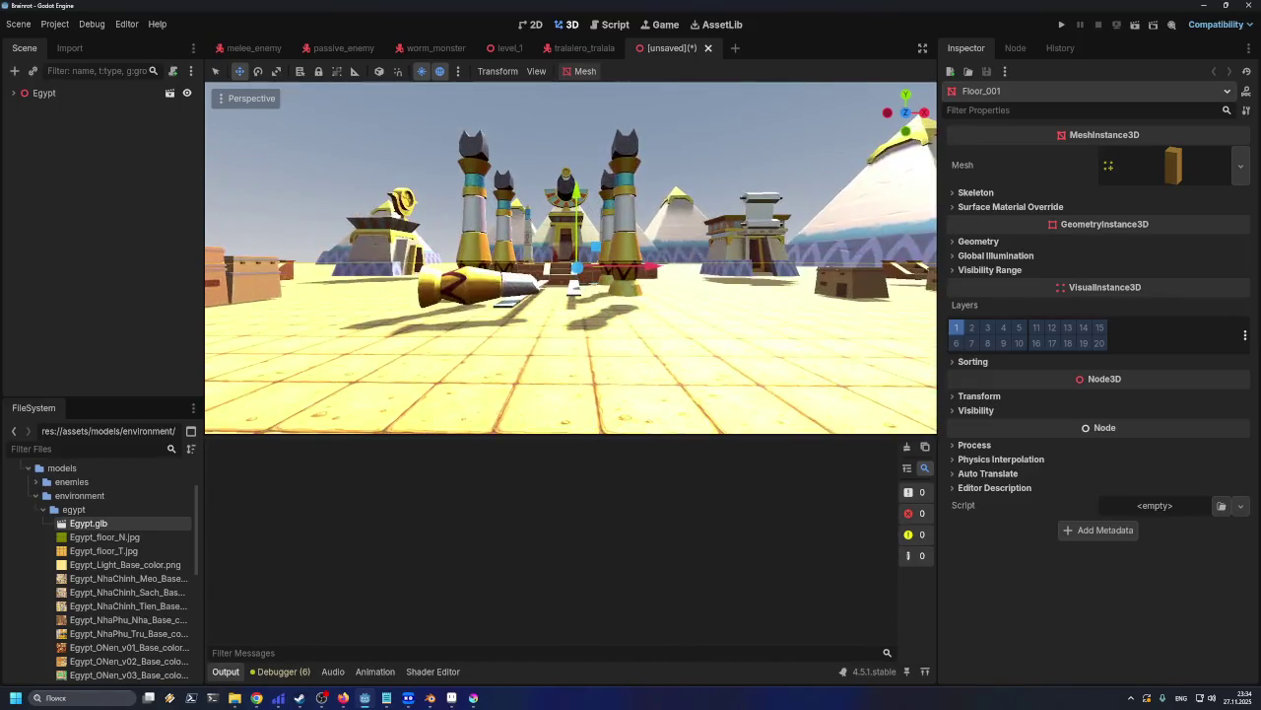
key("w")
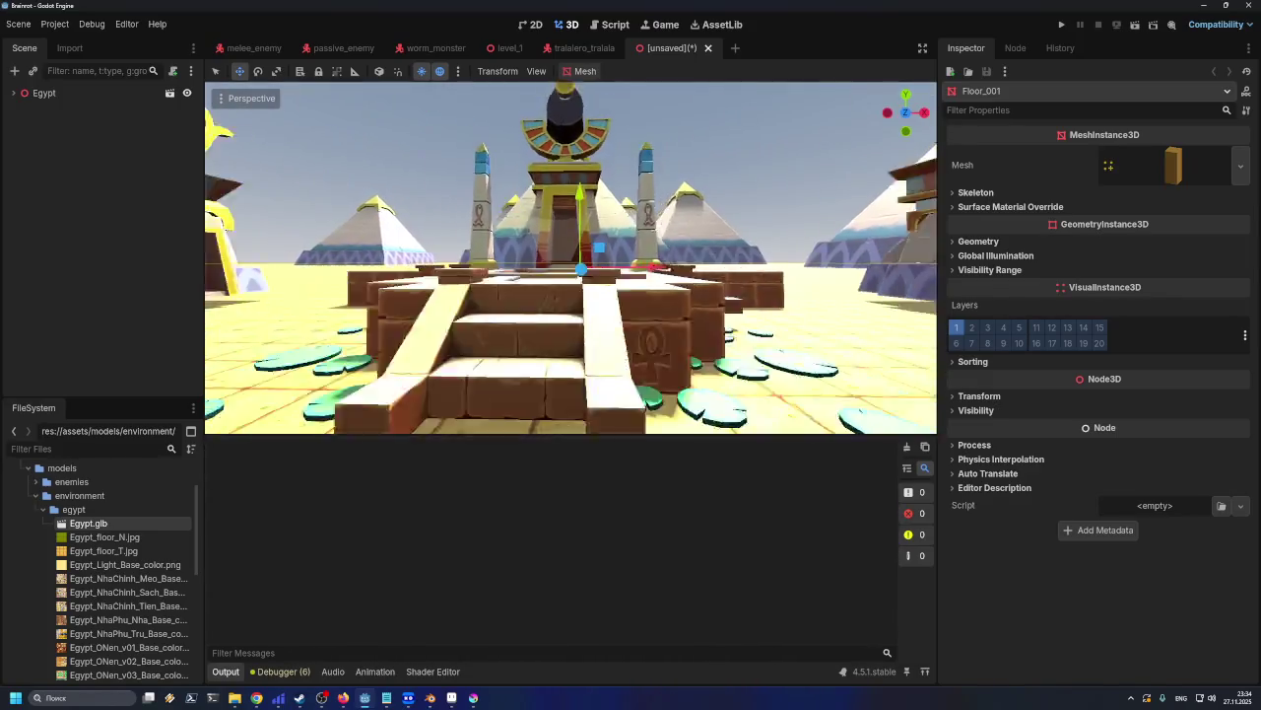
key("s")
key("w")
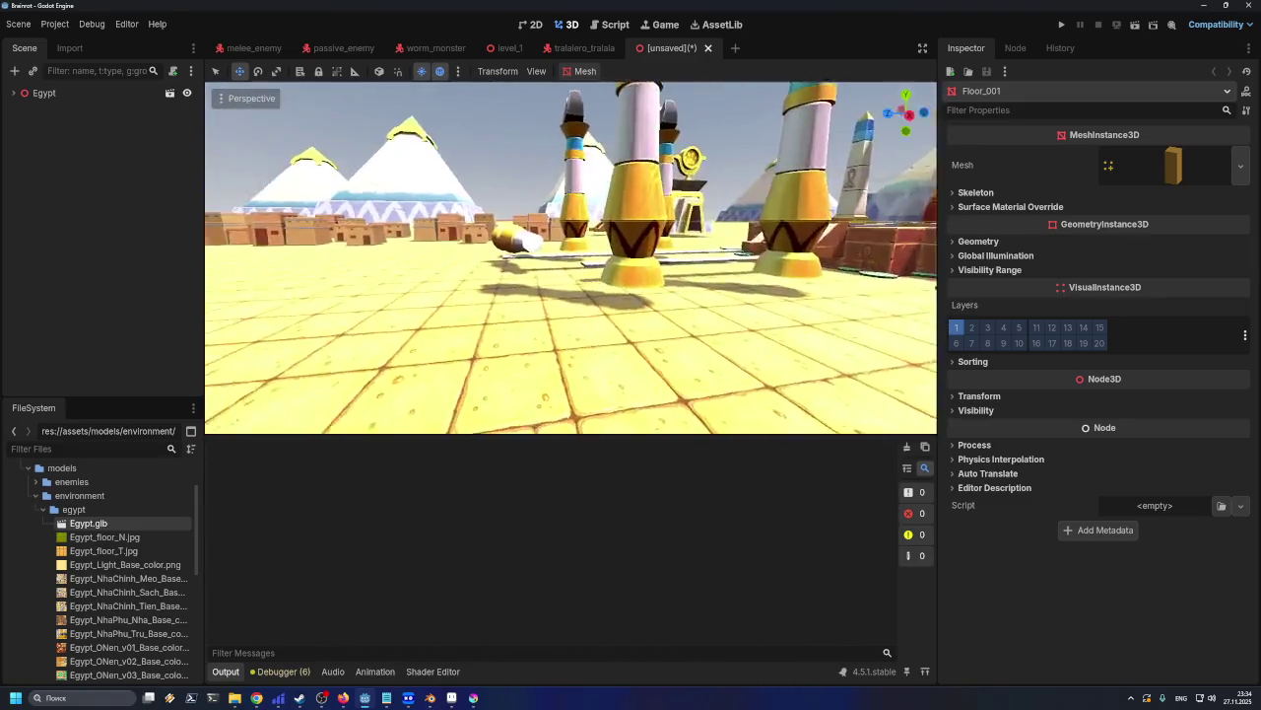
key("w")
key("s")
key("w")
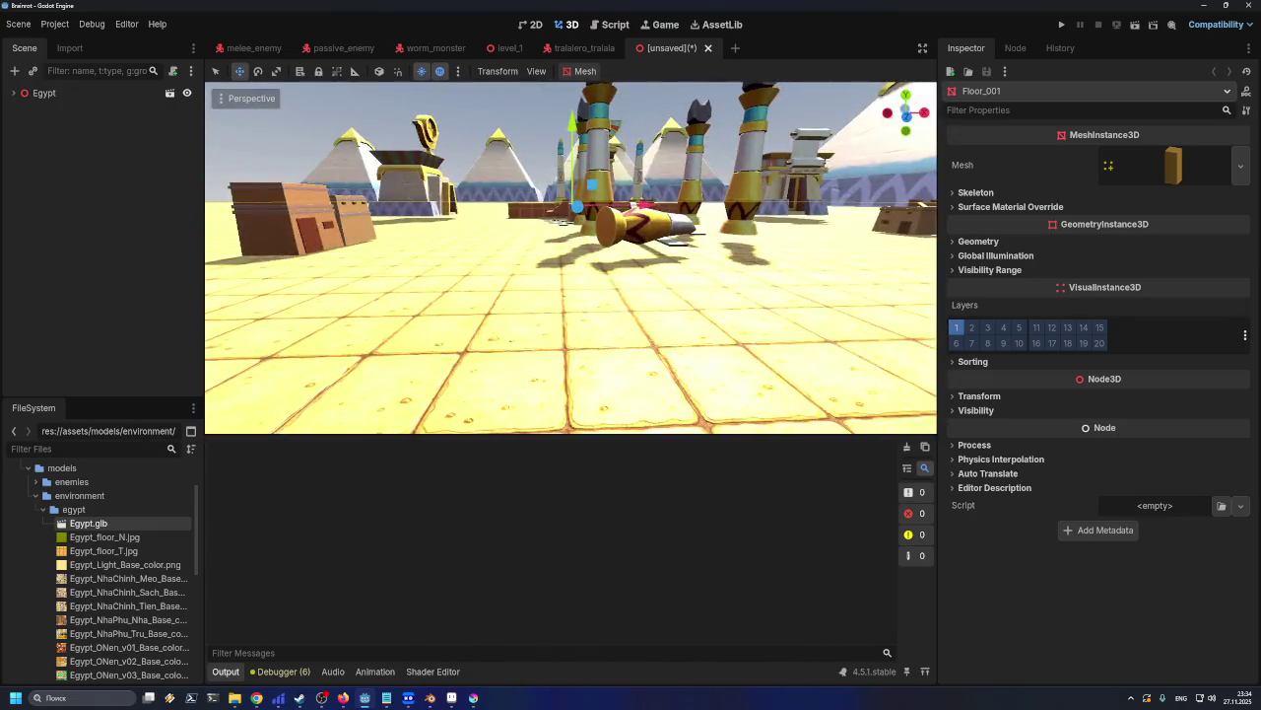
Move among the mud-brick houses and pillars, looking up at the sky and across the village
key("w")
key("w")
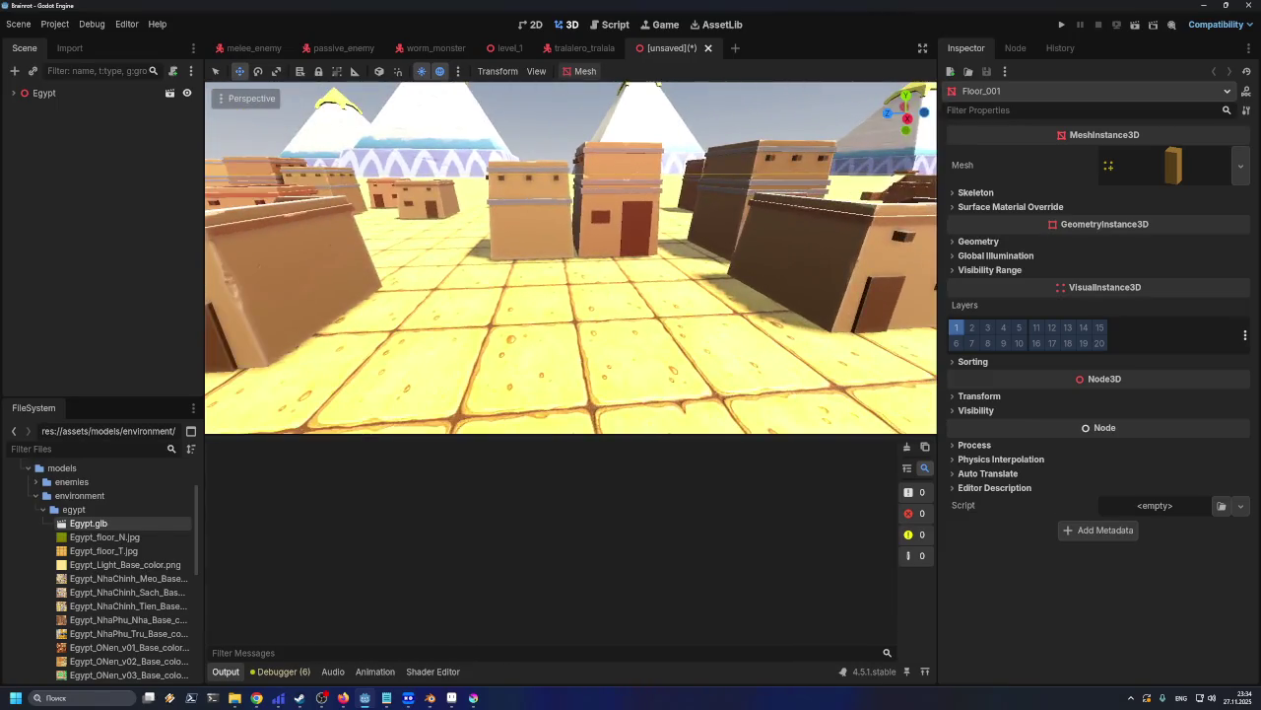
key("w")
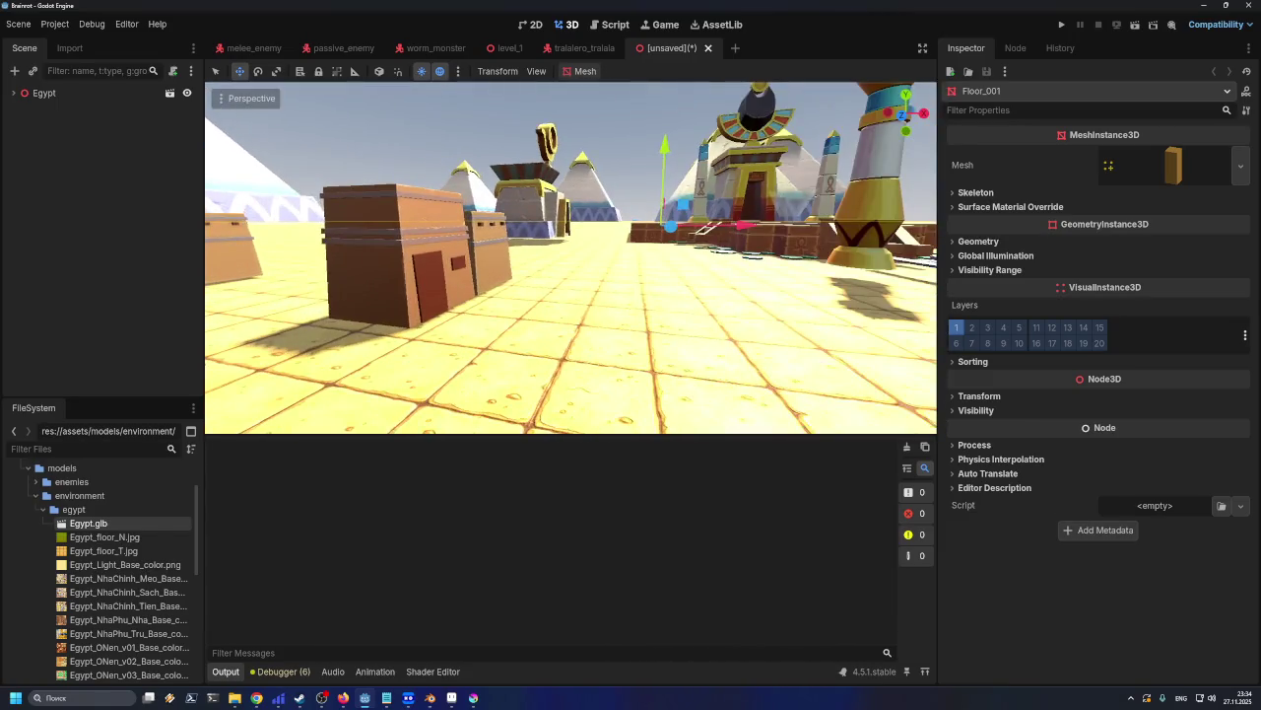
key("s")
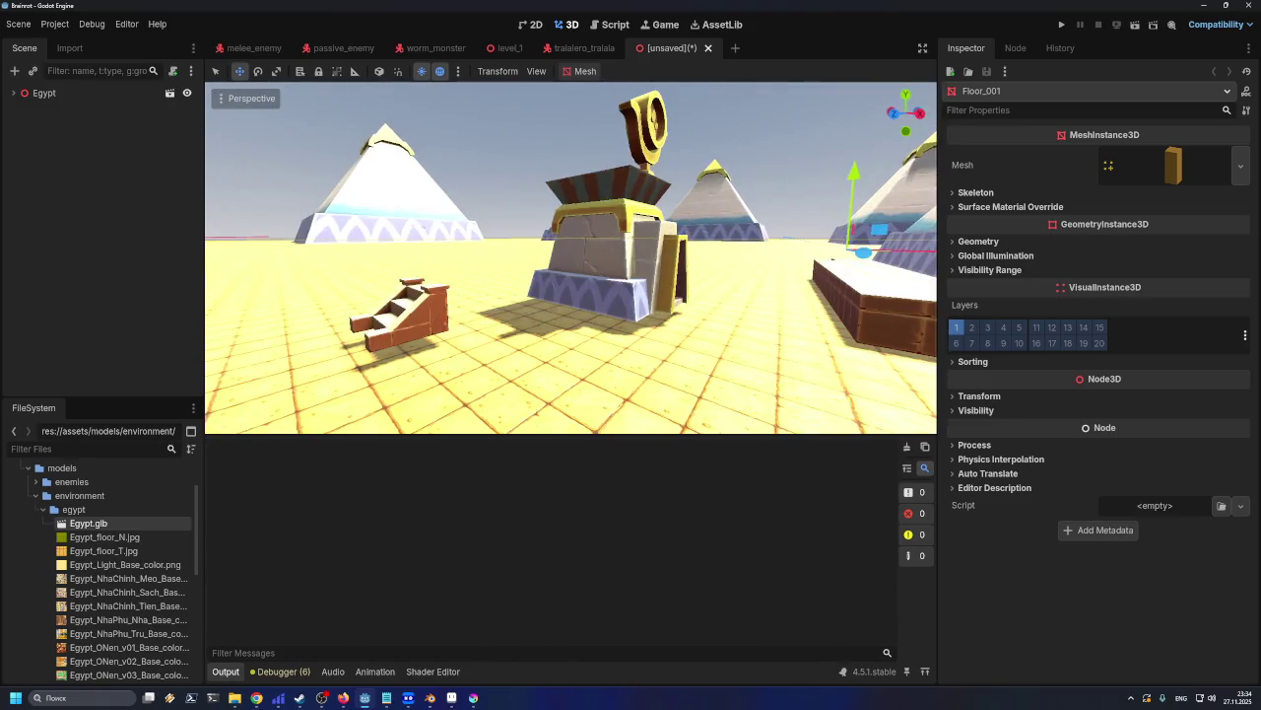
key("s")
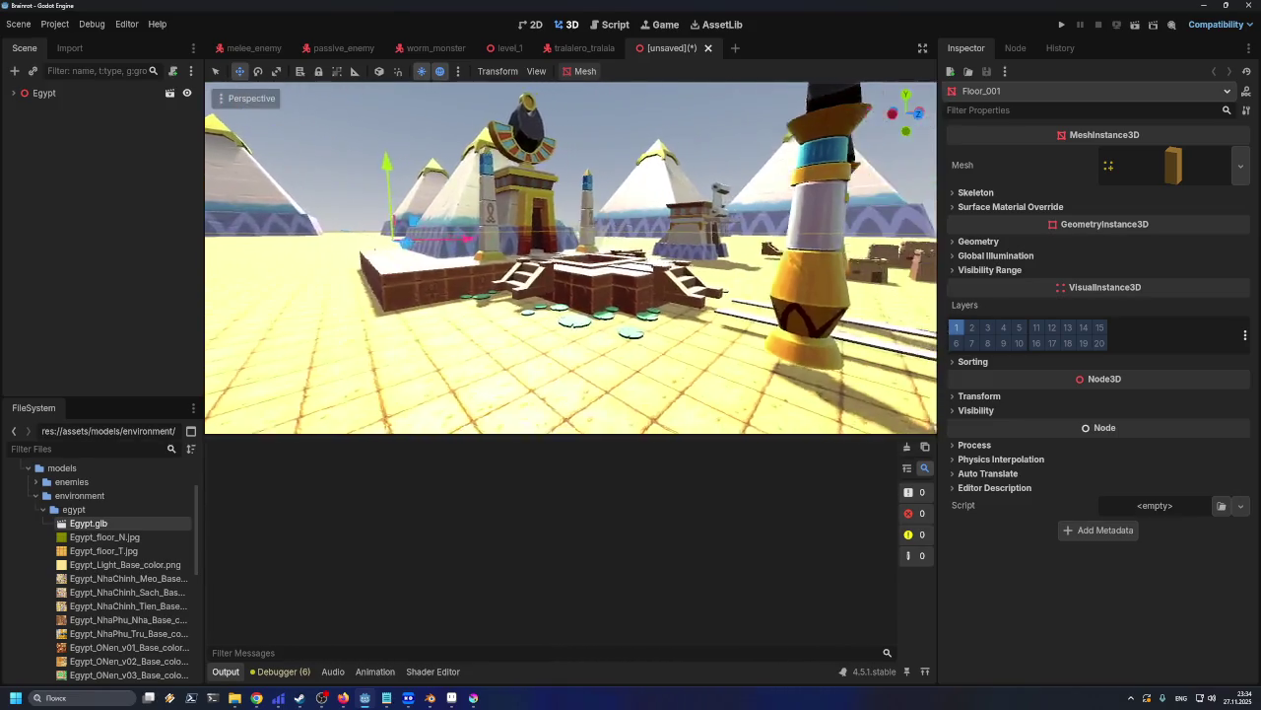
key("w")
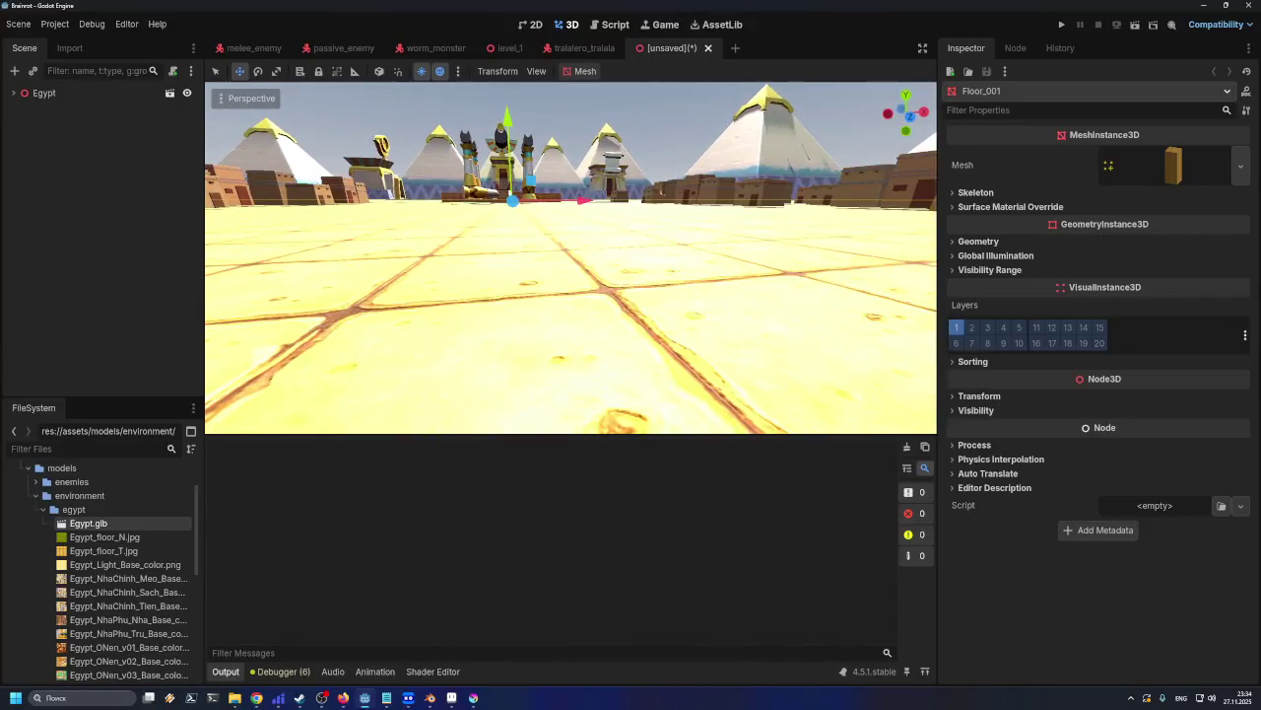
mouse_move(572, 256)
right_mouse_down()
mouse_move(650, 221)
mouse_move(660, 307)
right_mouse_up()
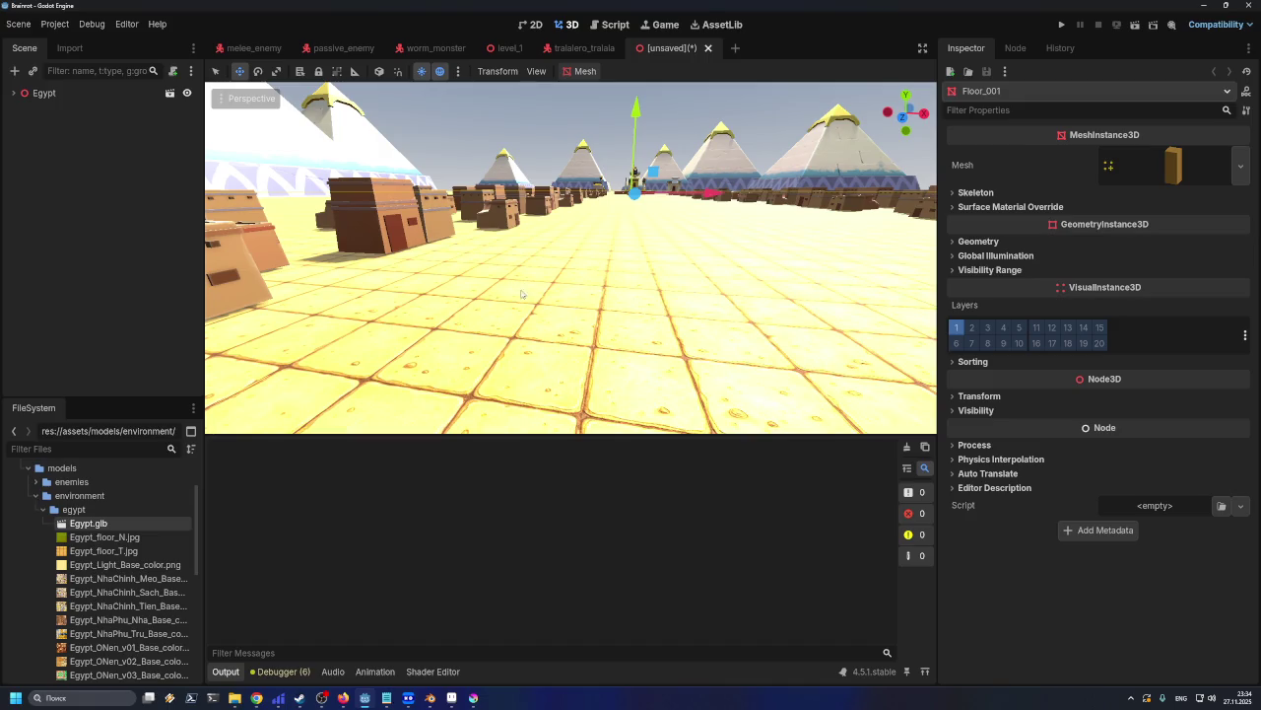
right_click_drag(573, 282, 690, 286)
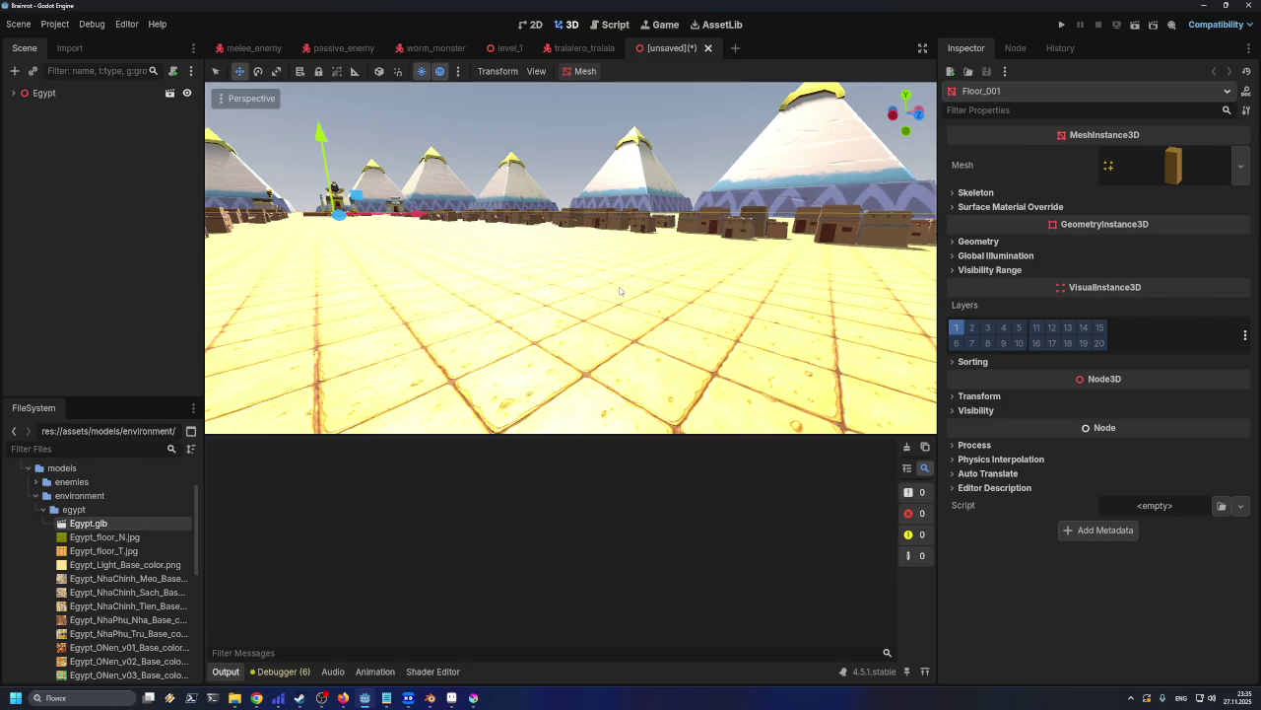
right_click_drag(595, 298, 537, 271)
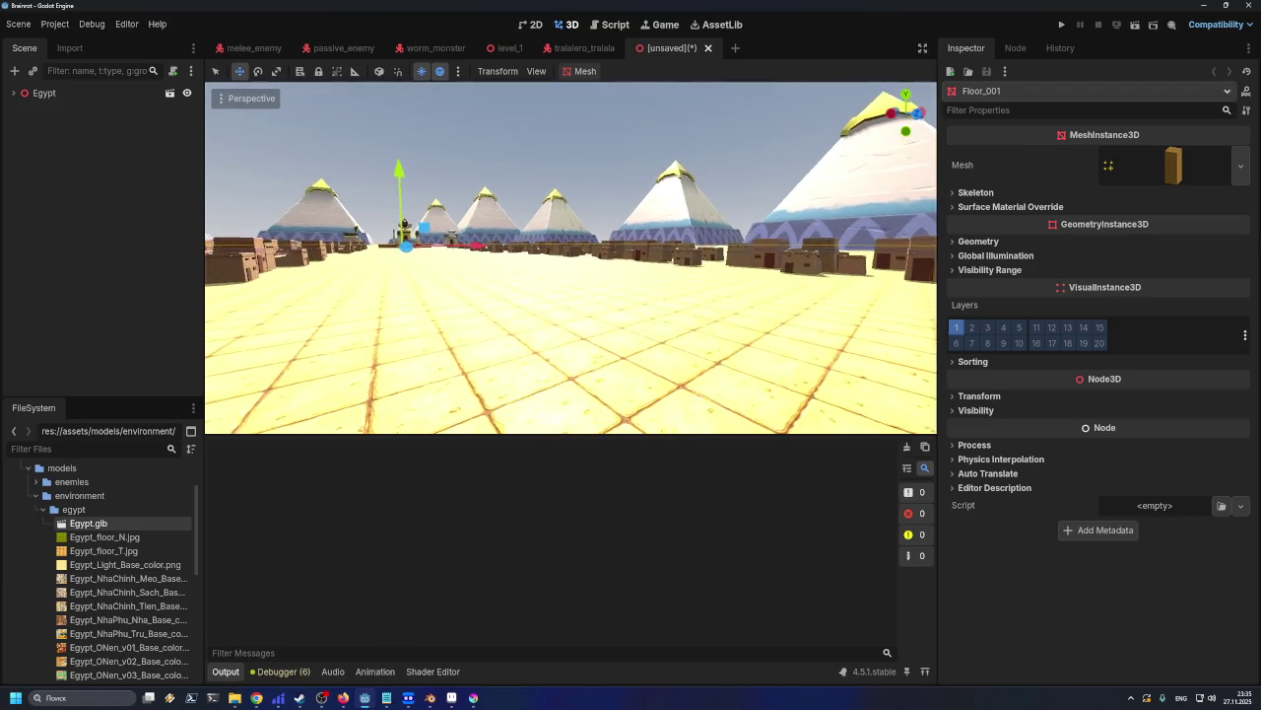
Fly through the village toward the large pyramids, then rise to overlook the house rows
key("w")
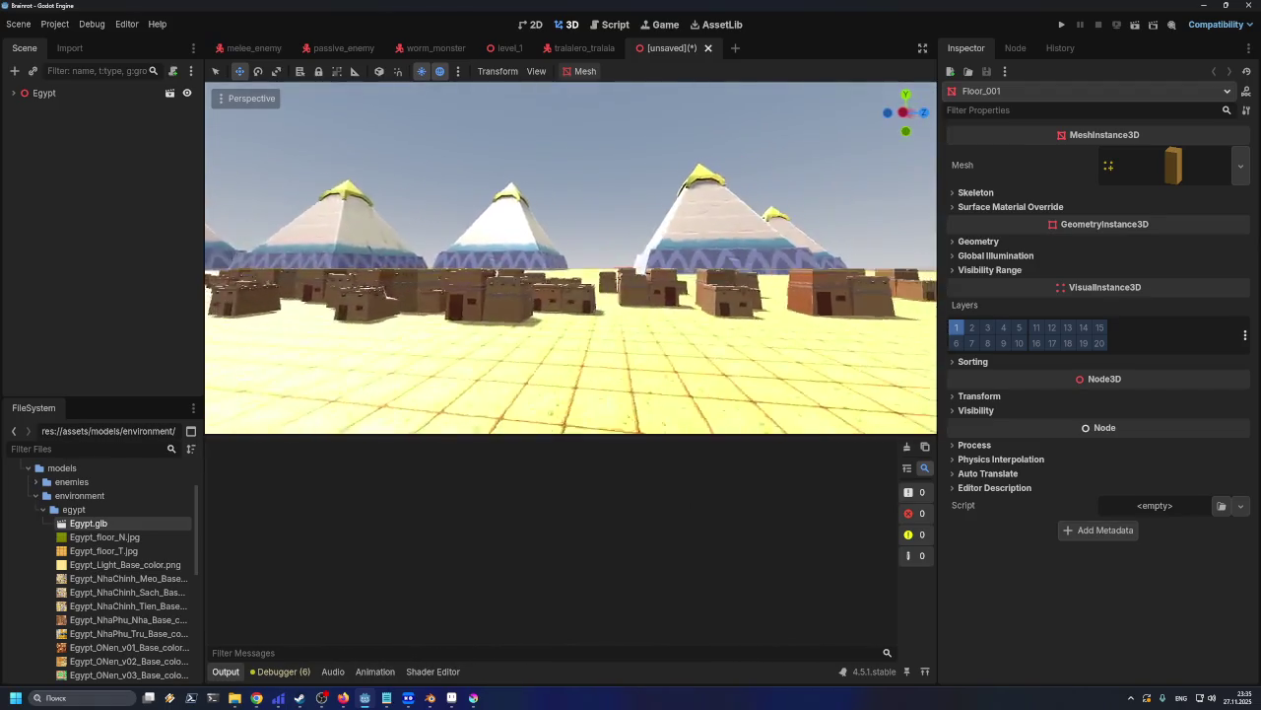
key("w")
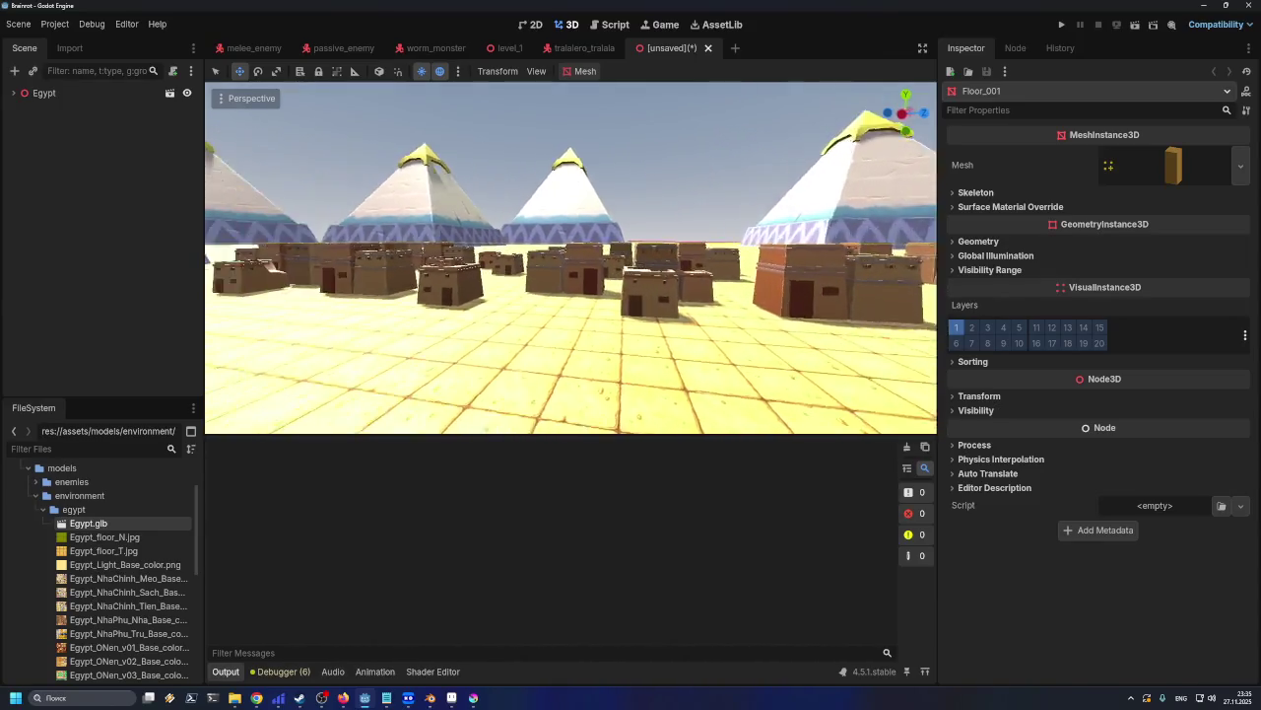
key("w")
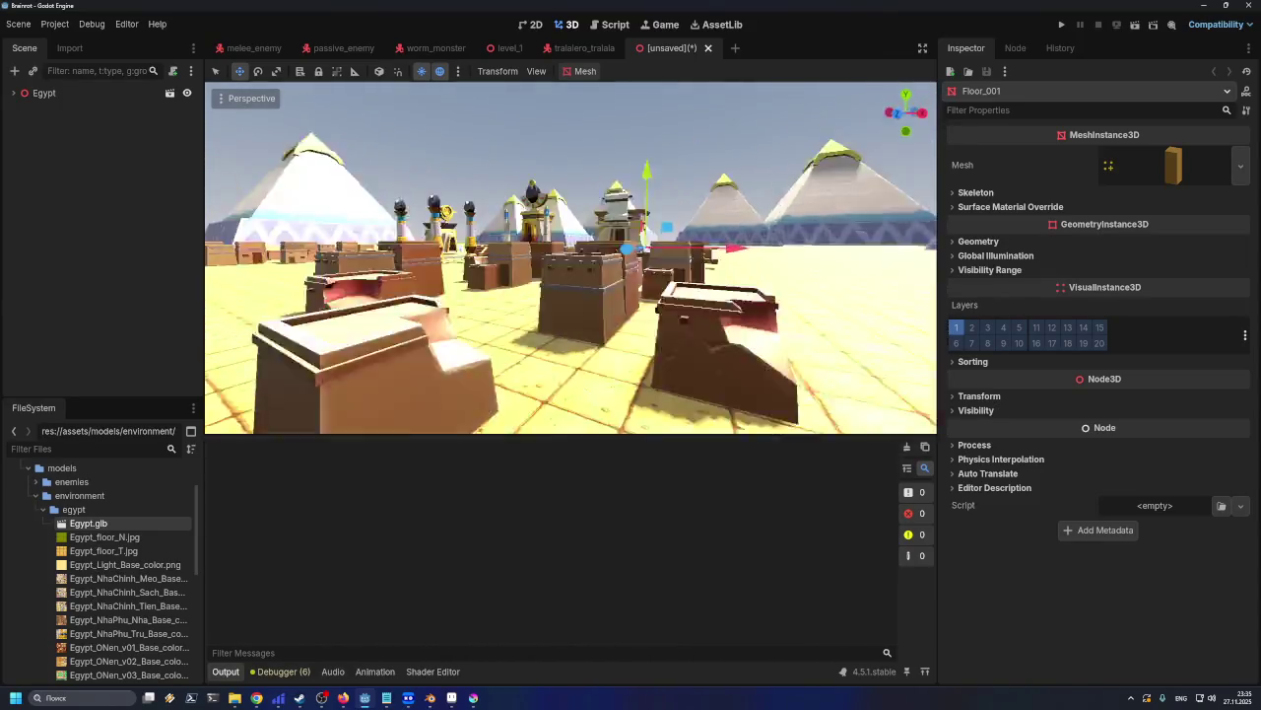
key("w")
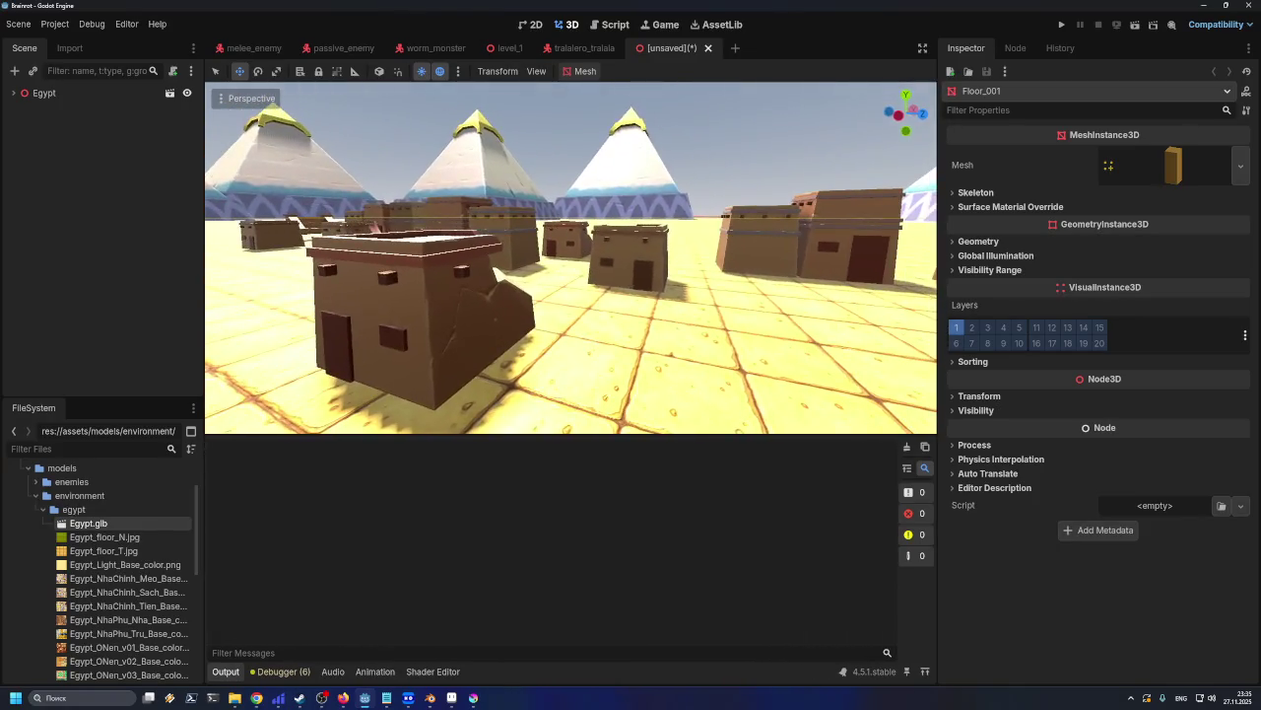
key("s")
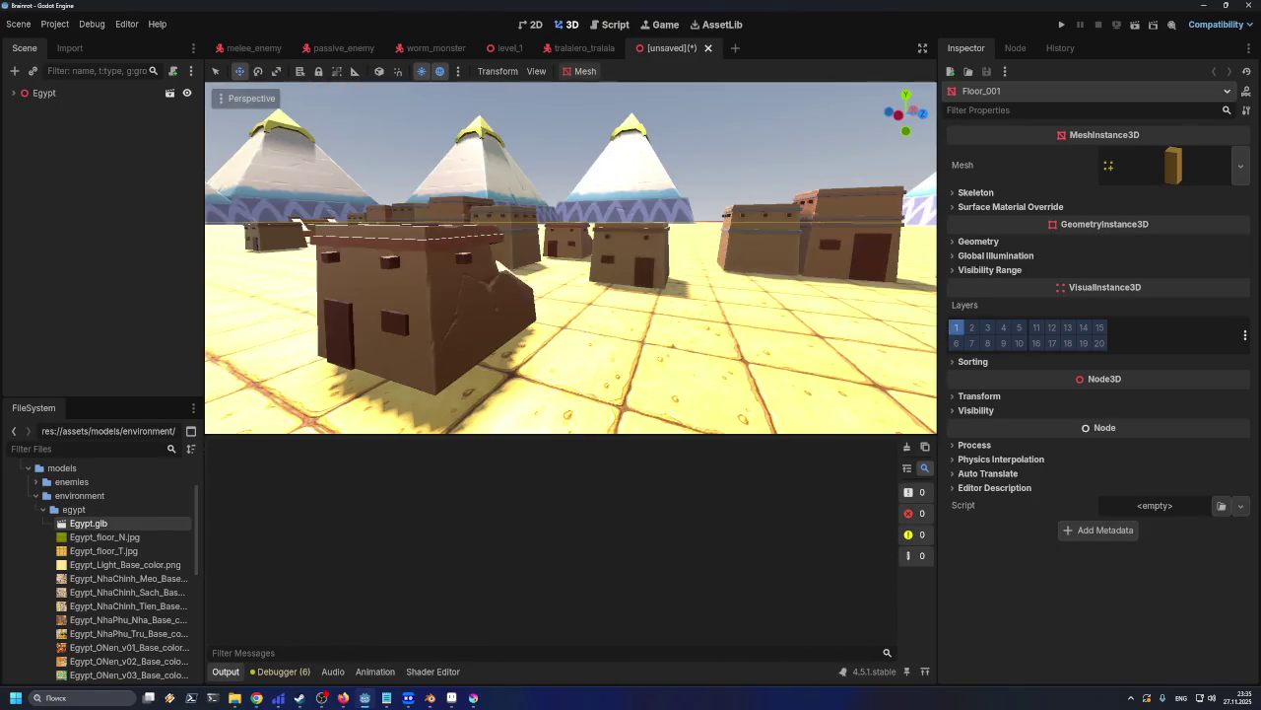
key("w")
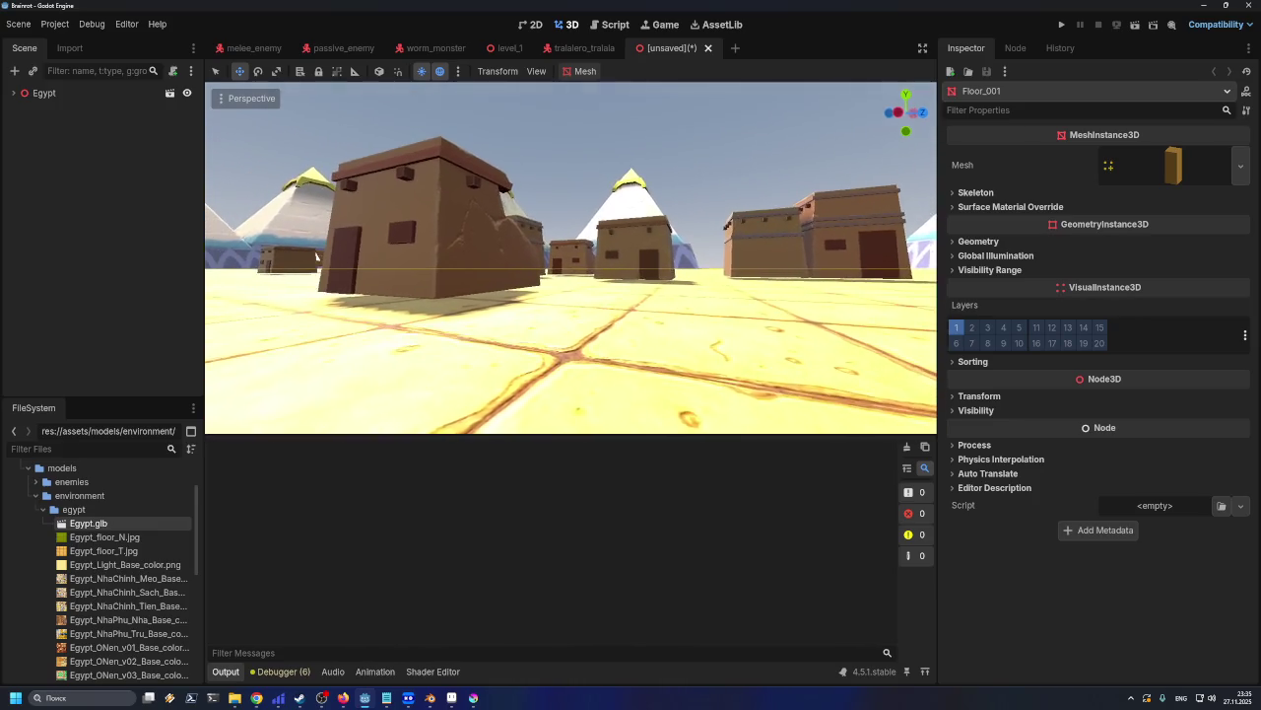
key("s")
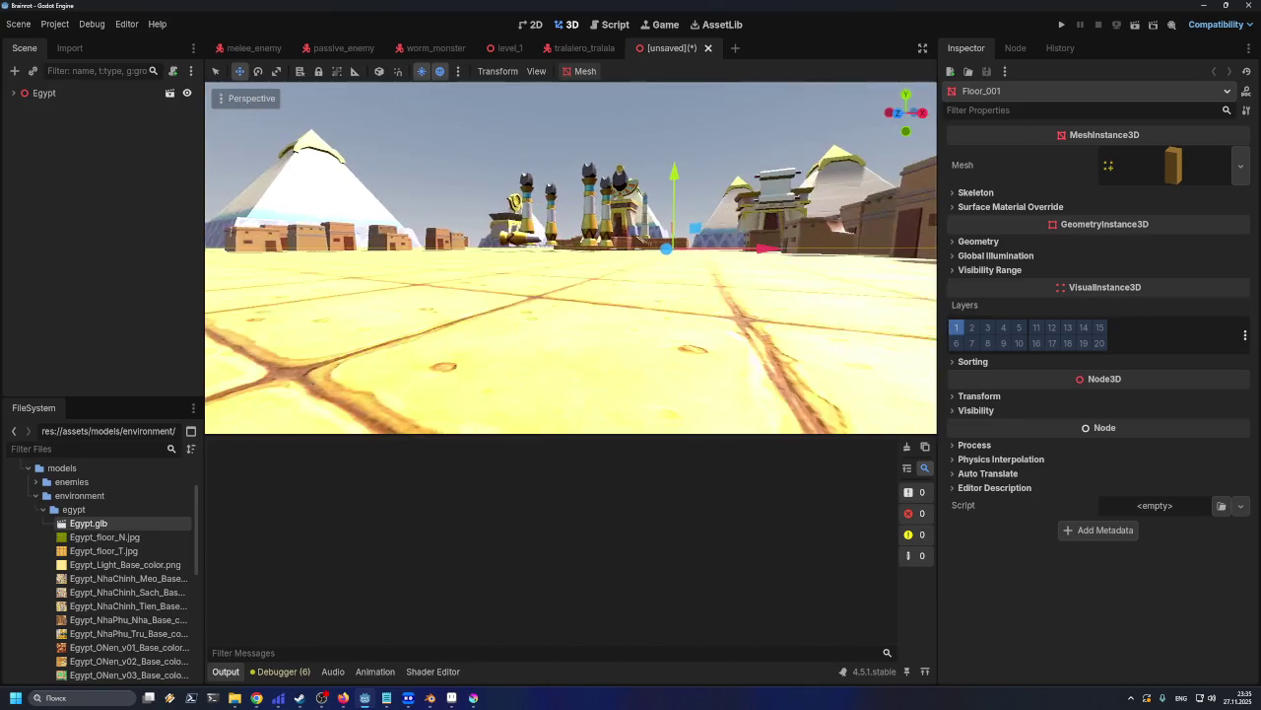
key("w")
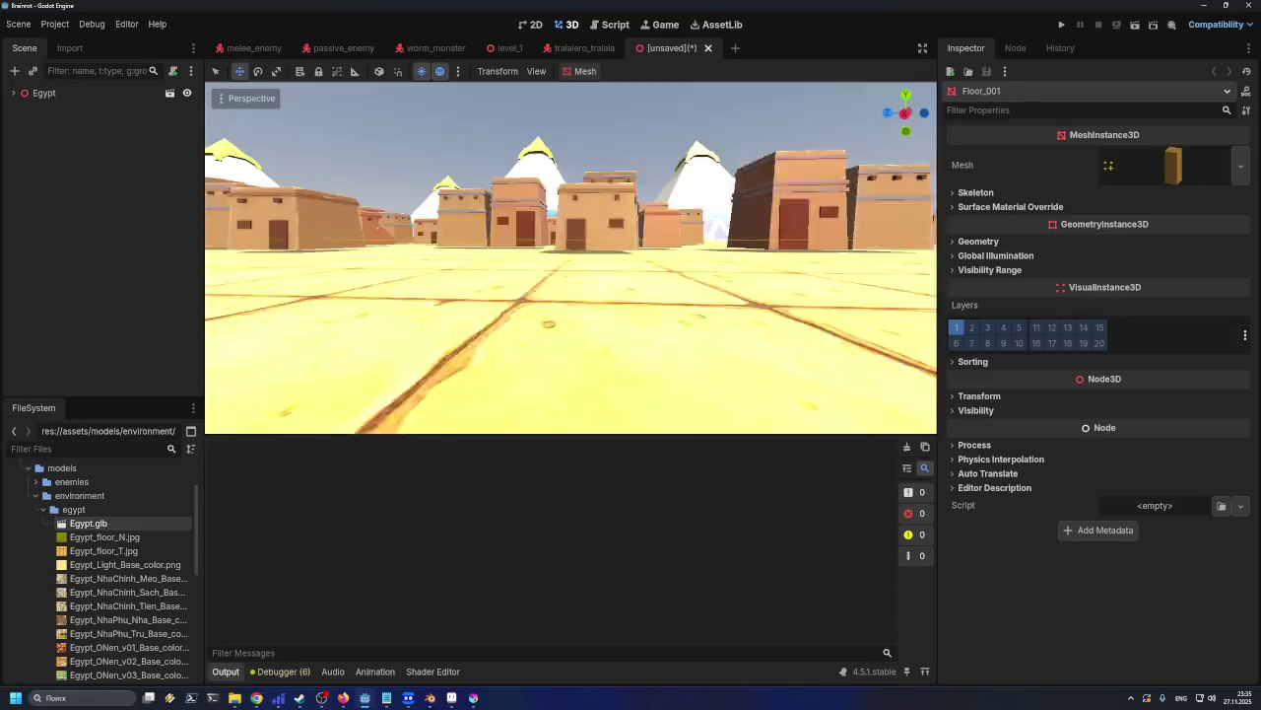
key("s")
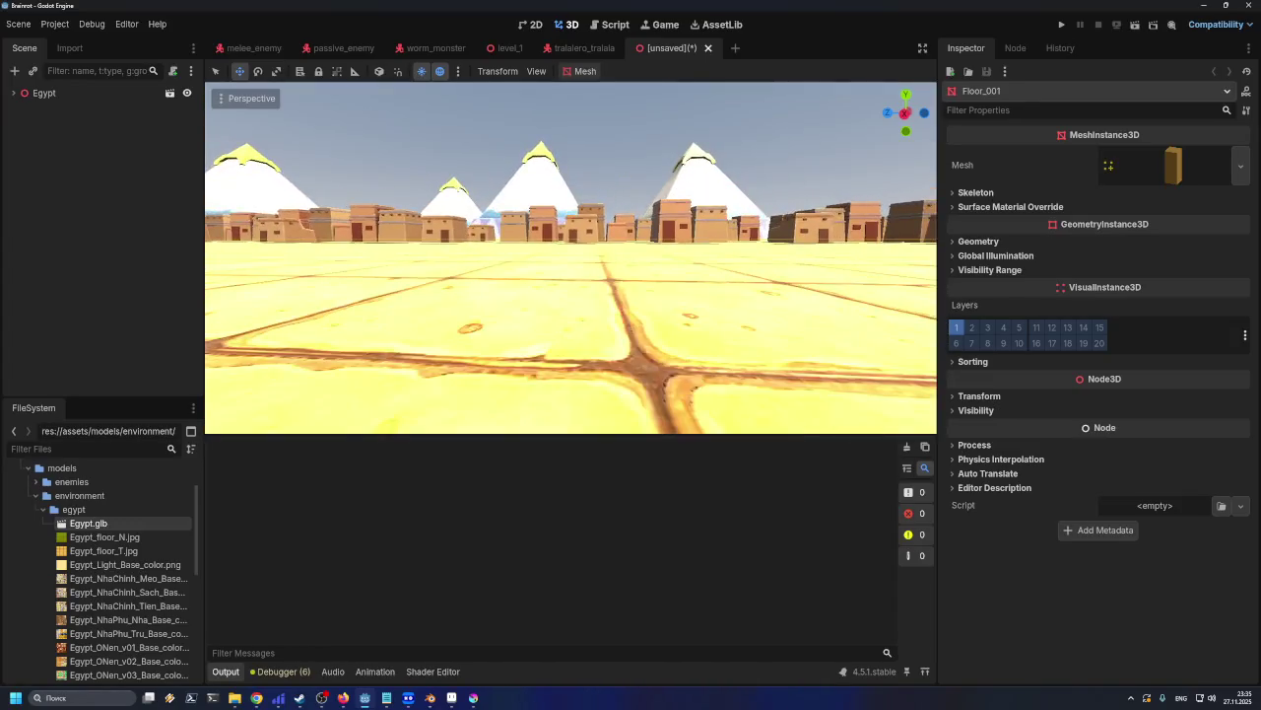
key("e")
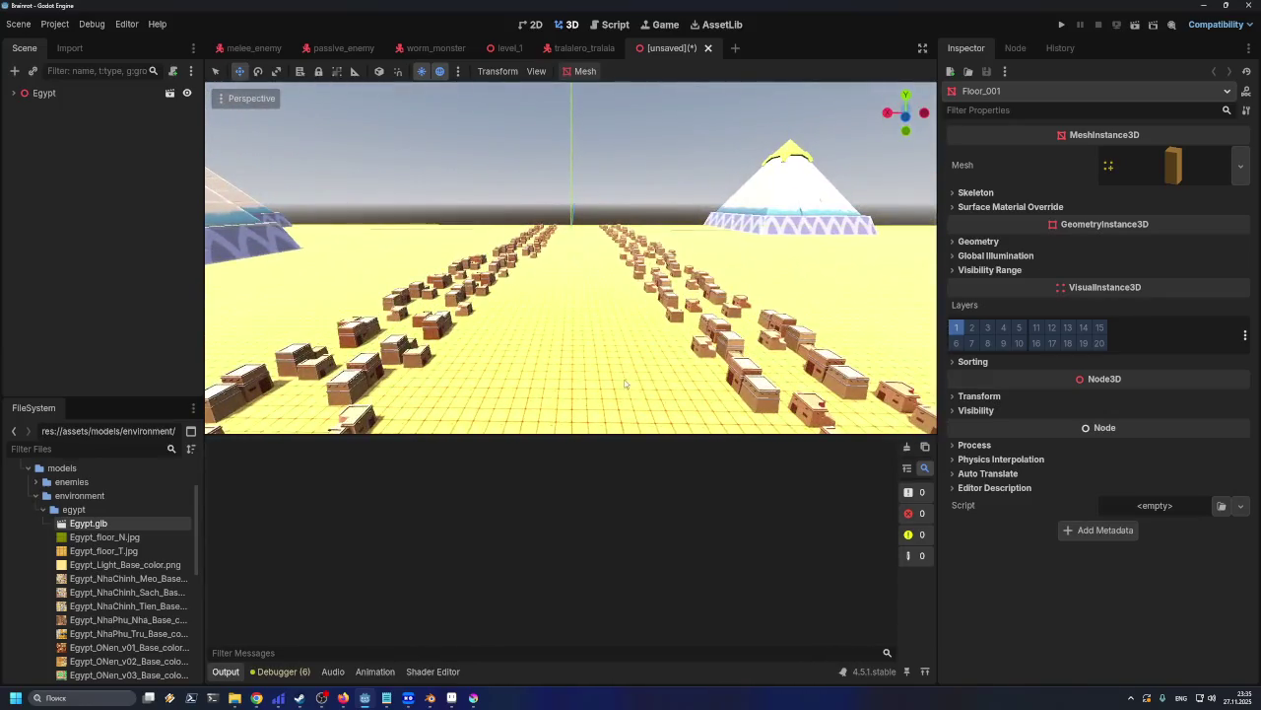
Switch over to the Blender project with egypt.blend and zoom its viewport
left_click(430, 697)
scroll(569, 315, "up", 2)
scroll(569, 315, "up", 3)
scroll(608, 338, "up", 3)
scroll(772, 268, "up", 2)
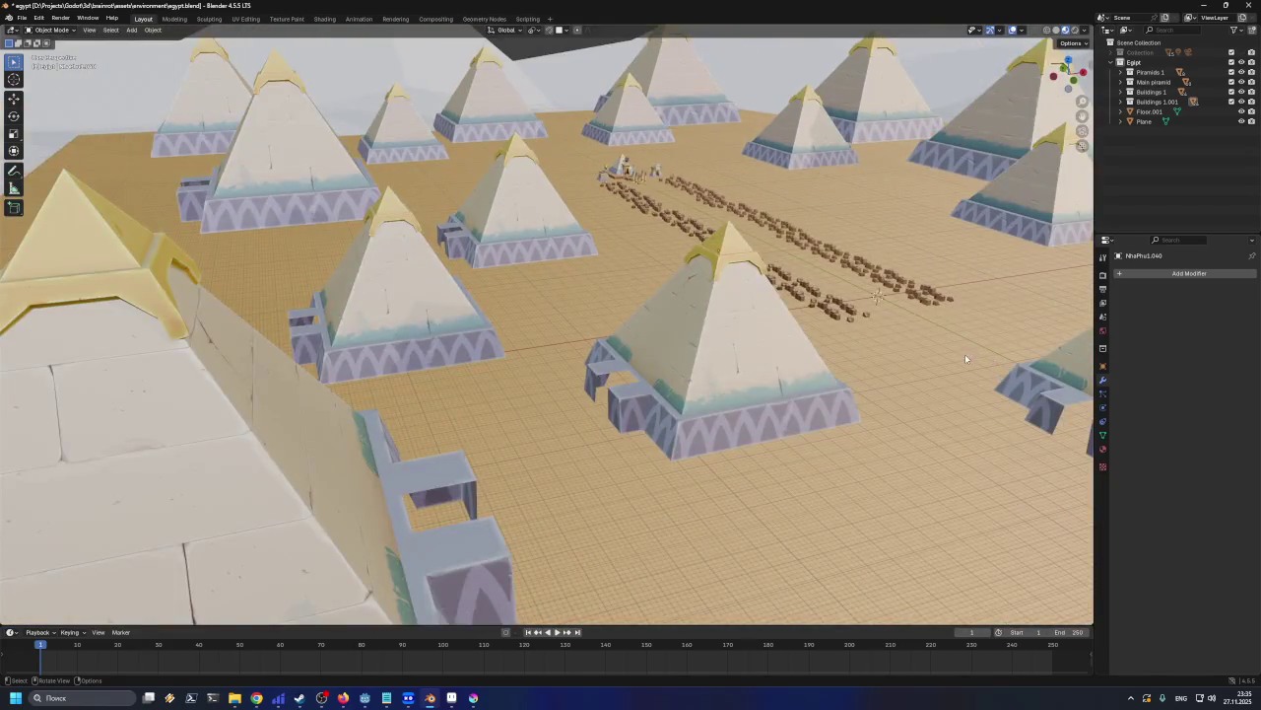
Orbit and zoom around the desert layout to look down the house rows toward the temple
middle_click_drag(965, 353, 915, 359)
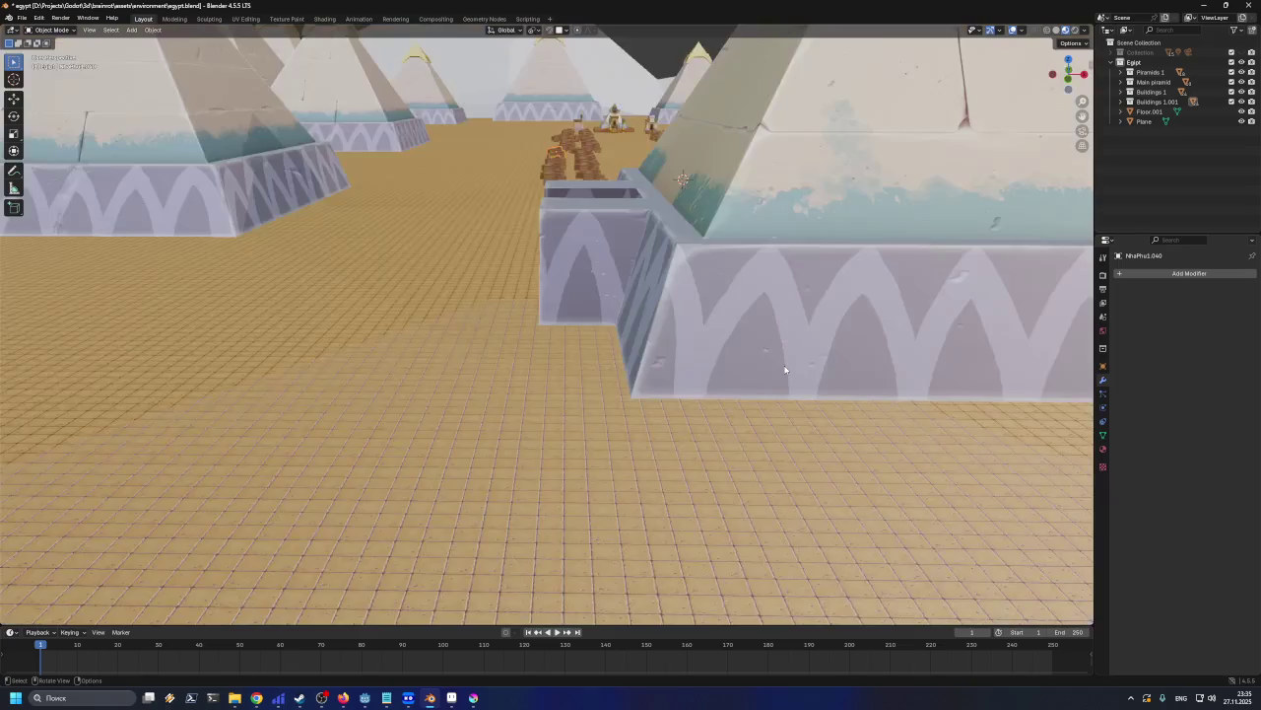
mouse_move(644, 358)
middle_mouse_down()
mouse_move(649, 367)
mouse_move(651, 348)
middle_mouse_up()
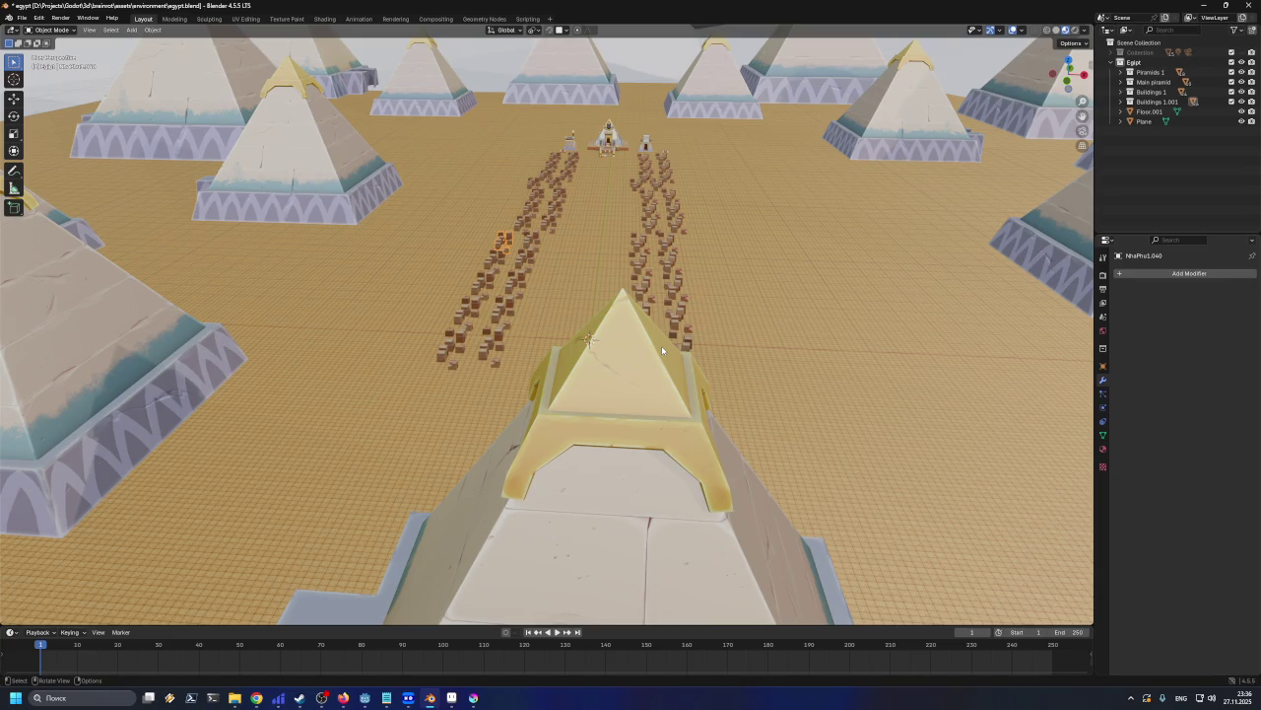
scroll(556, 224, "up", 5)
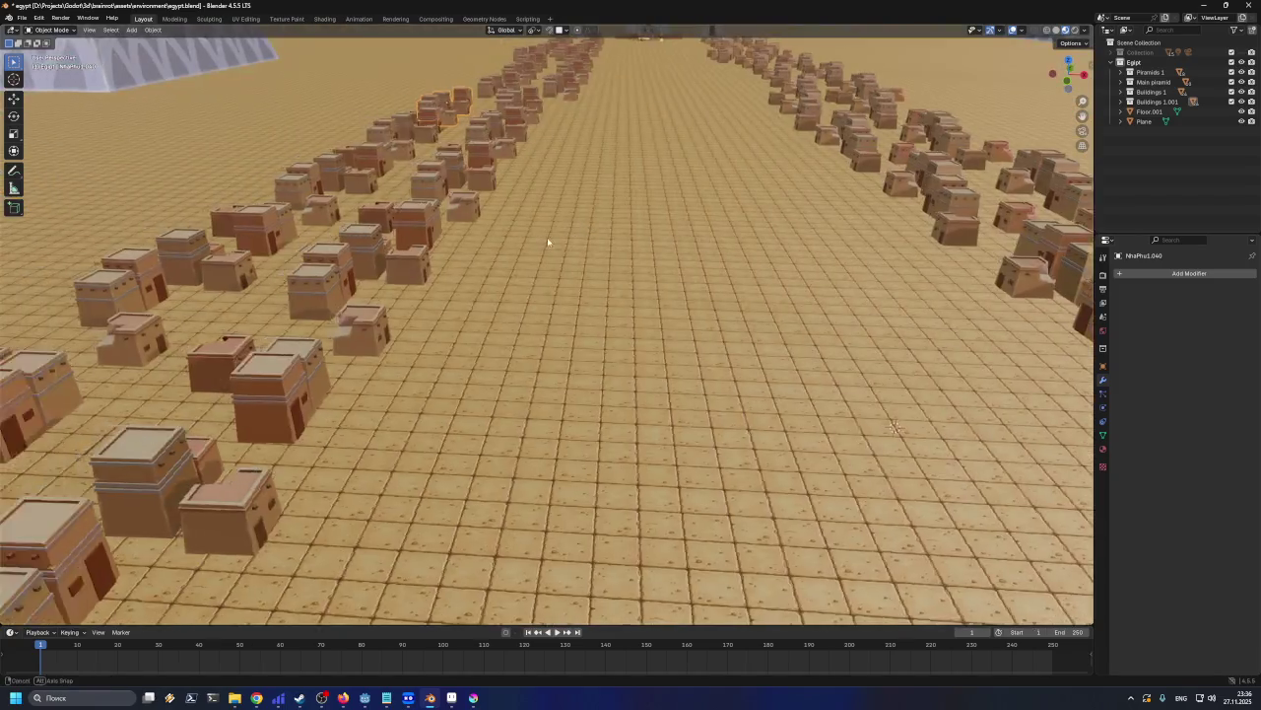
middle_click_drag(556, 224, 552, 238)
scroll(552, 239, "down", 5)
scroll(548, 239, "down", 2)
scroll(562, 240, "up", 3)
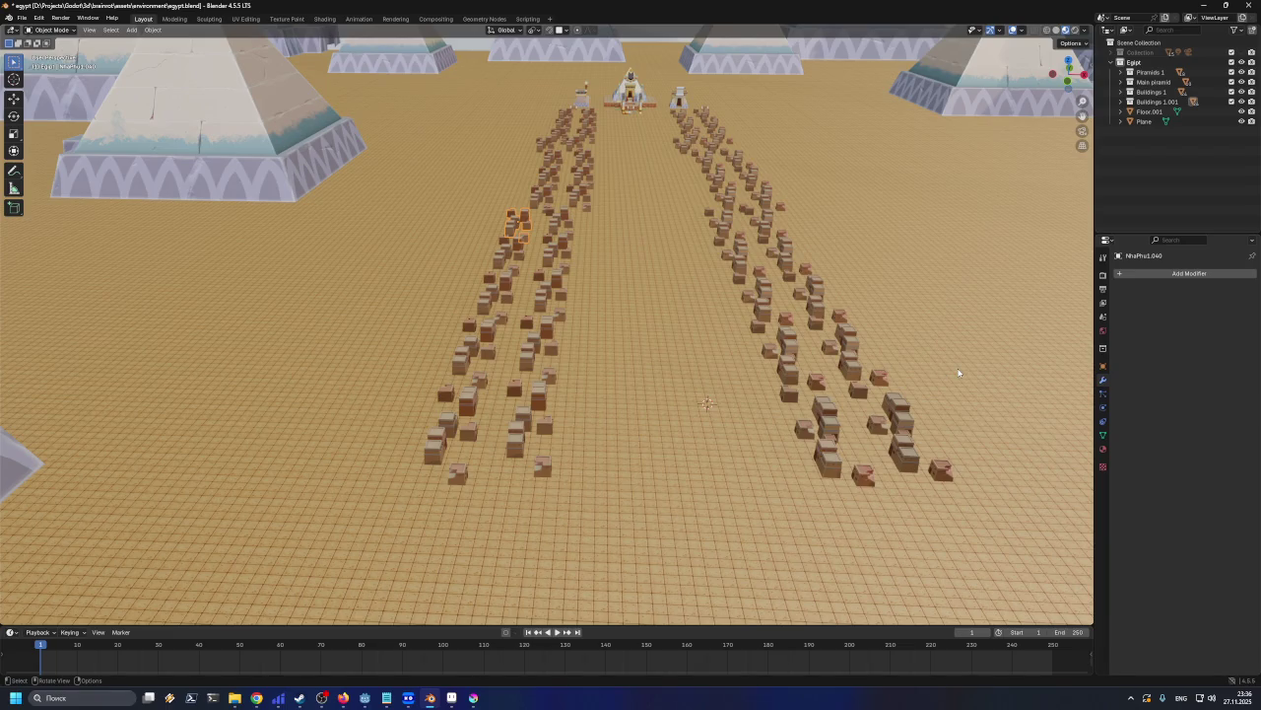
scroll(676, 463, "up", 4)
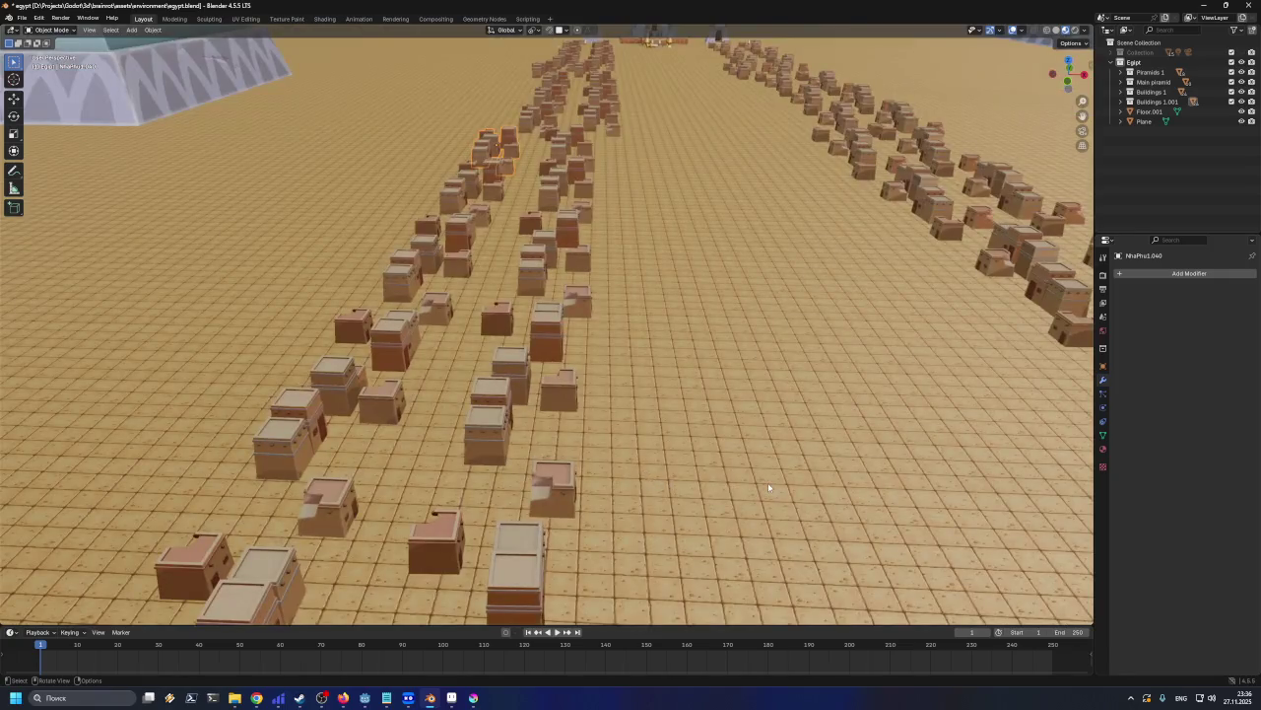
middle_click_drag(768, 486, 712, 464)
scroll(712, 464, "down", 5)
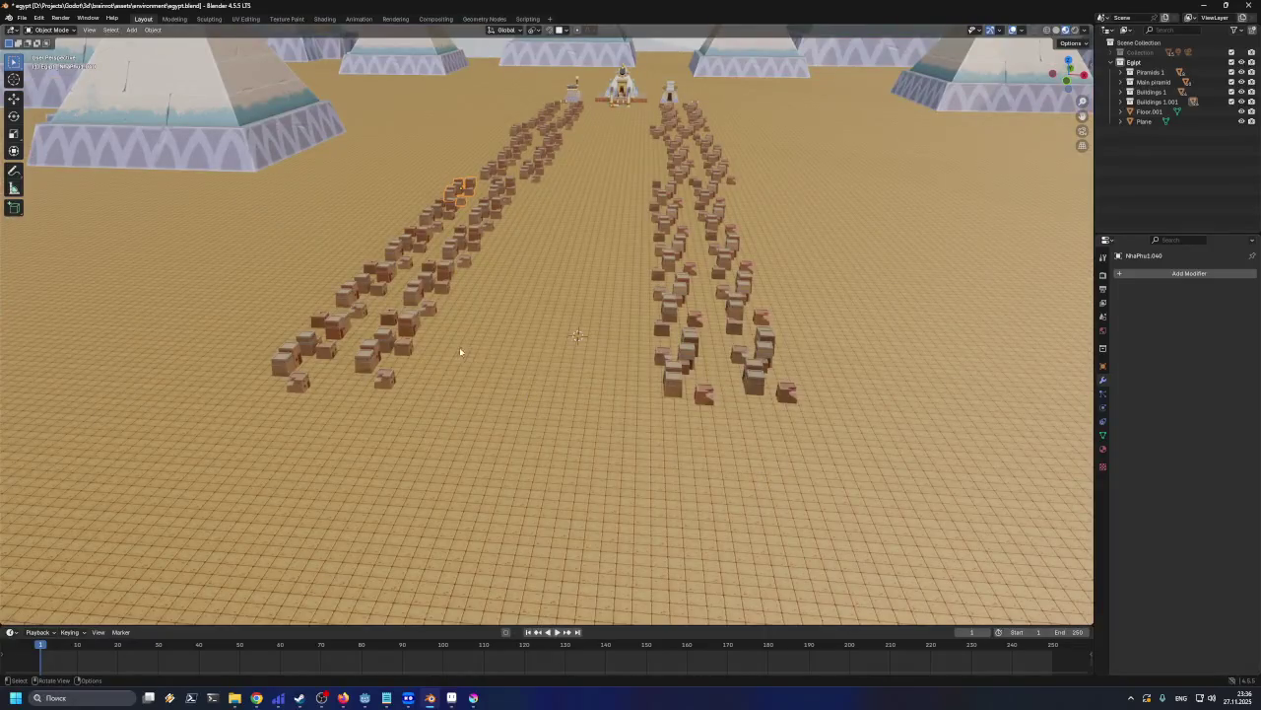
Box-select the whole left row of small houses from a top-down view
left_click(390, 376)
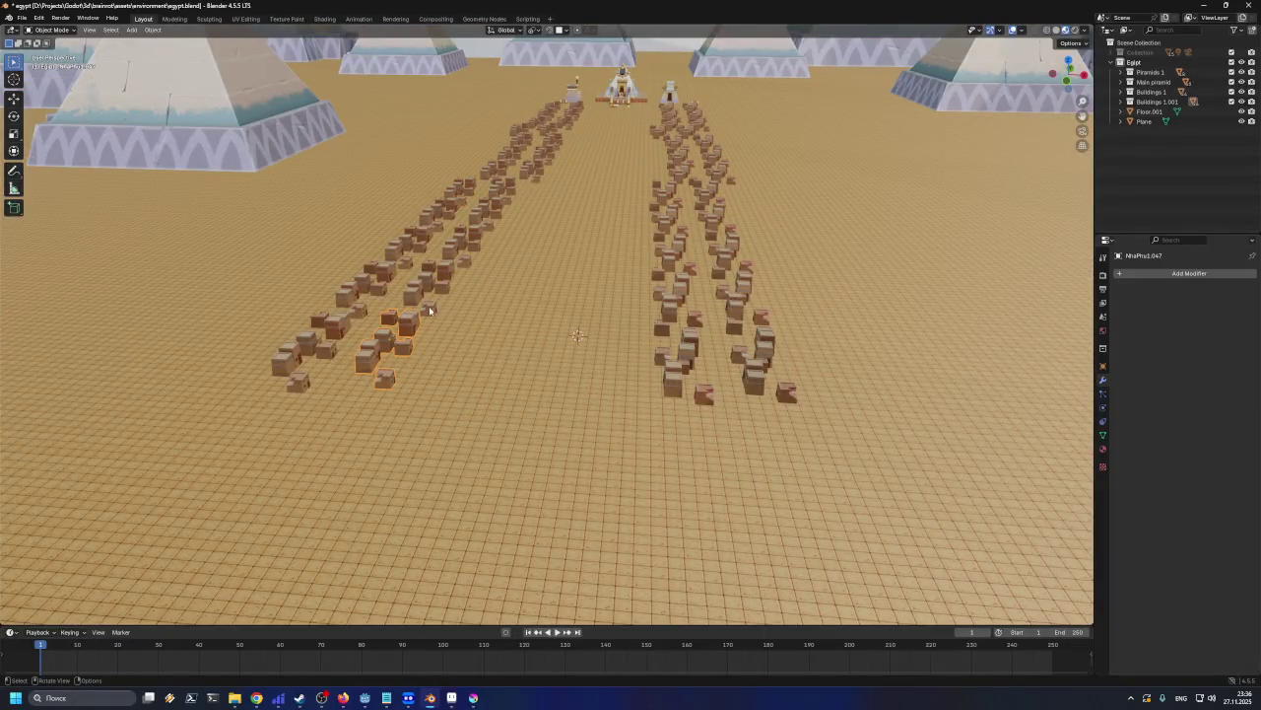
scroll(616, 241, "down", 2)
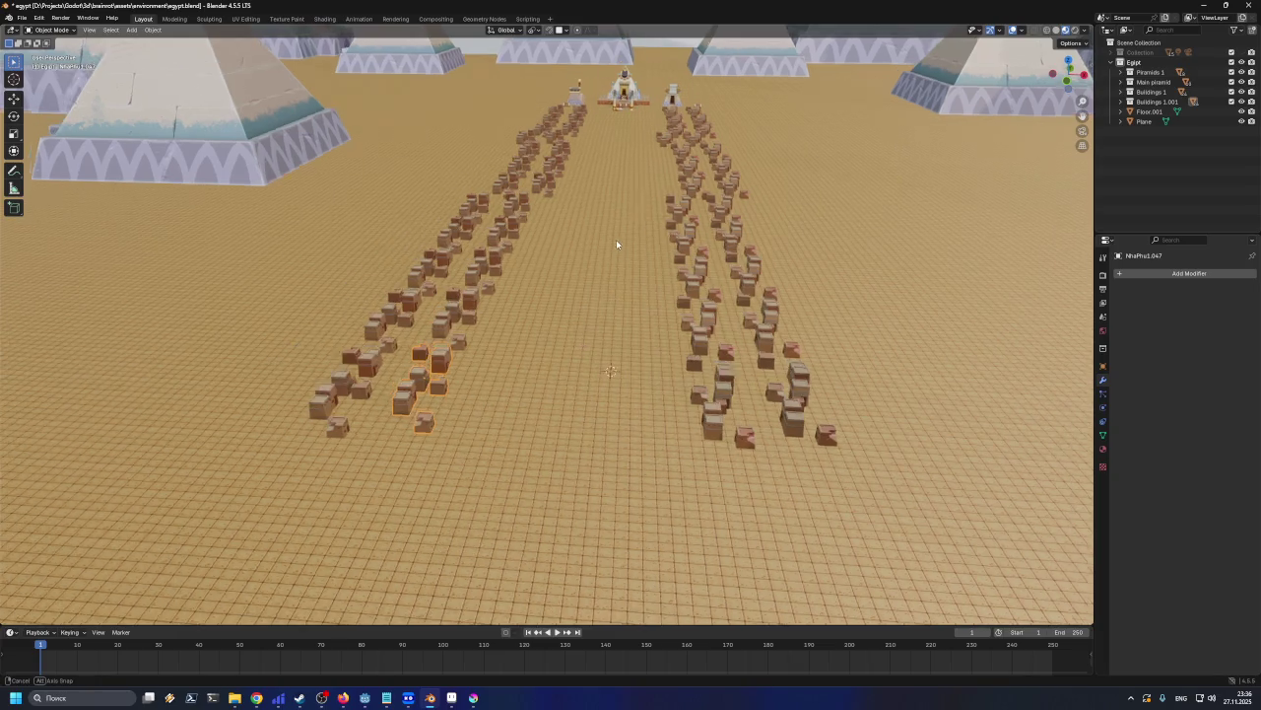
scroll(616, 242, "down", 2)
scroll(616, 242, "down", 2)
scroll(750, 346, "down", 2)
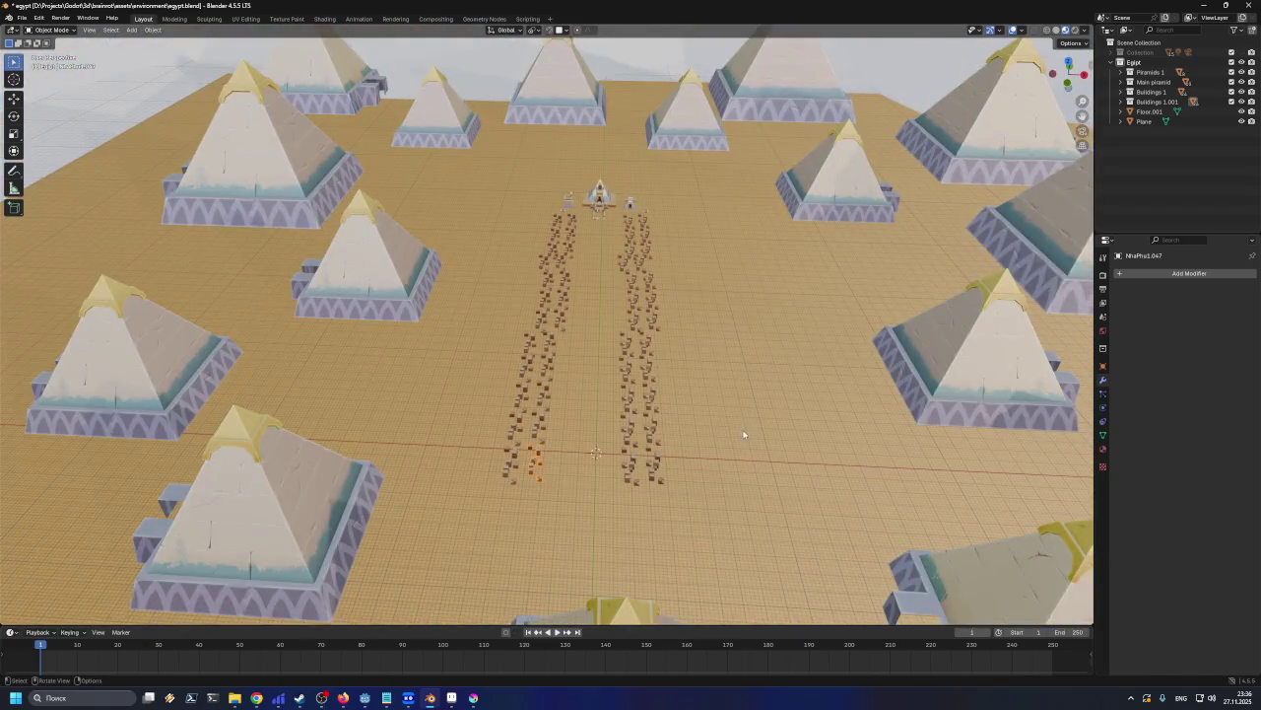
mouse_move(750, 451)
middle_mouse_down()
mouse_move(797, 522)
mouse_move(783, 371)
mouse_move(729, 329)
mouse_move(733, 366)
middle_mouse_up()
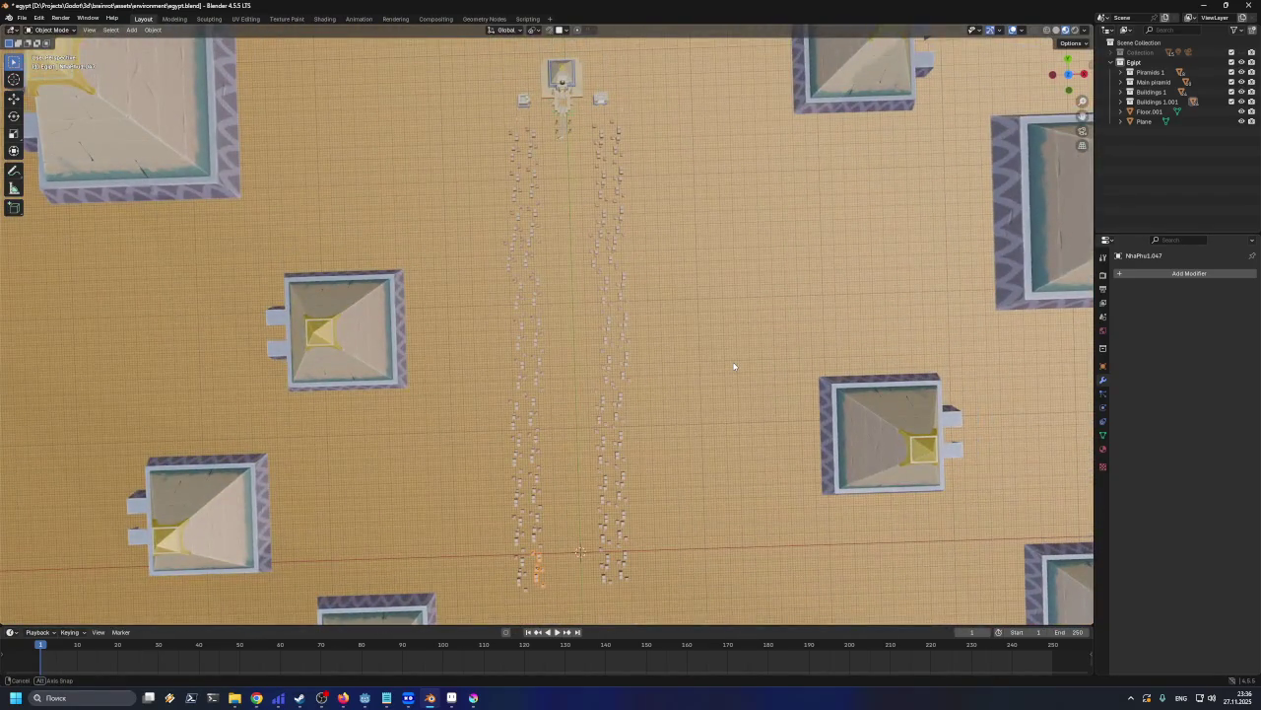
left_click_drag(489, 128, 549, 596)
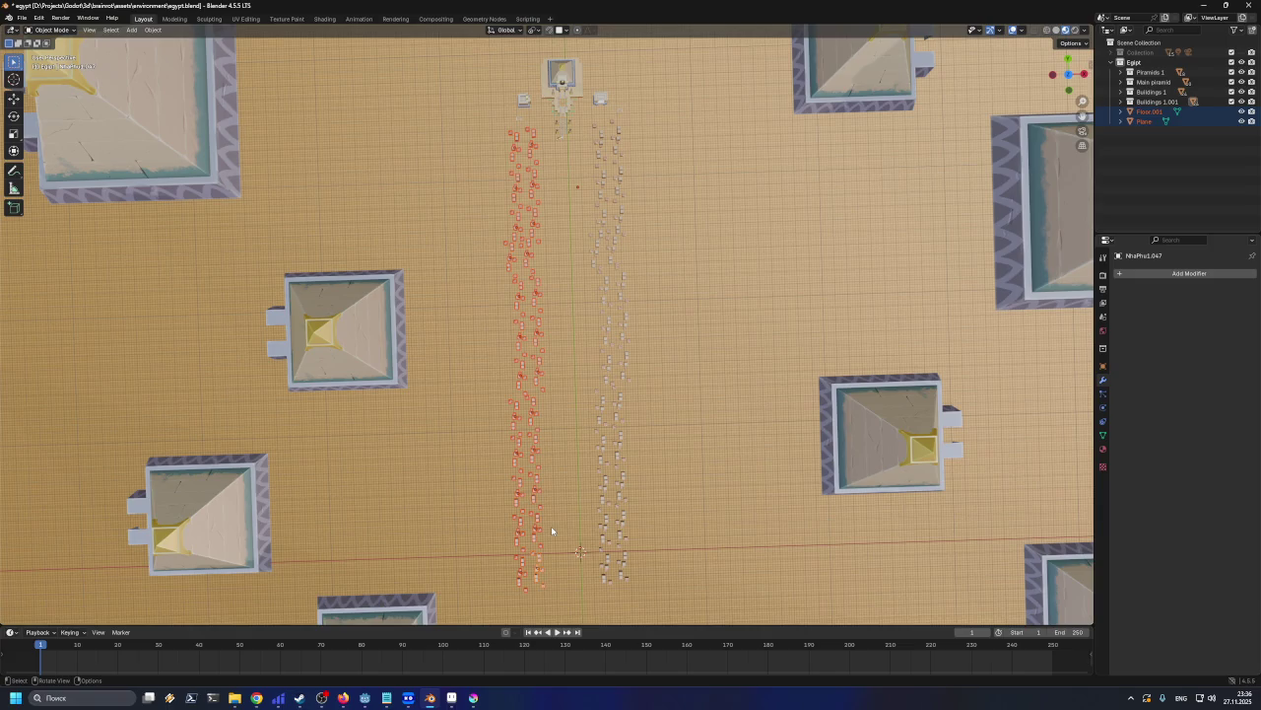
Drop Floor.001 from the selection and move the left house row about 0.27 m X, -1.387 m Y
left_click(559, 439, "shift")
key("g")
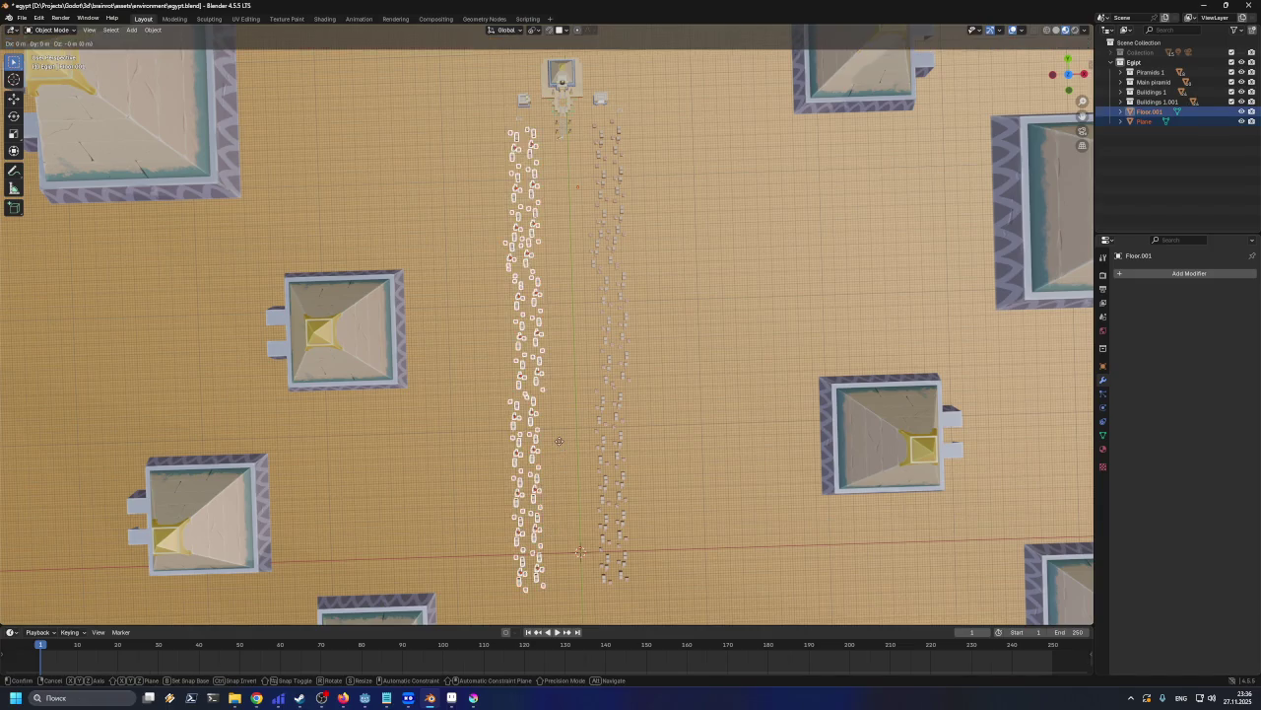
right_click(561, 448)
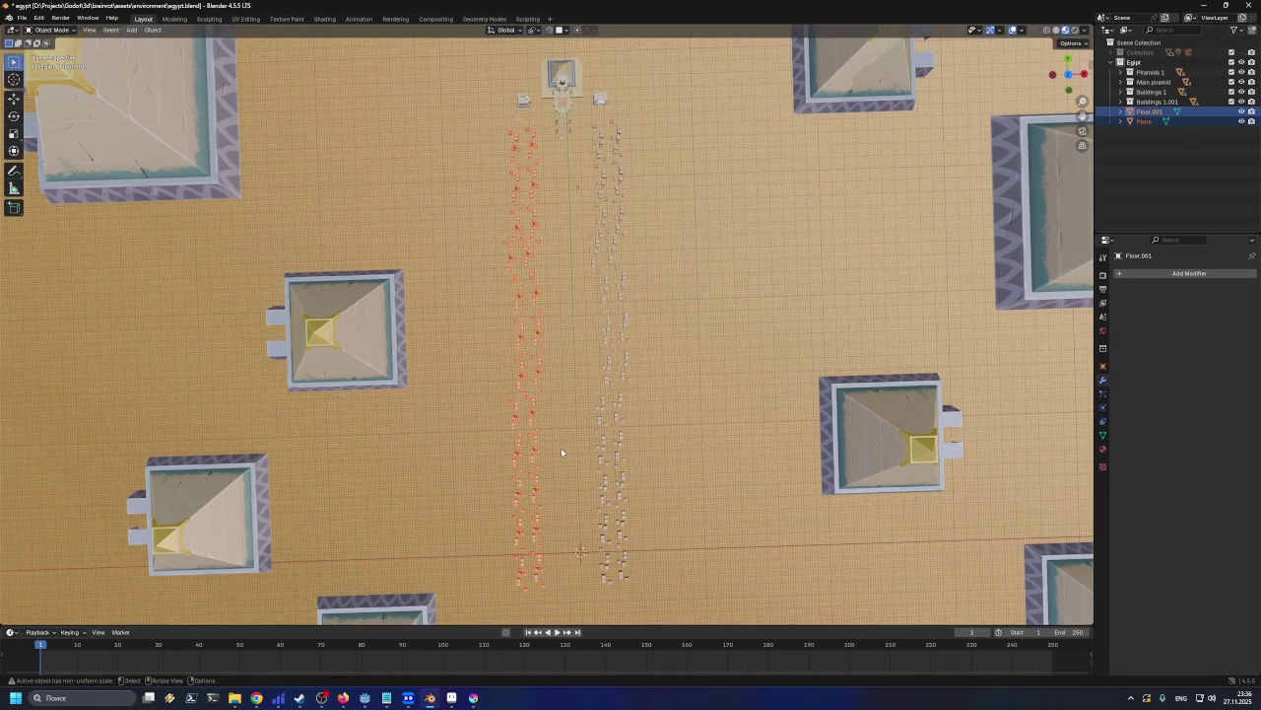
left_click(566, 446, "shift")
key("g")
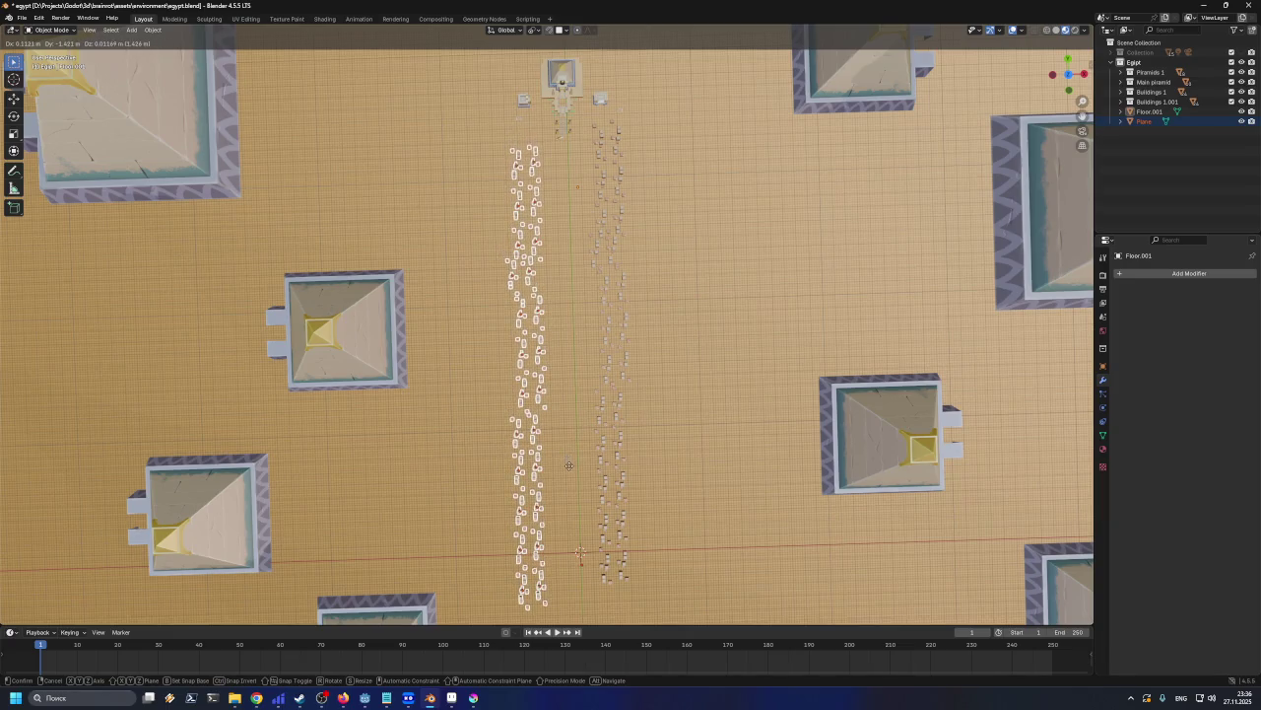
left_click(570, 467)
Check the moved row from the front view, then orbit back to a perspective of the pyramids
mouse_move(575, 549)
middle_mouse_down()
mouse_move(473, 197)
mouse_move(559, 349)
mouse_move(597, 382)
middle_mouse_up()
scroll(467, 191, "up", 3)
scroll(476, 201, "up", 5)
scroll(476, 201, "down", 5)
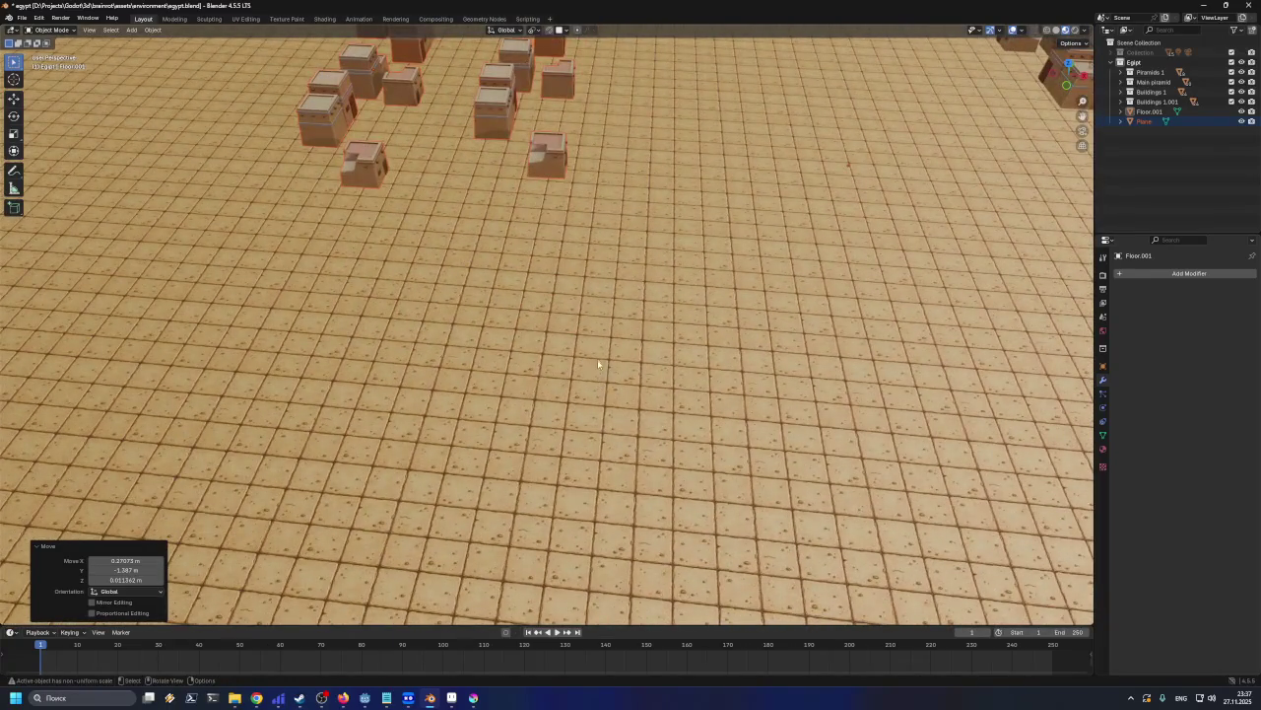
key("KP_1")
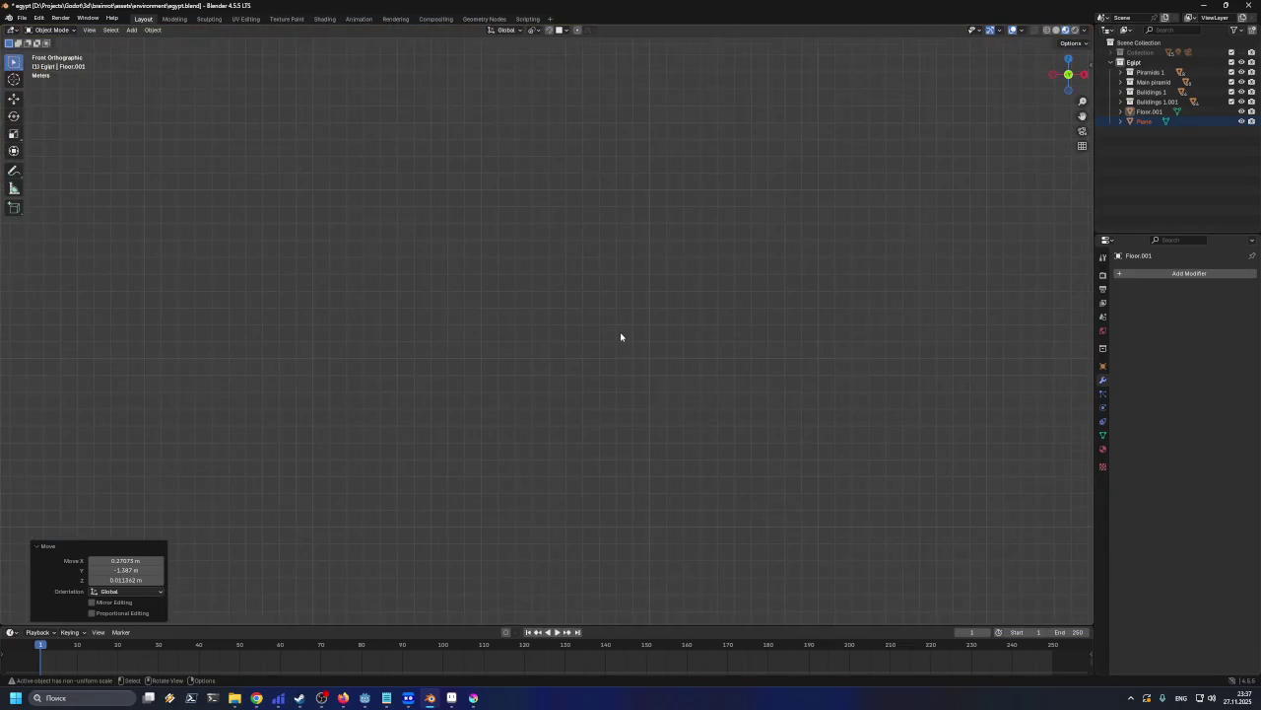
scroll(622, 328, "down", 2)
scroll(591, 247, "down", 2)
middle_click_drag(564, 168, 611, 215)
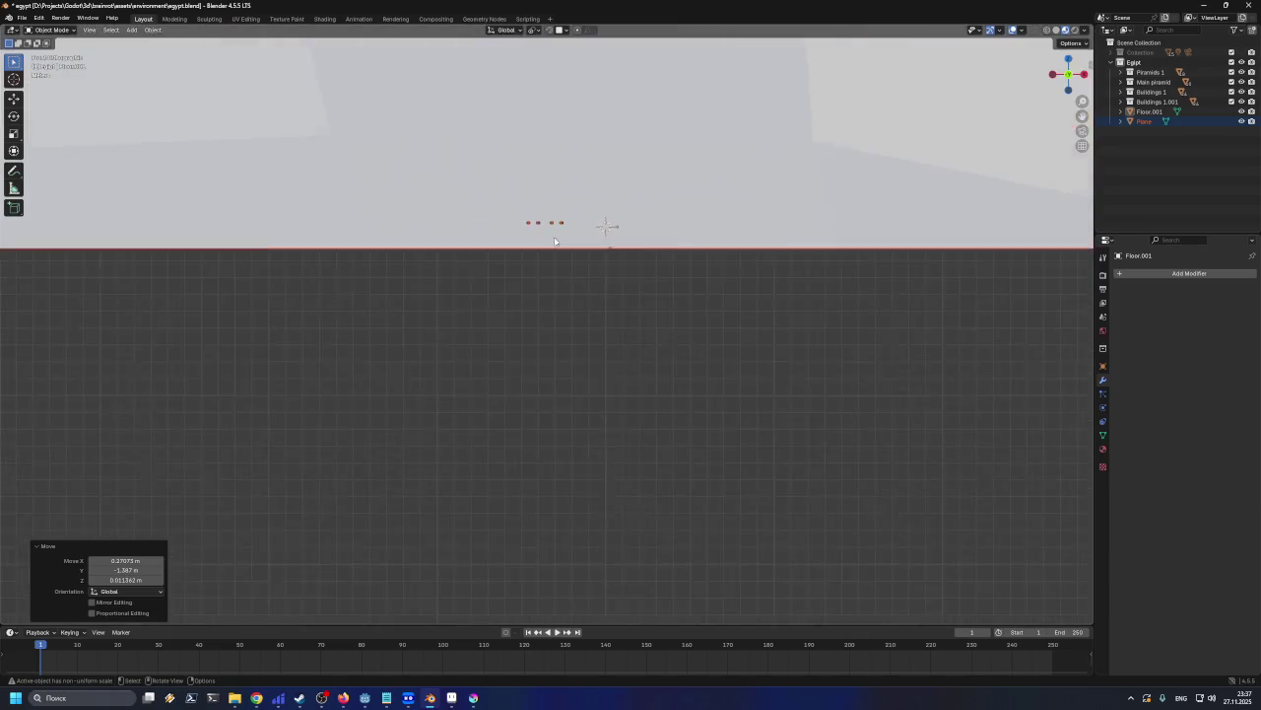
mouse_move(611, 215)
middle_mouse_down()
mouse_move(508, 539)
mouse_move(527, 479)
middle_mouse_up()
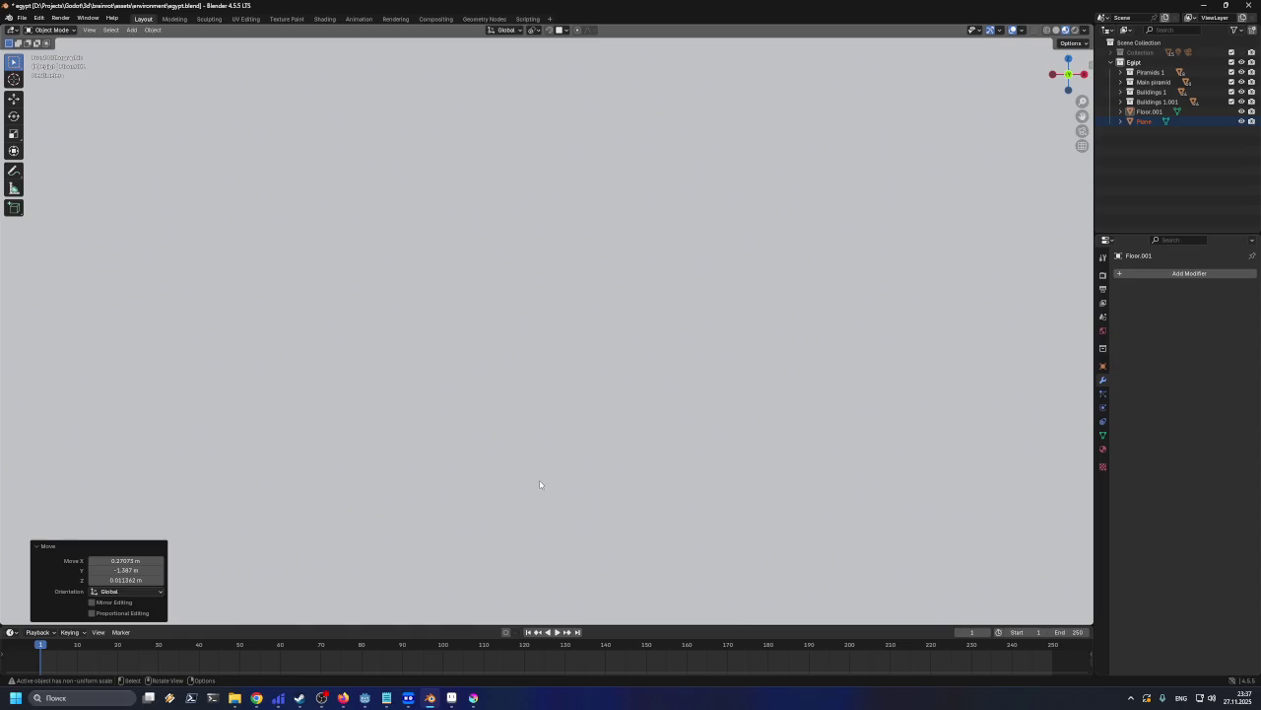
mouse_move(555, 474)
middle_mouse_down()
mouse_move(596, 413)
mouse_move(536, 440)
middle_mouse_up()
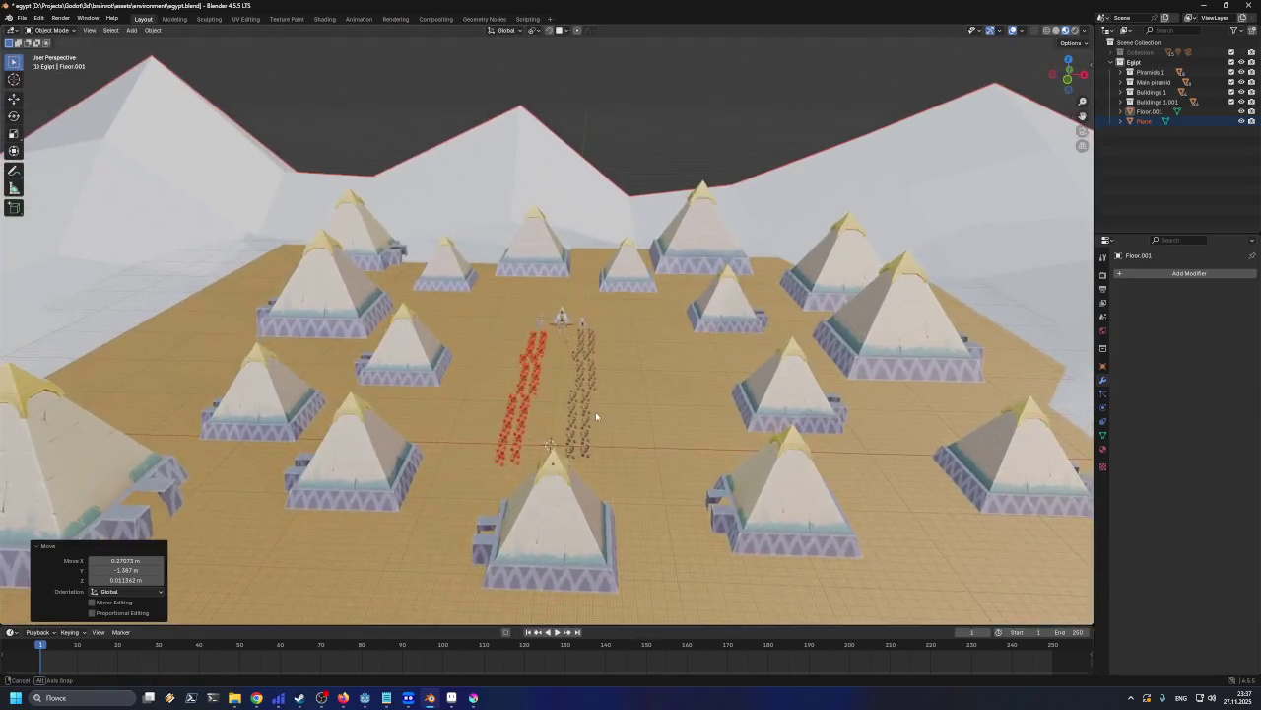
scroll(535, 439, "up", 2)
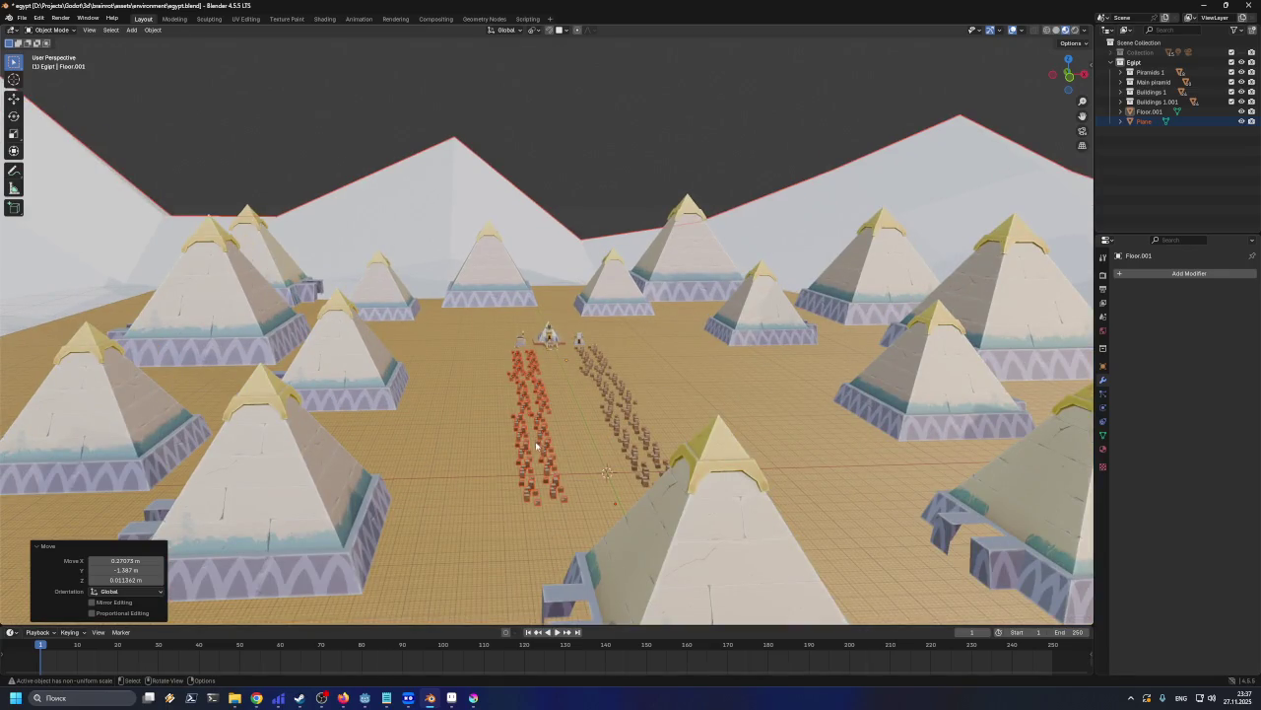
scroll(535, 435, "up", 2)
Try moving the selected houses to a new spot, then undo the move
mouse_move(535, 436)
middle_mouse_down()
mouse_move(588, 347)
mouse_move(589, 316)
mouse_move(705, 281)
middle_mouse_up()
scroll(589, 315, "up", 3)
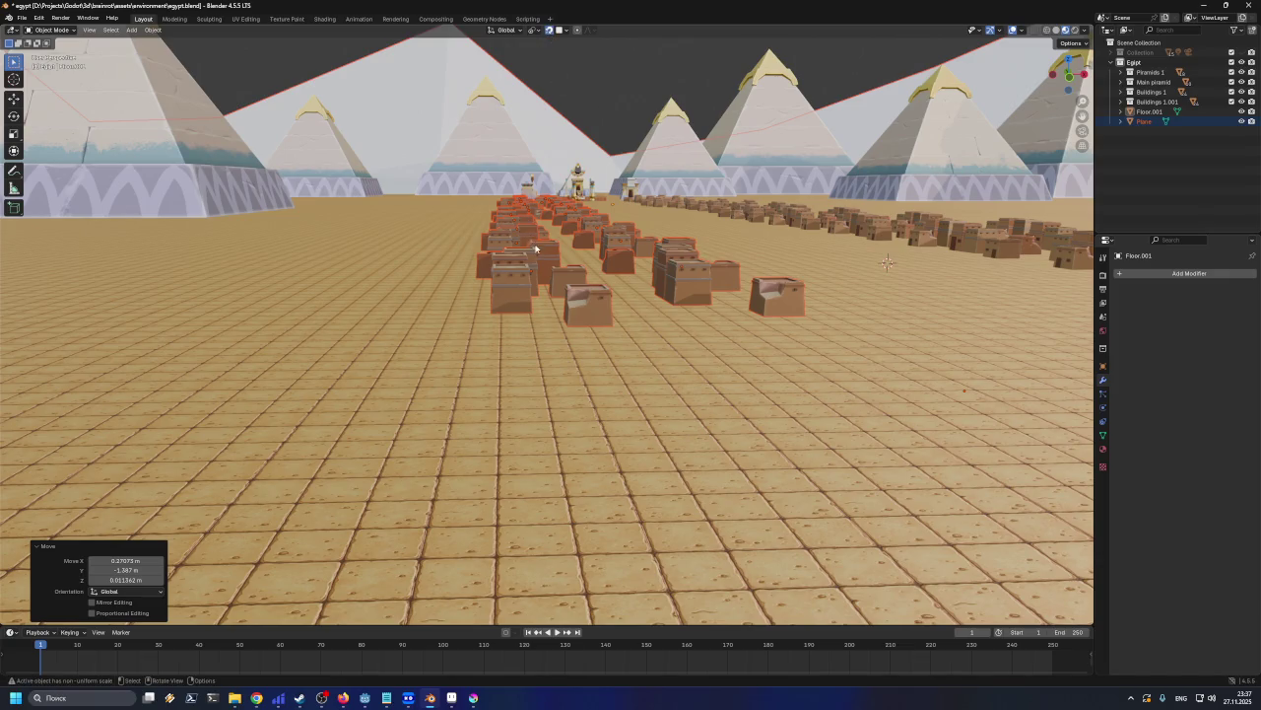
key("g")
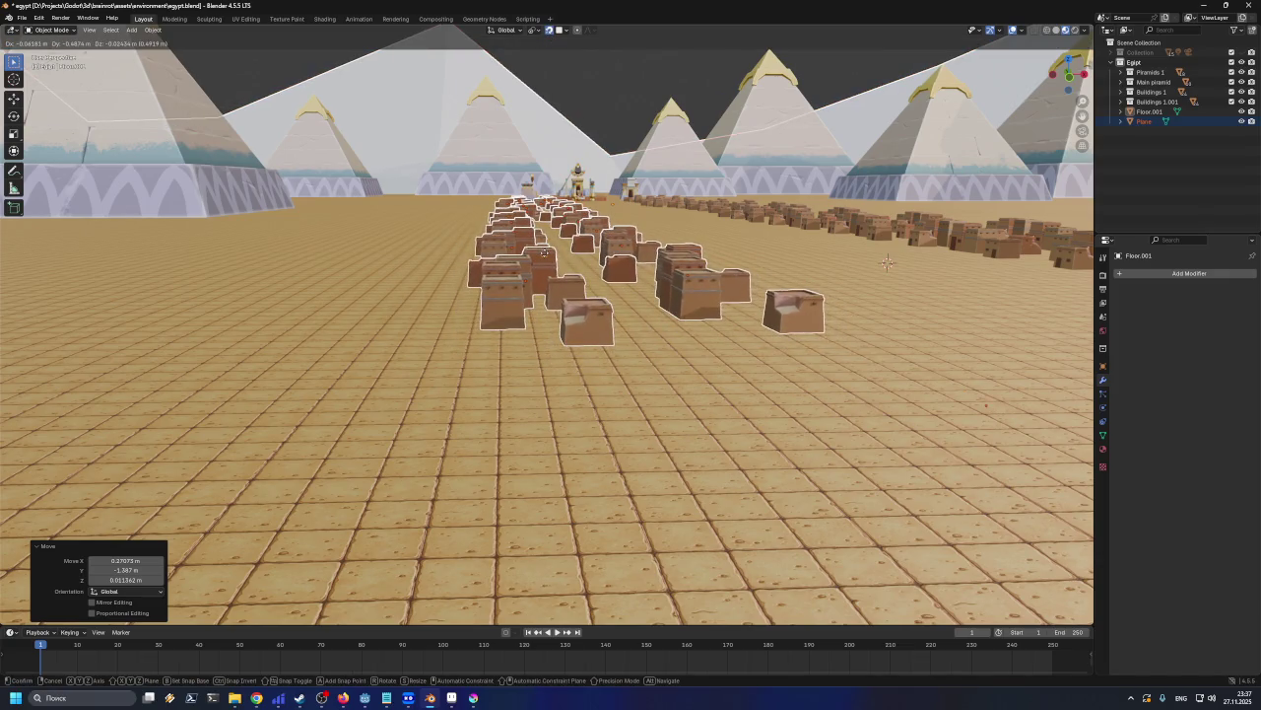
left_click(545, 256)
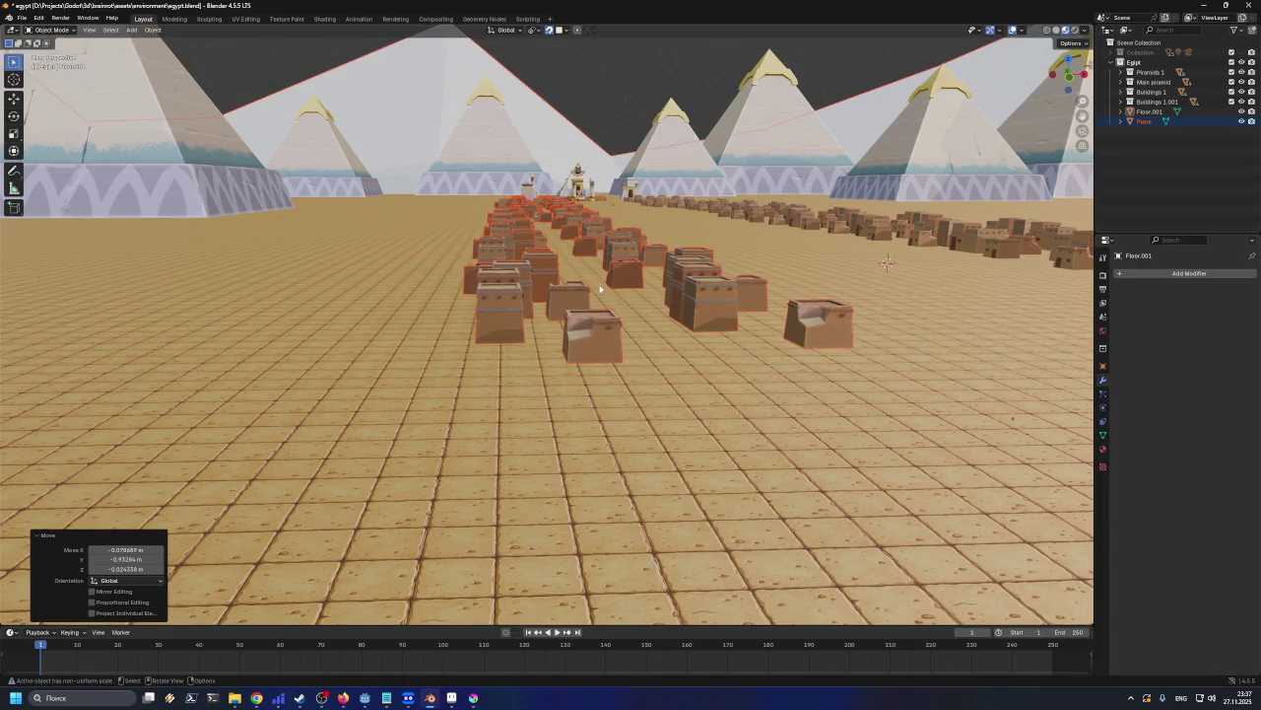
key("ctrl+z")
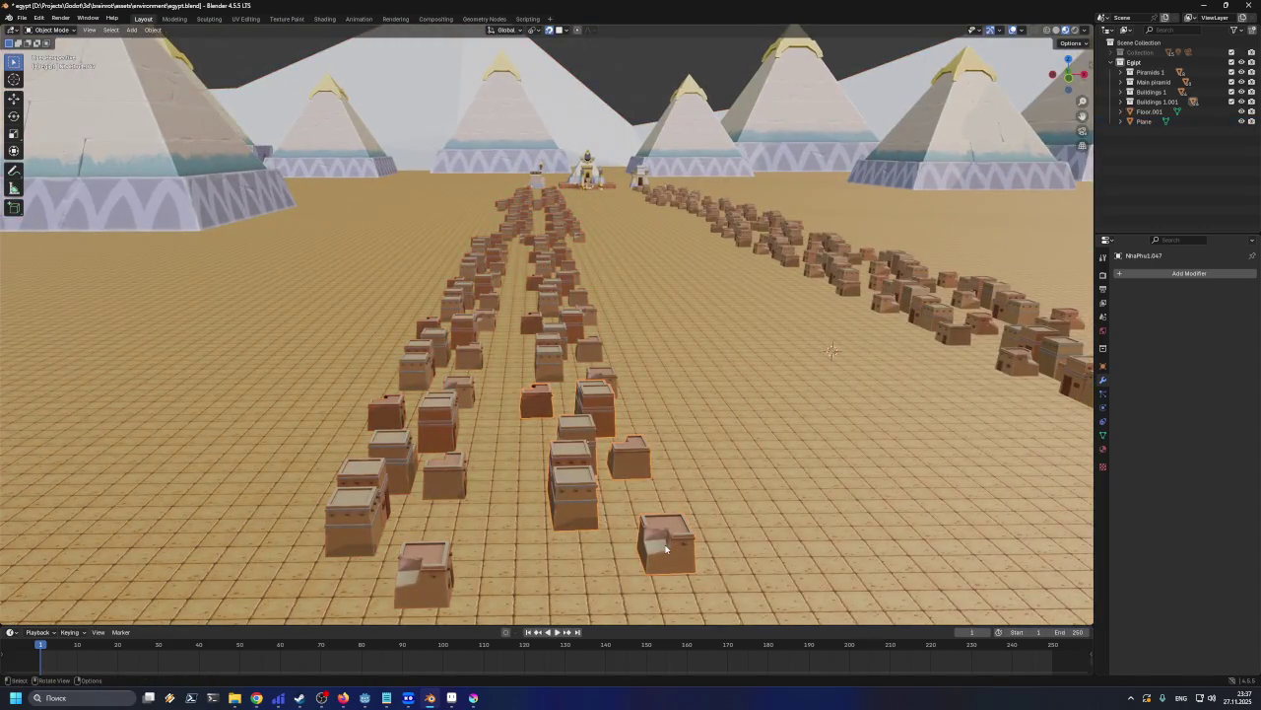
Select the left row of buildings and move it to a new position
mouse_move(666, 548)
middle_mouse_down("ctrl")
mouse_move(649, 437)
mouse_move(642, 450)
middle_mouse_up("ctrl")
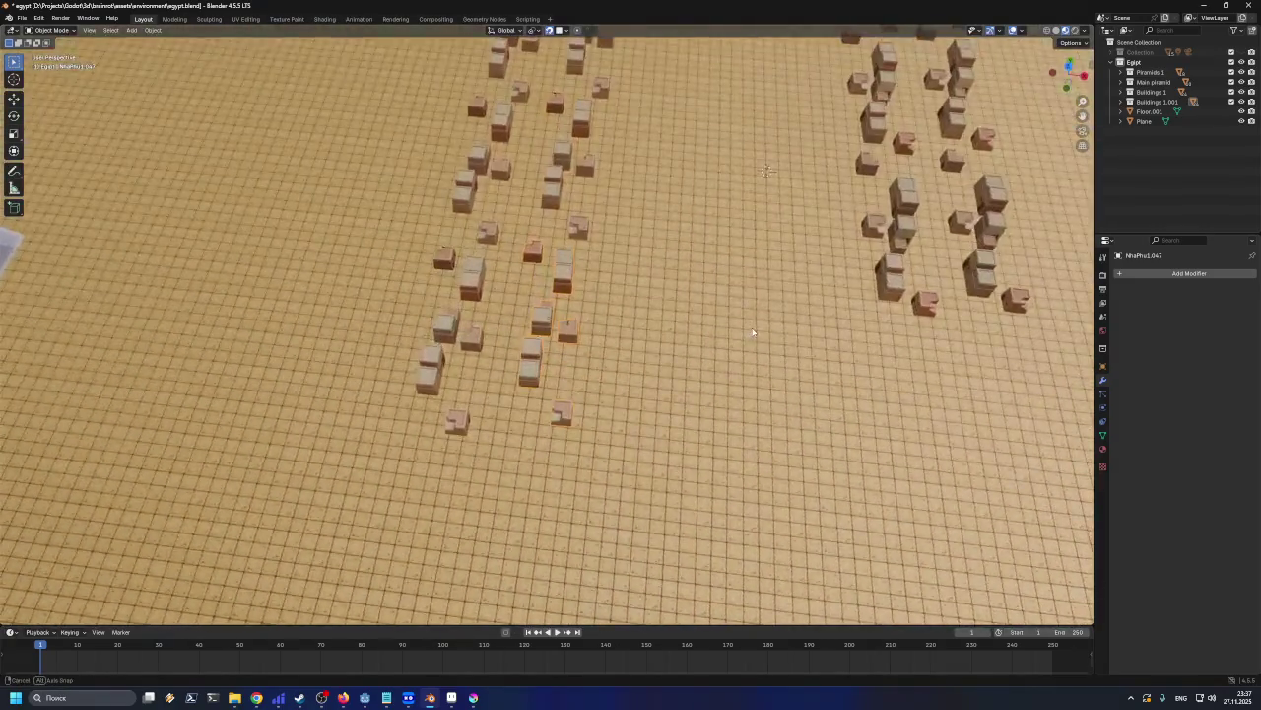
middle_click_drag(641, 450, 754, 291)
scroll(754, 291, "down", 5)
scroll(739, 256, "down", 2)
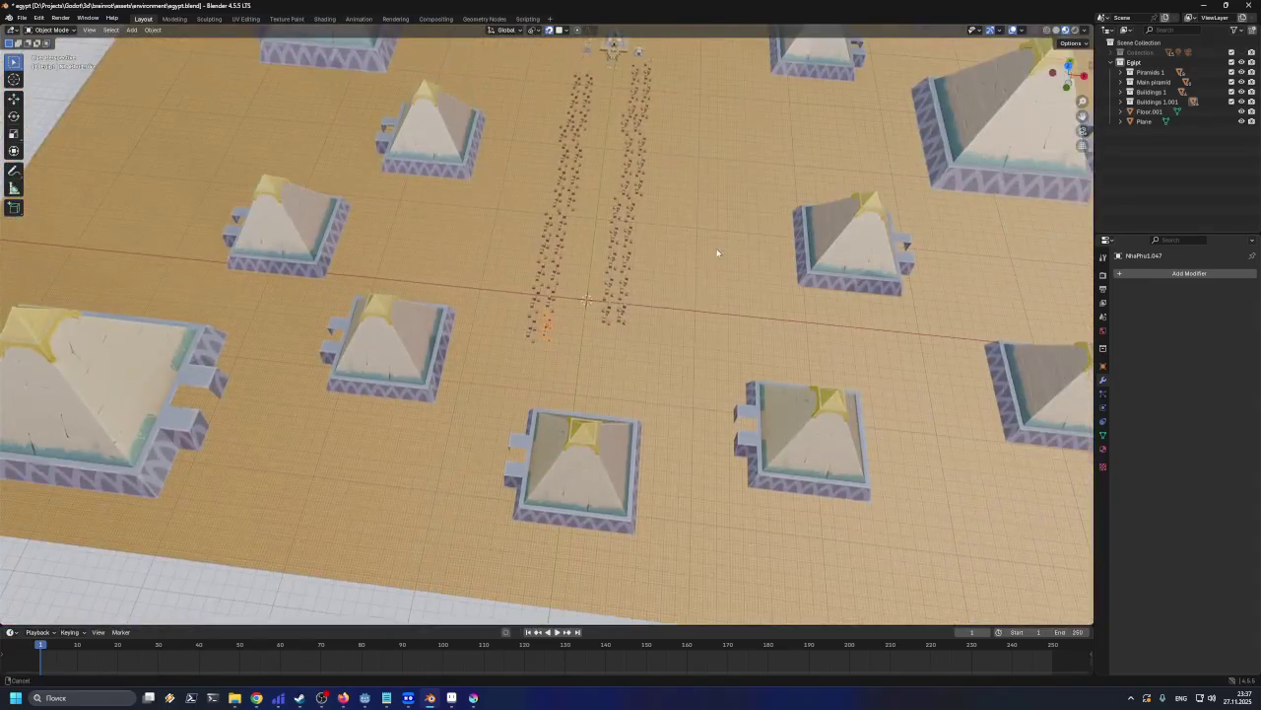
scroll(719, 256, "down", 2)
scroll(665, 347, "up", 3)
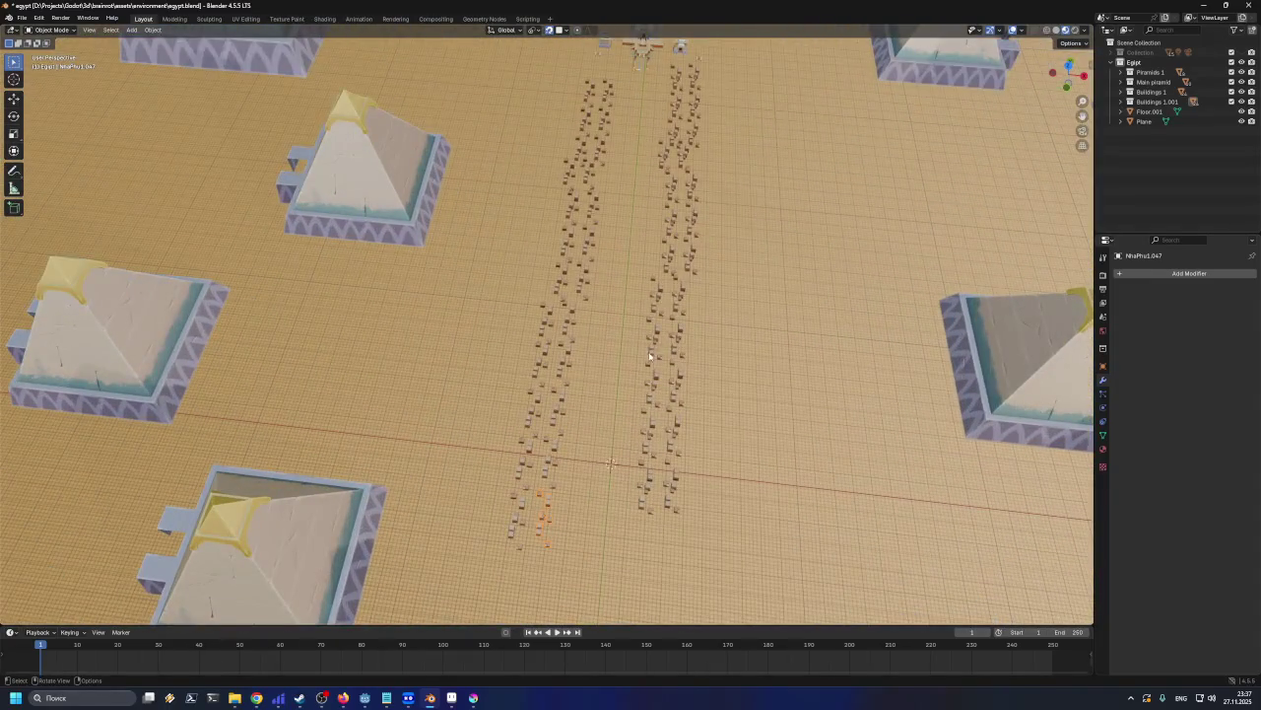
left_click(599, 357)
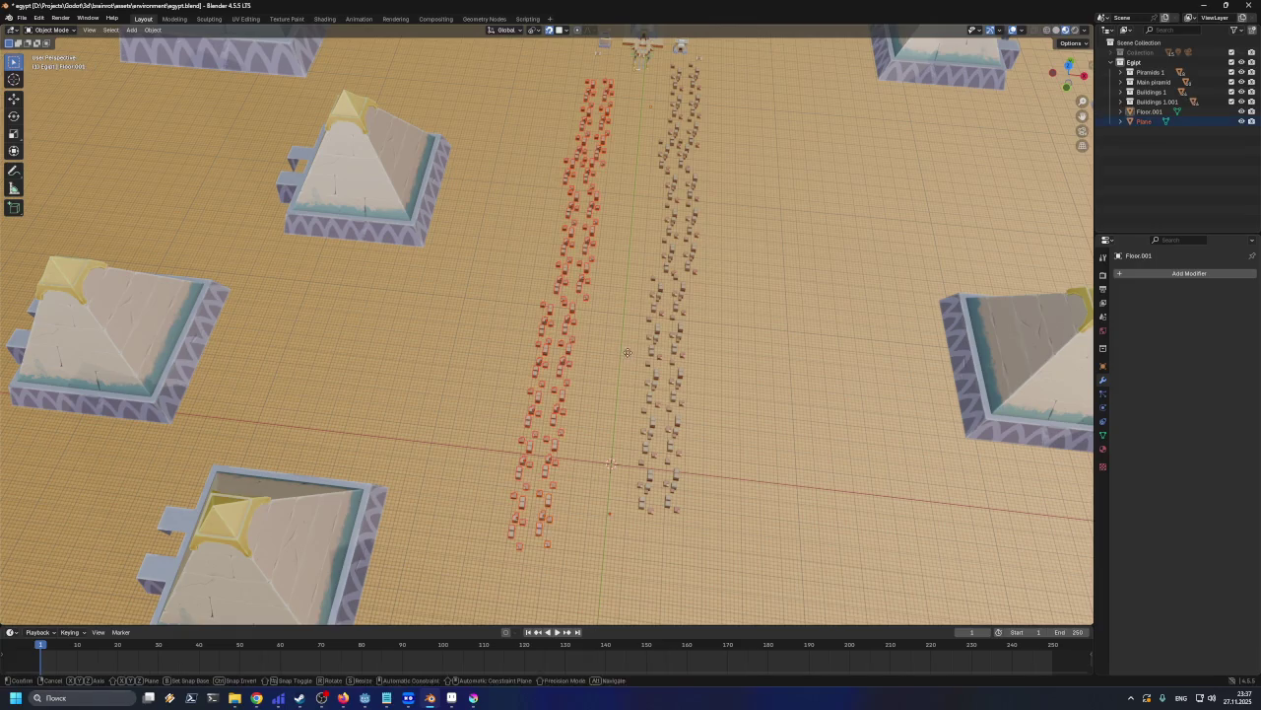
key("g")
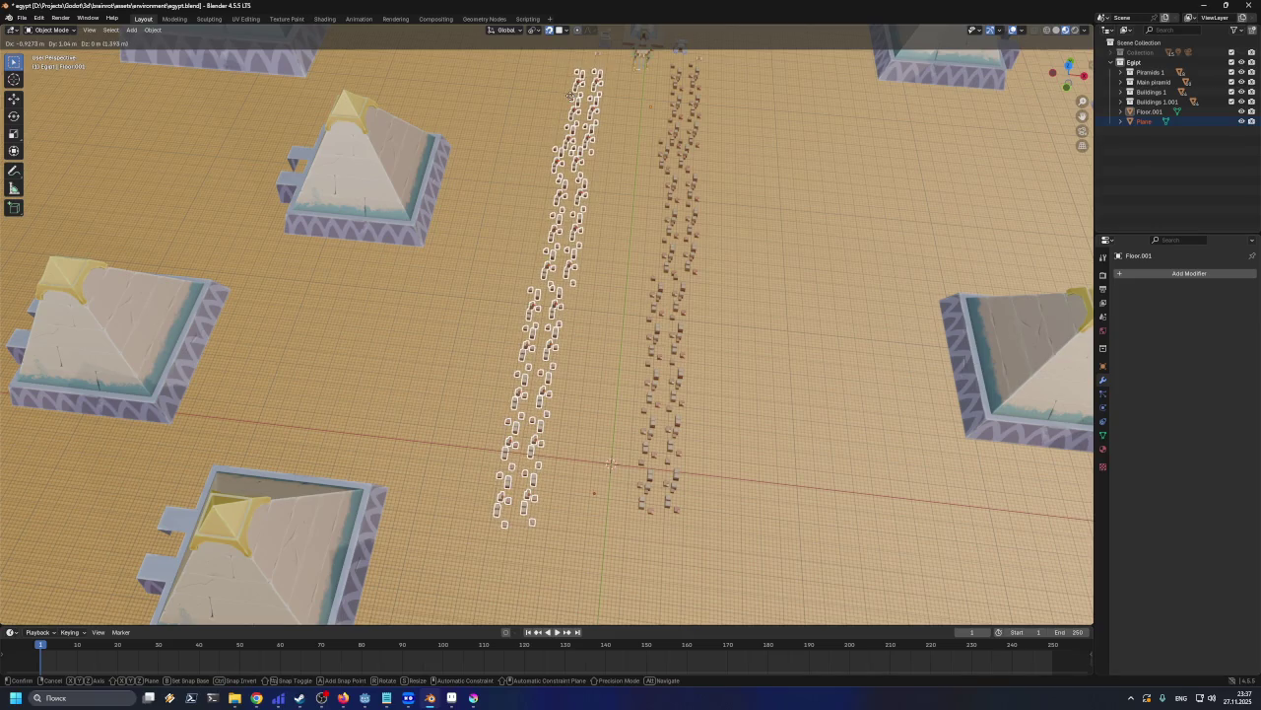
left_click(573, 98)
Clear the selection, reorient the view and box-select one row of buildings
left_click(766, 240)
mouse_move(790, 240)
middle_mouse_down()
mouse_move(794, 250)
mouse_move(825, 208)
mouse_move(773, 287)
mouse_move(737, 284)
middle_mouse_up()
scroll(737, 283, "down", 2)
scroll(730, 287, "down", 2)
left_click_drag(589, 111, 614, 348)
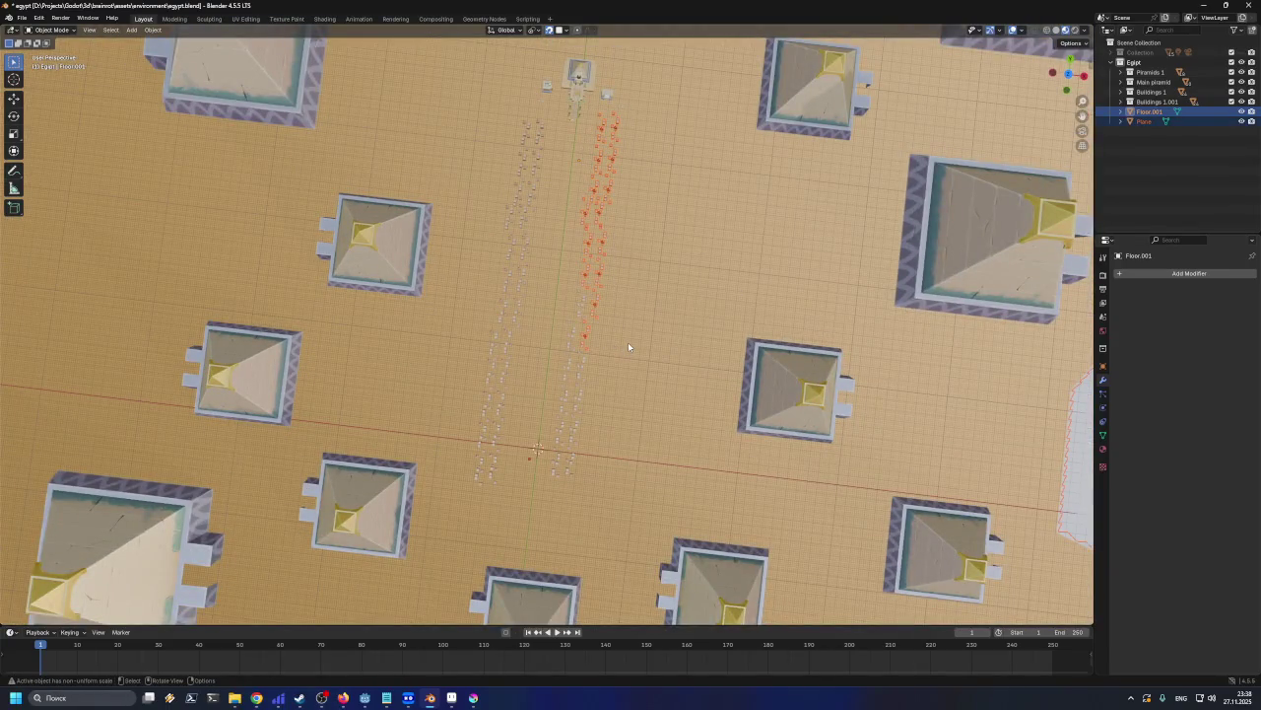
Move the selected buildings to a new position, retrying after one cancelled grab
scroll(627, 342, "down", 3)
left_click(606, 301, "shift")
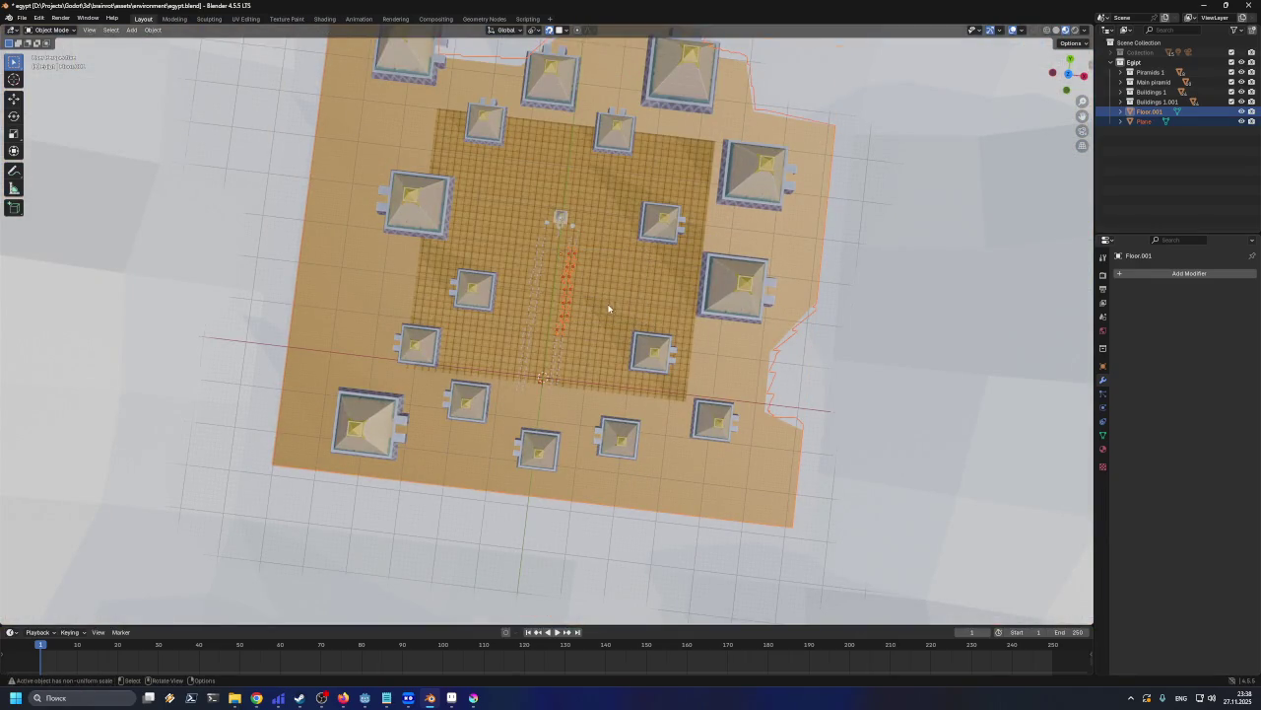
middle_click_drag(602, 298, 590, 305)
scroll(537, 239, "up", 3)
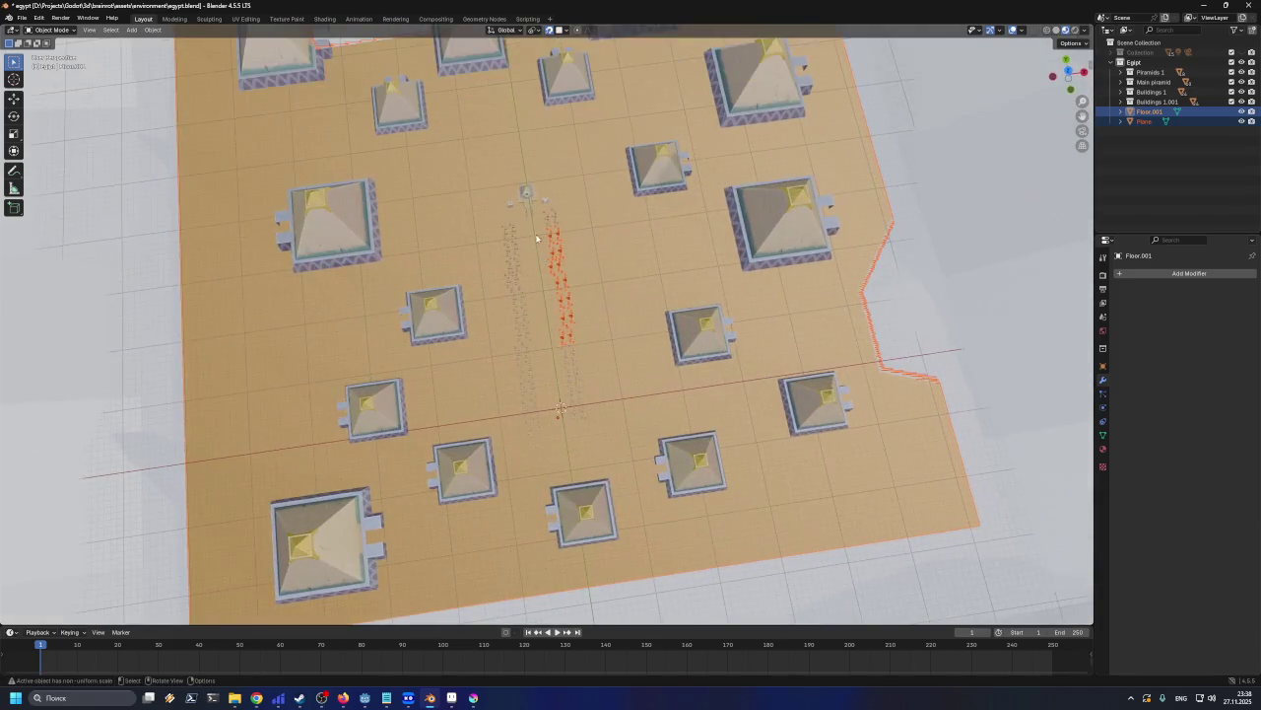
middle_click_drag(591, 358, 542, 238)
scroll(542, 238, "up", 2)
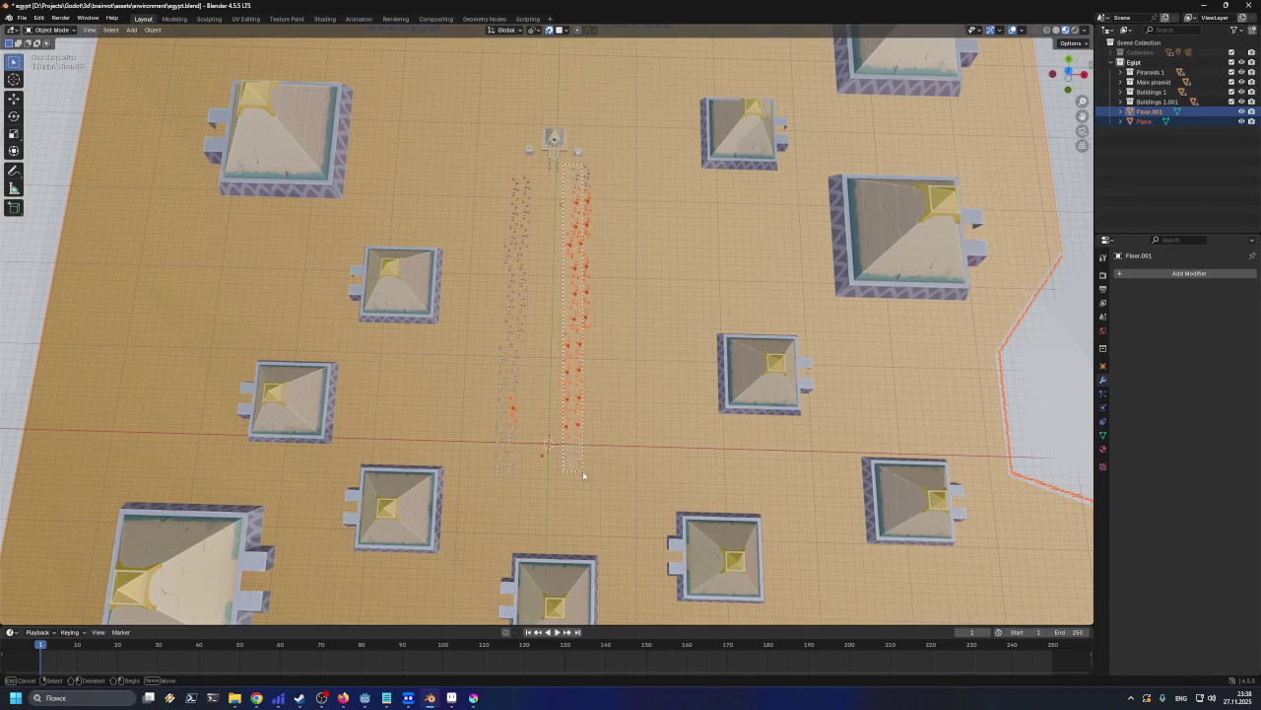
scroll(590, 456, "up", 2)
scroll(581, 422, "up", 1)
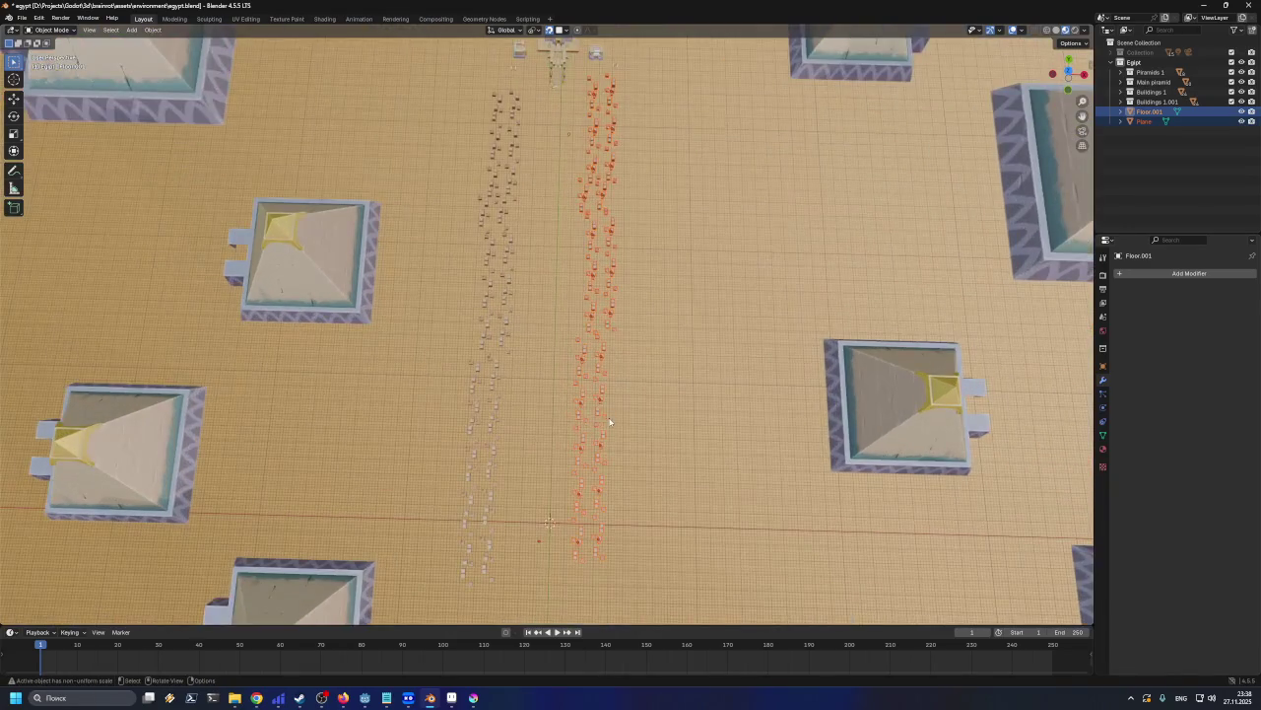
middle_click_drag(641, 465, 640, 463)
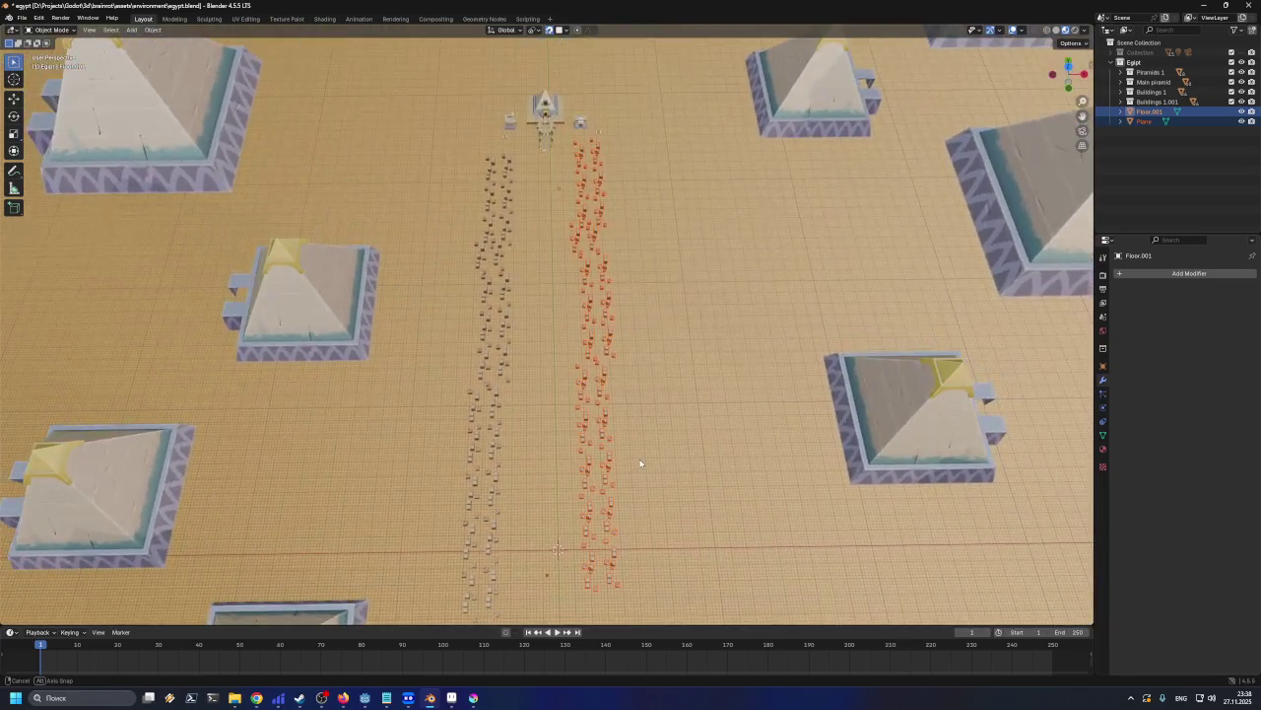
key("g")
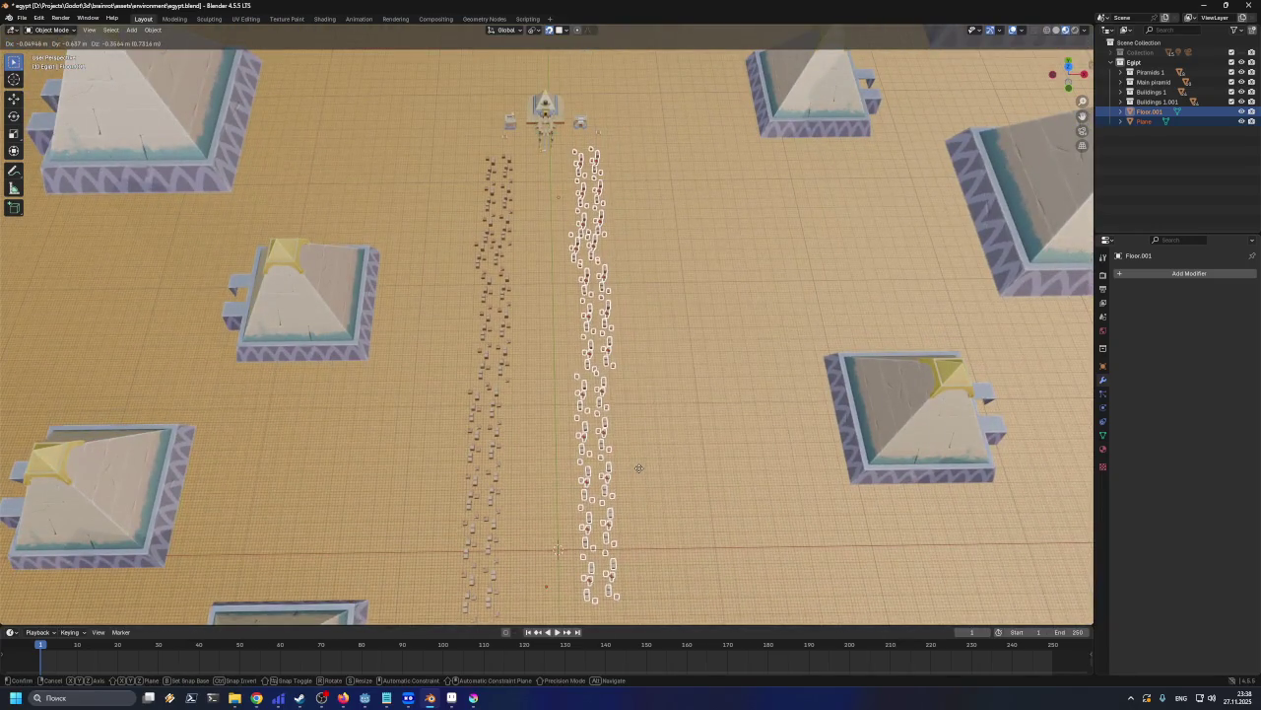
right_click(640, 465)
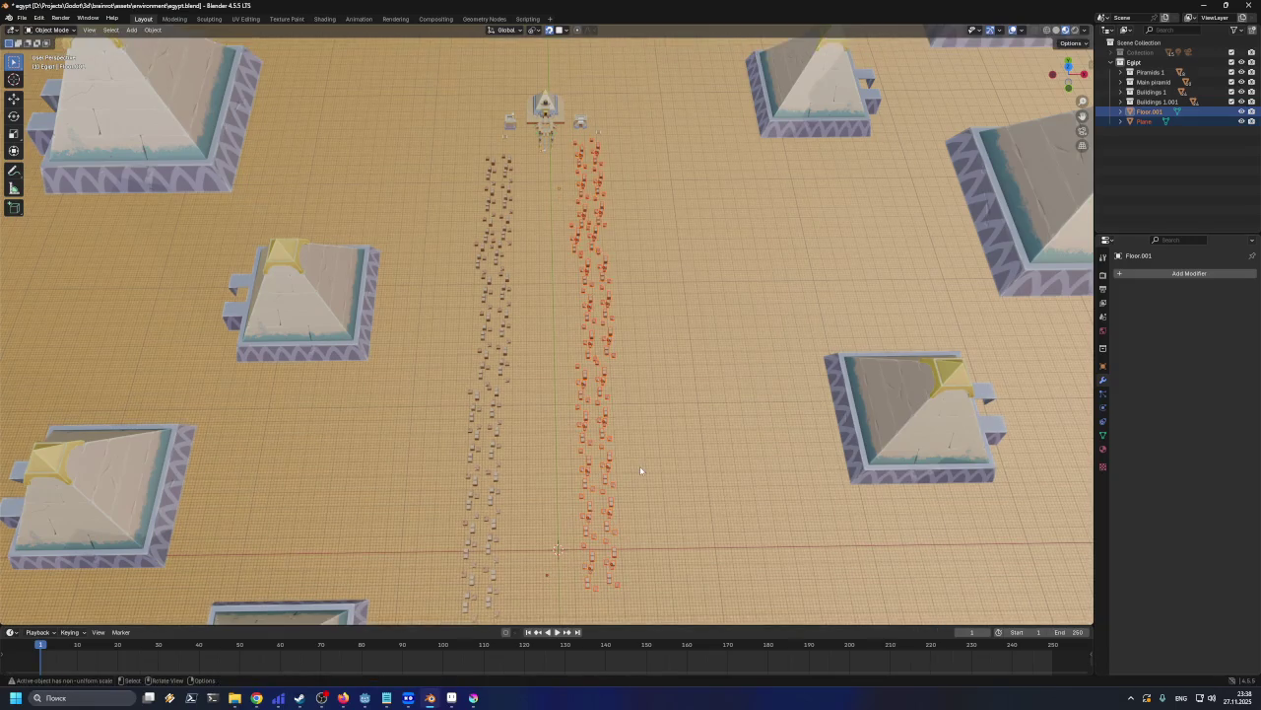
key("g")
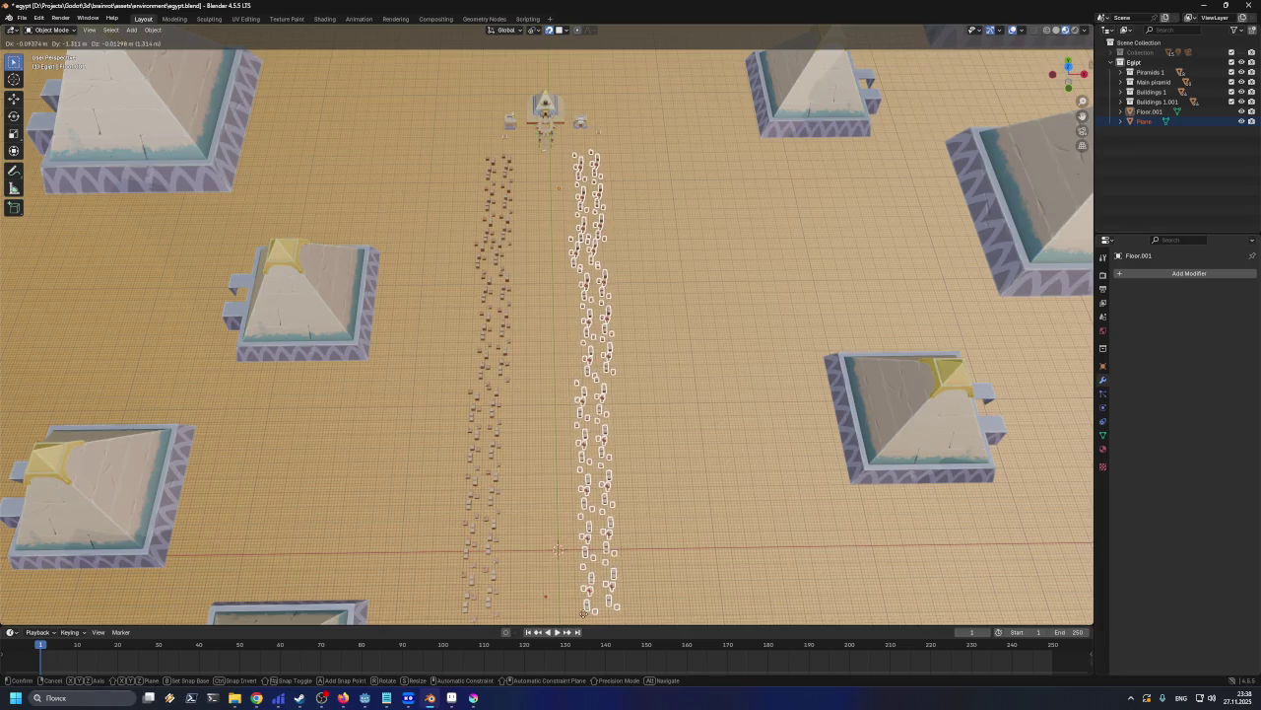
left_click(586, 619)
Inspect the two building rows up close, then pull back to an overview of the pyramids
mouse_move(585, 618)
middle_mouse_down()
mouse_move(718, 535)
mouse_move(633, 454)
middle_mouse_up()
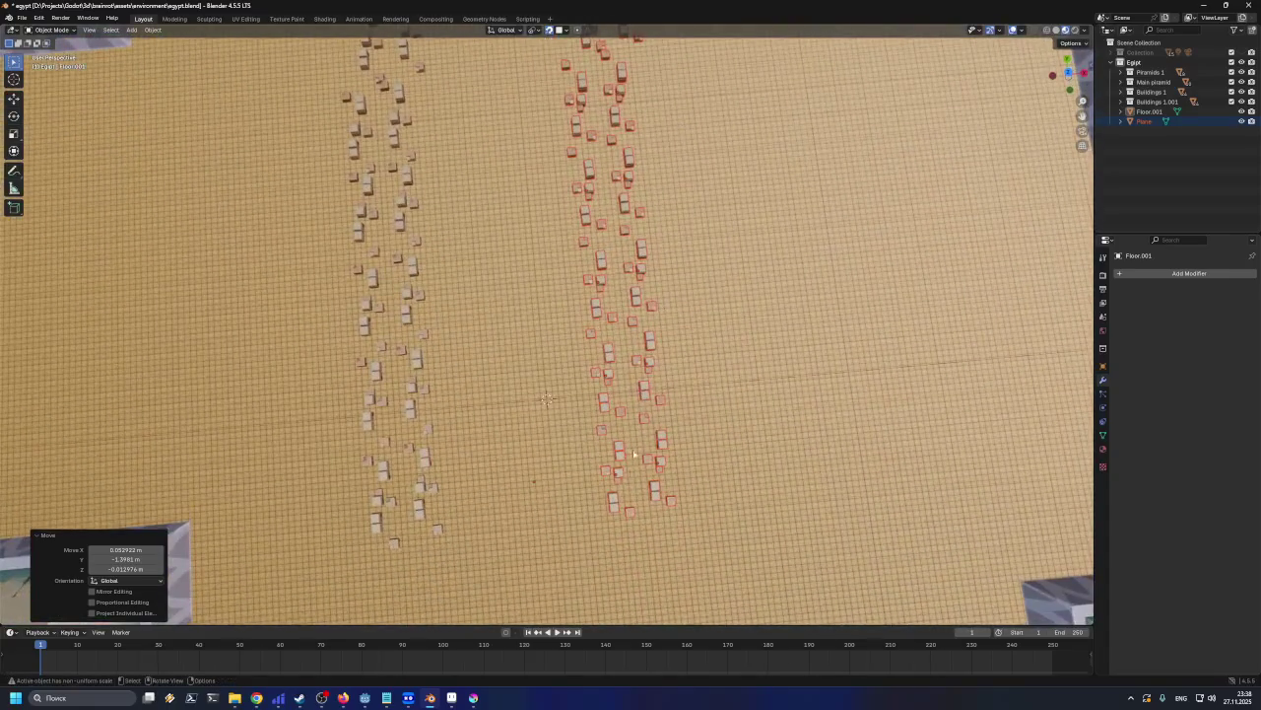
left_click(630, 511)
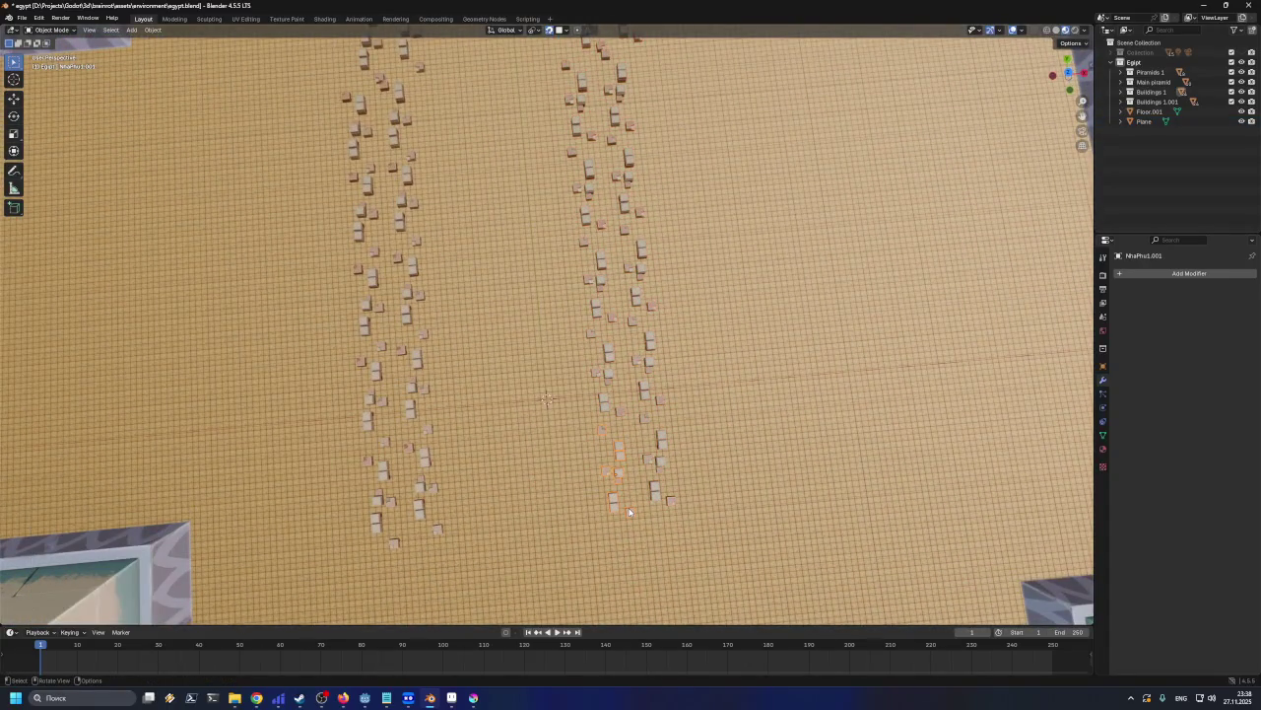
scroll(630, 512, "up", 10)
mouse_move(630, 511)
middle_mouse_down()
mouse_move(650, 375)
mouse_move(654, 411)
middle_mouse_up()
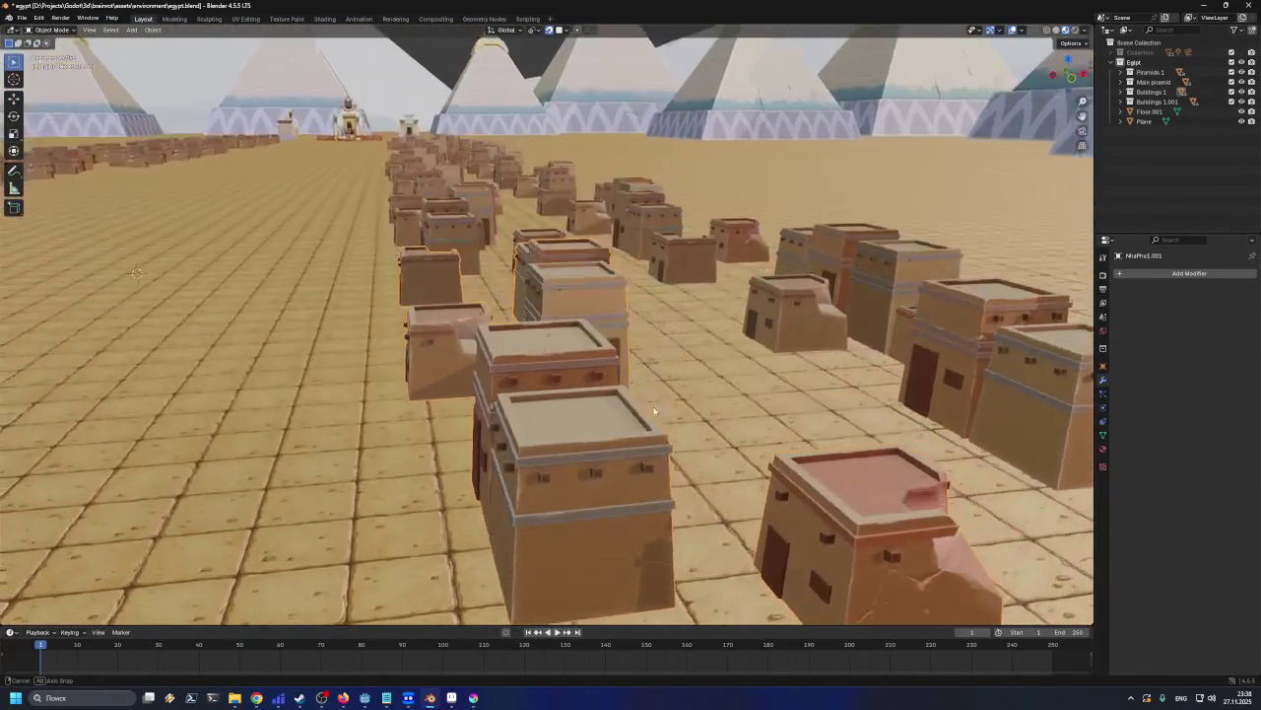
middle_click_drag(615, 315, 755, 460)
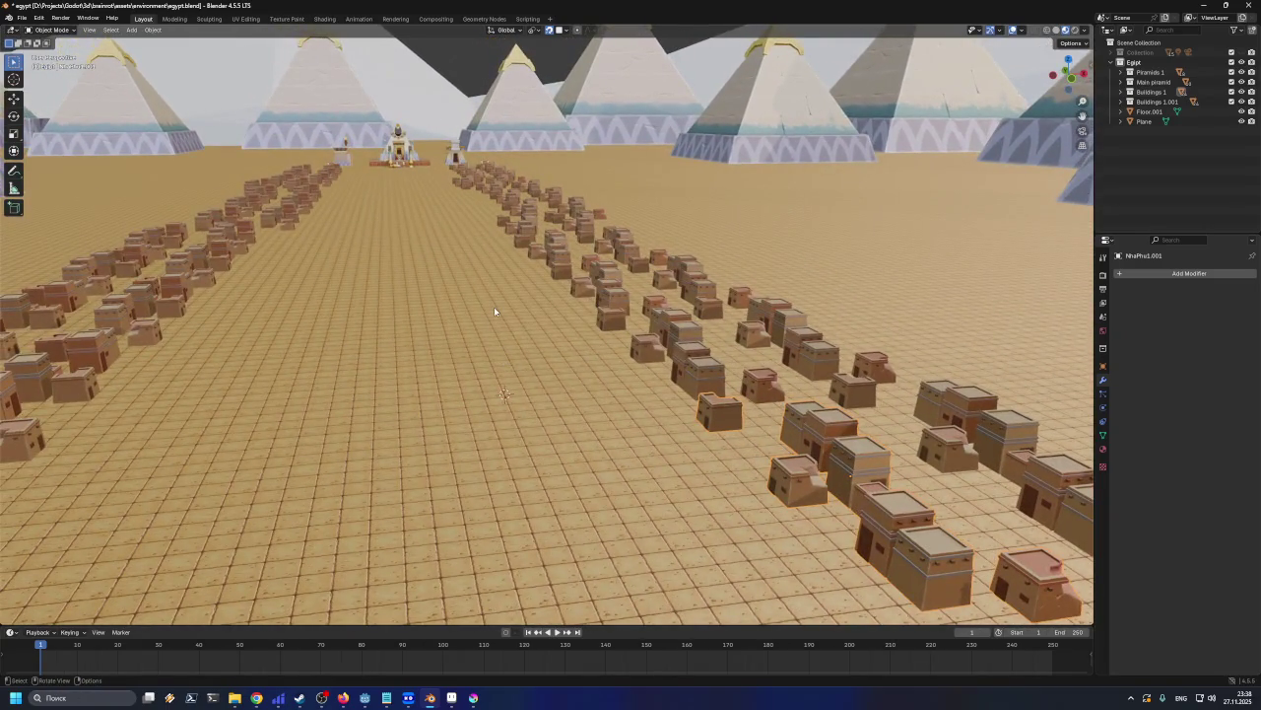
scroll(493, 326, "down", 3)
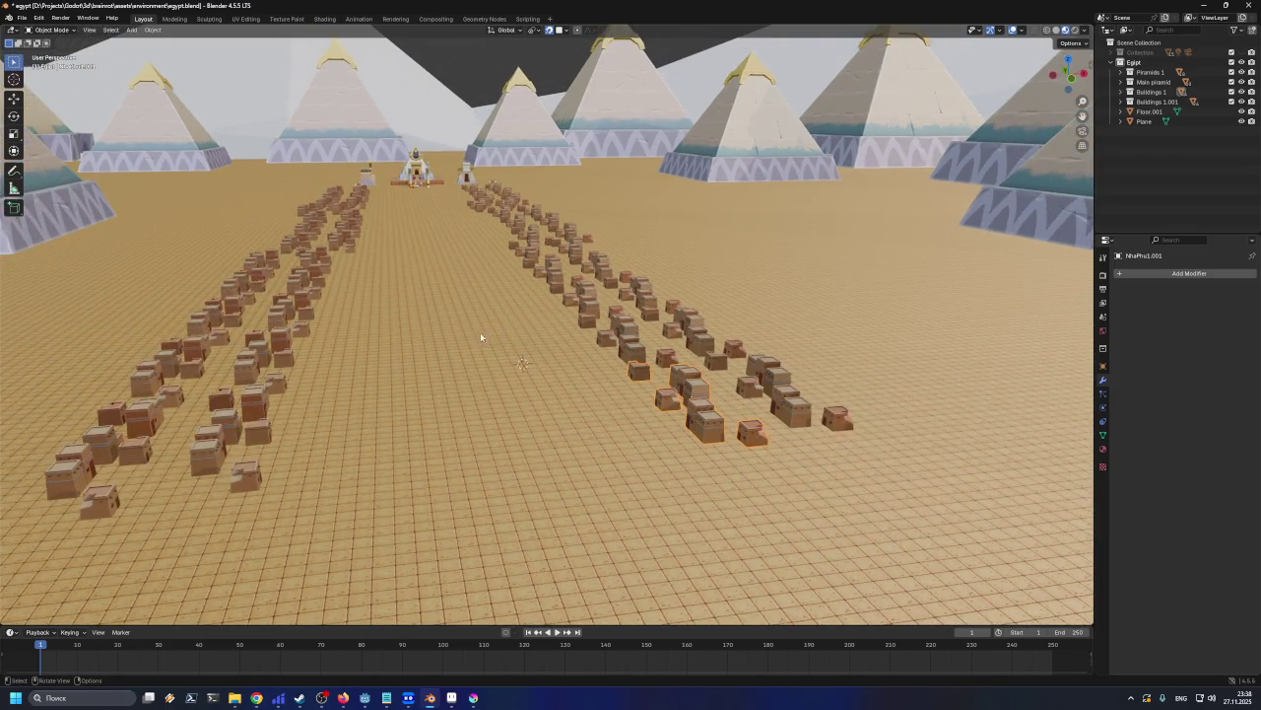
middle_click_drag(480, 337, 422, 256)
left_click(323, 205)
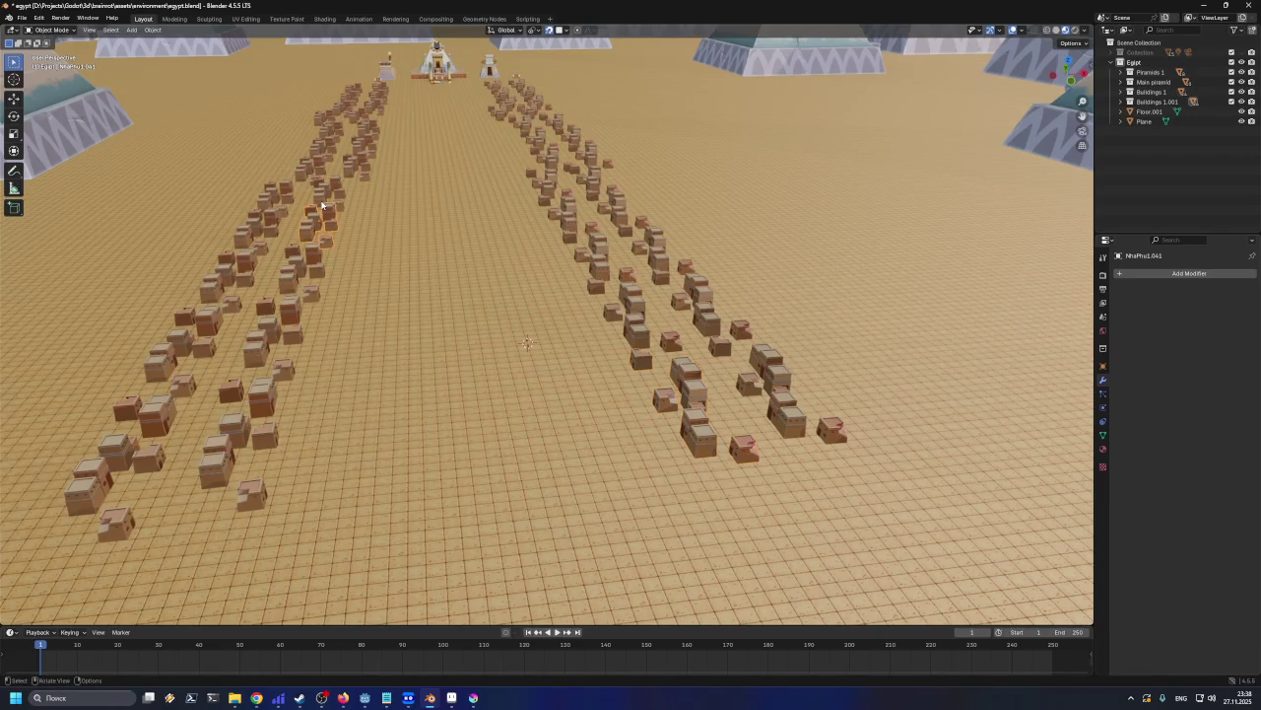
key("ctrl+z")
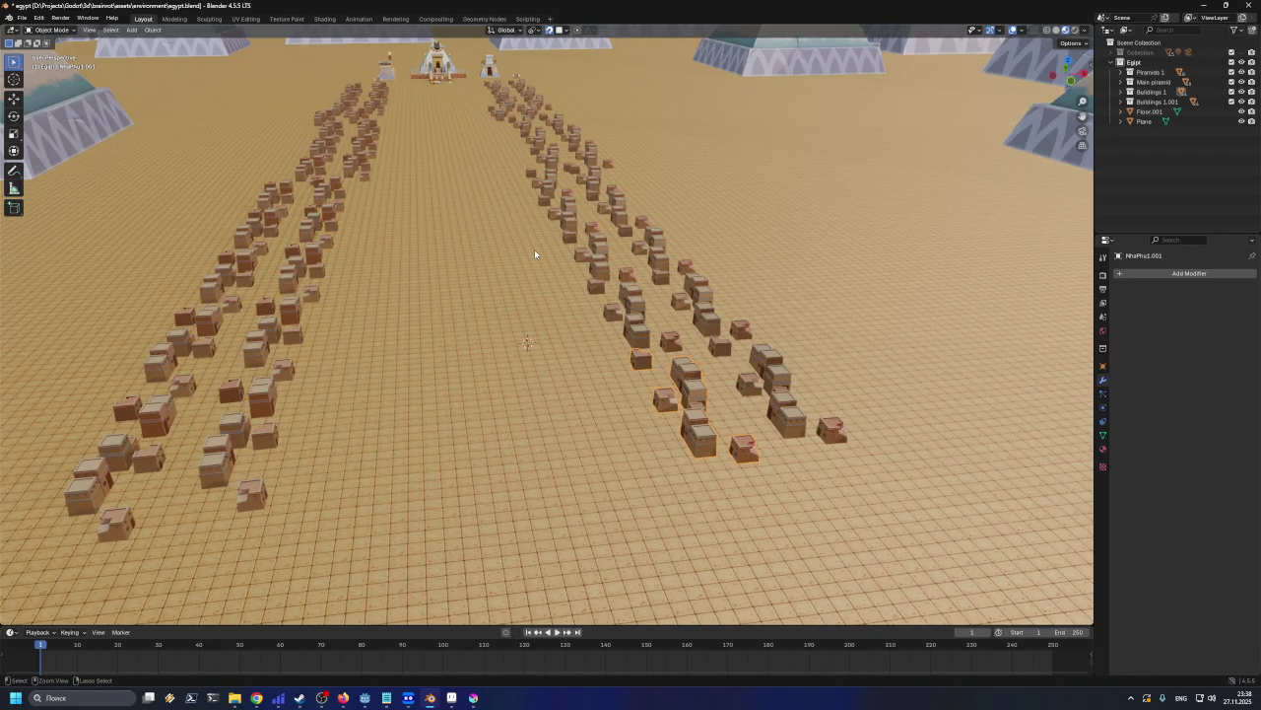
middle_click_drag(394, 177, 383, 258)
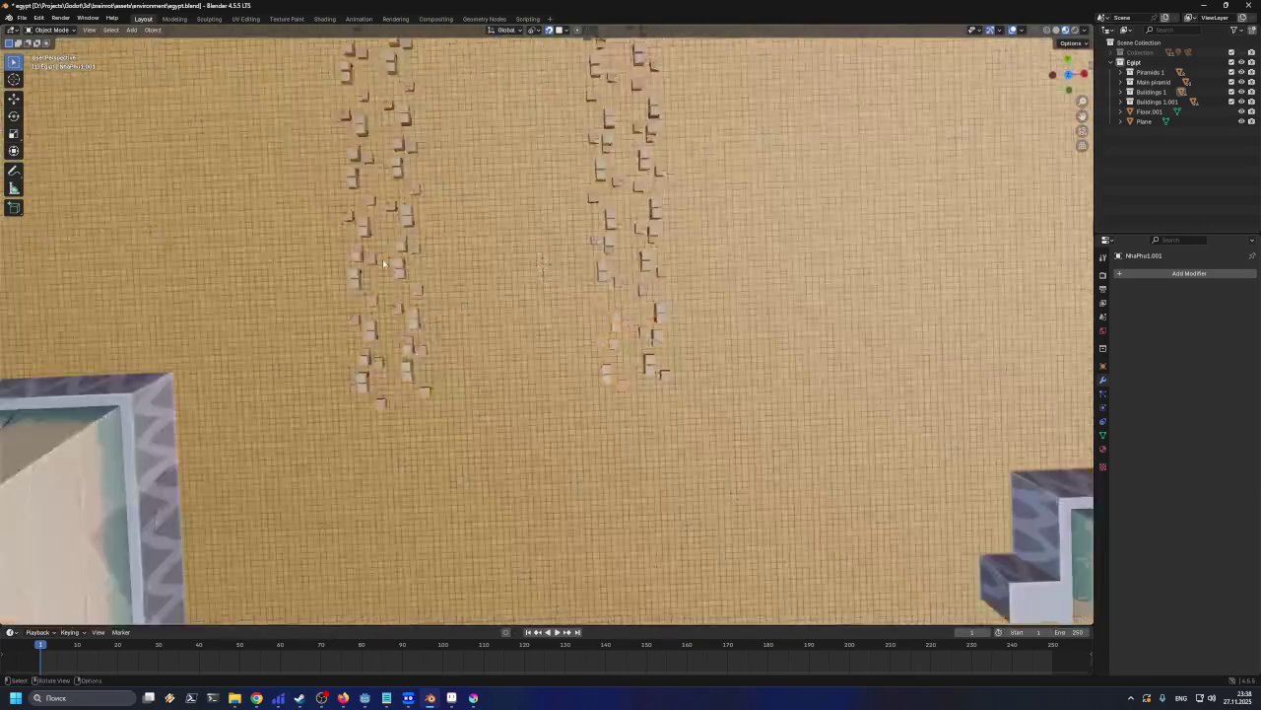
scroll(383, 258, "down", 5)
middle_click_drag(512, 214, 547, 305)
scroll(541, 236, "down", 2)
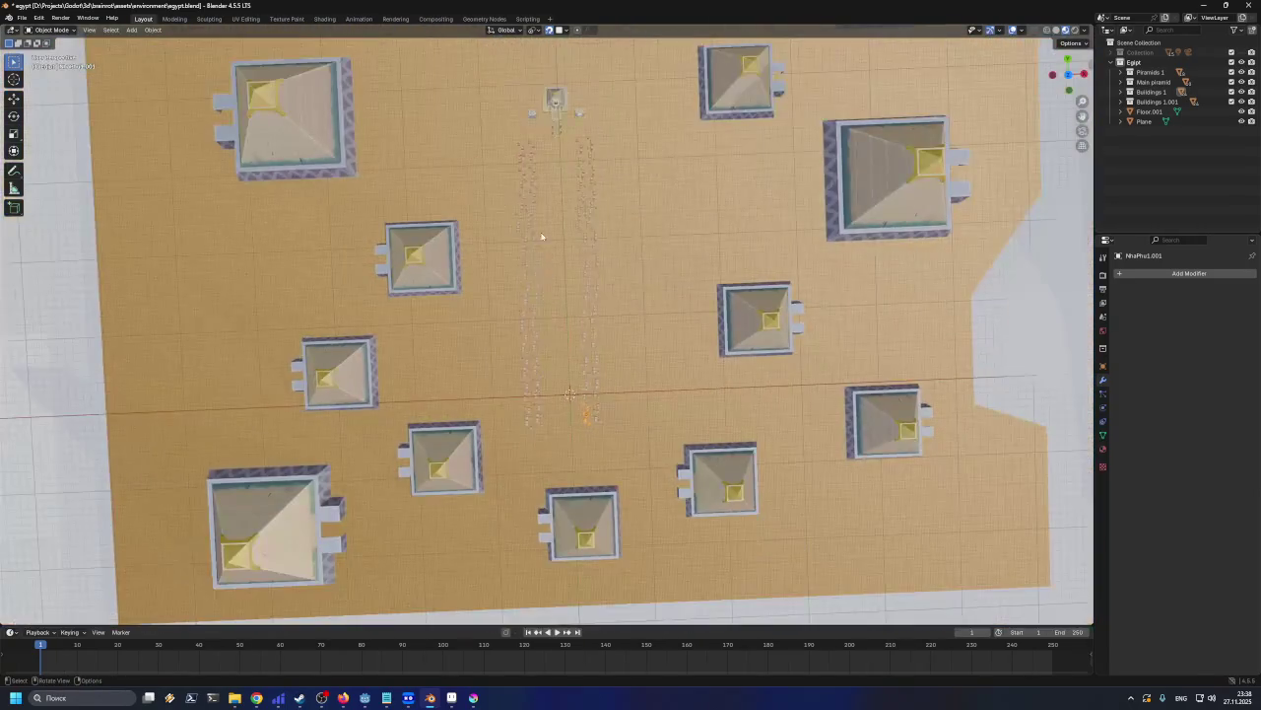
Box-select the left row and toggle the active object between Floor.001 and Plane
left_click_drag(544, 430, 544, 431)
scroll(556, 424, "up", 2)
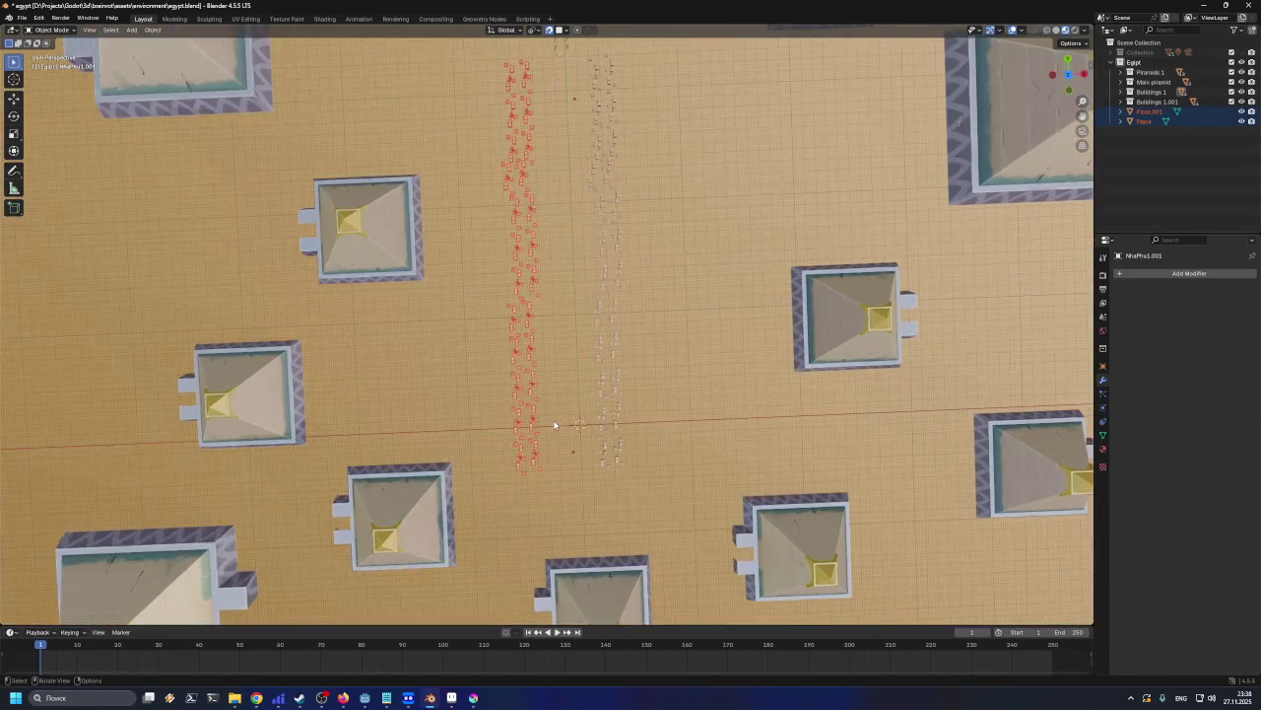
middle_click_drag(555, 426, 549, 404)
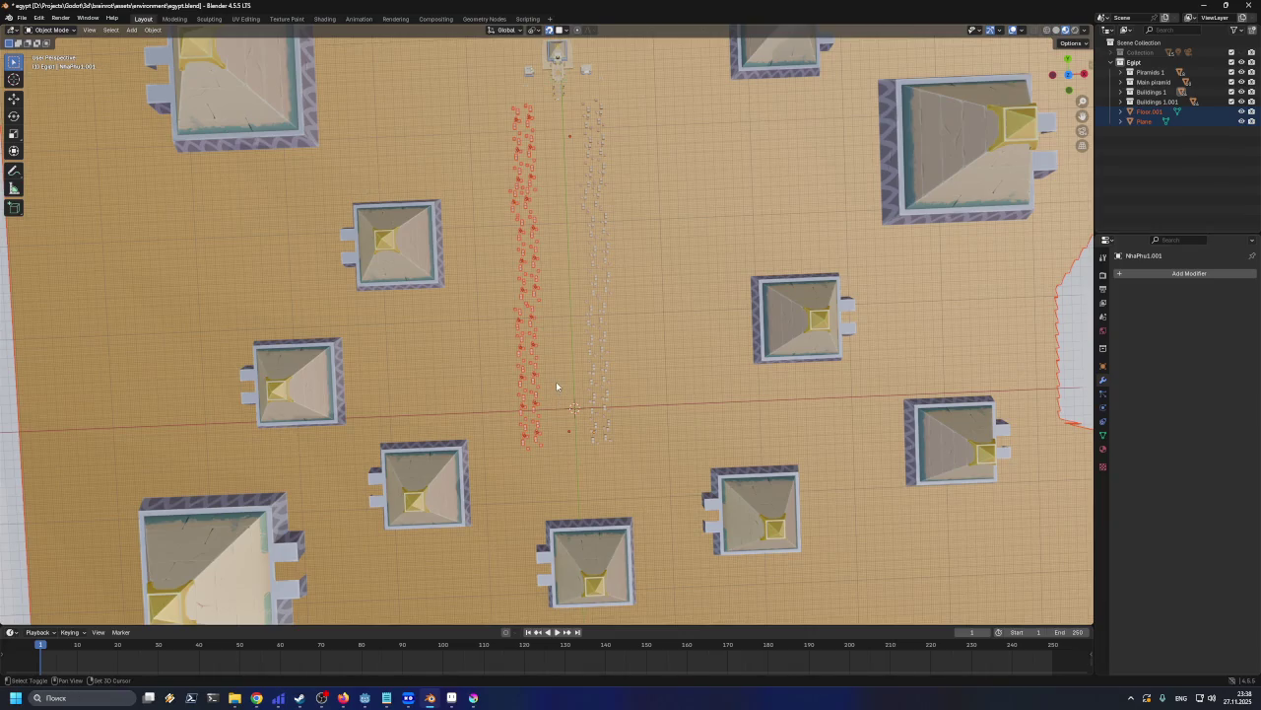
left_click(556, 387, "shift")
left_click(556, 386, "shift")
left_click(557, 385, "shift")
left_click(557, 386, "shift")
left_click(556, 385, "shift")
left_click(557, 385, "shift")
left_click(557, 385, "shift")
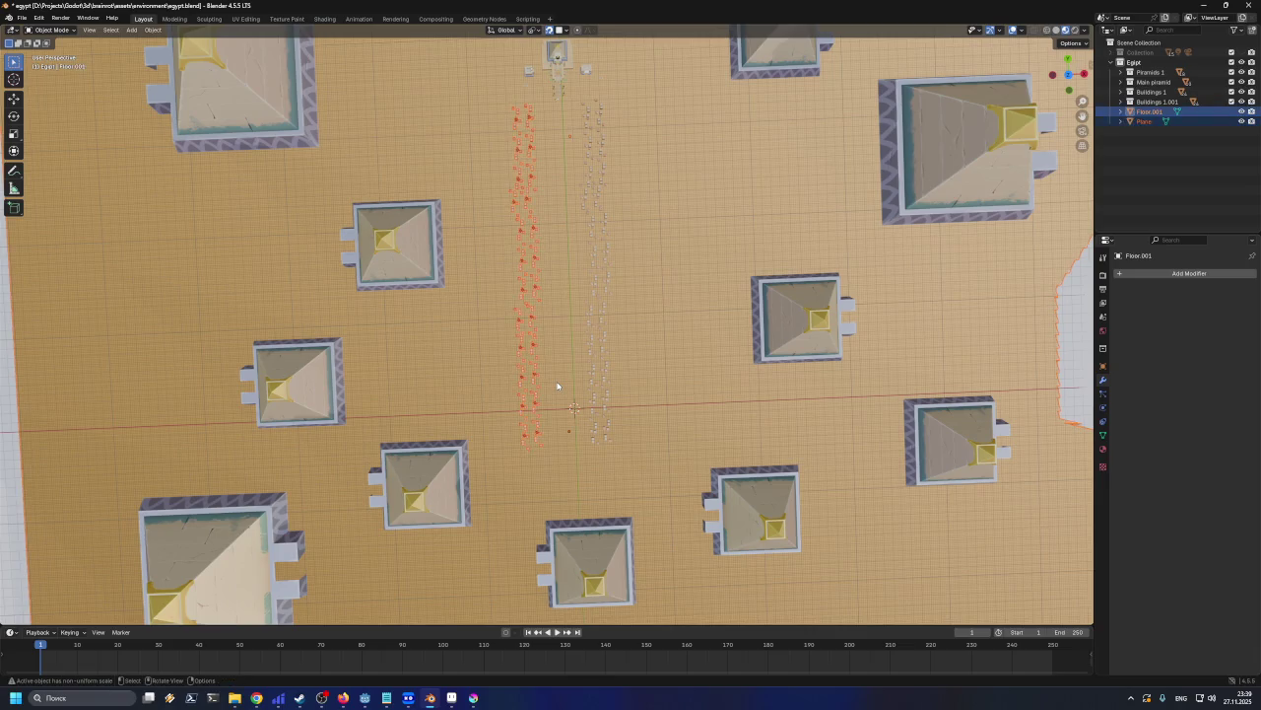
Deselect Floor.001 and move the remaining selection to a new position
key("g")
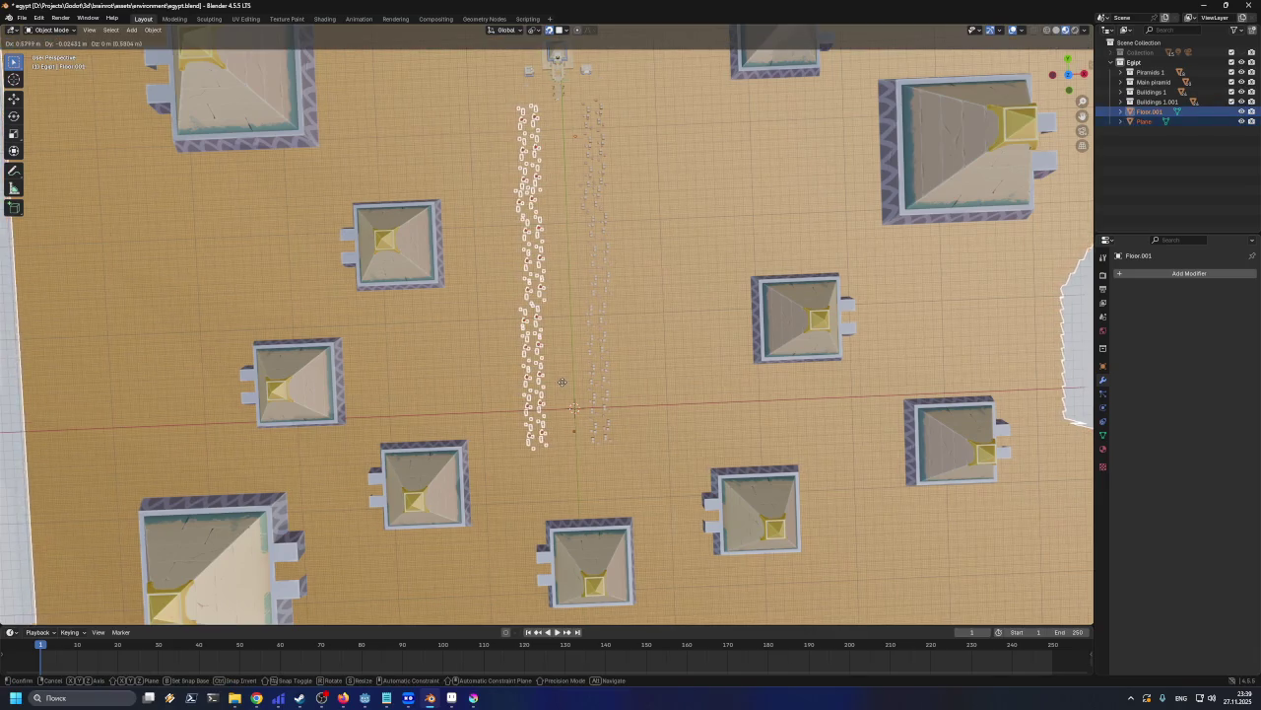
right_click(563, 385)
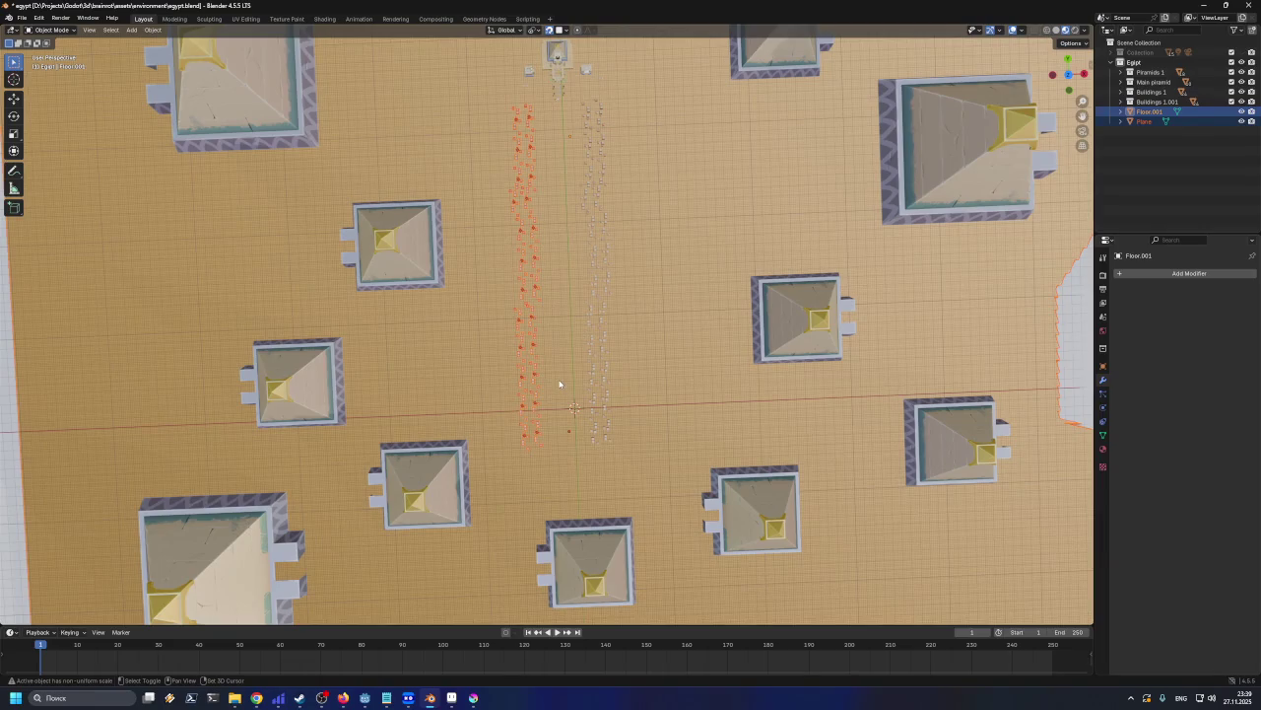
left_click(559, 384, "shift")
key("g")
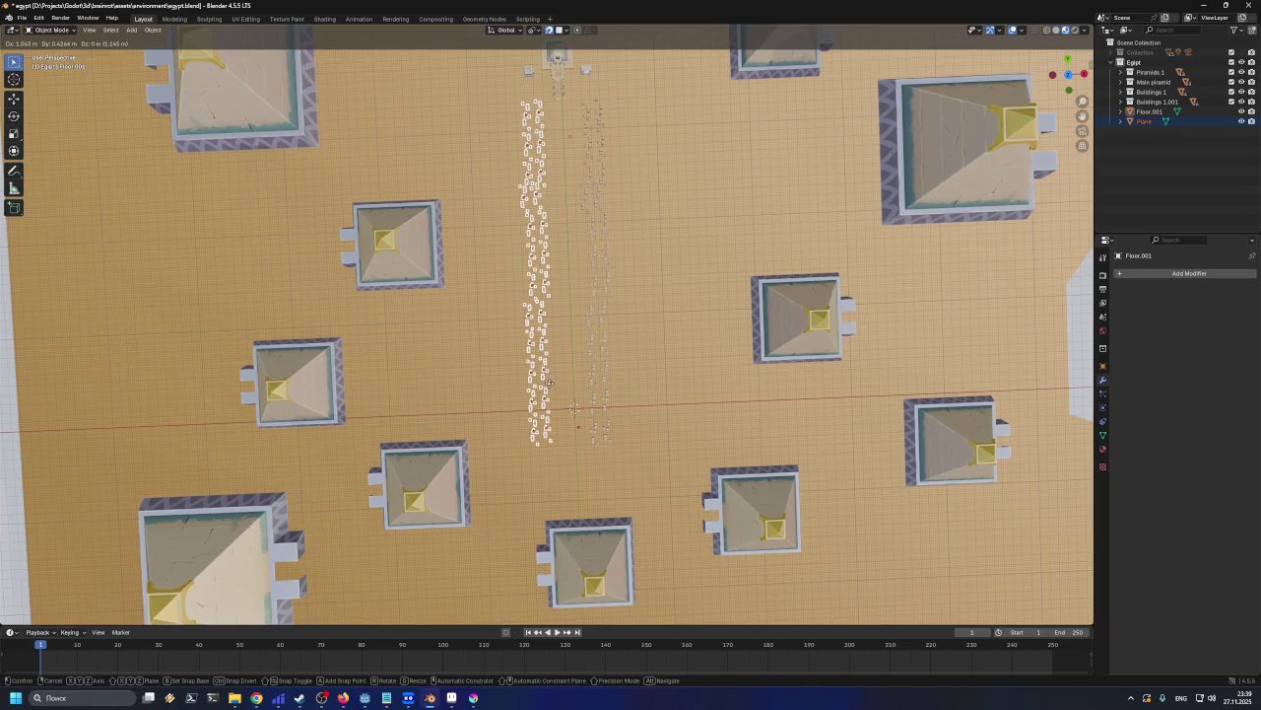
left_click(603, 212)
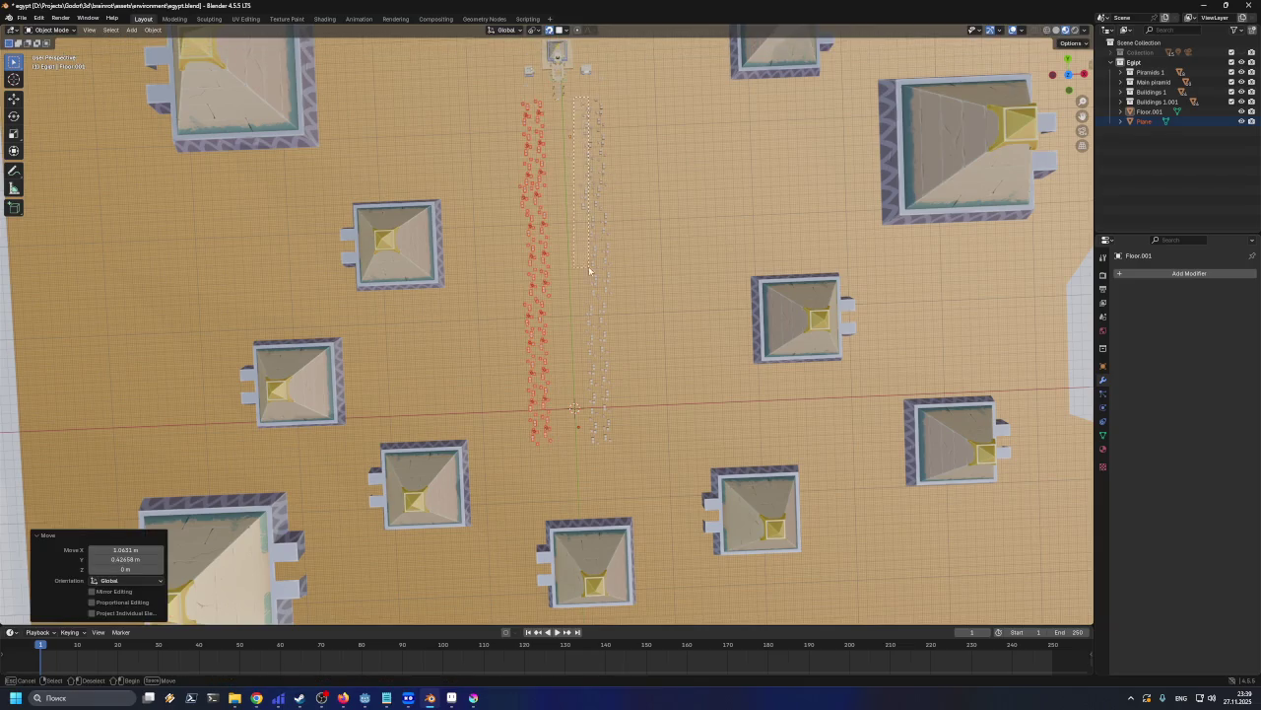
Shift the right row of small houses sideways to run parallel beside the left row
left_click_drag(619, 457, 619, 457)
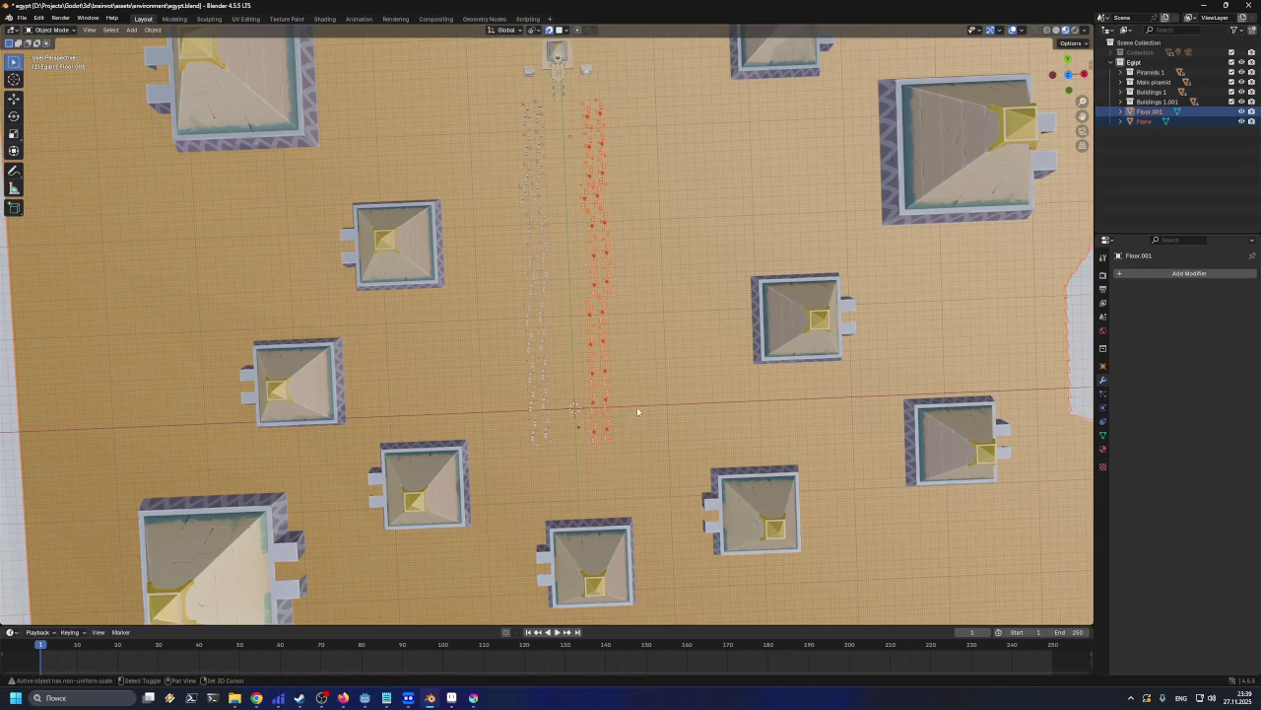
key("g")
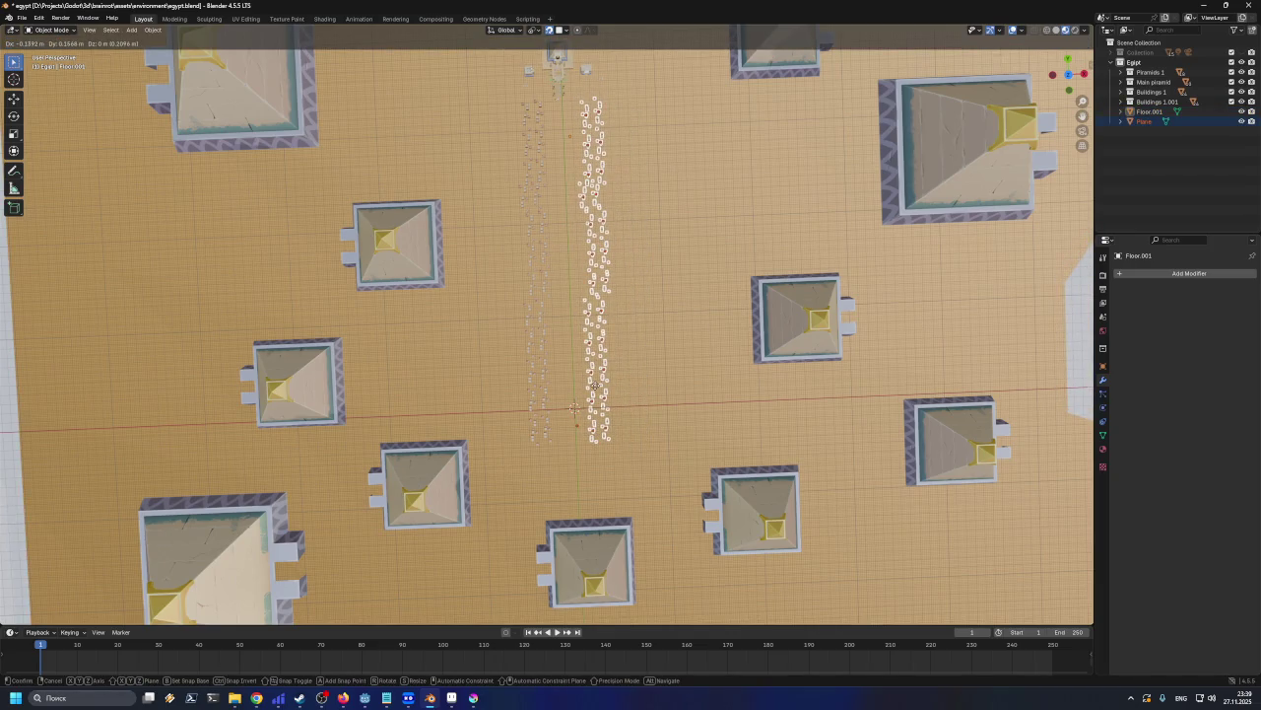
left_click(552, 464)
left_click(552, 465)
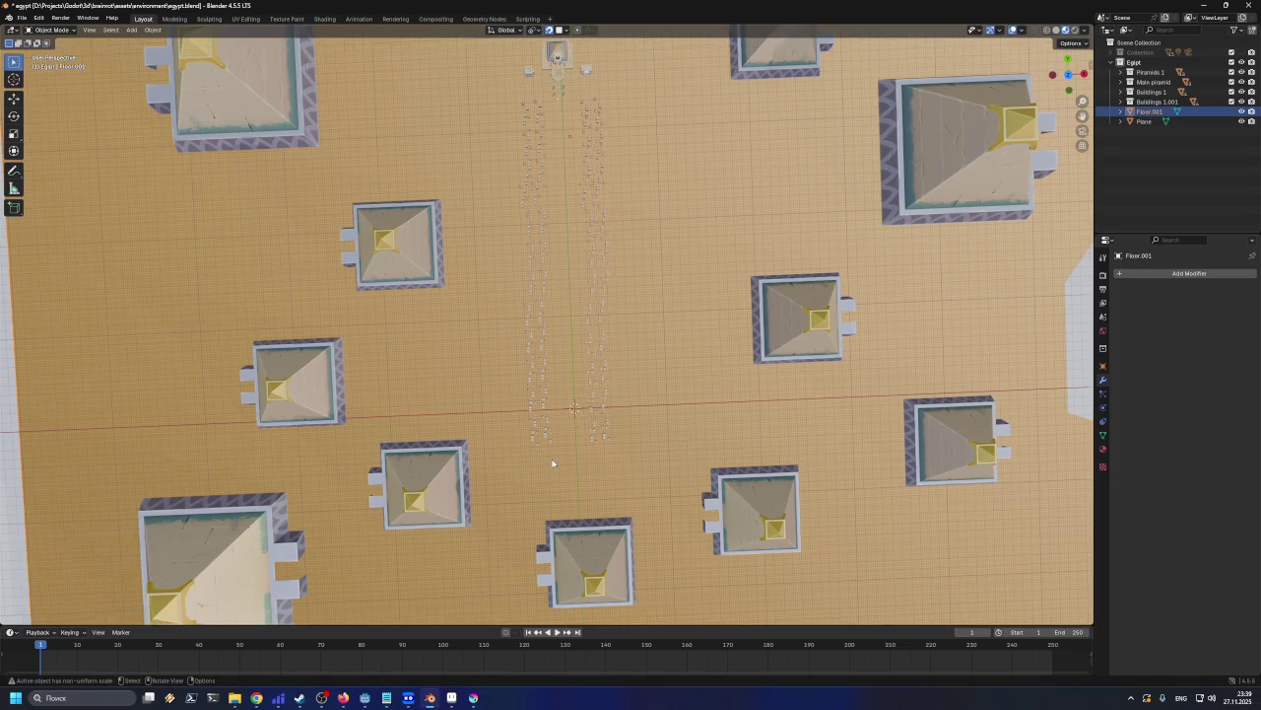
scroll(578, 470, "up", 5)
mouse_move(586, 513)
middle_mouse_down()
mouse_move(640, 391)
mouse_move(636, 299)
middle_mouse_up()
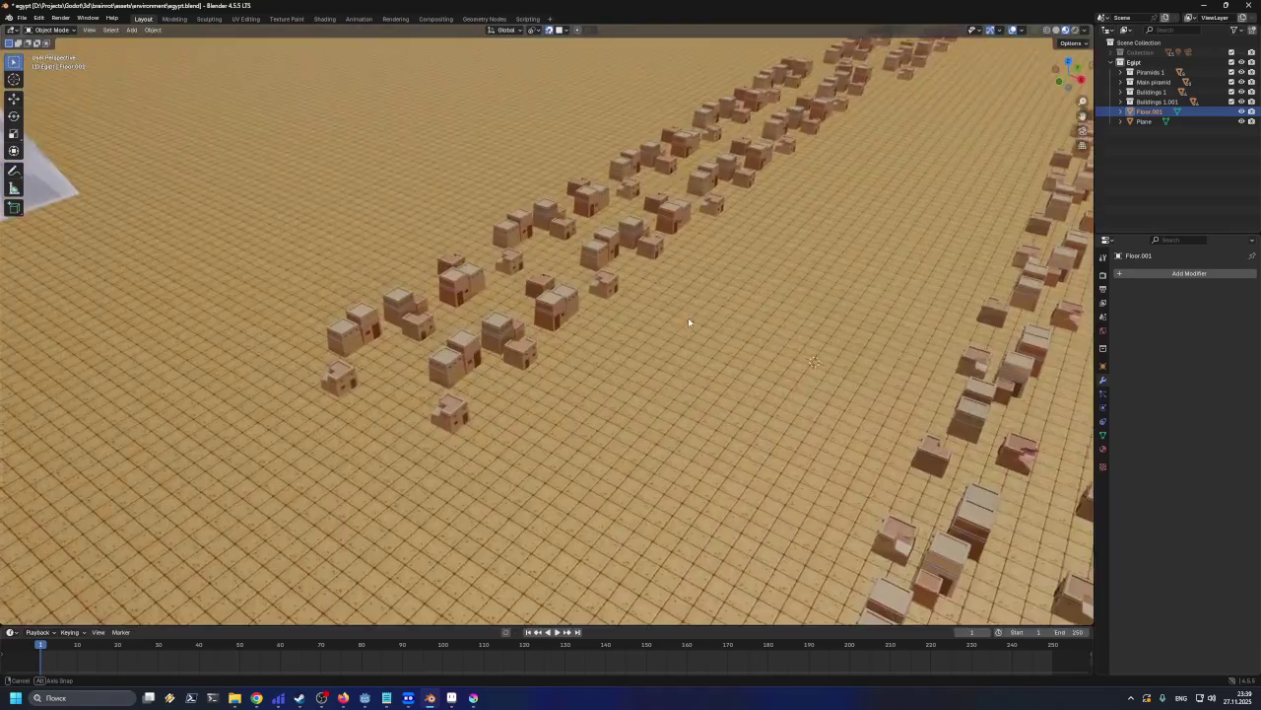
Select the right row of houses and move it to a new spot beside the avenue
middle_click_drag(635, 299, 678, 338)
scroll(678, 337, "down", 5)
mouse_move(697, 283)
middle_mouse_down()
mouse_move(692, 248)
mouse_move(597, 393)
middle_mouse_up()
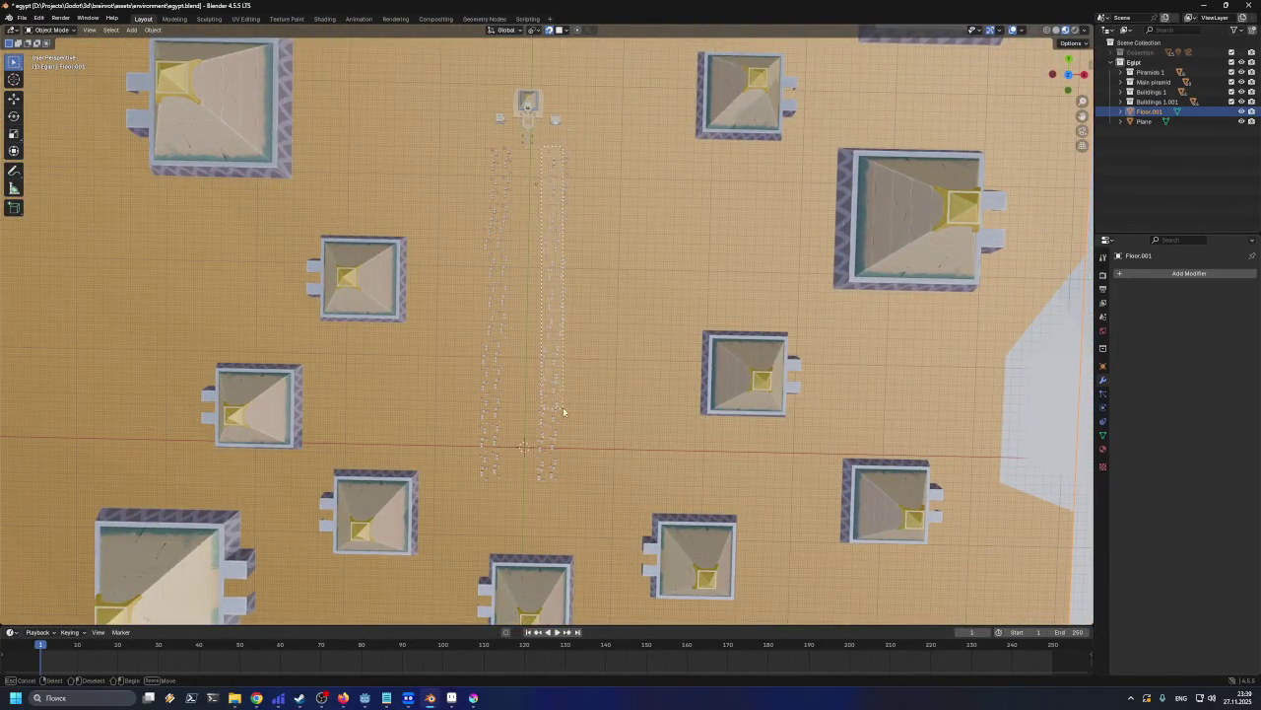
left_click_drag(565, 485, 565, 485)
mouse_move(622, 263)
middle_mouse_down()
mouse_move(610, 253)
mouse_move(553, 279)
mouse_move(539, 193)
middle_mouse_up()
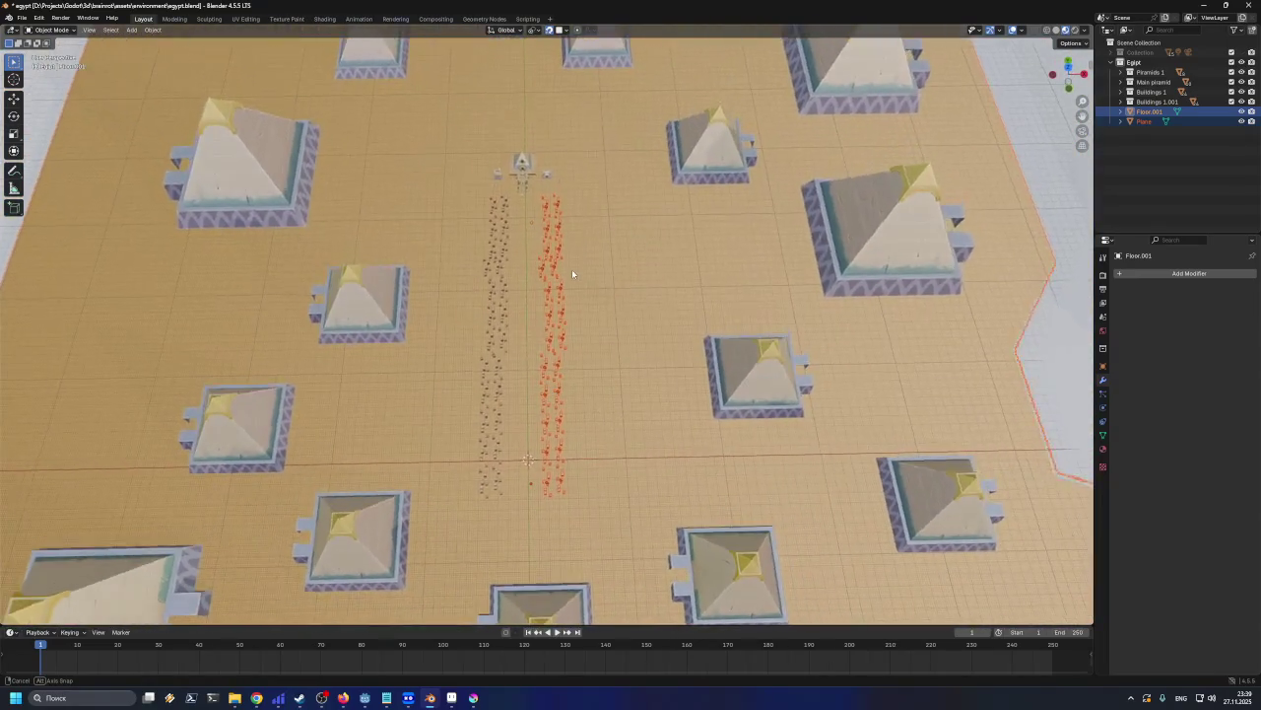
left_click(590, 493, "shift")
key("shift+d")
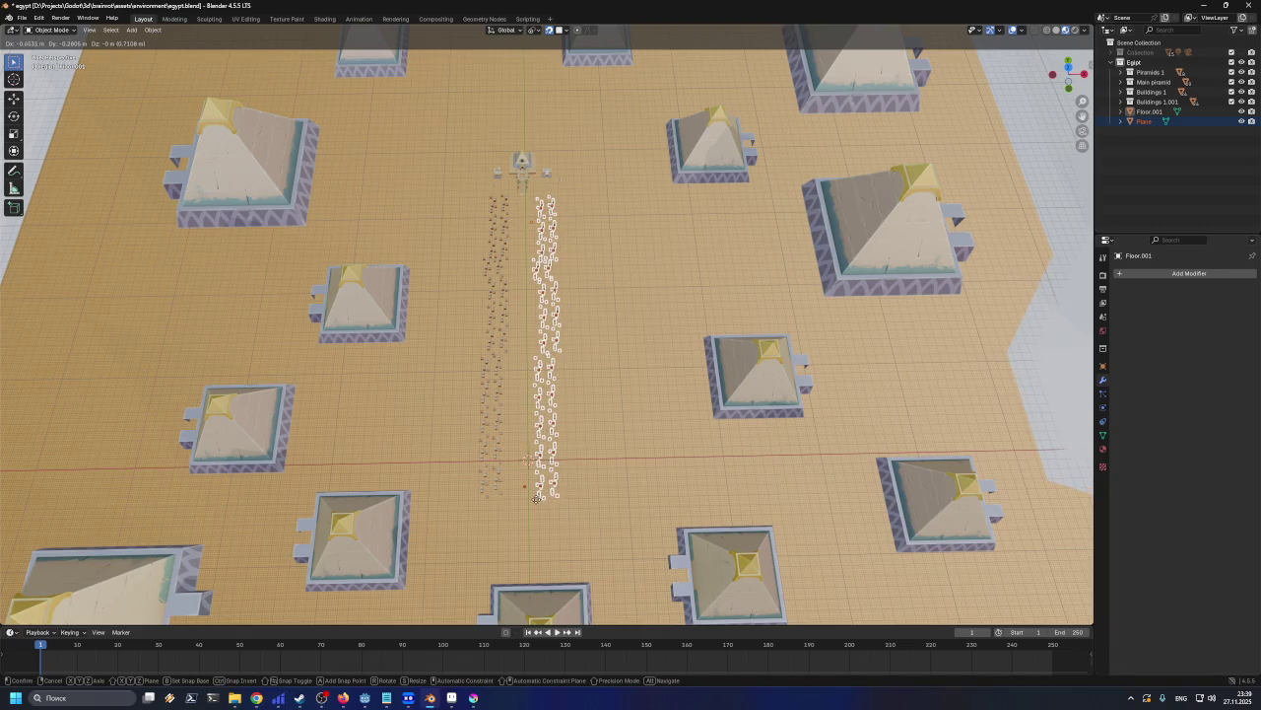
left_click(537, 498)
Shift the left row of houses 0.45057 m in X and -0.19534 m in Y
mouse_move(594, 484)
middle_mouse_down()
mouse_move(677, 433)
mouse_move(589, 451)
mouse_move(505, 274)
mouse_move(479, 345)
mouse_move(473, 194)
middle_mouse_up()
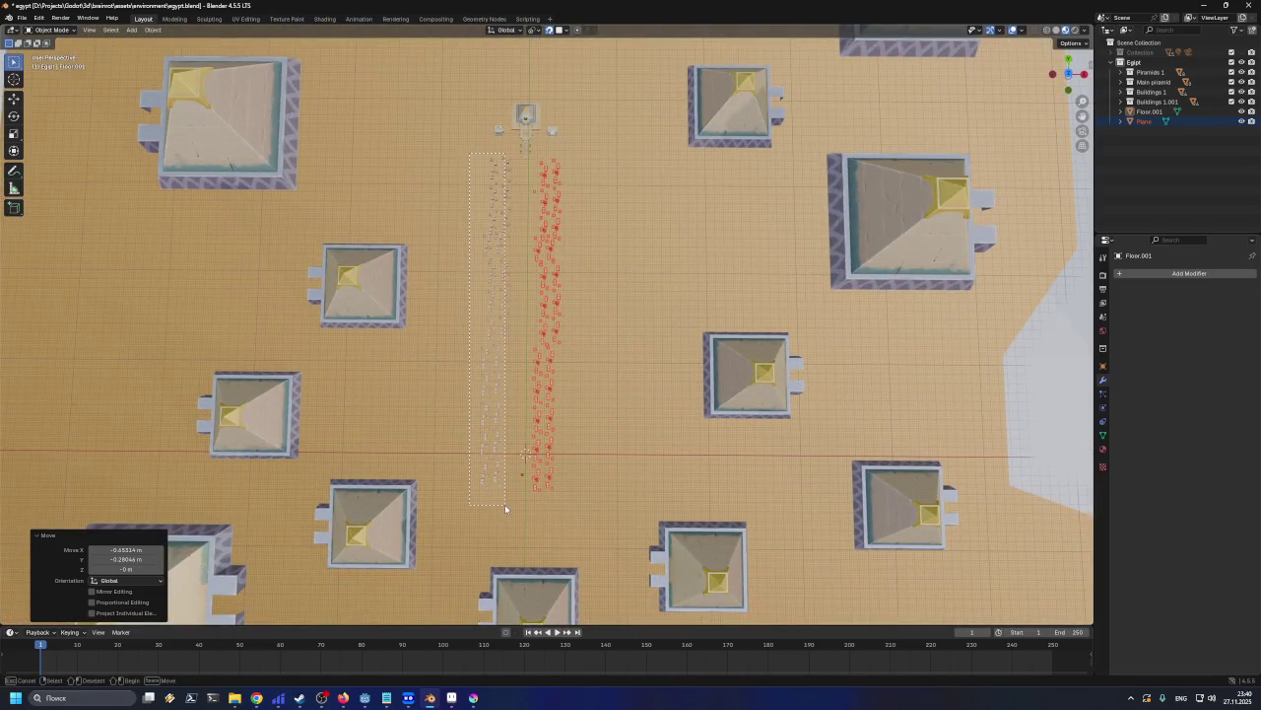
left_click_drag(513, 503, 513, 503)
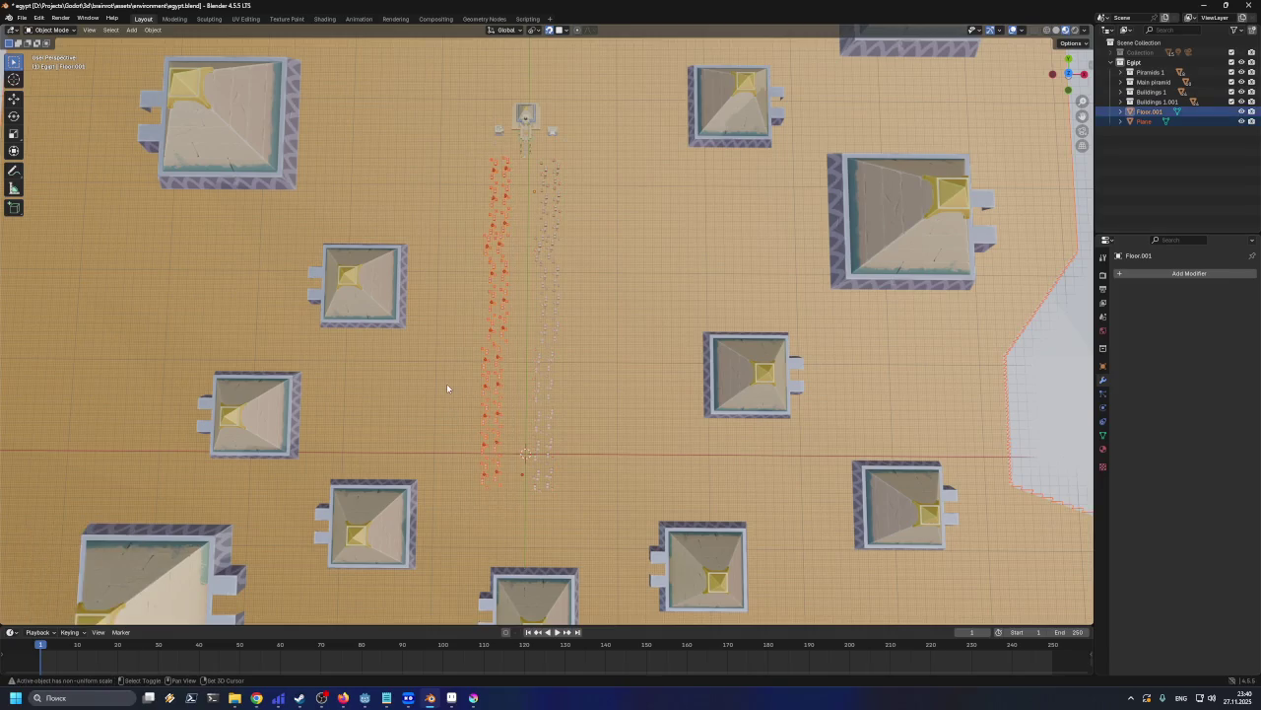
key("g")
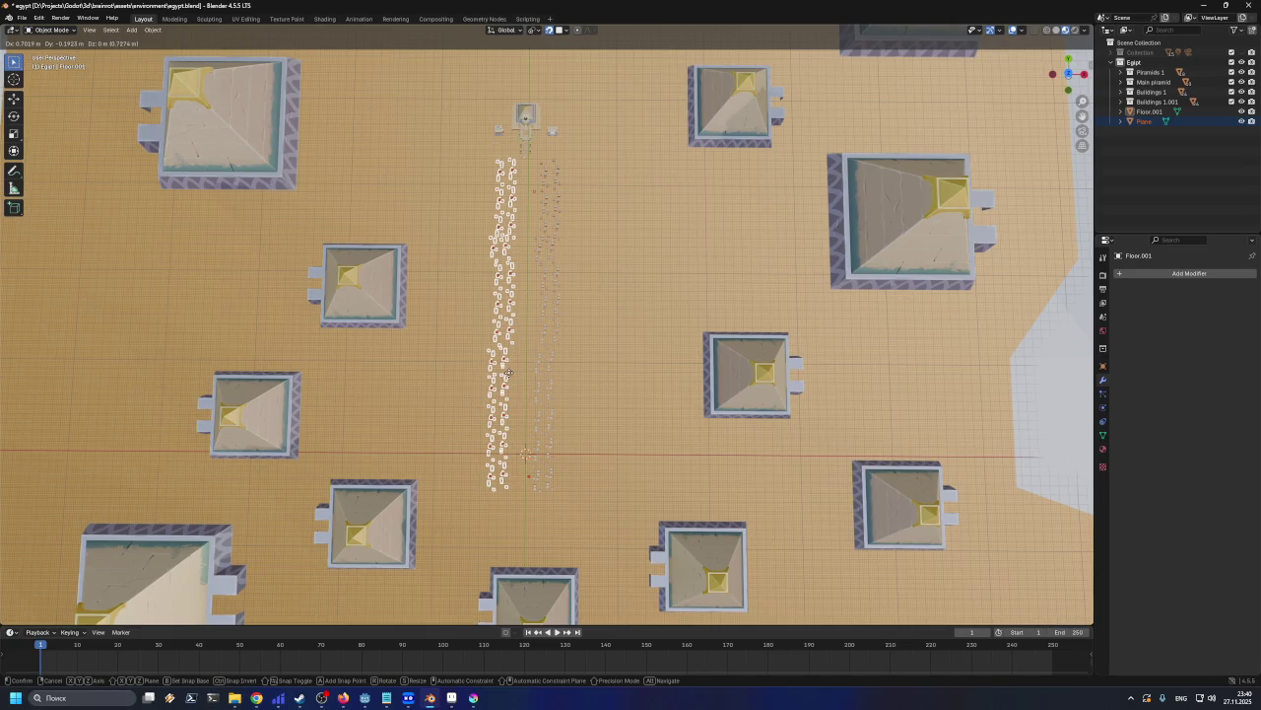
left_click(508, 377)
scroll(507, 376, "up", 2)
scroll(507, 376, "up", 3)
middle_click_drag(508, 377, 494, 477)
scroll(460, 346, "up", 3)
scroll(445, 344, "up", 2)
mouse_move(444, 344)
middle_mouse_down()
mouse_move(427, 345)
mouse_move(450, 380)
mouse_move(447, 364)
middle_mouse_up()
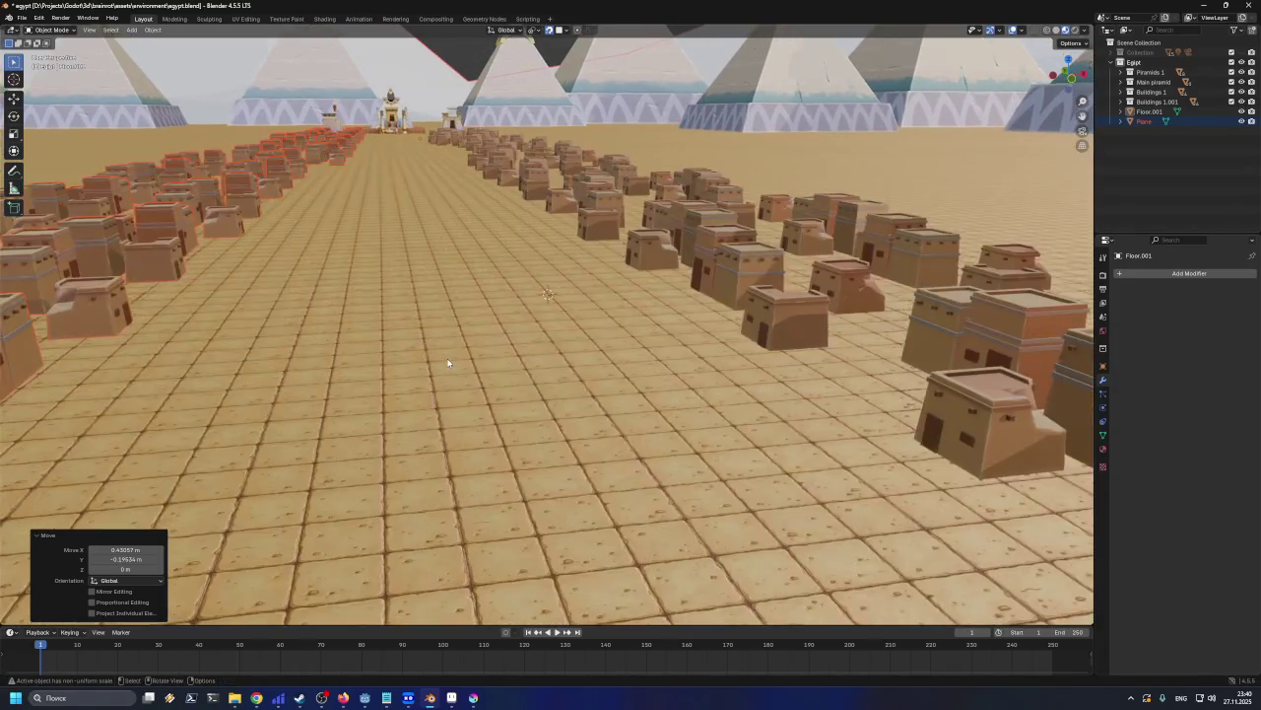
Nudge the selected left row of houses into a new place along the avenue
middle_click_drag(445, 307, 442, 310)
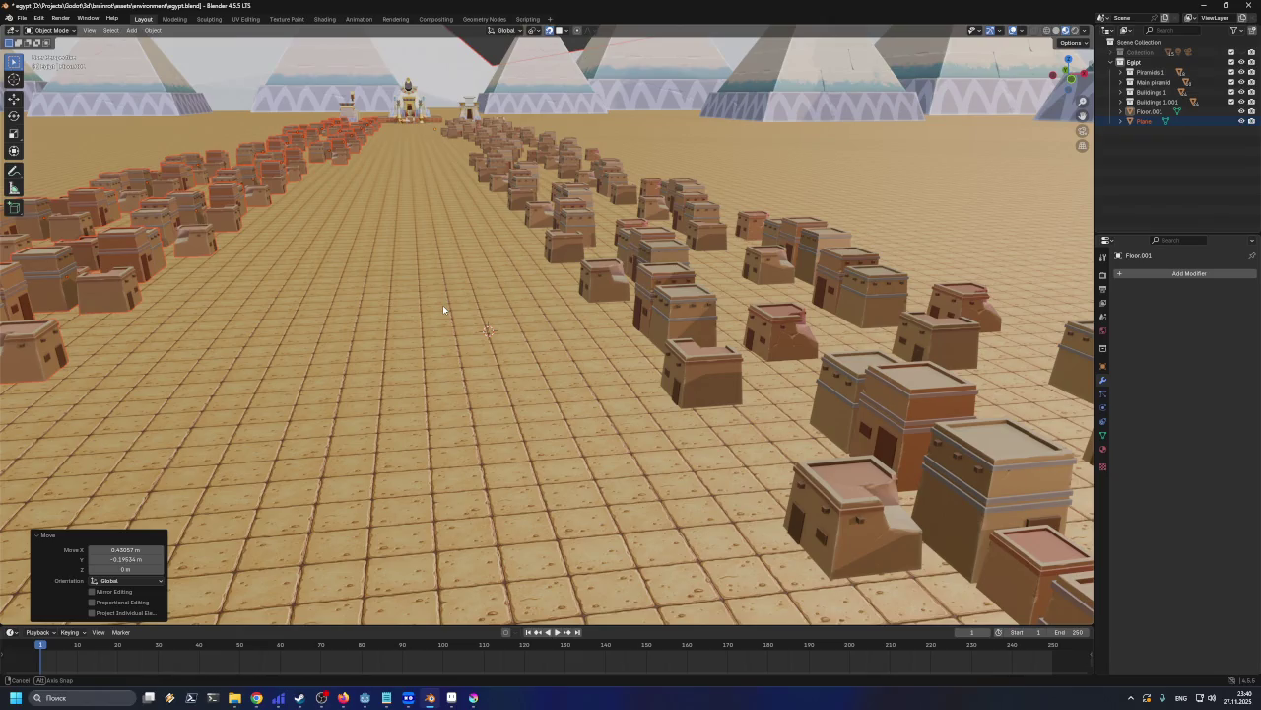
scroll(444, 303, "down", 3)
middle_click_drag(446, 300, 478, 269)
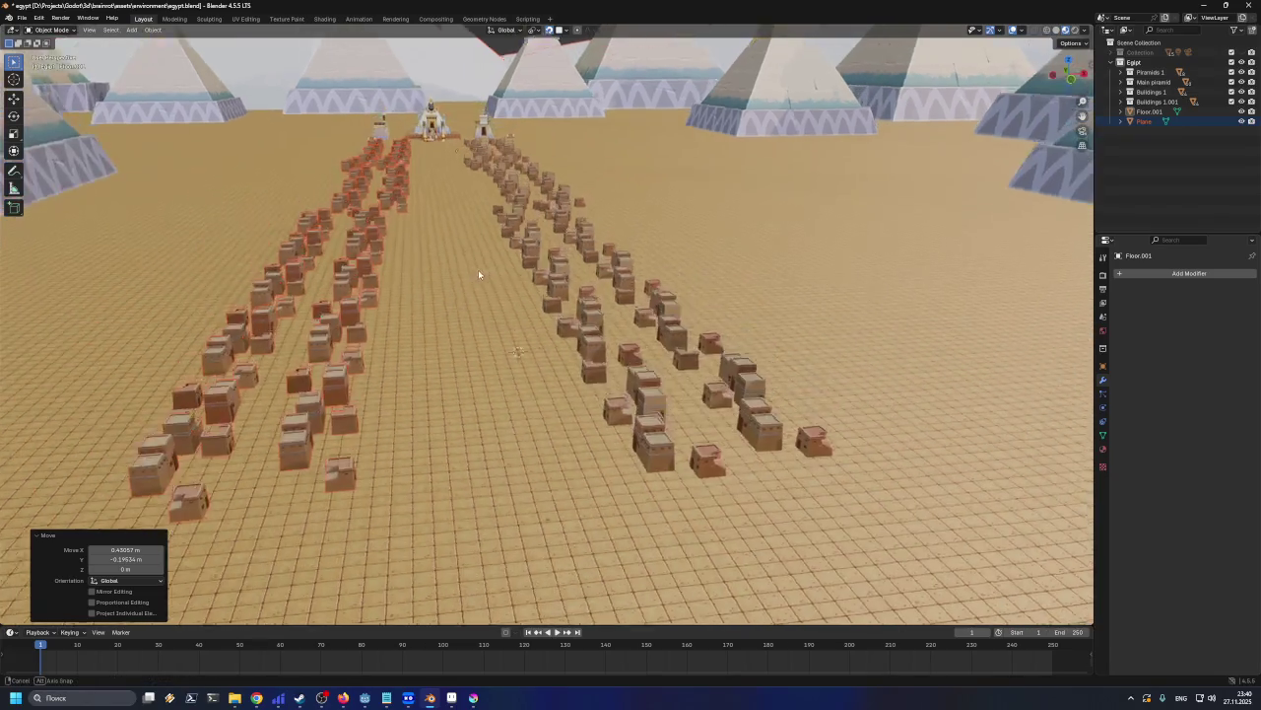
scroll(478, 269, "down", 3)
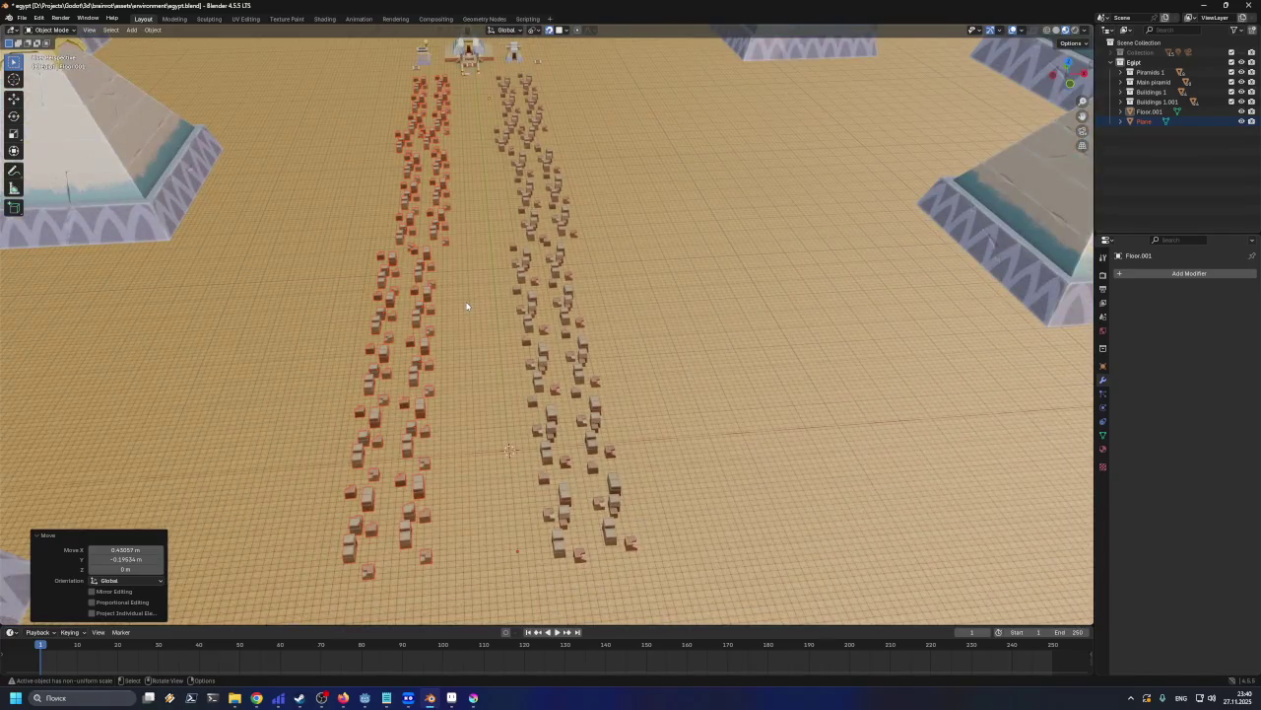
key("g")
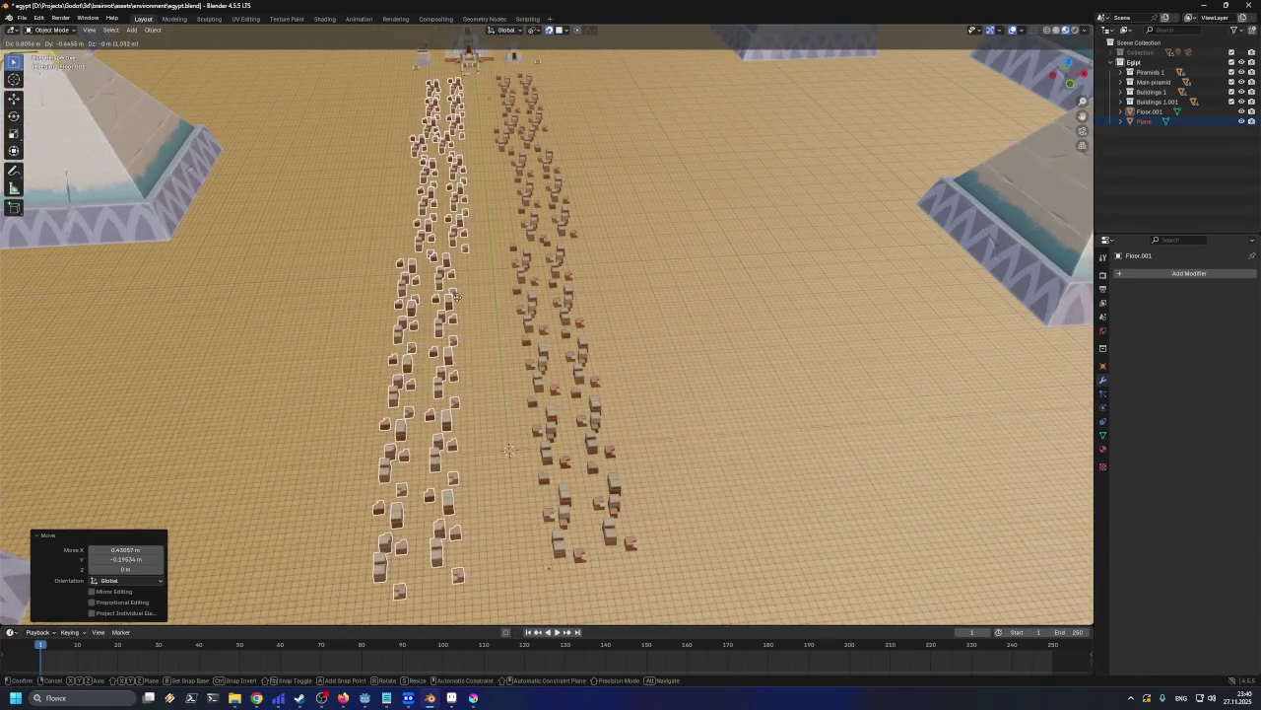
left_click(460, 297)
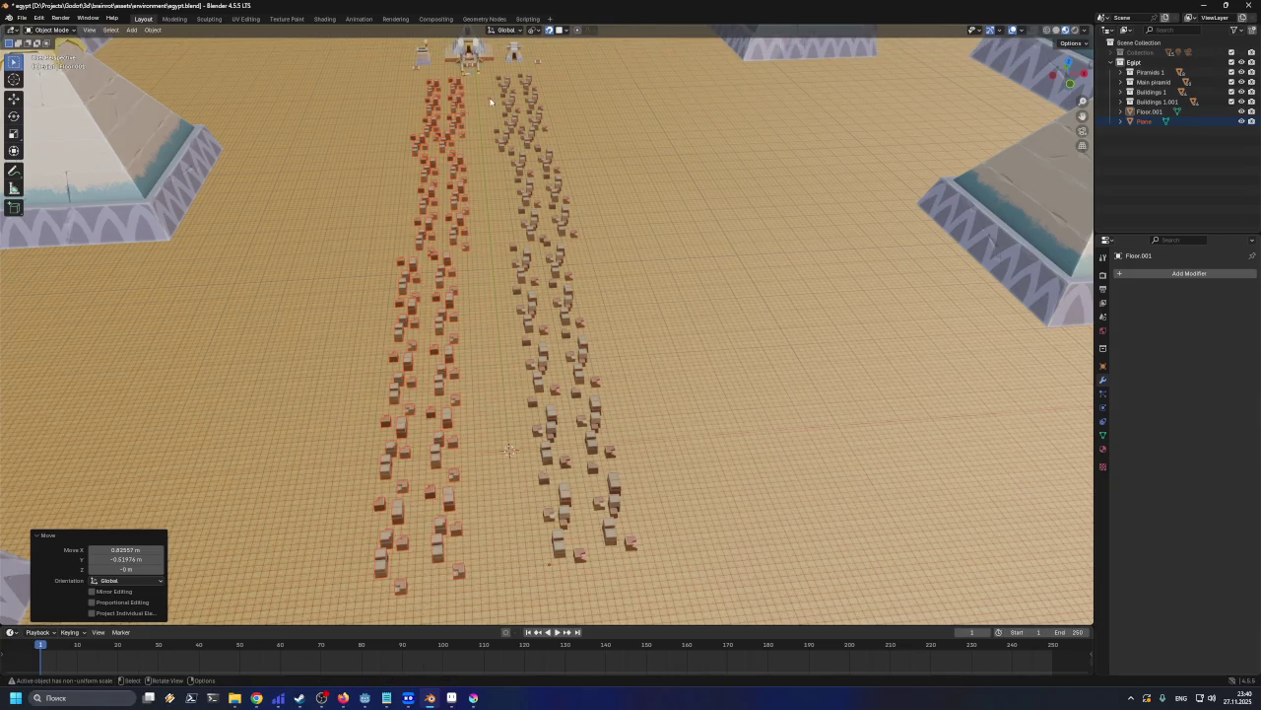
scroll(594, 276, "down", 2)
scroll(592, 278, "down", 4)
scroll(592, 279, "up", 3)
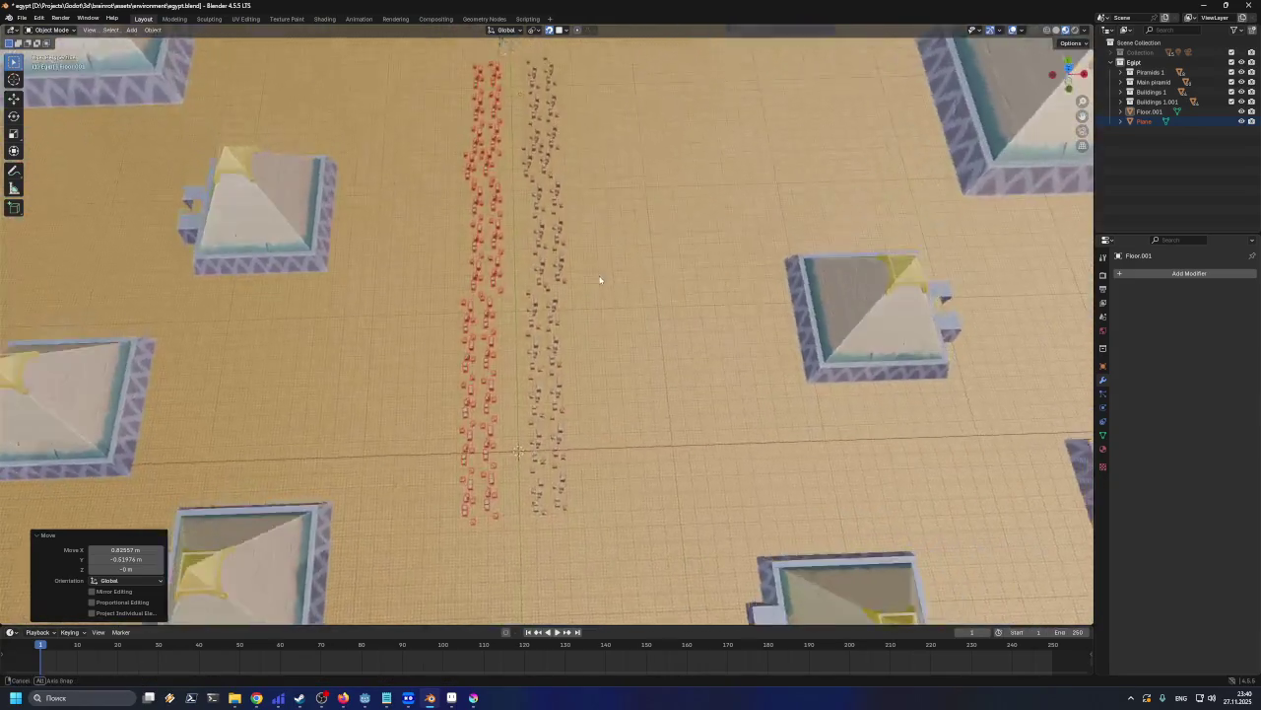
scroll(599, 289, "up", 2)
scroll(549, 153, "down", 1)
Box-select the right row of houses and move it to line the avenue
left_click_drag(515, 79, 549, 245)
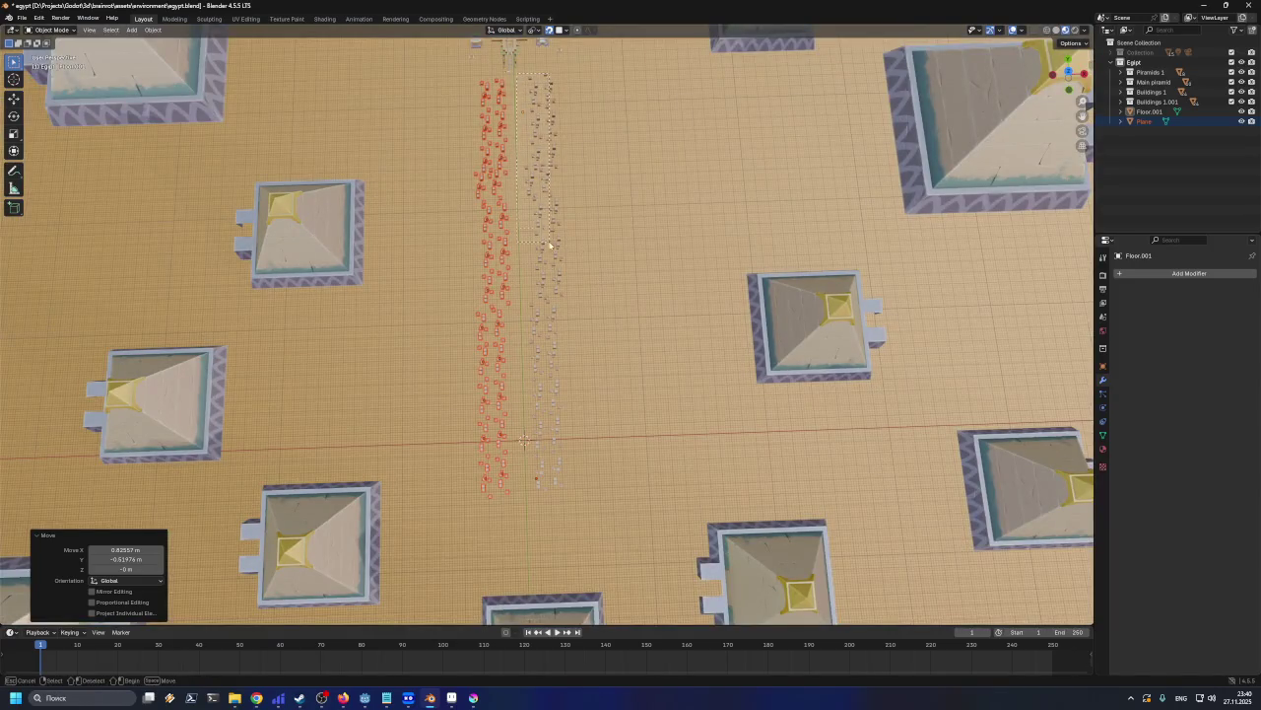
left_click_drag(563, 329, 575, 503)
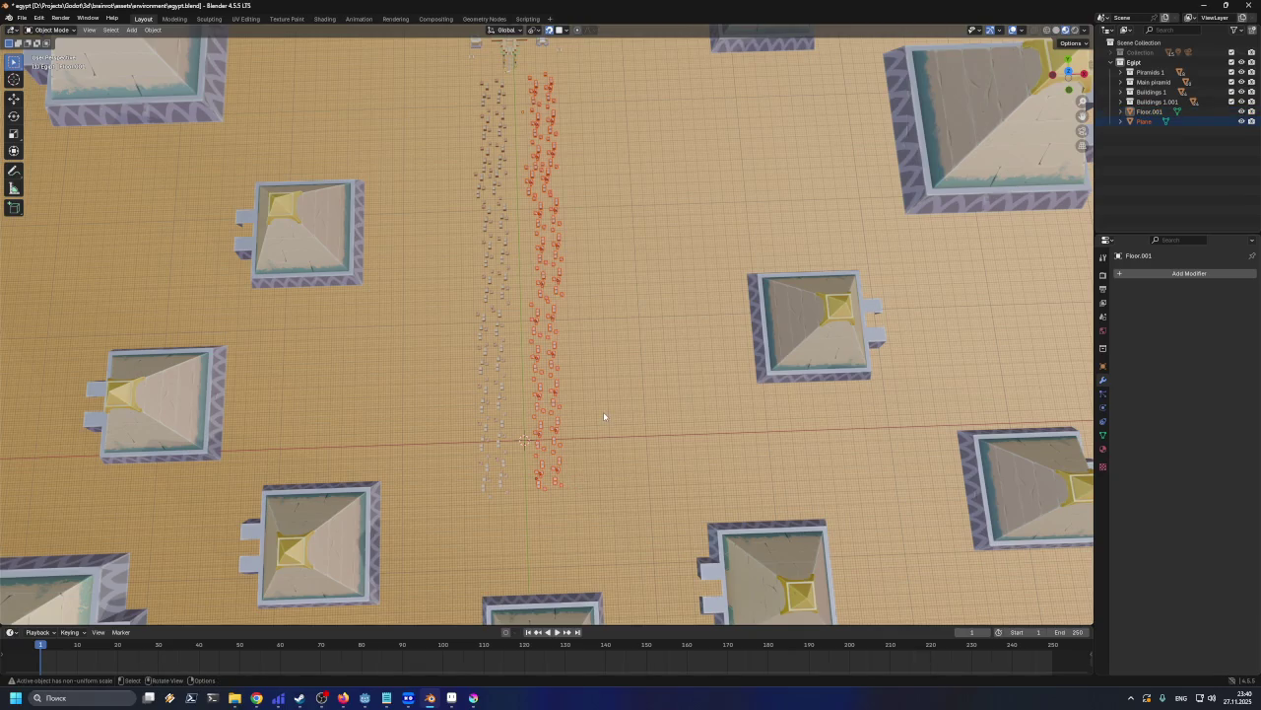
key("g")
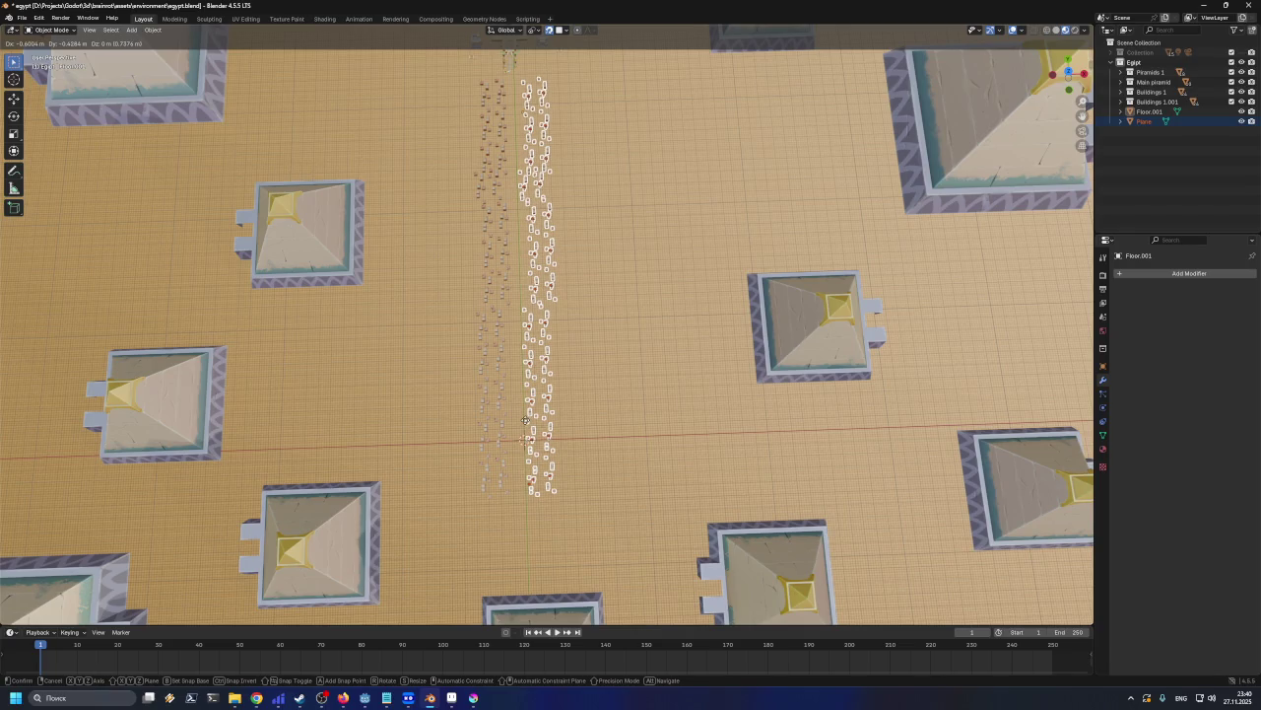
left_click(507, 513)
left_click(507, 512)
mouse_move(507, 513)
middle_mouse_down()
mouse_move(523, 404)
mouse_move(467, 384)
middle_mouse_up()
scroll(528, 375, "up", 5)
scroll(530, 340, "up", 5)
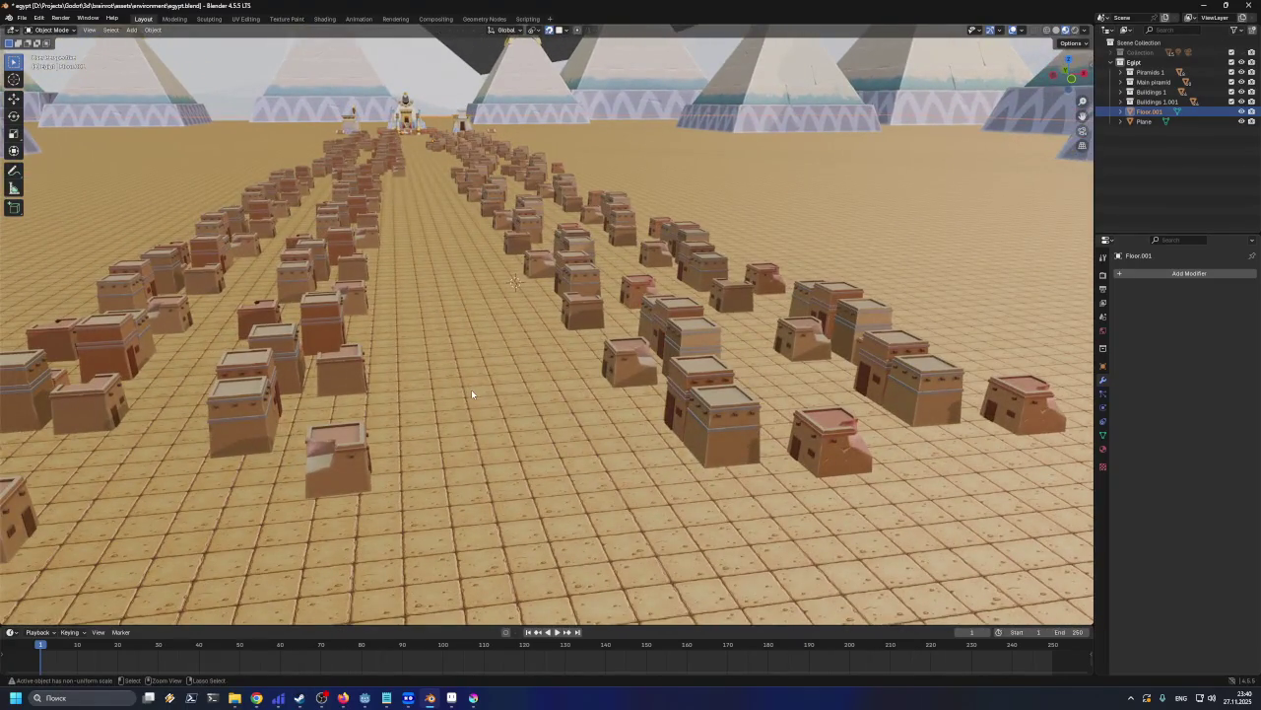
Save egypt.blend, then isolate the small temple object Tns1.001 by the main pyramid
key("ctrl+s")
scroll(480, 338, "up", 2)
middle_click_drag(470, 337, 467, 294)
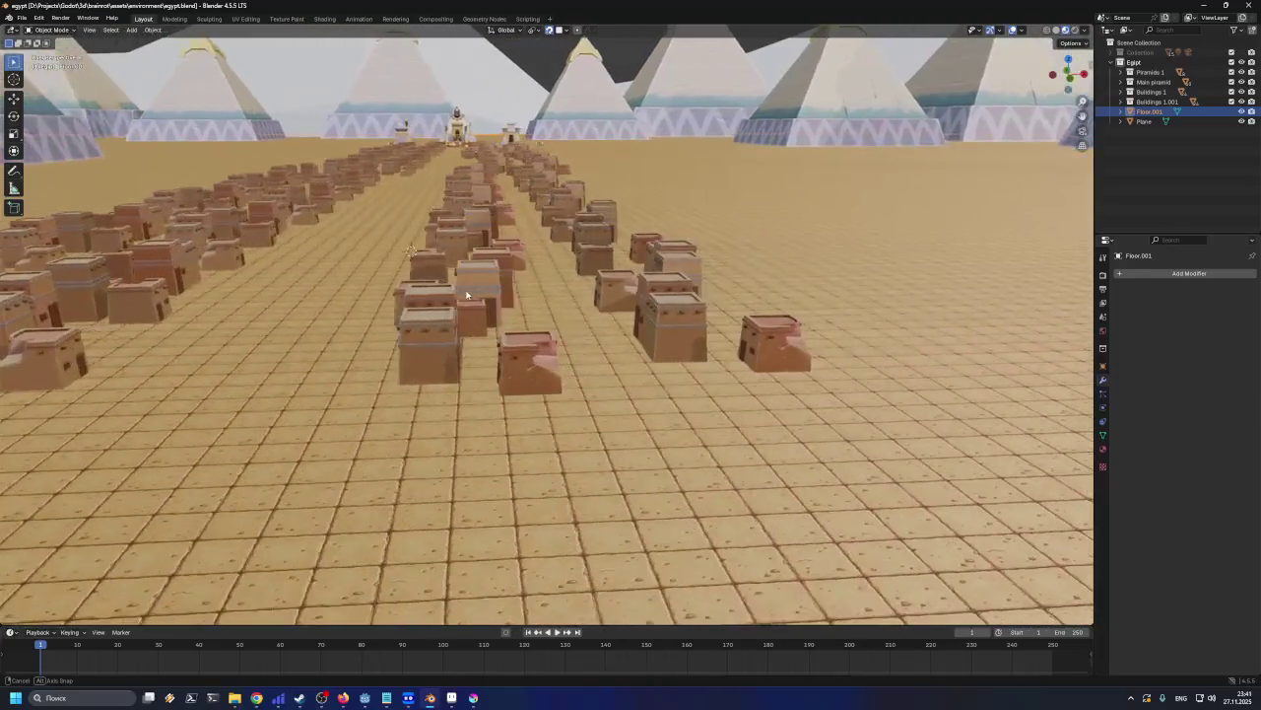
scroll(468, 295, "down", 5)
middle_click_drag(467, 294, 474, 320)
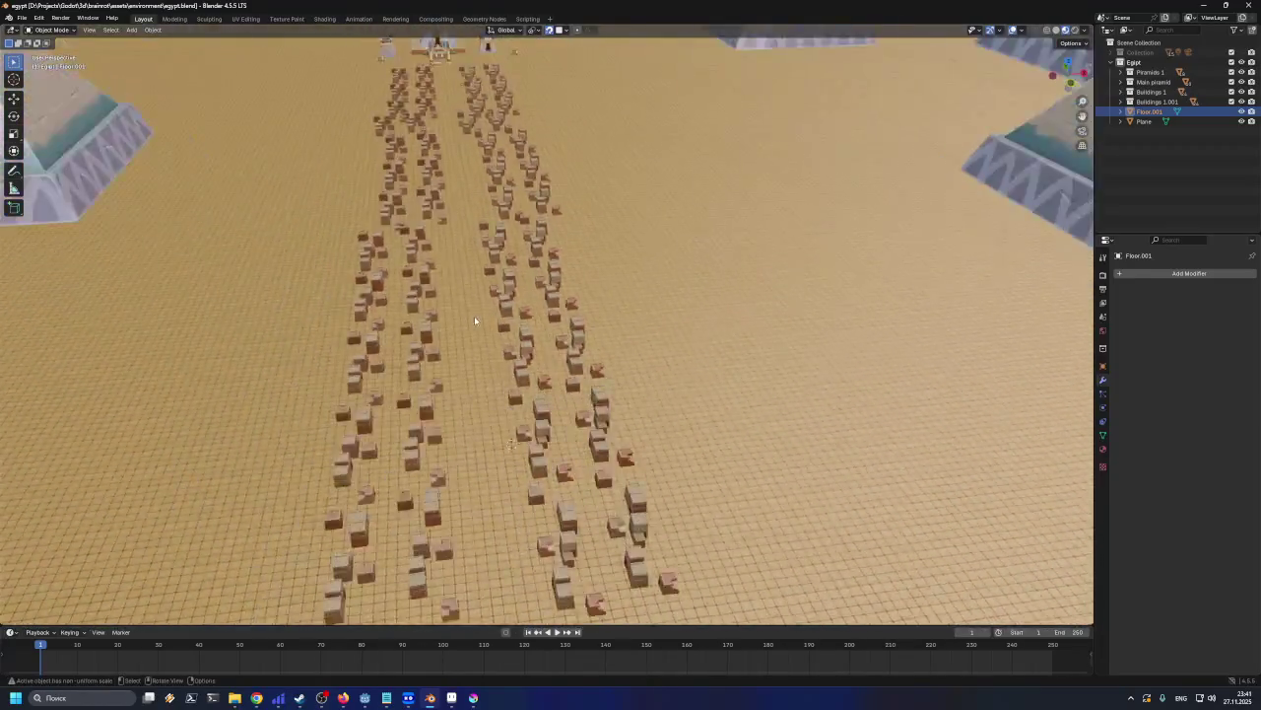
scroll(474, 320, "down", 3)
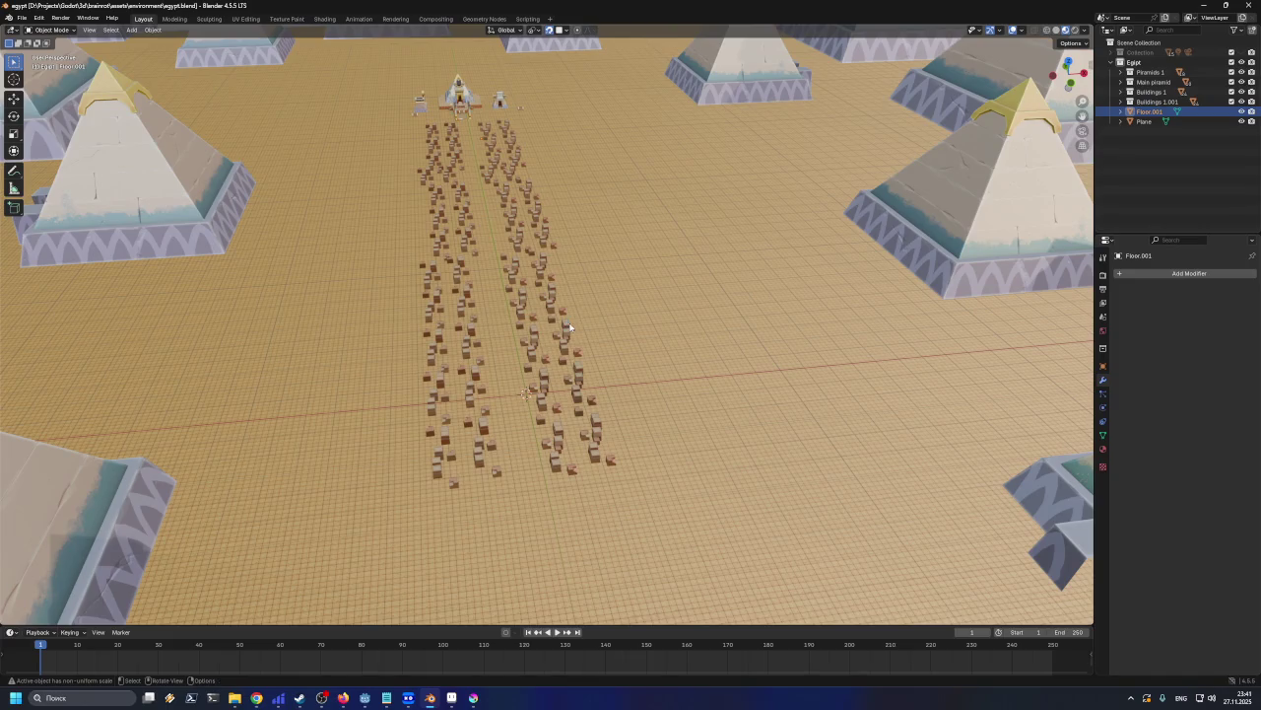
key("ctrl+s")
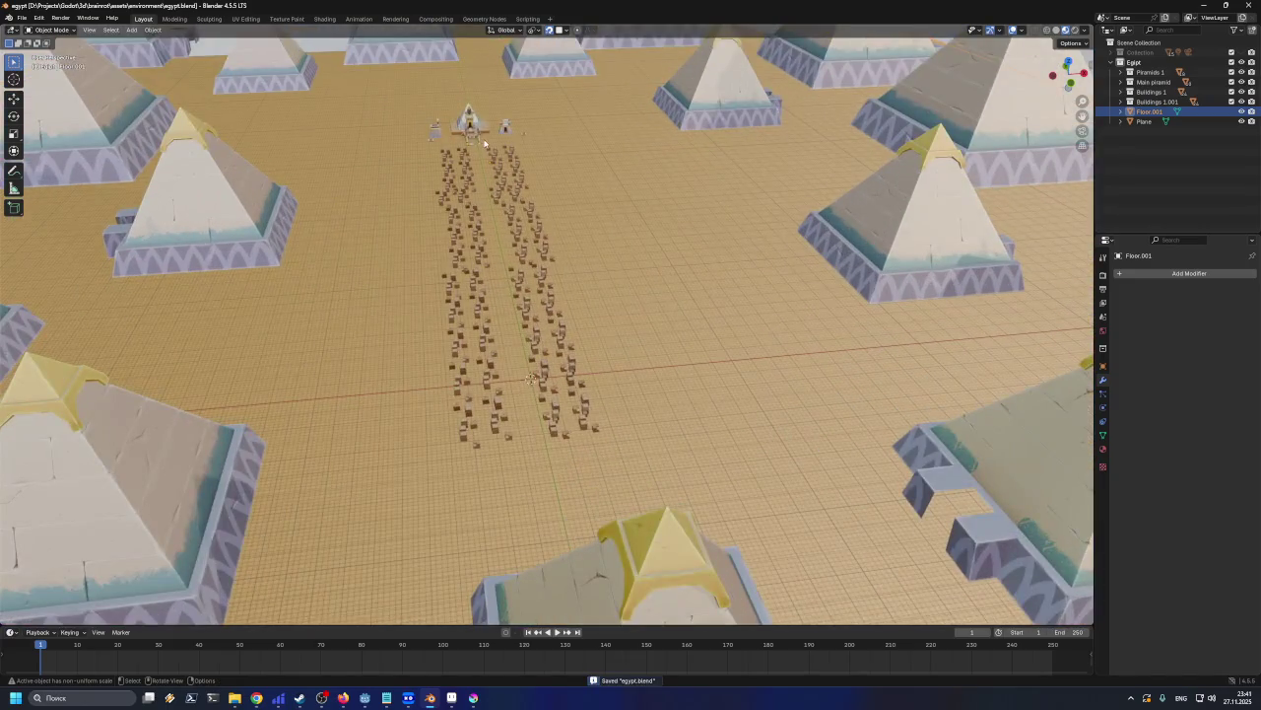
left_click(476, 140)
key("KP_Divide")
scroll(543, 298, "down", 2)
scroll(543, 300, "down", 4)
scroll(544, 310, "down", 1)
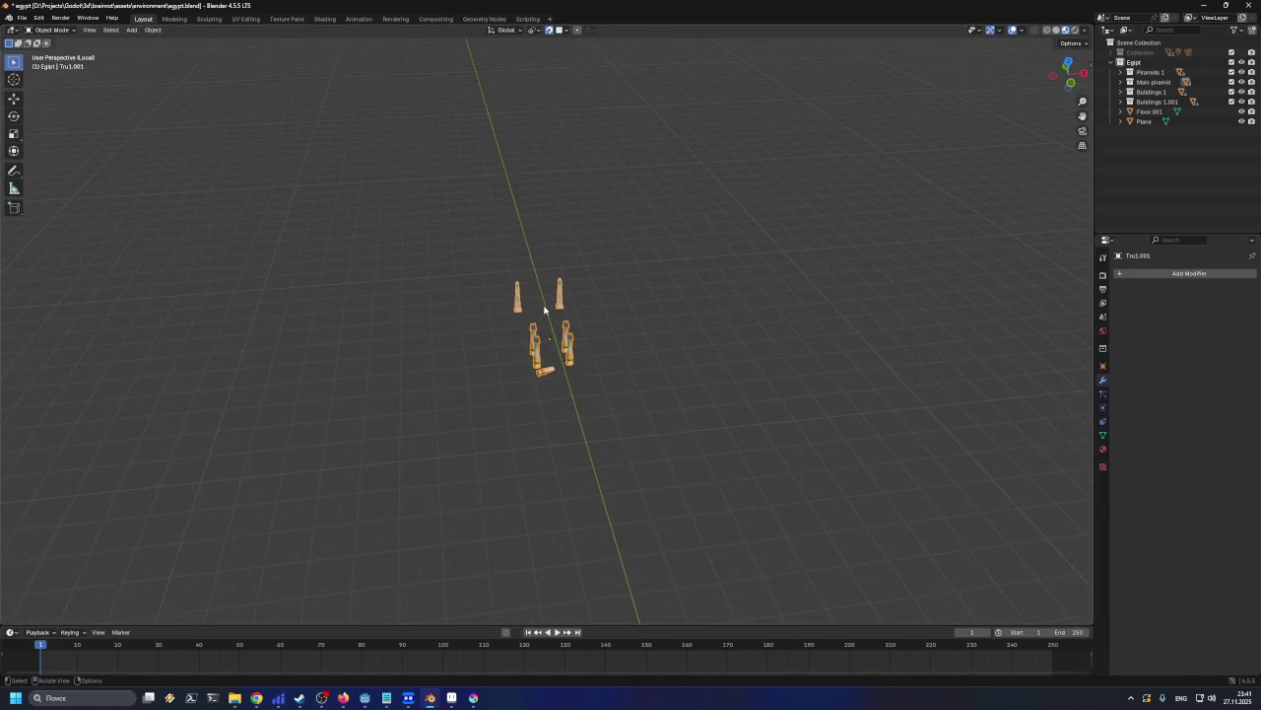
key("KP_Divide")
key("KP_Decimal")
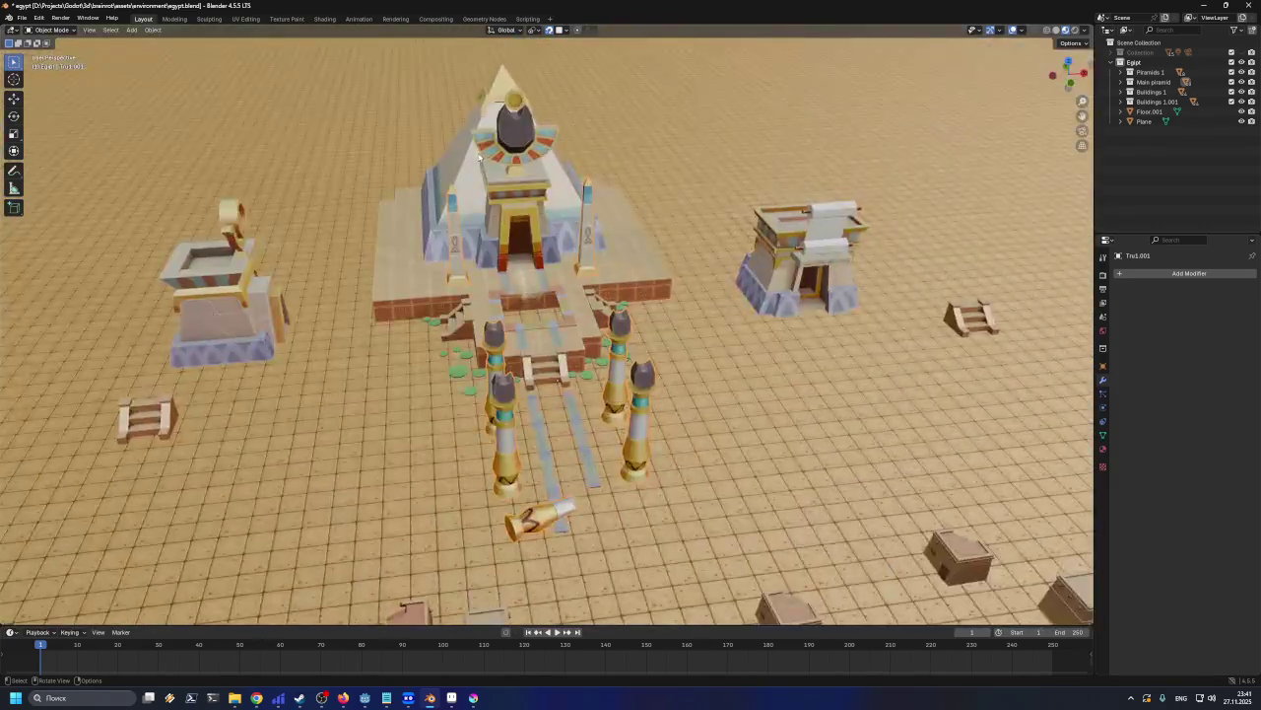
mouse_move(520, 306)
middle_mouse_down()
mouse_move(538, 401)
mouse_move(552, 384)
middle_mouse_up()
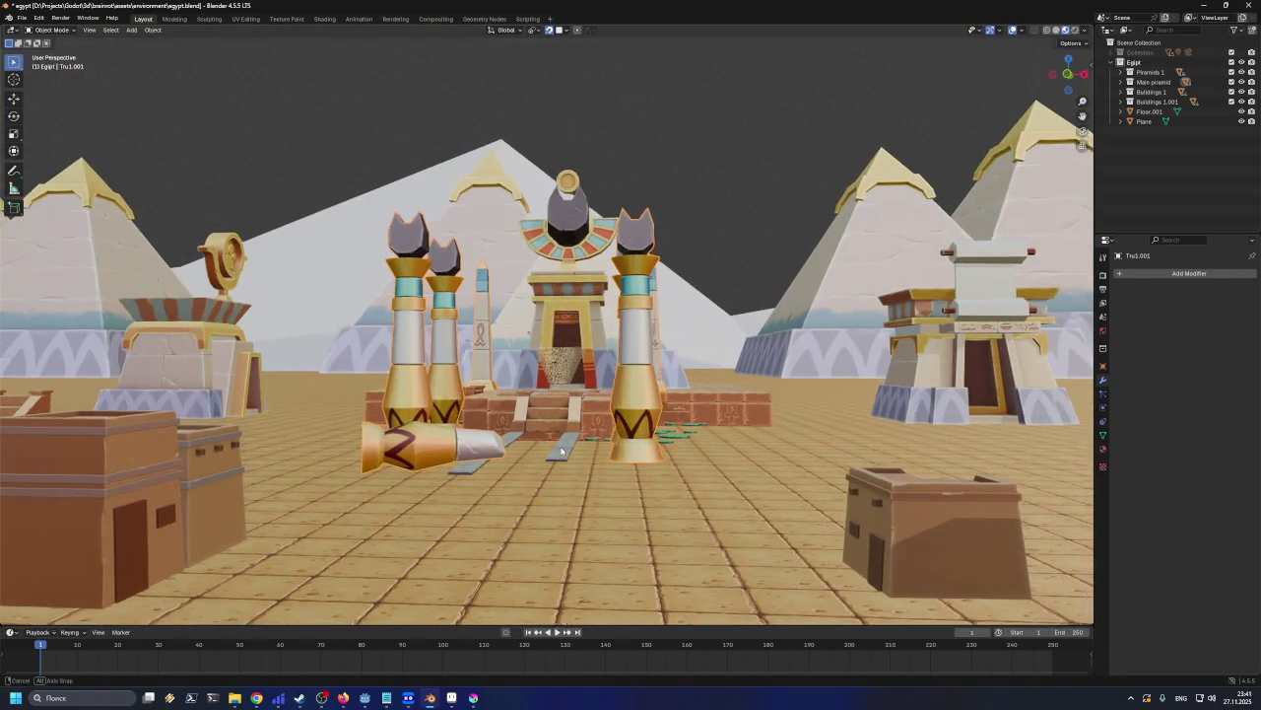
scroll(552, 383, "down", 5)
middle_click_drag(552, 383, 963, 170)
mouse_move(467, 297)
middle_mouse_down()
mouse_move(458, 324)
mouse_move(670, 439)
middle_mouse_up()
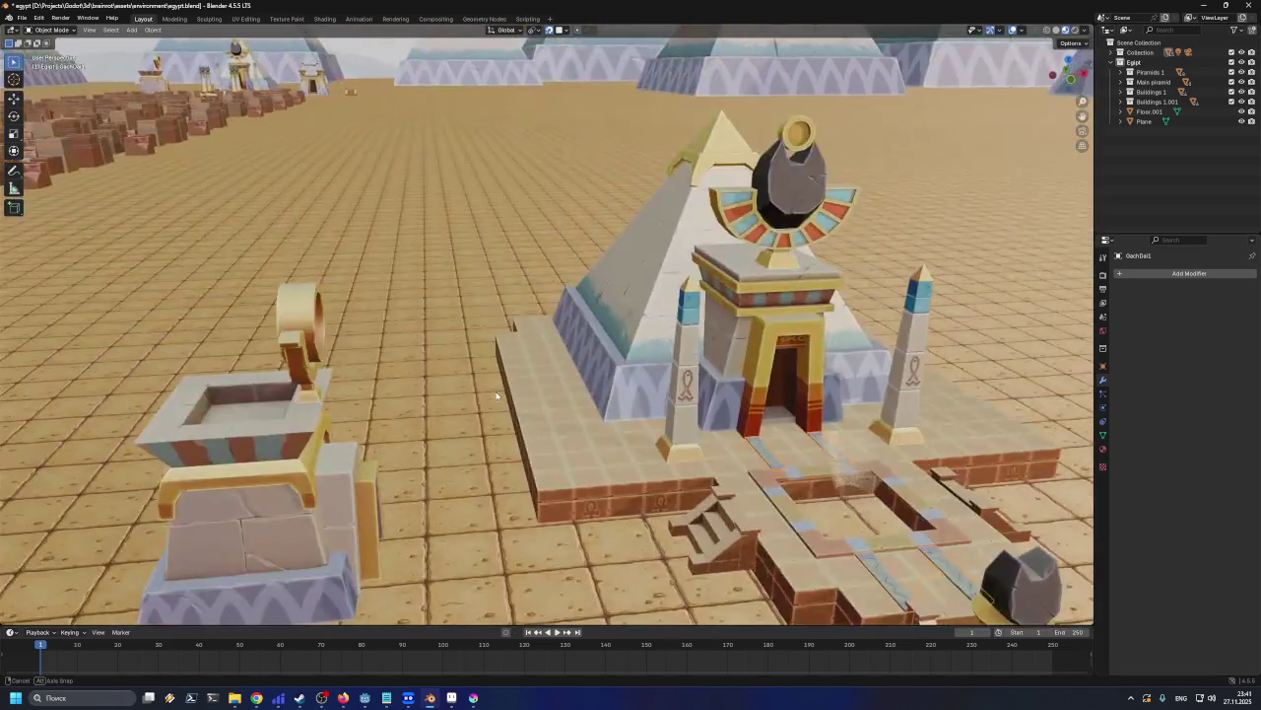
middle_click_drag(496, 395, 511, 427)
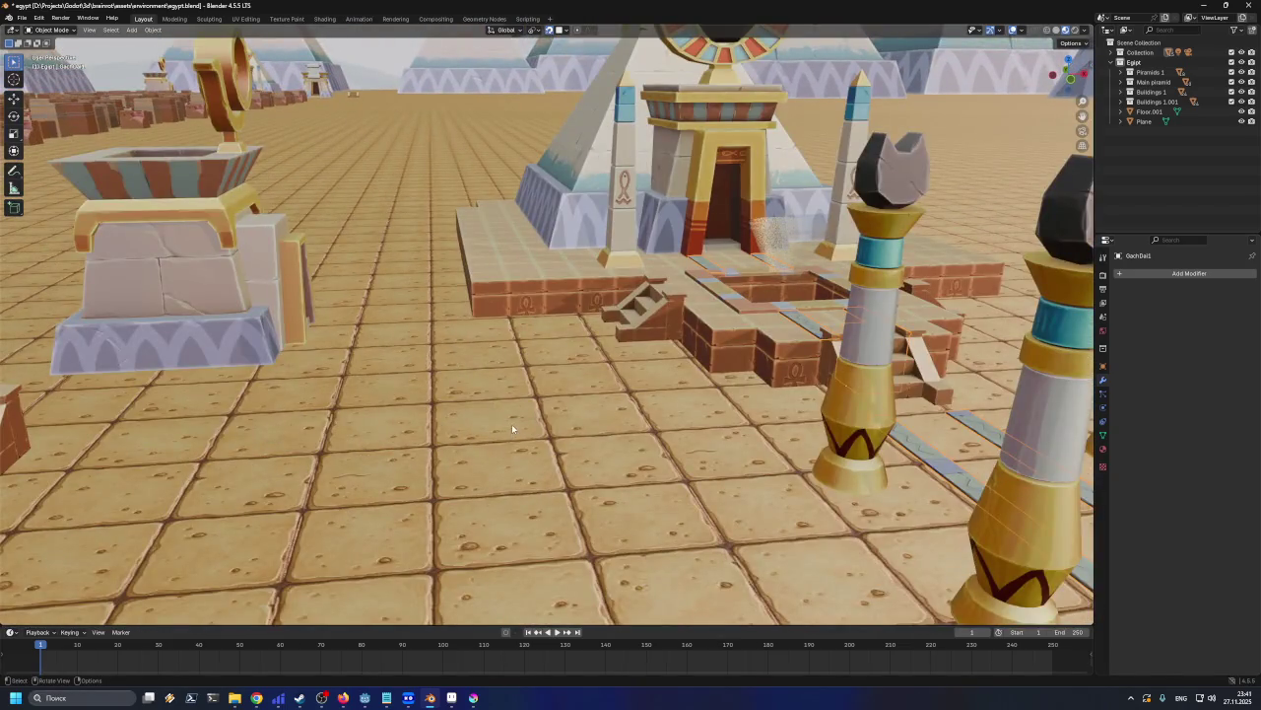
mouse_move(537, 431)
middle_mouse_down()
mouse_move(527, 434)
mouse_move(595, 537)
mouse_move(419, 404)
mouse_move(622, 360)
mouse_move(641, 338)
middle_mouse_up()
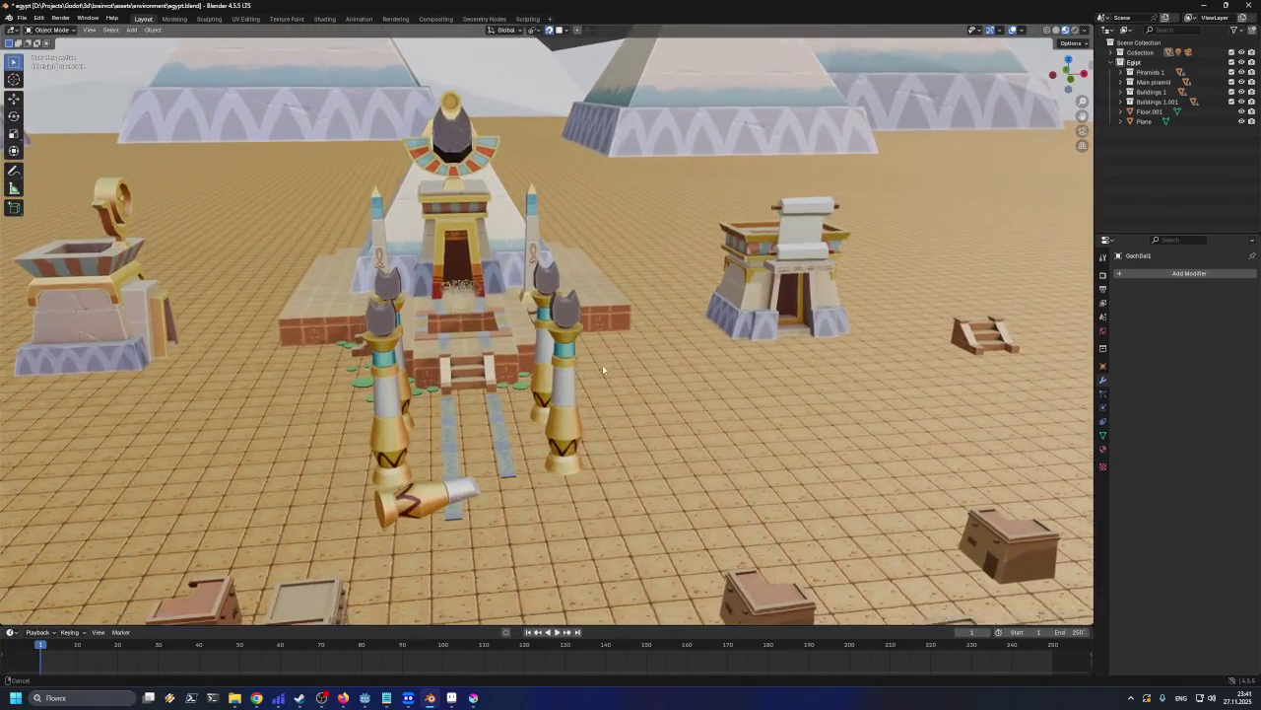
Lower the small stairs and the pillar beside the path along Z onto the floor
mouse_move(537, 363)
middle_mouse_down()
mouse_move(643, 353)
mouse_move(621, 433)
mouse_move(601, 428)
middle_mouse_up()
left_click(621, 438)
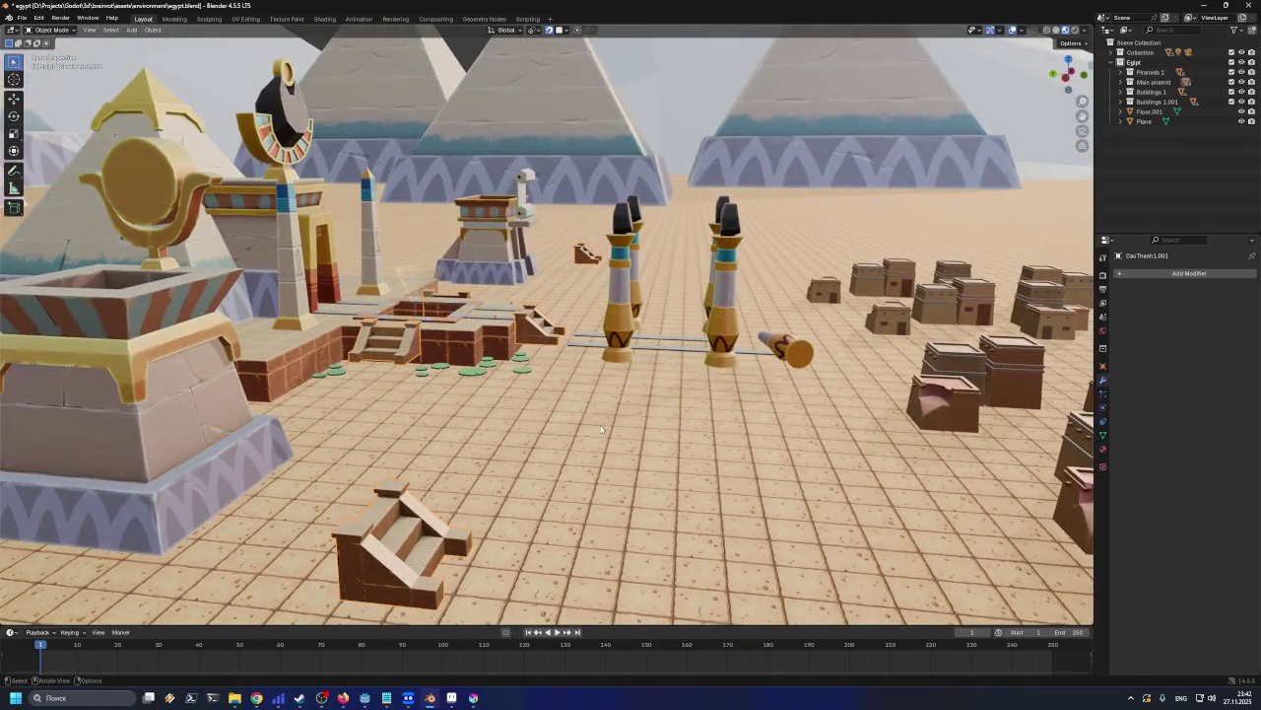
key("g")
key("z")
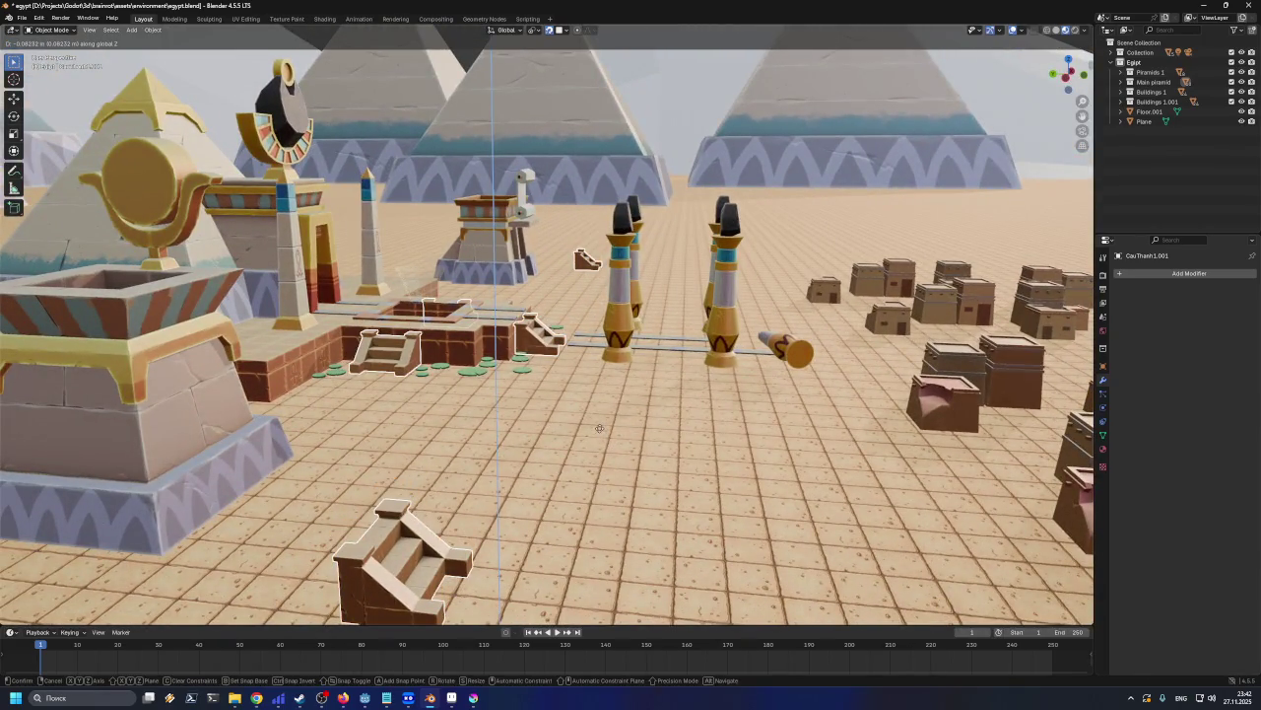
left_click(599, 429)
left_click(623, 327)
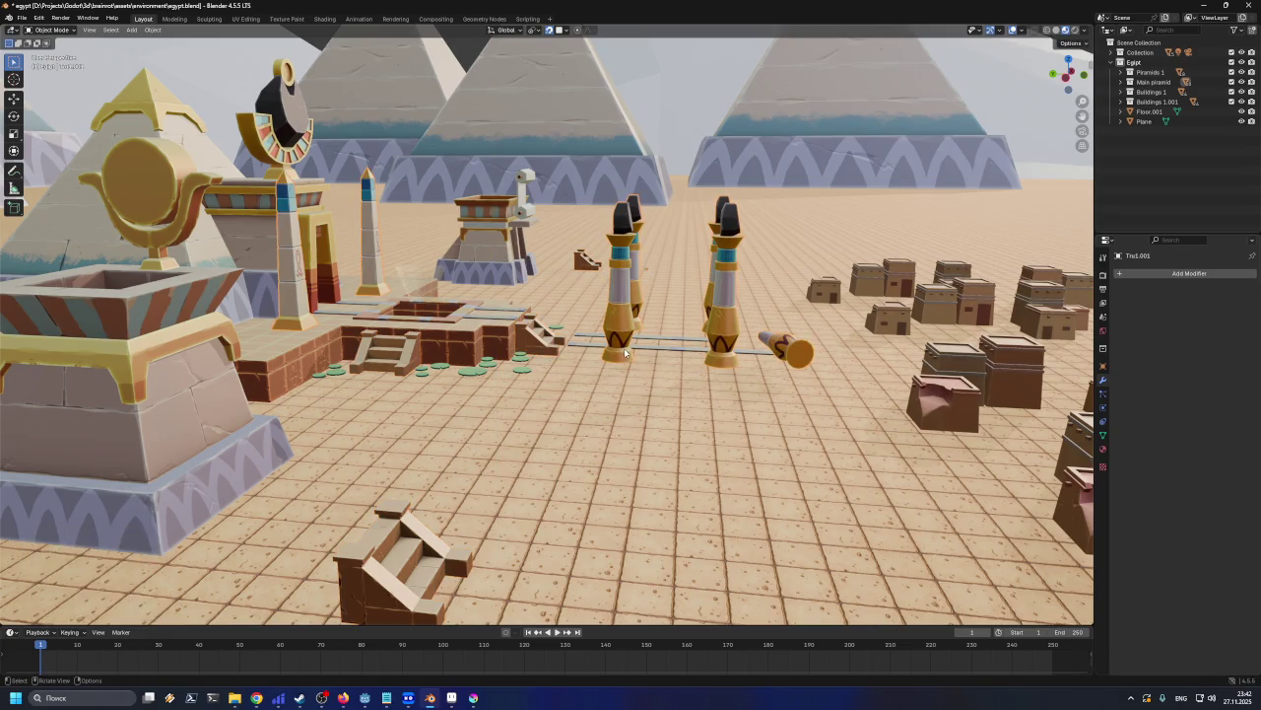
key("g")
key("z")
left_click(625, 357)
Adjust the horizontal stone path strip's height along Z
mouse_move(650, 390)
middle_mouse_down()
mouse_move(686, 407)
mouse_move(660, 354)
middle_mouse_up()
left_click(660, 352)
key("g")
key("z")
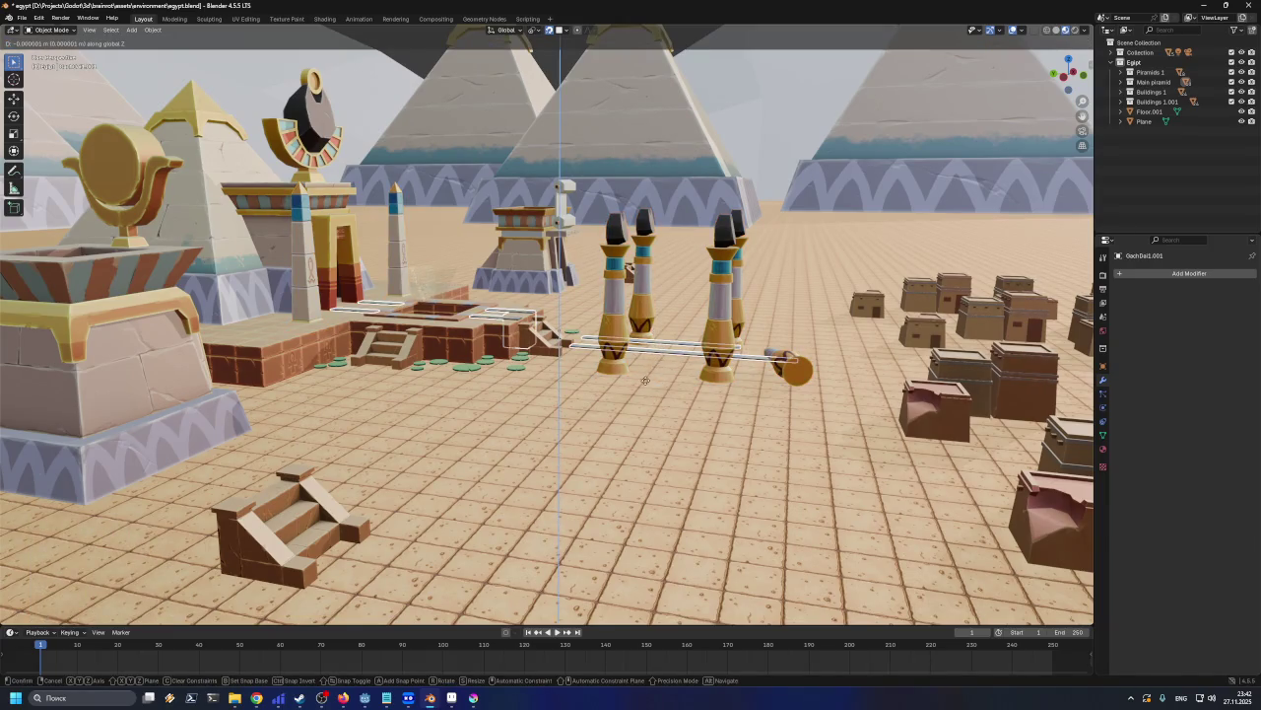
left_click(645, 381)
middle_click_drag(646, 380, 570, 392)
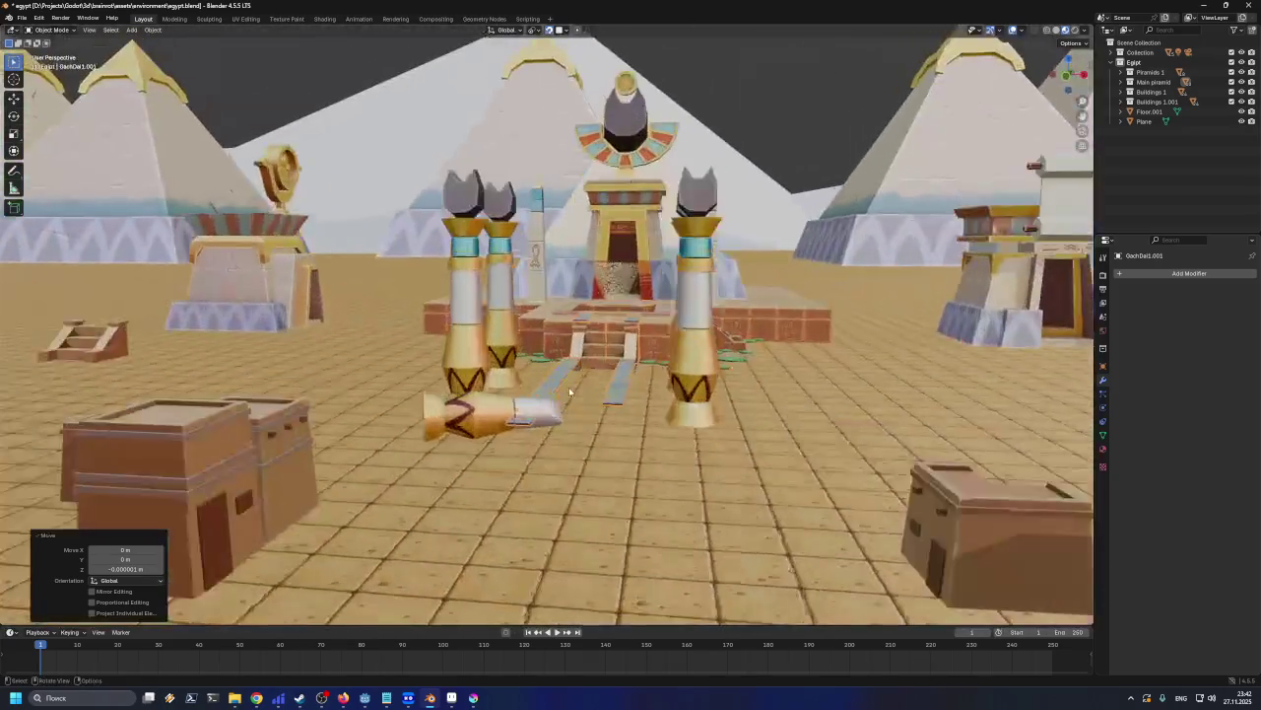
scroll(570, 392, "up", 2)
scroll(591, 404, "up", 2)
scroll(621, 419, "up", 2)
middle_click_drag(596, 411, 629, 427)
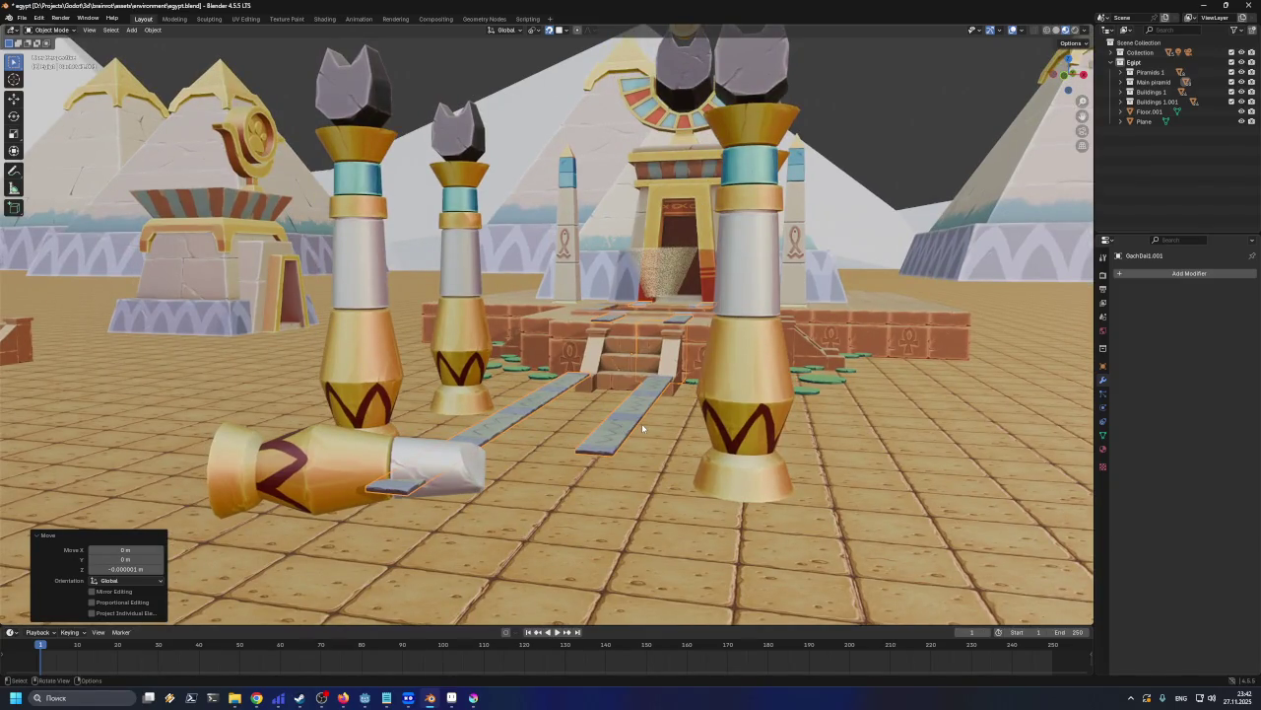
In Edit Mode, select the linked stone strip faces and nudge them along Z
key("Tab")
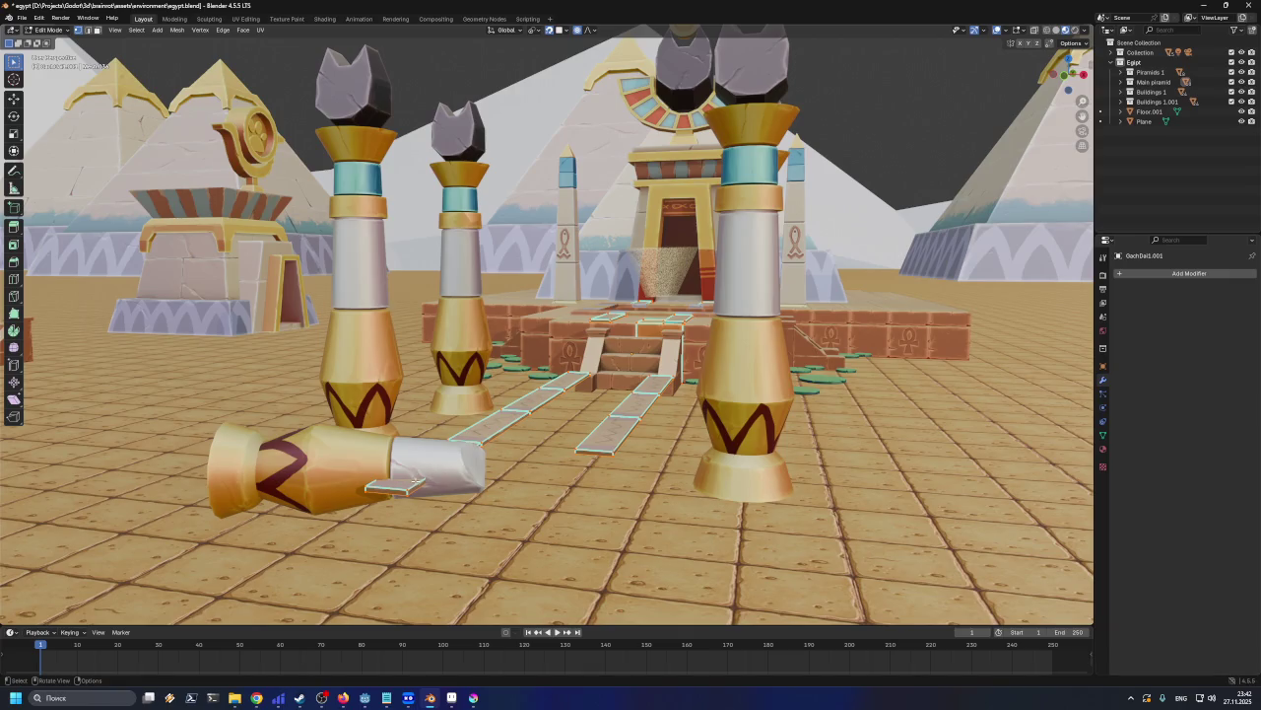
key("l")
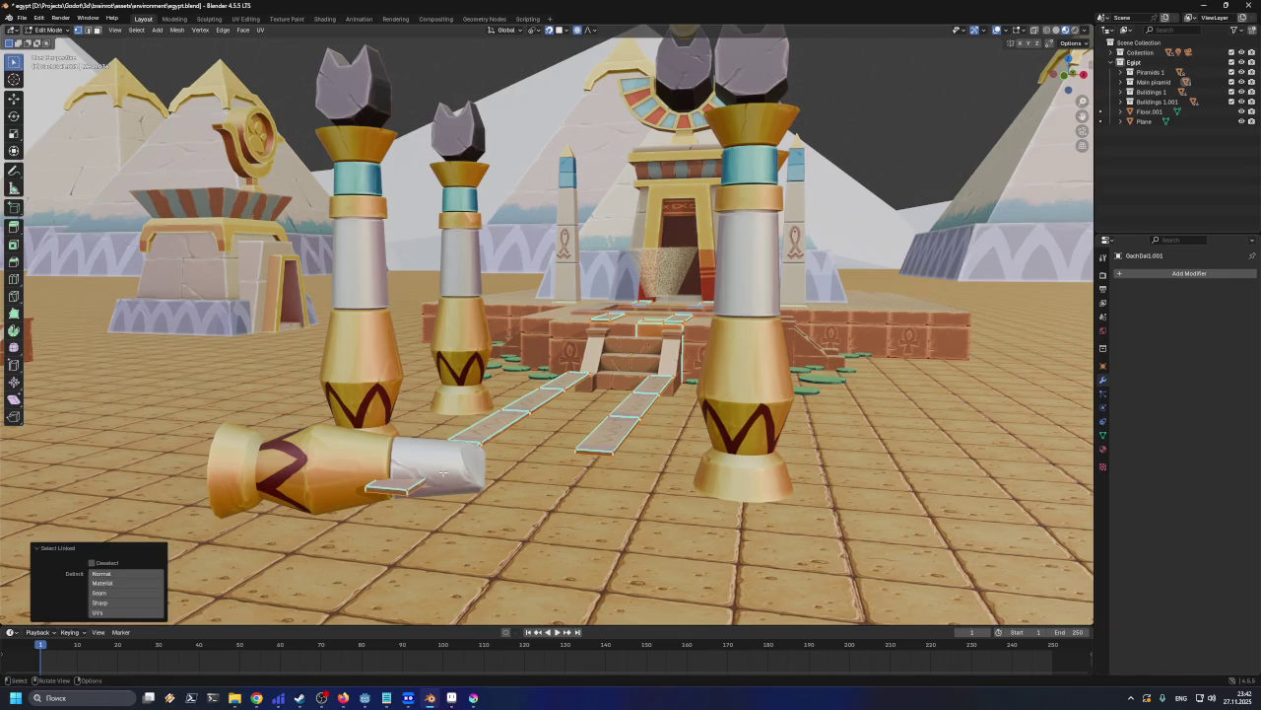
key("3")
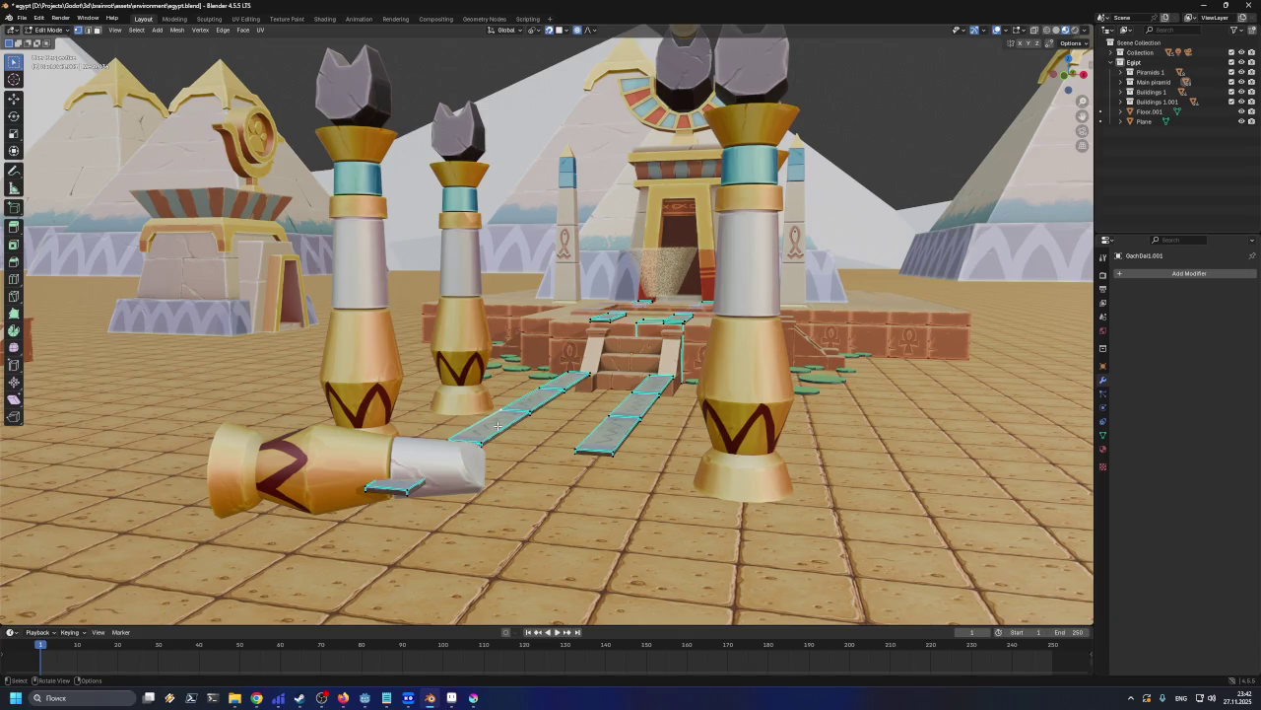
key("l")
key("shift+l")
key("shift+l")
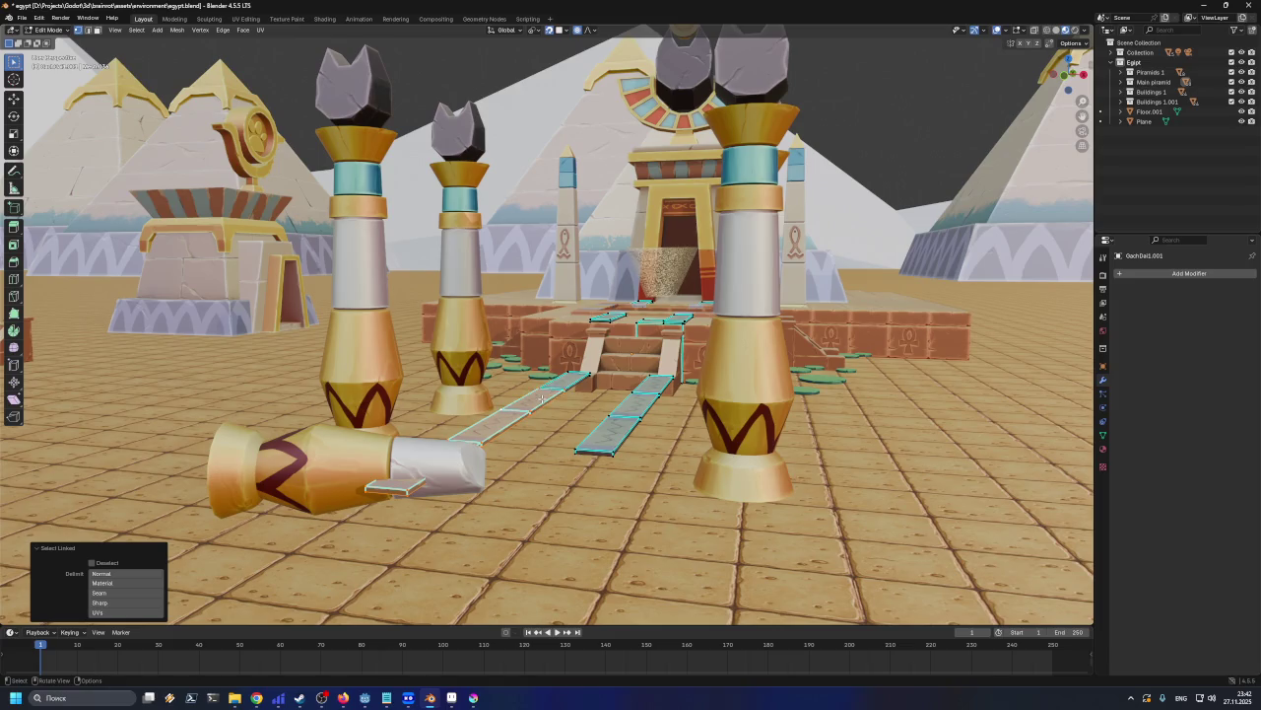
key("shift+l")
key("shift+l")
key("shift+l")
key("shift+l")
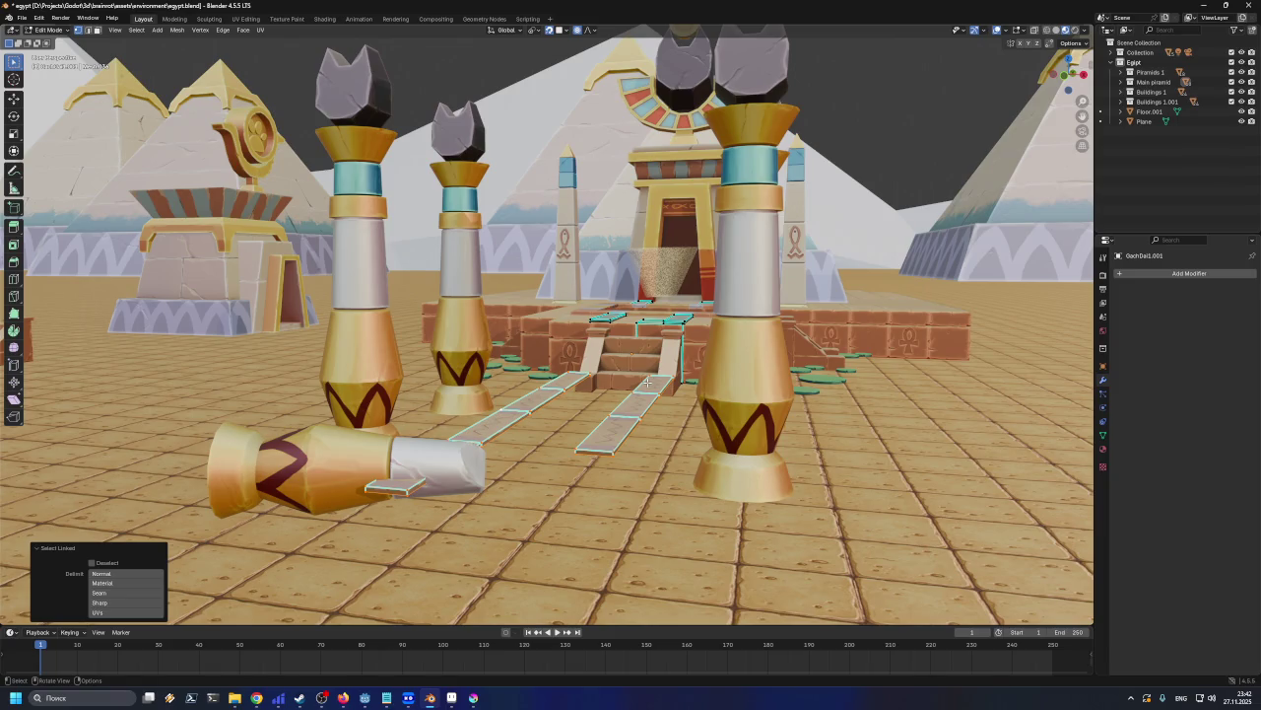
key("g")
key("z")
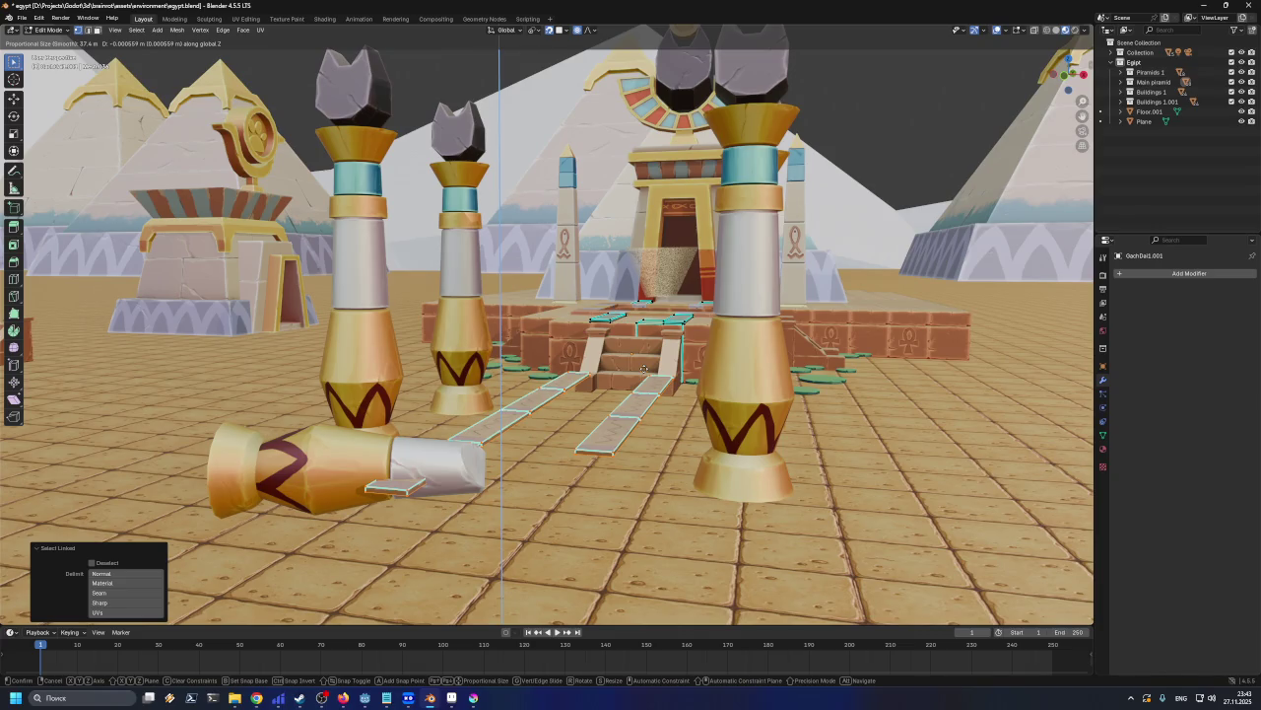
left_click(644, 366)
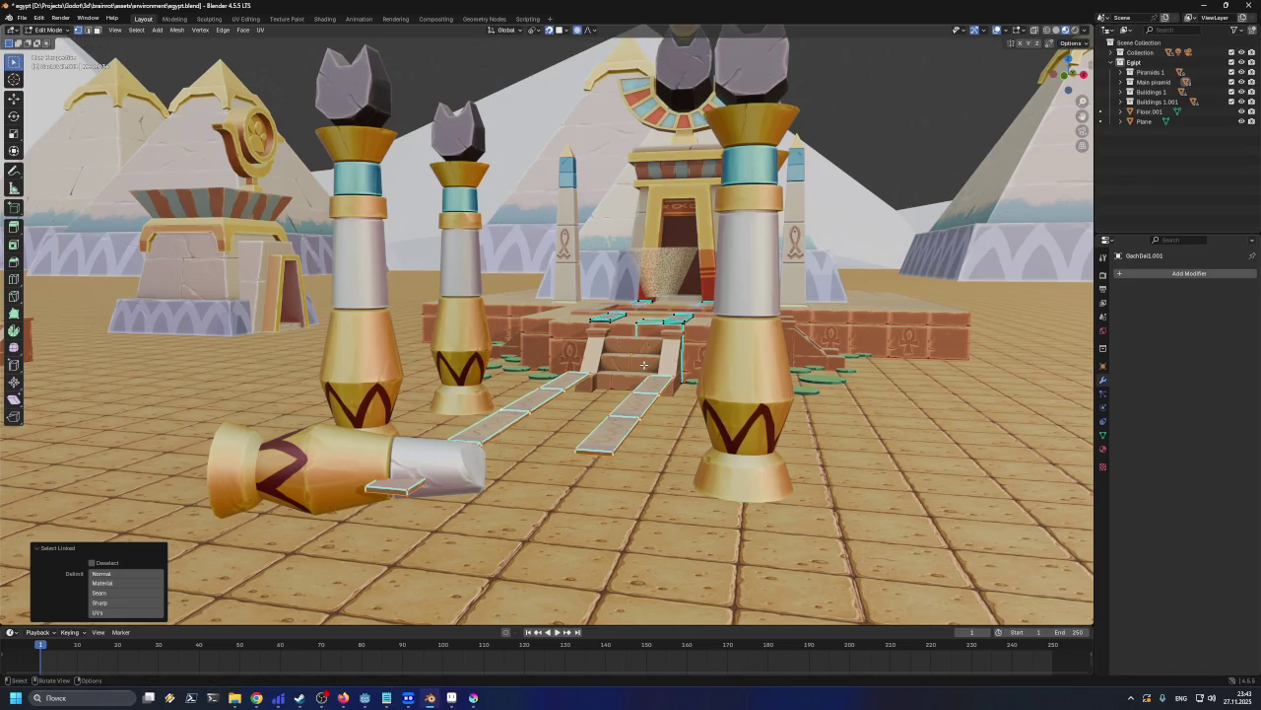
Unwrap the selected strip faces and return to Object Mode
key("q")
left_click(643, 365)
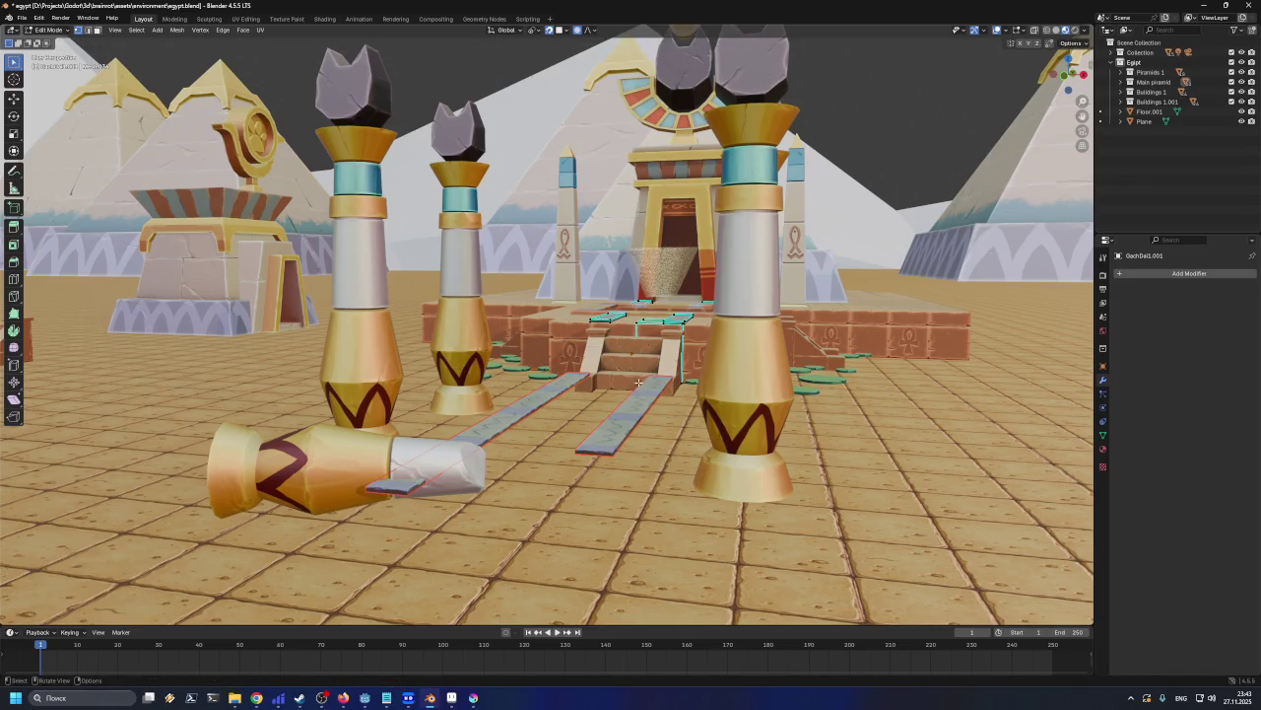
key("z")
left_click(635, 399)
key("Tab")
Lower both stone path strips about 0.08 m along Z
key("g")
key("z")
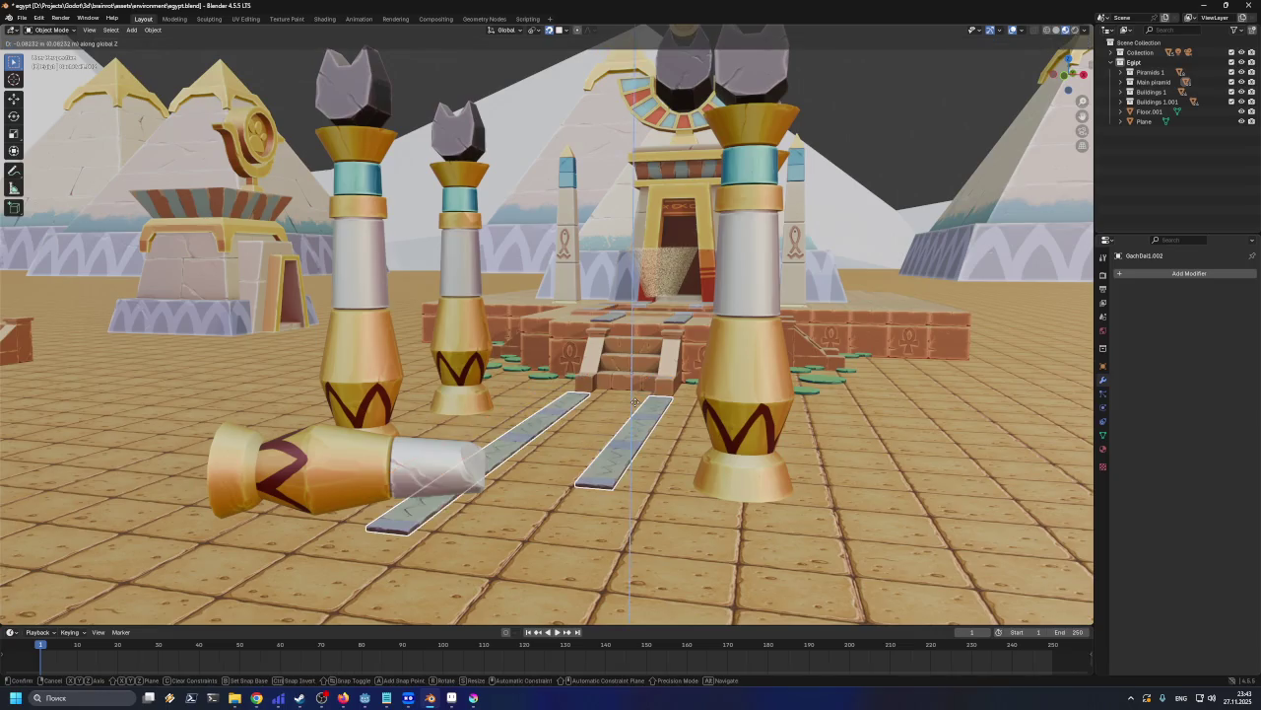
left_click(635, 400)
mouse_move(636, 399)
middle_mouse_down()
mouse_move(617, 449)
mouse_move(501, 470)
middle_mouse_up()
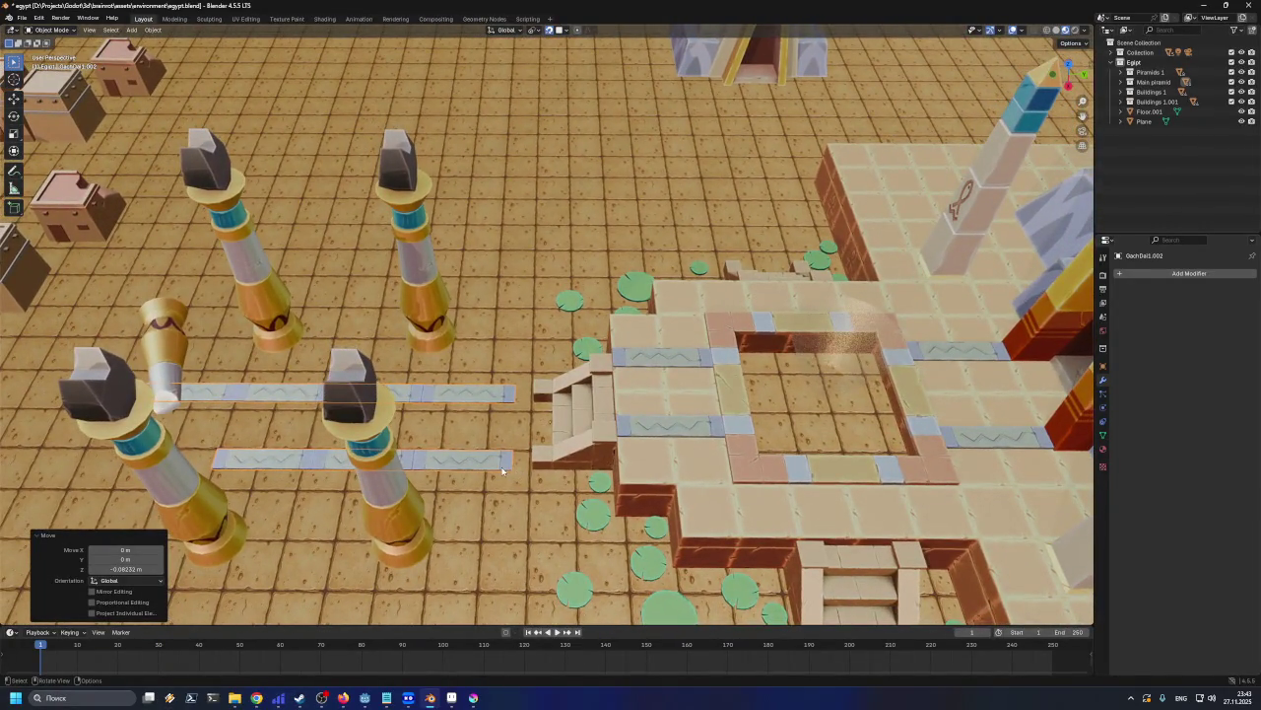
Slide both strips 0.0798 m along Y so they reach the temple stairs
key("g")
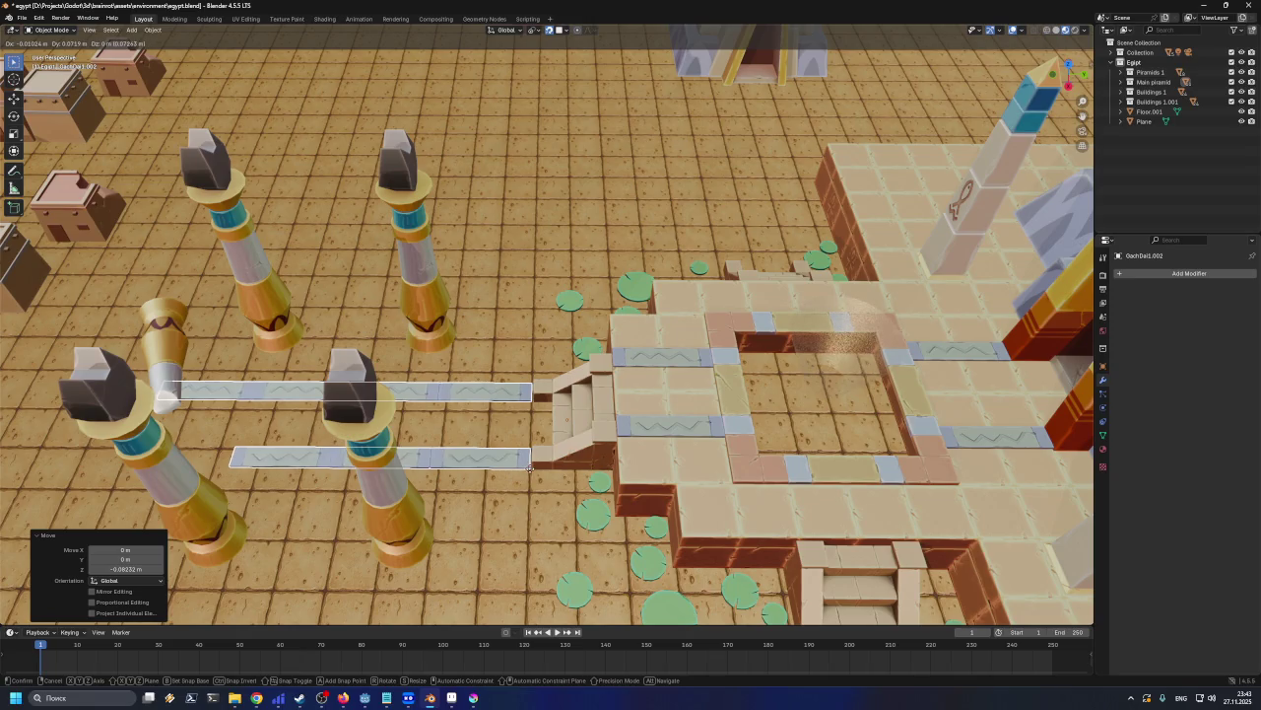
key("x")
key("y")
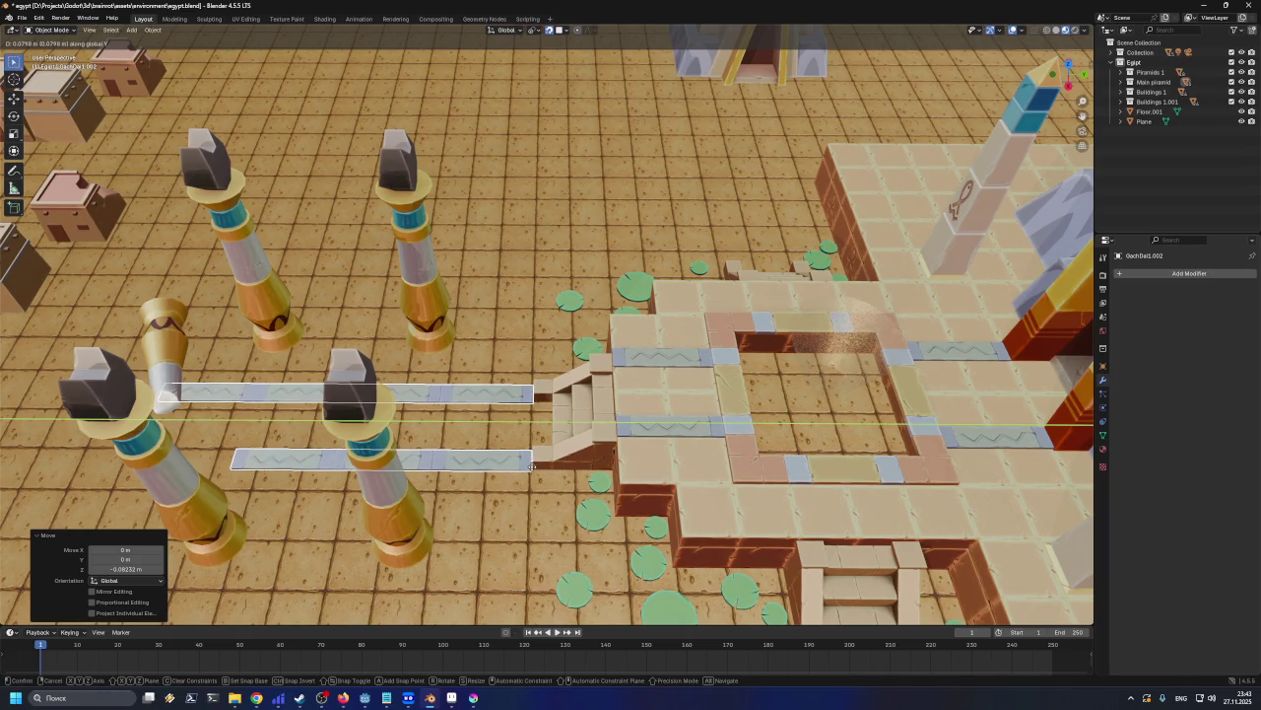
left_click(531, 467)
mouse_move(532, 488)
middle_mouse_down()
mouse_move(621, 486)
mouse_move(736, 435)
mouse_move(776, 453)
mouse_move(614, 441)
mouse_move(644, 426)
middle_mouse_up()
scroll(642, 463, "down", 6)
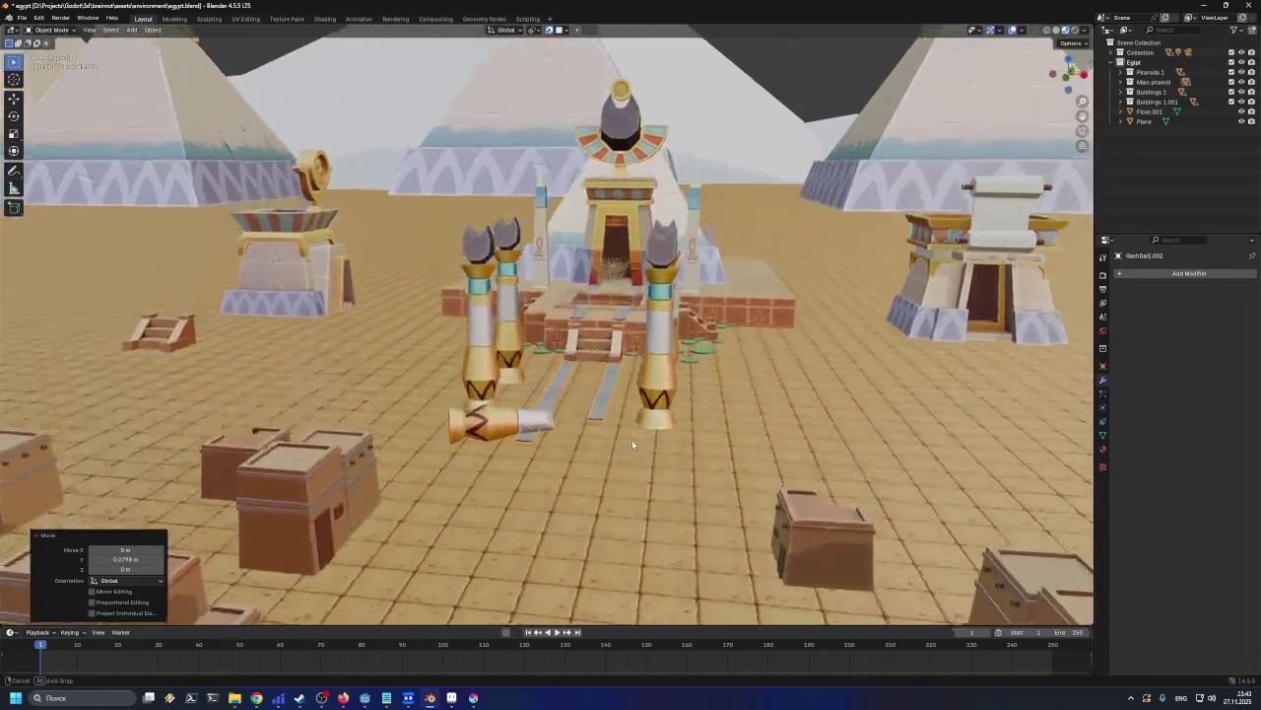
Drop the left altar building and the right-hand building along Z onto the sand
middle_click_drag(644, 426, 631, 439)
left_click(315, 285)
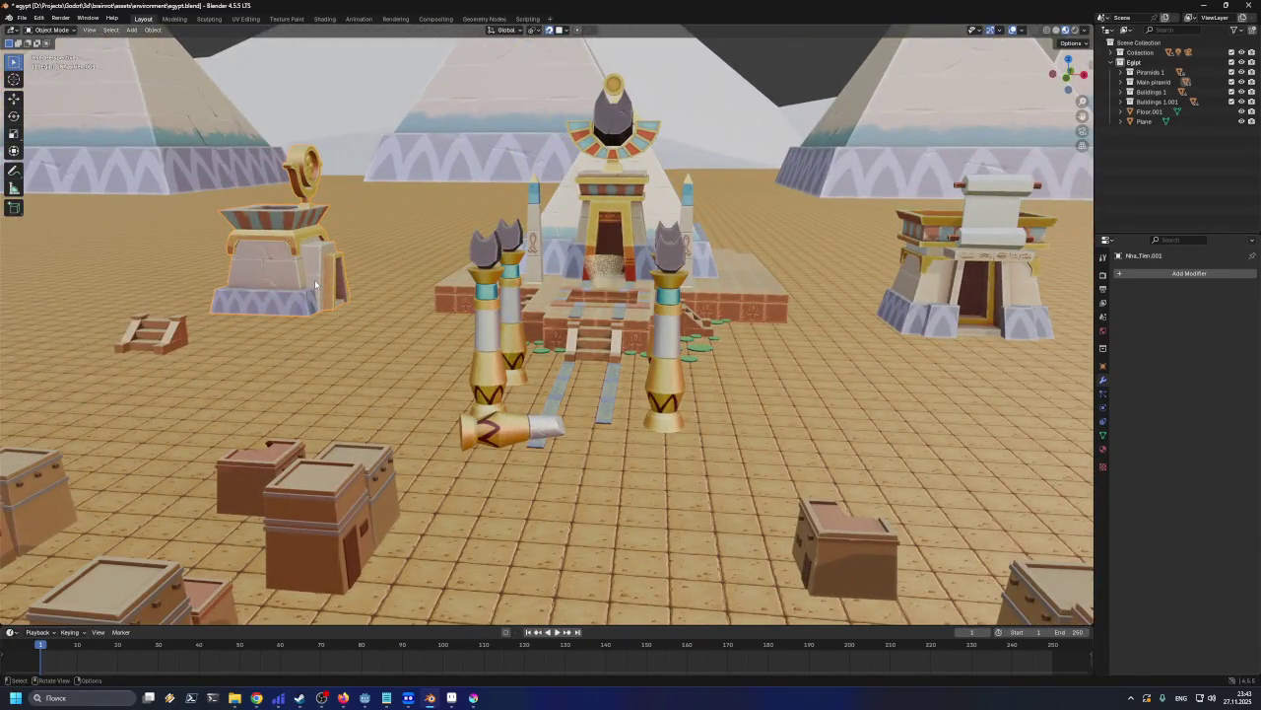
key("g")
key("z")
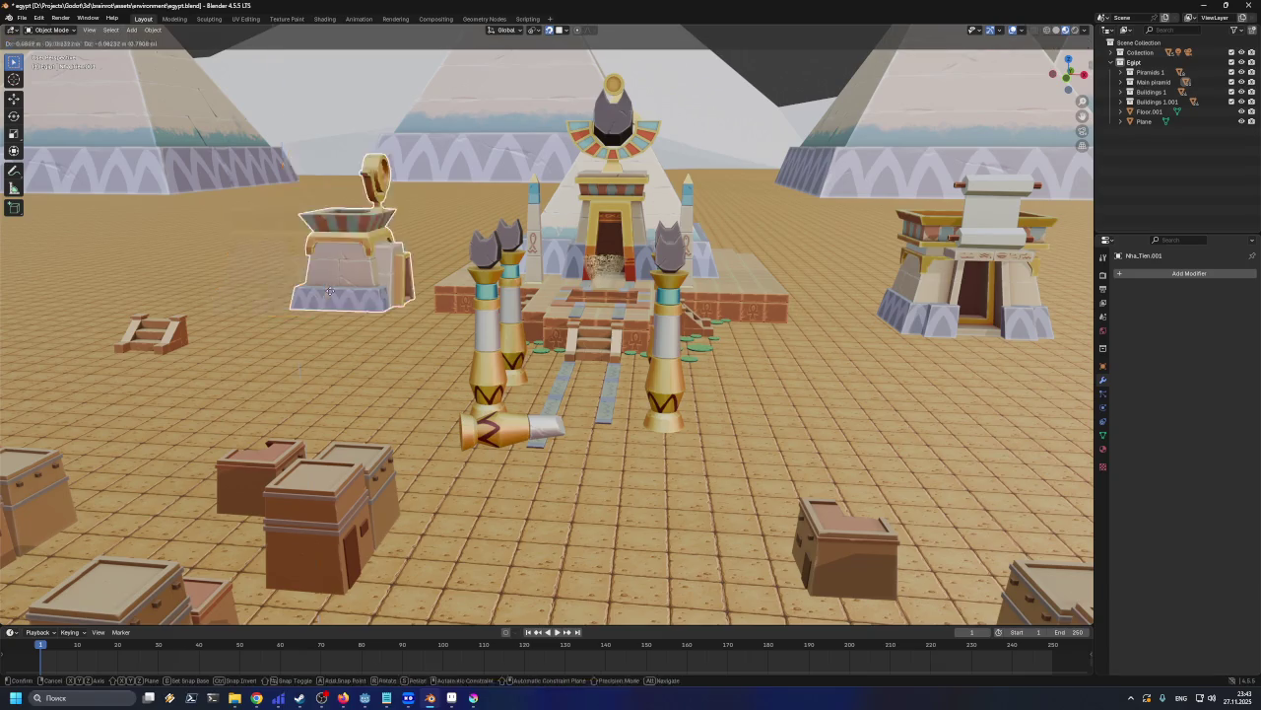
left_click(331, 302)
left_click(946, 317)
key("g")
key("z")
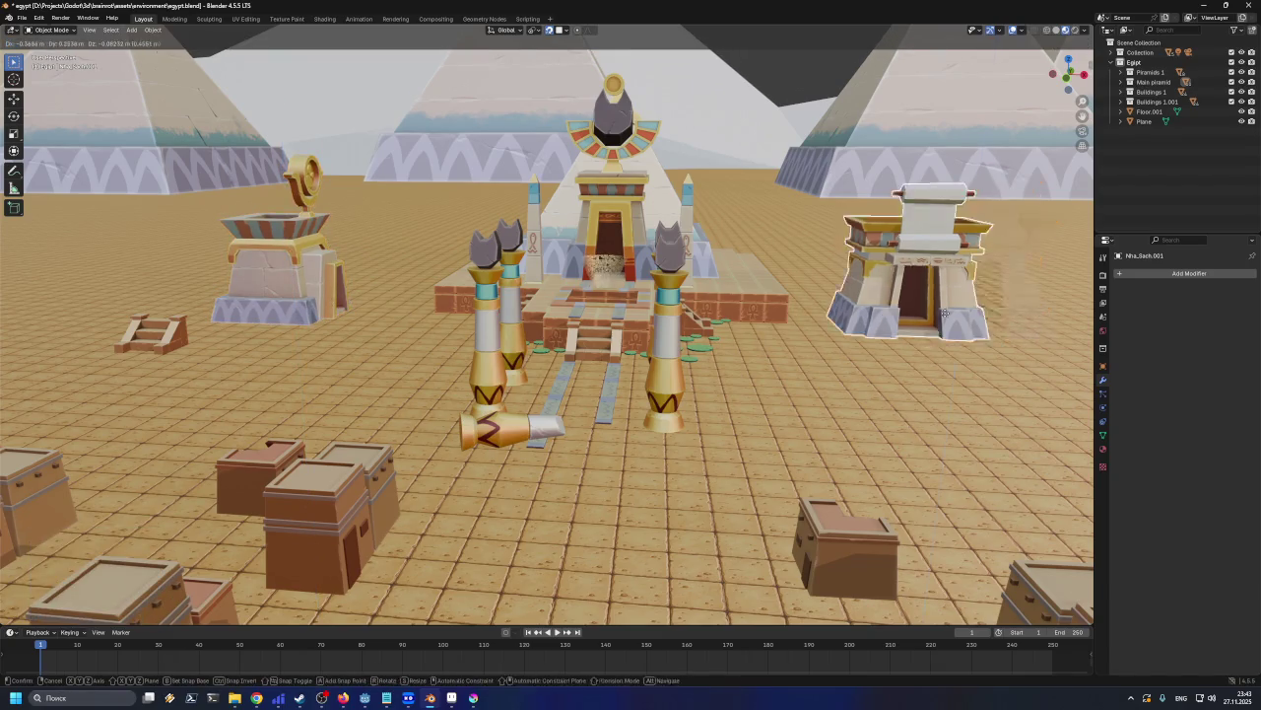
left_click(901, 372)
middle_click_drag(901, 372, 808, 379)
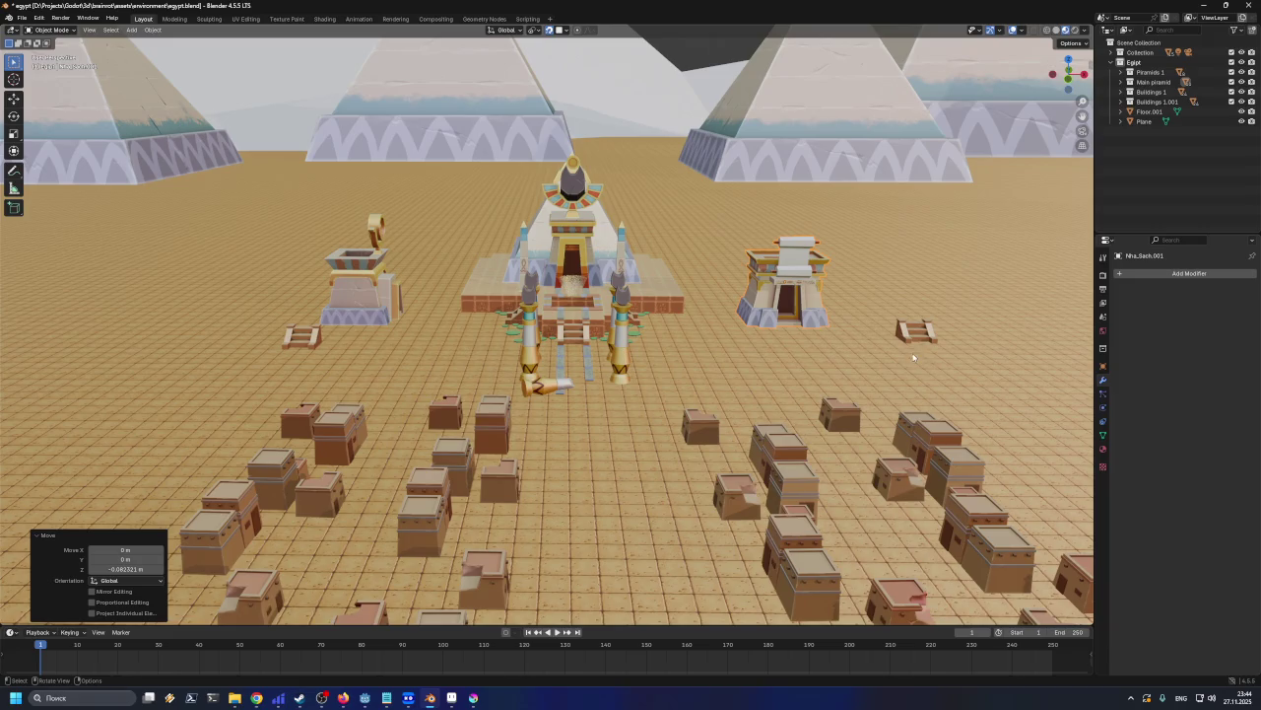
left_click(919, 339)
mouse_move(895, 357)
middle_mouse_down()
mouse_move(819, 386)
mouse_move(884, 388)
middle_mouse_up()
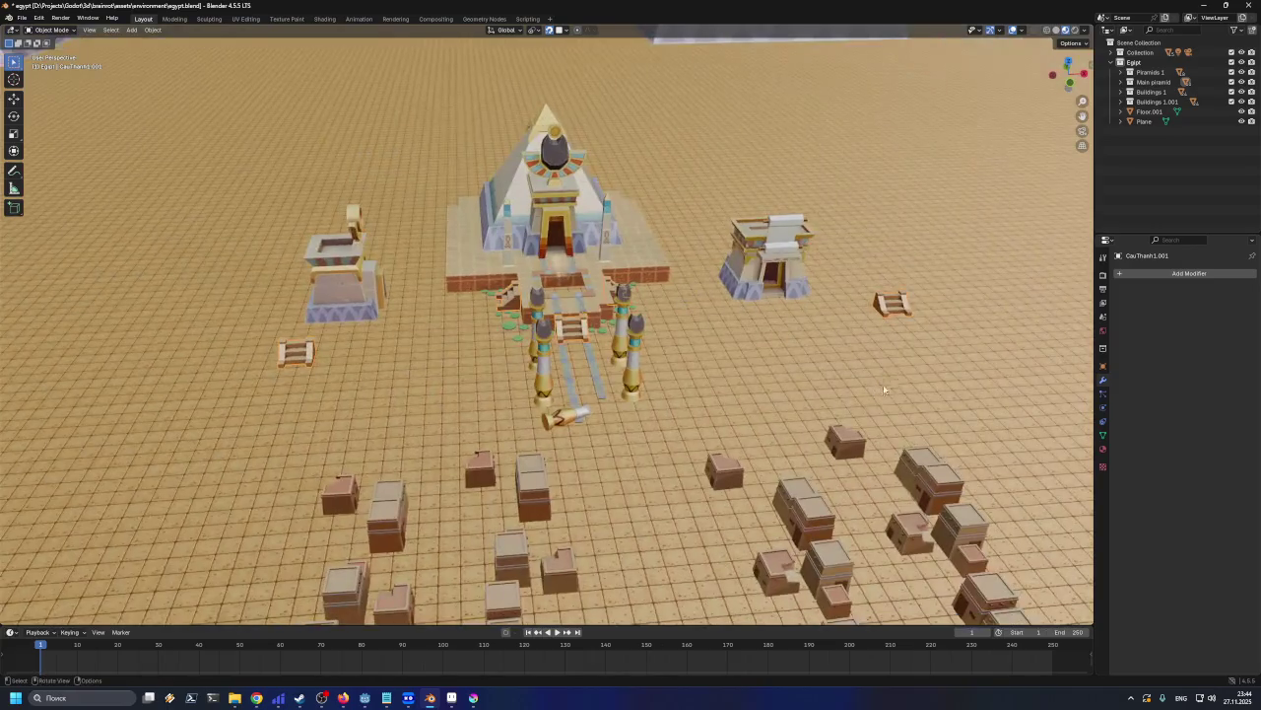
key("x")
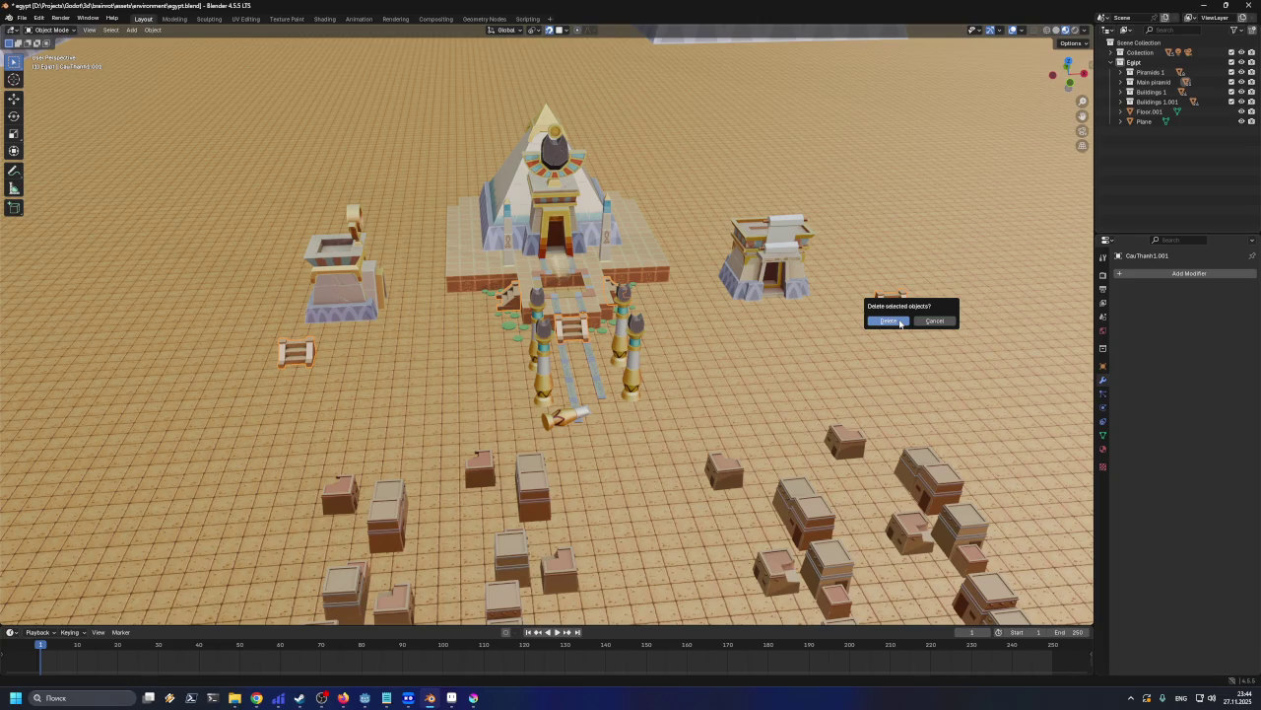
left_click(900, 323)
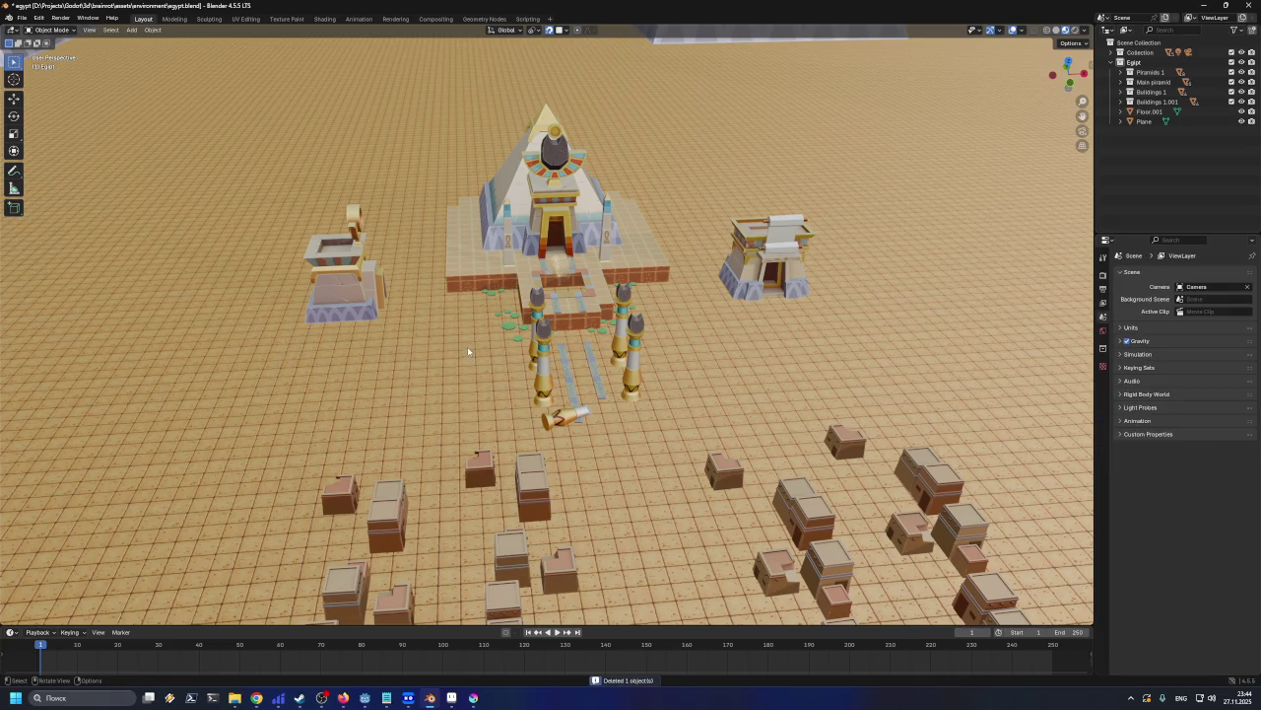
key("ctrl+z")
left_click(850, 336)
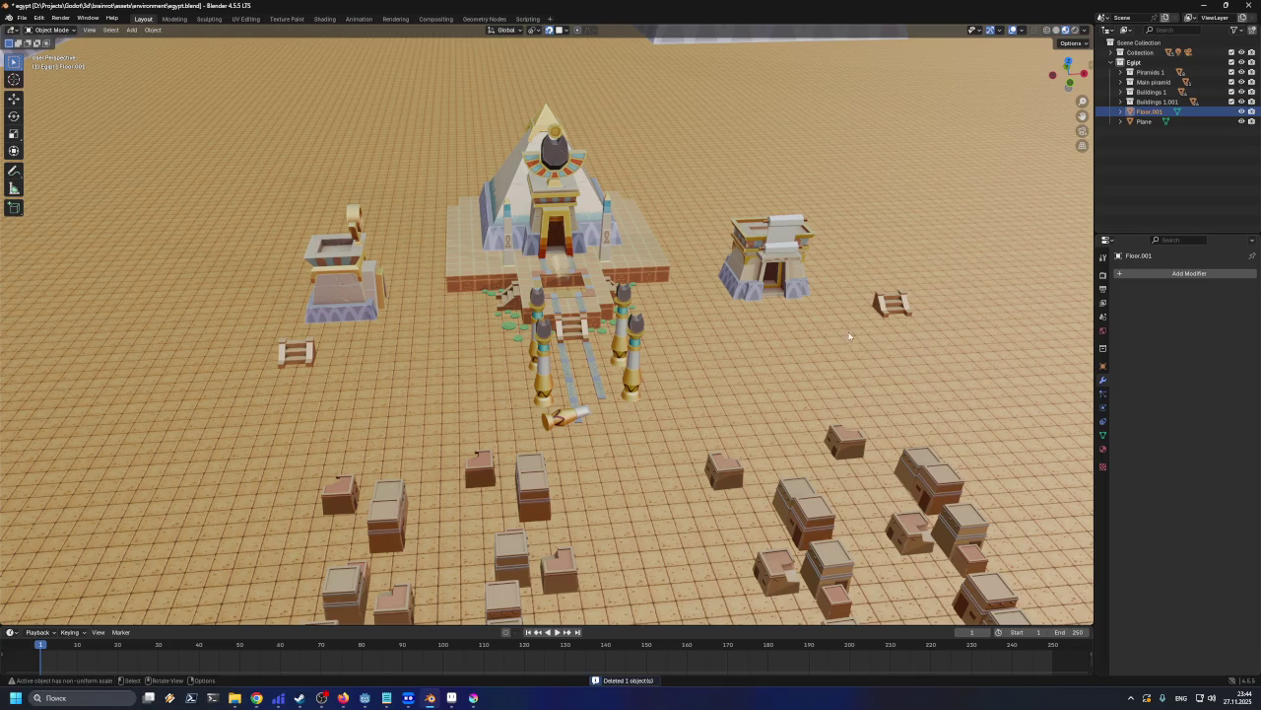
mouse_move(789, 345)
middle_mouse_down()
mouse_move(824, 318)
mouse_move(884, 322)
mouse_move(908, 356)
middle_mouse_up()
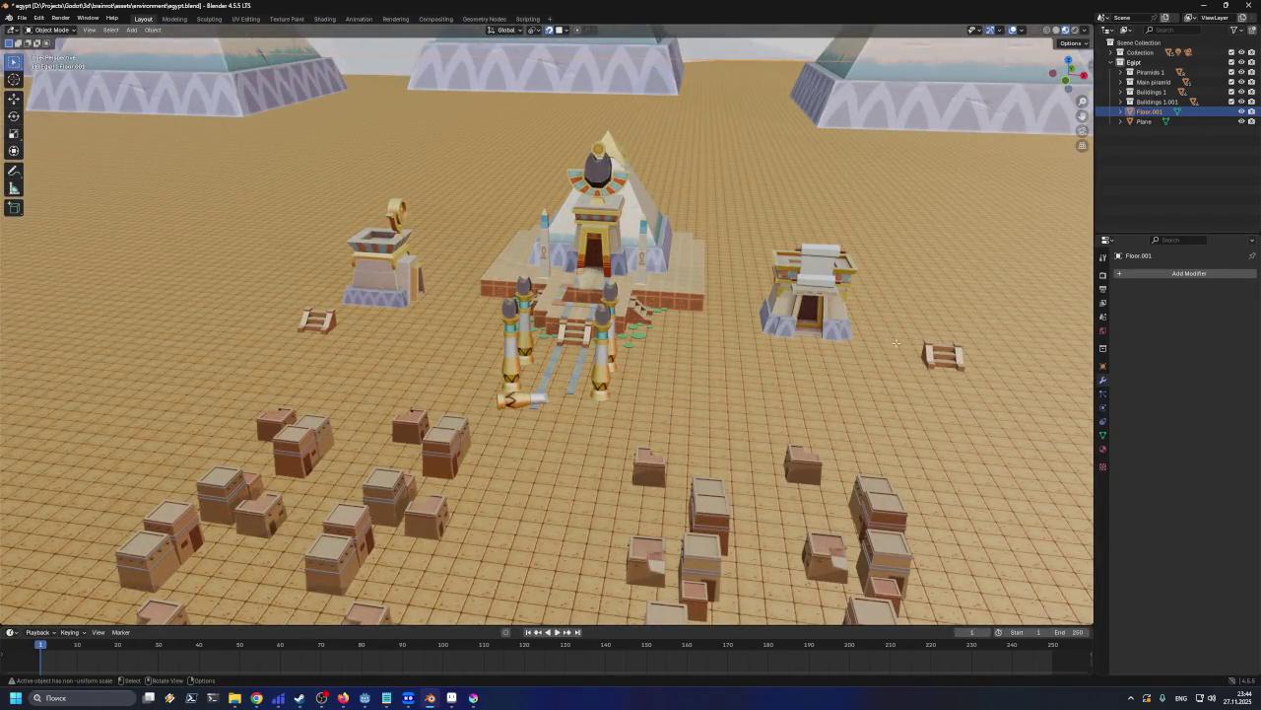
Select the right-hand ladder and its connected geometry in Edit Mode
key("Tab")
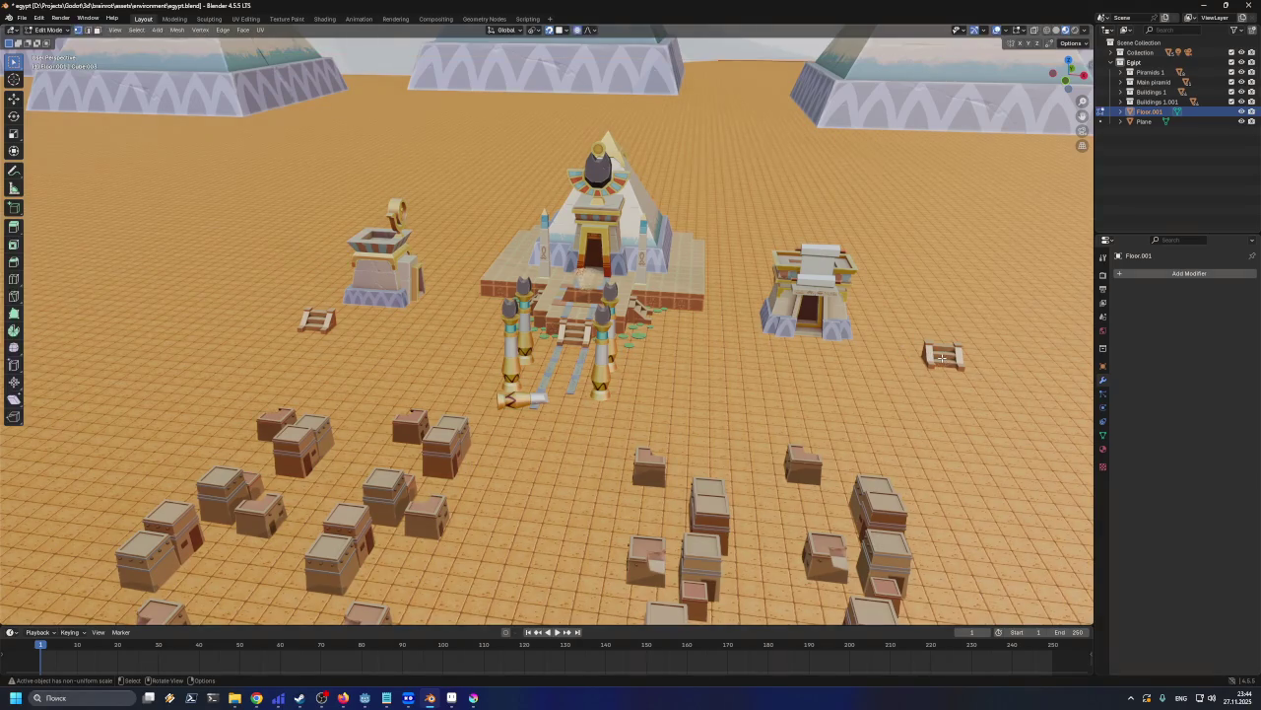
key("Tab")
left_click(941, 361)
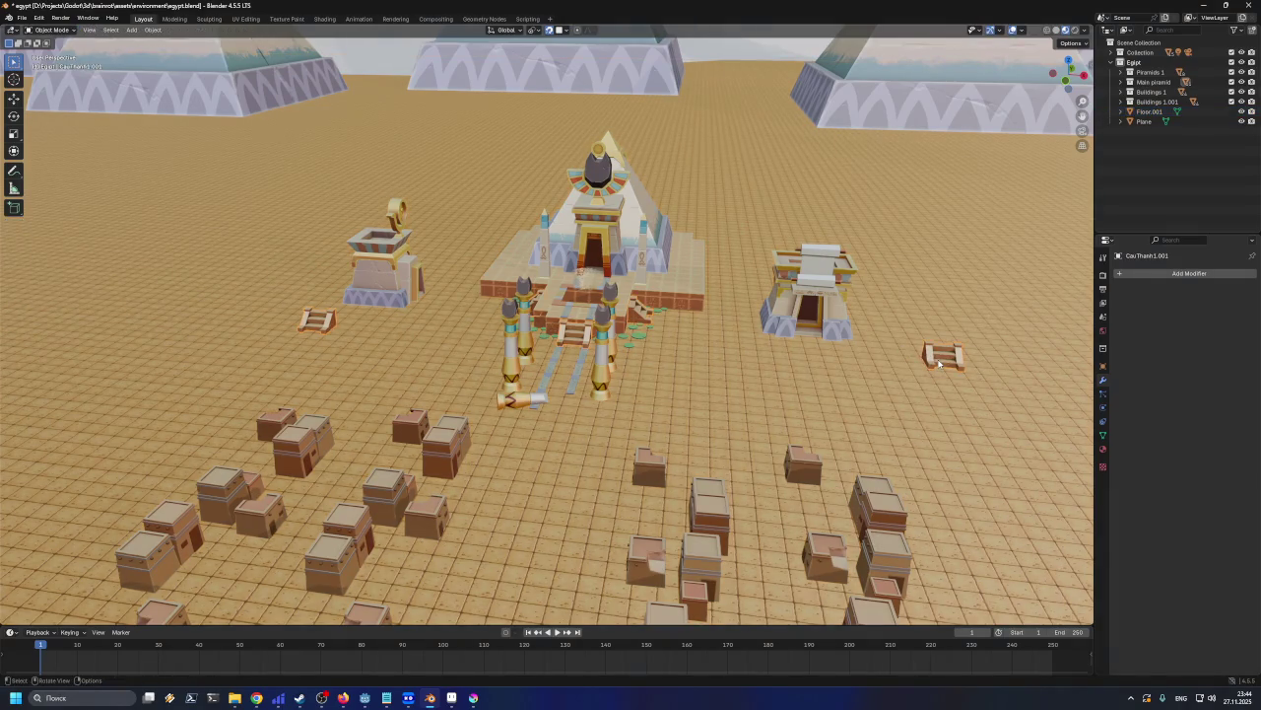
key("Tab")
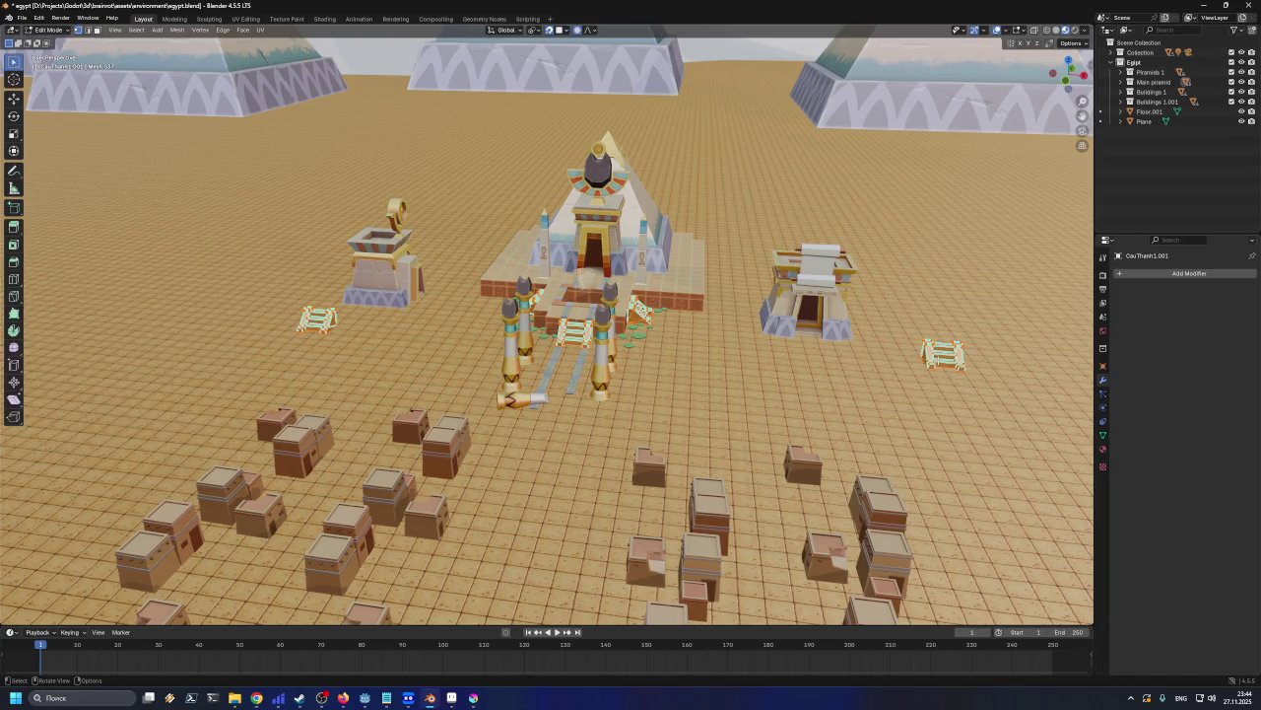
key("ctrl+l")
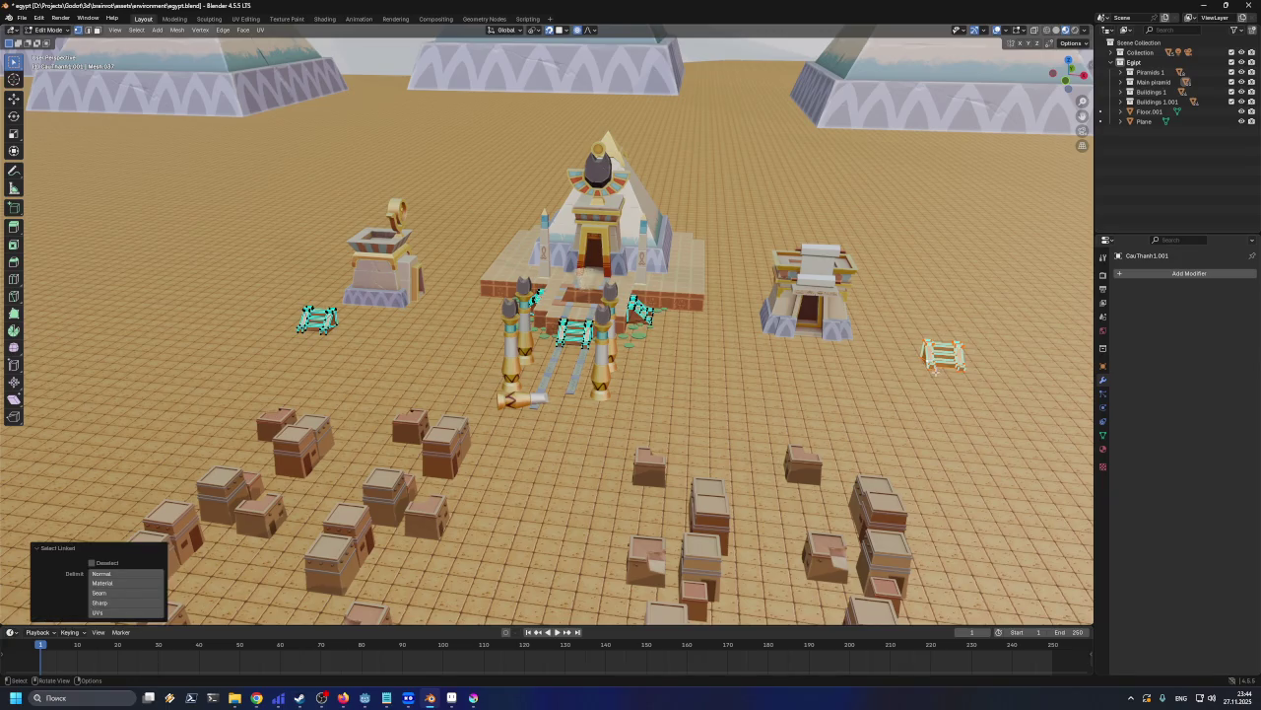
key("x")
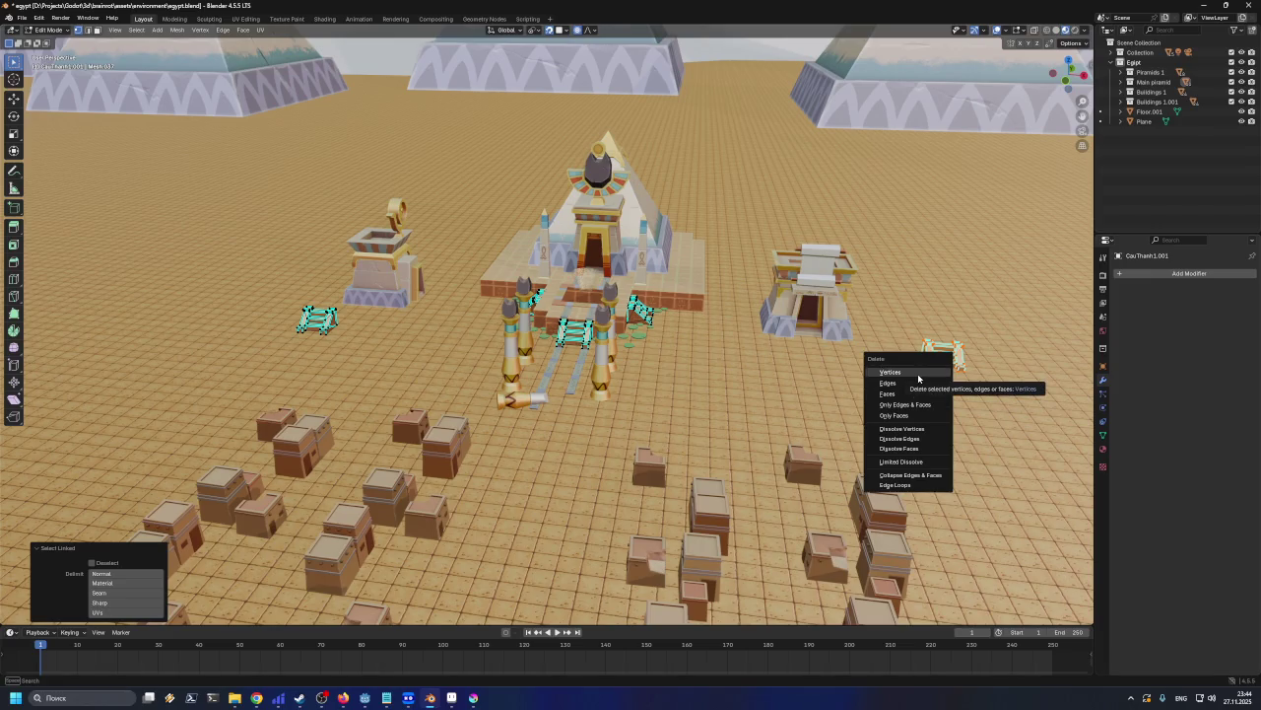
key("Escape")
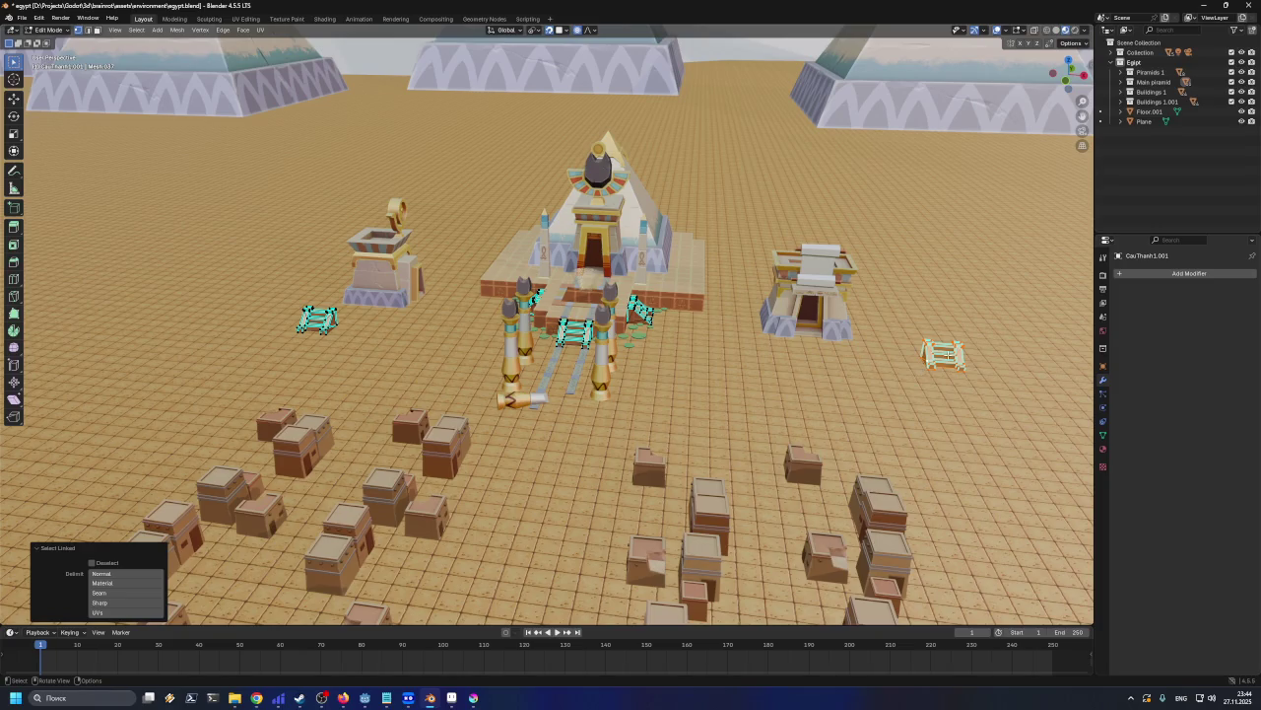
key("p")
left_click(948, 355)
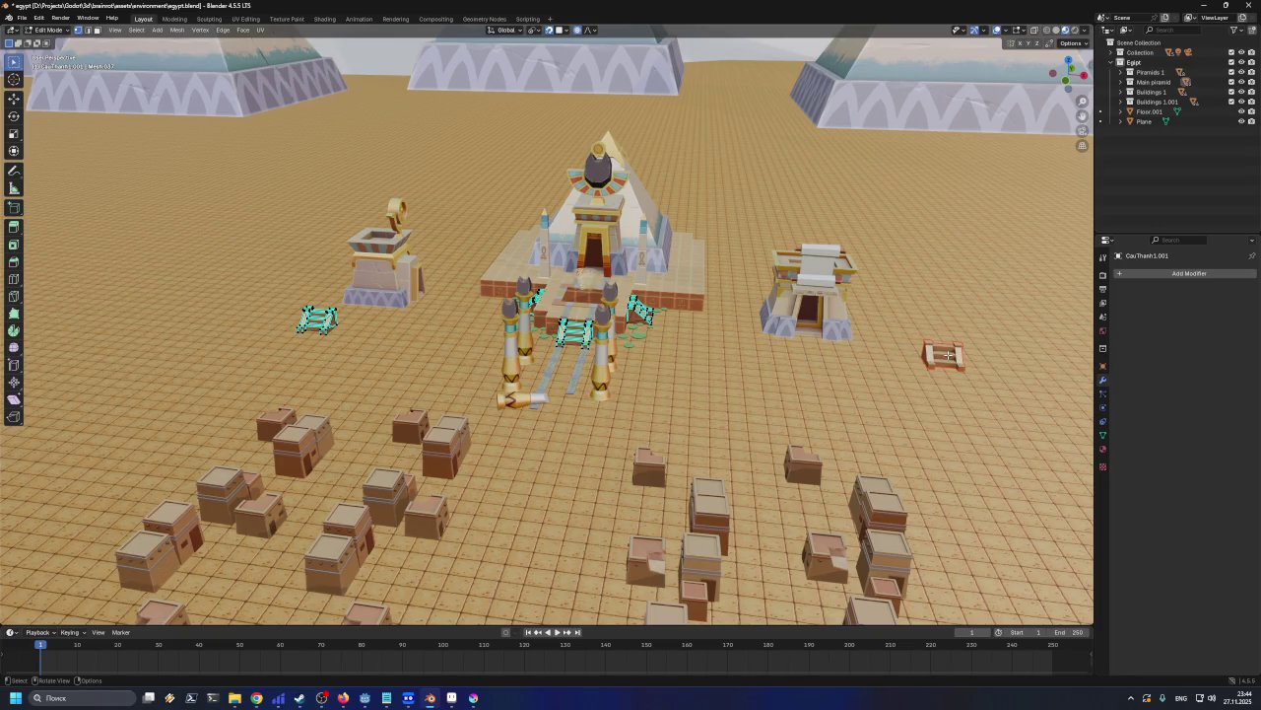
Separate the linked ladder pieces into their own object and delete it
key("l")
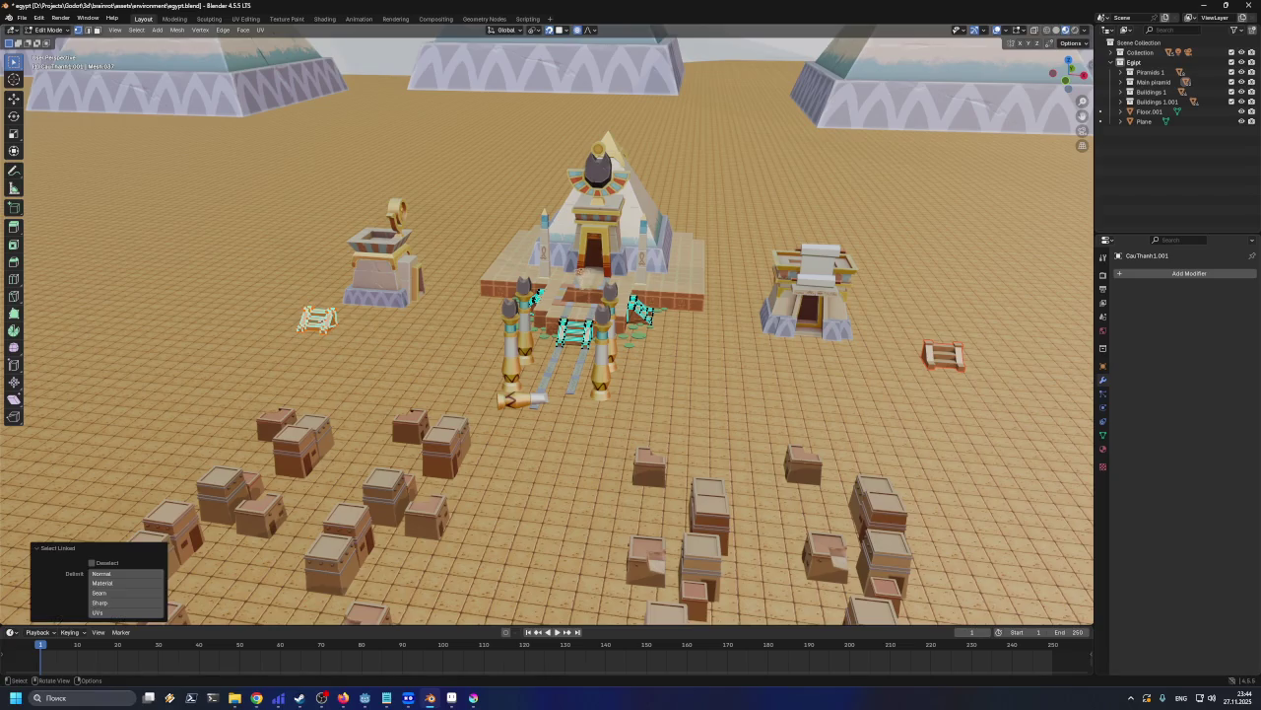
key("p")
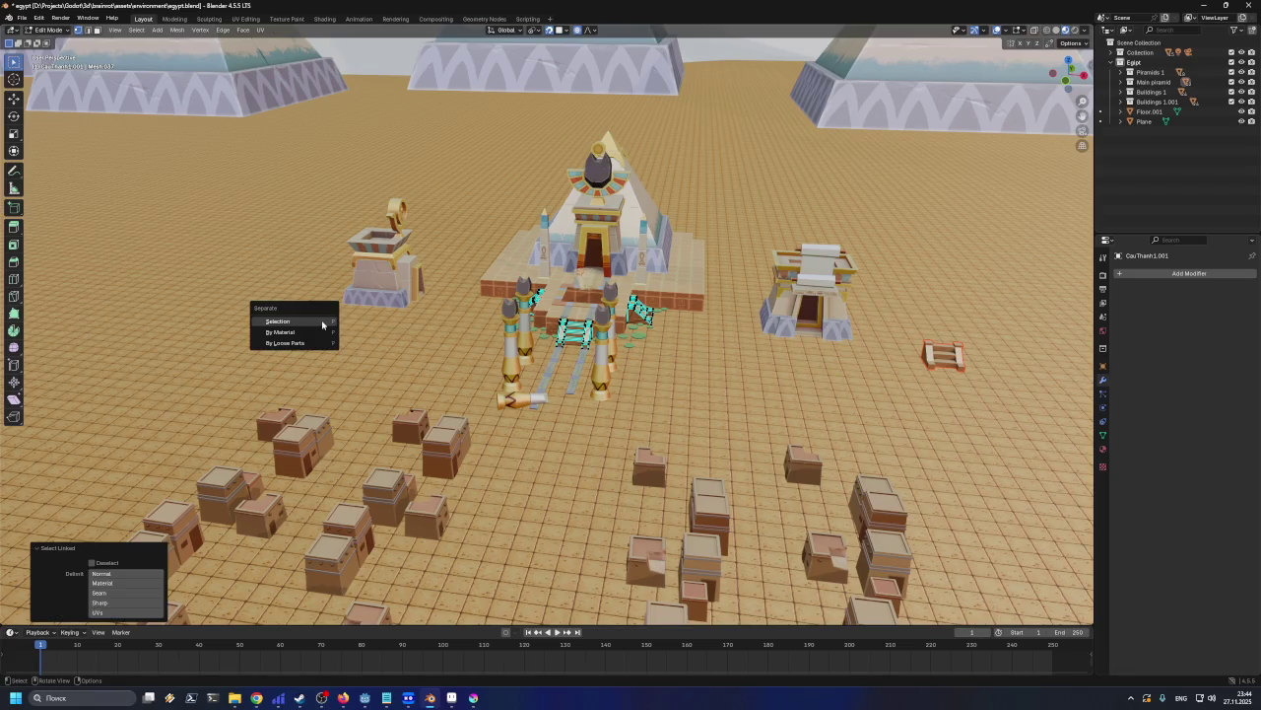
left_click(320, 324)
key("Tab")
key("x")
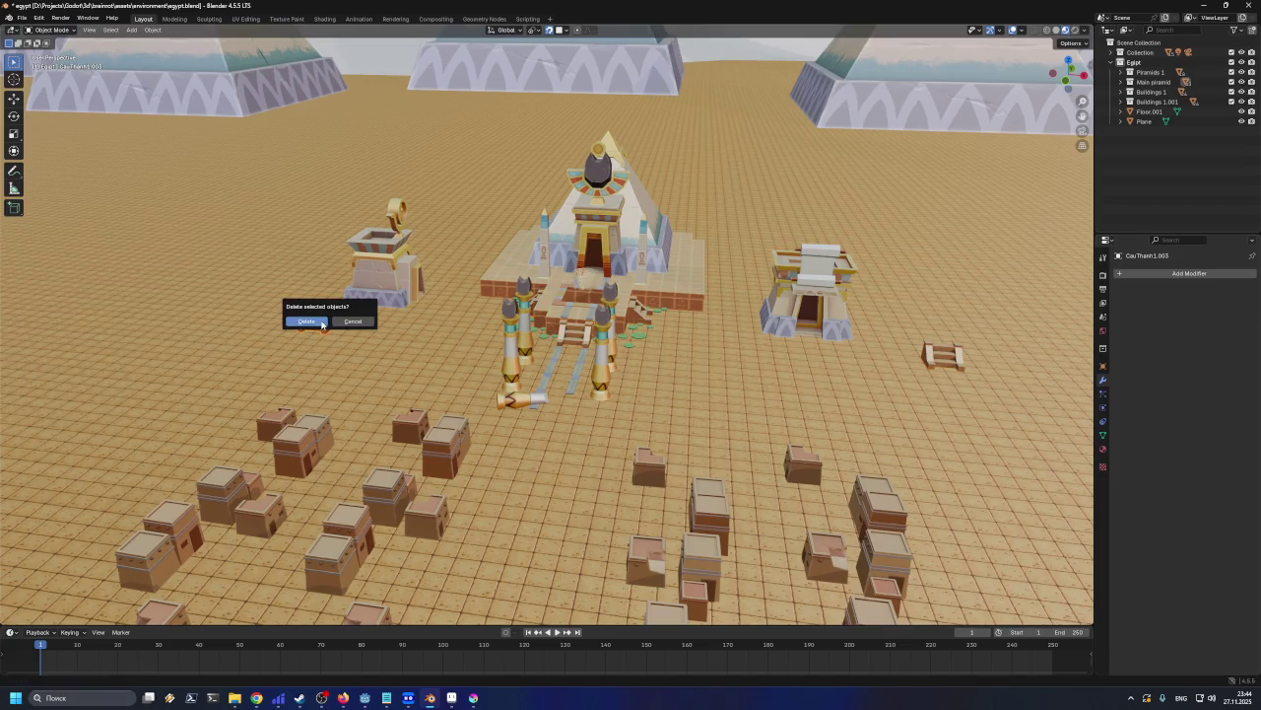
left_click(321, 323)
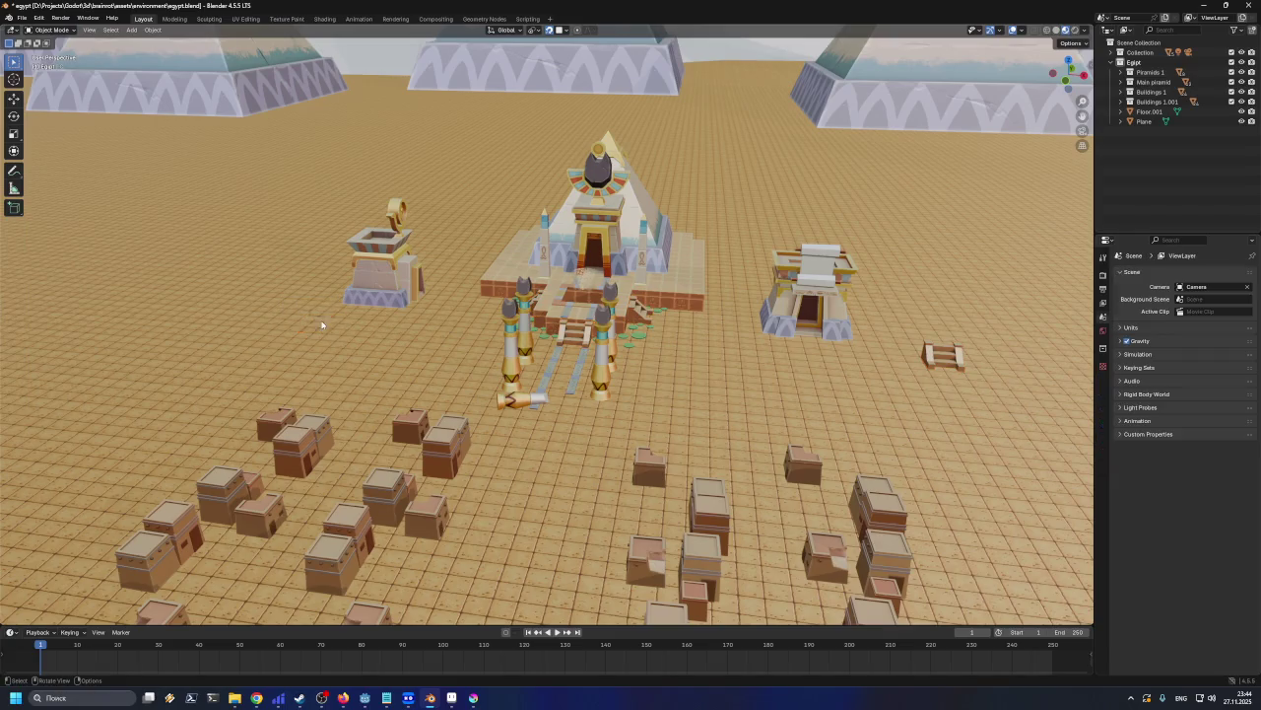
Delete the remaining ladder on the right
left_click(924, 352)
key("x")
left_click(935, 354)
Save egypt.blend while orbiting around the pyramid field
middle_click_drag(906, 360, 635, 357)
middle_click_drag(666, 360, 666, 359)
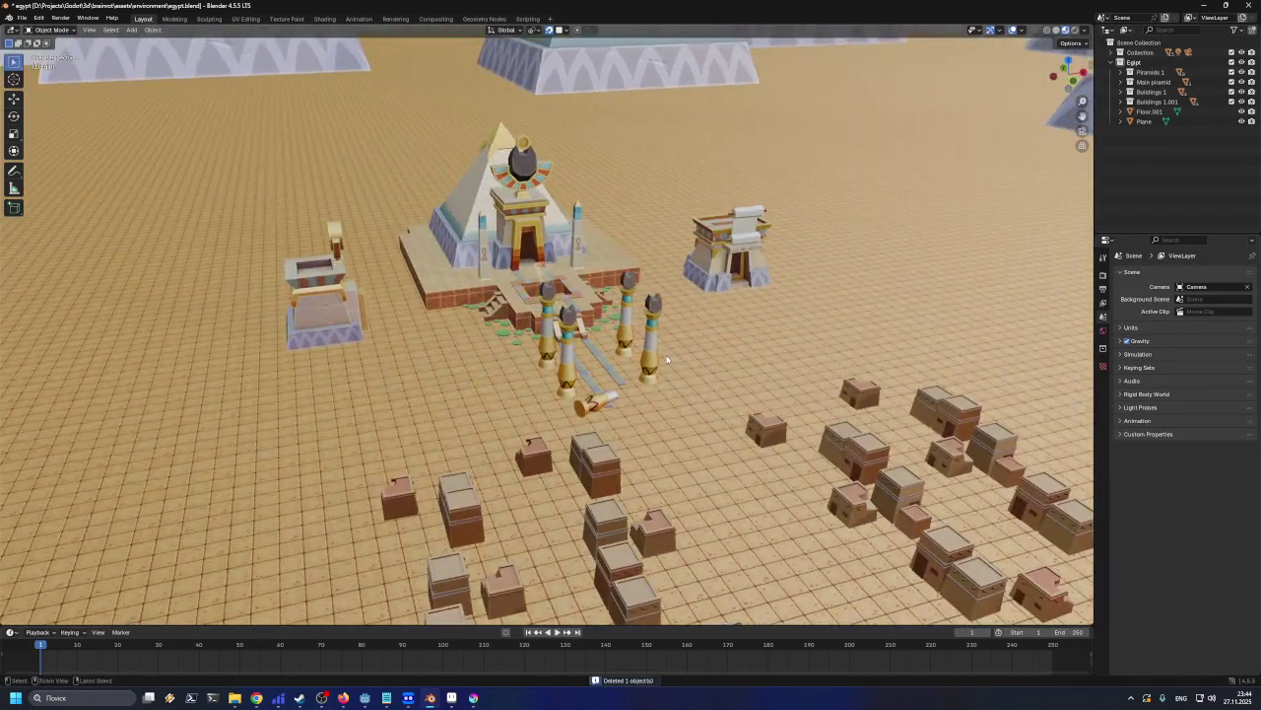
key("ctrl+s")
scroll(667, 360, "down", 6)
scroll(671, 357, "down", 3)
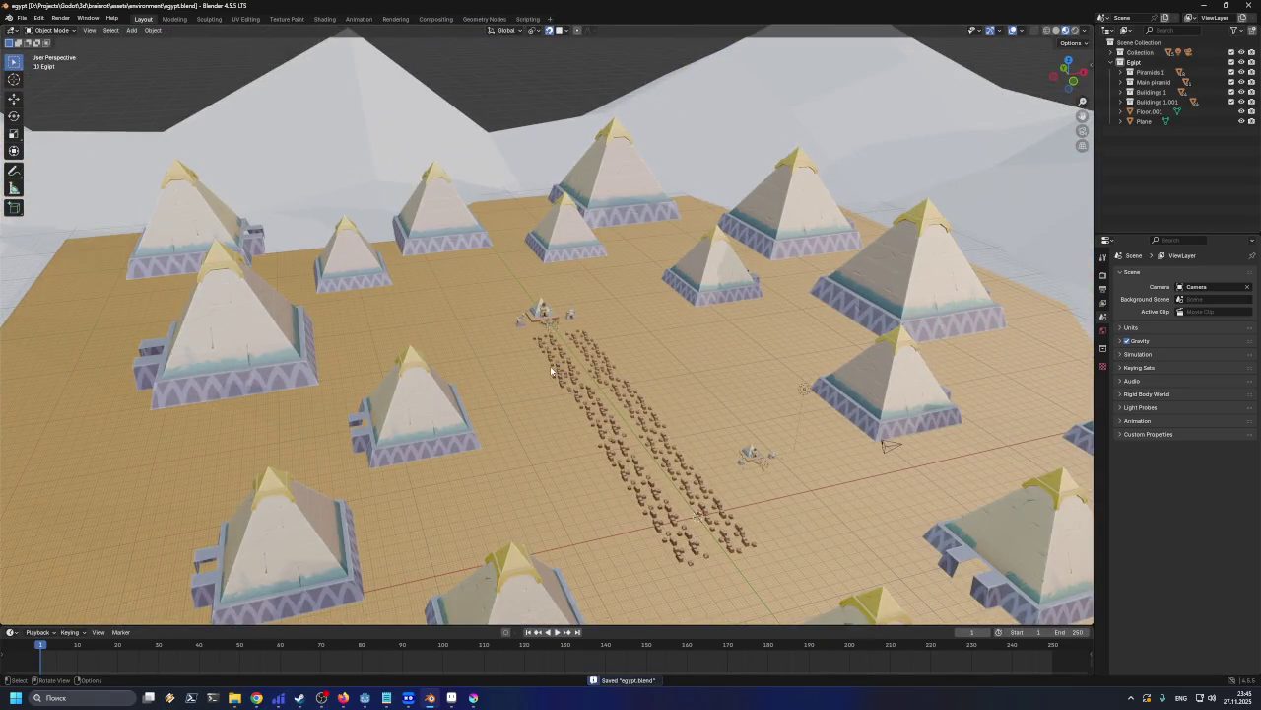
mouse_move(603, 418)
middle_mouse_down()
mouse_move(584, 399)
mouse_move(611, 419)
middle_mouse_up()
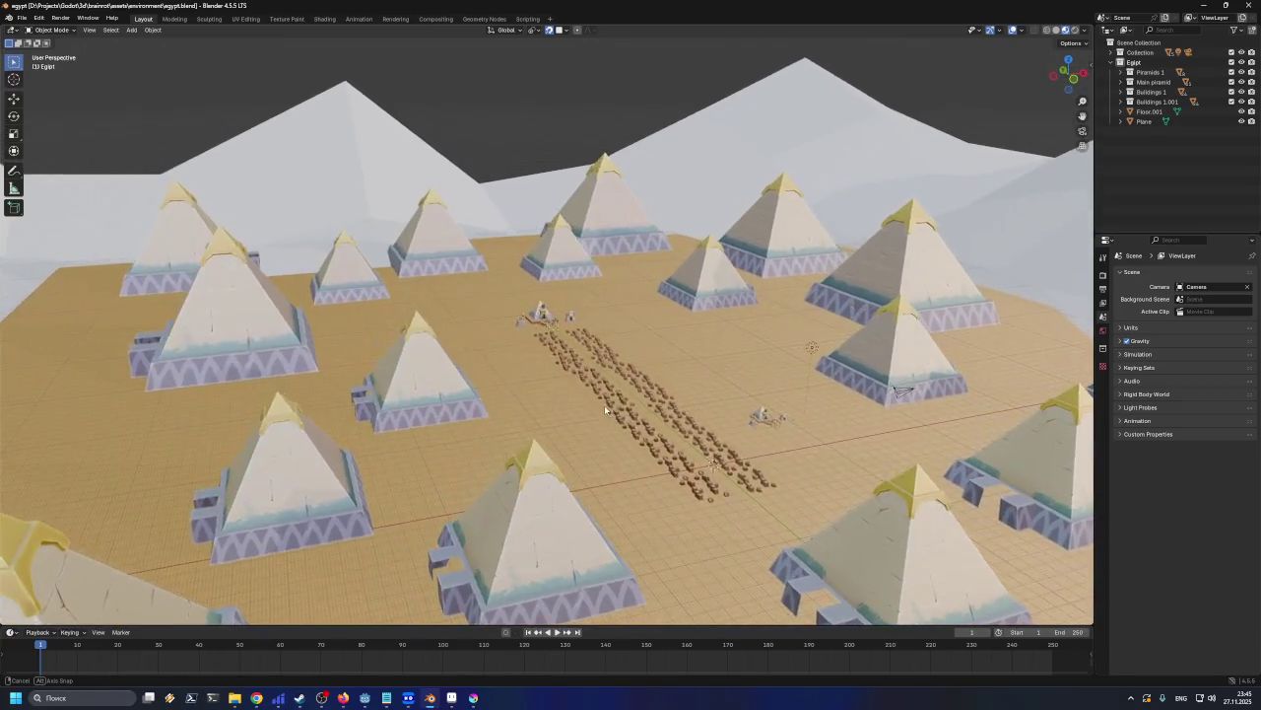
key("ctrl+s")
Select the front pyramid Nha_Meo.004 and begin rotating it to reorient its entrance
middle_click_drag(665, 504, 651, 490)
scroll(652, 490, "down", 5)
scroll(659, 478, "up", 5)
left_click(700, 467)
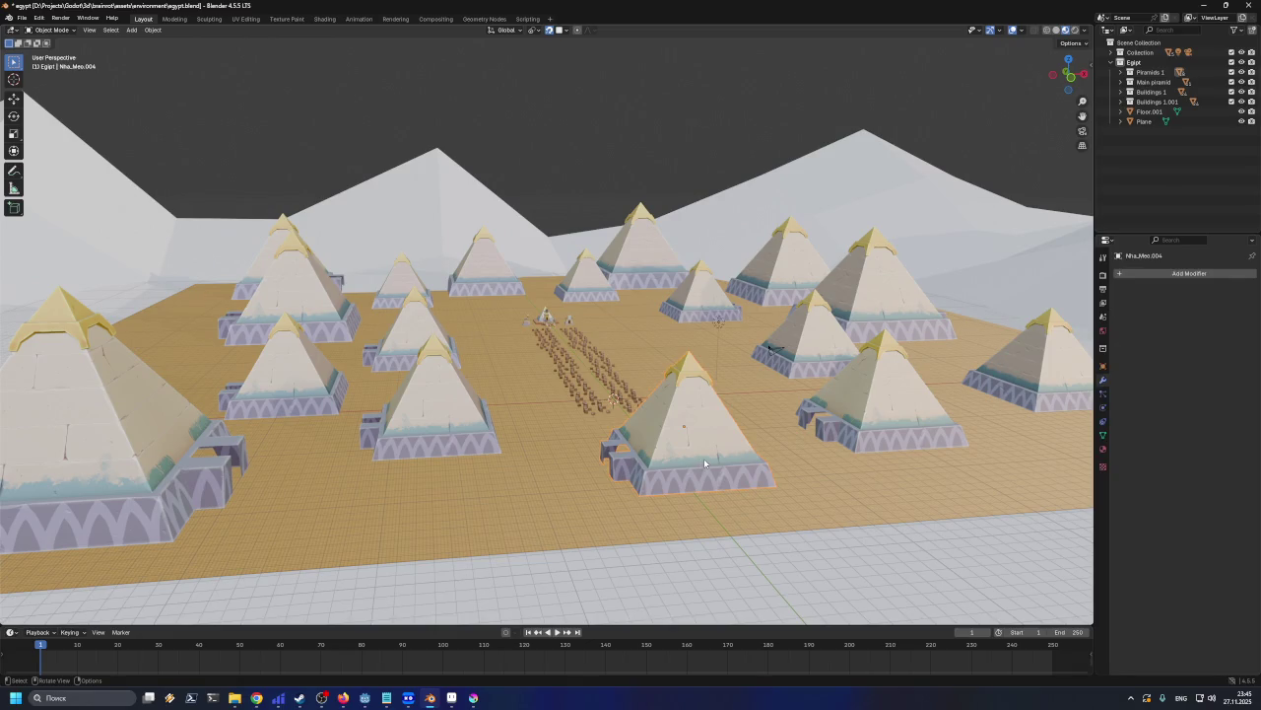
key("r")
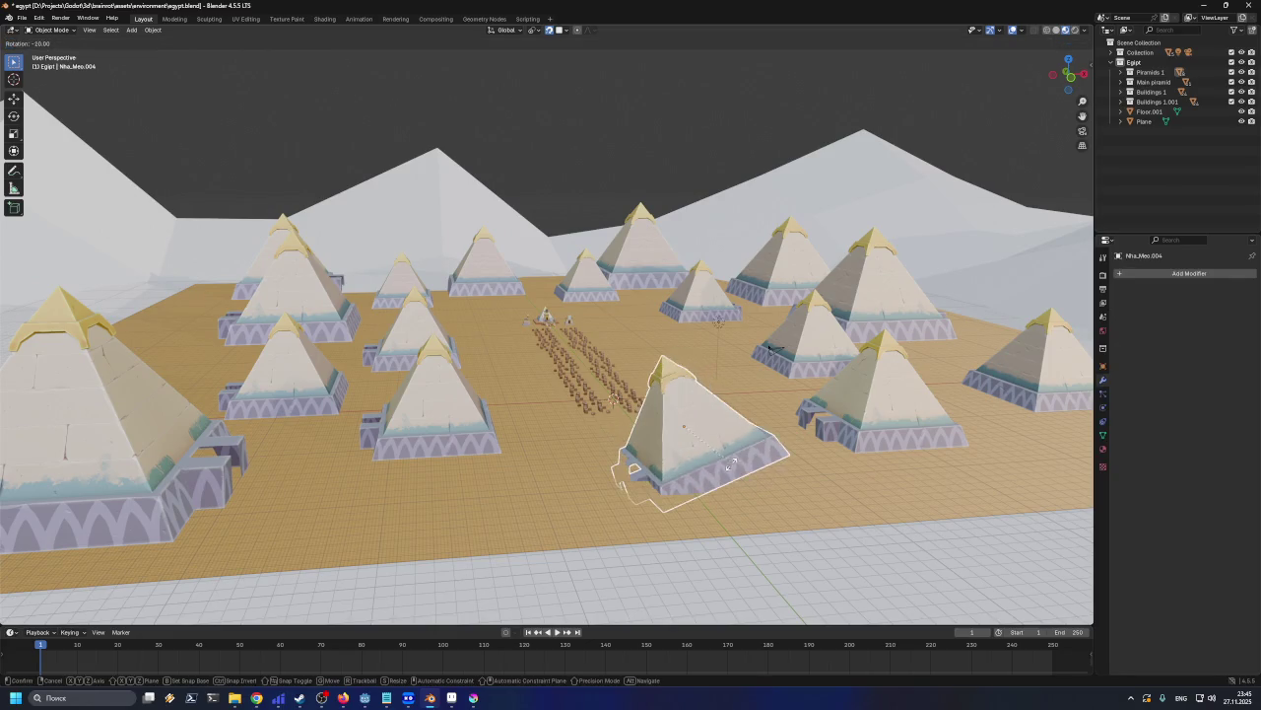
Finish turning the pyramid 90° about the vertical Z axis
key("z")
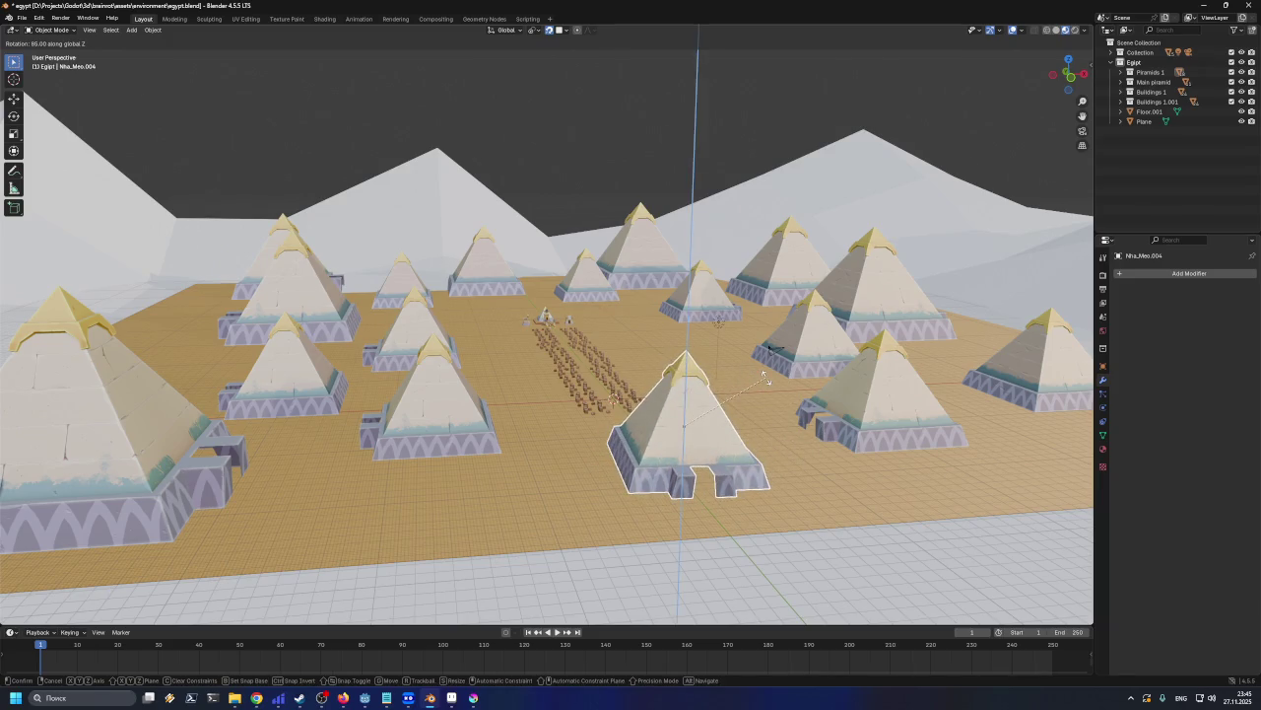
left_click(742, 392)
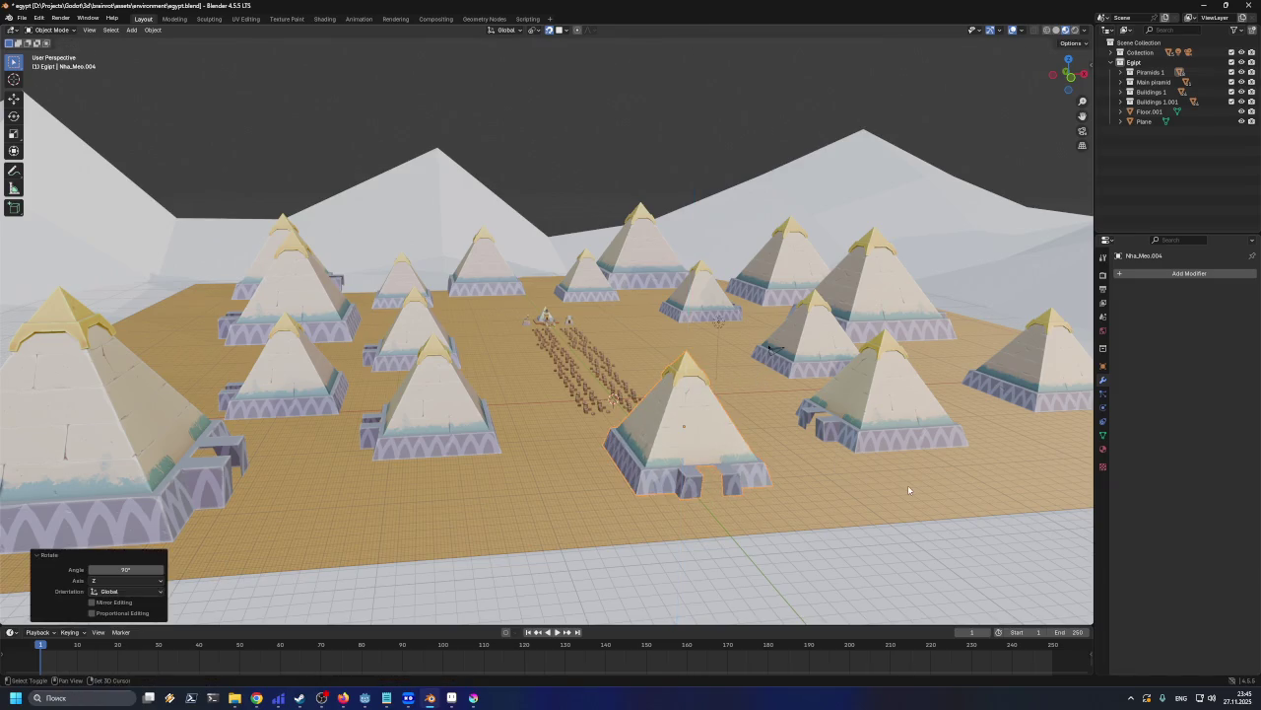
middle_click_drag(908, 485, 747, 514)
Duplicate the turned pyramid, rotate the copy 180° about Z, and save
key("shift+d")
key("r")
type("z")
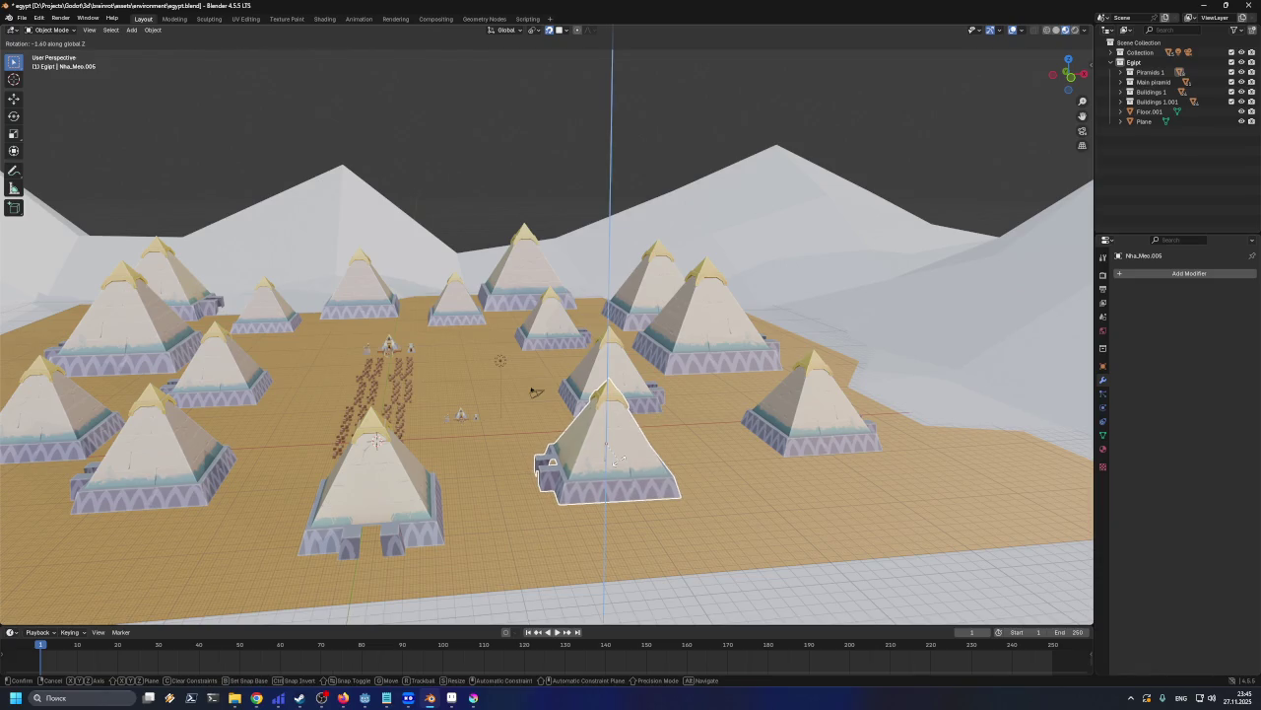
type("180")
key("Return")
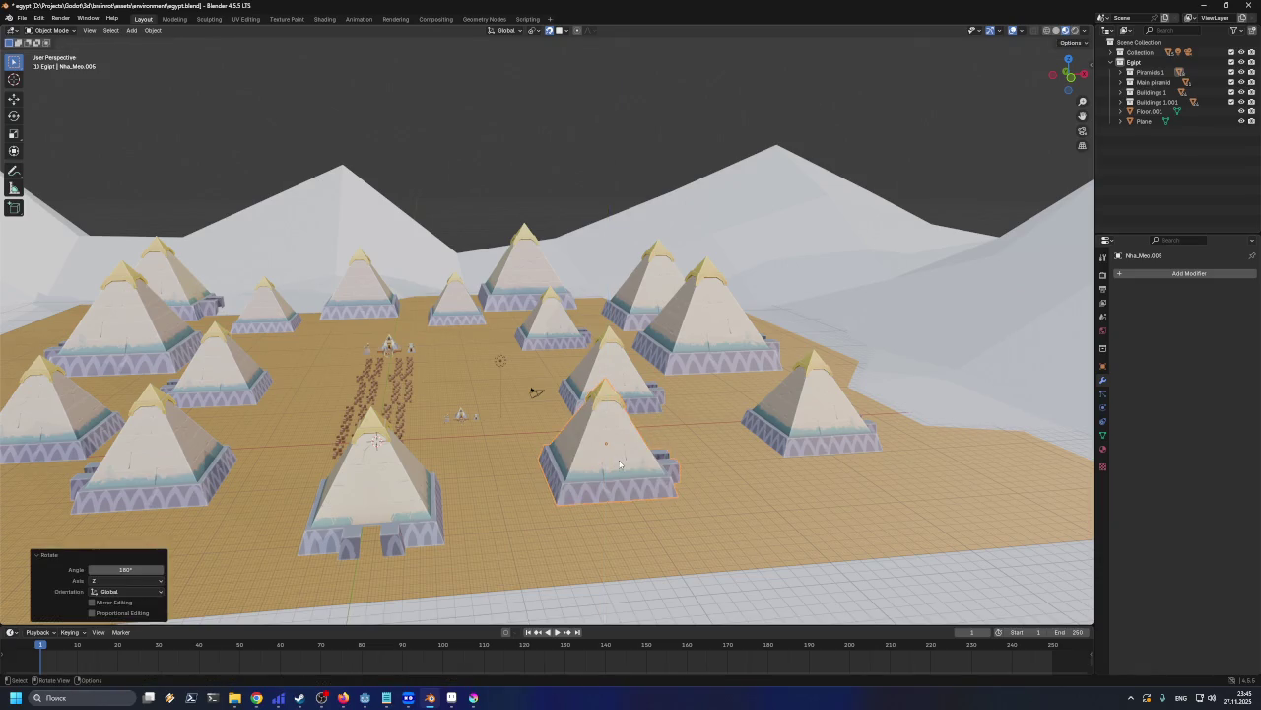
middle_click_drag(441, 491, 499, 498)
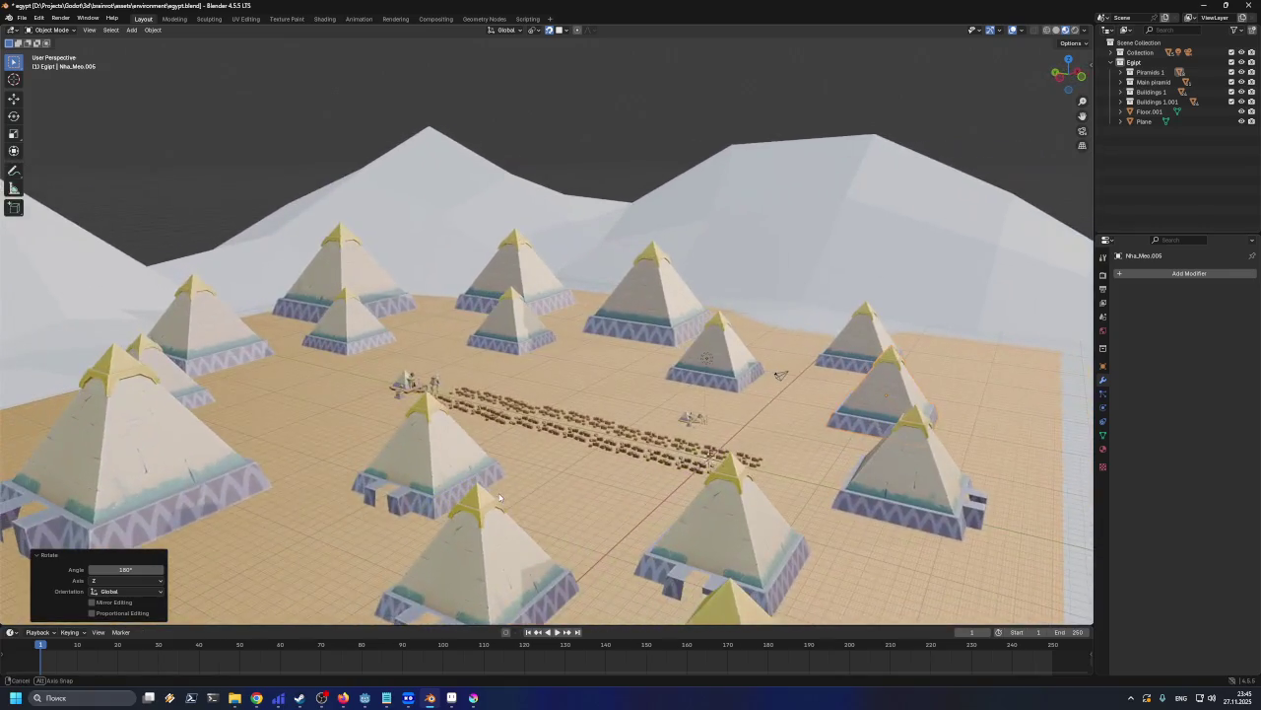
key("ctrl+s")
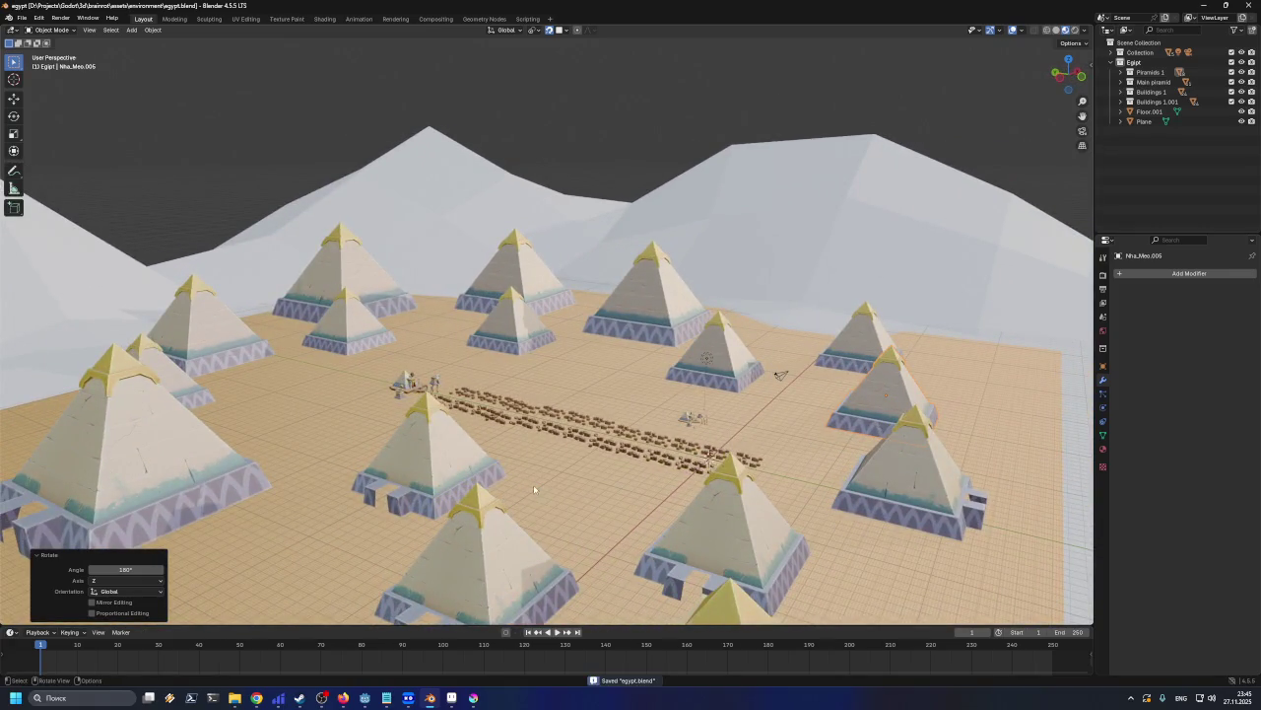
Rotate the front pyramid Nha_Meo.016 90° about Z and save egypt.blend
middle_click_drag(540, 465, 576, 481)
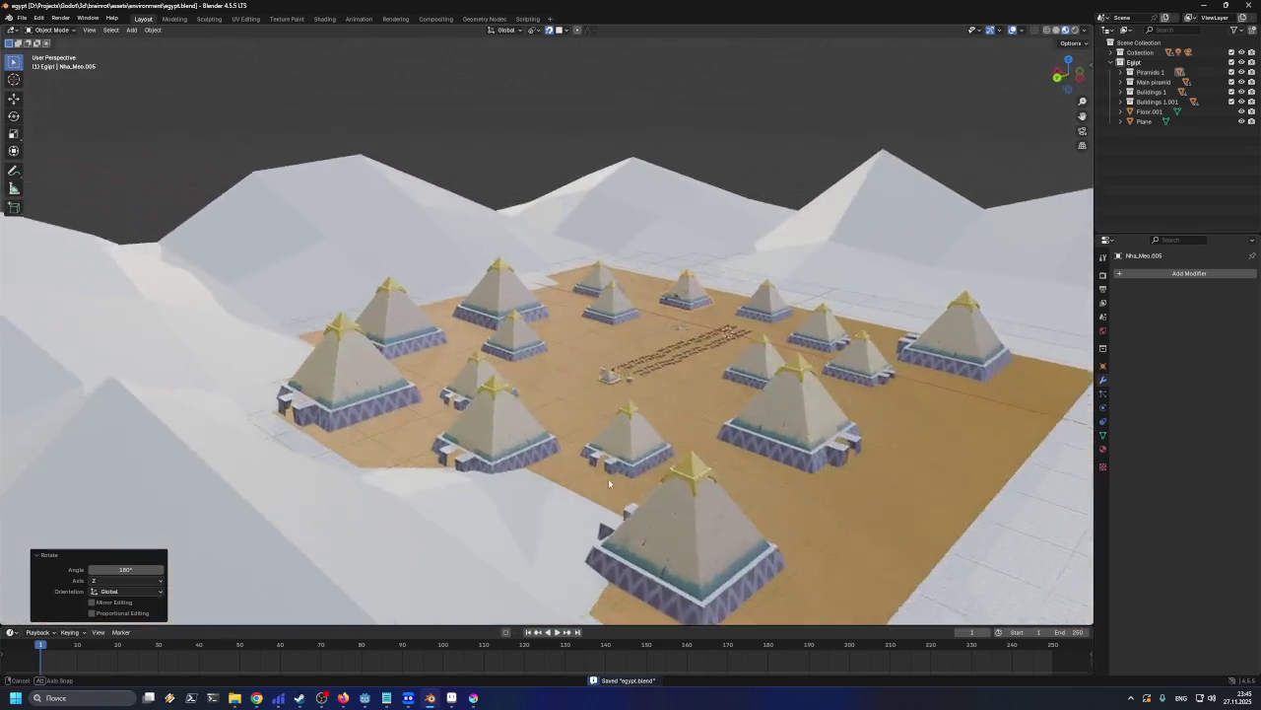
middle_click_drag(576, 482, 580, 532)
left_click(580, 532)
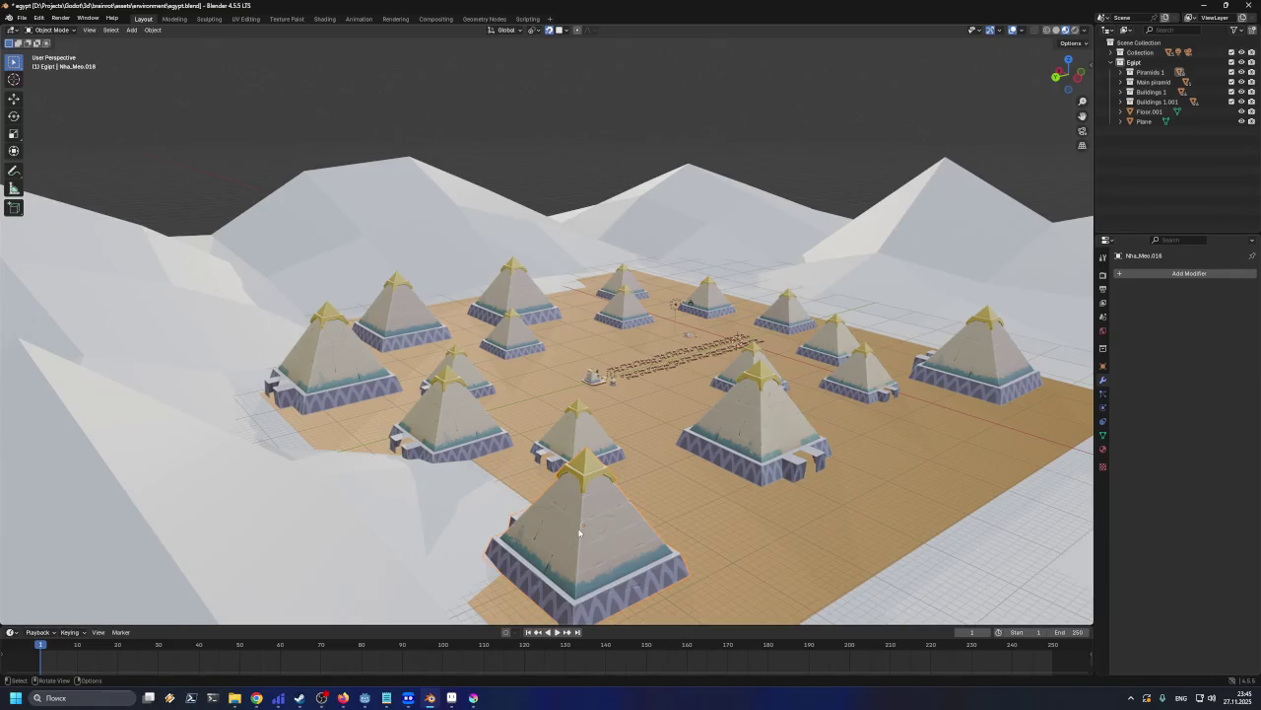
type("rz")
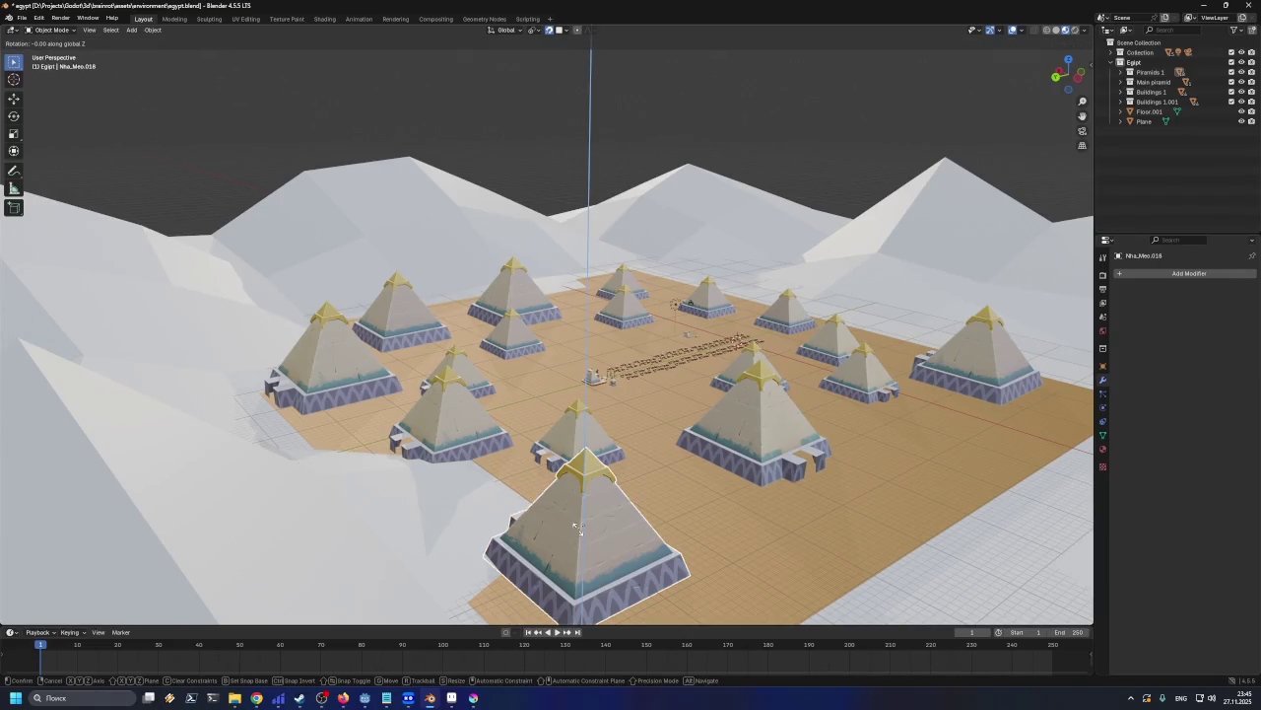
type("90")
key("Return")
key("ctrl+s")
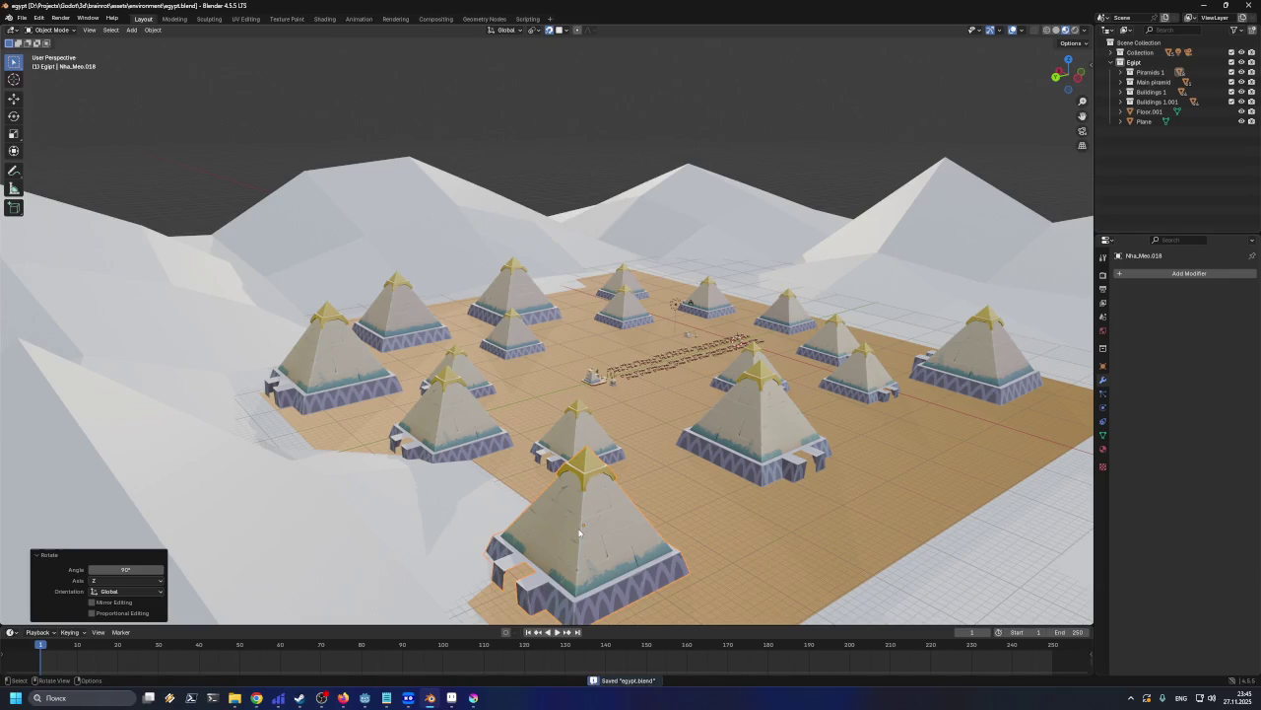
Inspect the pyramids from a low frontal view, undo the last change, and save
middle_click_drag(892, 460, 627, 459)
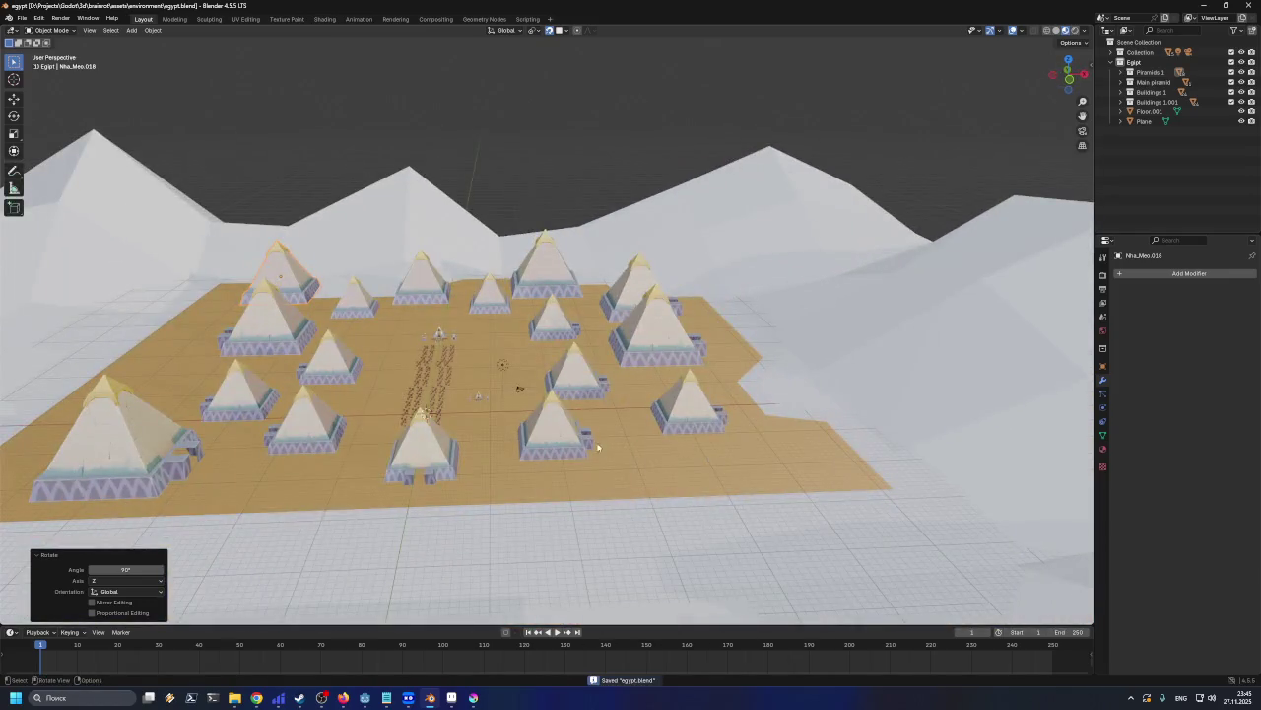
scroll(487, 438, "up", 3)
scroll(559, 447, "up", 5)
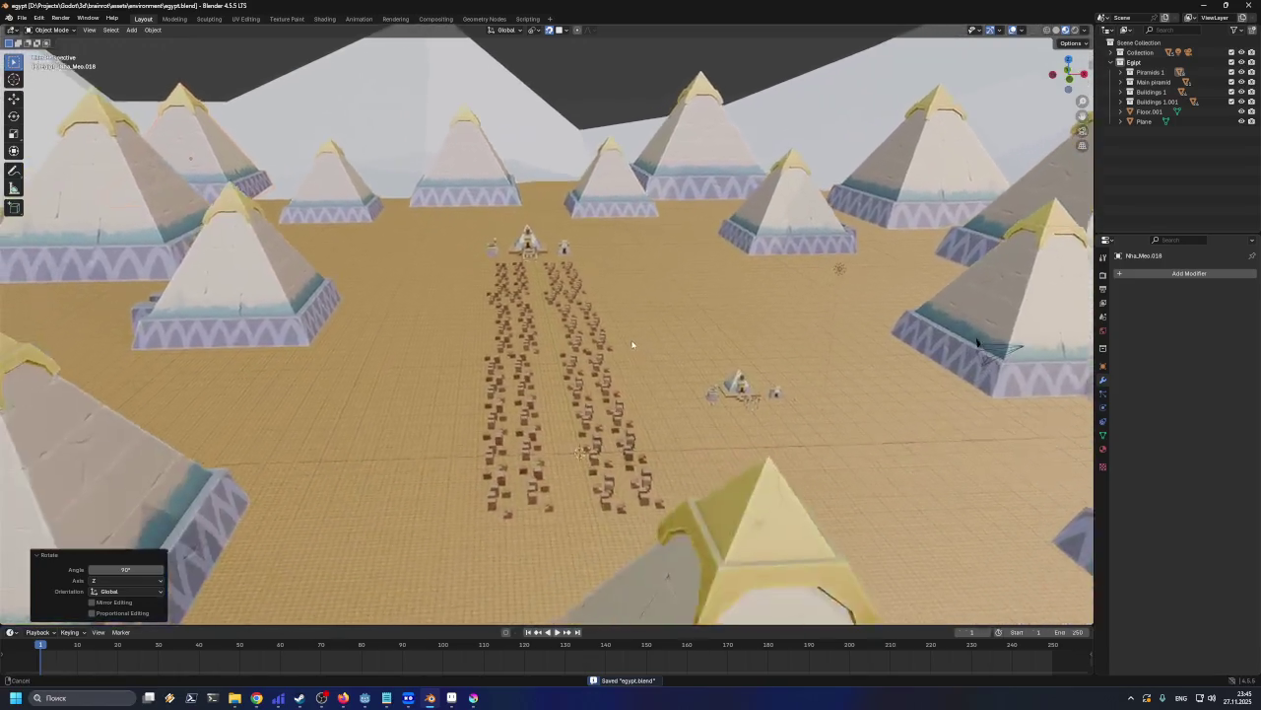
scroll(591, 399, "up", 5)
scroll(651, 438, "down", 2)
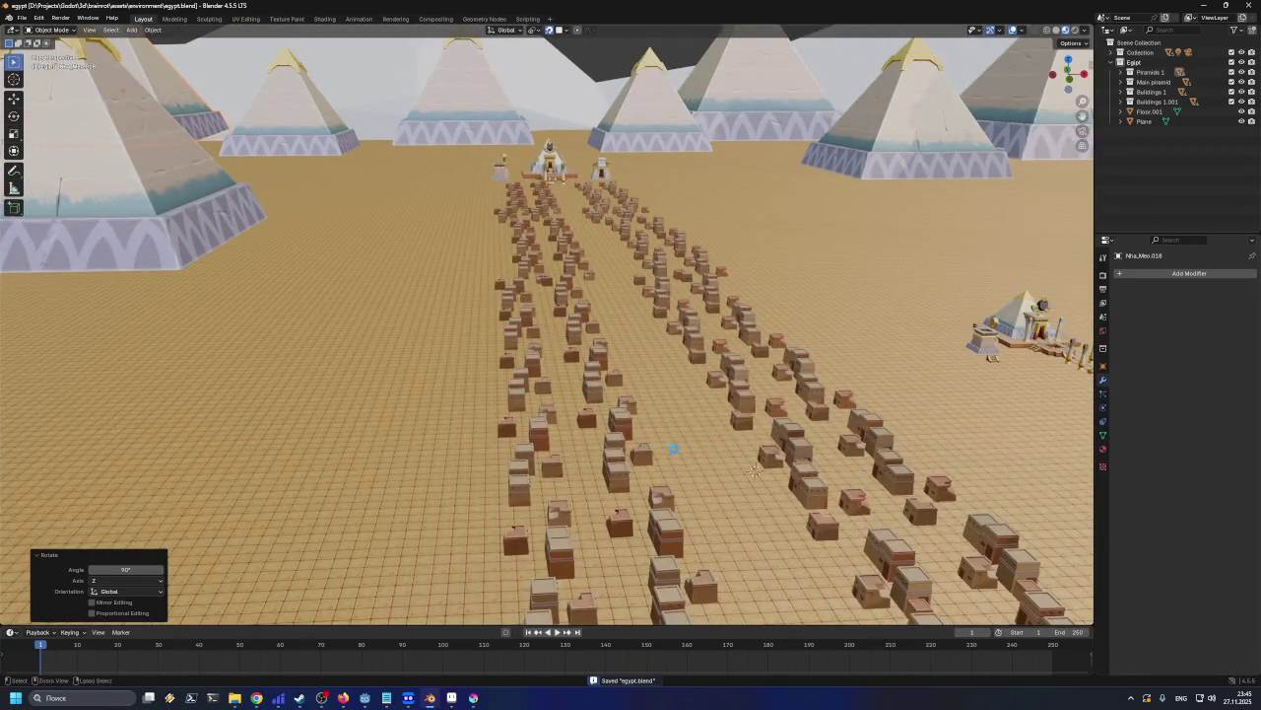
scroll(785, 415, "down", 3)
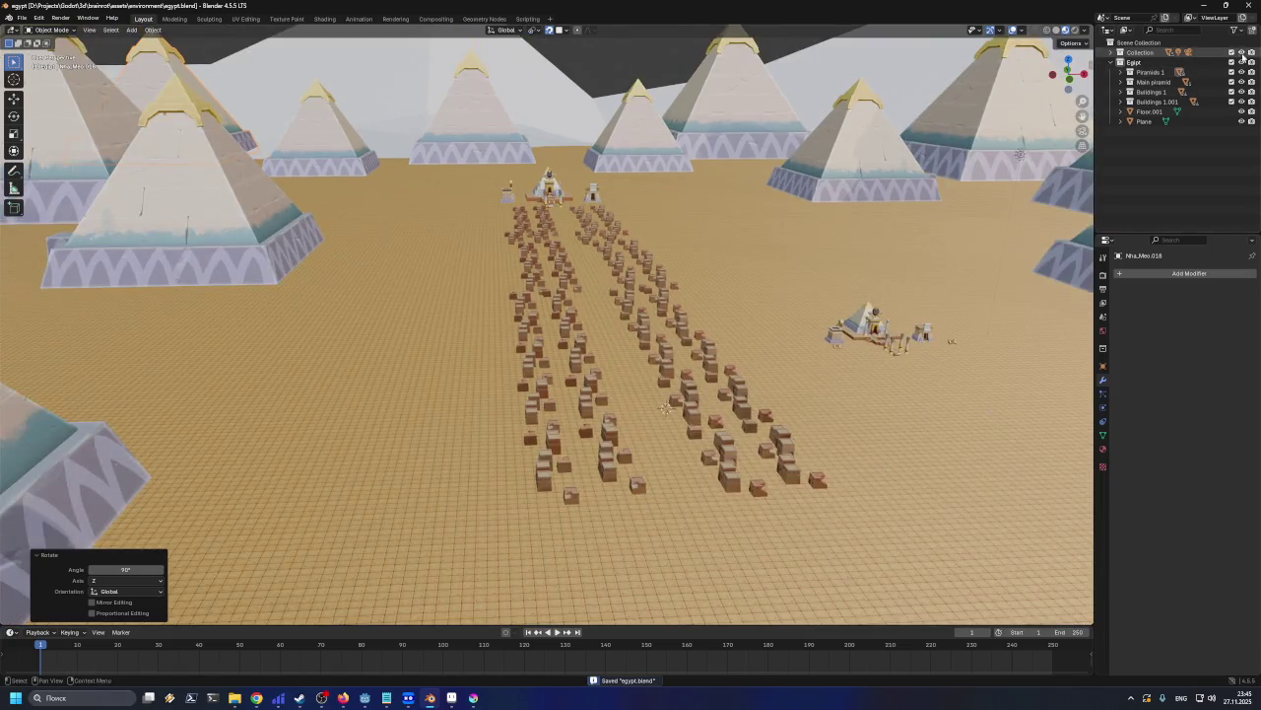
key("ctrl+z")
key("ctrl+s")
Overlook the whole desert, then switch to the ChatGPT chat in the browser
middle_click_drag(1000, 241, 935, 290)
scroll(773, 369, "down", 3)
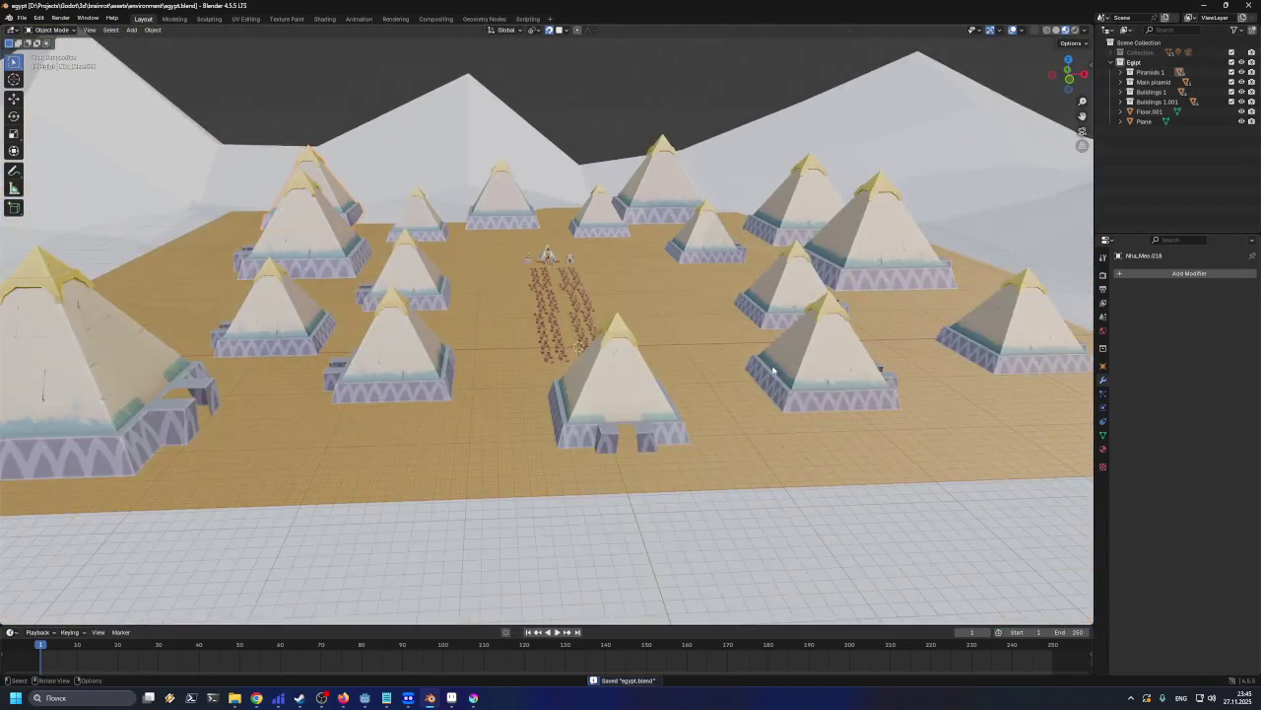
left_click(343, 697)
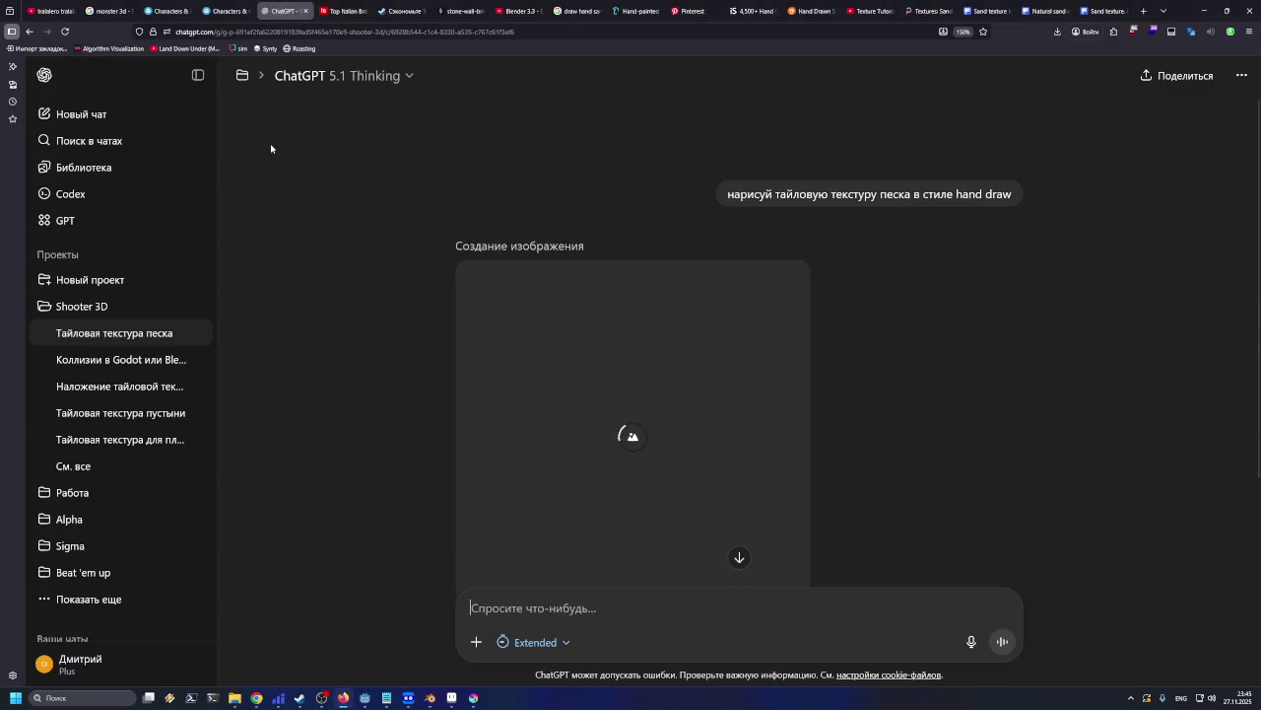
Reload the chat and send 'убери из текстуры камни' in the Russian layout to remove stones
left_click(64, 30)
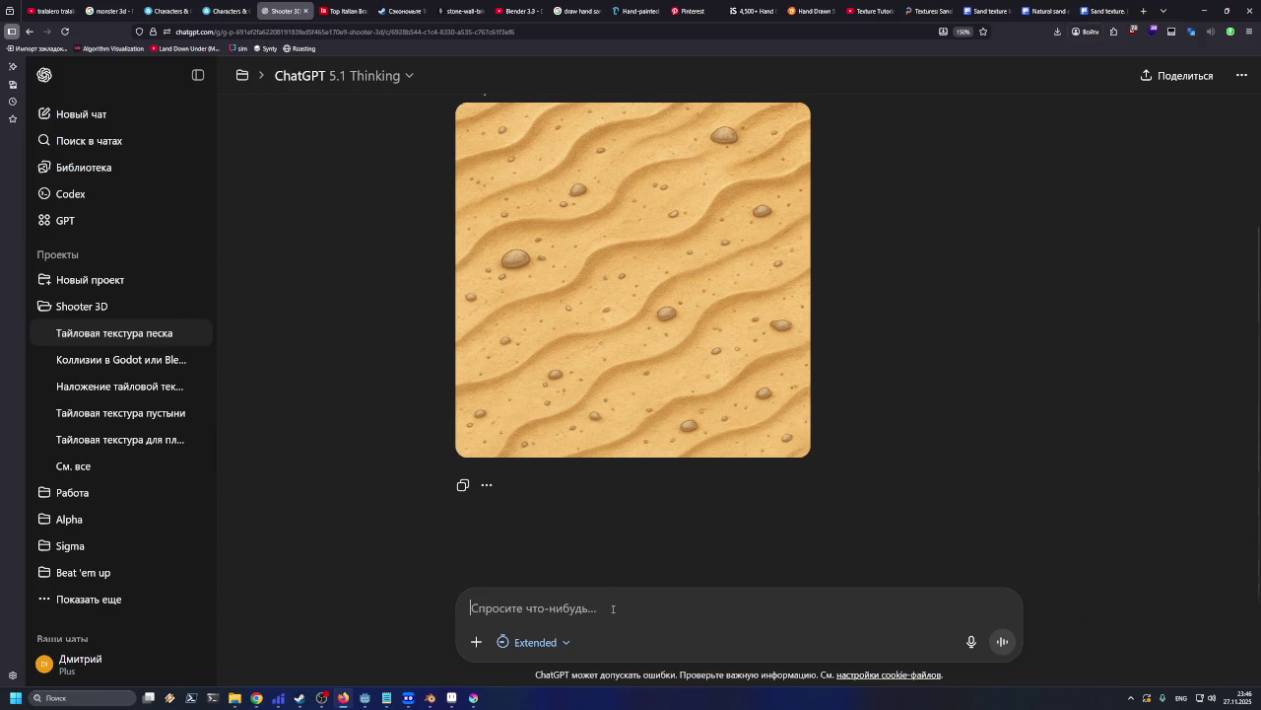
type("e,thb bp п")
type("ntrcnehs ")
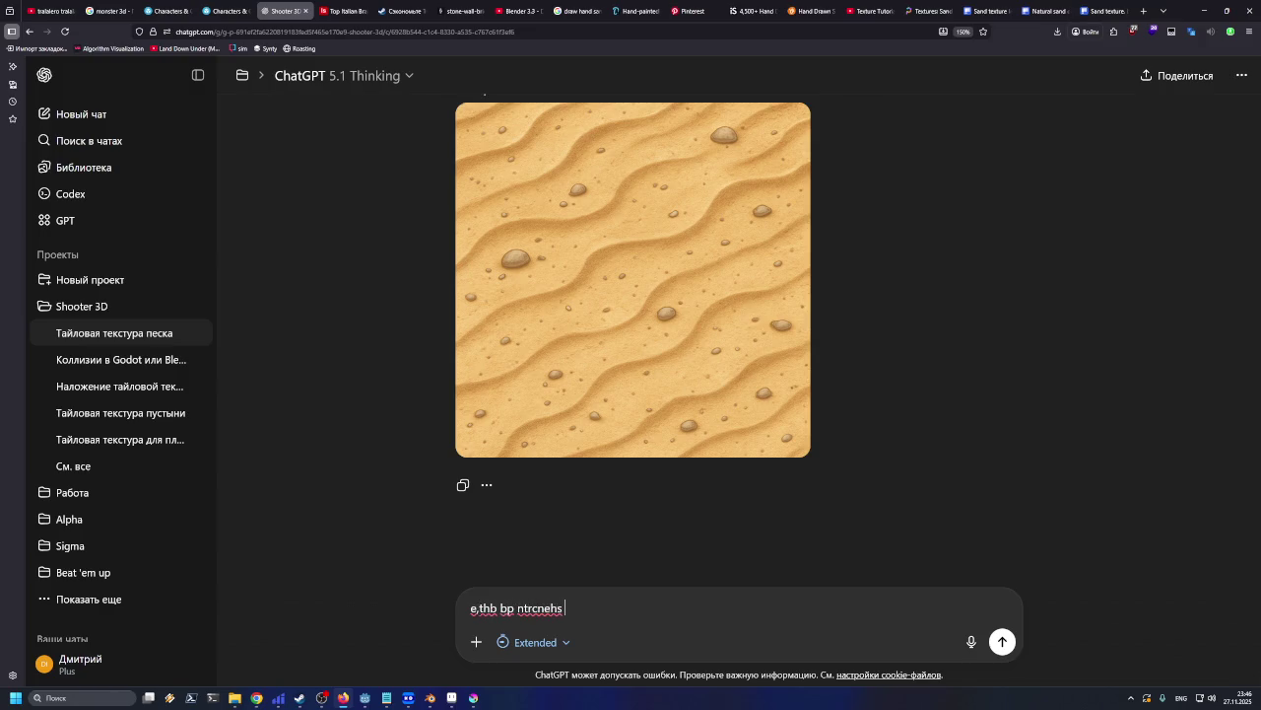
type("vyb")
key("BackSpace")
key("BackSpace")
key("BackSpace")
key("BackSpace")
key("BackSpace")
key("BackSpace")
key("alt+shift")
type("убери из текстуры камни")
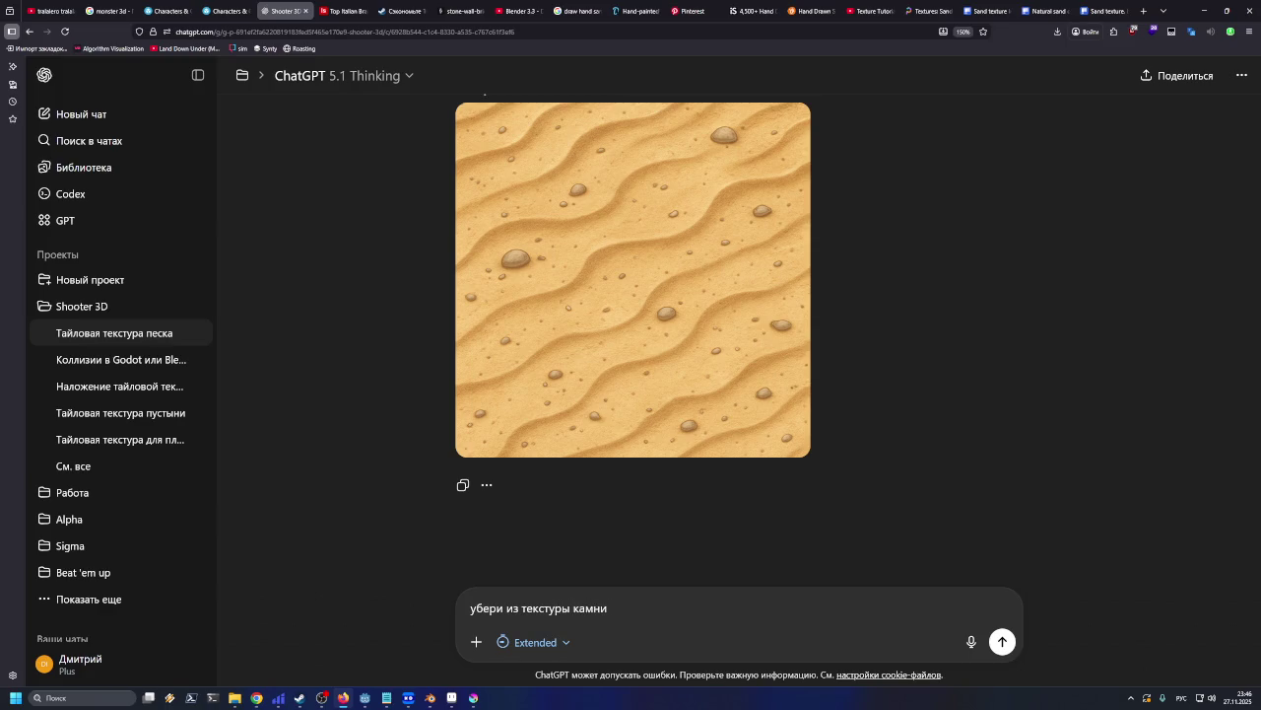
key("Return")
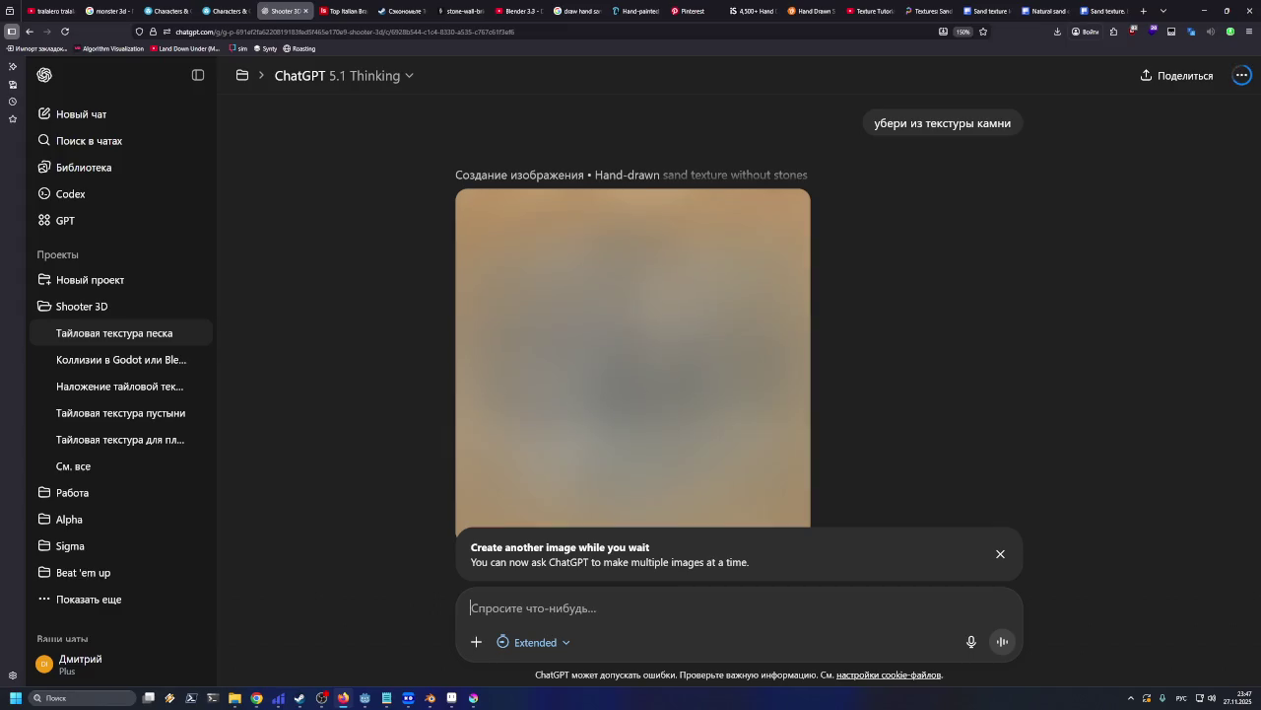
View the full stone-free texture and type 'убери из текстуры странные темные точки'
scroll(904, 392, "down", 1)
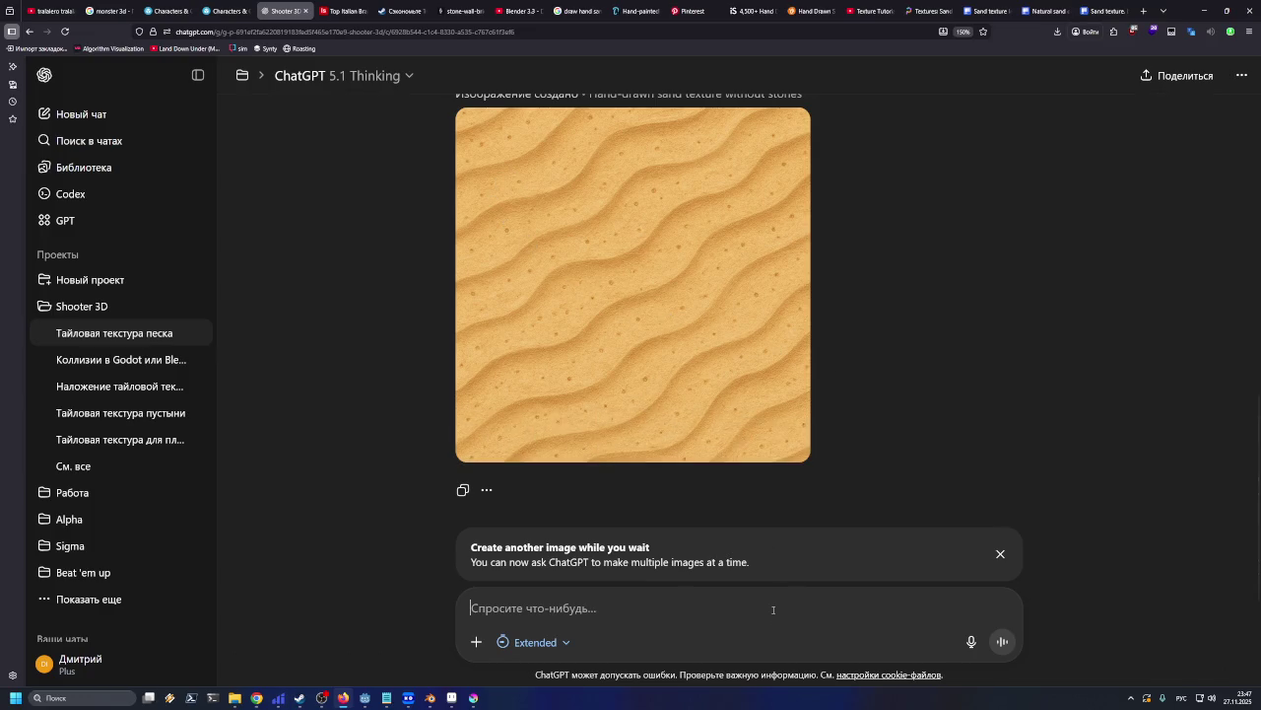
type("убери из т")
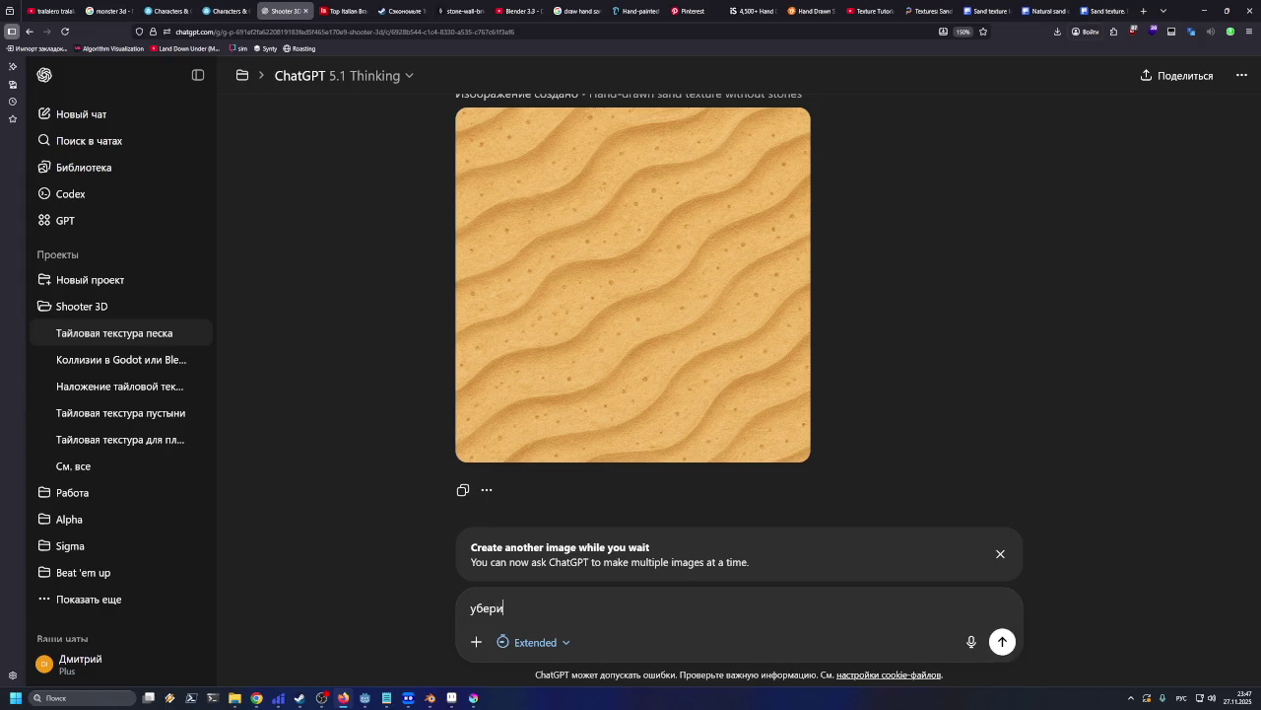
type("екстуры ")
type("странные те")
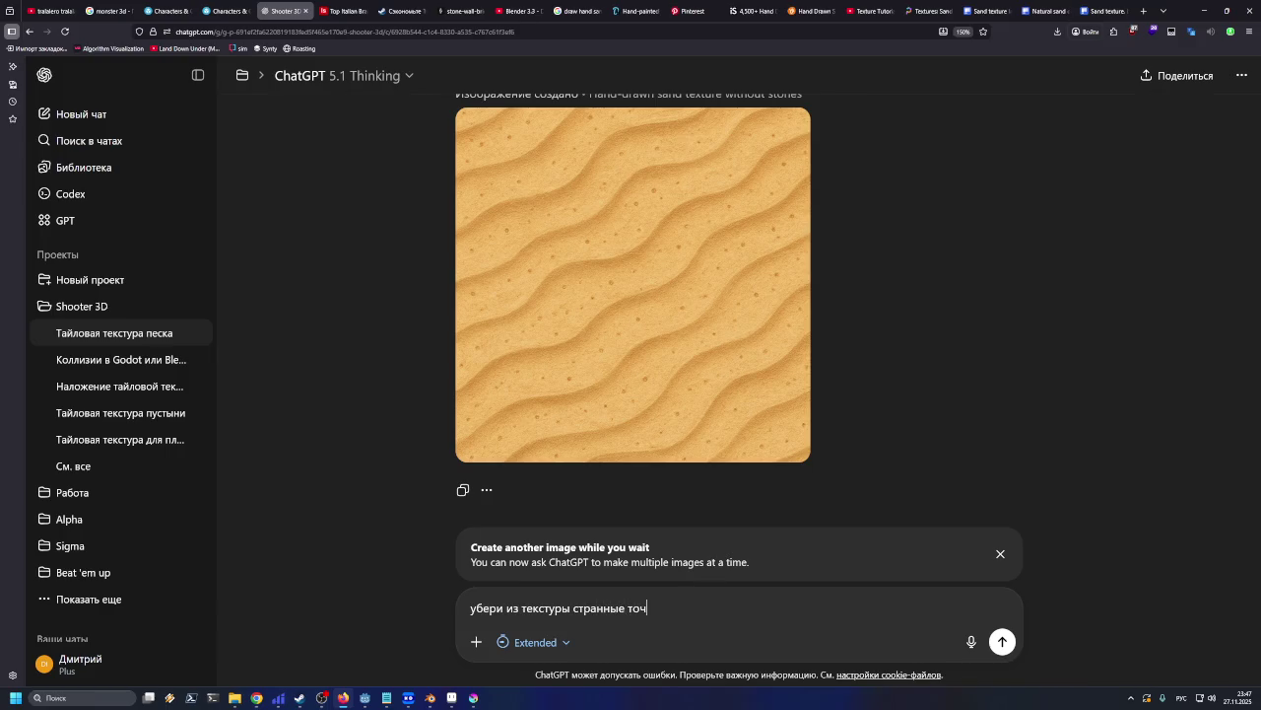
type("мные точки")
Send the dark-dots removal request and wait for the cleaner sand texture
key("Return")
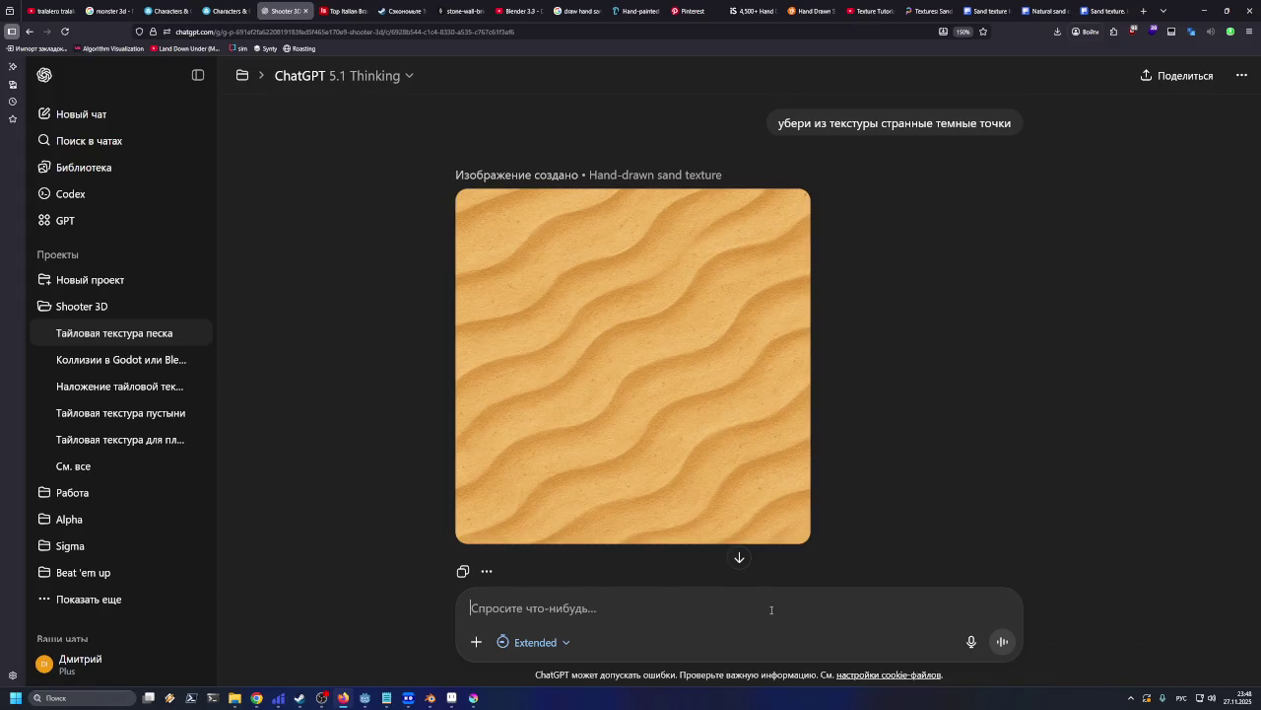
mouse_move(659, 384)
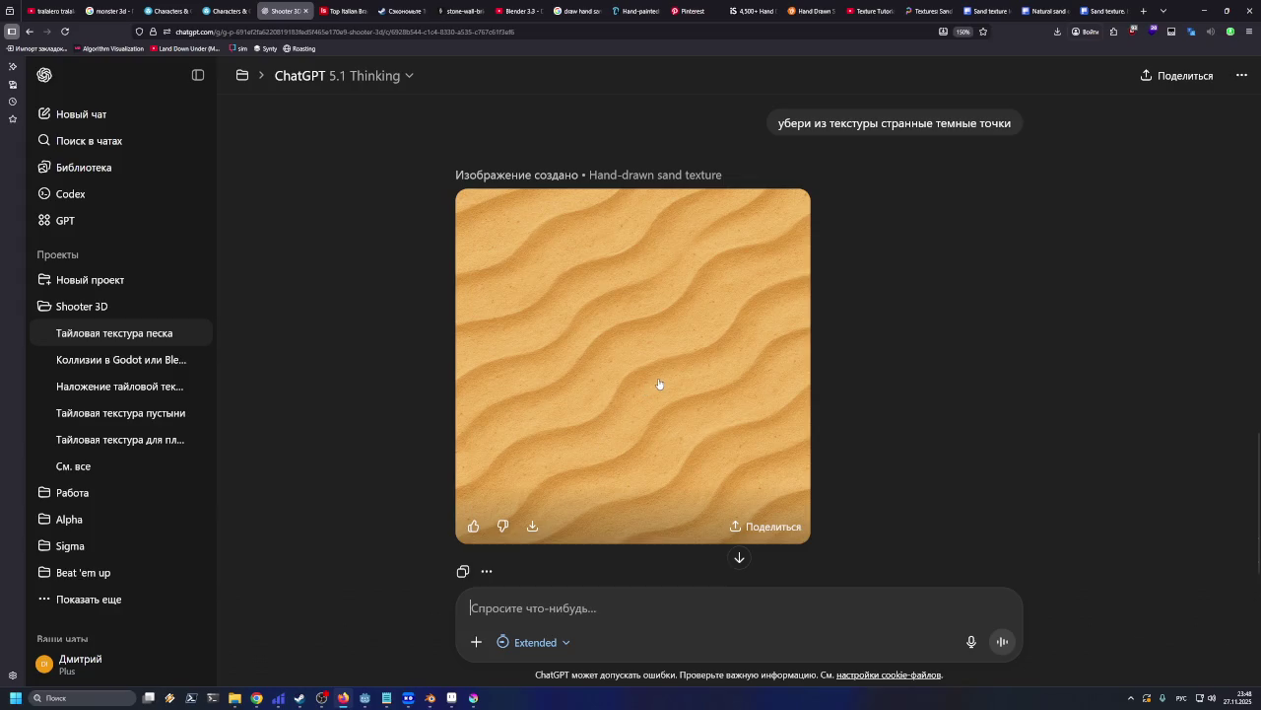
Download the cleaner sand texture and drag it from its folder into Aseprite
left_click(532, 525)
left_click(1055, 77)
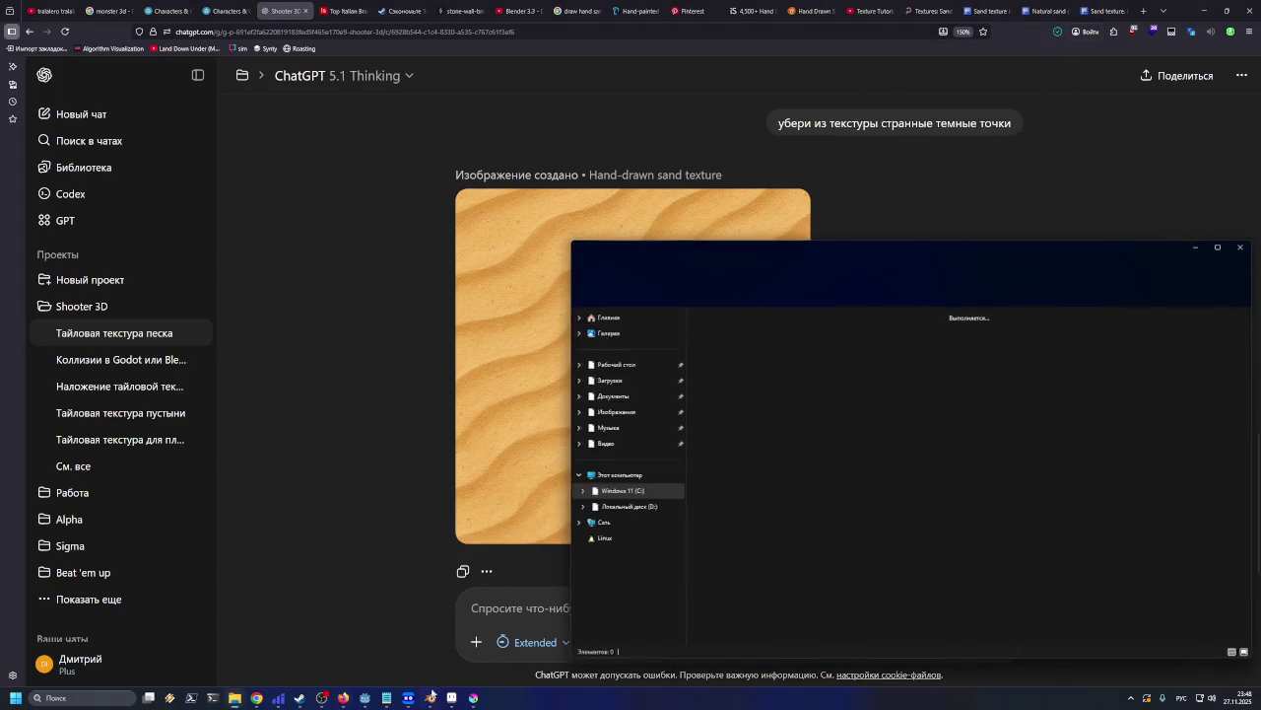
left_click(431, 694)
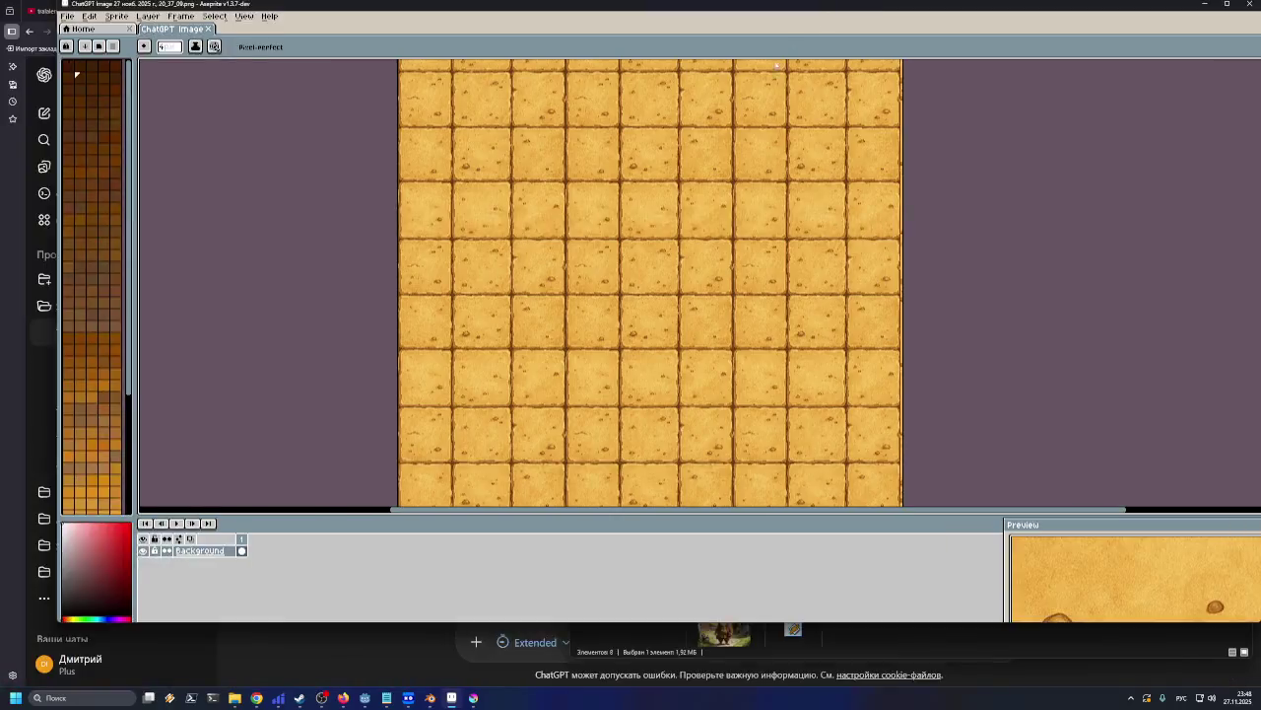
mouse_move(721, 143)
left_mouse_down()
mouse_move(721, 177)
mouse_move(727, 128)
left_mouse_up()
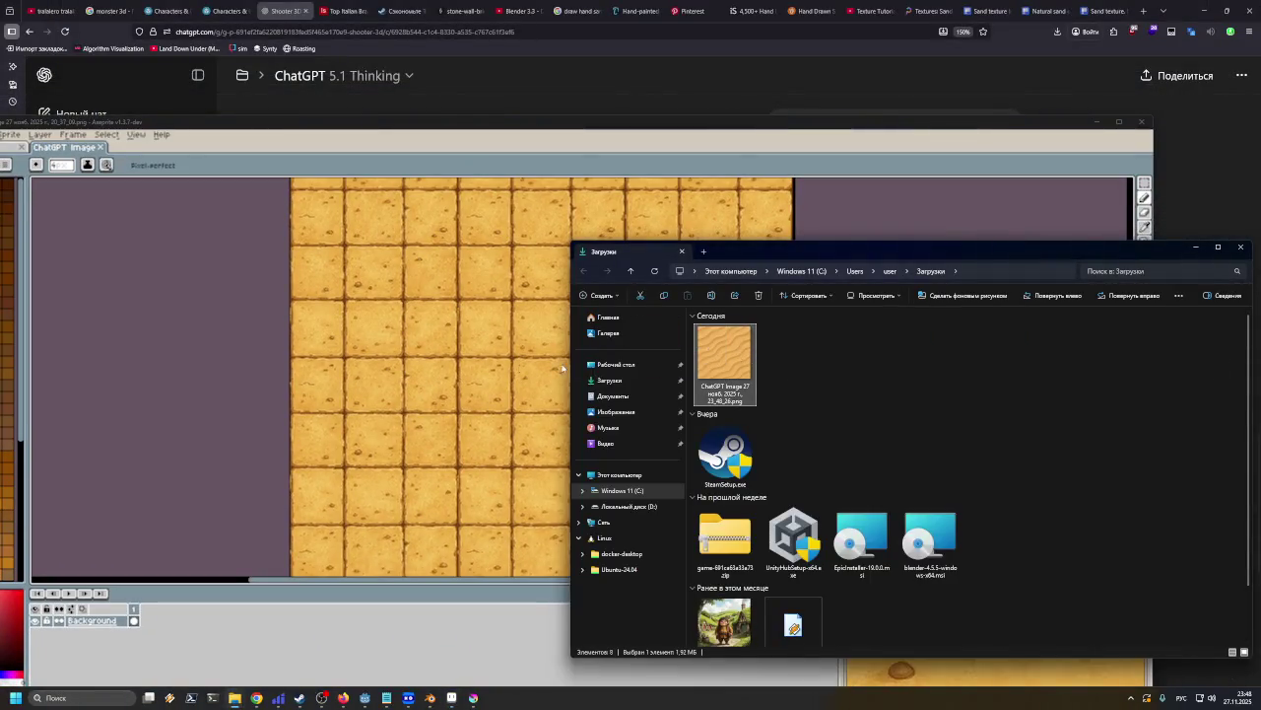
Preview the texture in Tile in Both Axes mode to check seams, then return to ChatGPT
scroll(352, 366, "down", 3)
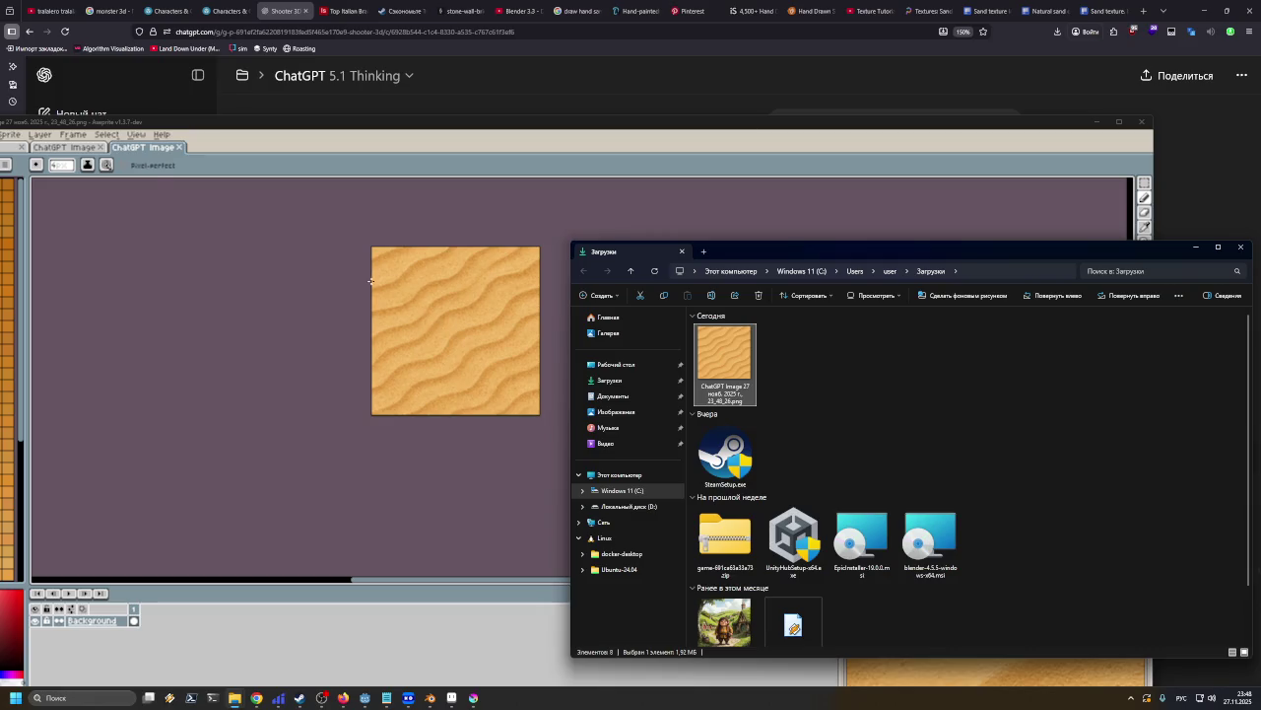
left_click(136, 134)
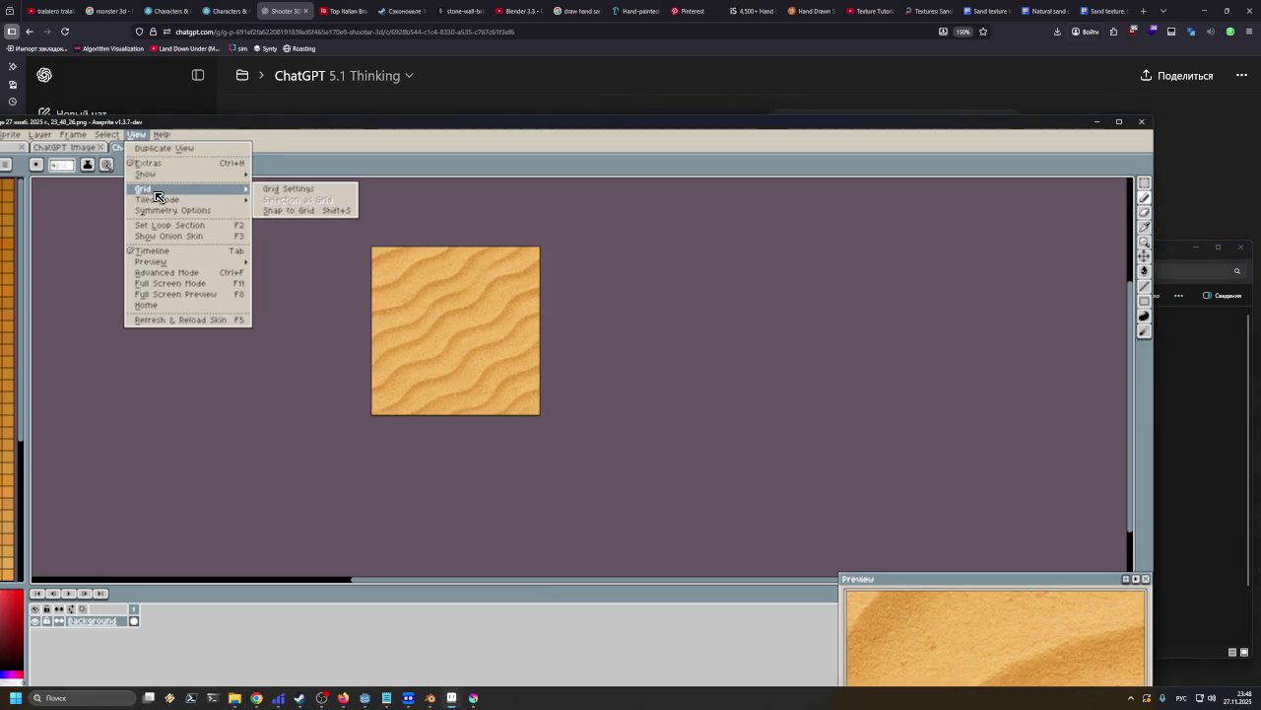
mouse_move(157, 199)
left_click(276, 214)
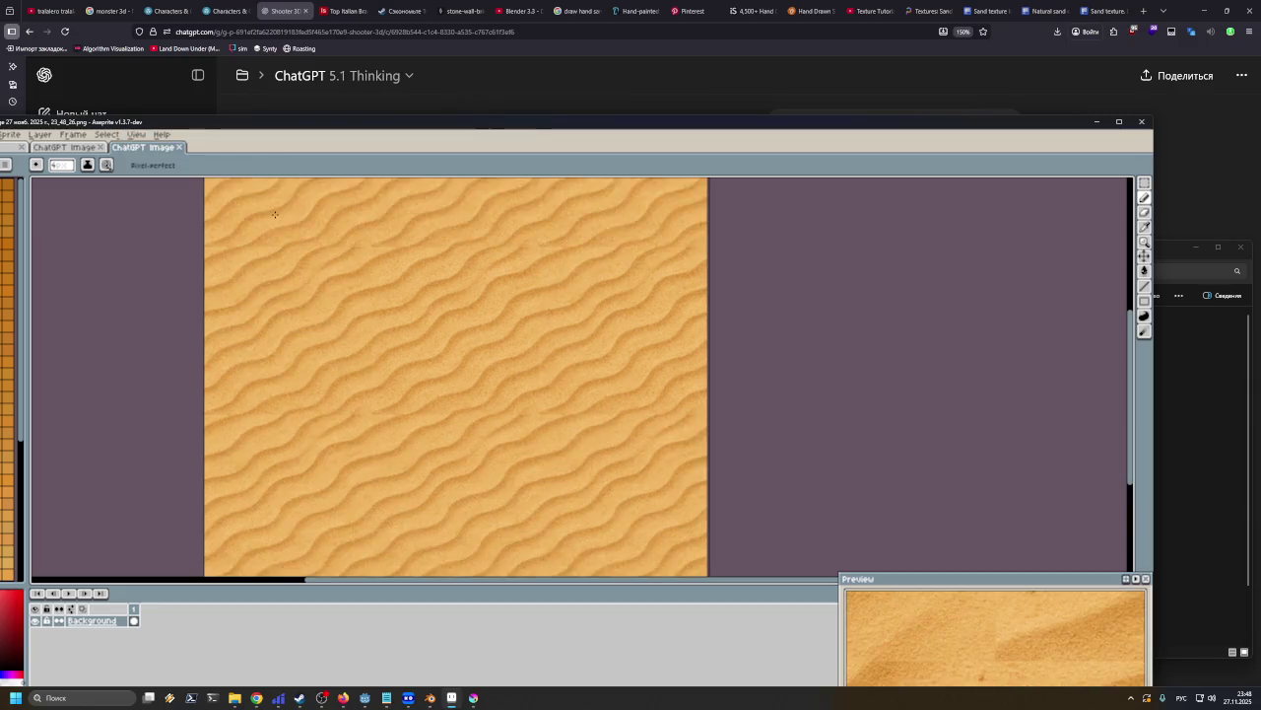
scroll(437, 286, "down", 1)
scroll(437, 286, "down", 1)
scroll(437, 287, "up", 1)
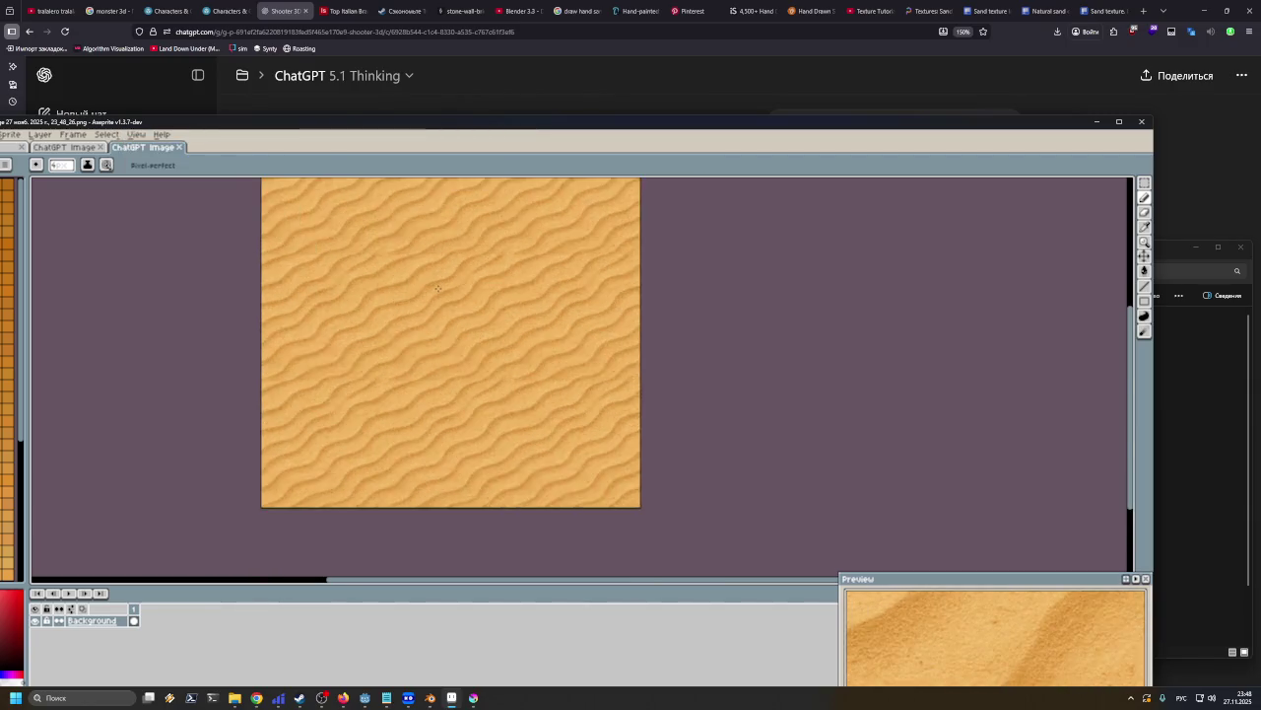
scroll(437, 287, "up", 1)
scroll(402, 338, "up", 1)
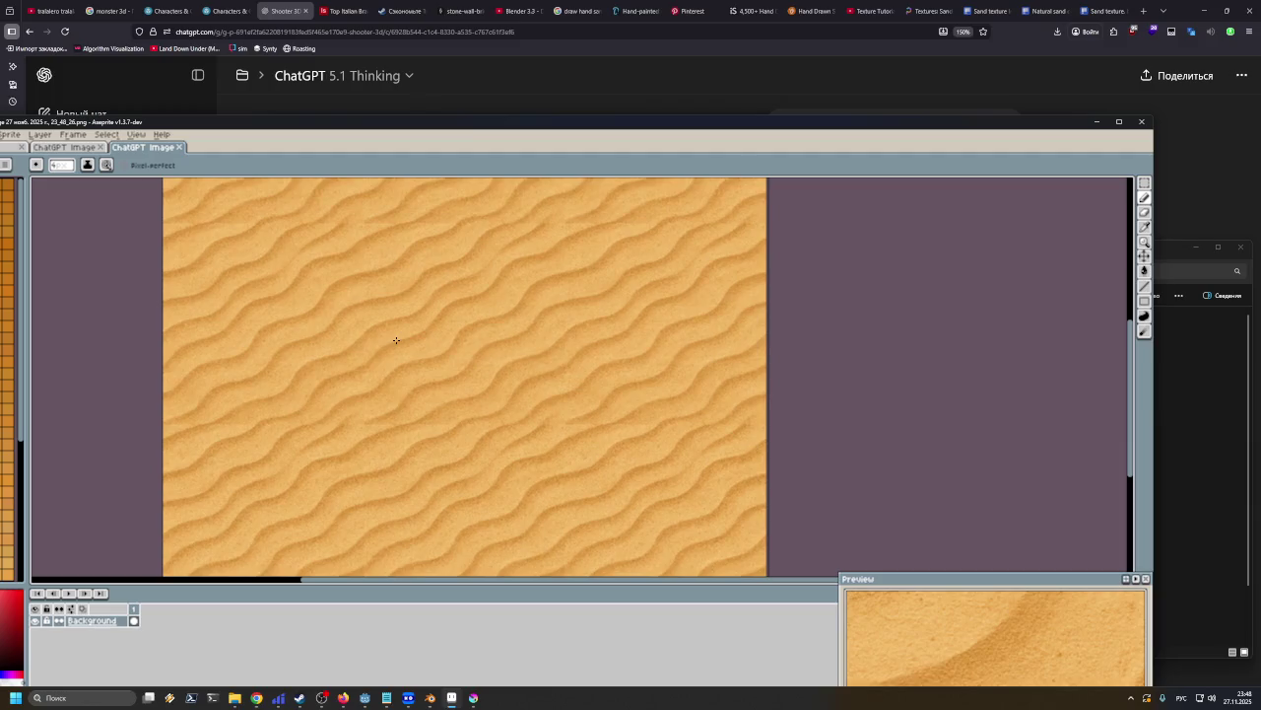
scroll(398, 339, "up", 1)
scroll(393, 340, "up", 1)
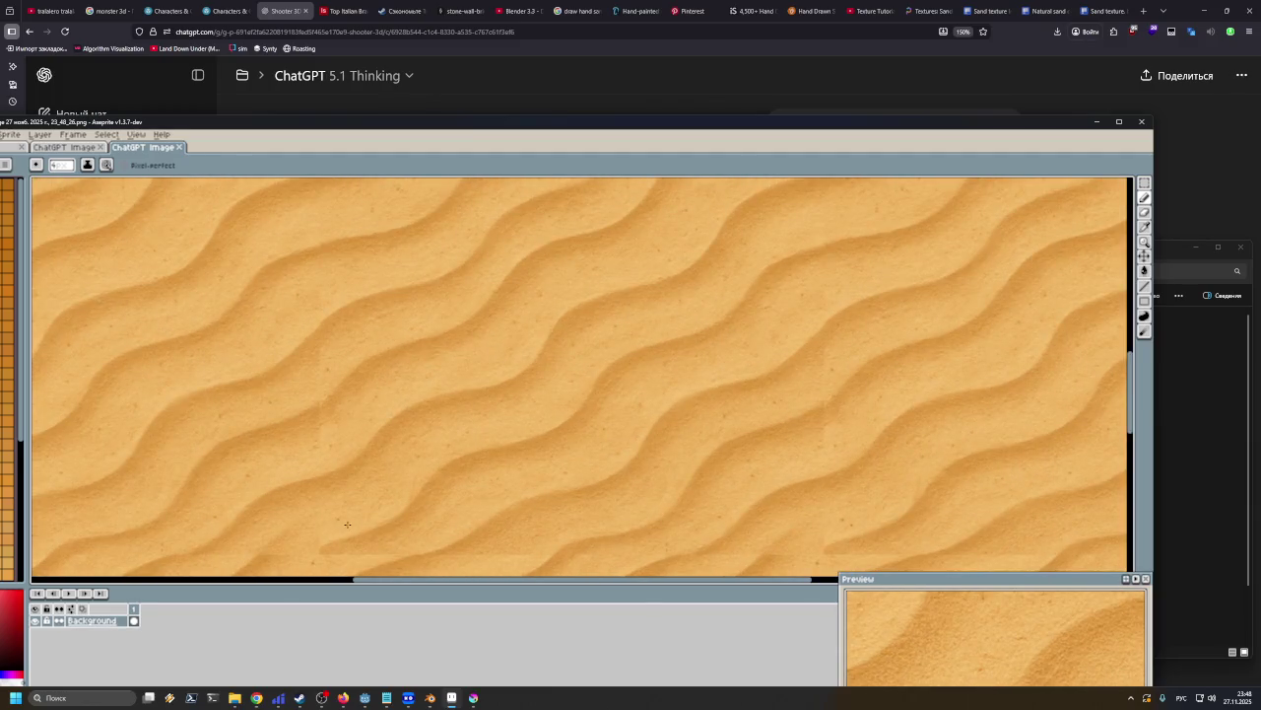
scroll(345, 526, "down", 1)
scroll(333, 542, "down", 1)
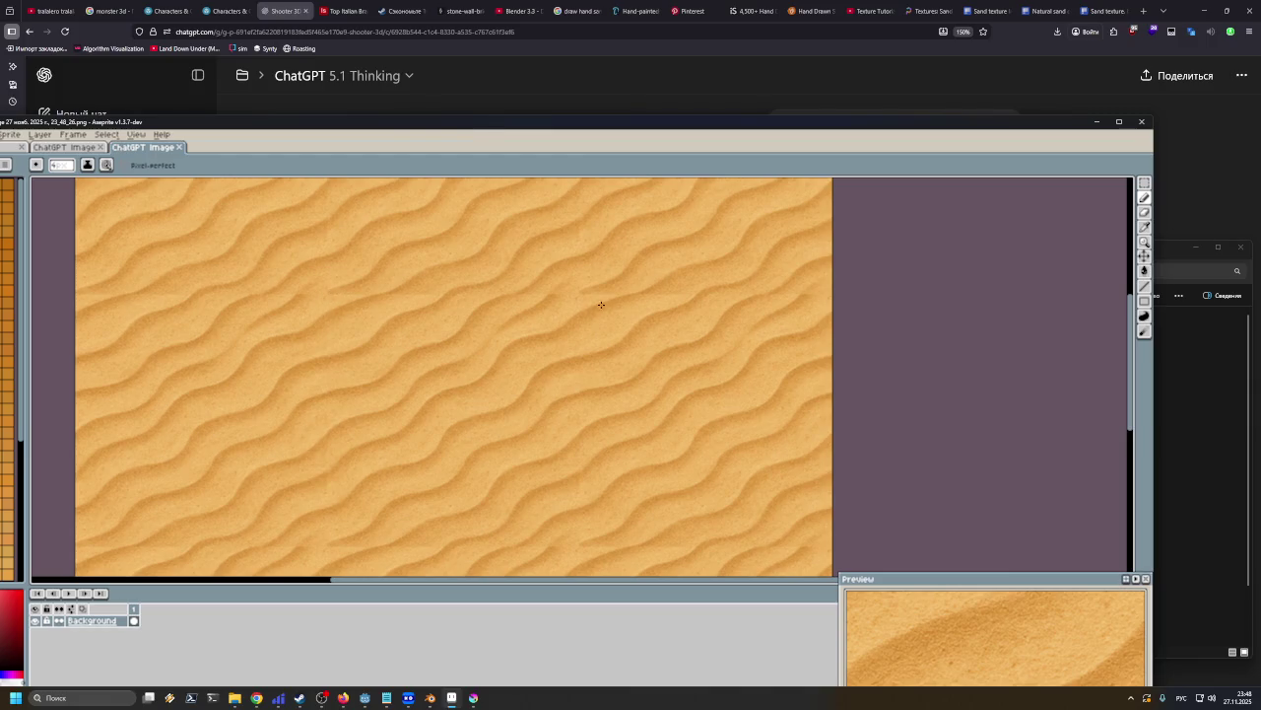
scroll(575, 295, "down", 1)
scroll(572, 297, "down", 1)
scroll(569, 300, "down", 1)
scroll(566, 303, "up", 1)
scroll(565, 303, "up", 1)
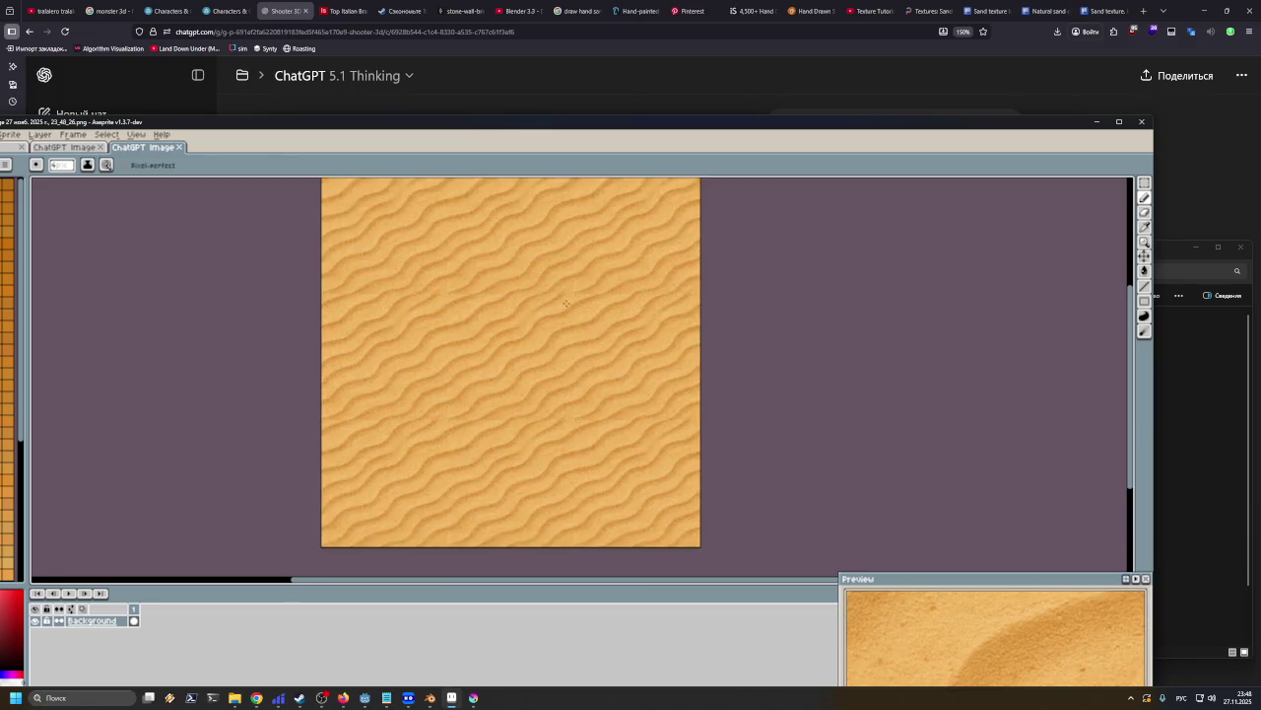
scroll(566, 304, "up", 2)
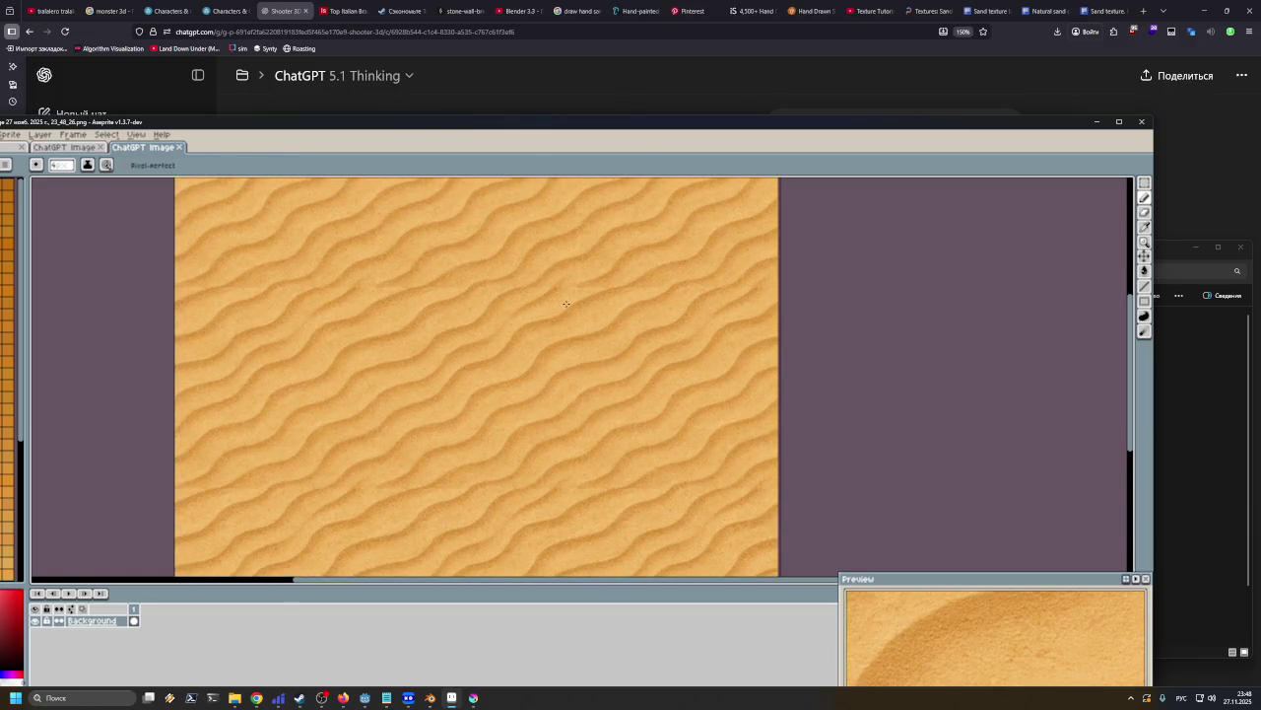
left_click(1097, 122)
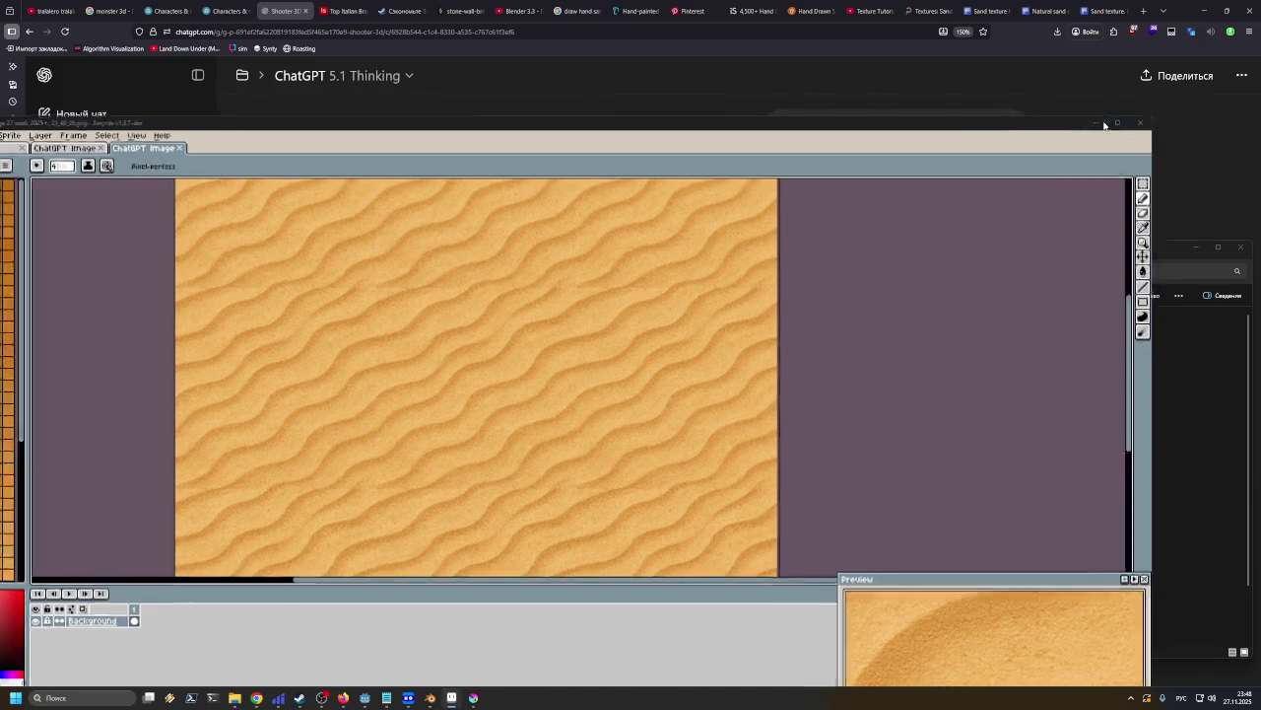
left_click(920, 215)
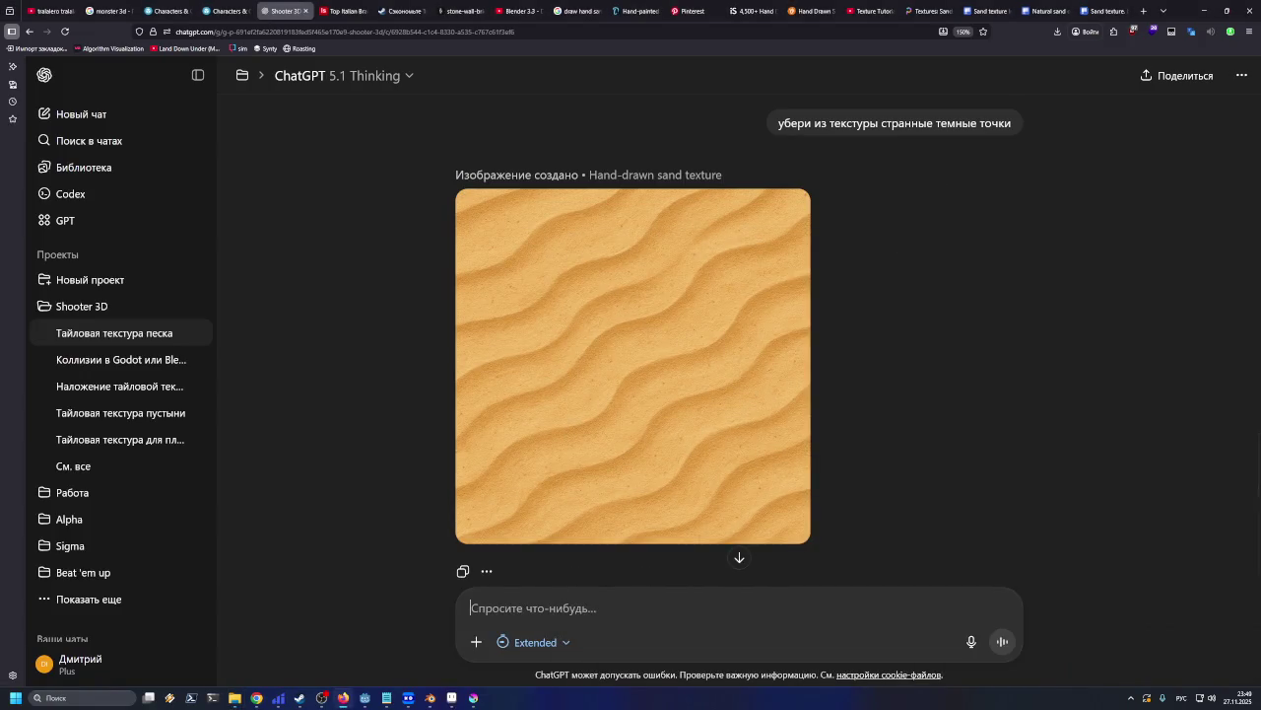
Send a Russian message saying the texture tiles don't quite match and asking to make them even
type("талы")
key("BackSpace")
type("и")
key("BackSpace")
key("BackSpace")
type("й")
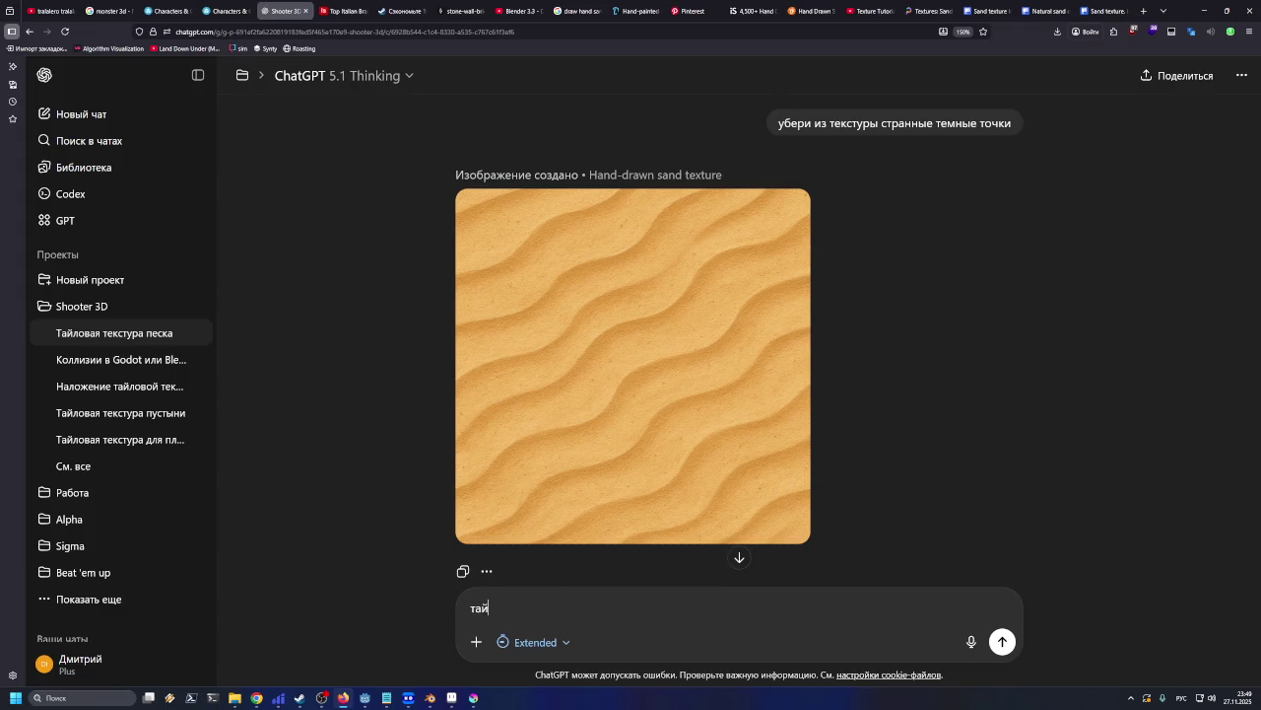
type("лы тексты ры немного не сходятся, ")
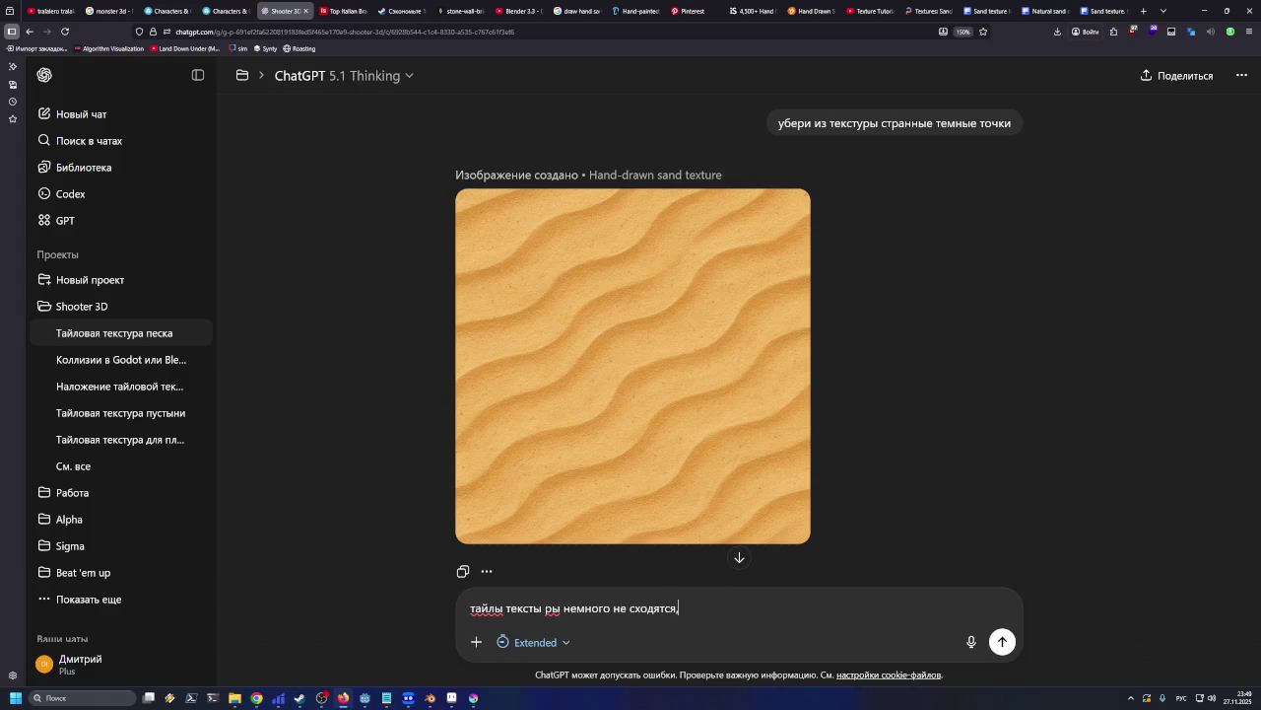
type("поправь")
key("BackSpace")
key("BackSpace")
key("BackSpace")
key("BackSpace")
key("BackSpace")
key("BackSpace")
key("BackSpace")
type("сделай ровно")
key("Return")
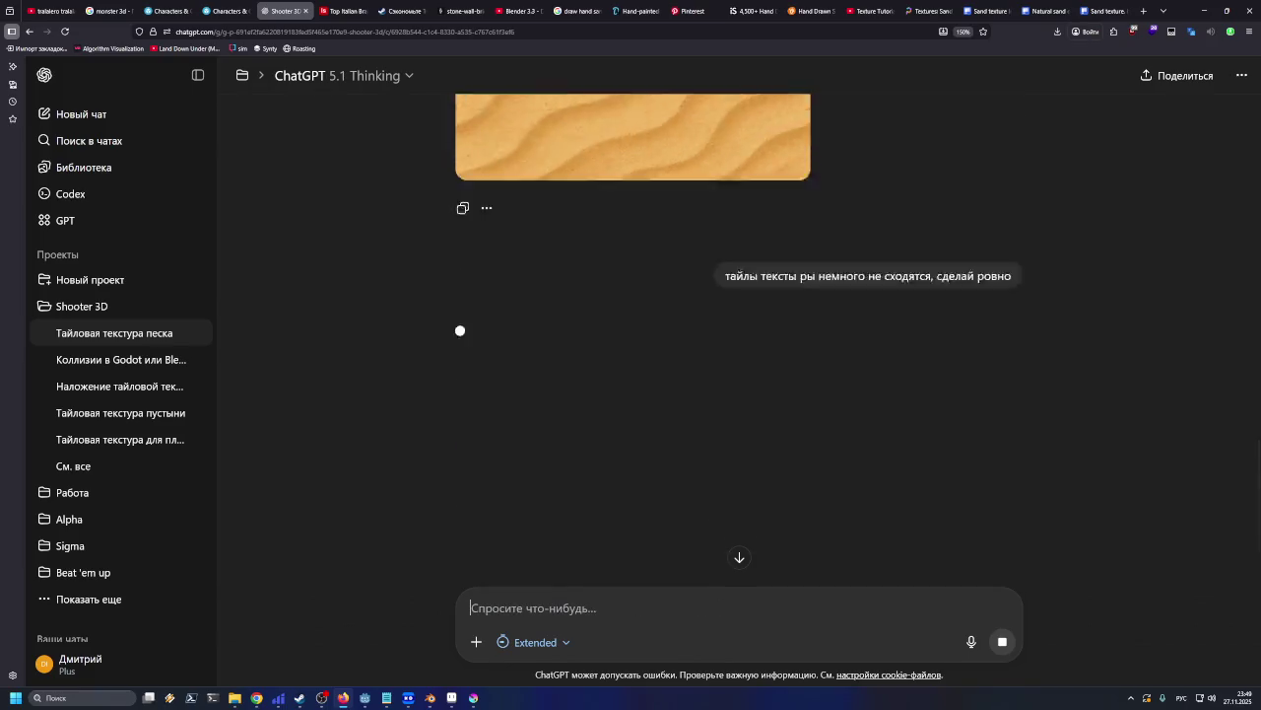
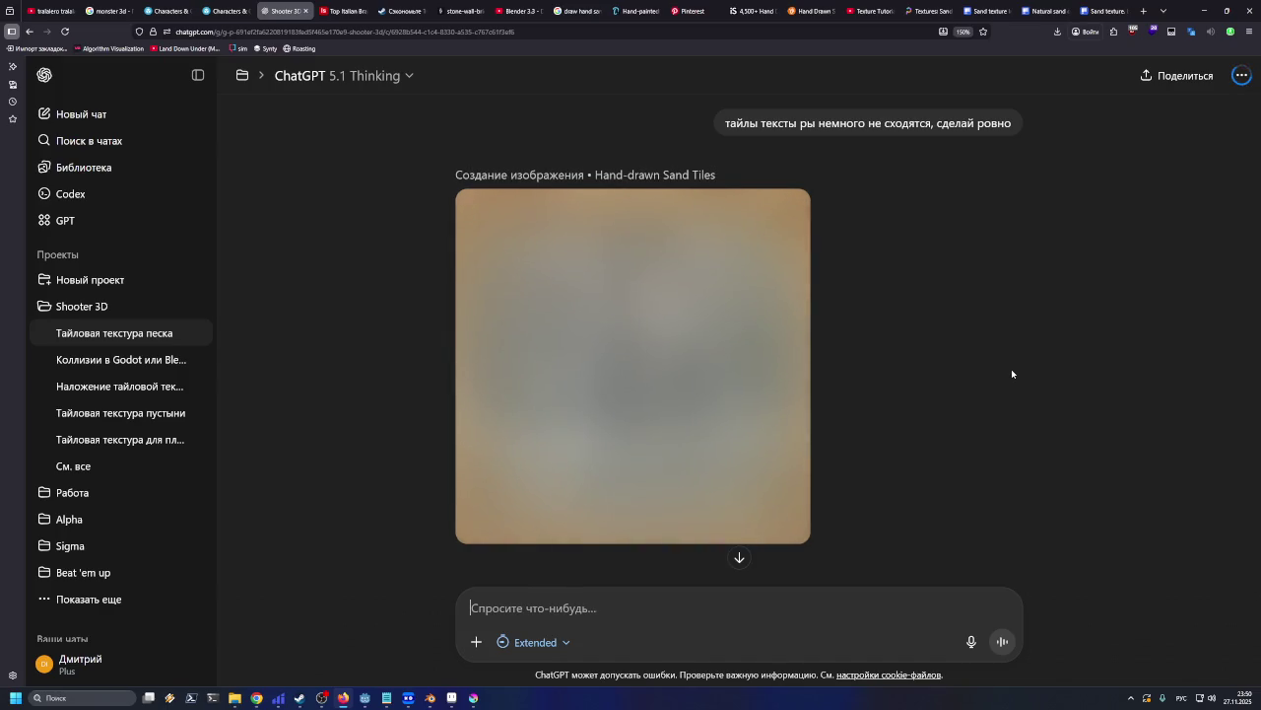
In a new ChatGPT chat, ask 'что такое сим свопинг' and read the full answer
left_click(128, 117)
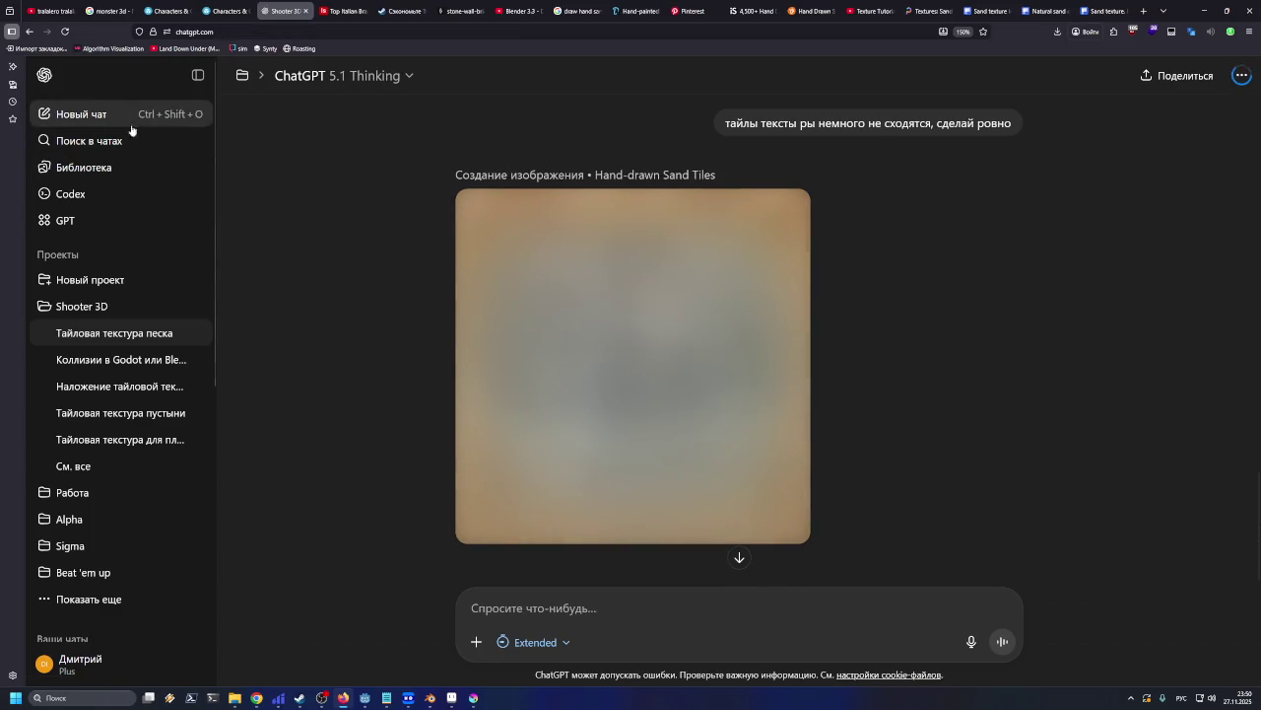
type("что")
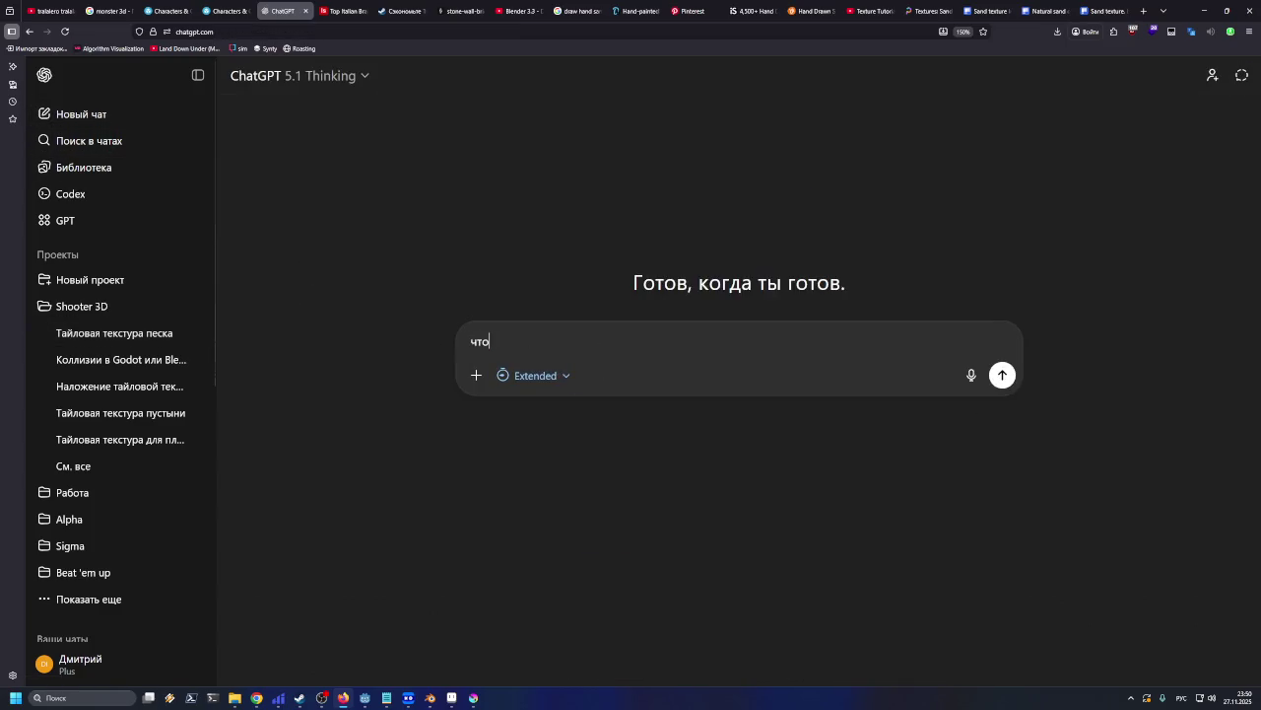
type(" такое сим свопинг")
key("Return")
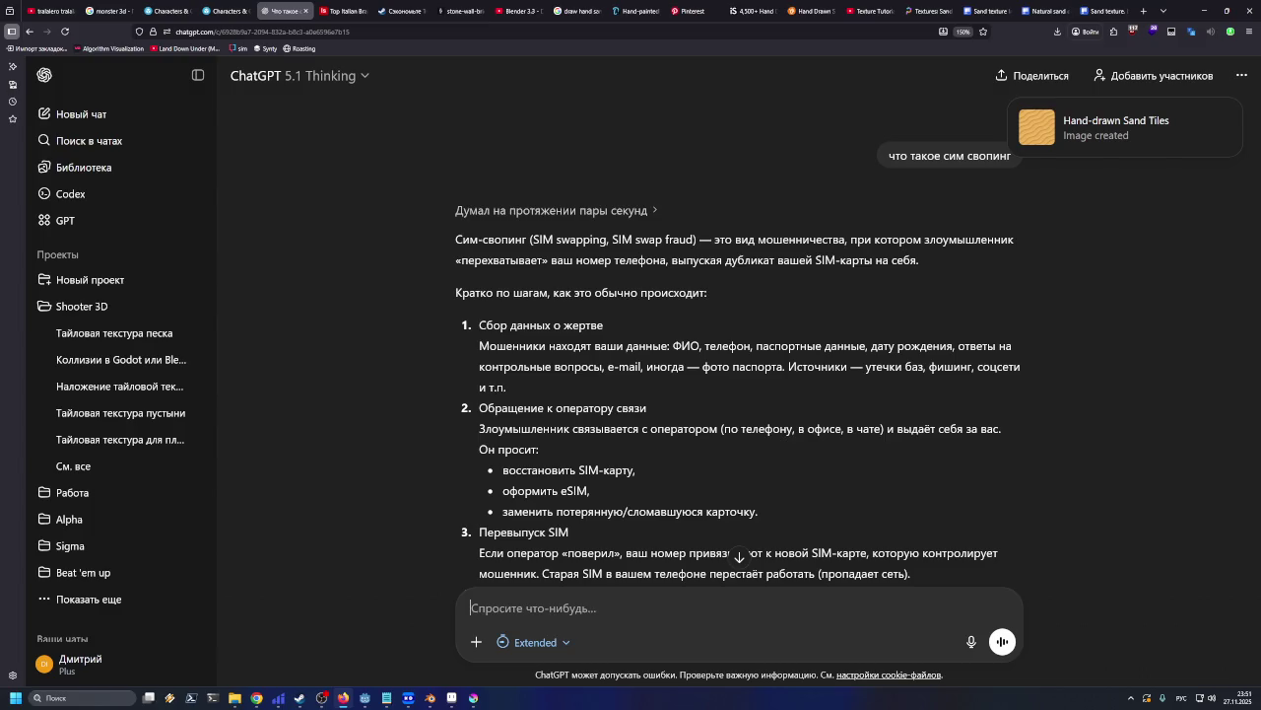
scroll(582, 373, "down", 2)
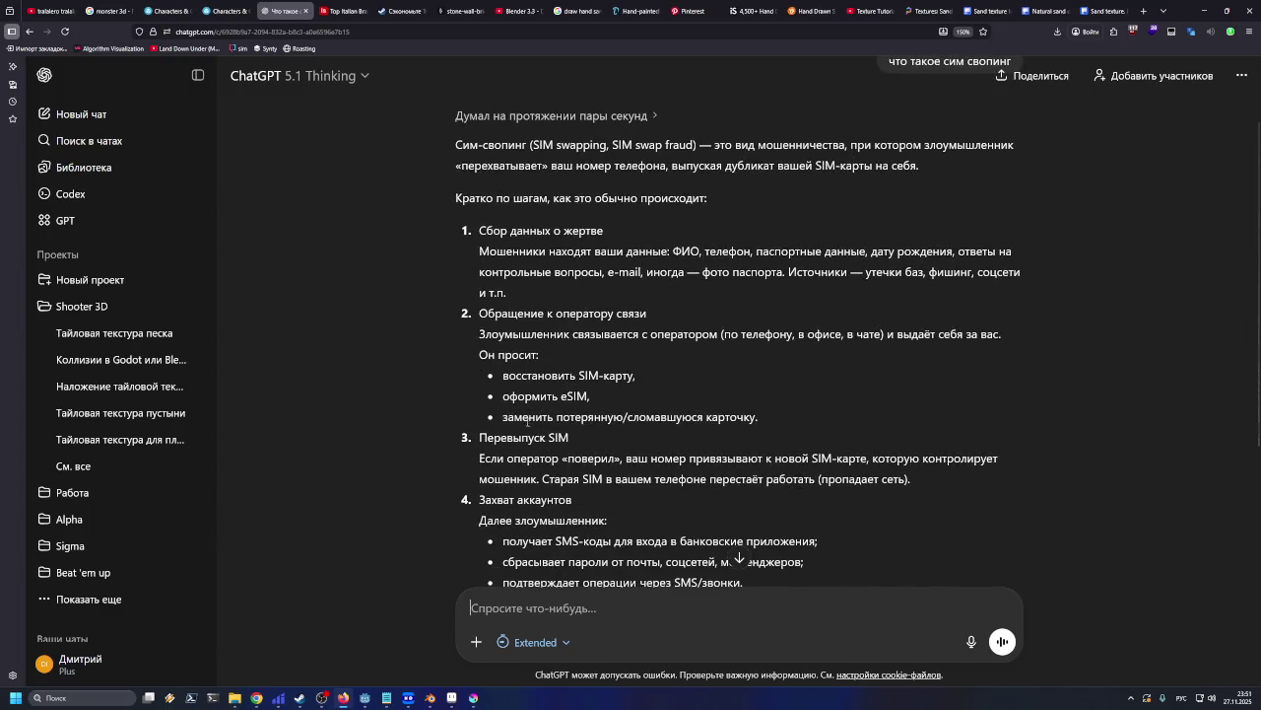
scroll(528, 422, "down", 2)
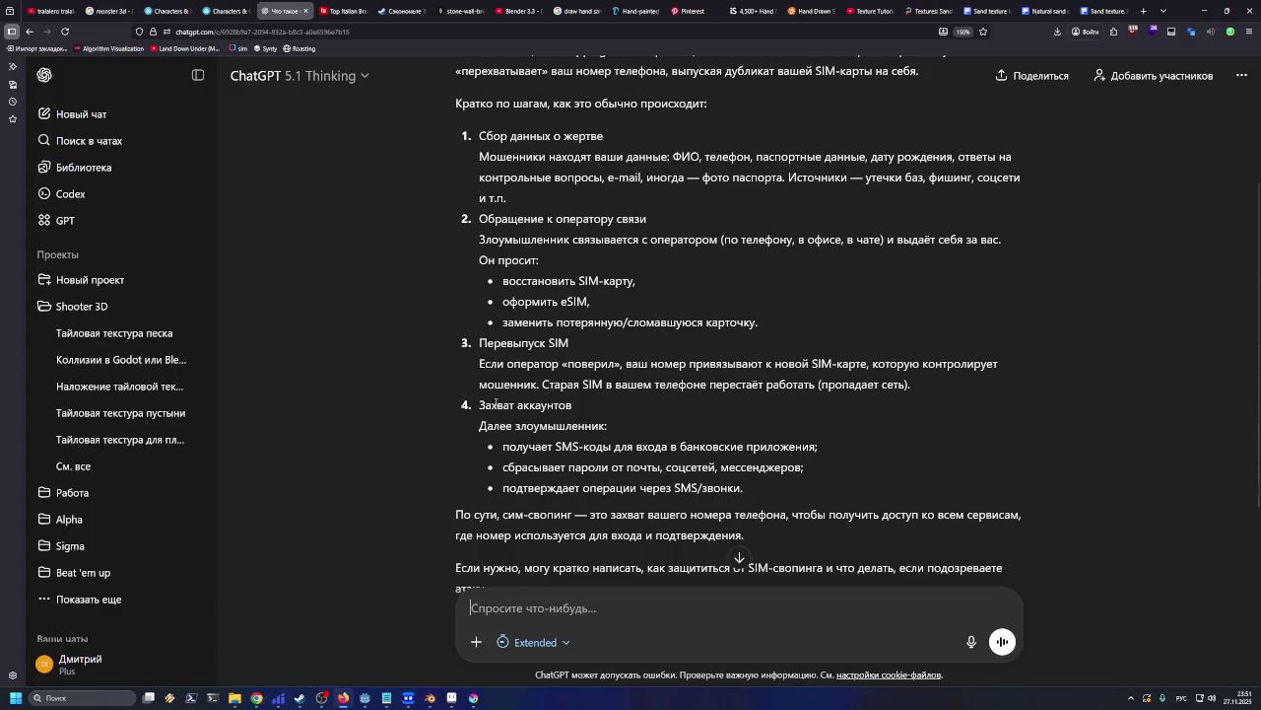
scroll(480, 421, "down", 3)
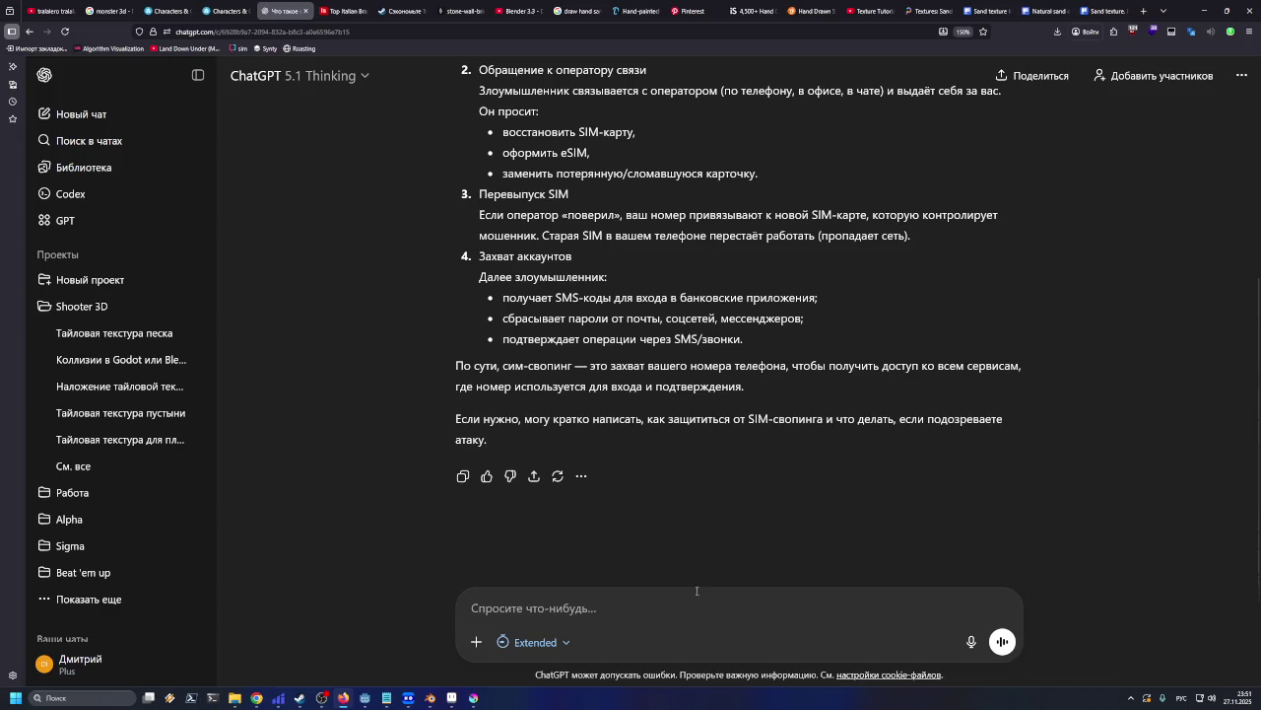
Ask the follow-up 'как защититься' and read through the protection measures
type("как ")
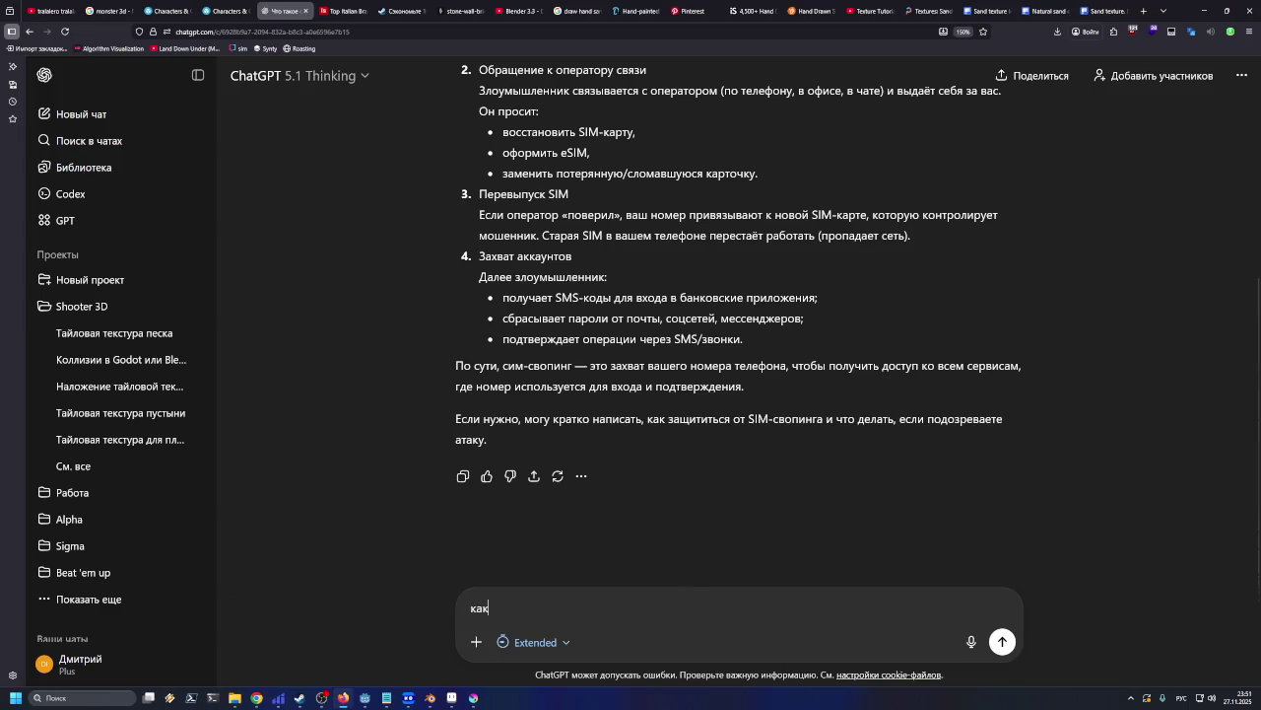
type("защититьс")
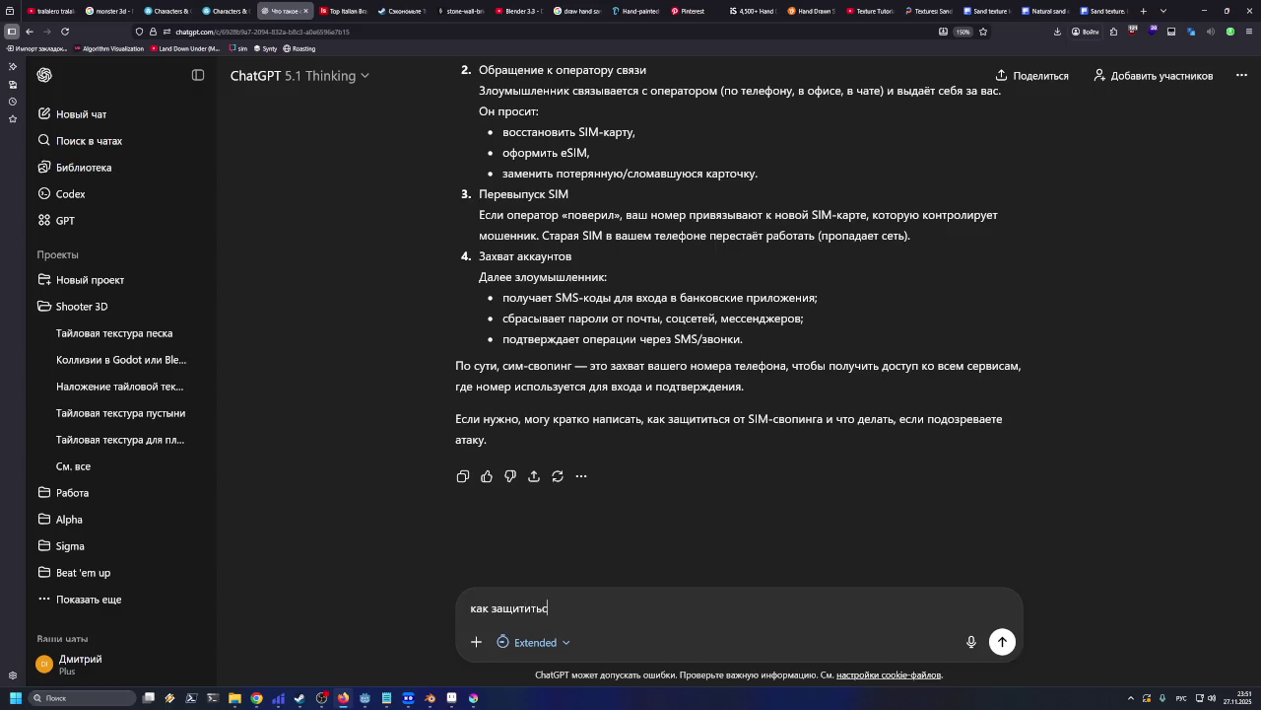
type("я")
key("Return")
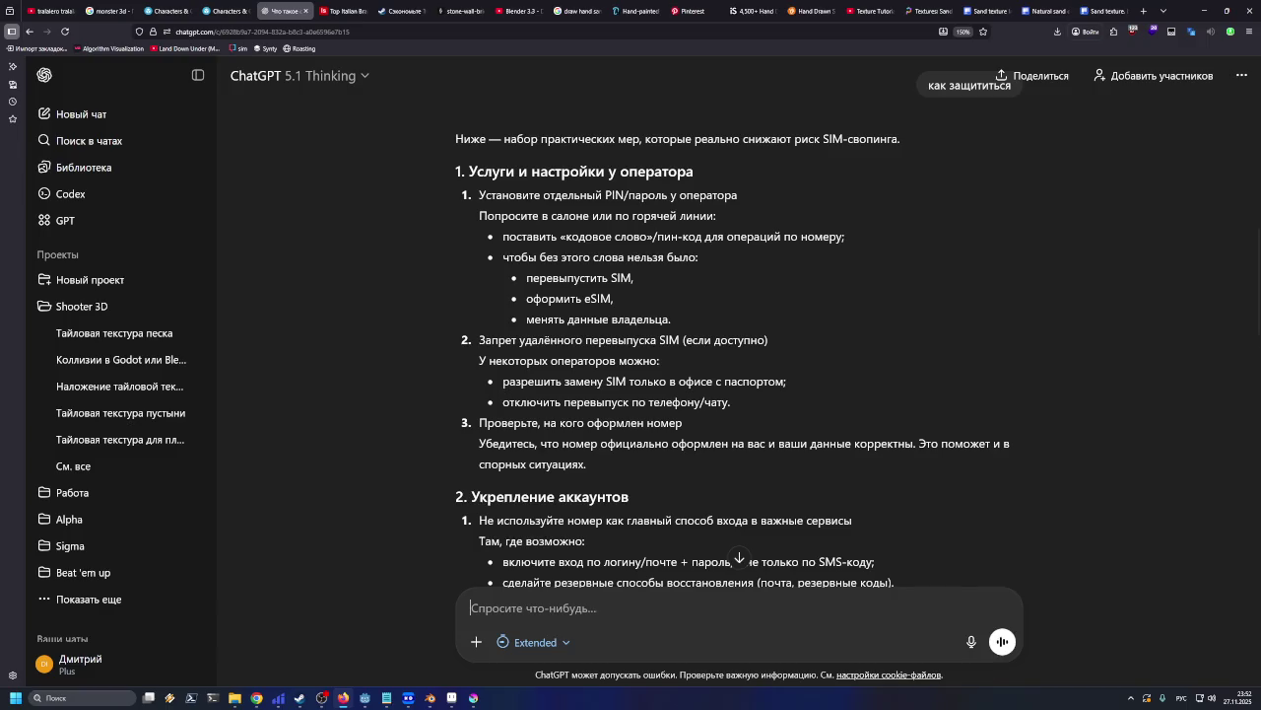
scroll(729, 527, "down", 1)
scroll(729, 527, "down", 2)
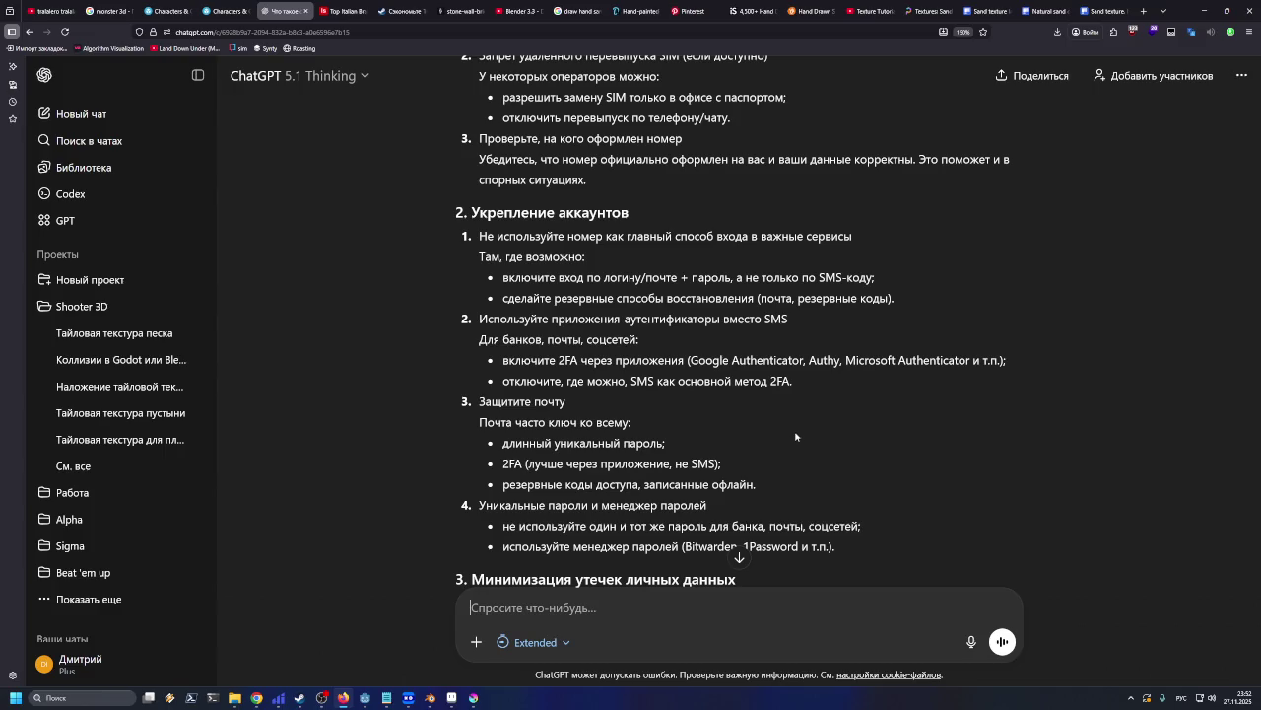
scroll(796, 435, "down", 1)
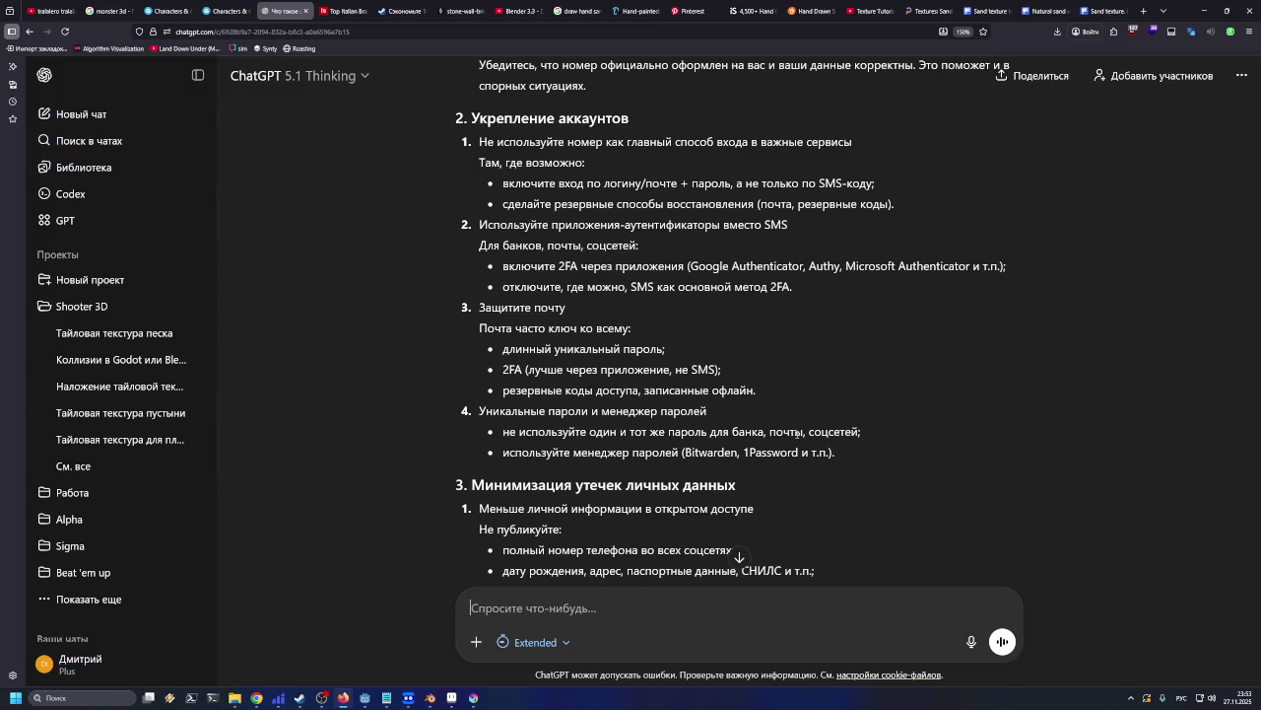
scroll(793, 439, "down", 2)
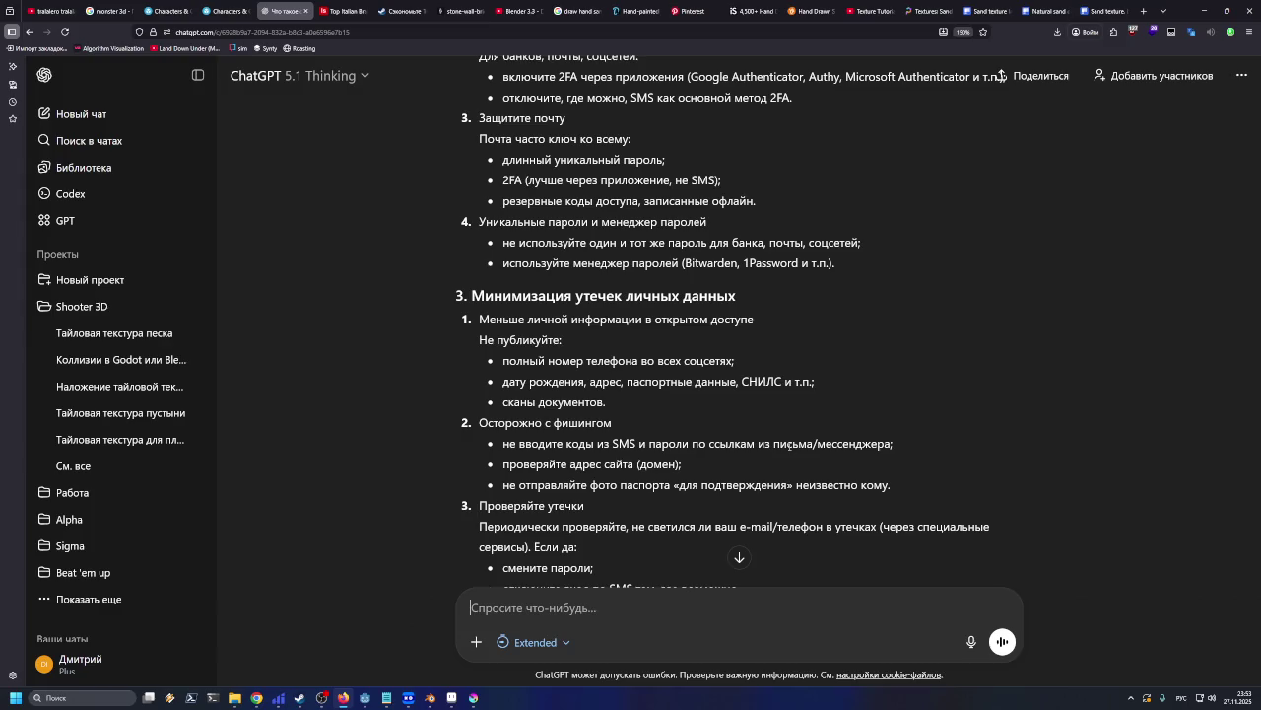
scroll(789, 445, "down", 1)
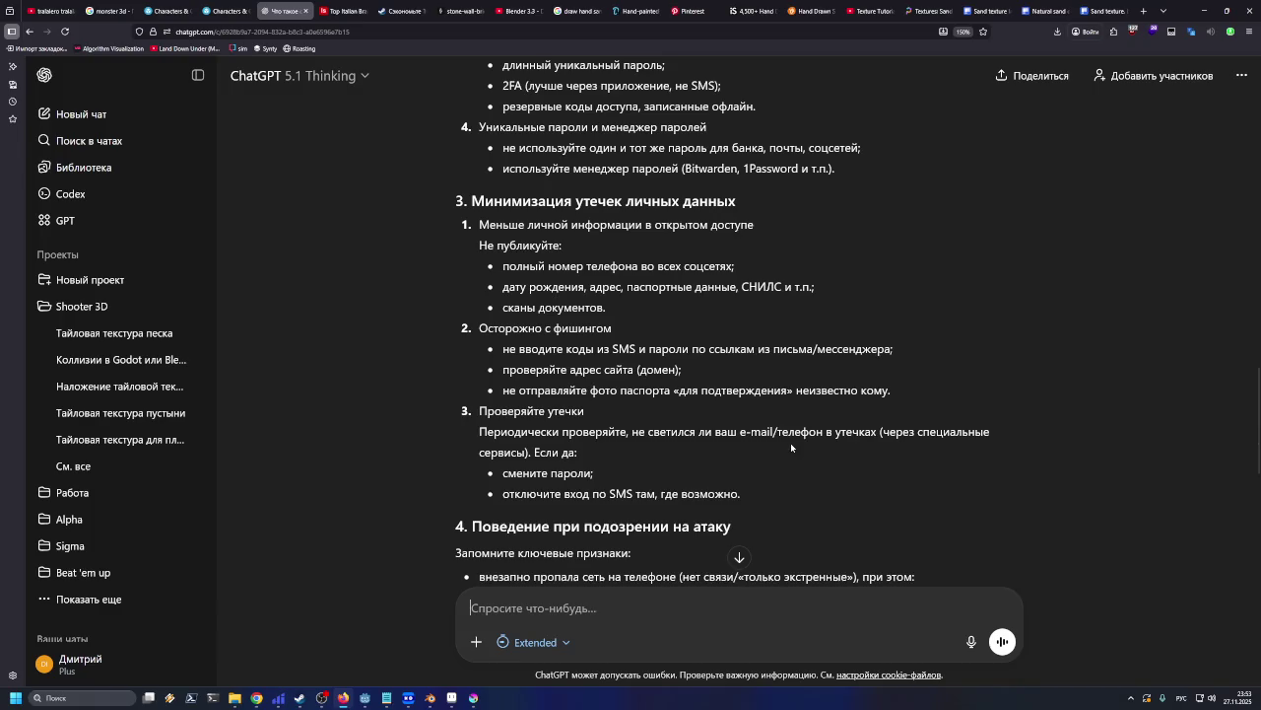
scroll(791, 443, "down", 2)
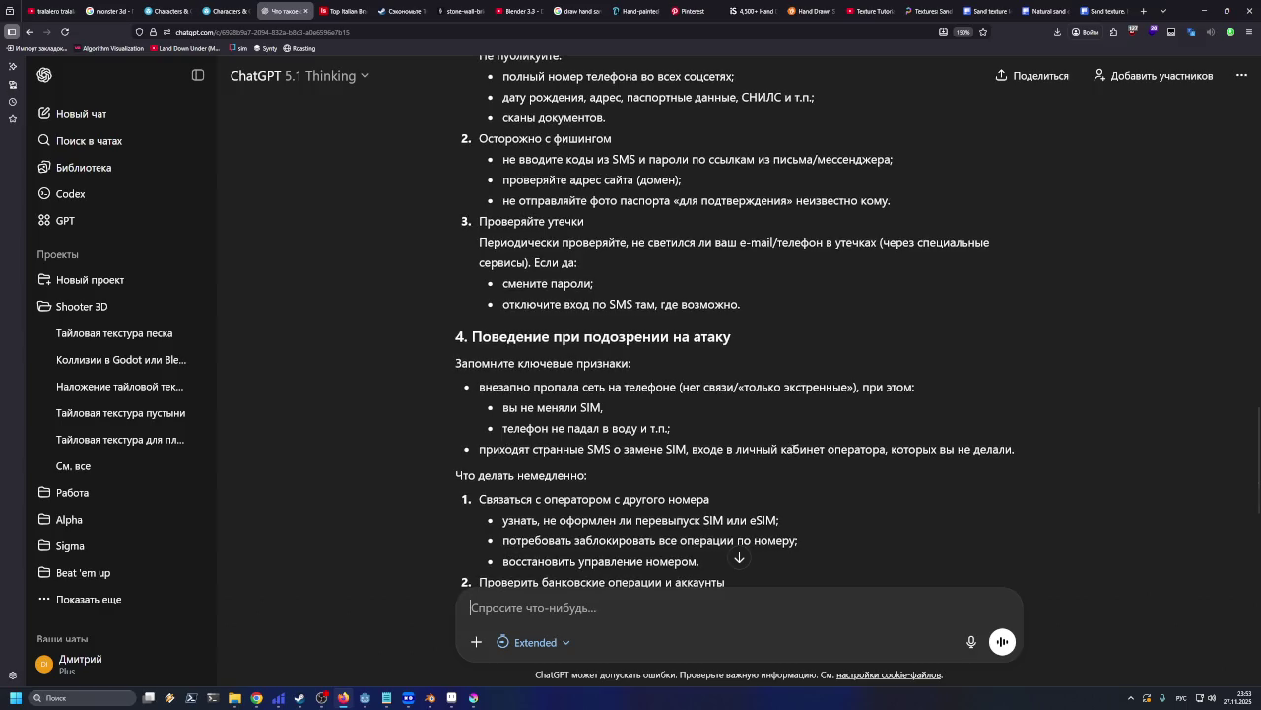
scroll(781, 474, "down", 2)
scroll(783, 471, "down", 1)
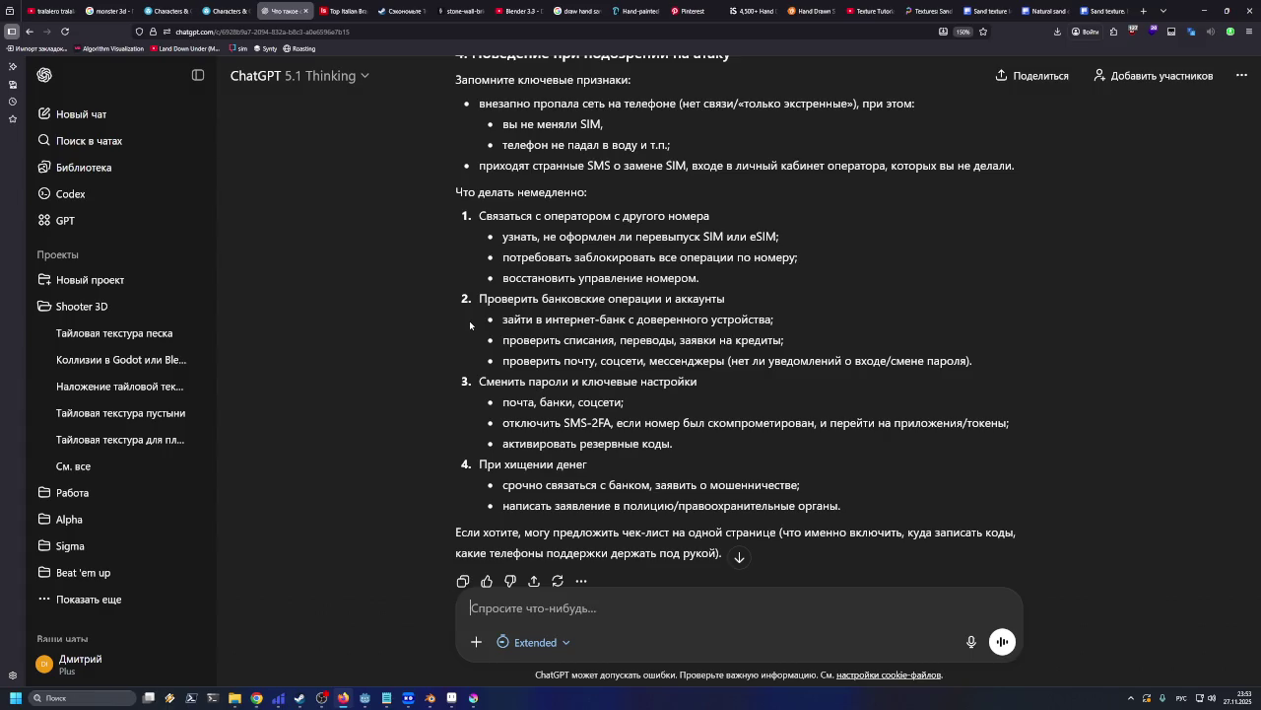
scroll(470, 324, "down", 2)
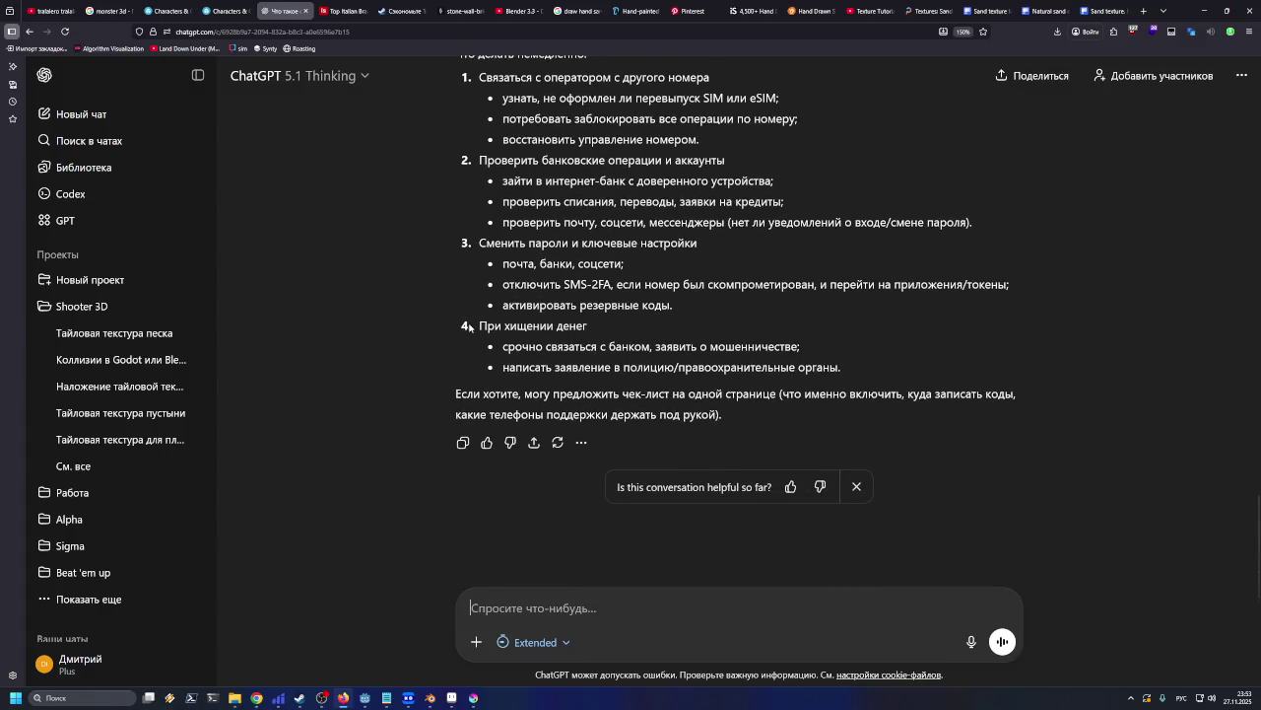
scroll(470, 326, "up", 5)
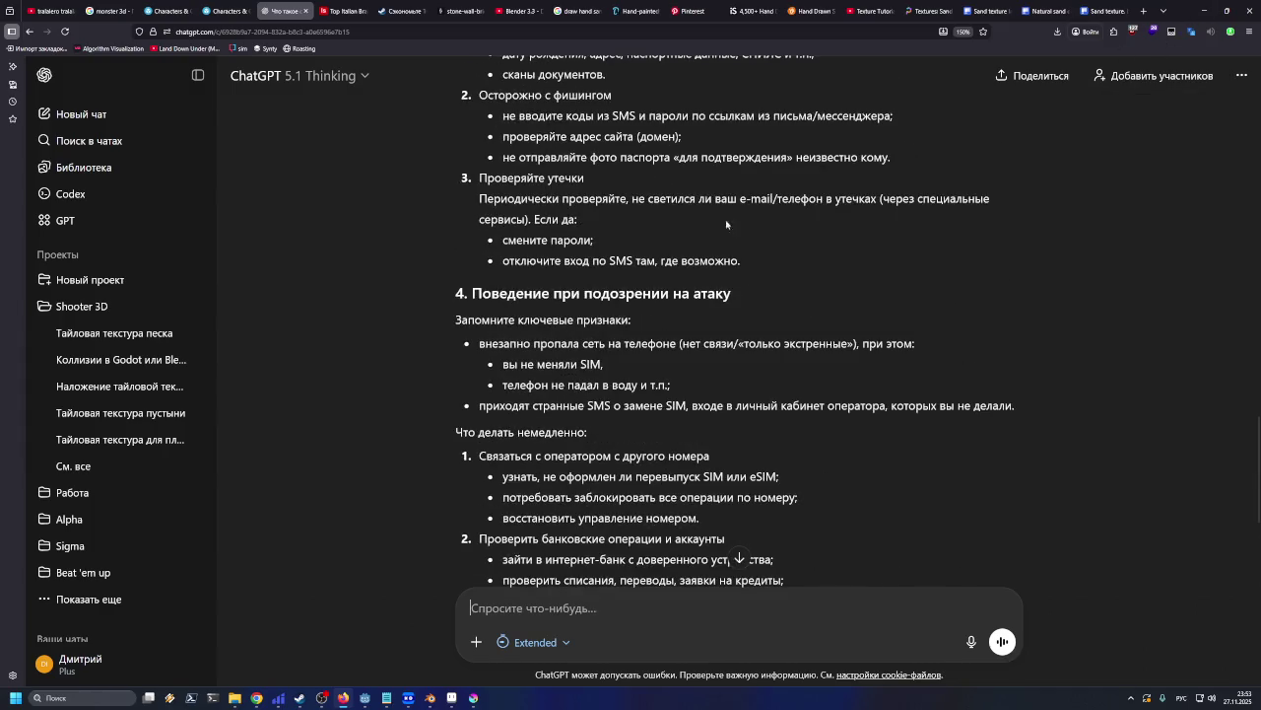
scroll(607, 301, "up", 3)
scroll(607, 300, "up", 5)
scroll(607, 301, "up", 5)
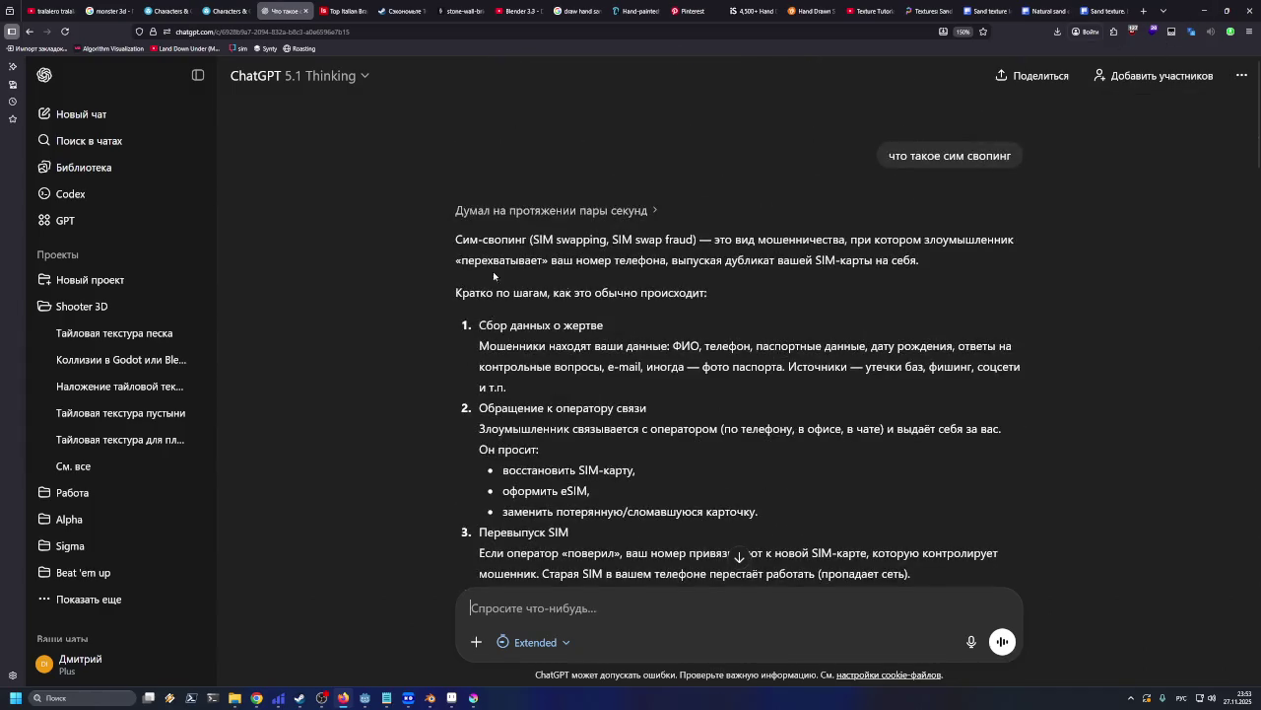
left_click(107, 334)
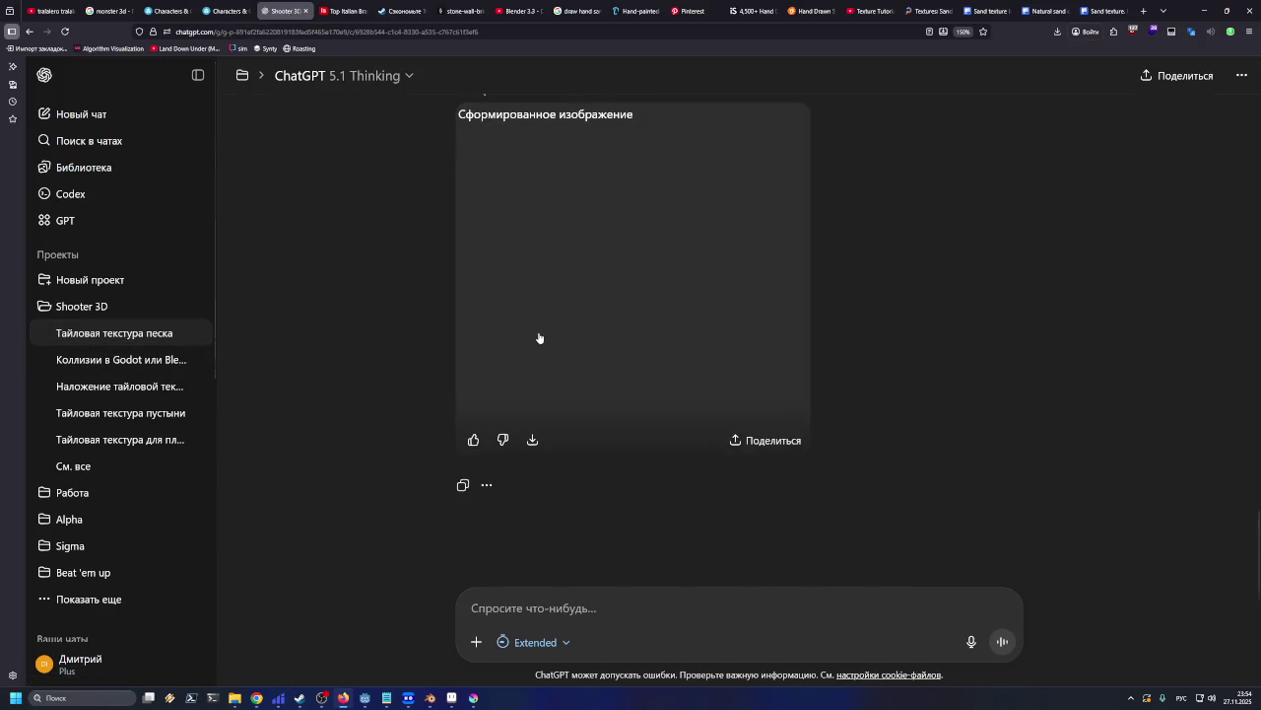
Download the sand texture, preview it from Downloads, and select the newest sand image
left_click(532, 439)
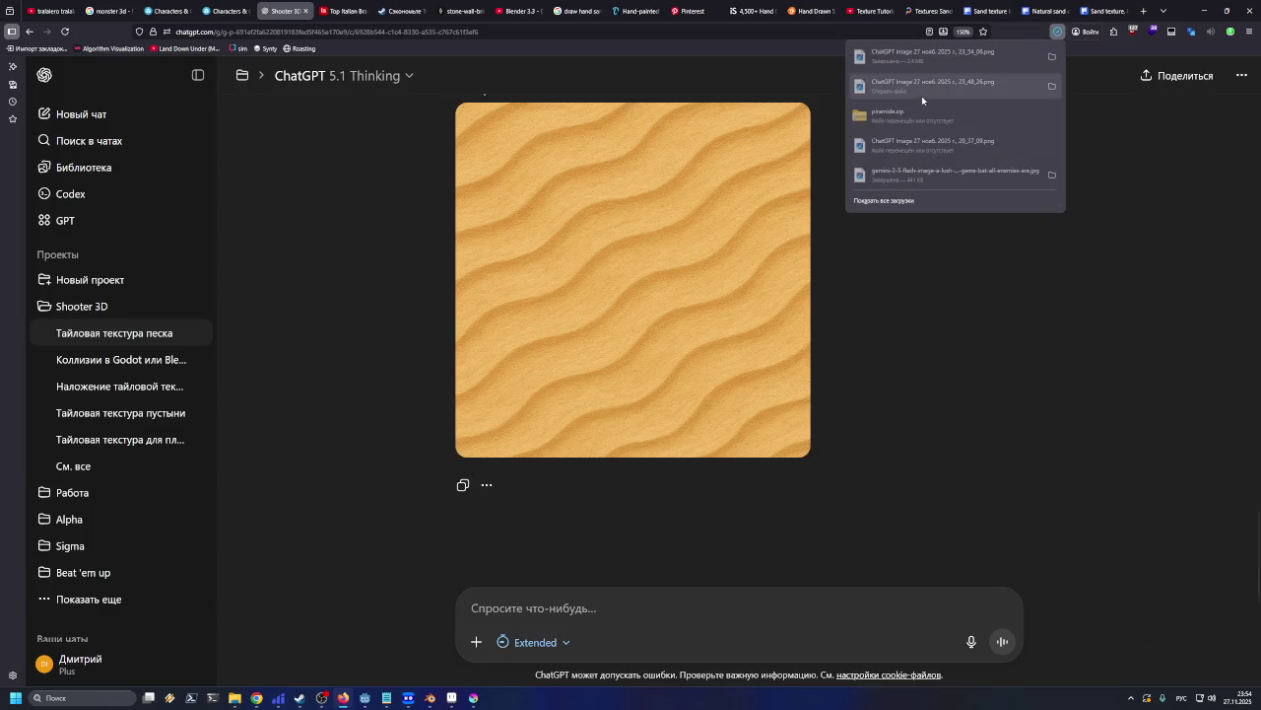
left_click(1201, 6)
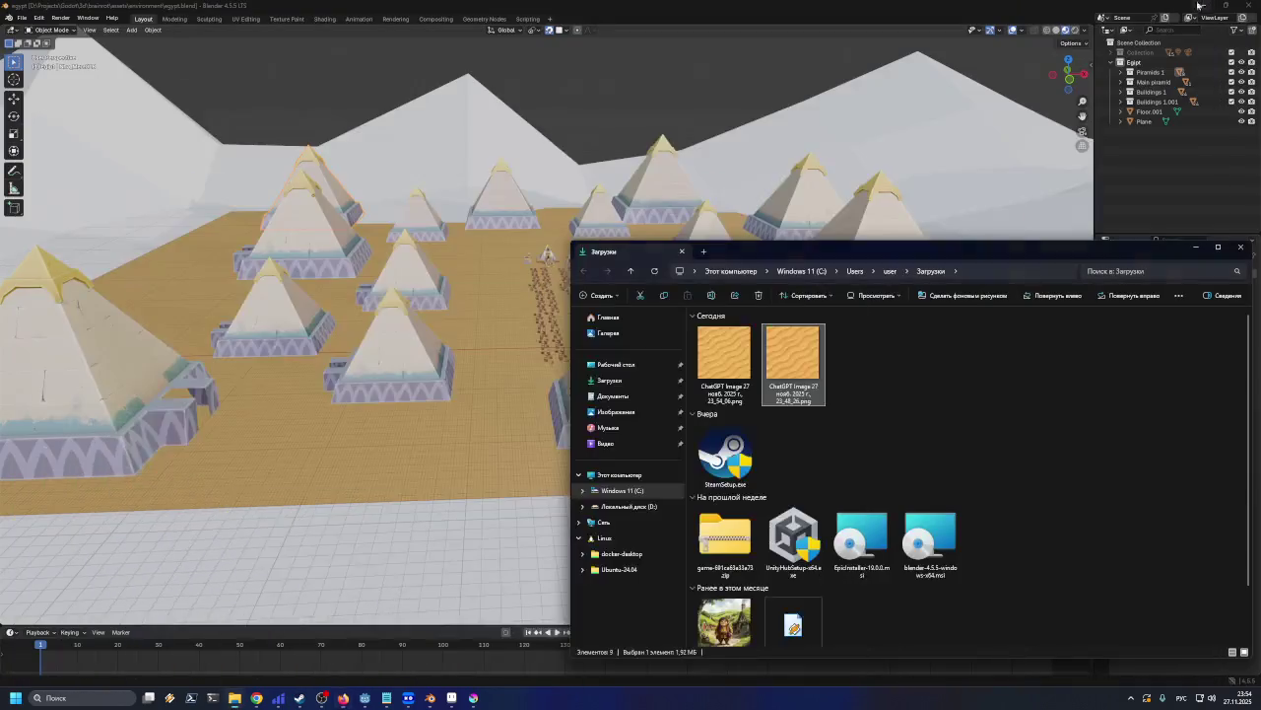
double_click(749, 365)
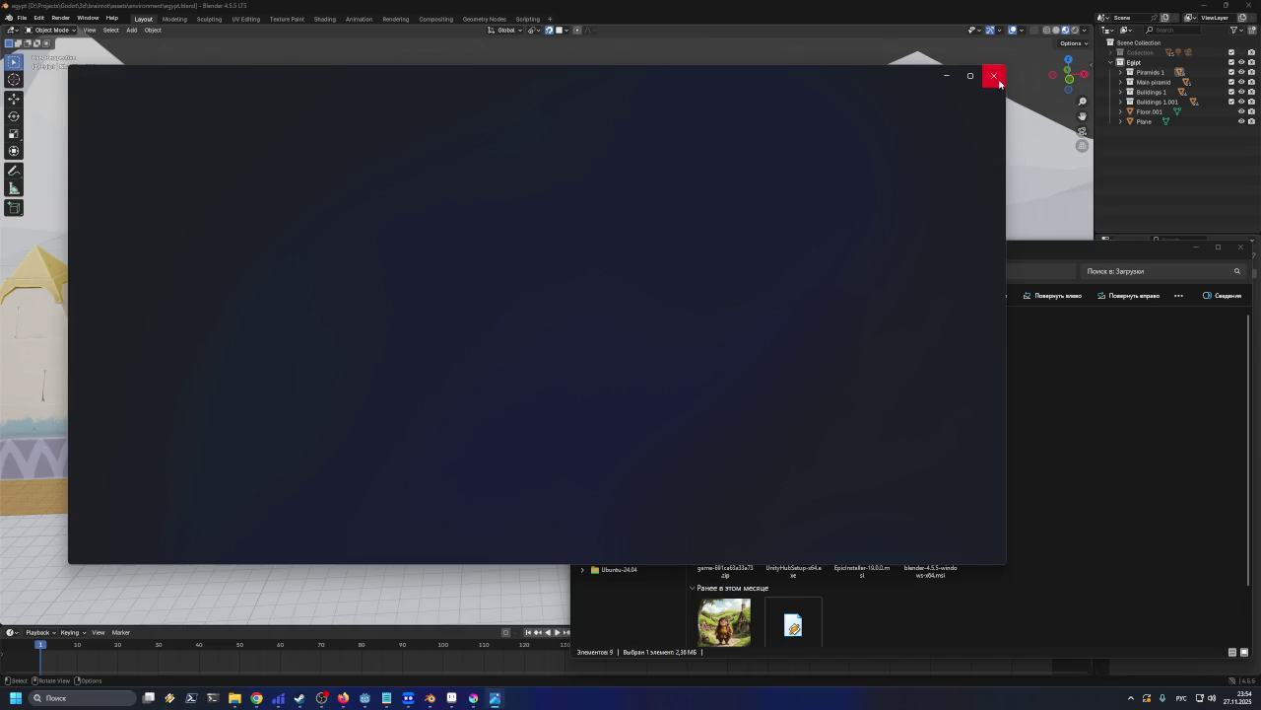
left_click(994, 76)
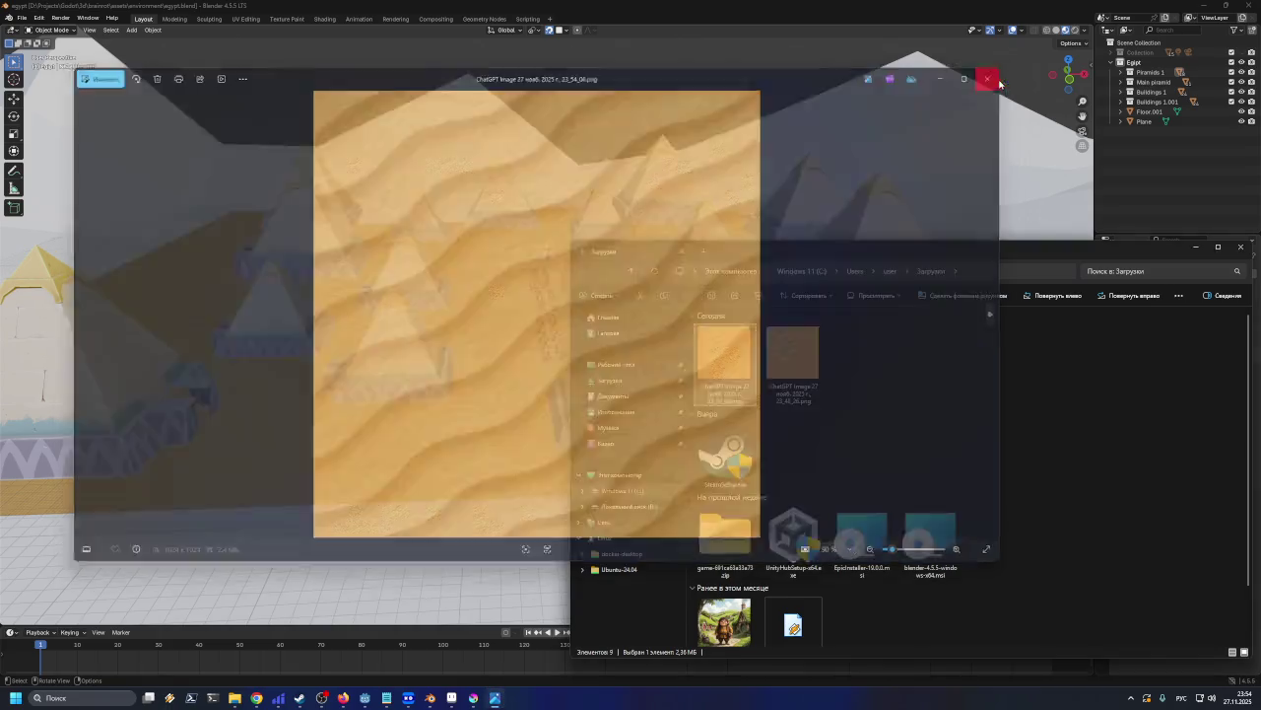
left_click(793, 353)
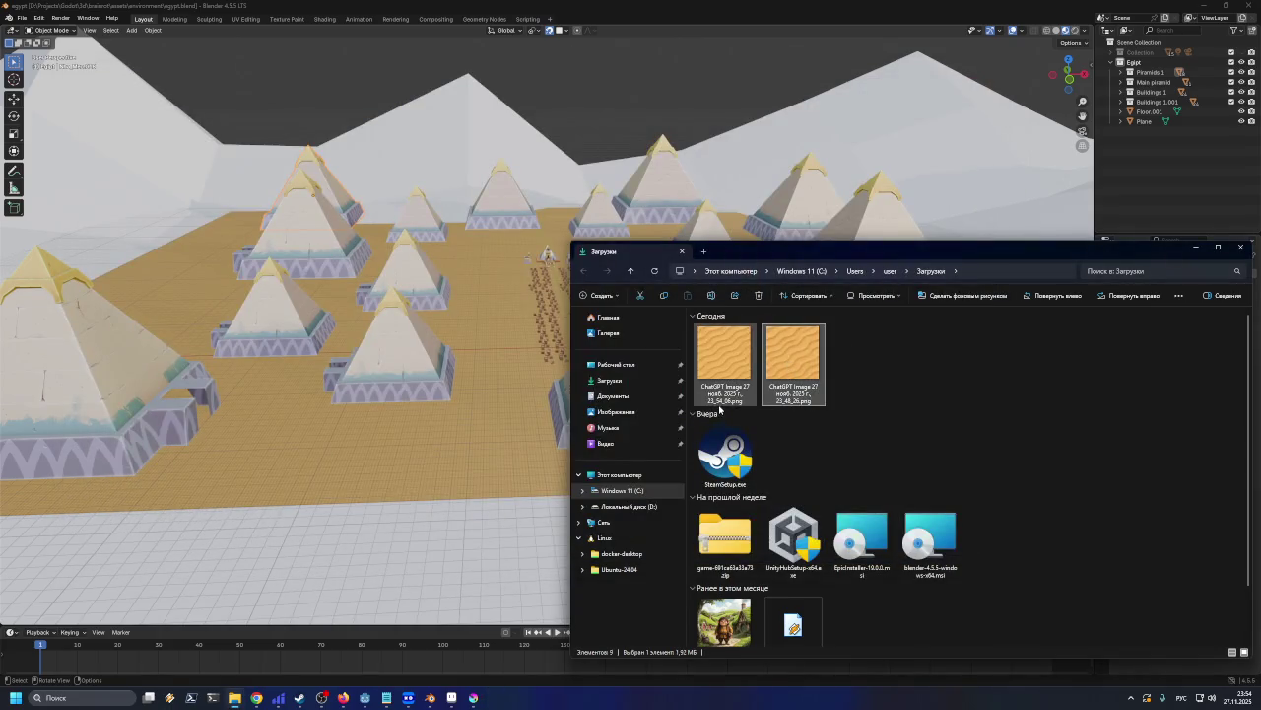
left_click(725, 357)
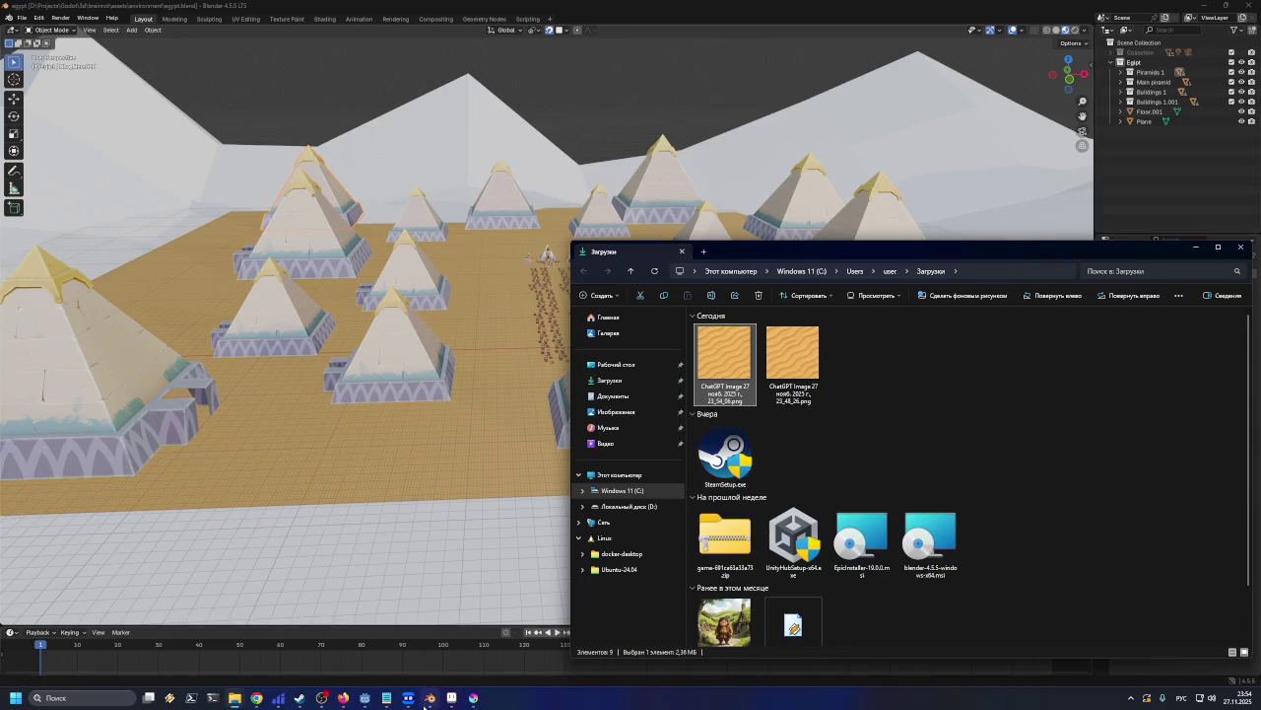
left_click(452, 698)
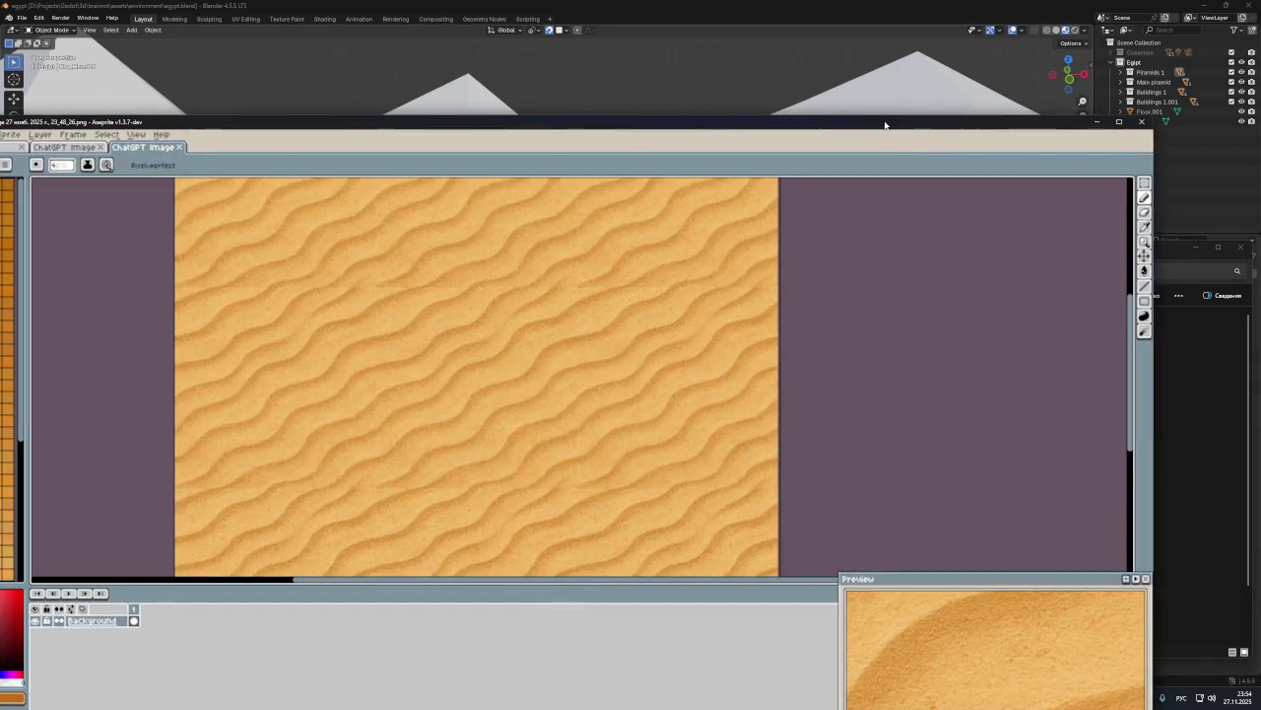
scroll(840, 287, "down", 3)
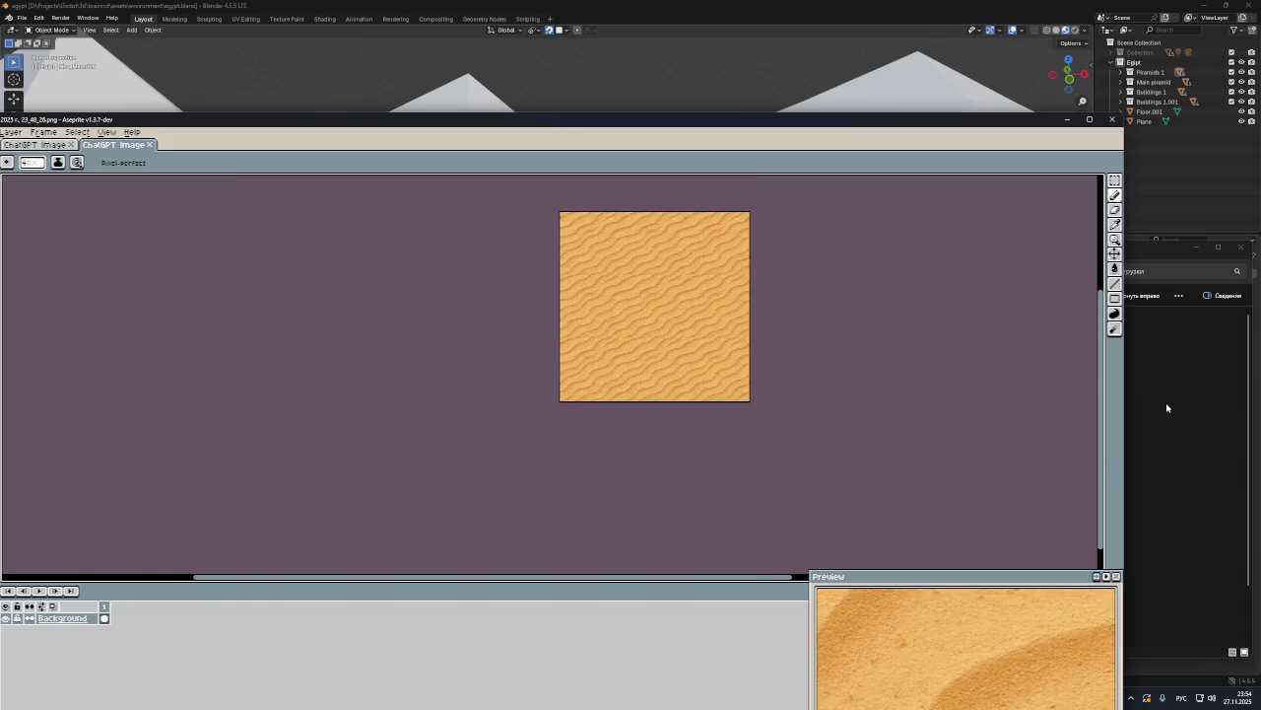
key("alt+Tab")
left_click_drag(725, 357, 483, 382)
scroll(502, 375, "down", 5)
left_click(593, 218)
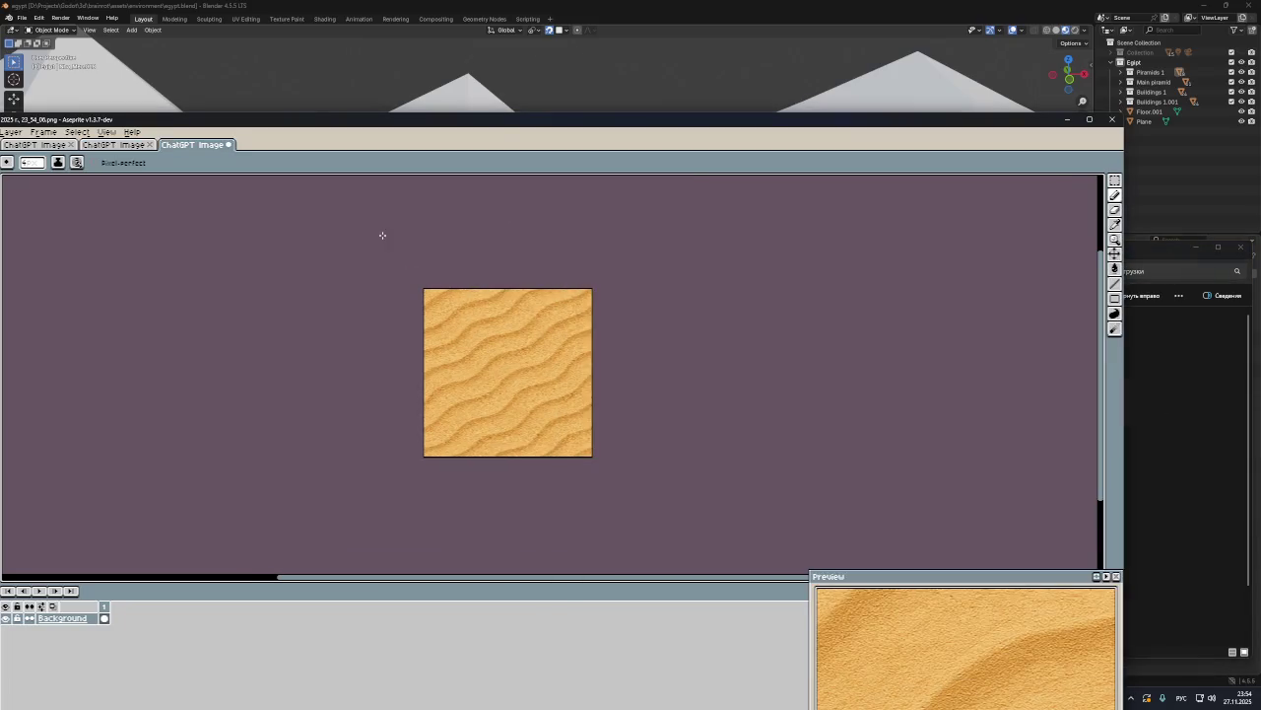
left_click(107, 132)
mouse_move(128, 197)
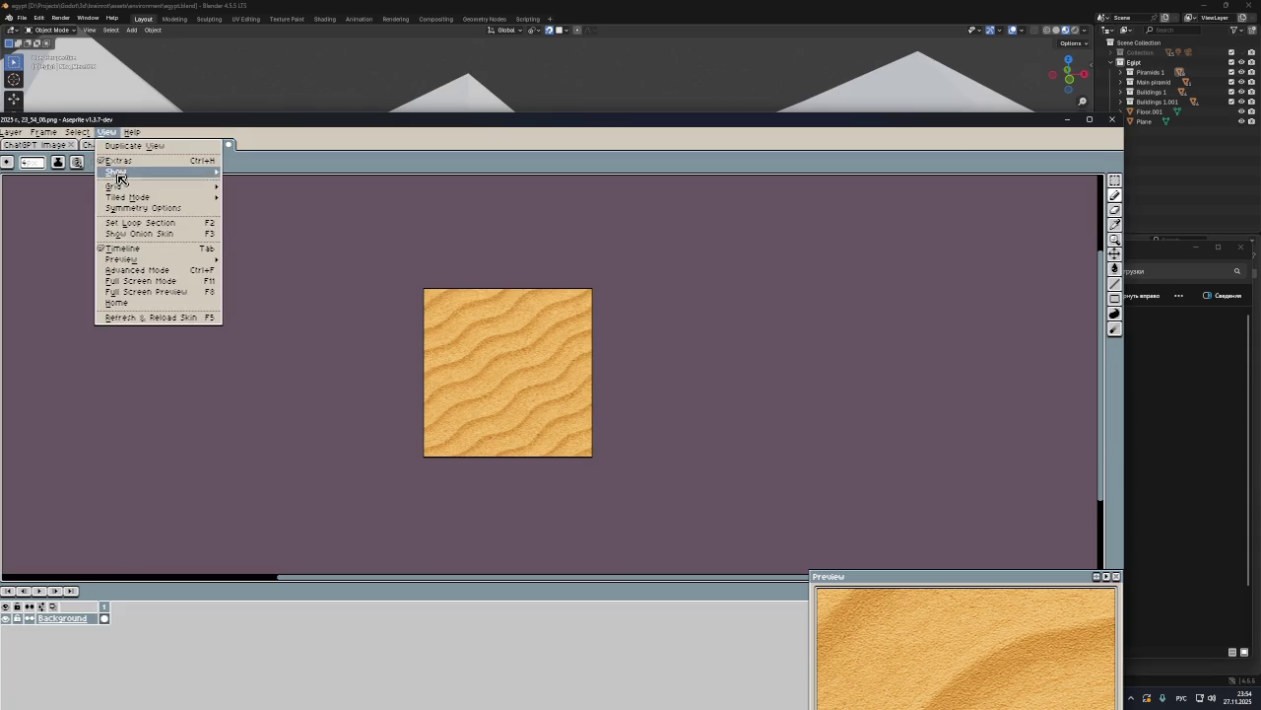
left_click(242, 208)
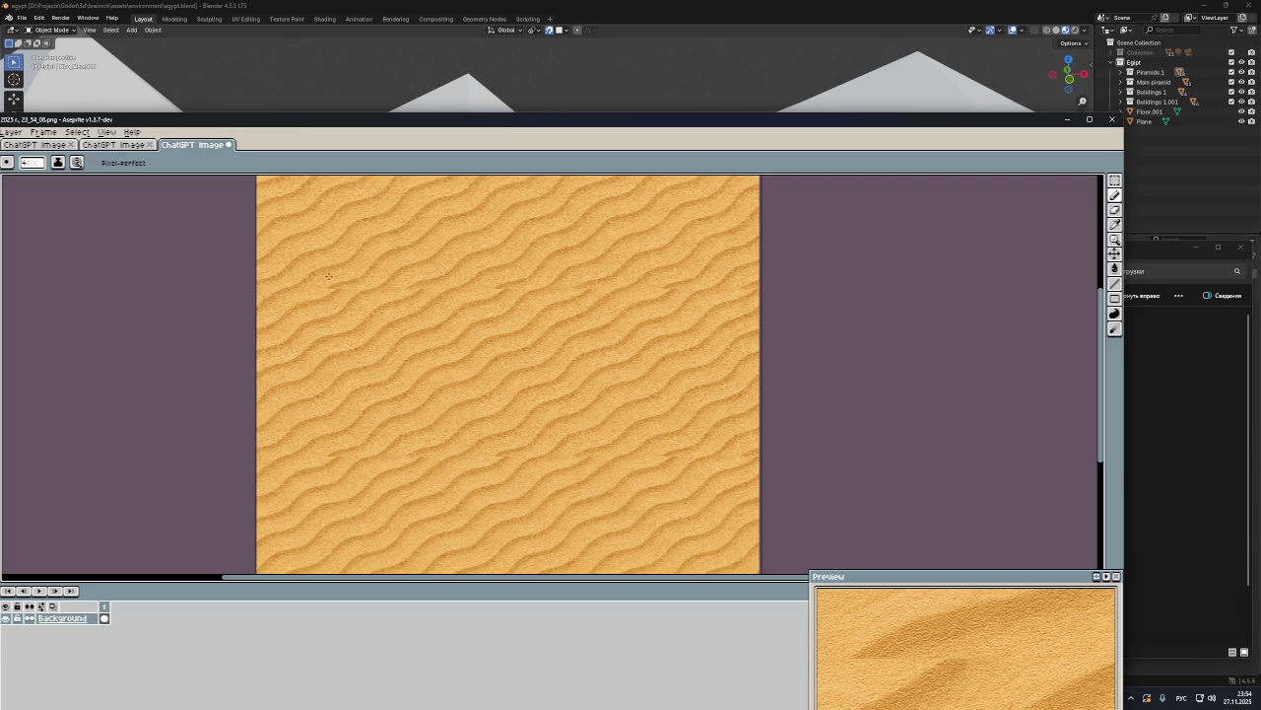
scroll(333, 280, "up", 1)
scroll(333, 280, "up", 1)
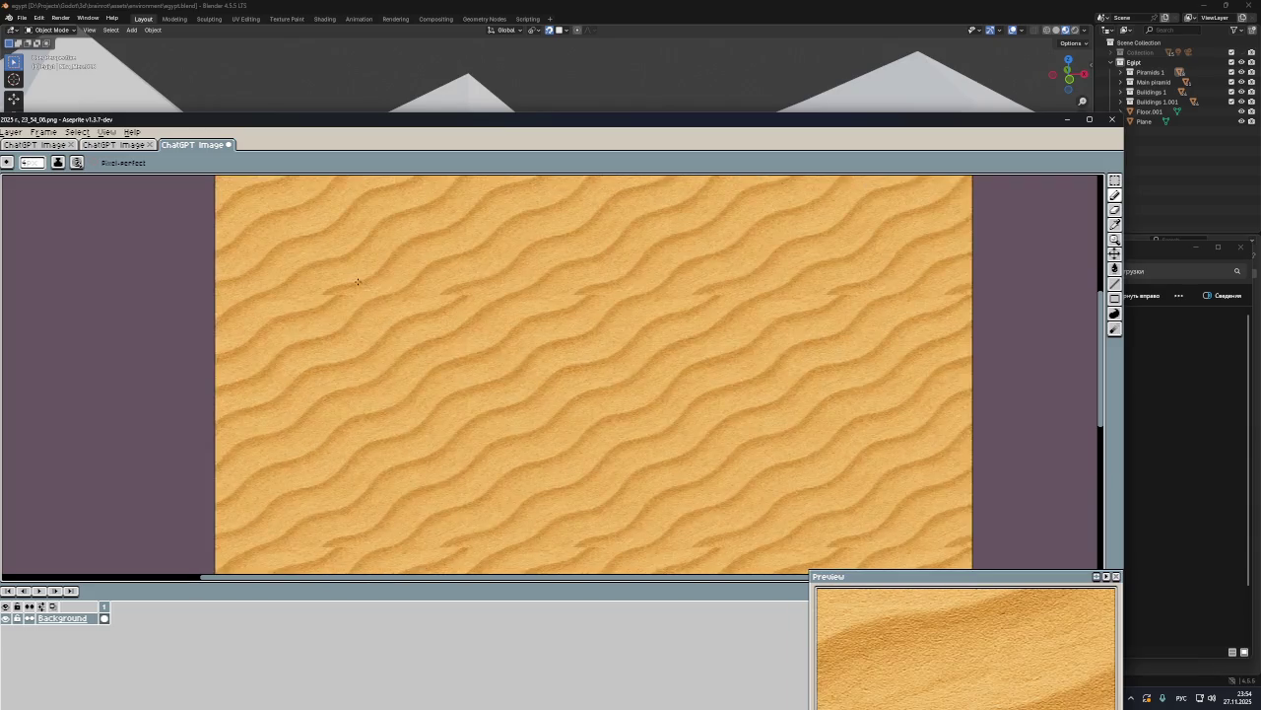
scroll(365, 285, "down", 1)
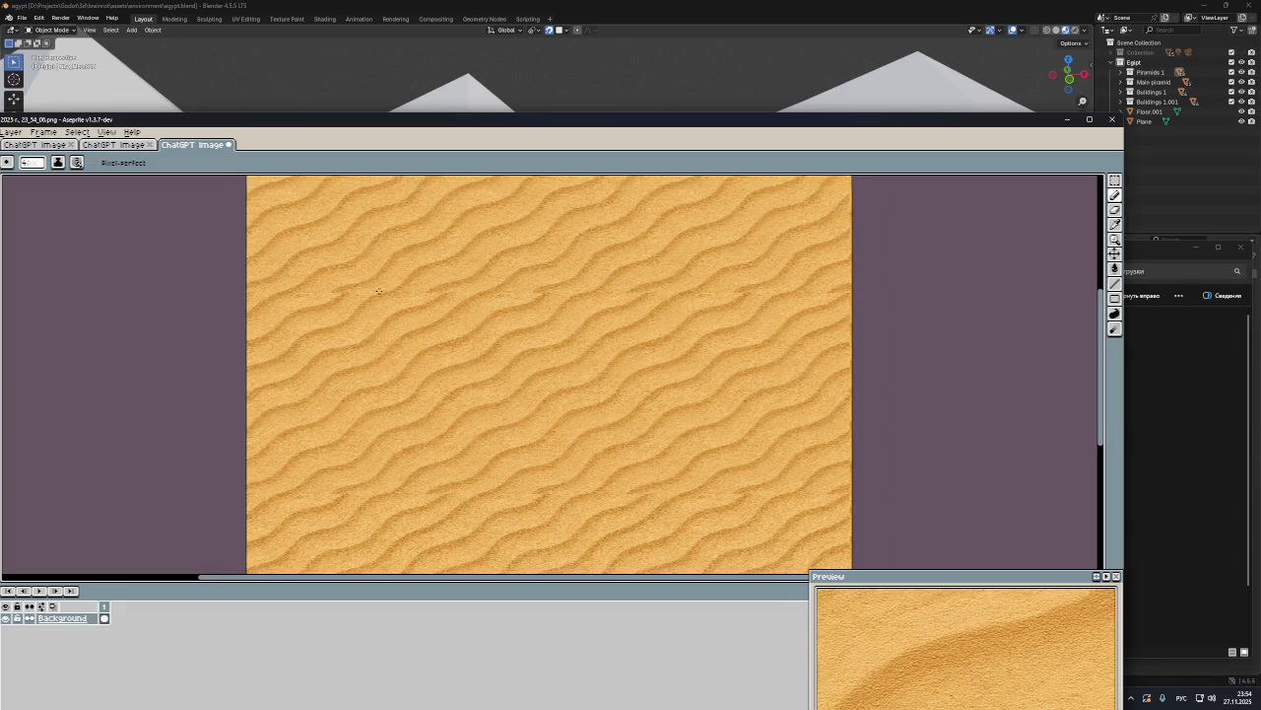
scroll(380, 293, "down", 1)
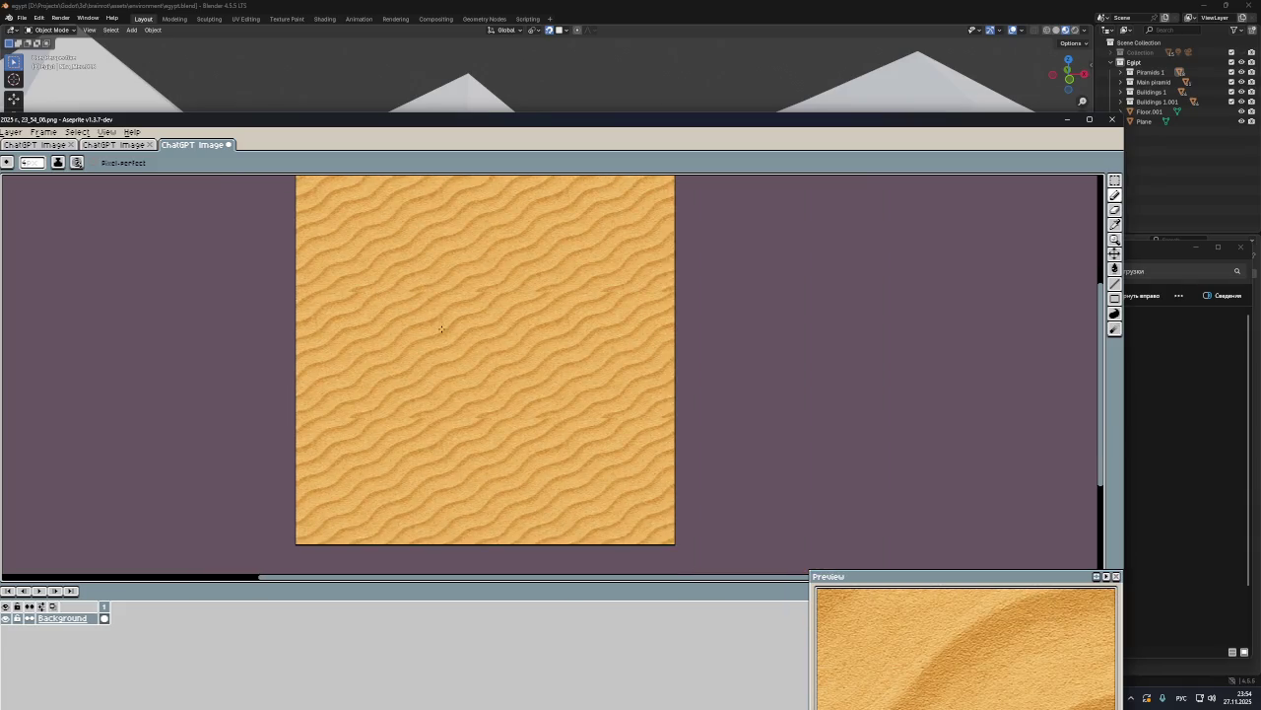
scroll(441, 329, "up", 1)
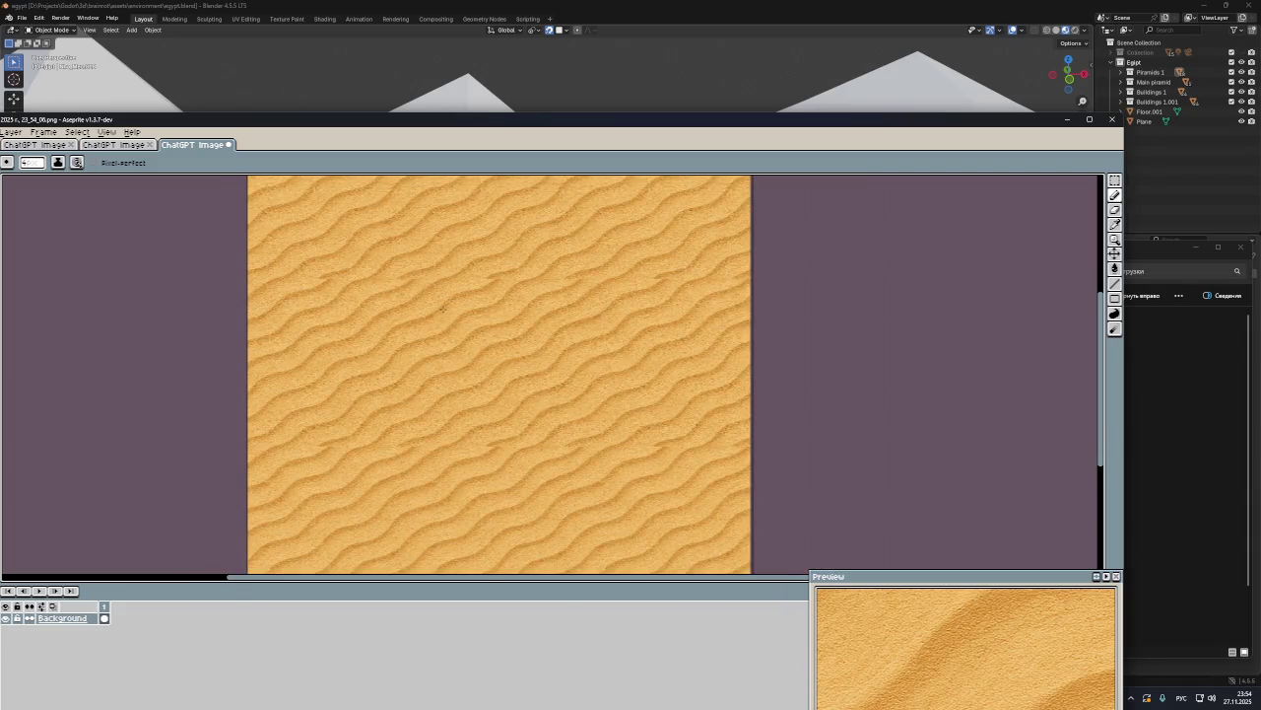
scroll(442, 311, "down", 2)
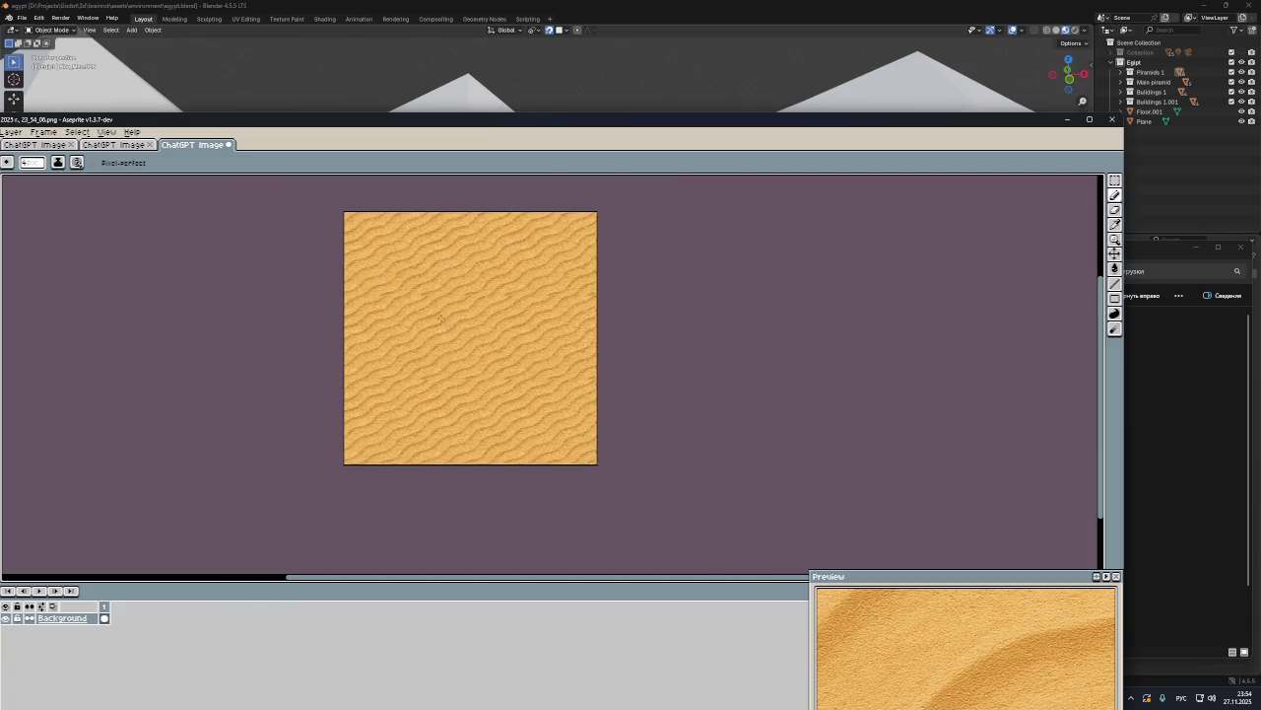
scroll(459, 315, "up", 1)
mouse_move(1133, 252)
left_mouse_down()
mouse_move(1114, 233)
mouse_move(1111, 317)
left_mouse_up()
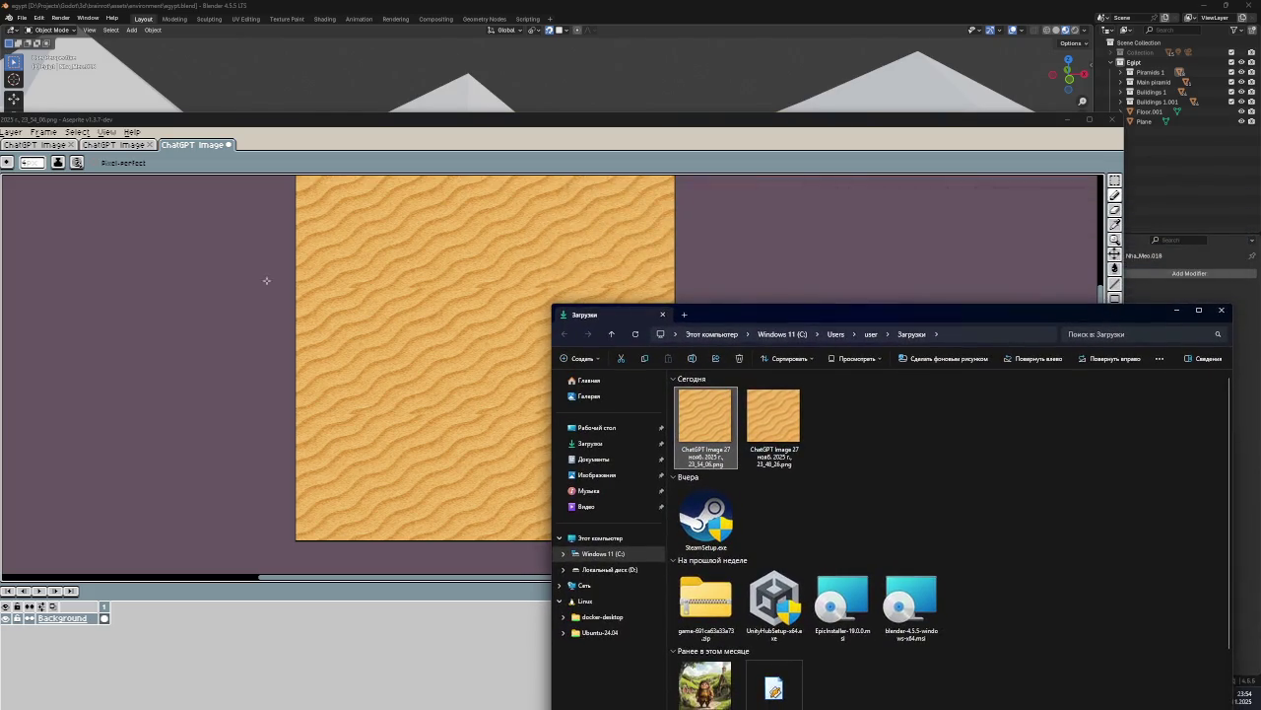
scroll(266, 281, "up", 1)
scroll(394, 276, "up", 1)
left_click(486, 125)
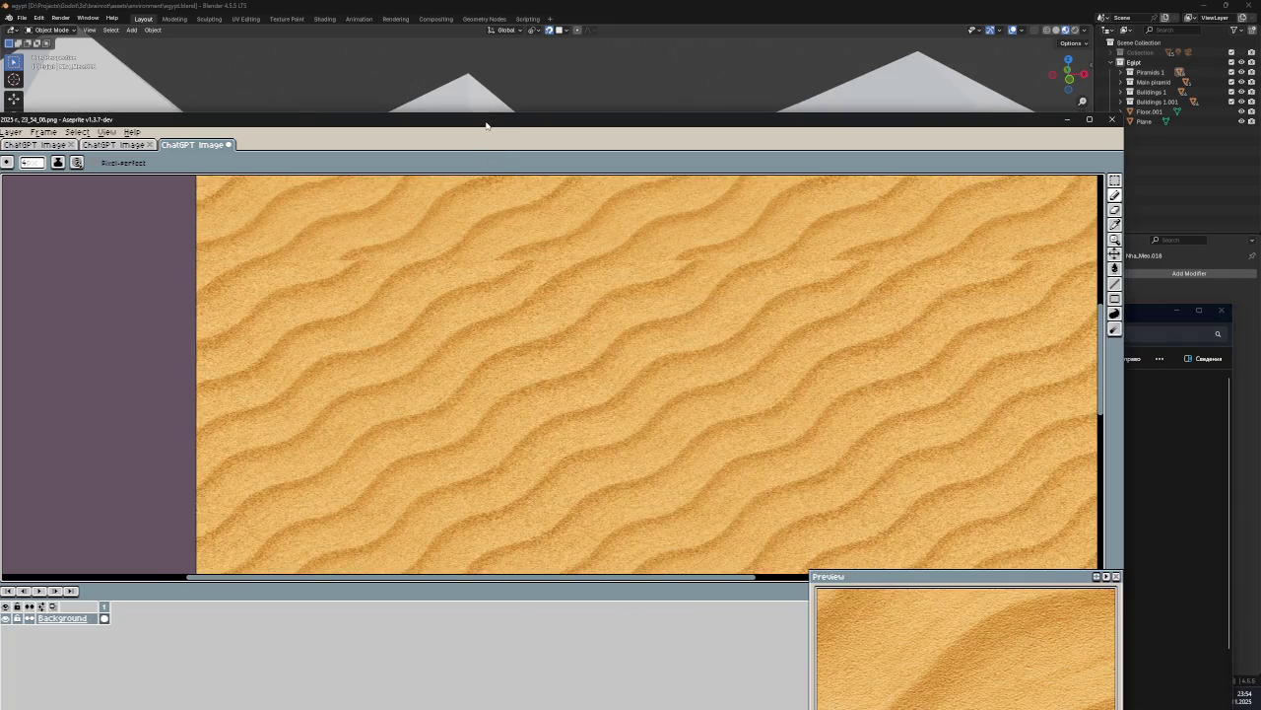
scroll(363, 217, "up", 1)
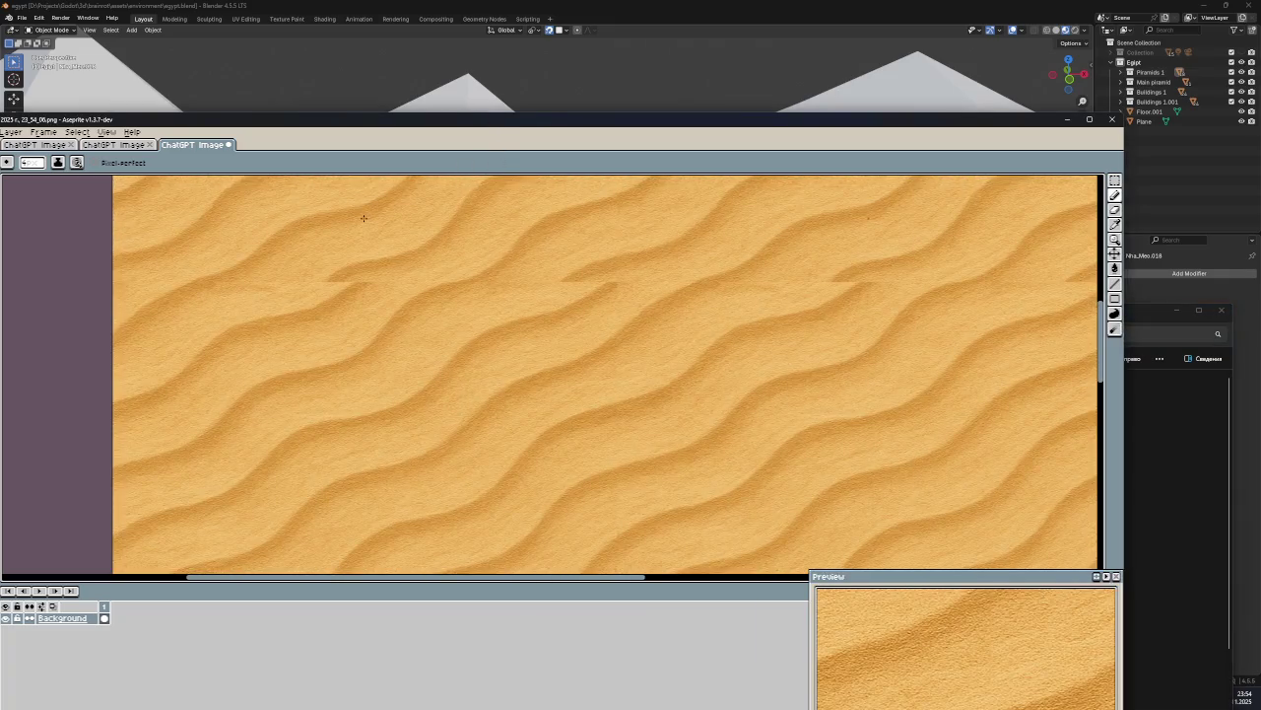
scroll(364, 219, "down", 1)
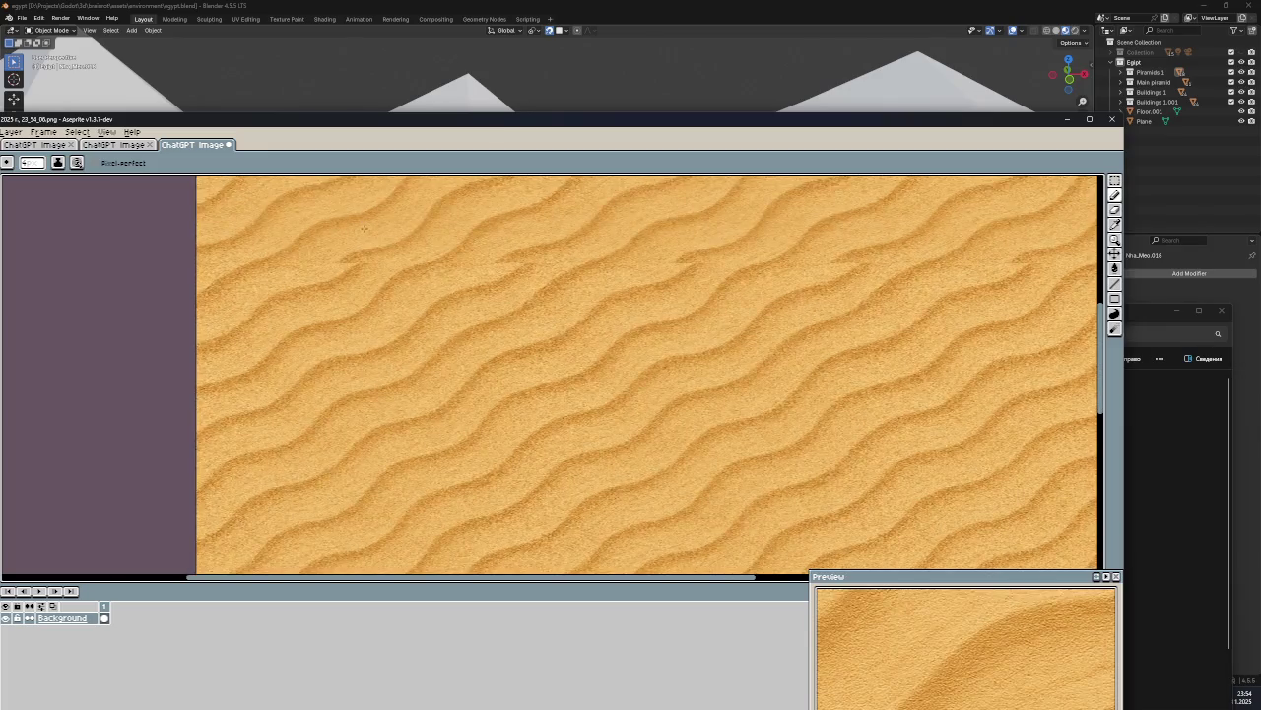
scroll(364, 227, "up", 1)
scroll(348, 244, "up", 1)
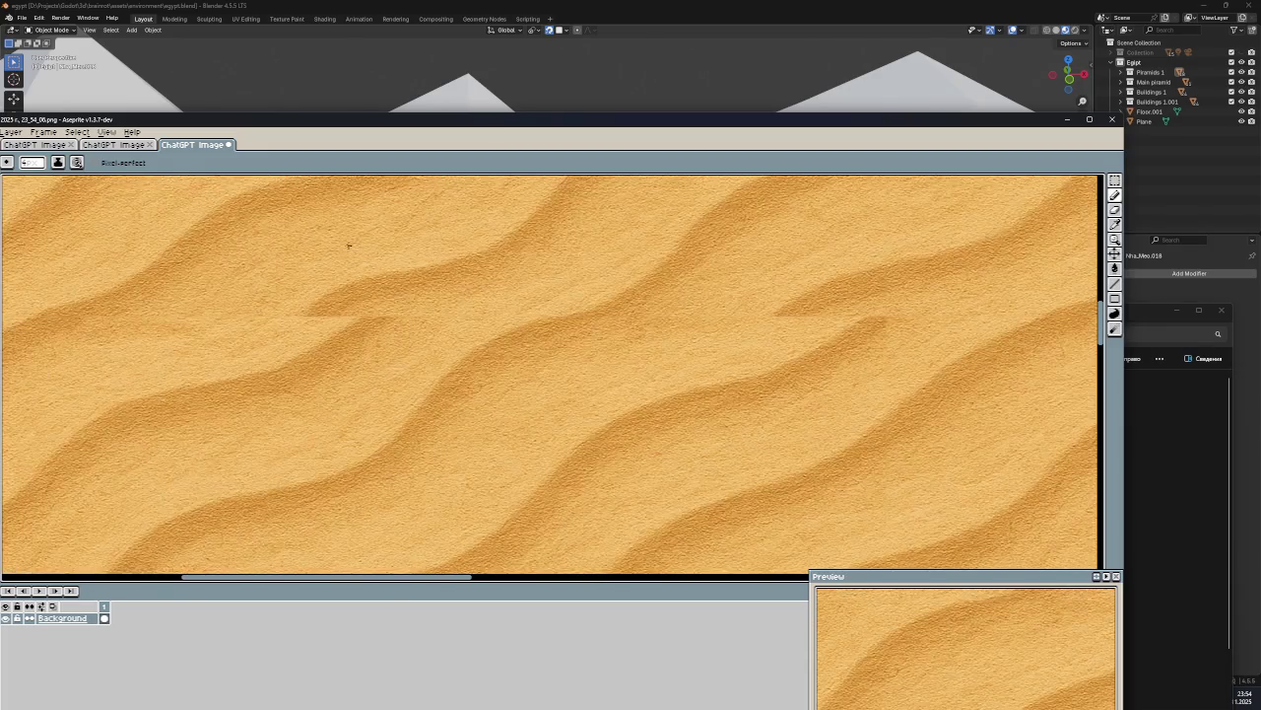
scroll(348, 245, "down", 1)
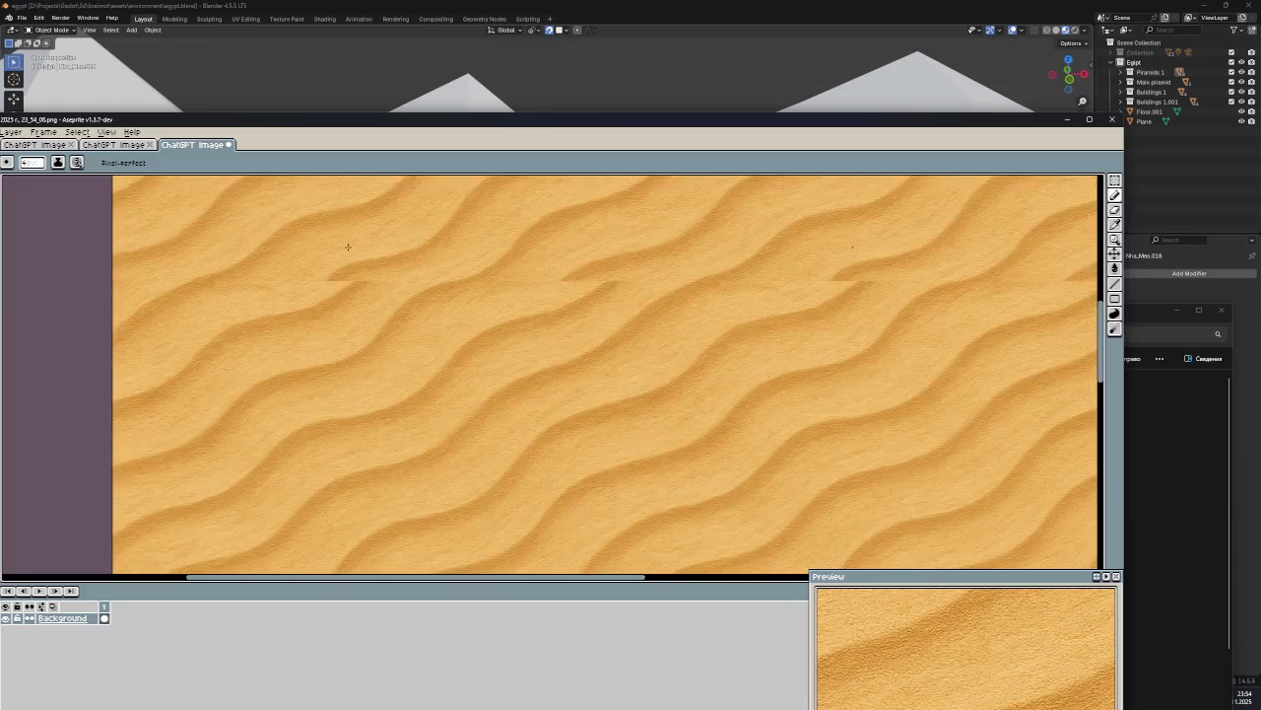
scroll(348, 247, "up", 1)
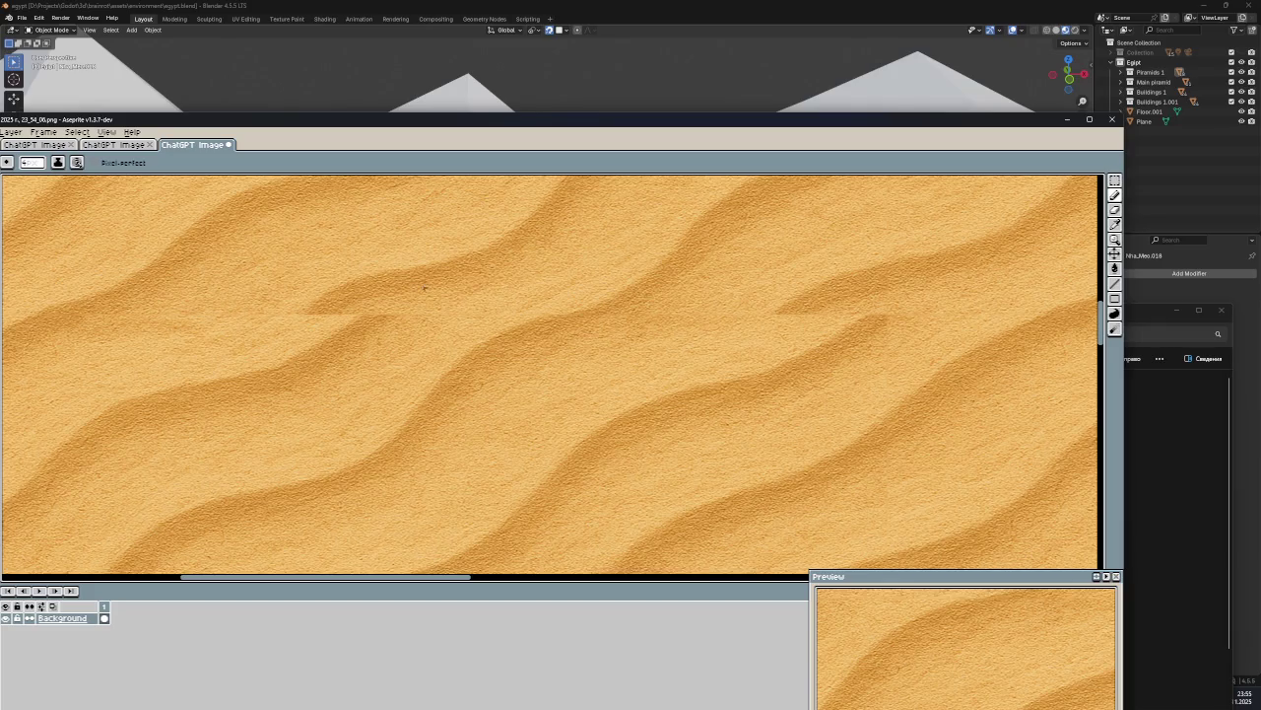
scroll(425, 286, "down", 3)
scroll(433, 285, "down", 1)
scroll(457, 282, "down", 1)
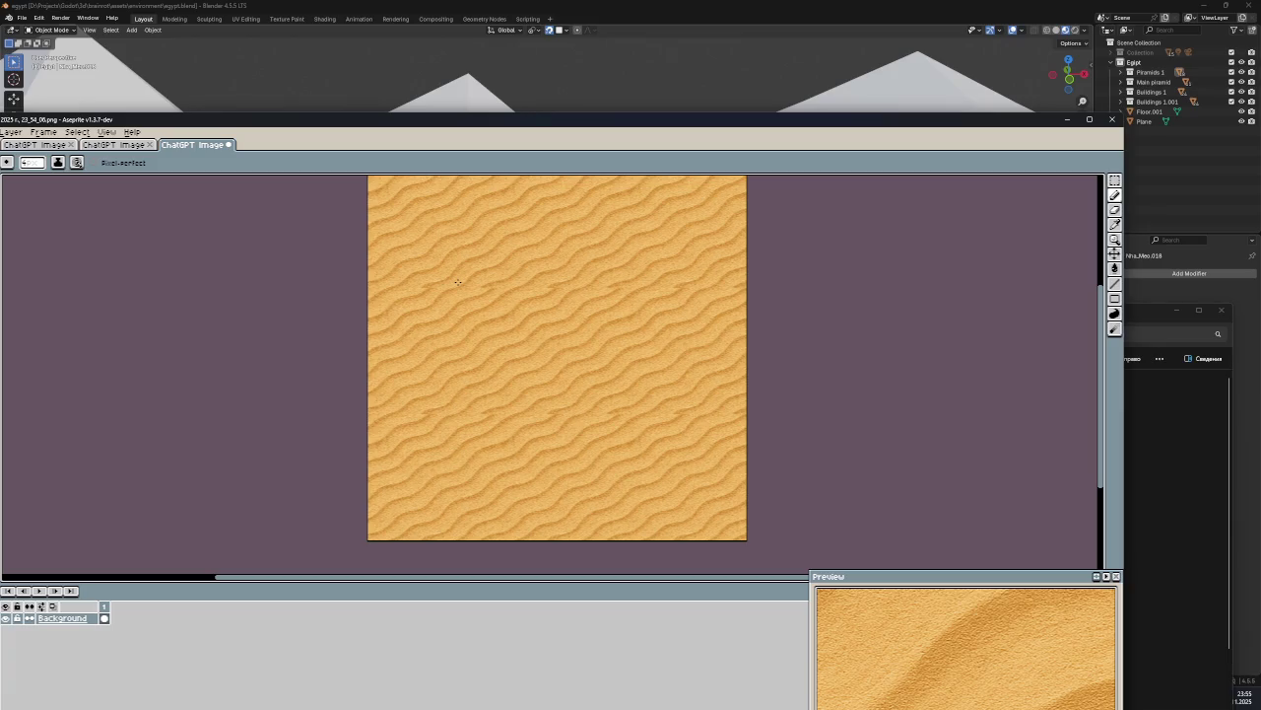
scroll(458, 282, "down", 1)
scroll(499, 281, "down", 2)
scroll(504, 275, "up", 2)
scroll(504, 275, "up", 2)
scroll(504, 275, "down", 2)
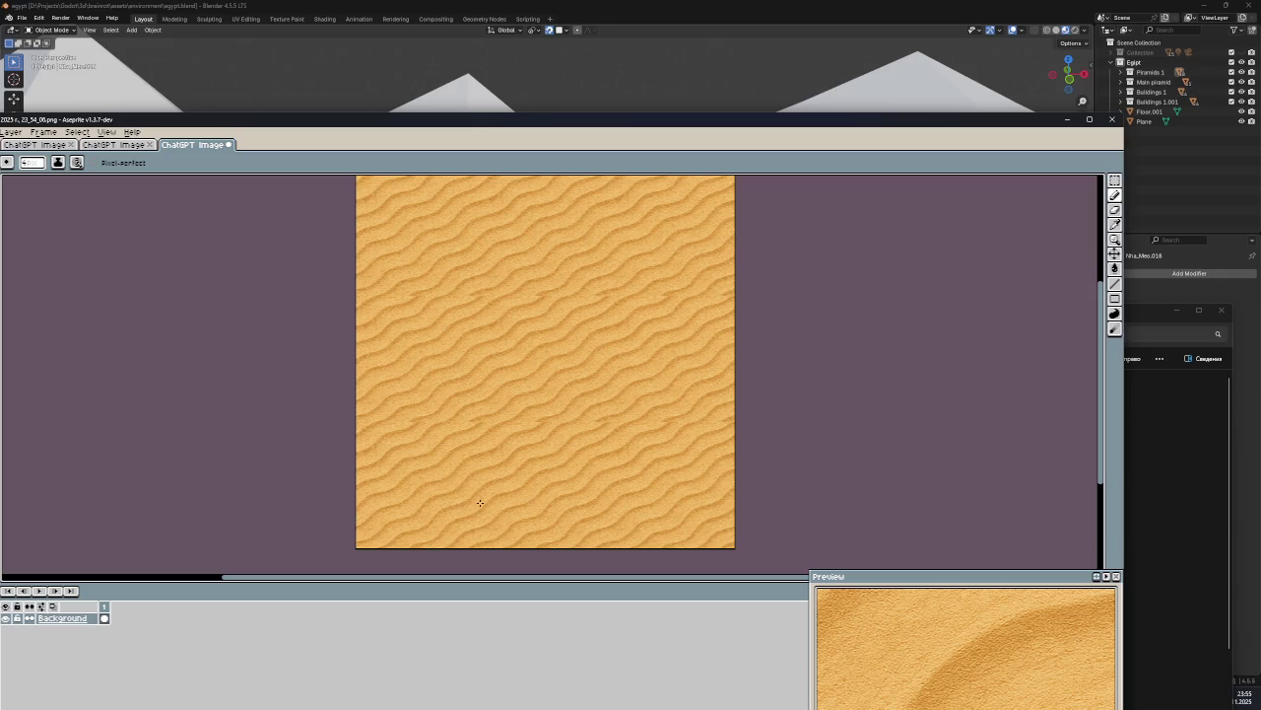
left_click(1064, 121)
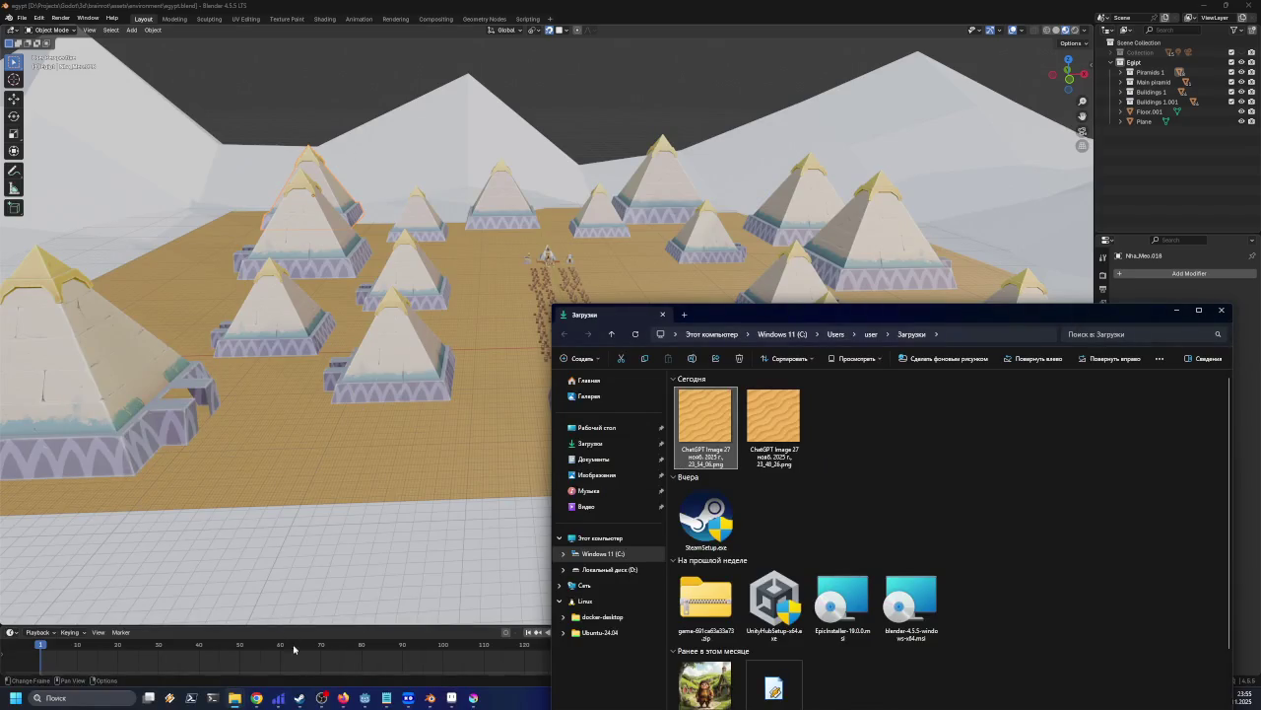
Ask ChatGPT to fix the sand texture so its top and bottom edges tile
left_click(343, 698)
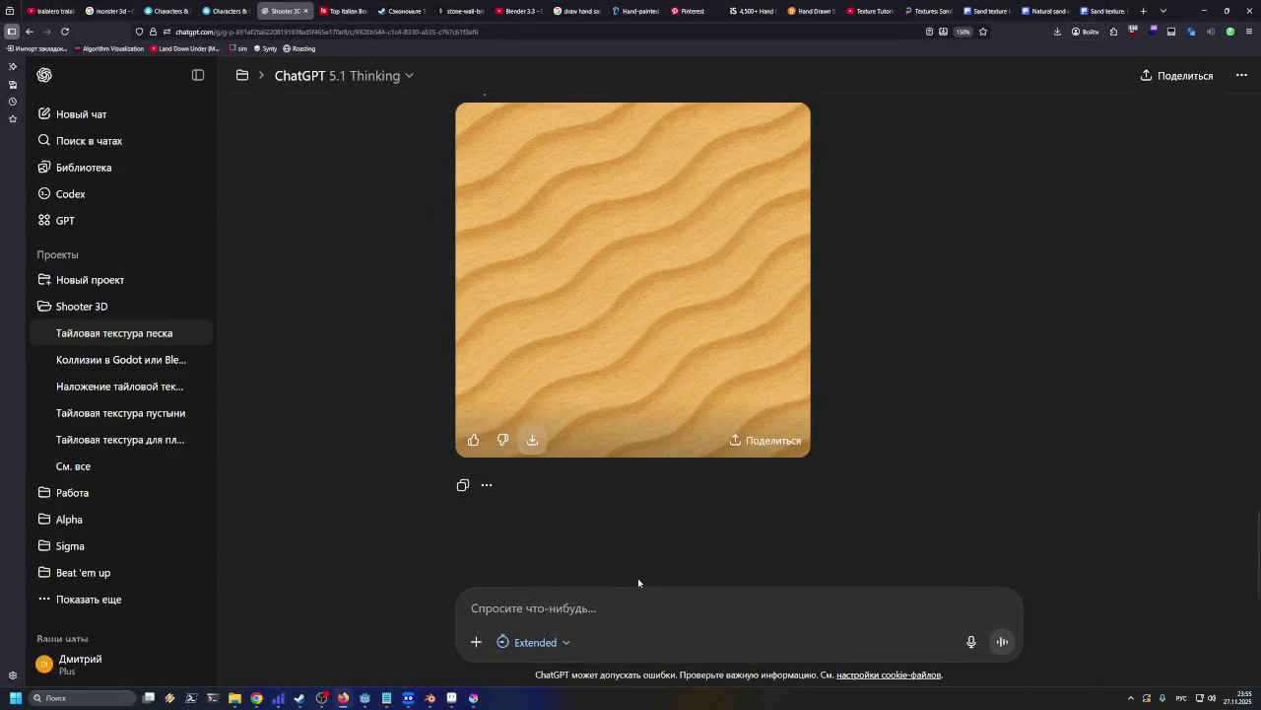
left_click(642, 602)
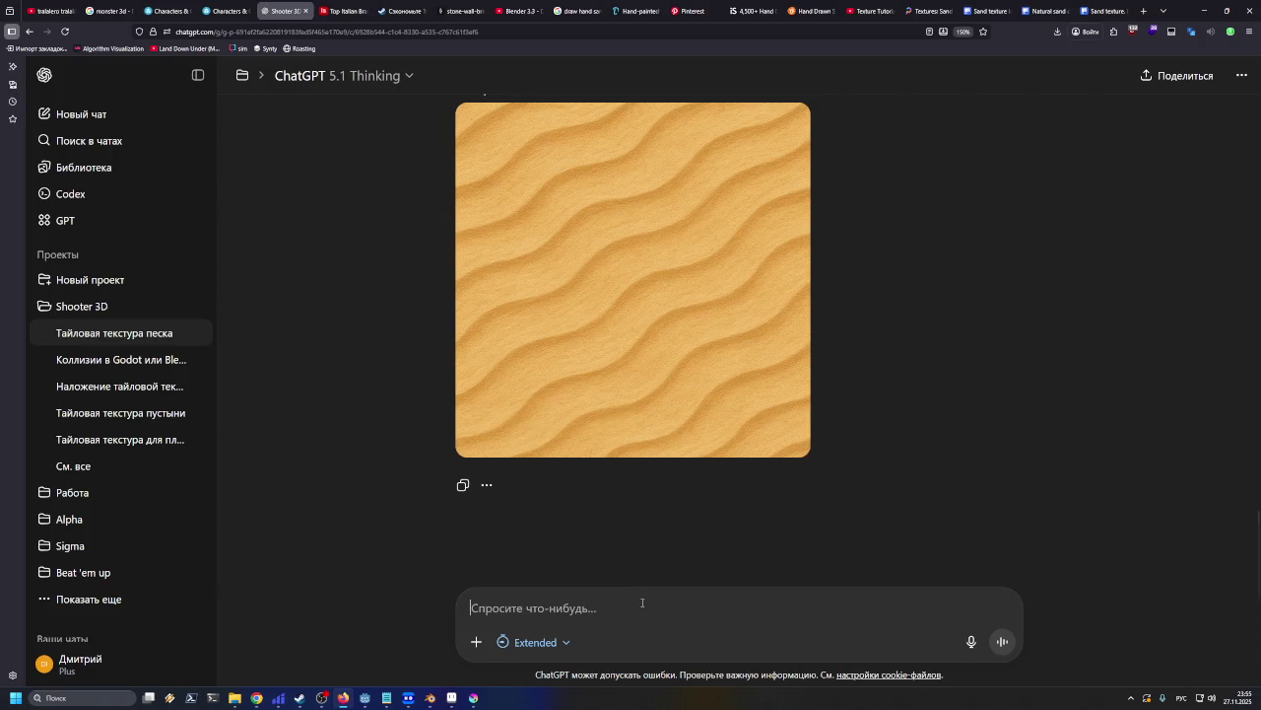
type("сверху и снизу неходиться, поправи")
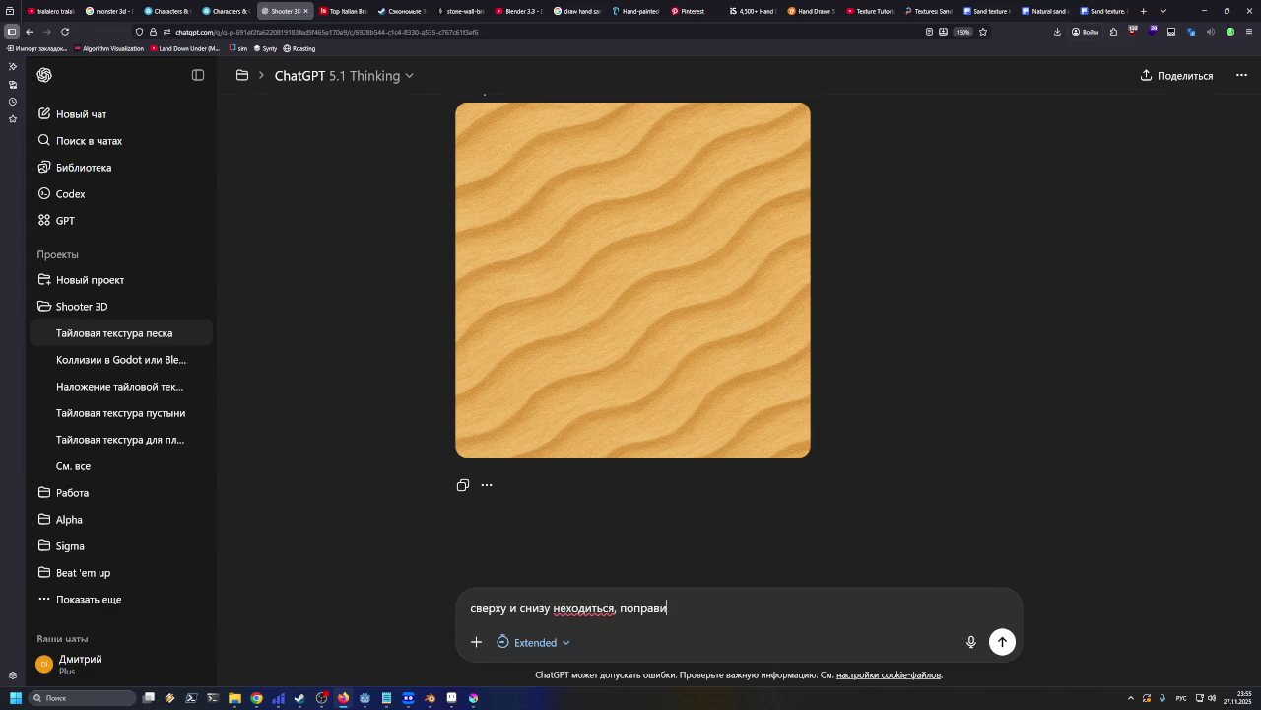
key("BackSpace")
type("ься")
type(" тайлы")
key("Return")
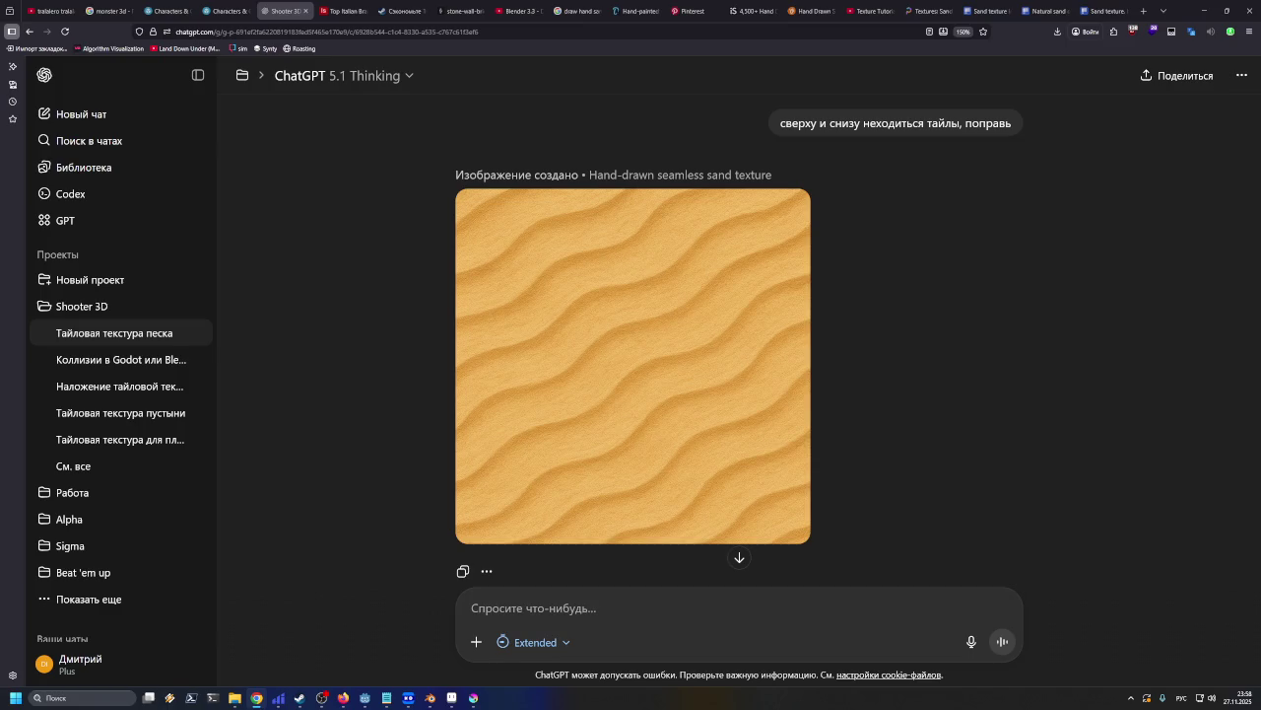
mouse_move(632, 394)
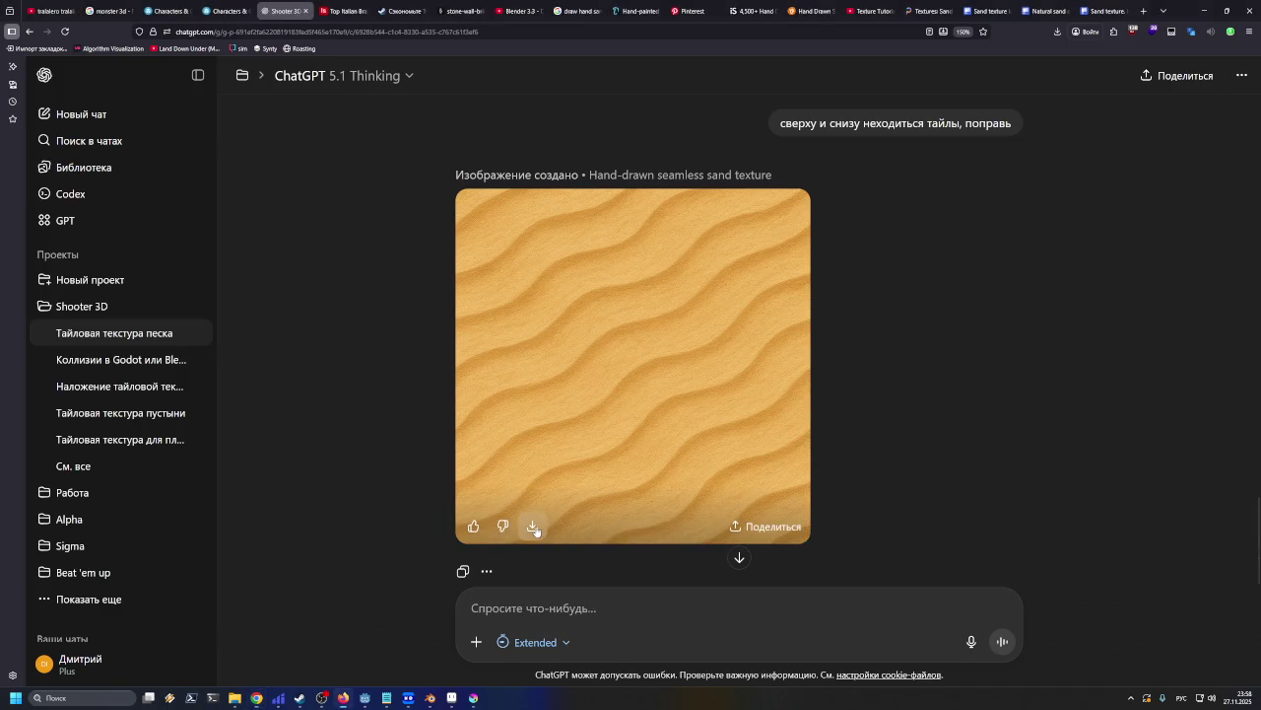
Download the regenerated seamless sand texture
left_click(532, 525)
left_click(1203, 10)
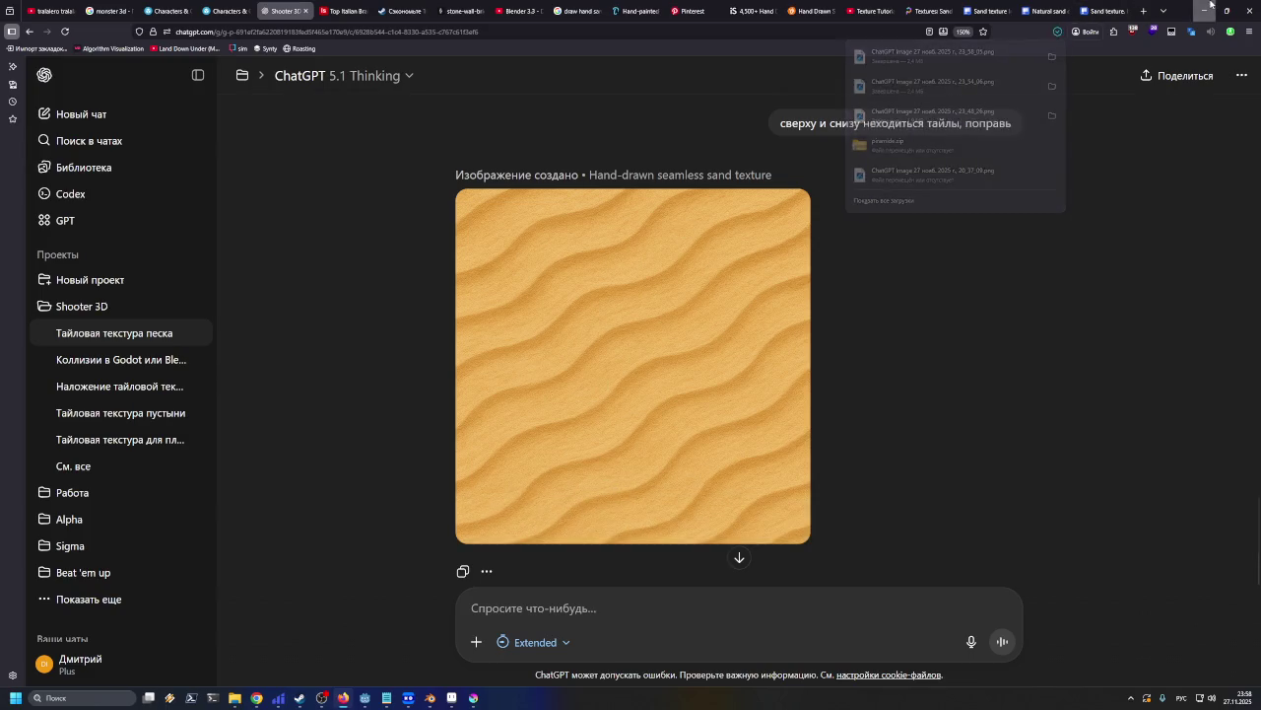
left_click(705, 419)
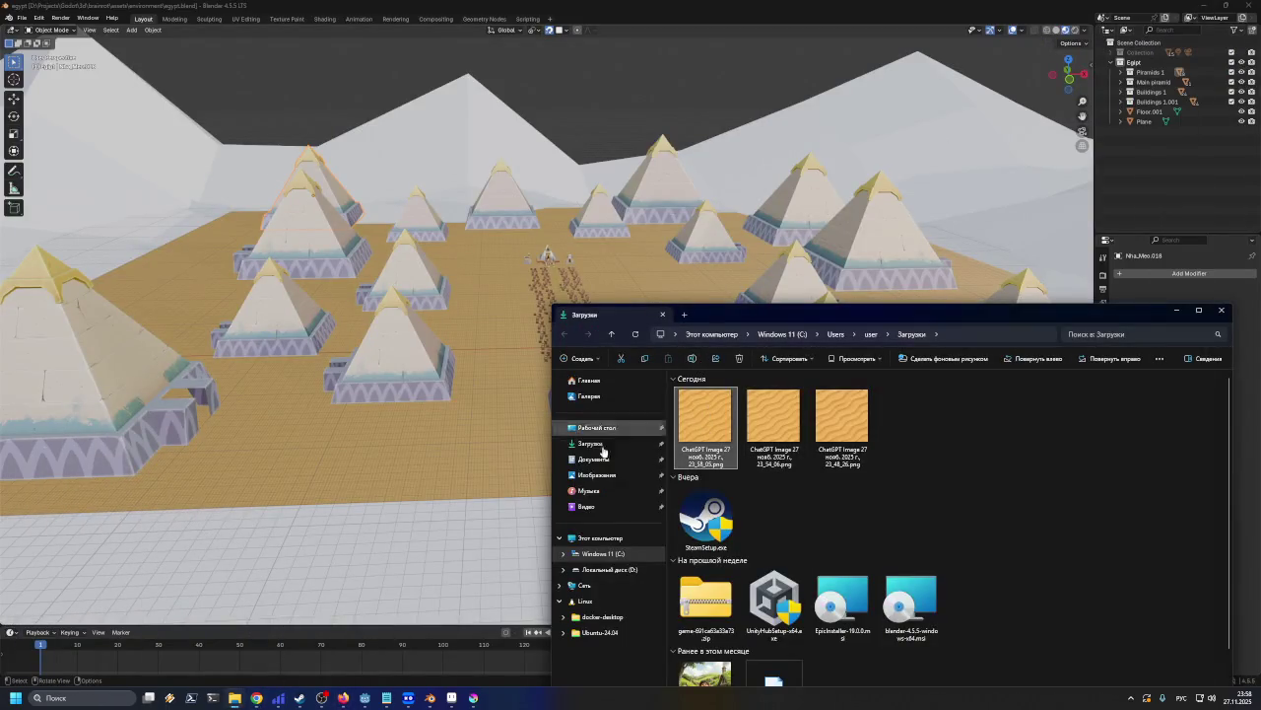
Open the new sand texture in Aseprite and preview it tiled on both axes
left_click(452, 698)
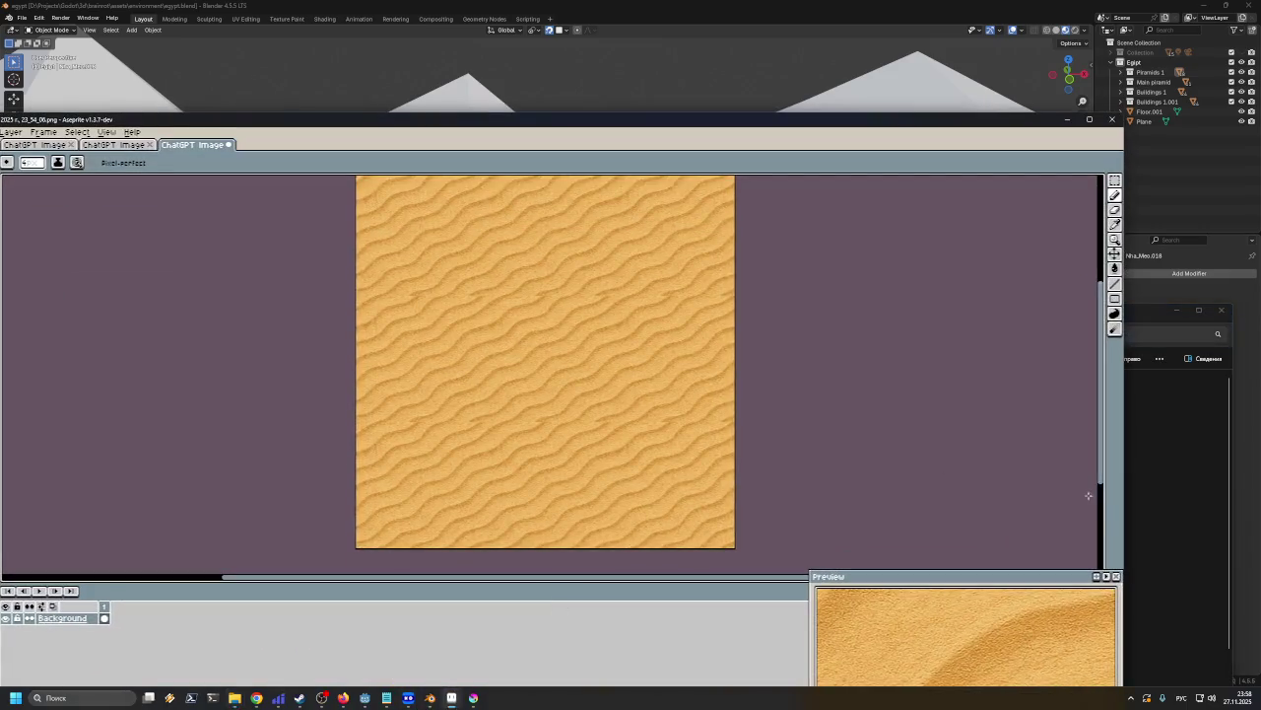
left_click_drag(328, 386, 286, 373)
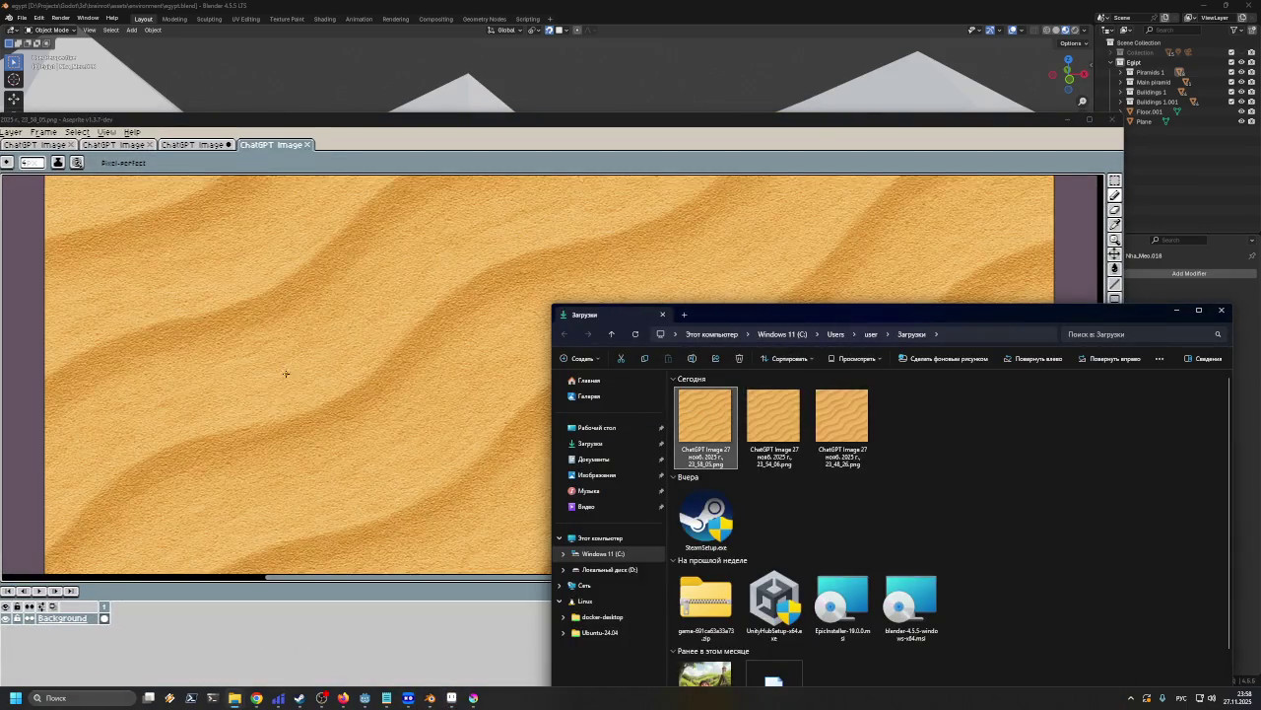
scroll(372, 301, "down", 3)
left_click(273, 238)
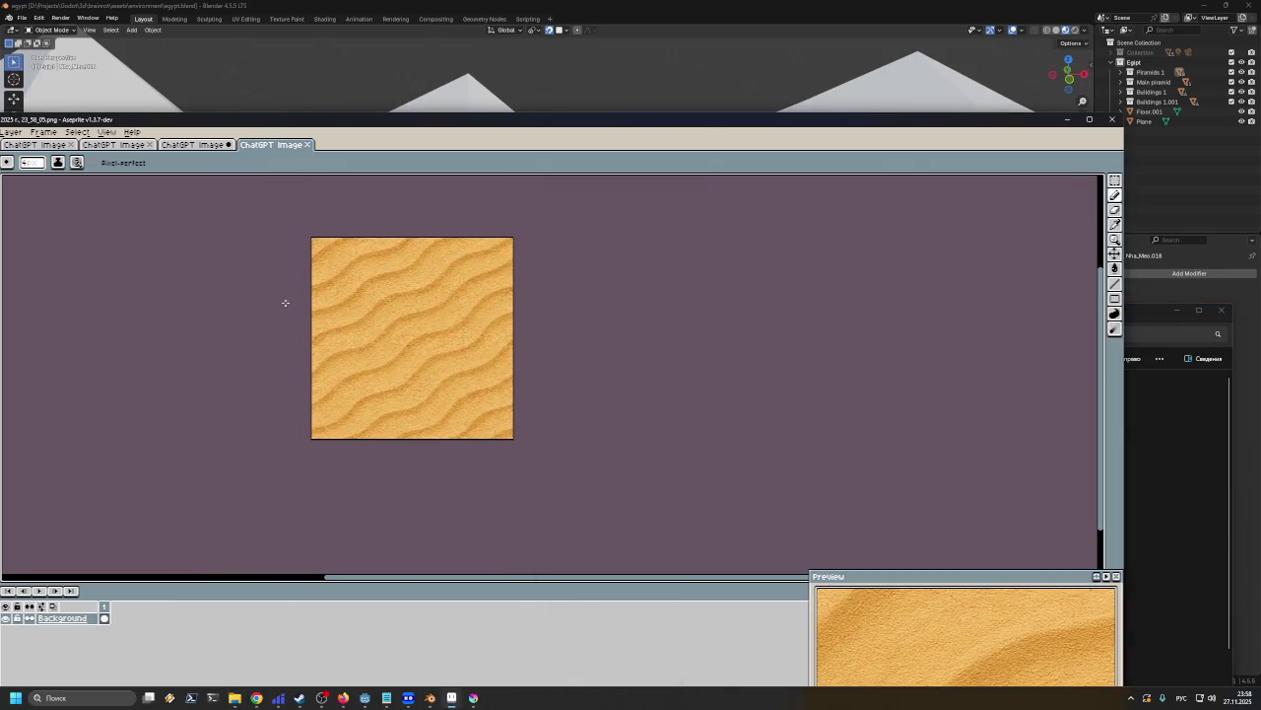
left_click(106, 132)
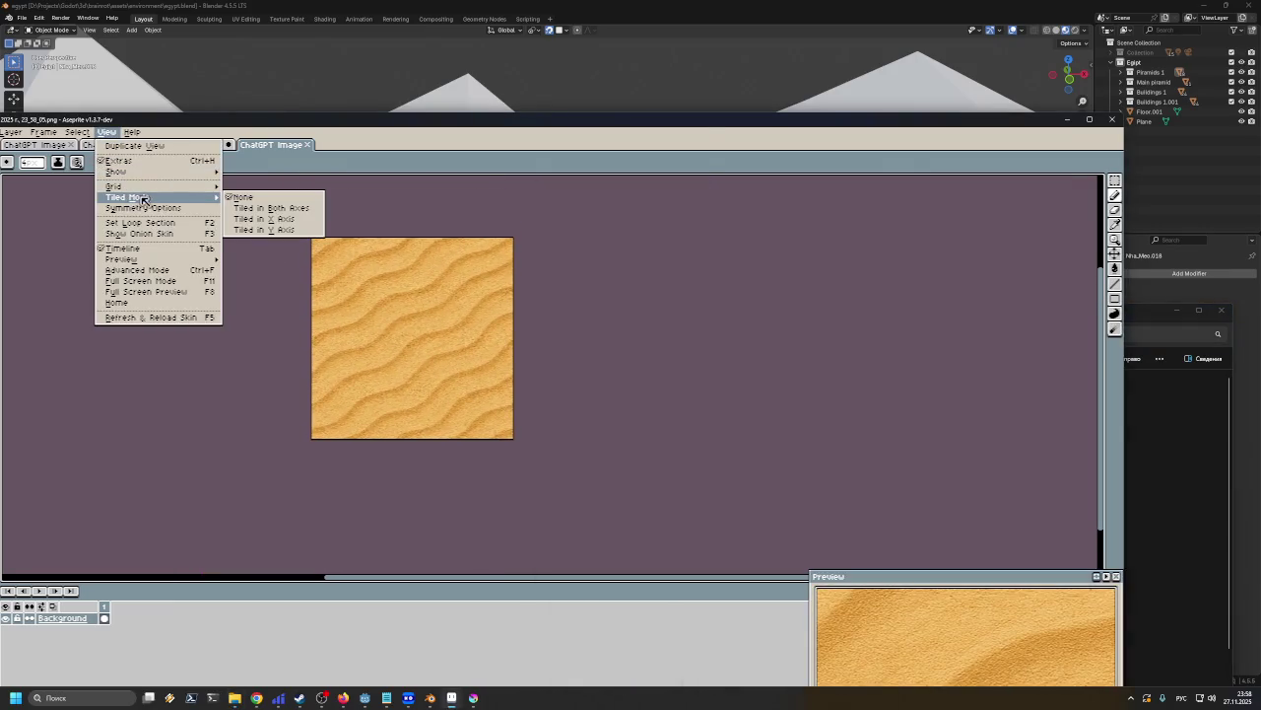
left_click(233, 208)
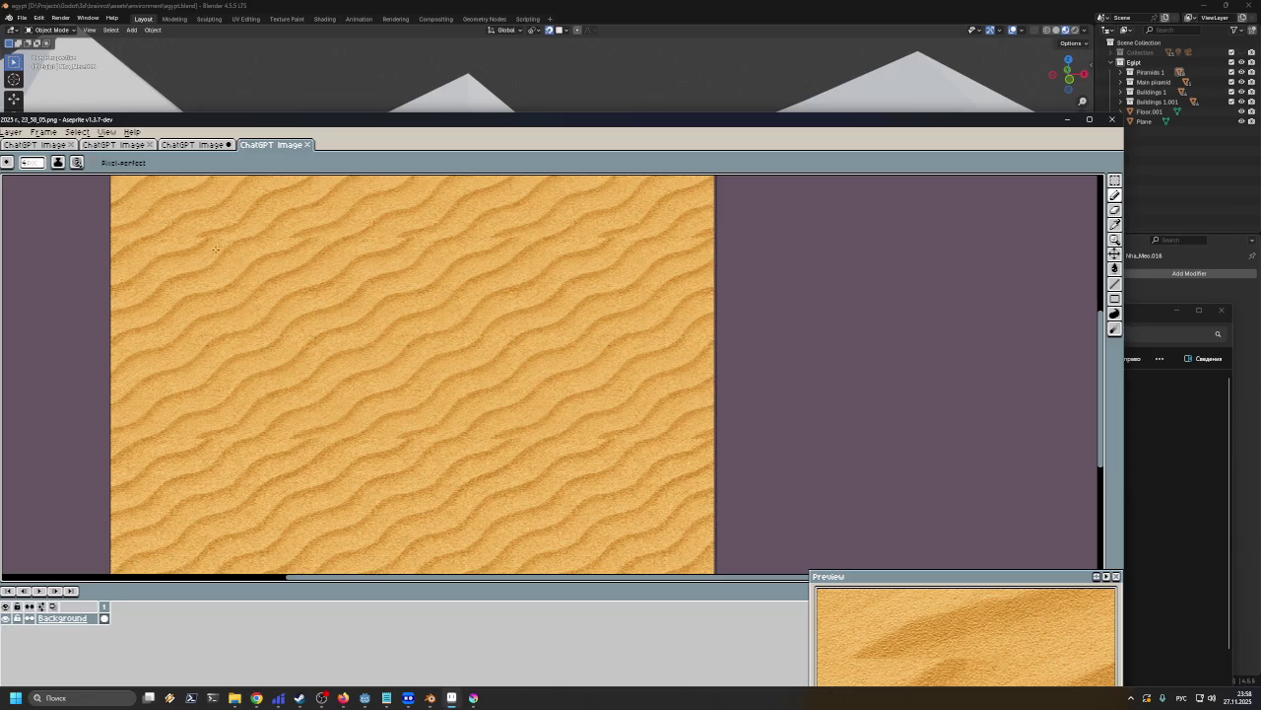
Zoom and pan the tiled preview to inspect the texture's edges and seams
scroll(207, 254, "down", 1)
scroll(207, 256, "down", 1)
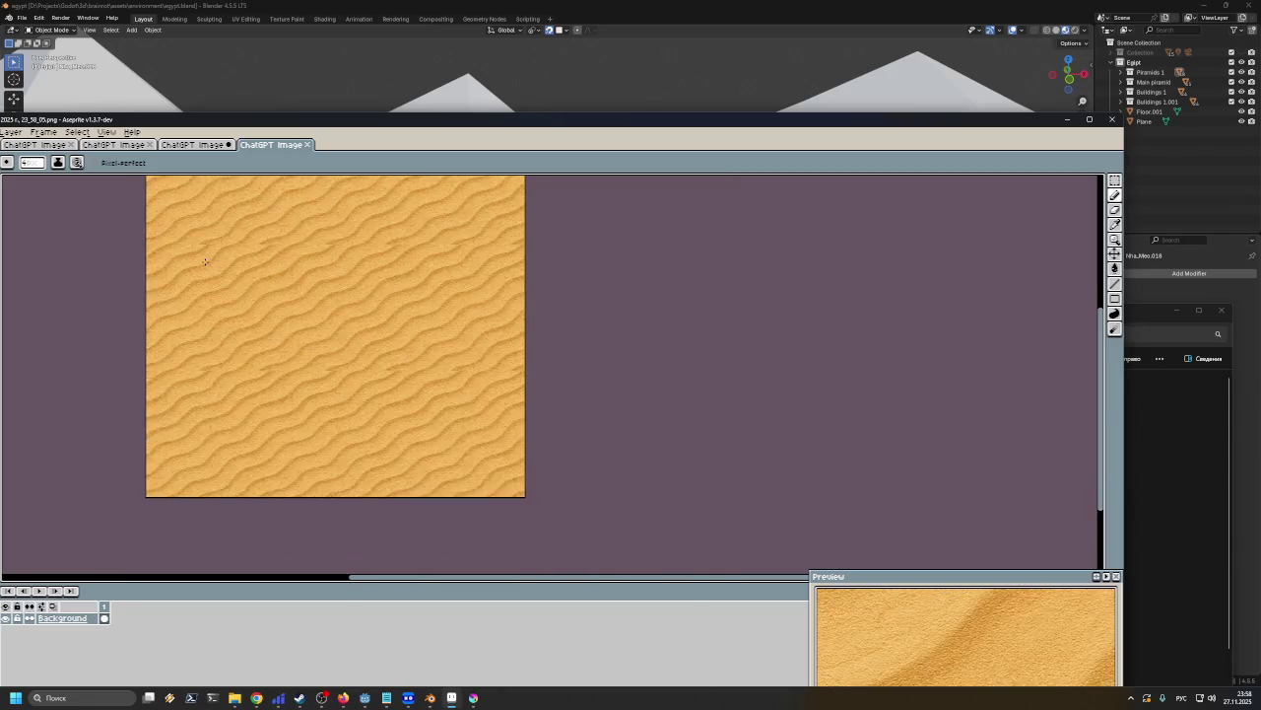
scroll(205, 261, "up", 2)
scroll(205, 262, "up", 1)
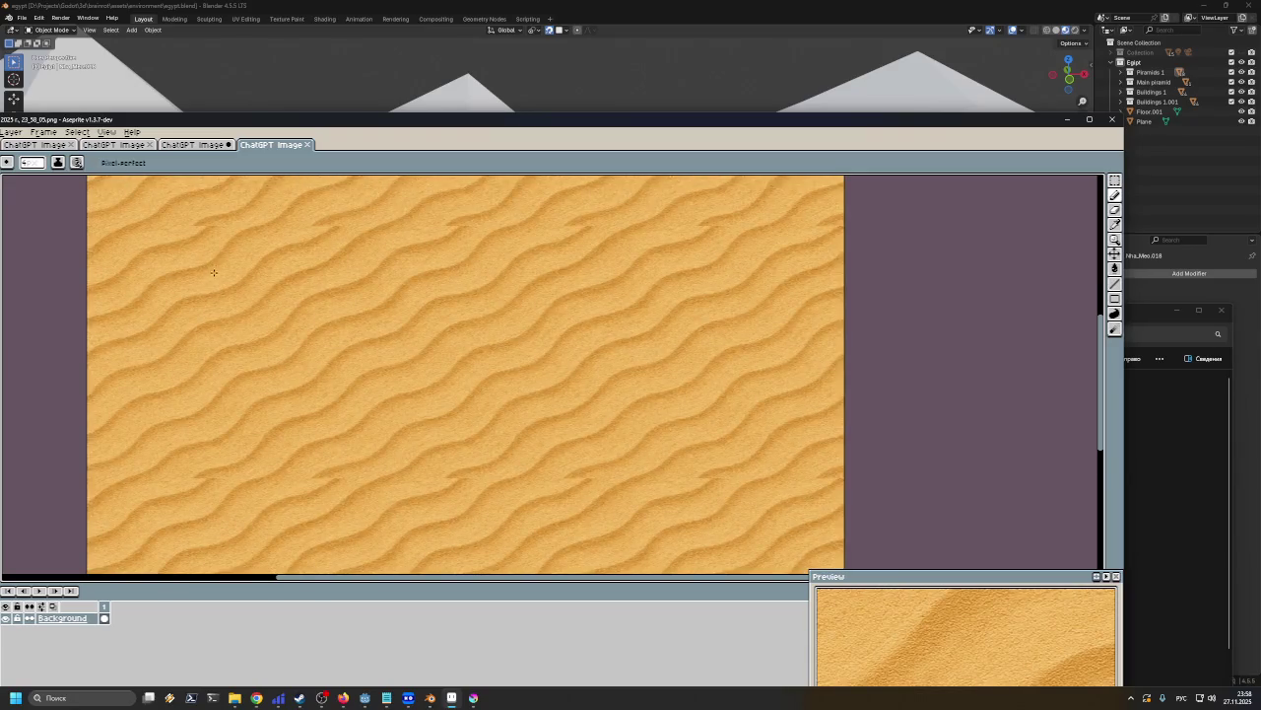
scroll(214, 272, "down", 2)
scroll(217, 266, "down", 1)
scroll(226, 257, "up", 2)
scroll(241, 240, "up", 1)
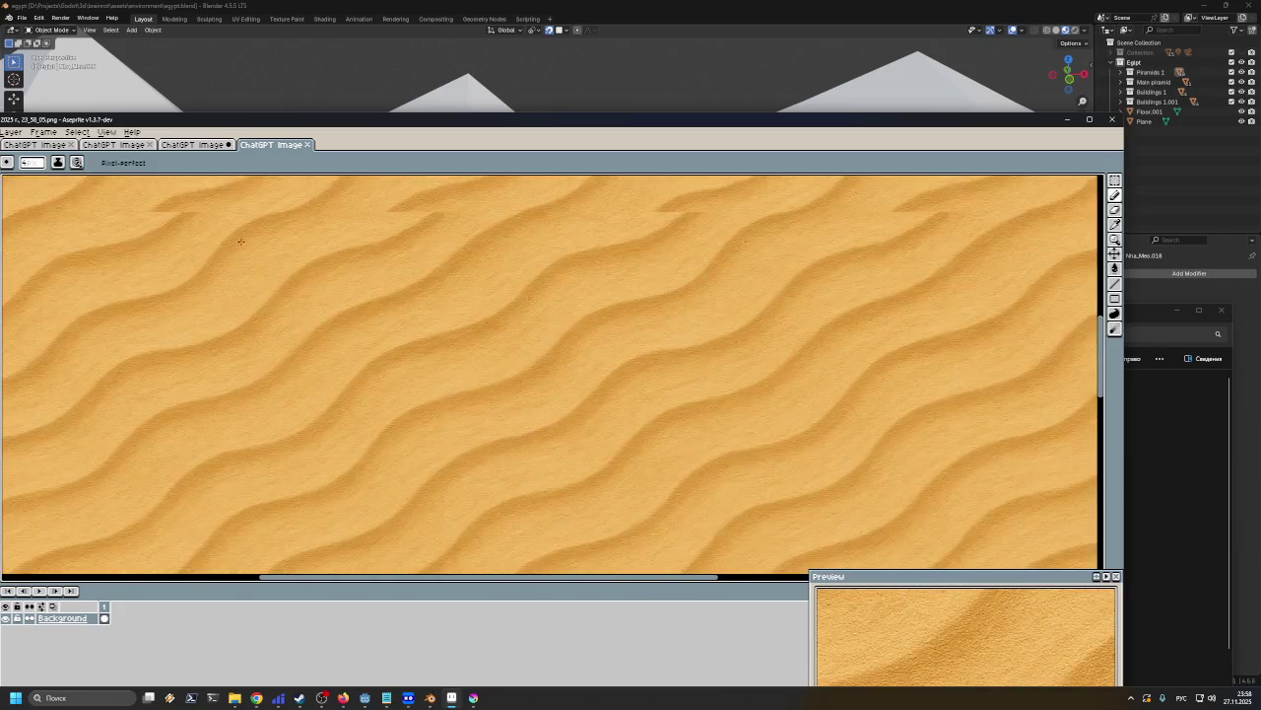
mouse_move(350, 278)
middle_mouse_down()
mouse_move(549, 397)
mouse_move(475, 402)
middle_mouse_up()
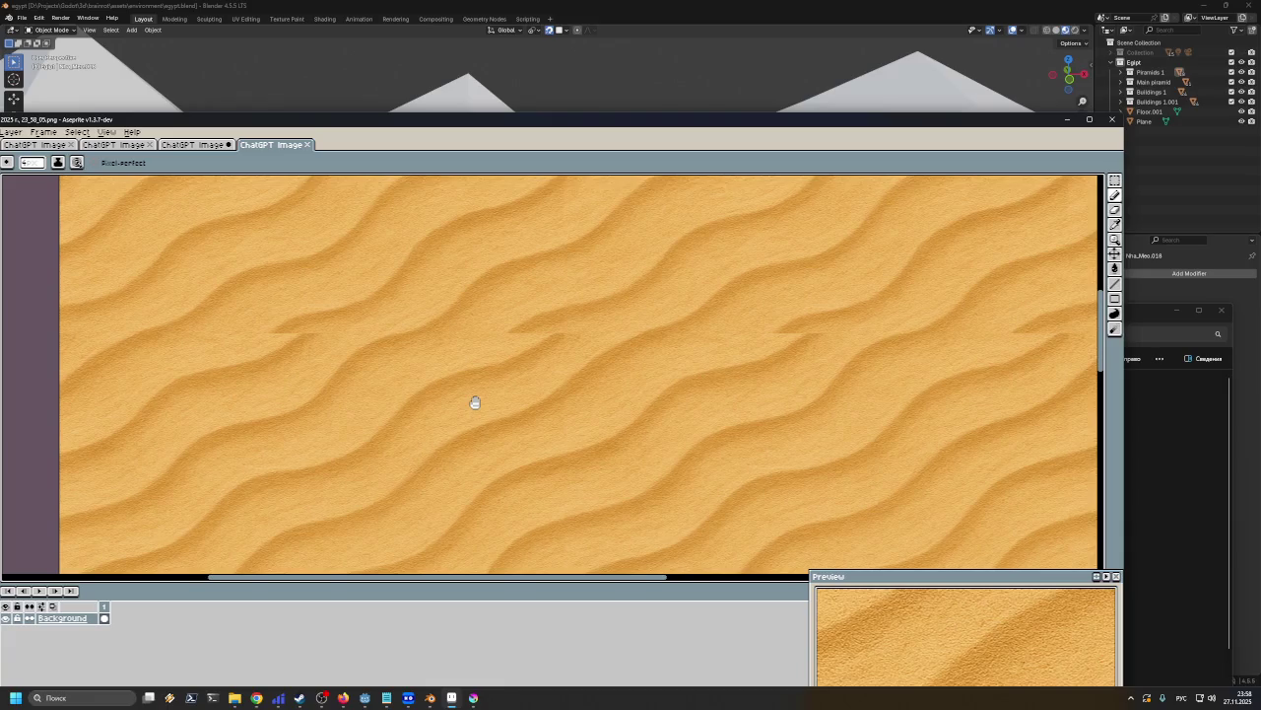
scroll(474, 395, "down", 2)
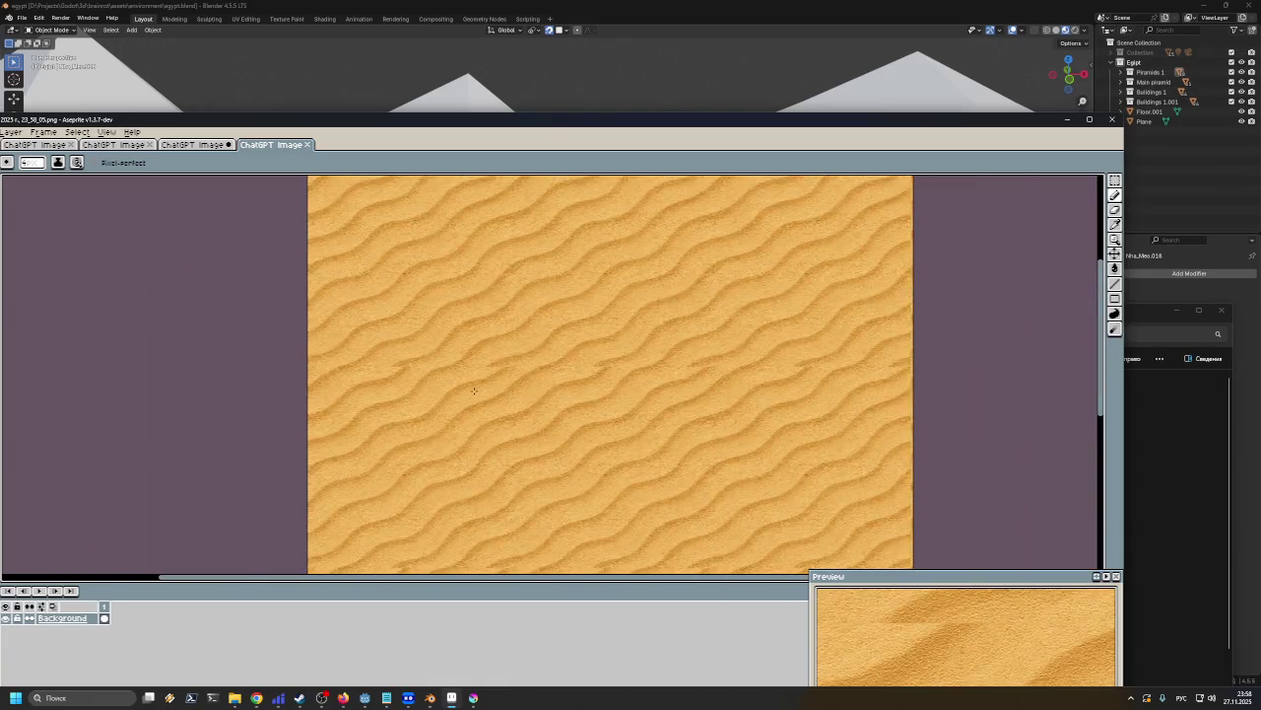
scroll(474, 390, "up", 1)
scroll(476, 389, "down", 4)
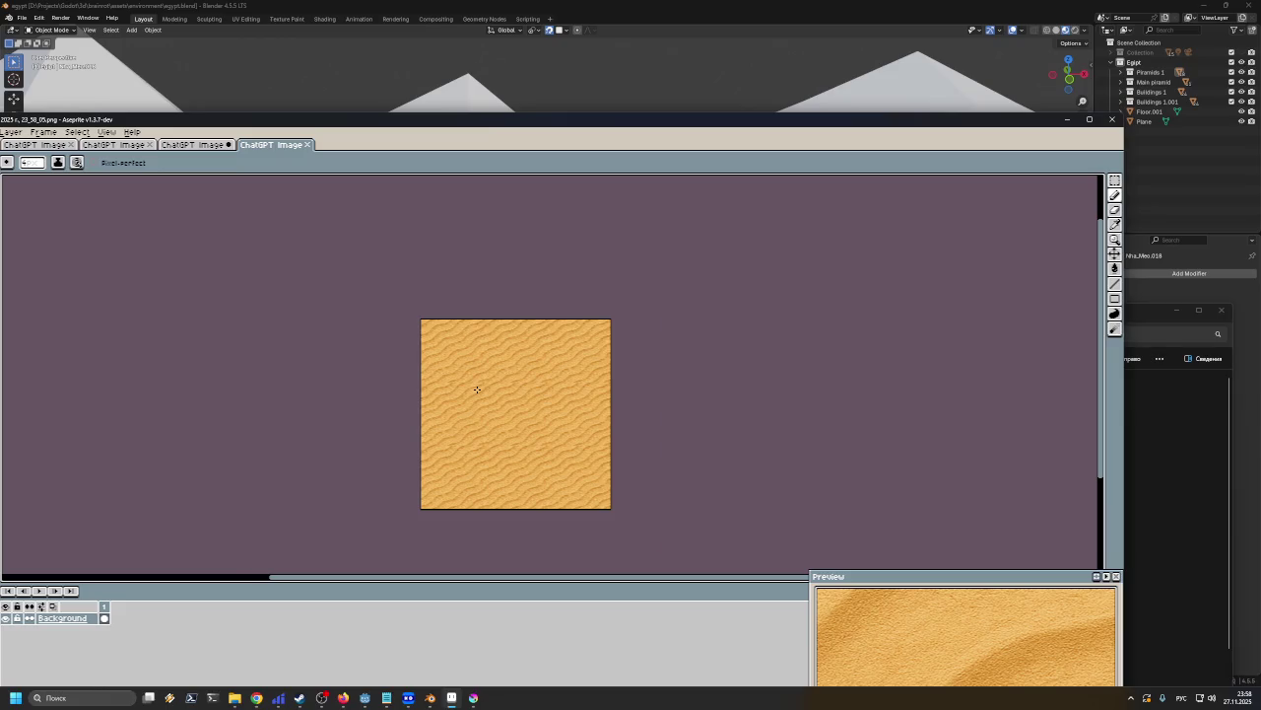
scroll(477, 389, "up", 3)
scroll(474, 385, "up", 1)
scroll(471, 374, "up", 1)
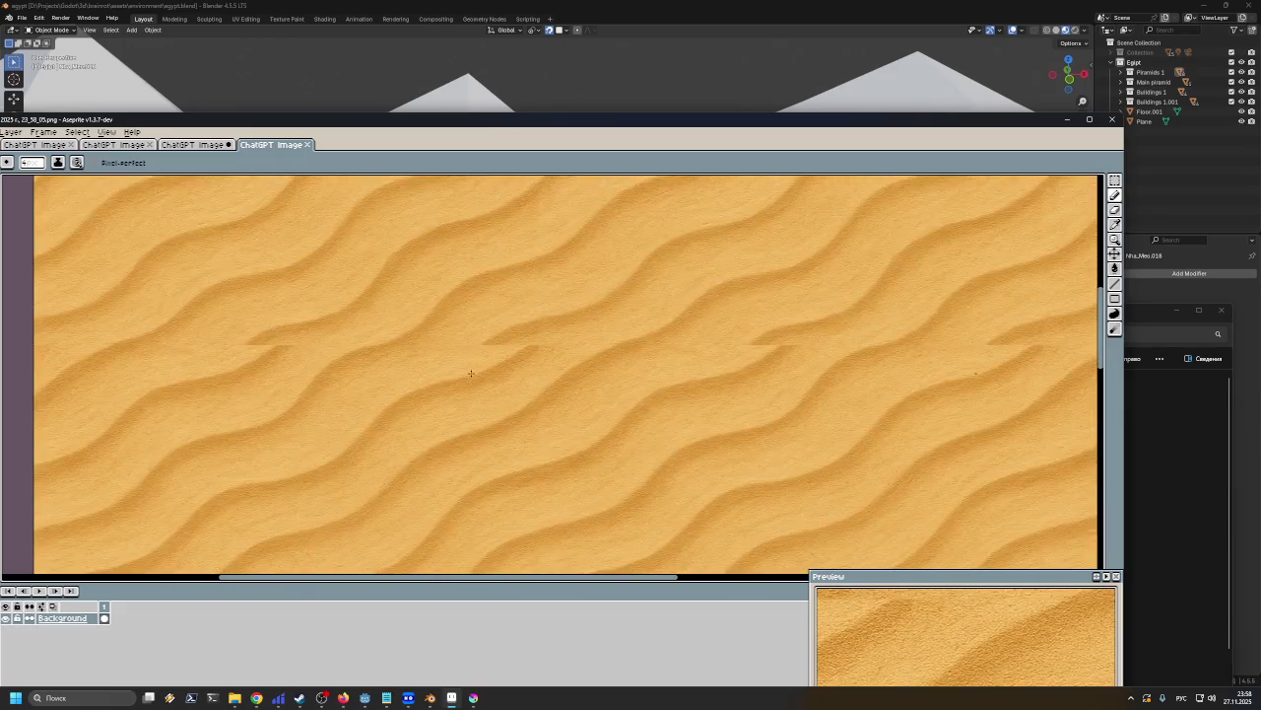
scroll(471, 372, "up", 1)
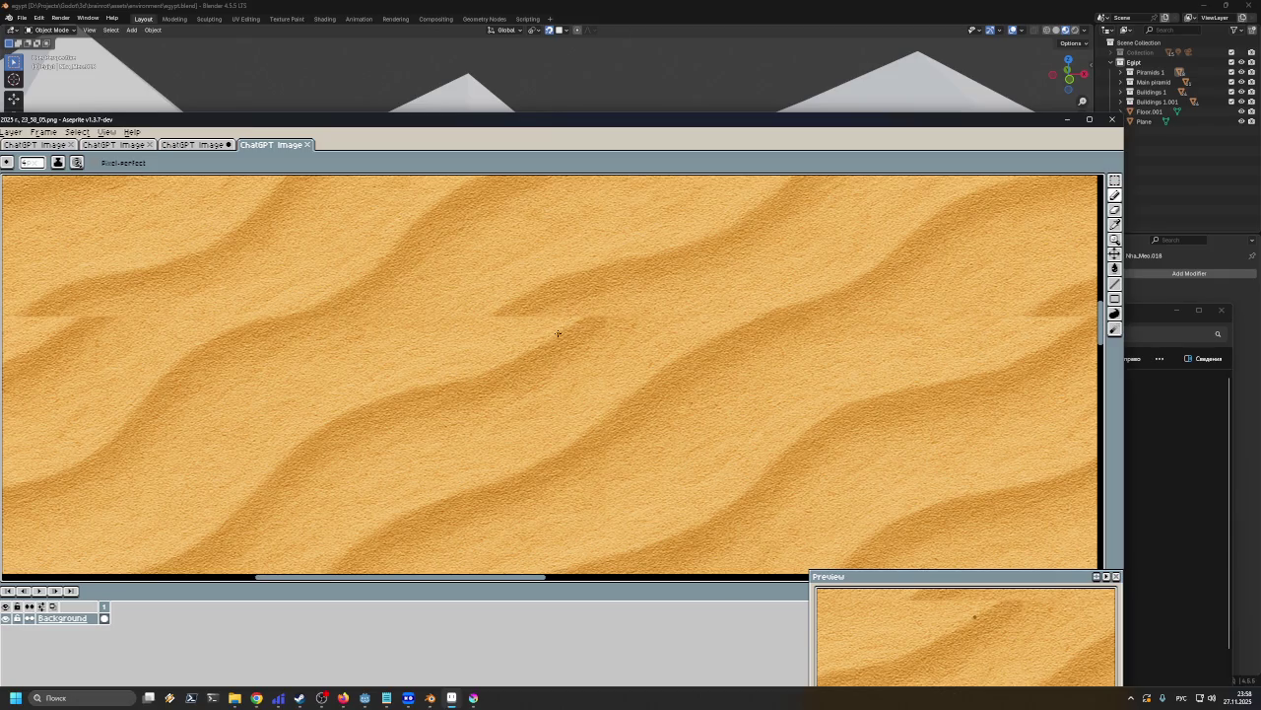
Reposition the Aseprite window and zoom to view the whole 1024×1024 texture
left_click_drag(623, 120, 679, 83)
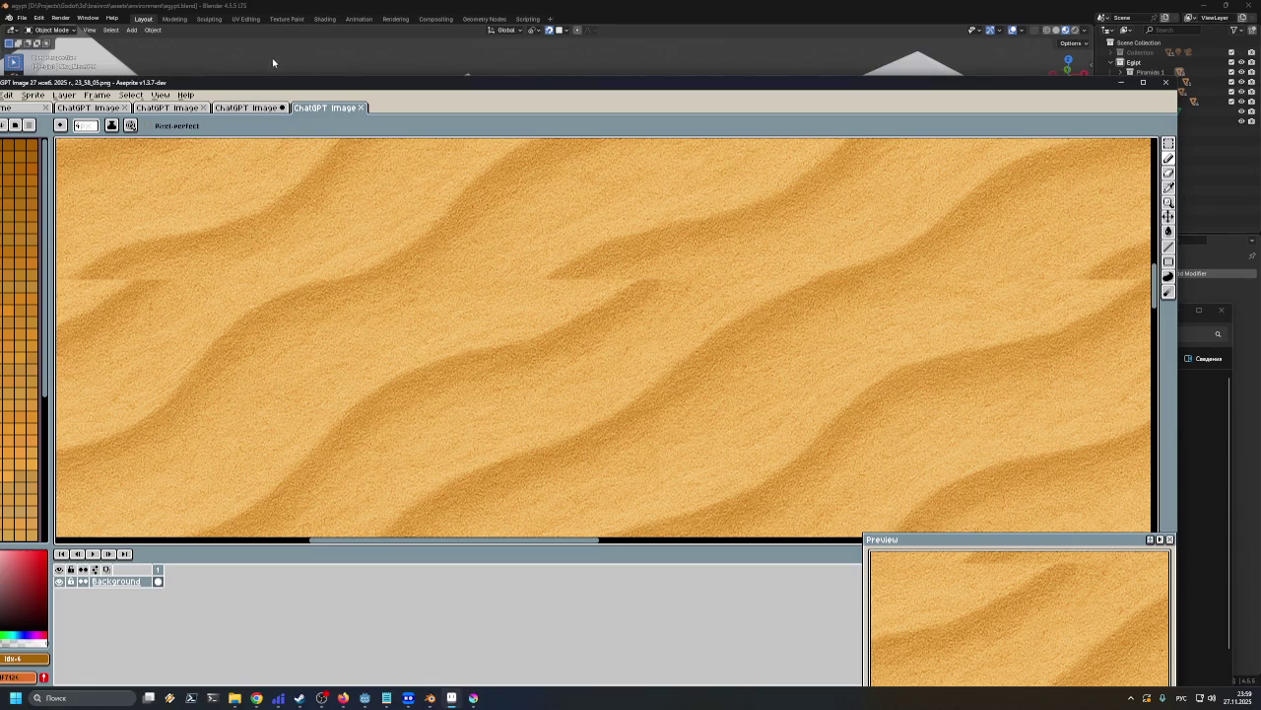
left_click_drag(286, 86, 318, 62)
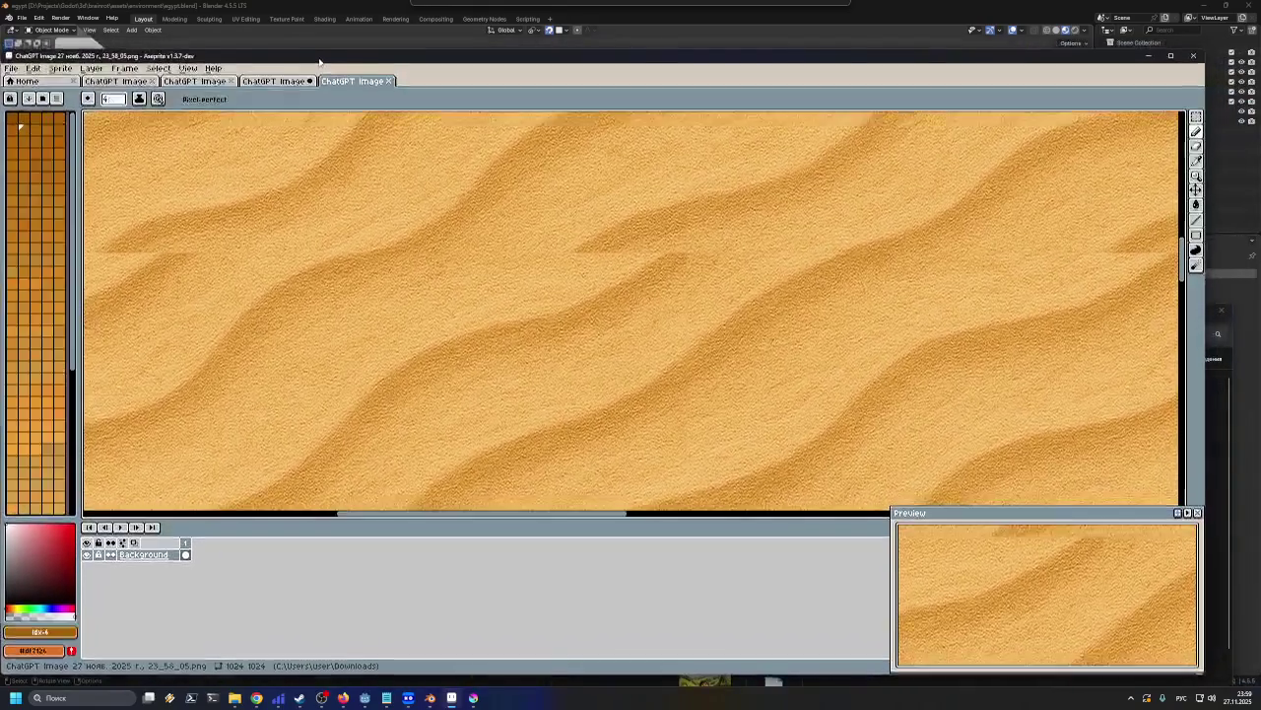
scroll(561, 265, "down", 2)
scroll(562, 265, "down", 1)
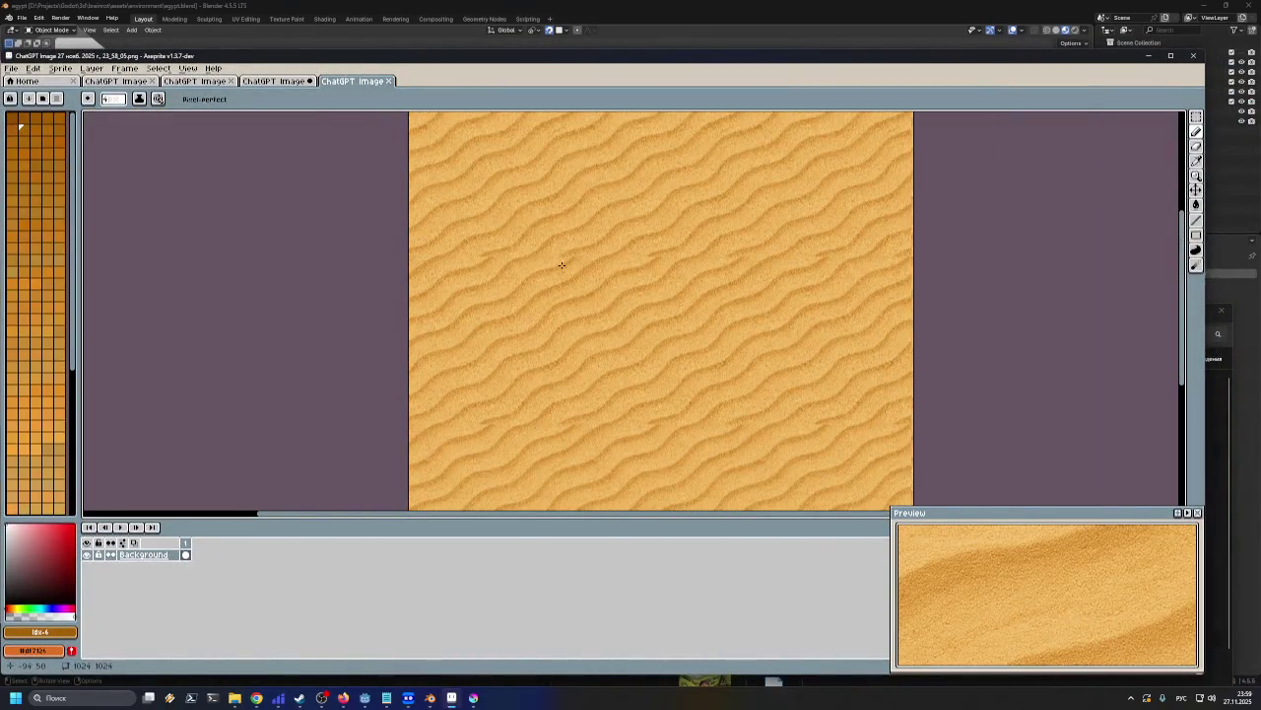
scroll(565, 268, "down", 3)
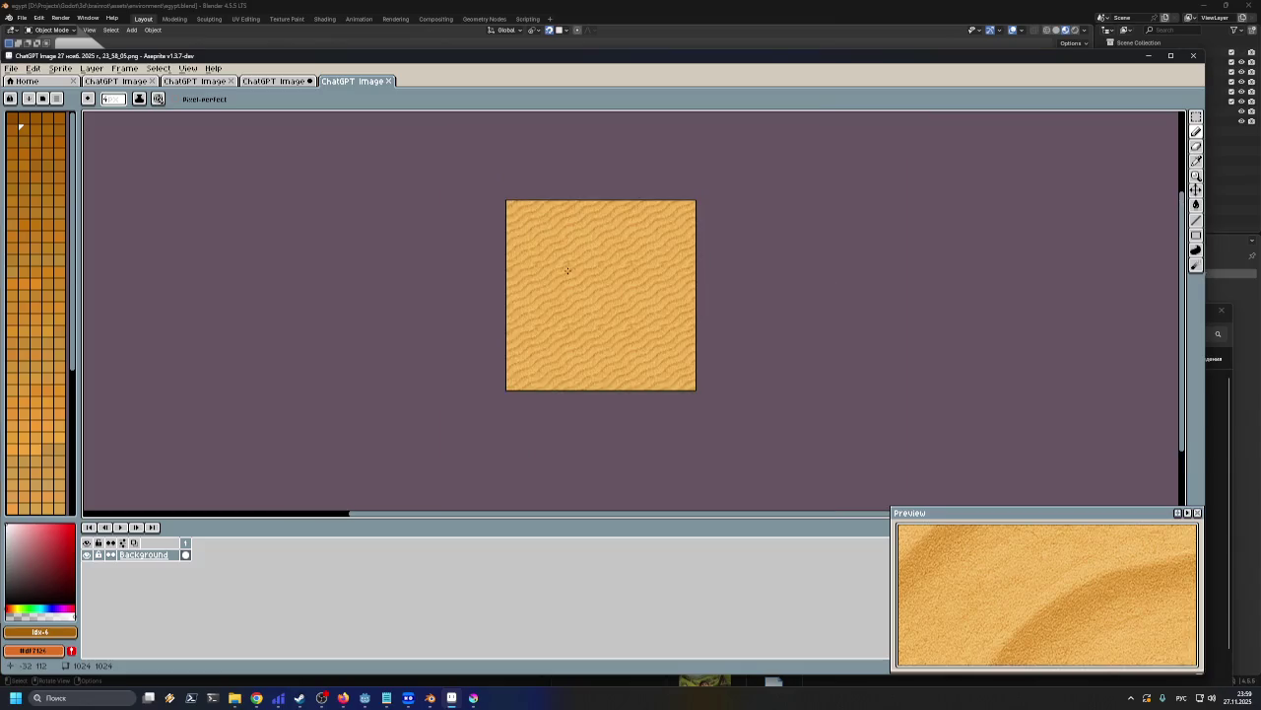
scroll(568, 270, "up", 1)
scroll(568, 270, "up", 1)
scroll(569, 271, "up", 1)
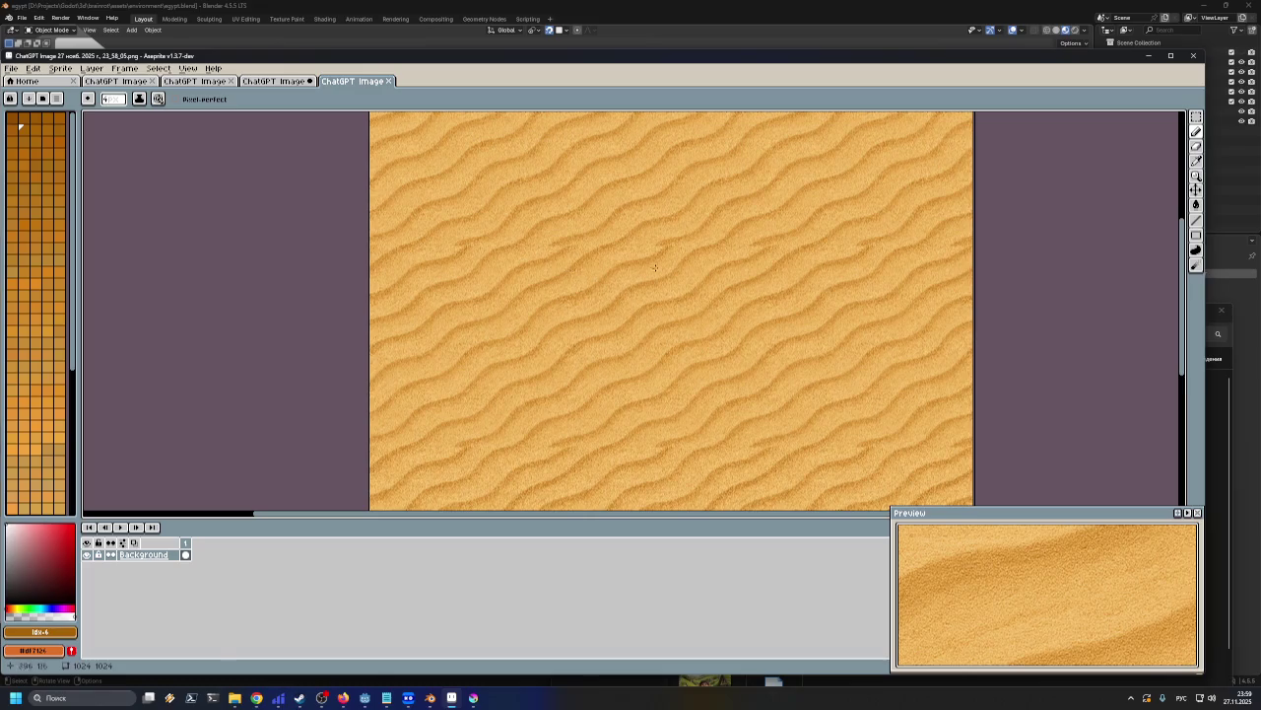
Hide Aseprite and start renaming the newest sand image, correcting the keyboard layout
left_click(1147, 56)
left_click_drag(905, 325, 850, 211)
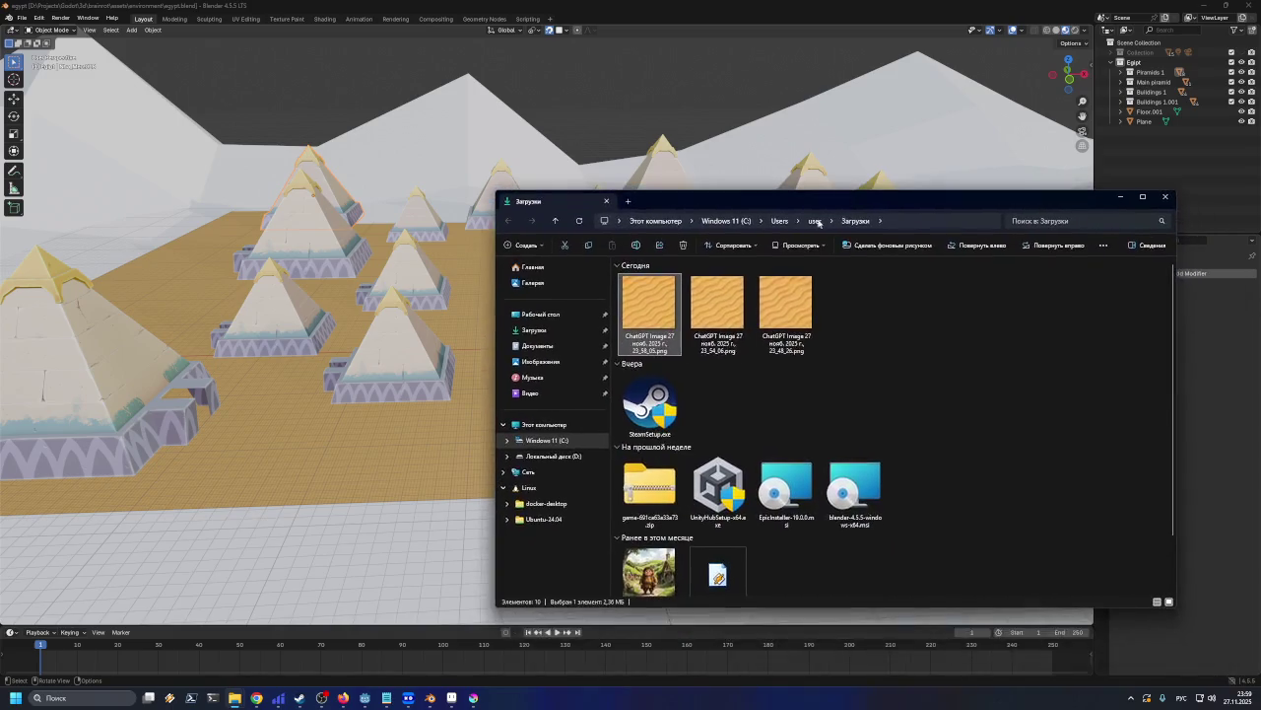
left_click(651, 341)
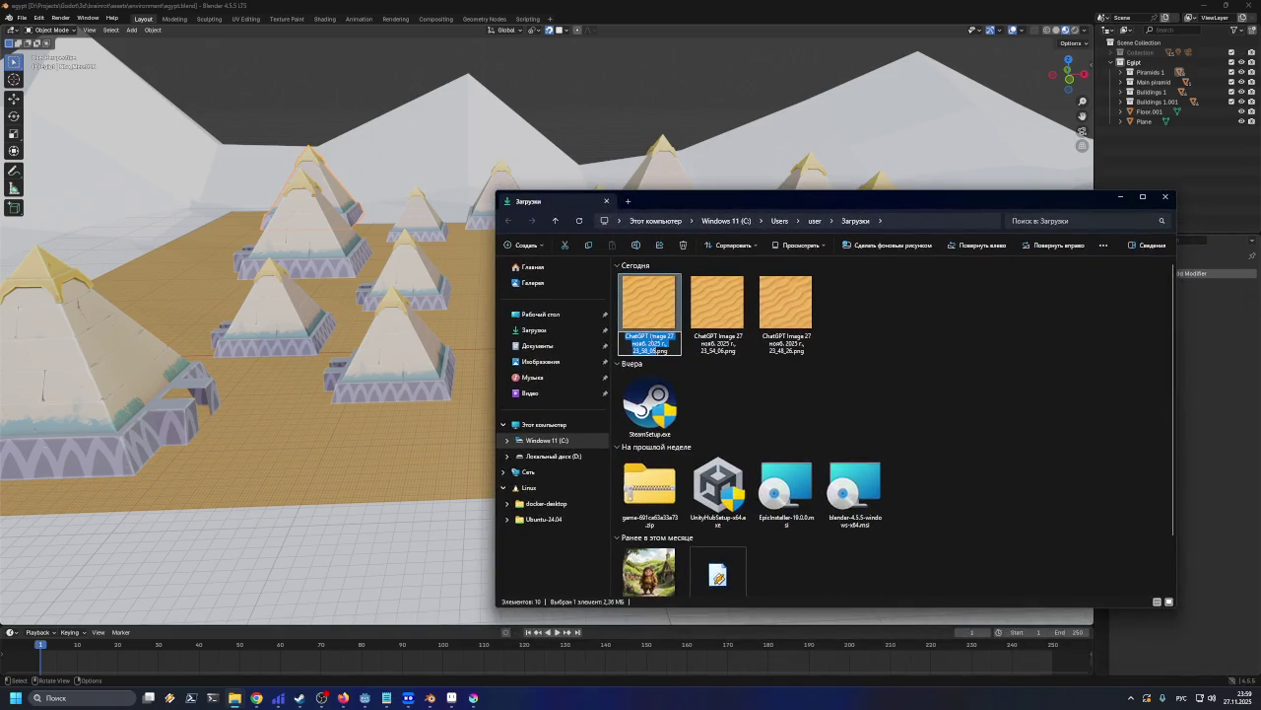
type("ыфтв")
key("BackSpace")
key("BackSpace")
key("BackSpace")
key("BackSpace")
key("alt+shift")
type("sand")
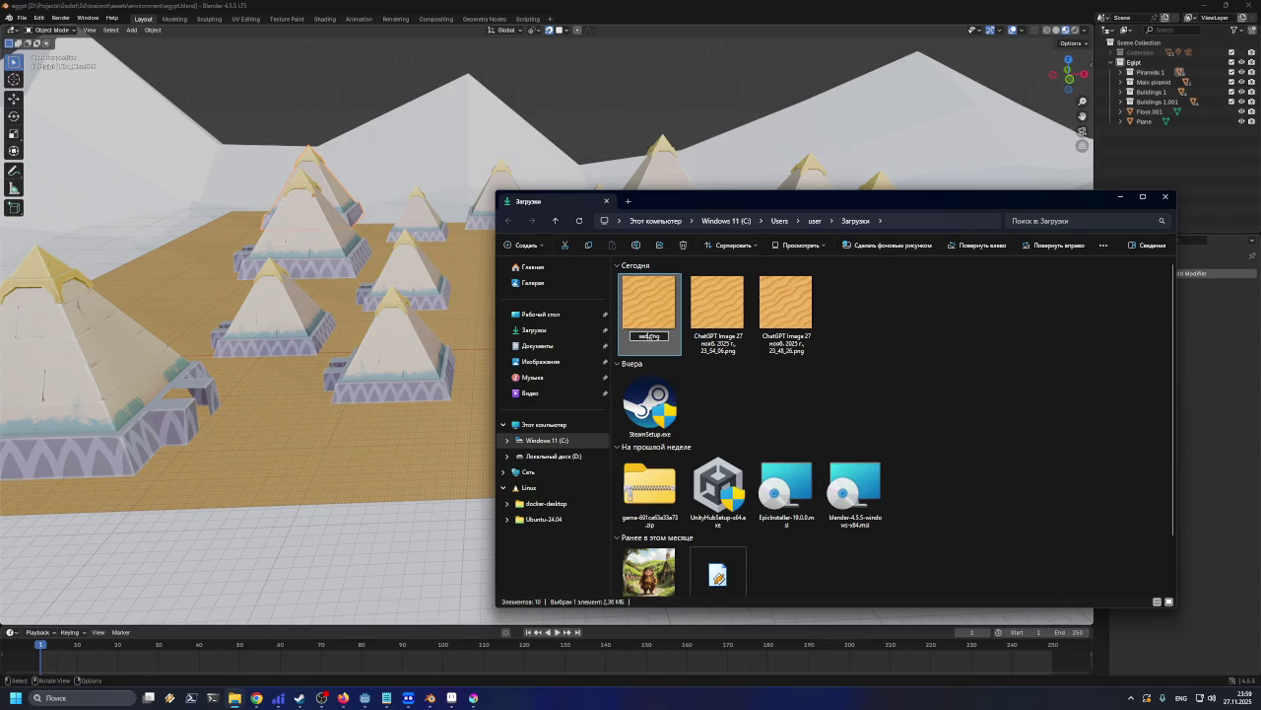
key("BackSpace")
key("BackSpace")
key("BackSpace")
type("s")
key("Return")
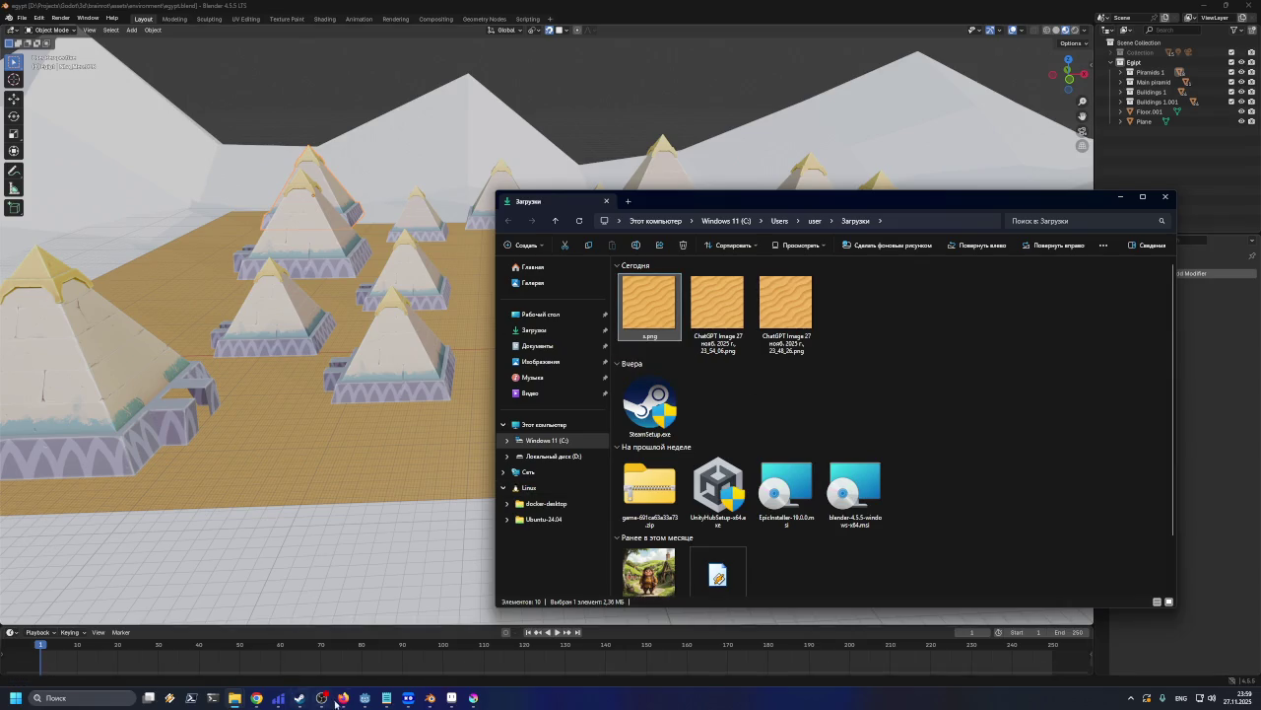
Rename the newest image to sand.png and select the two older sand images
left_click(340, 697)
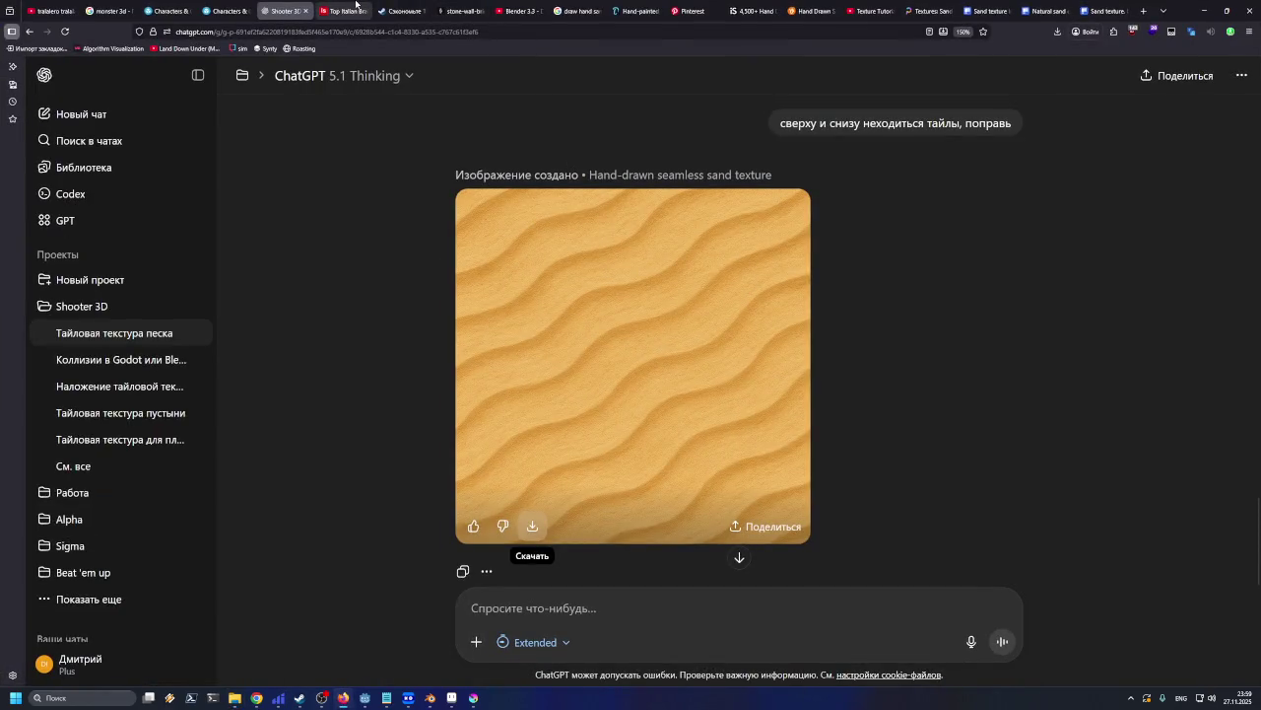
left_click(1204, 10)
key("F2")
type("sand")
key("Return")
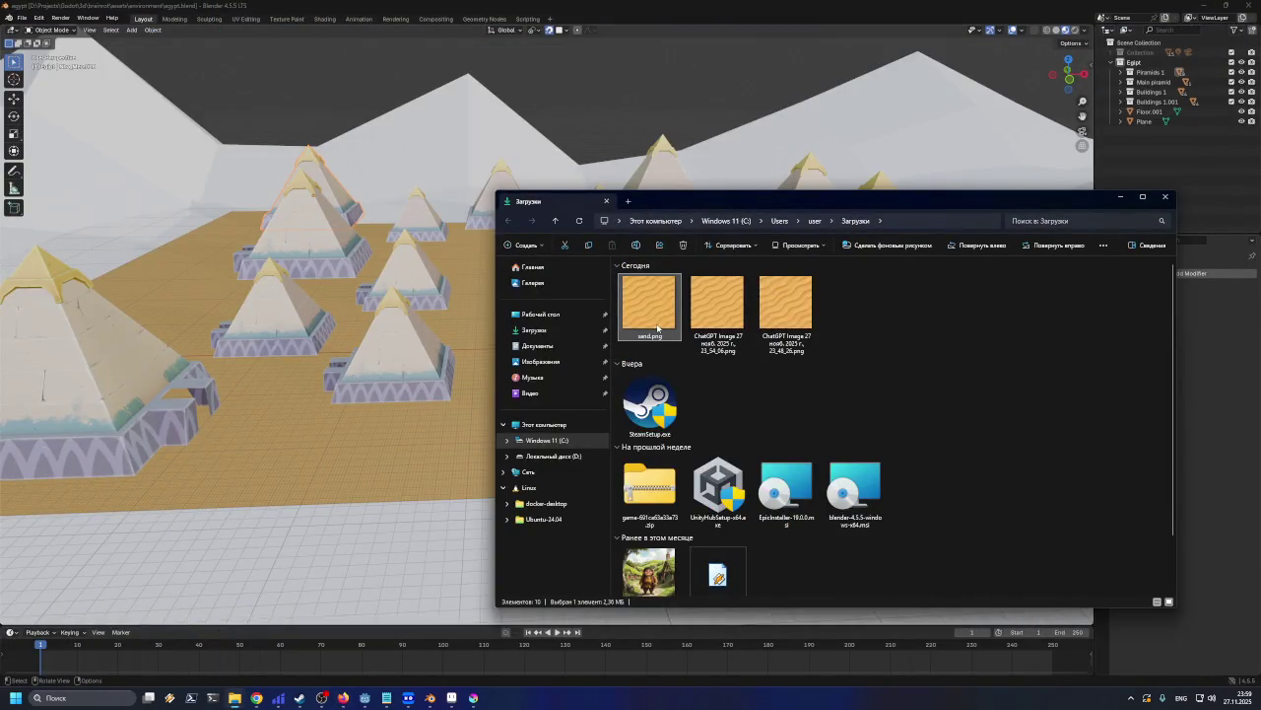
left_click(744, 329)
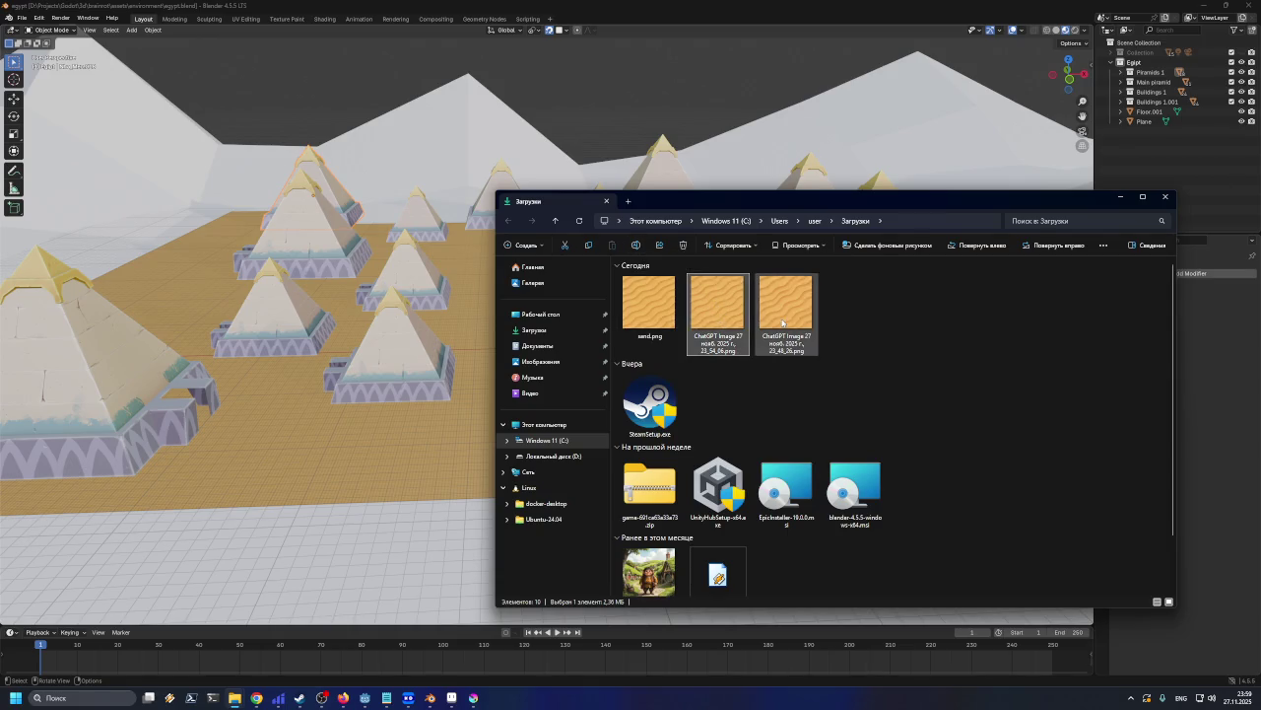
left_click(785, 324, "ctrl")
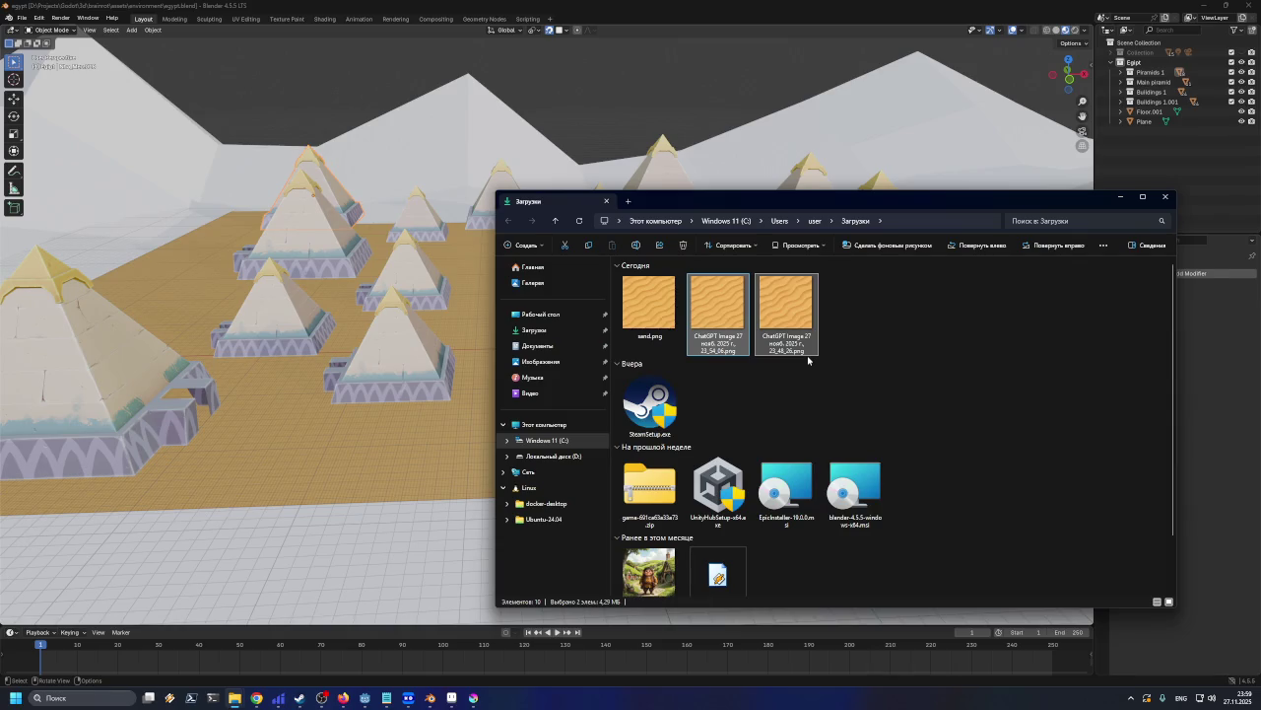
left_click(801, 320)
mouse_move(430, 698)
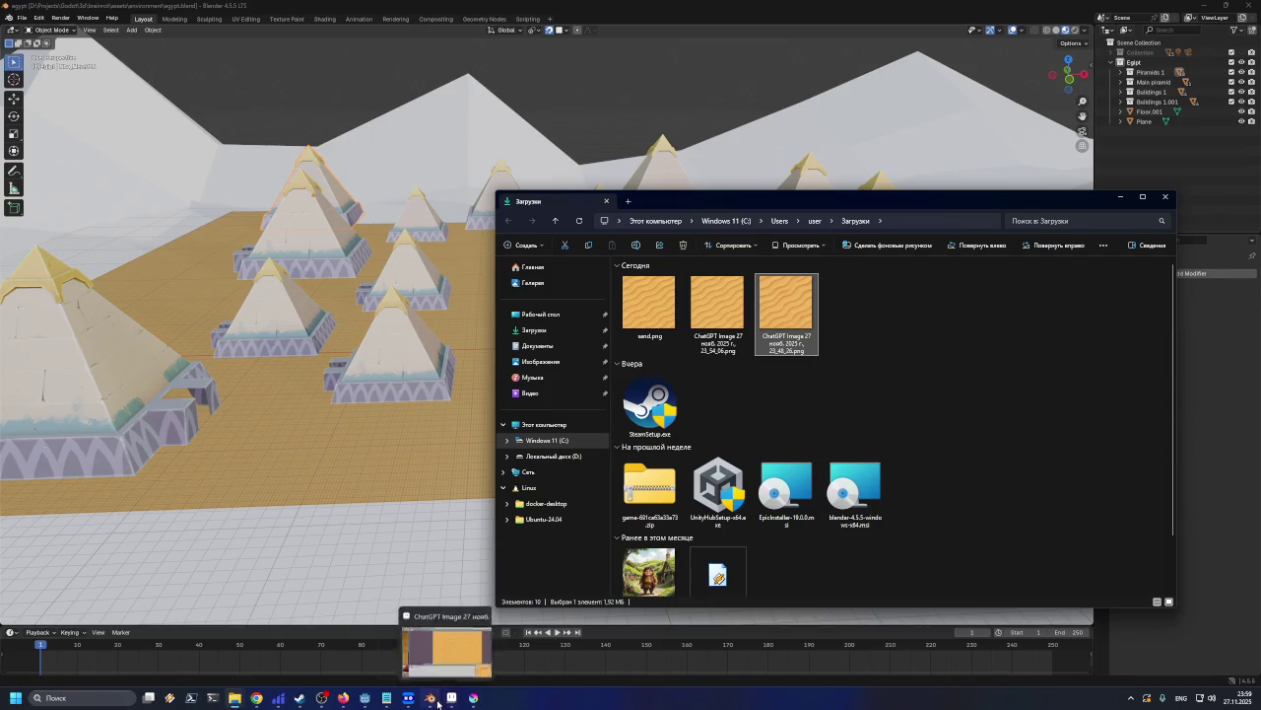
Bring Aseprite back and zoom and pan through the second sand image
left_click(452, 698)
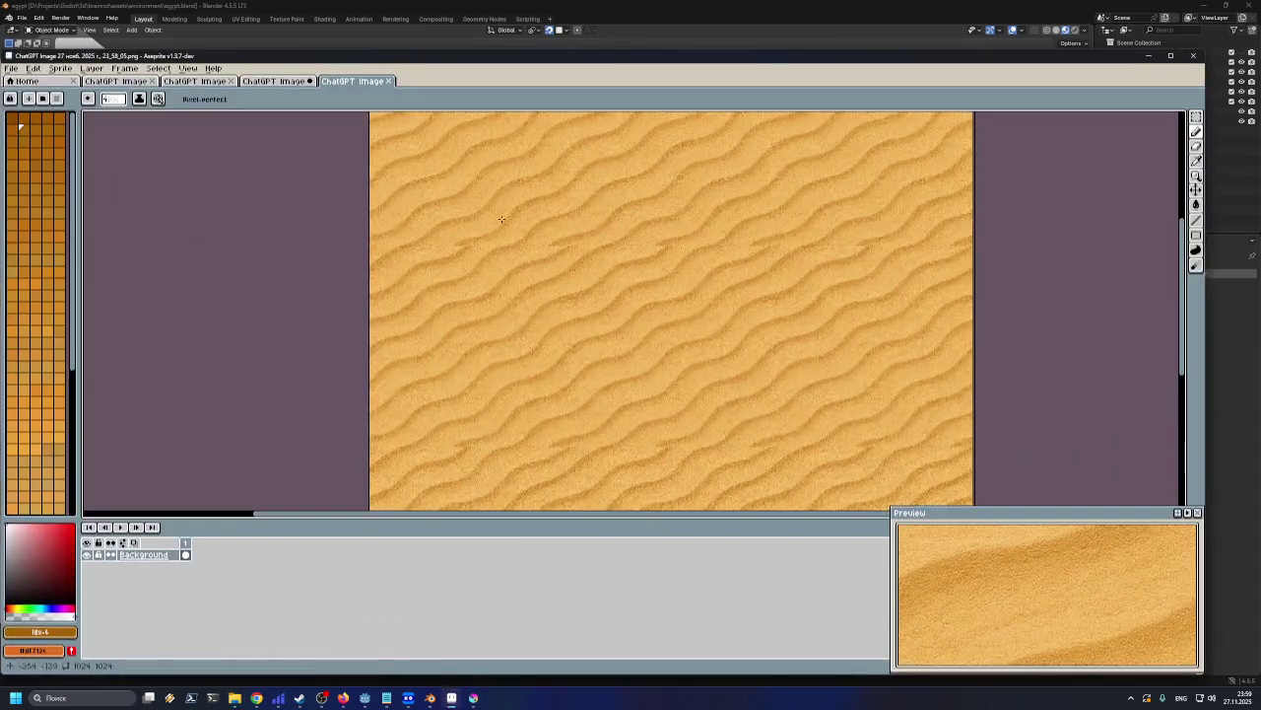
left_click(273, 84)
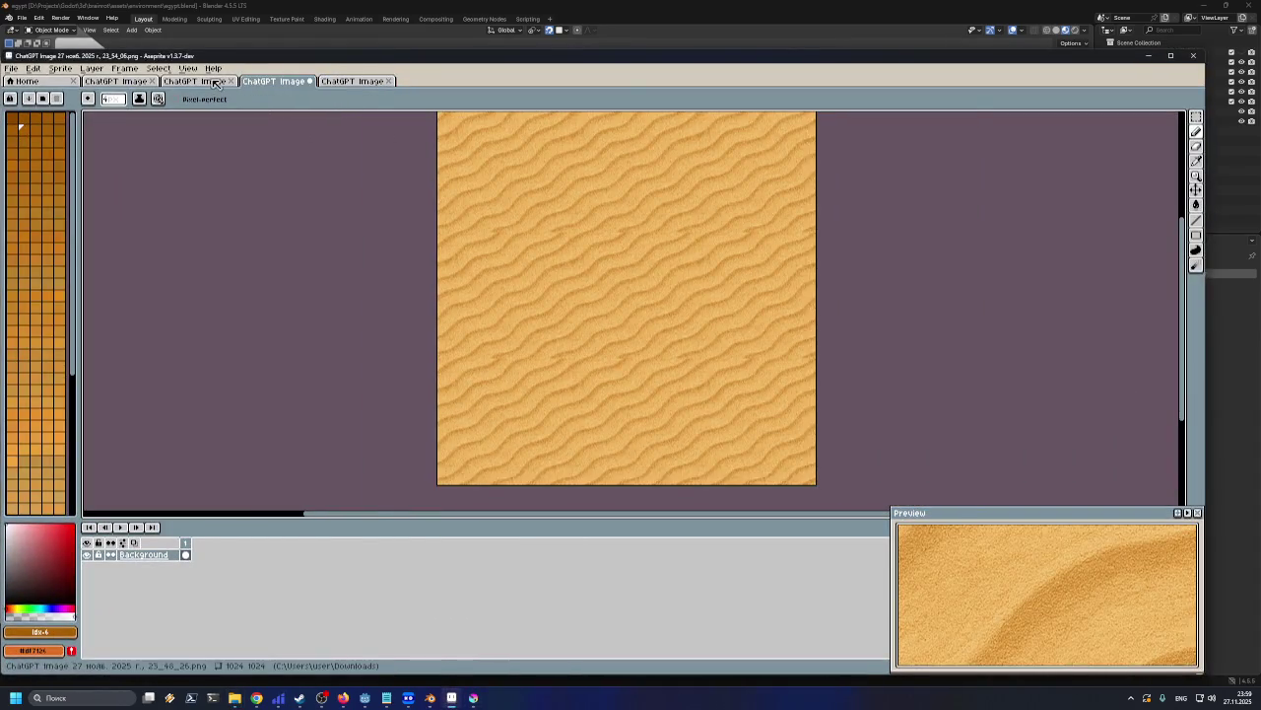
left_click(216, 85)
scroll(827, 236, "up", 2)
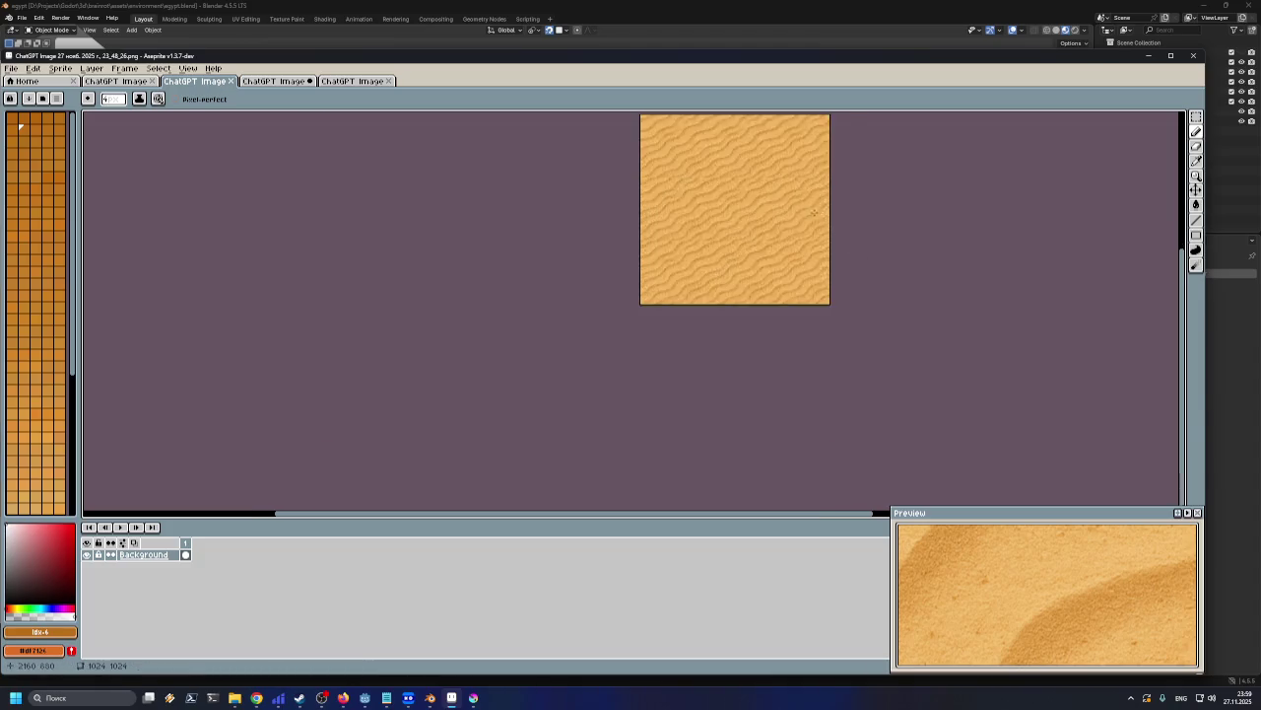
scroll(795, 215, "up", 3)
scroll(795, 215, "down", 1)
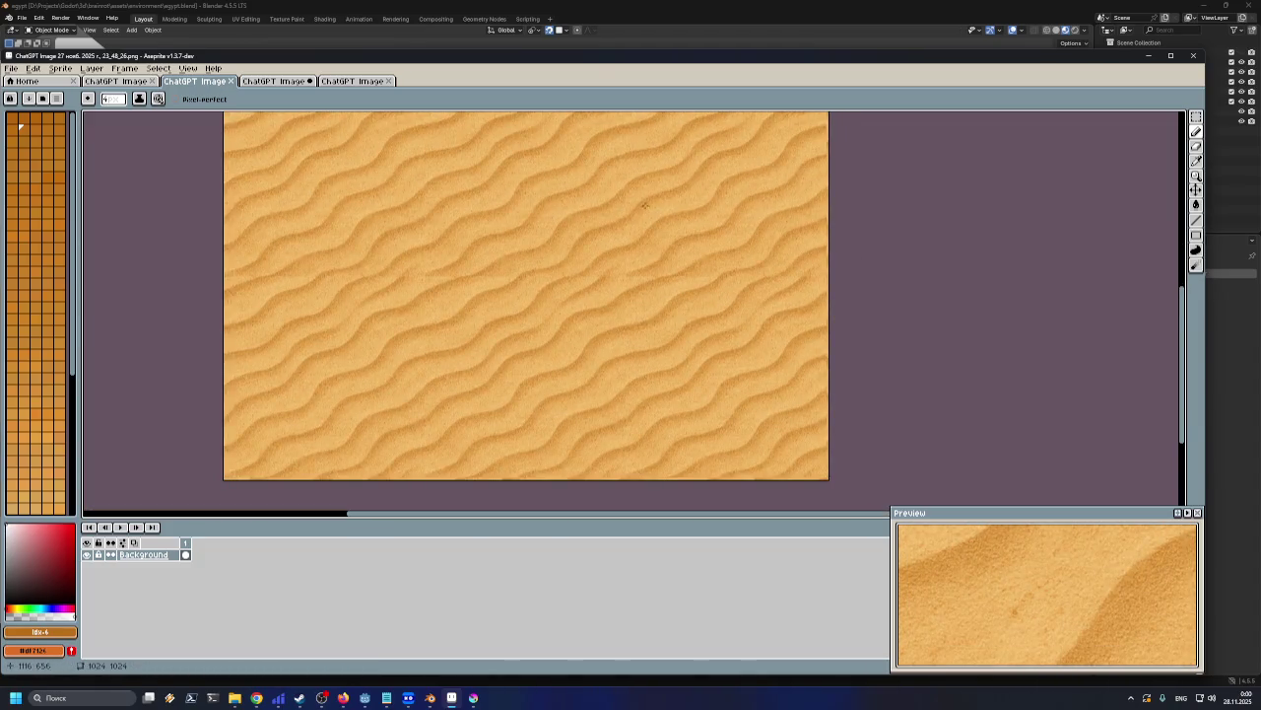
middle_click_drag(873, 231, 892, 322)
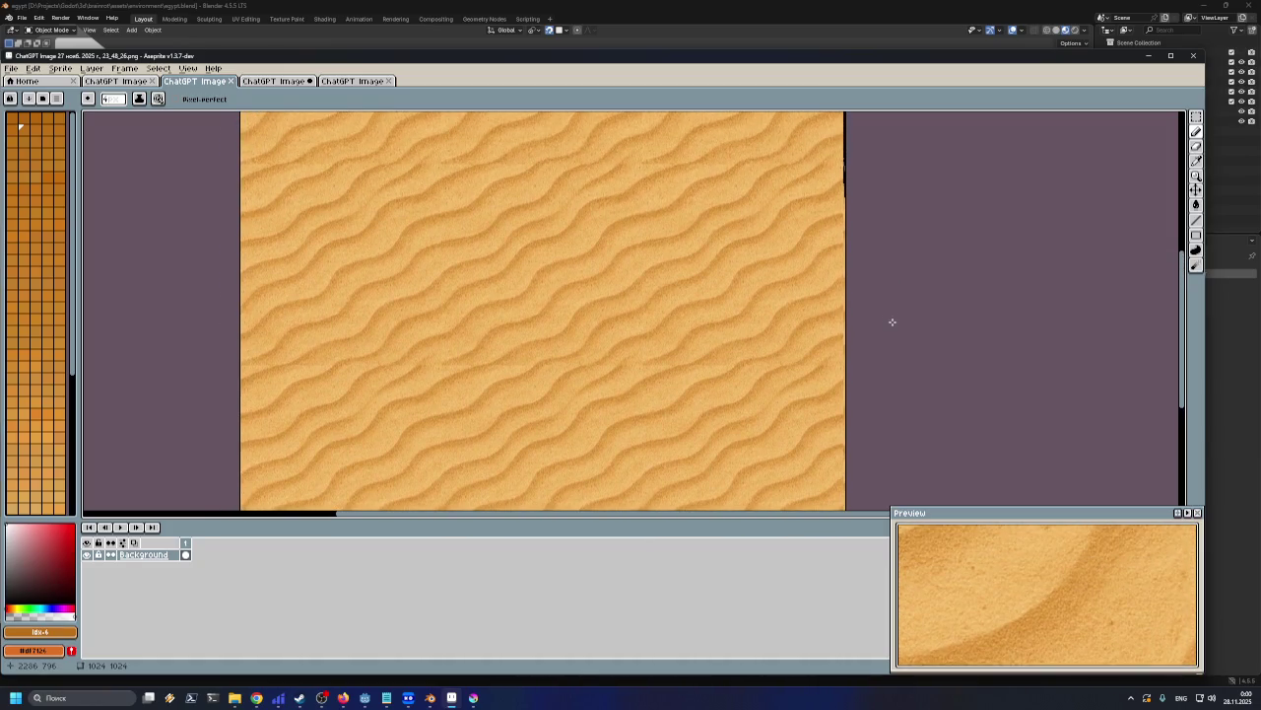
scroll(540, 230, "down", 1)
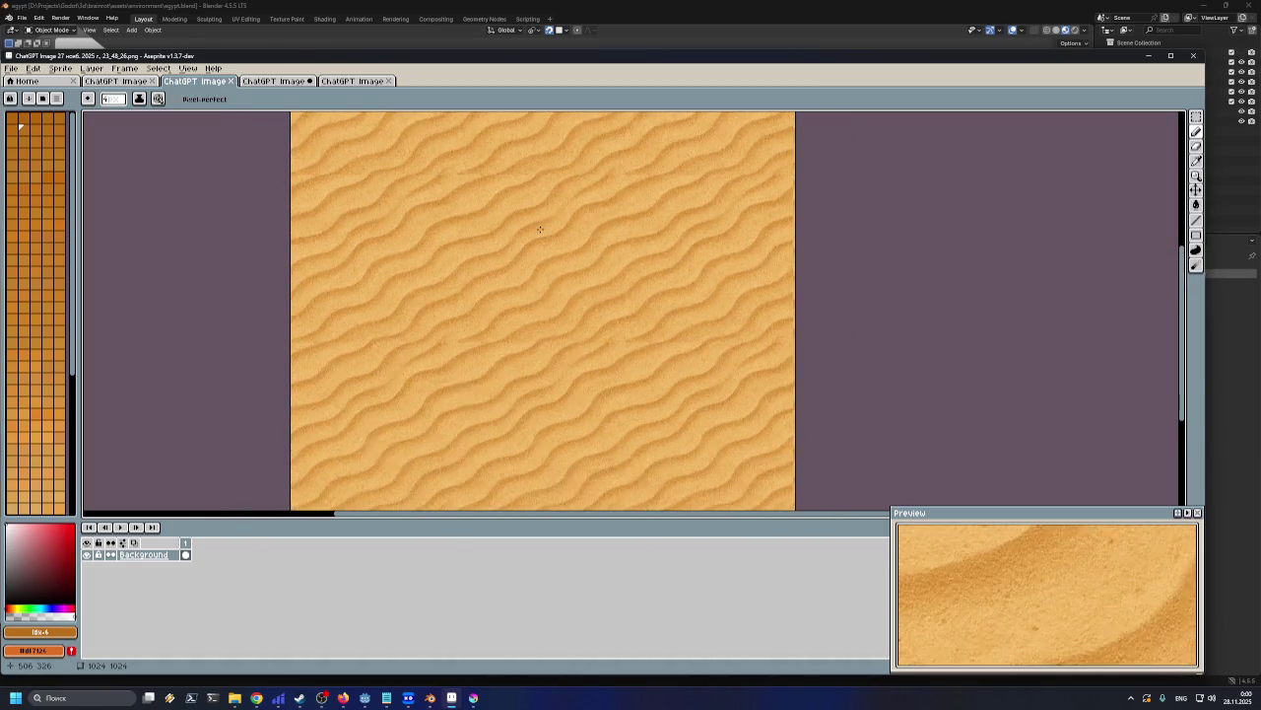
scroll(540, 230, "down", 1)
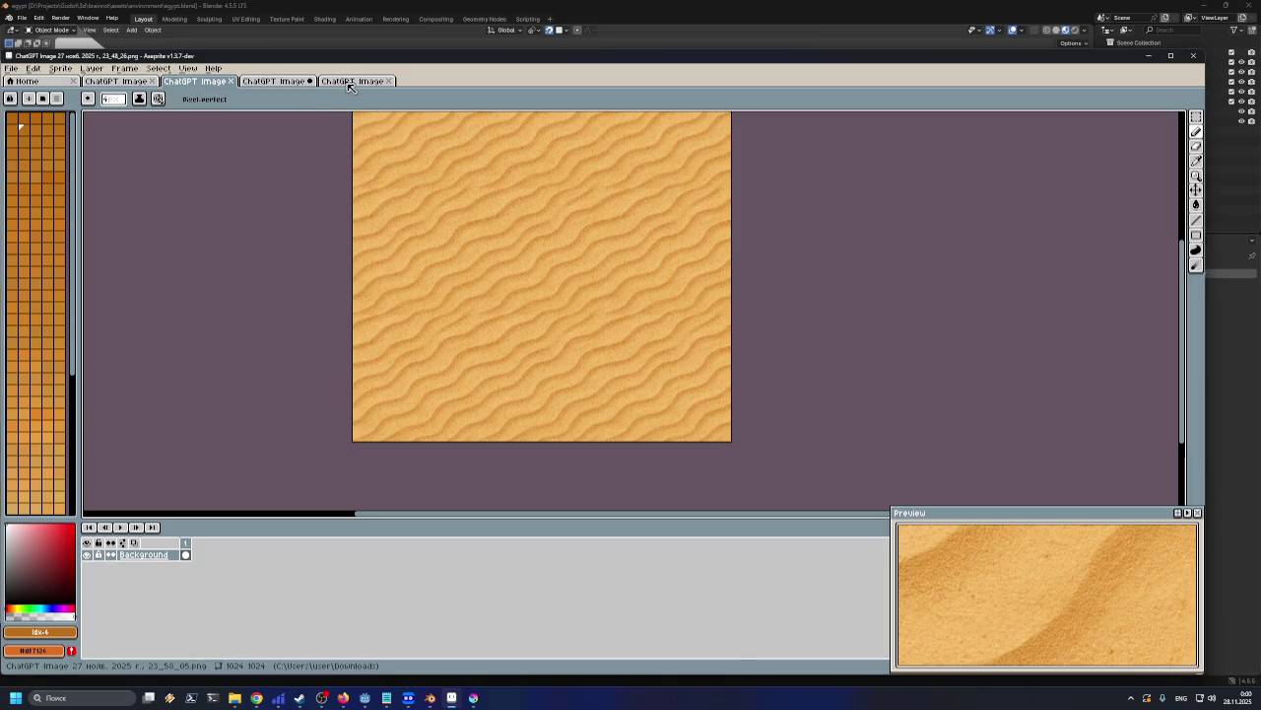
Switch back and forth between the third and fourth sand images to compare them
left_click(351, 82)
scroll(554, 229, "down", 1)
scroll(554, 228, "down", 2)
scroll(554, 229, "down", 1)
scroll(551, 224, "up", 2)
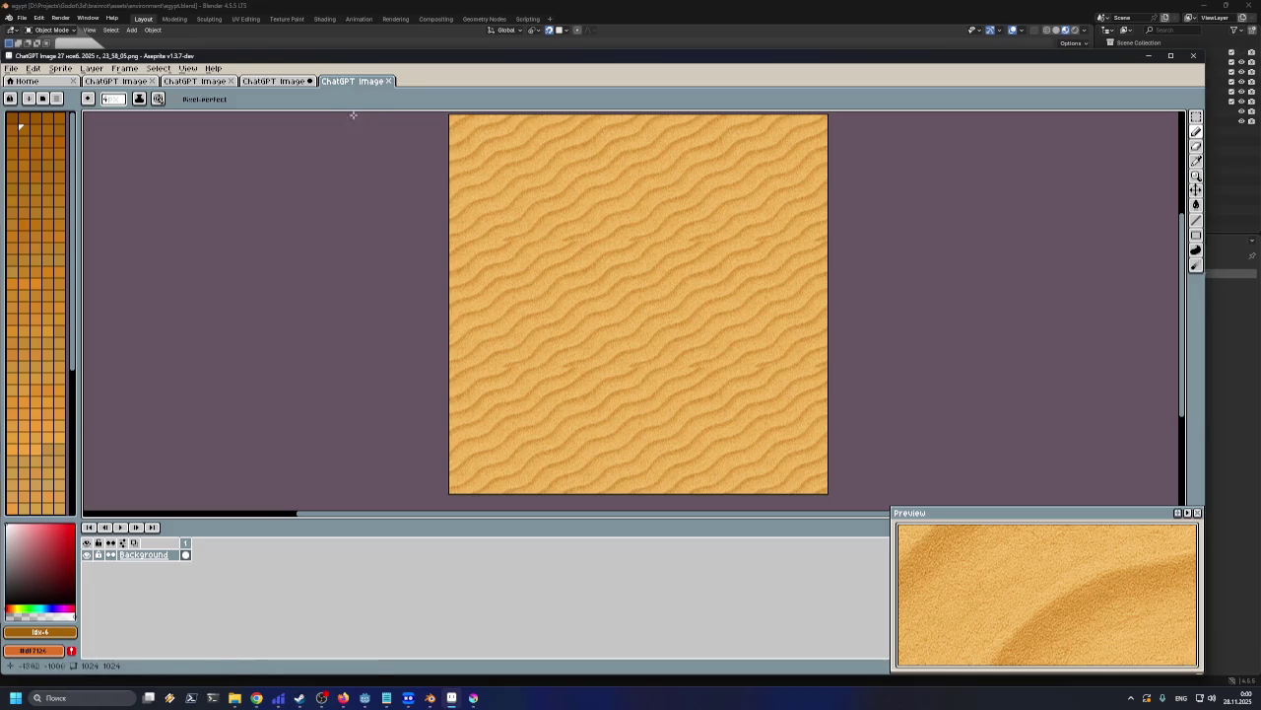
left_click(288, 82)
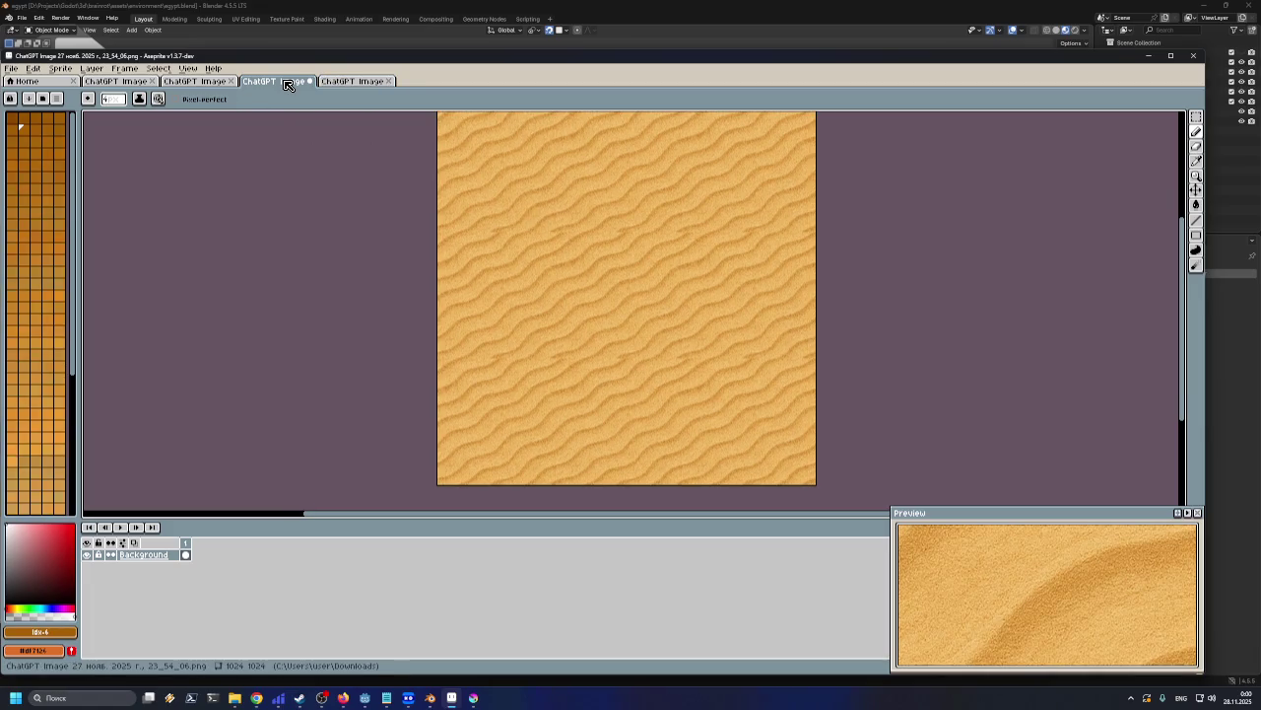
left_click(345, 82)
left_click(280, 85)
left_click(346, 84)
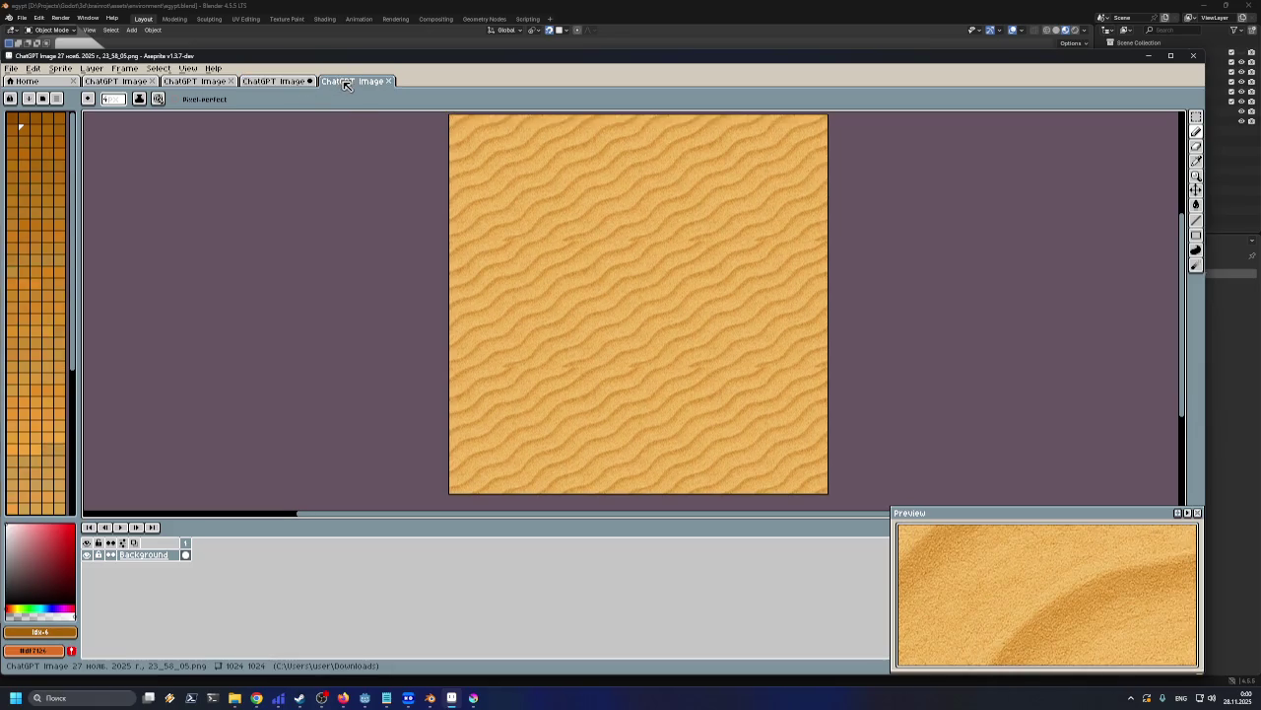
Recheck the second sand image, then return to Downloads and begin renaming sand.png
left_click(206, 85)
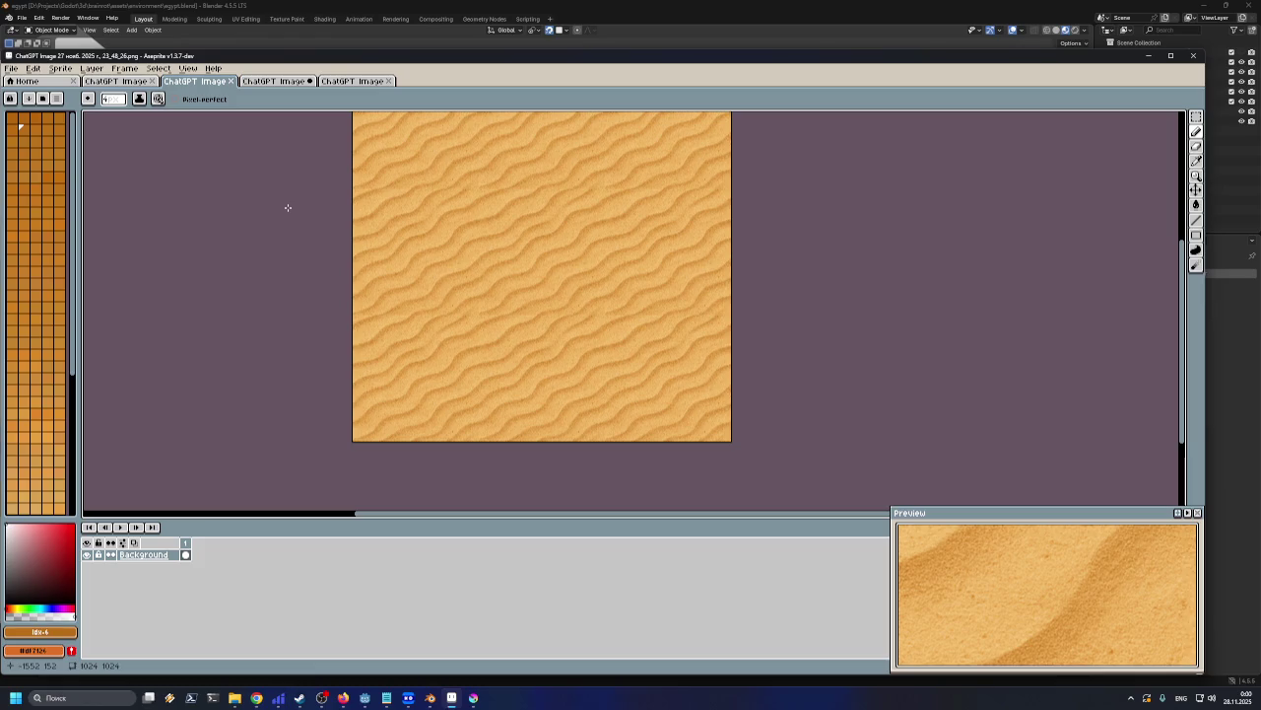
middle_click_drag(286, 205, 322, 254)
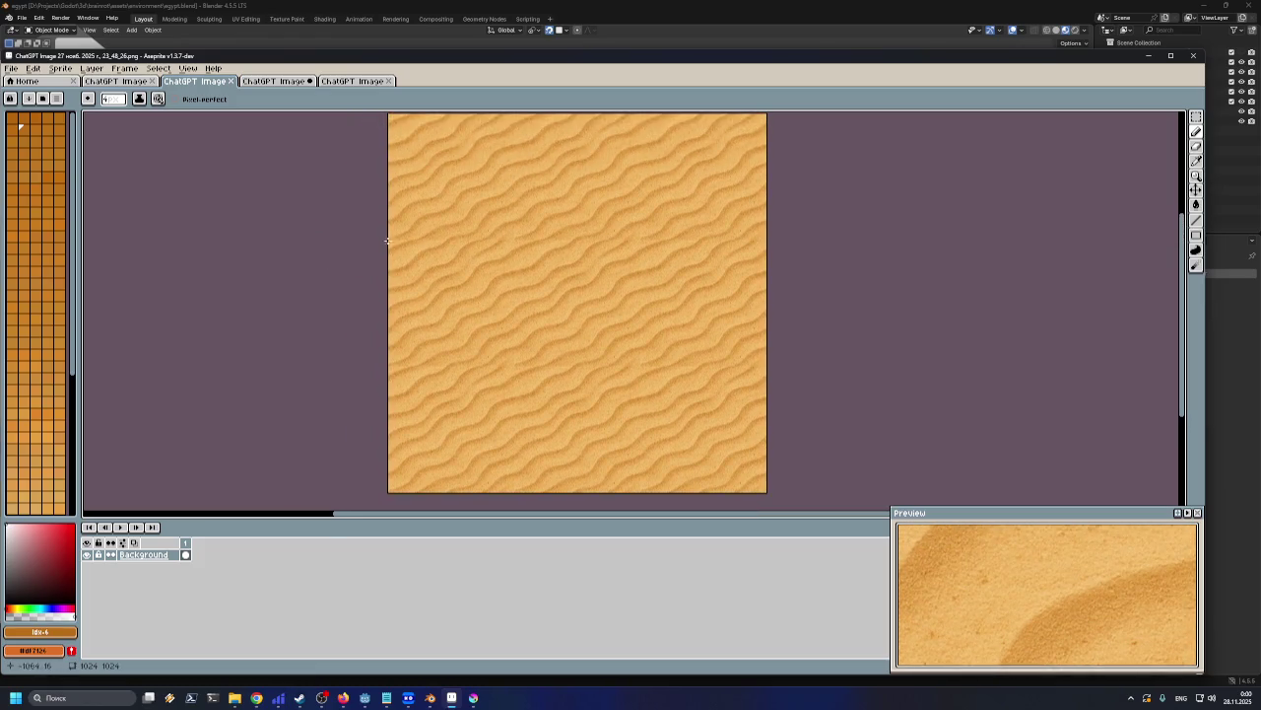
scroll(474, 229, "up", 1)
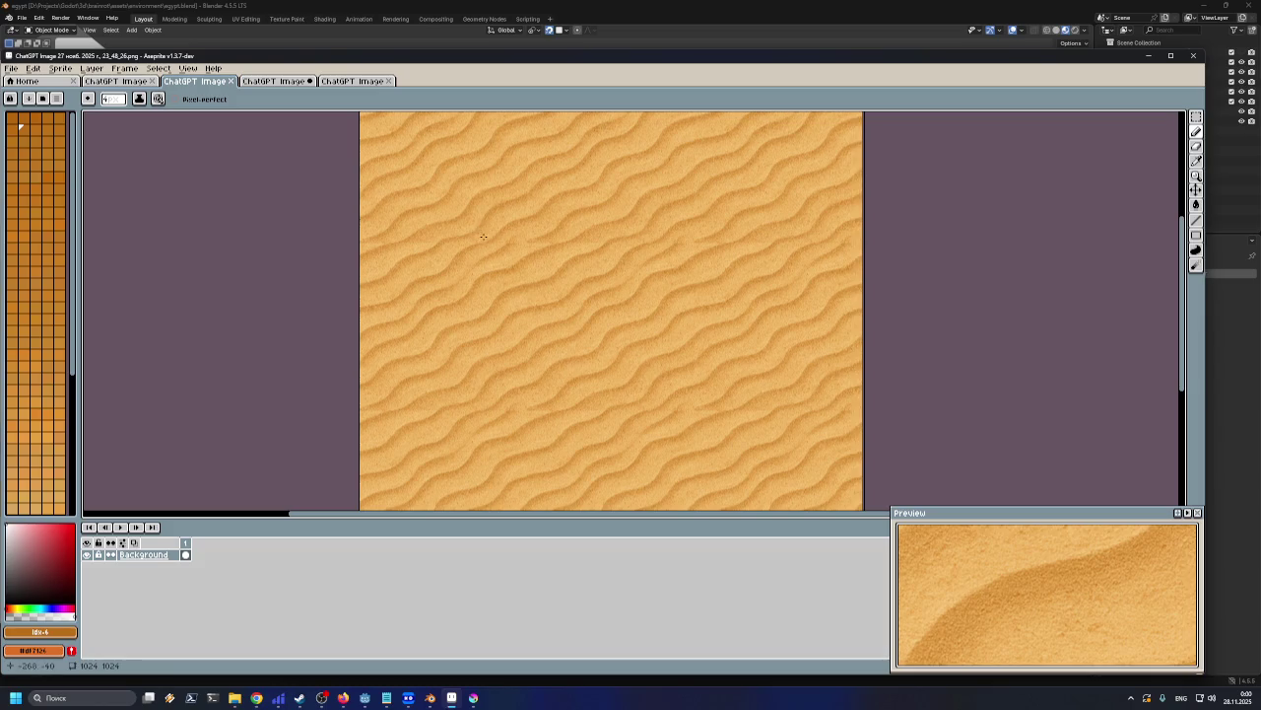
scroll(484, 236, "down", 1)
scroll(484, 236, "down", 1)
scroll(484, 237, "up", 1)
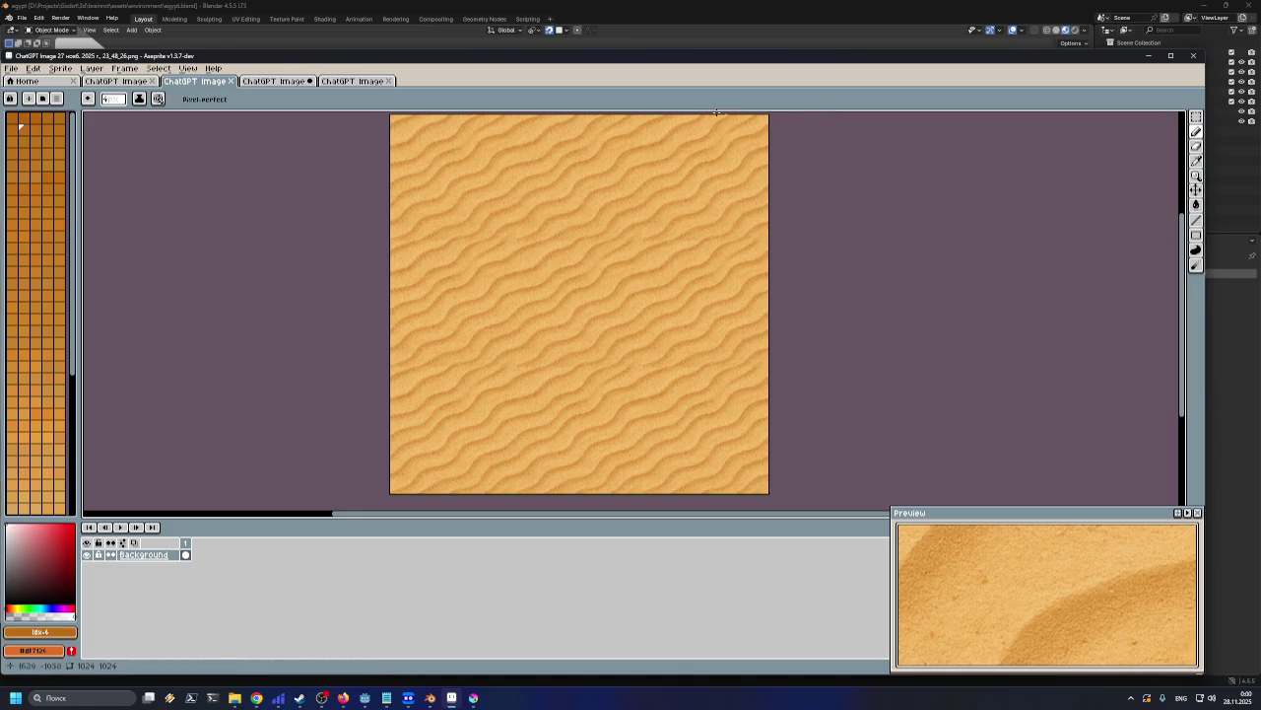
left_click(1148, 55)
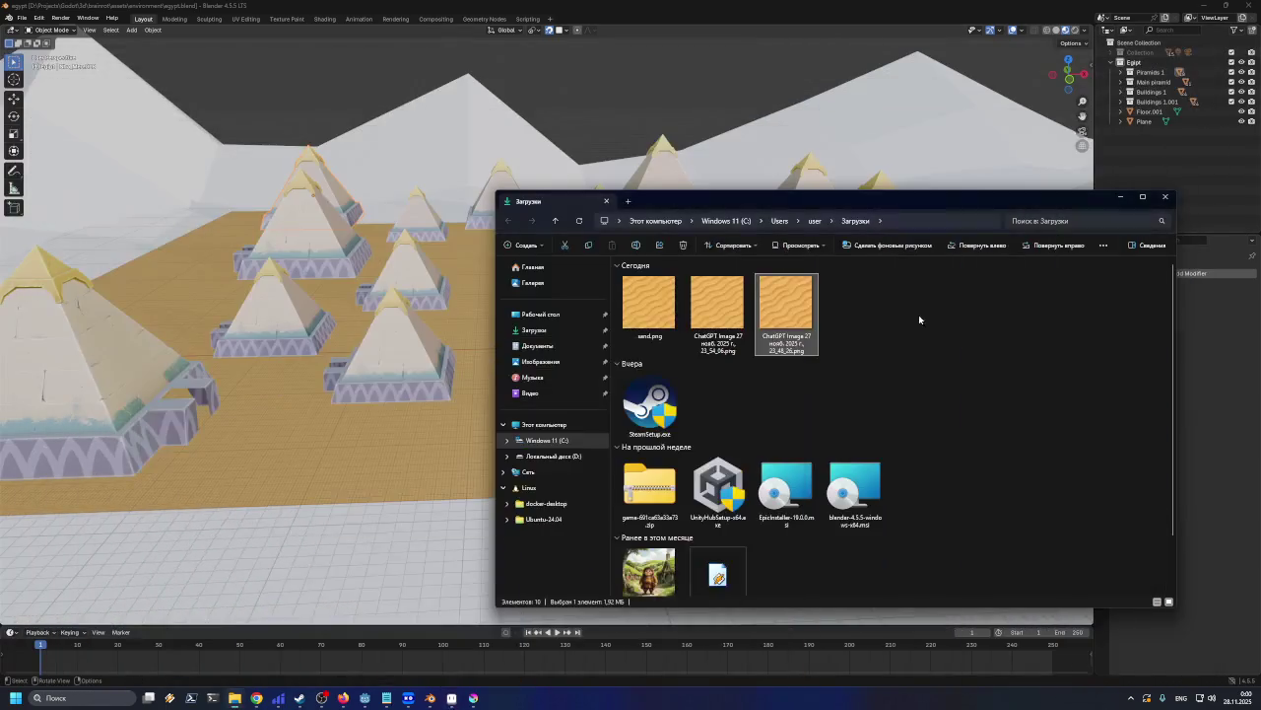
left_click(649, 334)
left_click(650, 336)
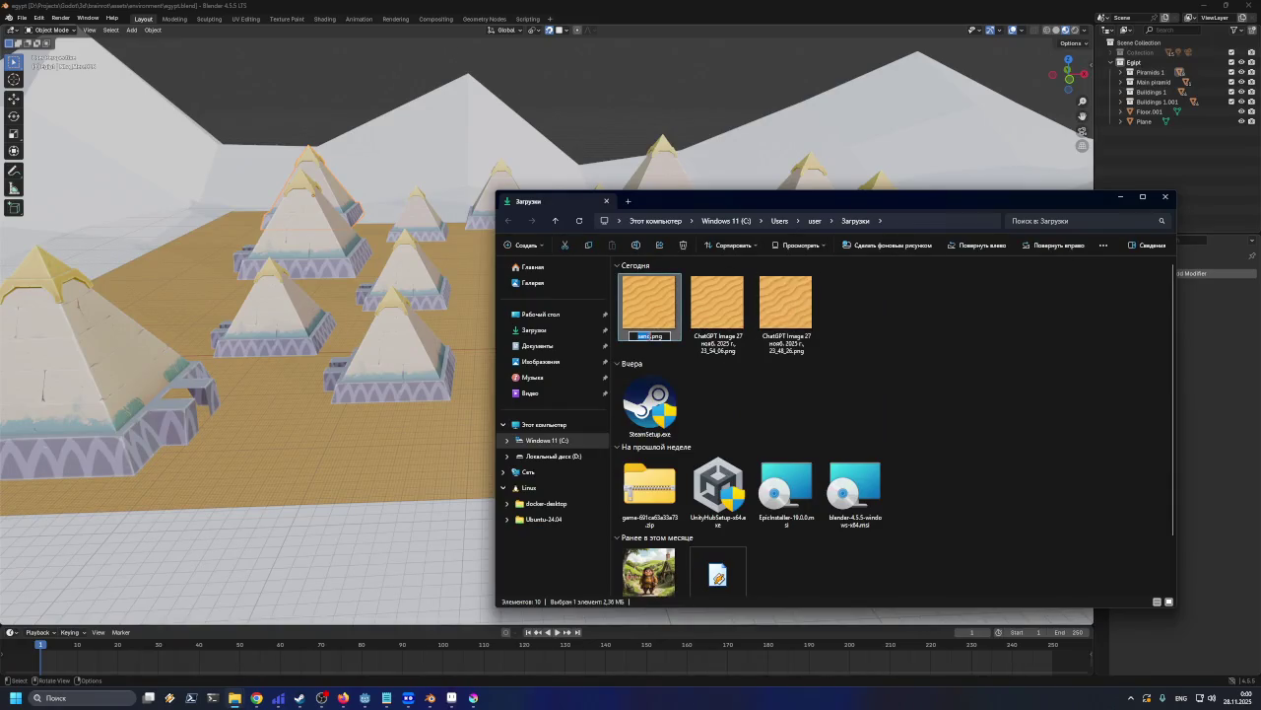
Rename sand.png to sand_2.png and the third image to sand.png
type("2")
key("Tab")
type("sand")
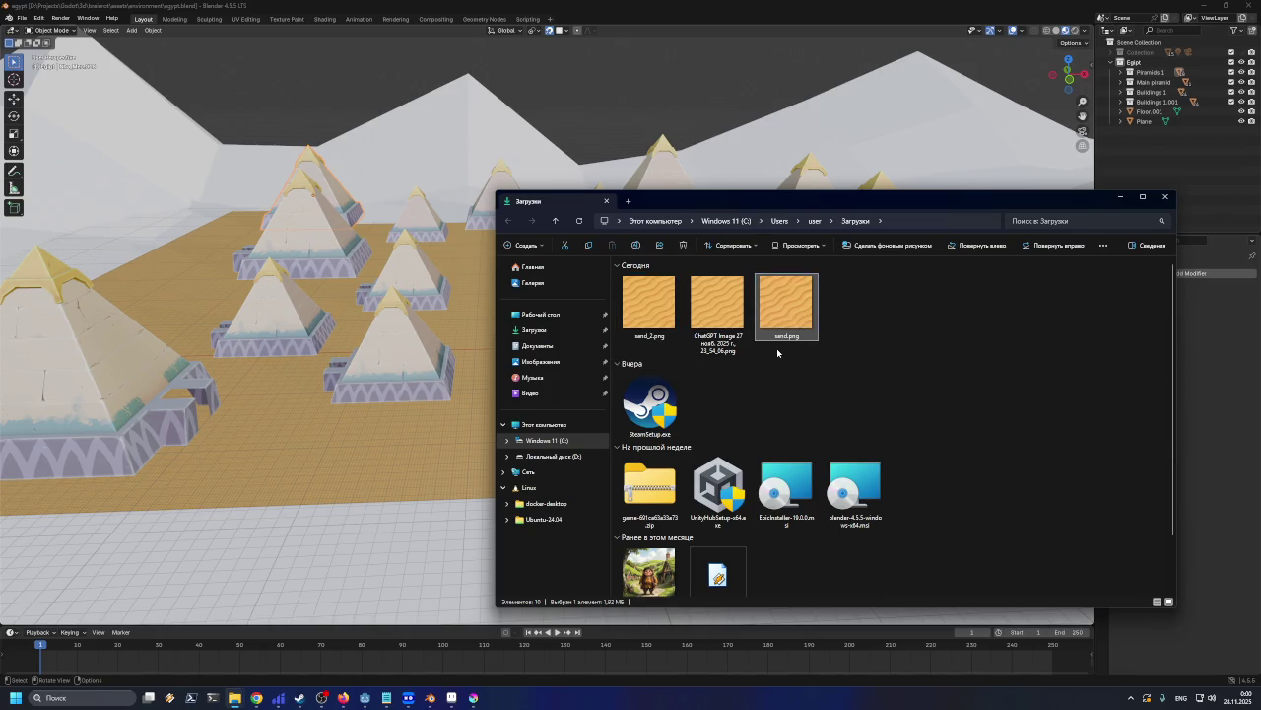
key("Return")
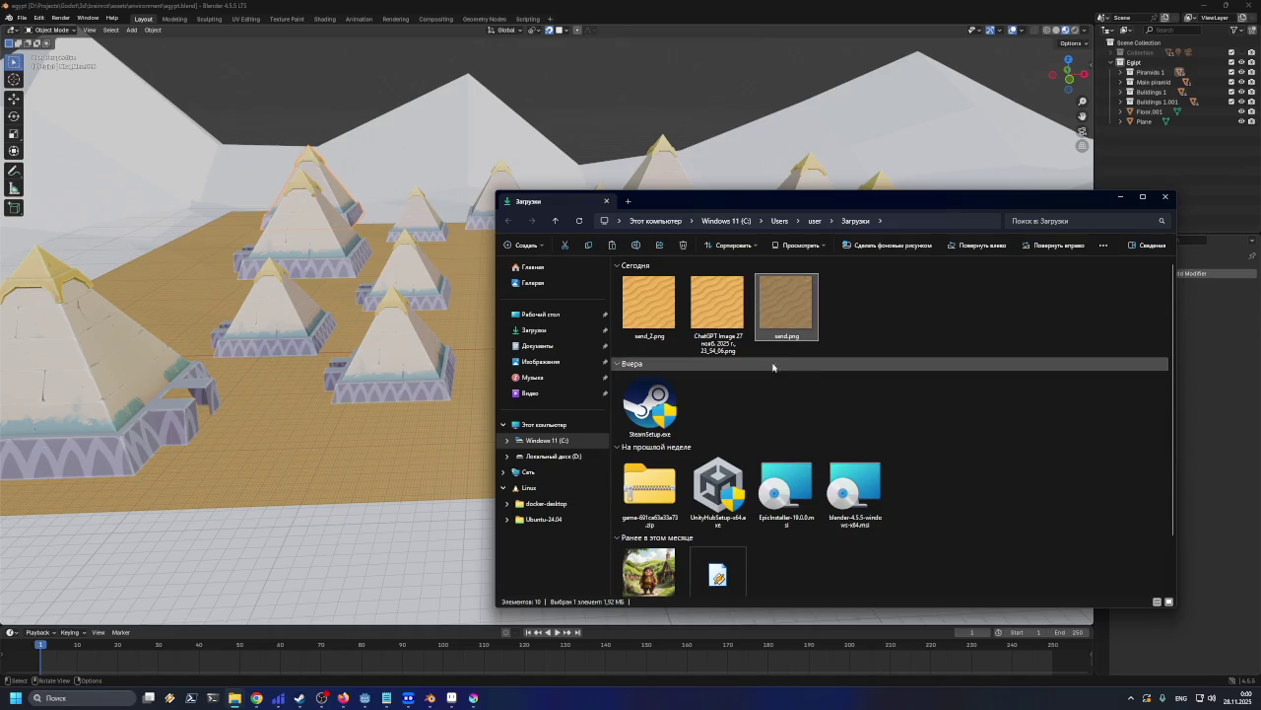
mouse_move(234, 698)
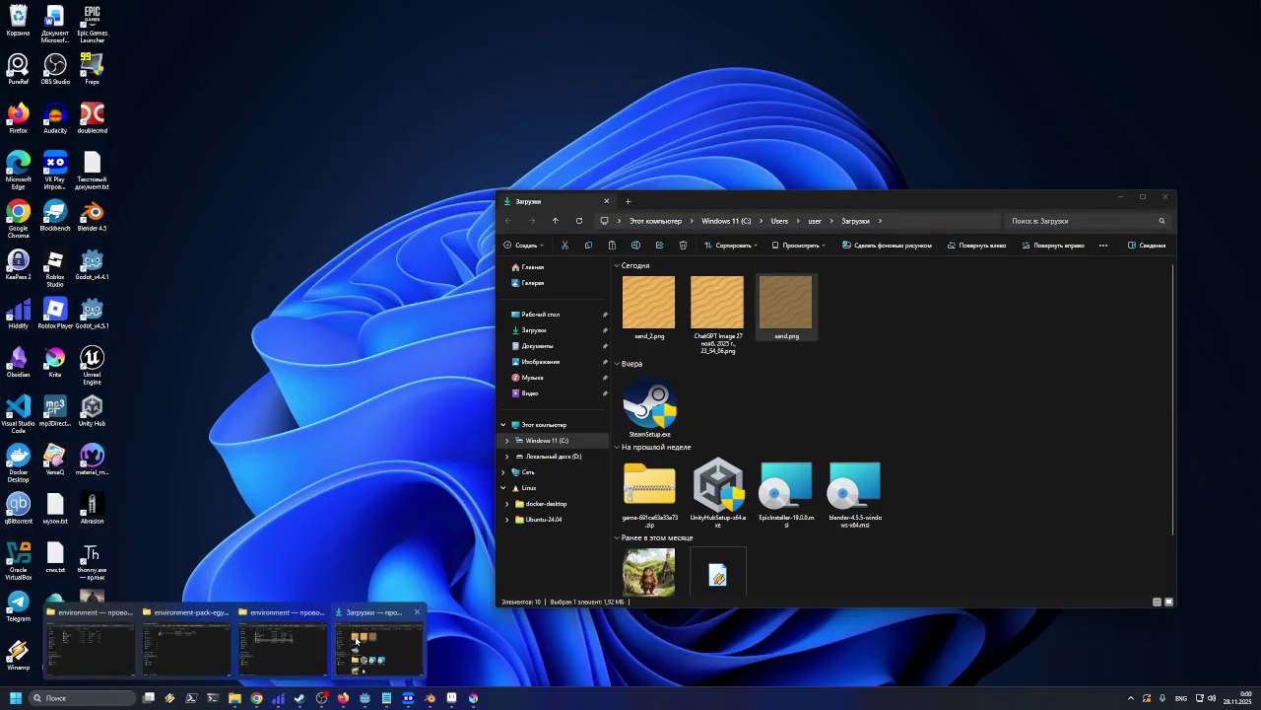
Paste sand.png into environment/textures and move it into the 1024x1024 folder
left_click(290, 653)
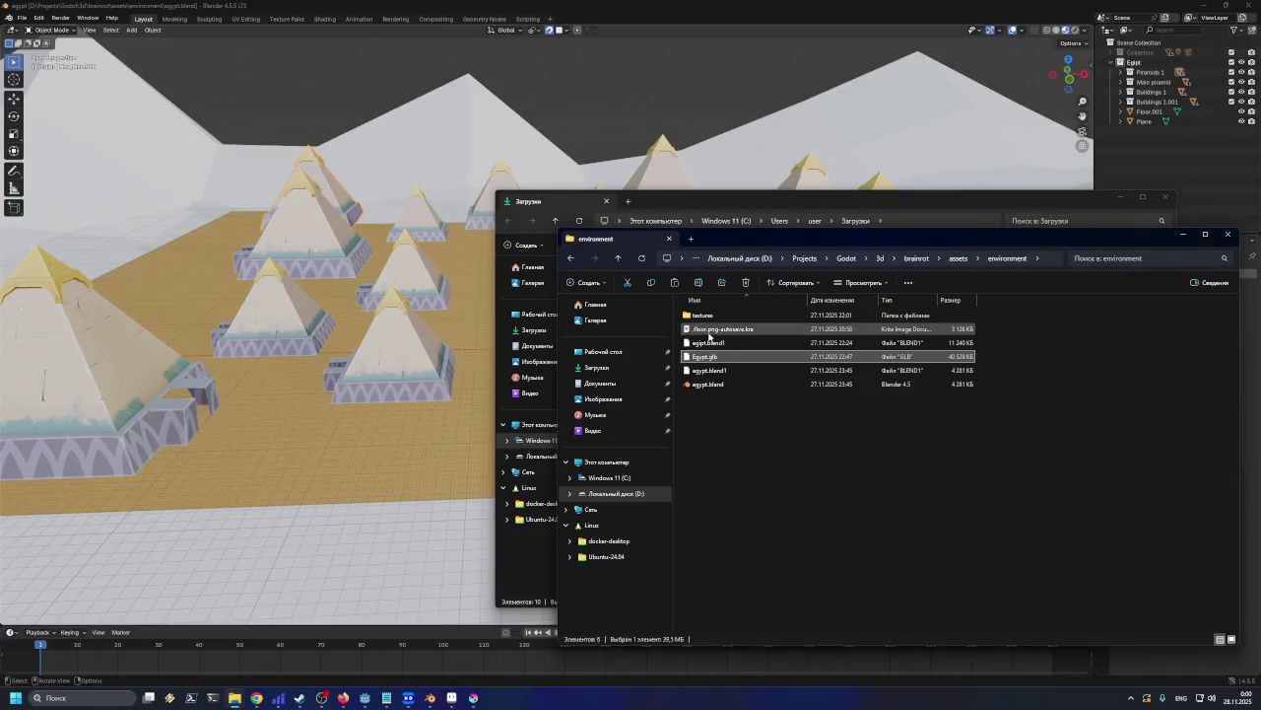
left_click_drag(683, 215, 638, 207)
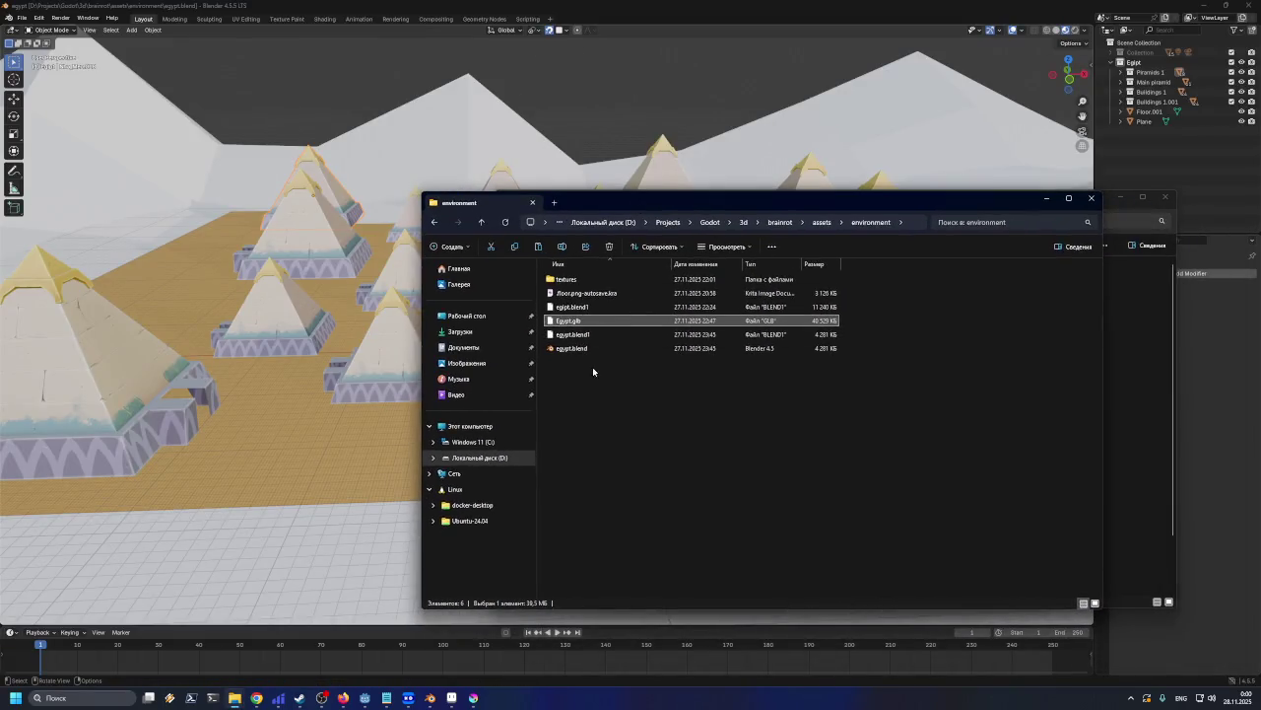
double_click(565, 280)
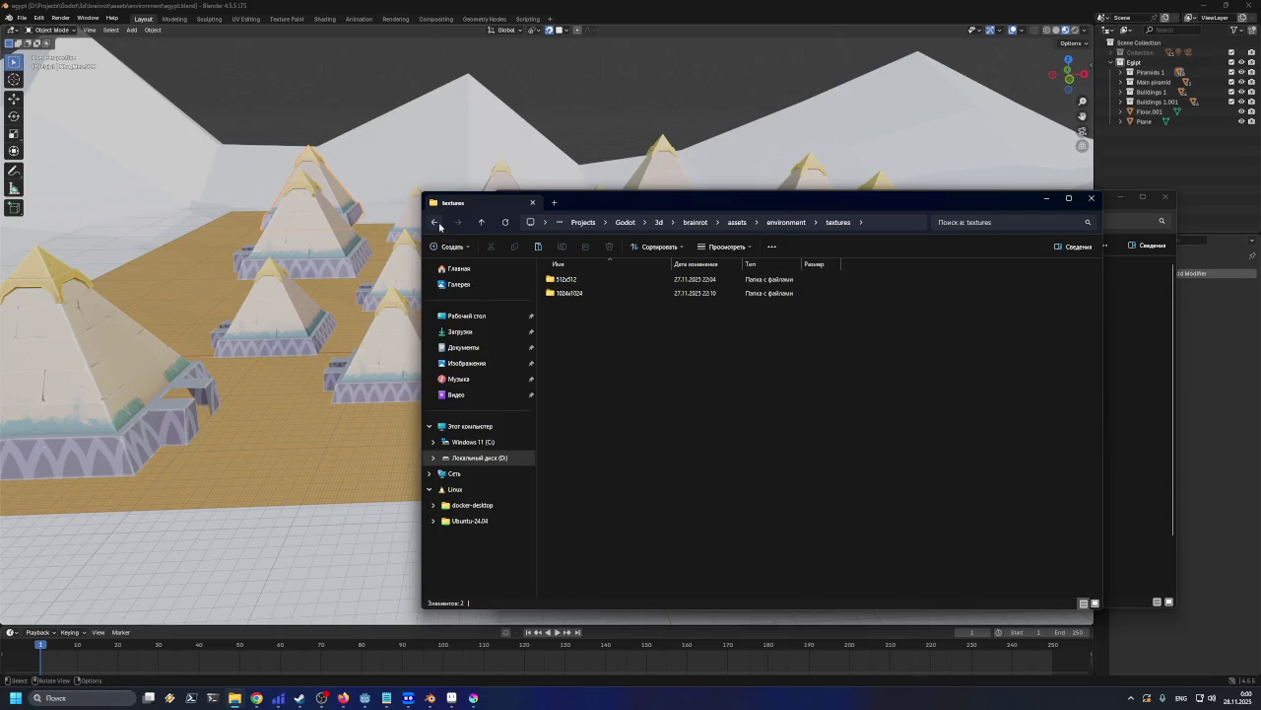
key("ctrl+v")
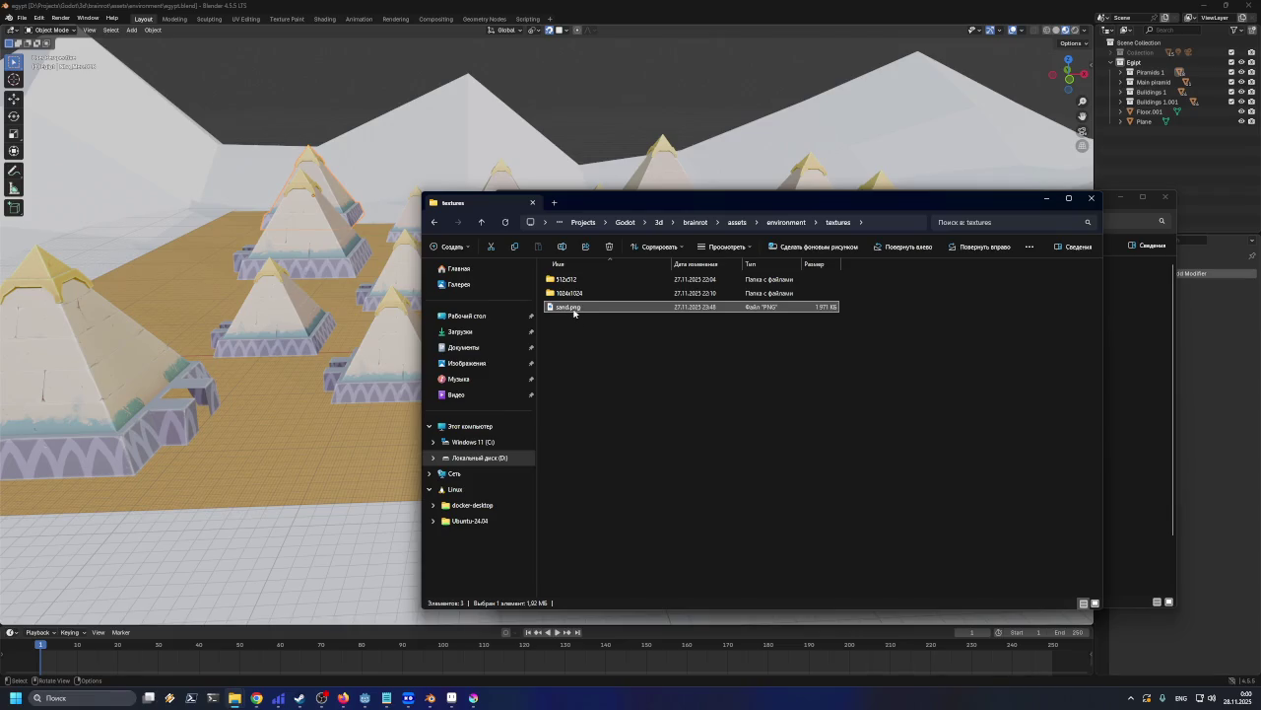
left_click_drag(574, 312, 575, 292)
double_click(574, 292)
Minimize Blender and Godot, select sand.png, and bring Krita forward
left_click(1204, 5)
left_click(1202, 8)
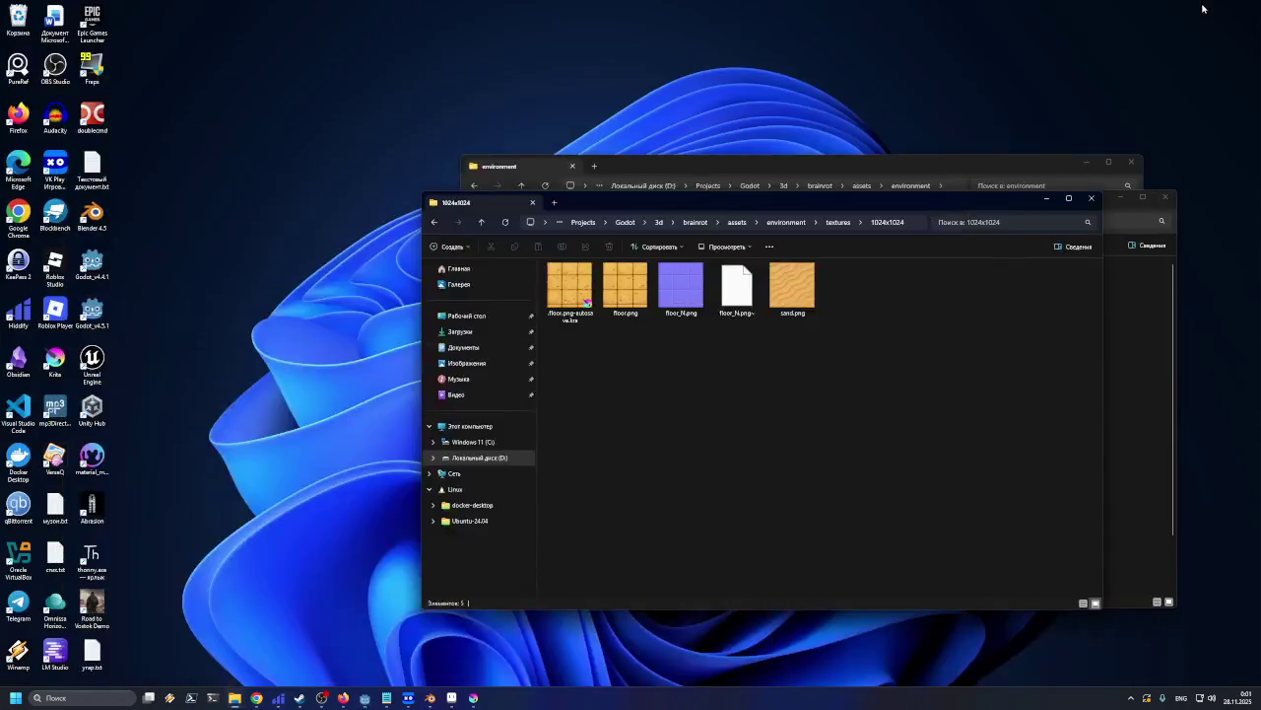
left_click(793, 286)
left_click(218, 396)
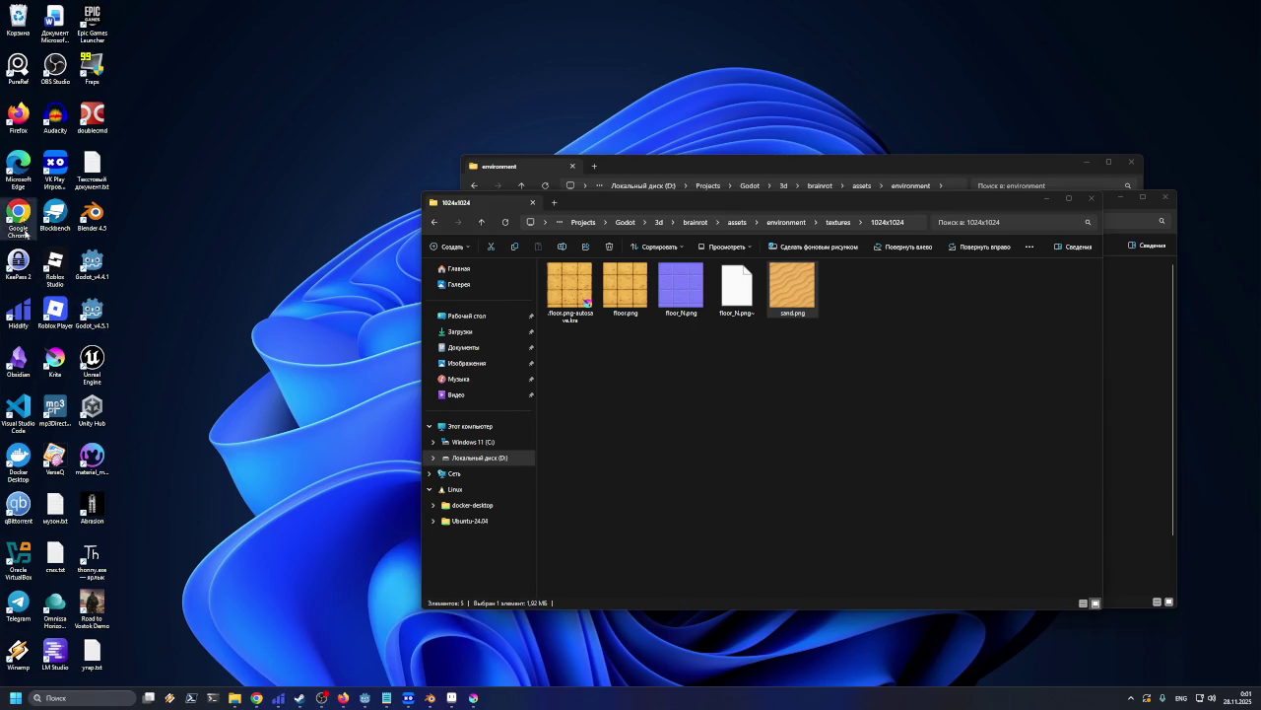
left_click(473, 698)
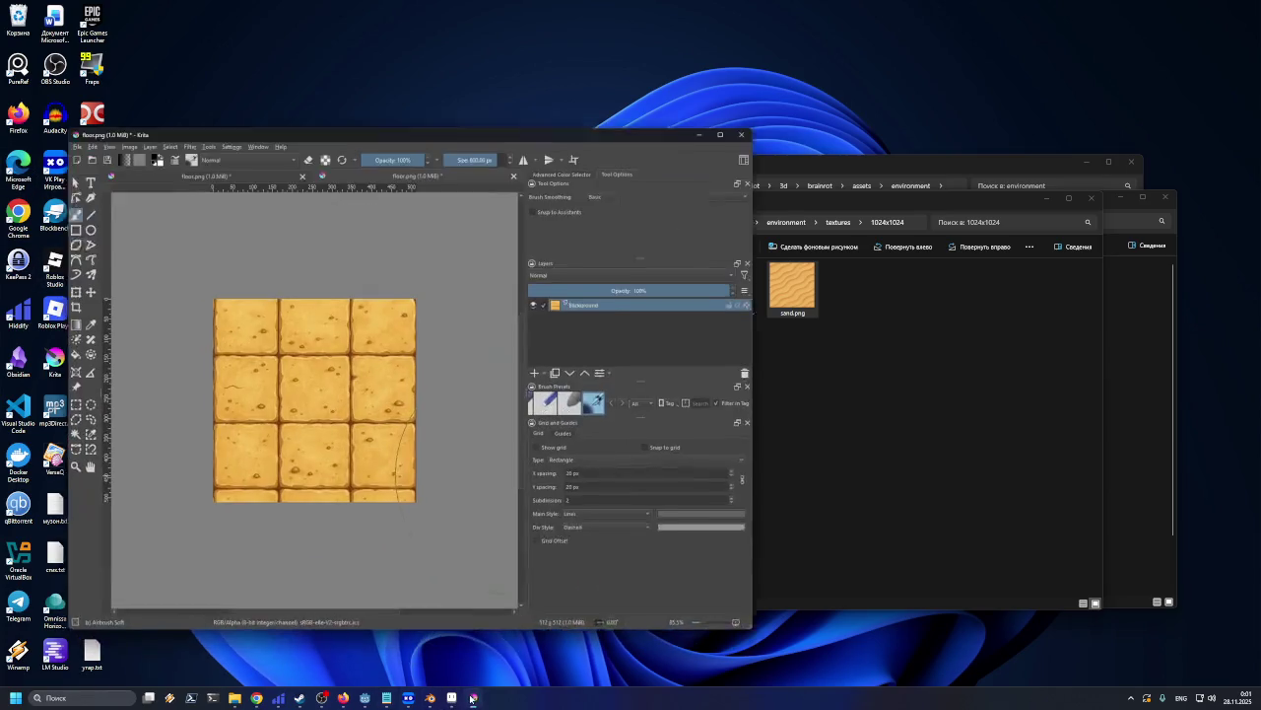
Open sand.png in Krita as a new document and scale it to 512 wide
left_click(901, 417)
left_click_drag(799, 281, 327, 258)
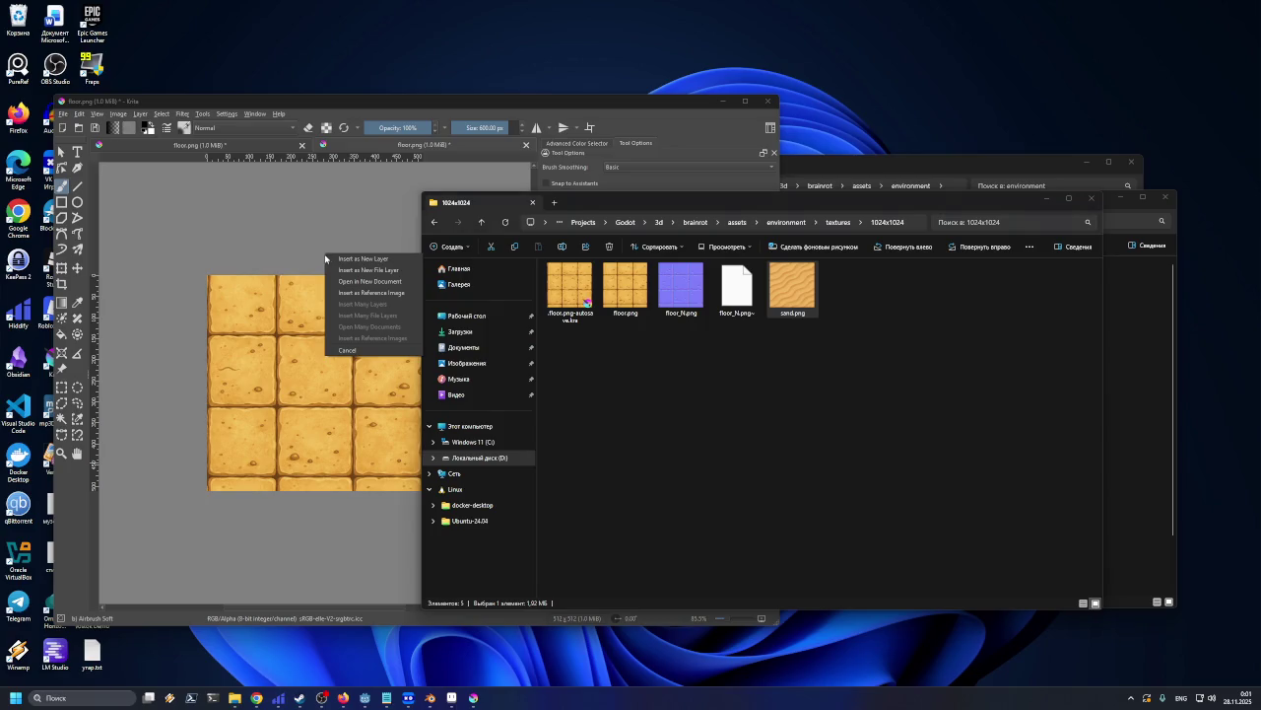
left_click(353, 286)
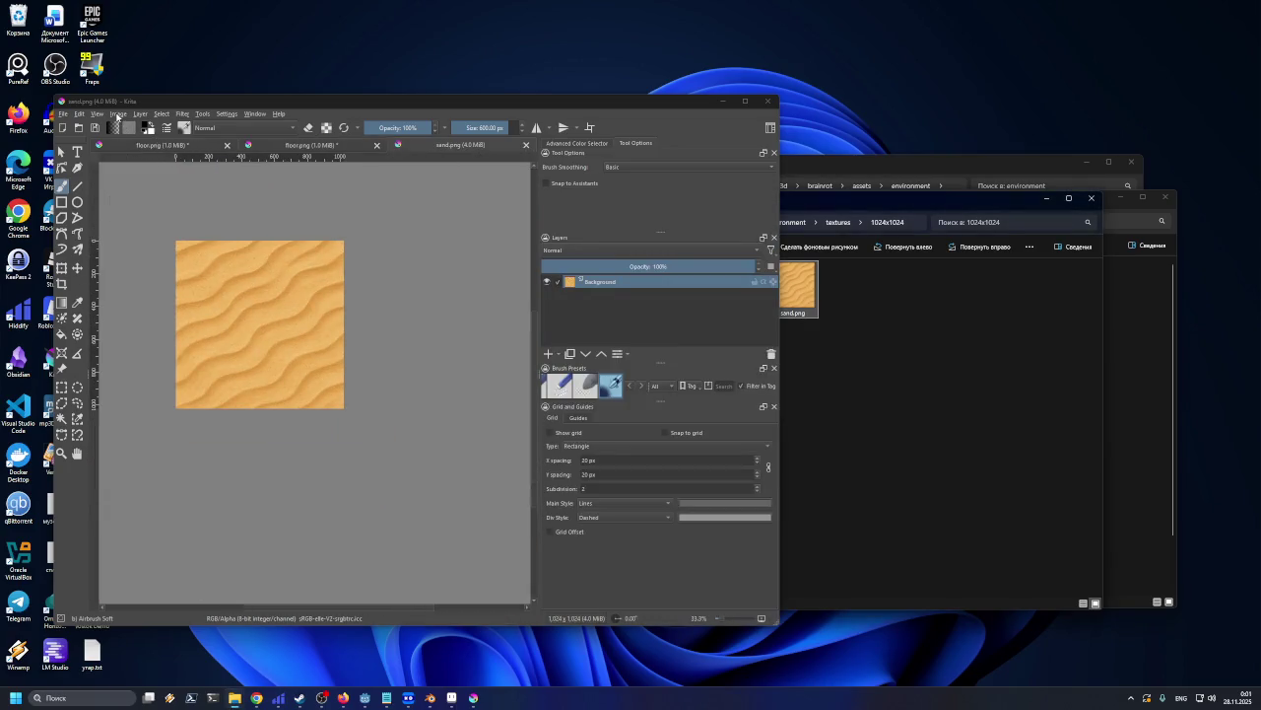
left_click(118, 114)
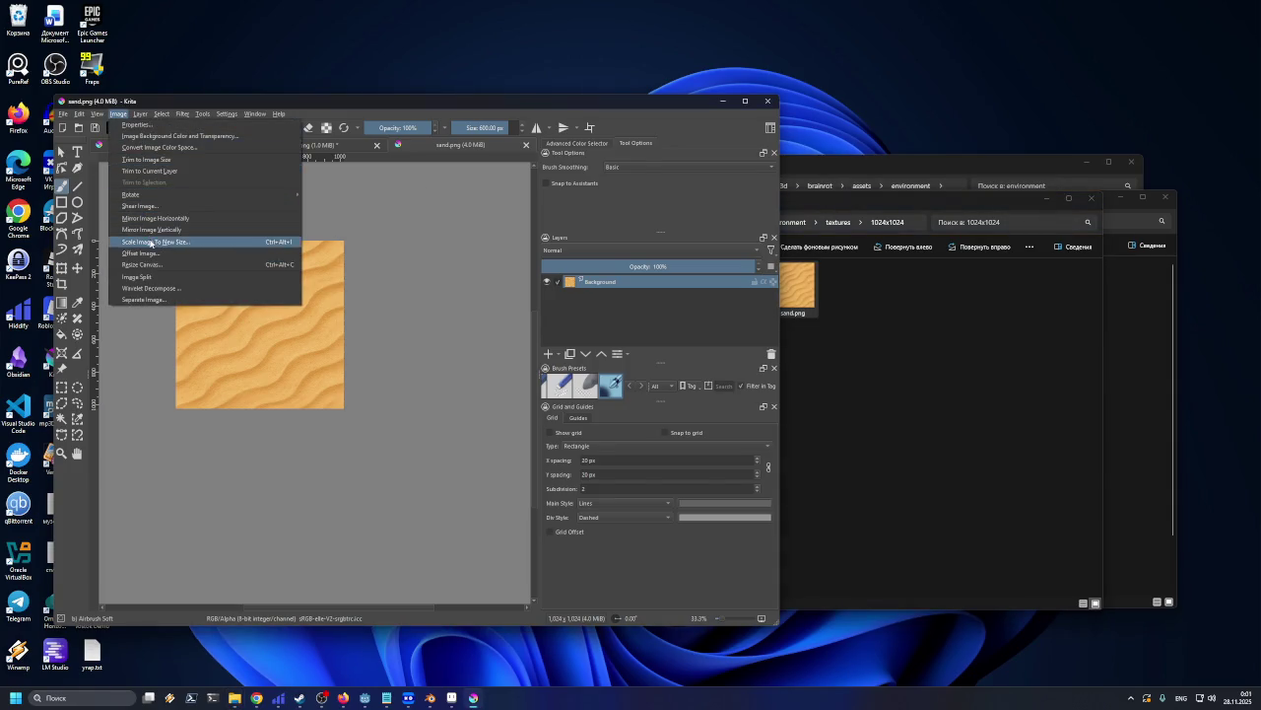
left_click(147, 242)
type("512")
key("Return")
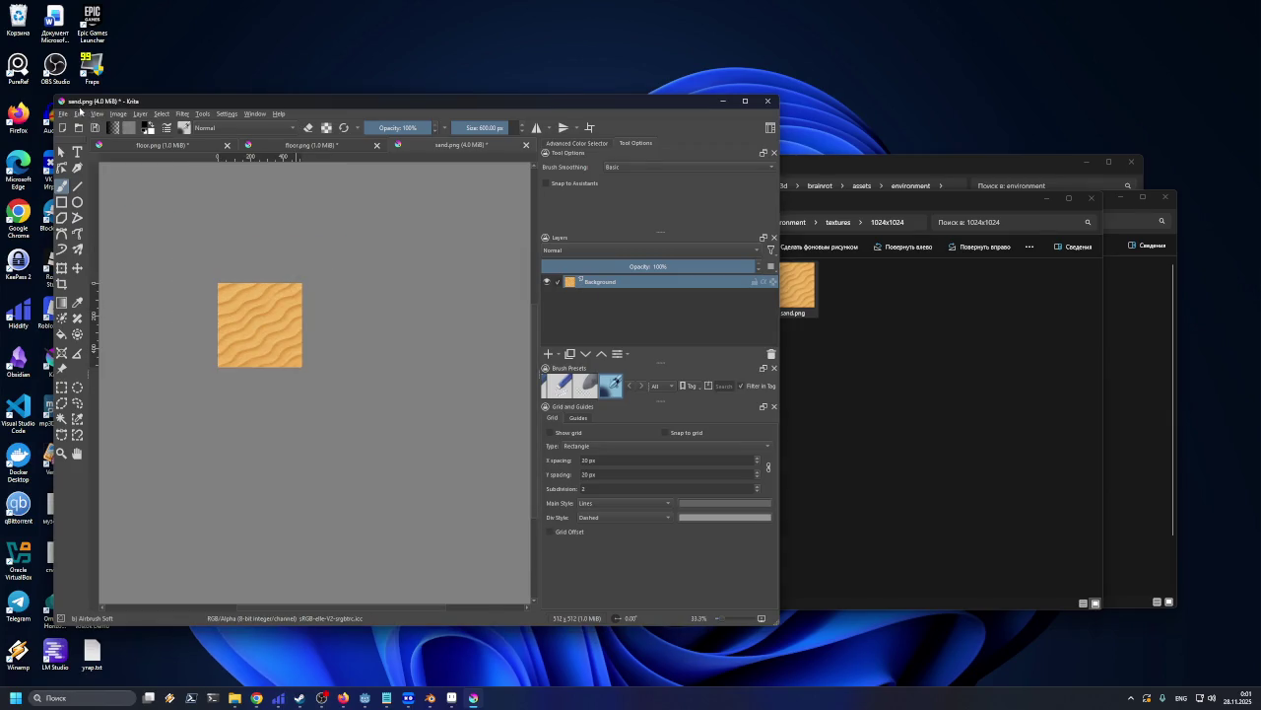
Export the image as sand_T.jpg into the 512x512 folder, accepting the JPEG quality settings
left_click(64, 113)
left_click(84, 209)
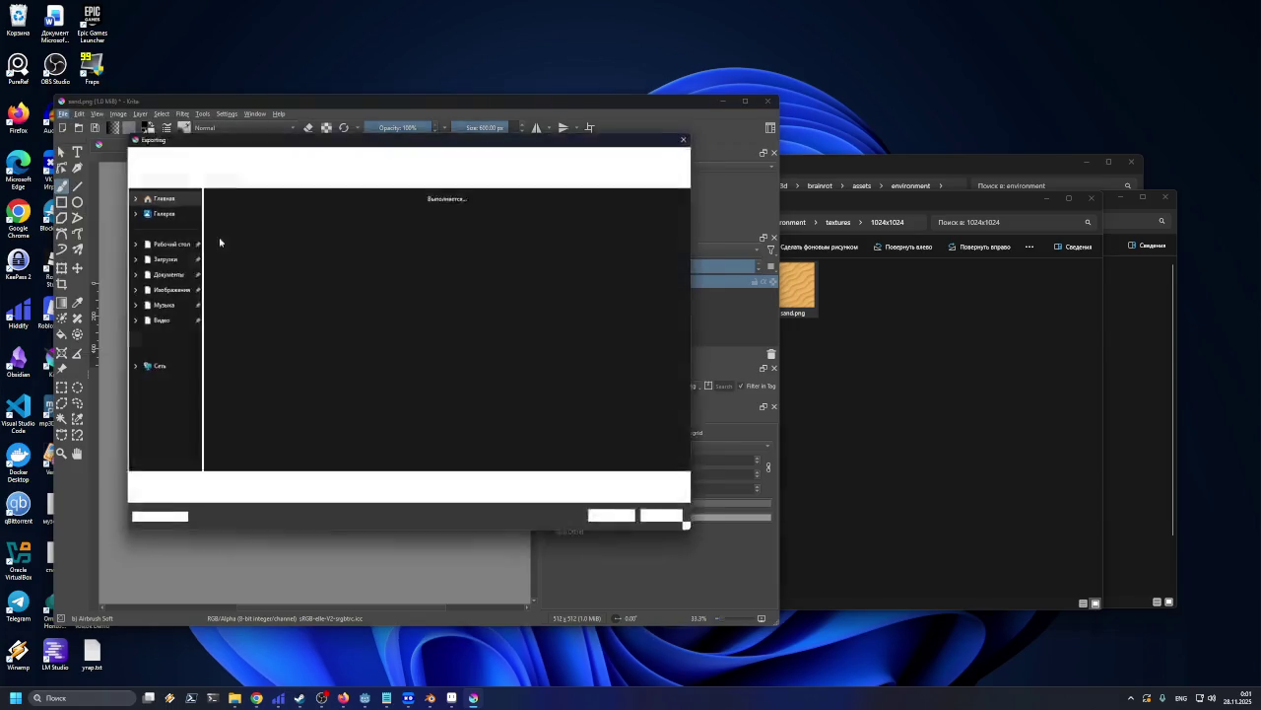
left_click(216, 487)
type("sand_T.jpg")
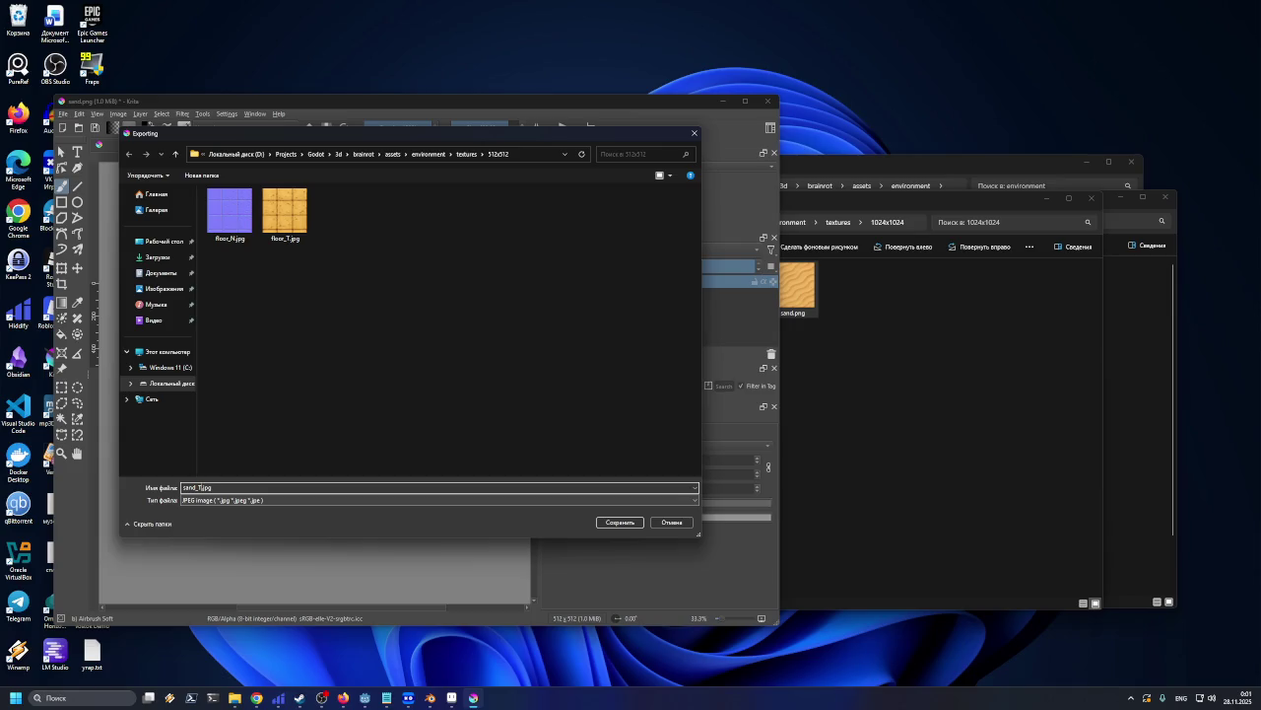
key("Return")
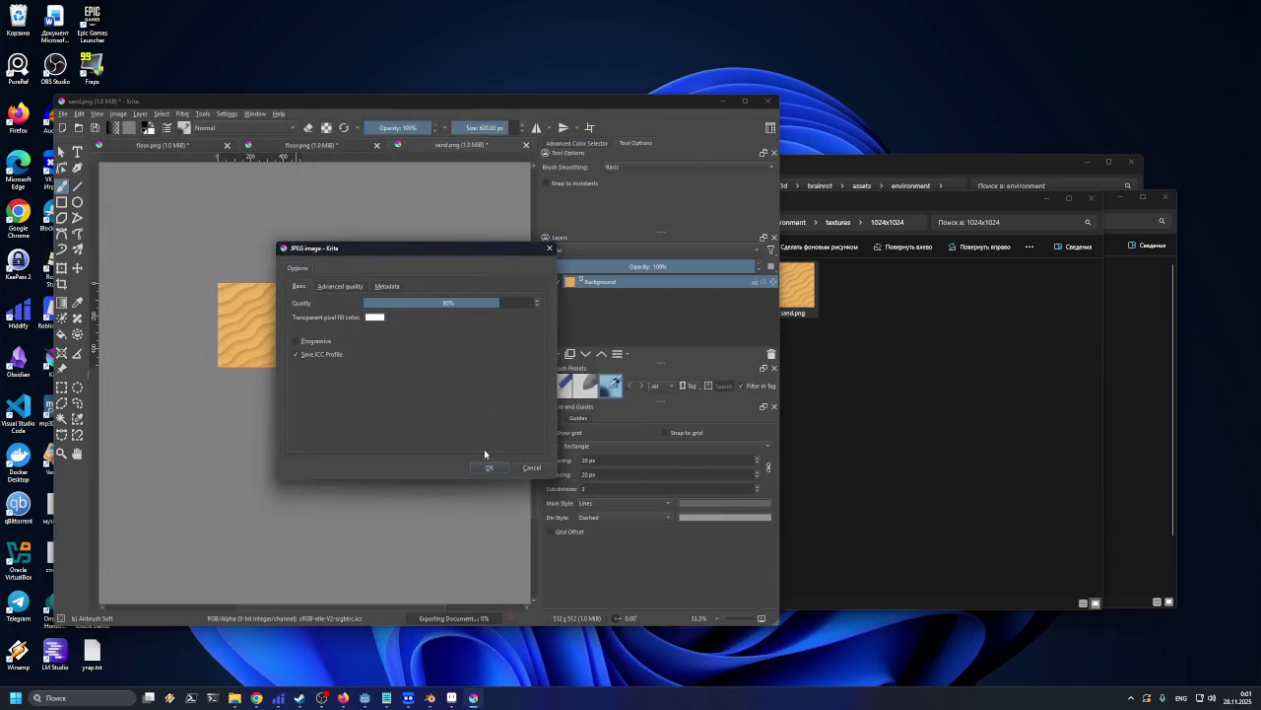
left_click(487, 463)
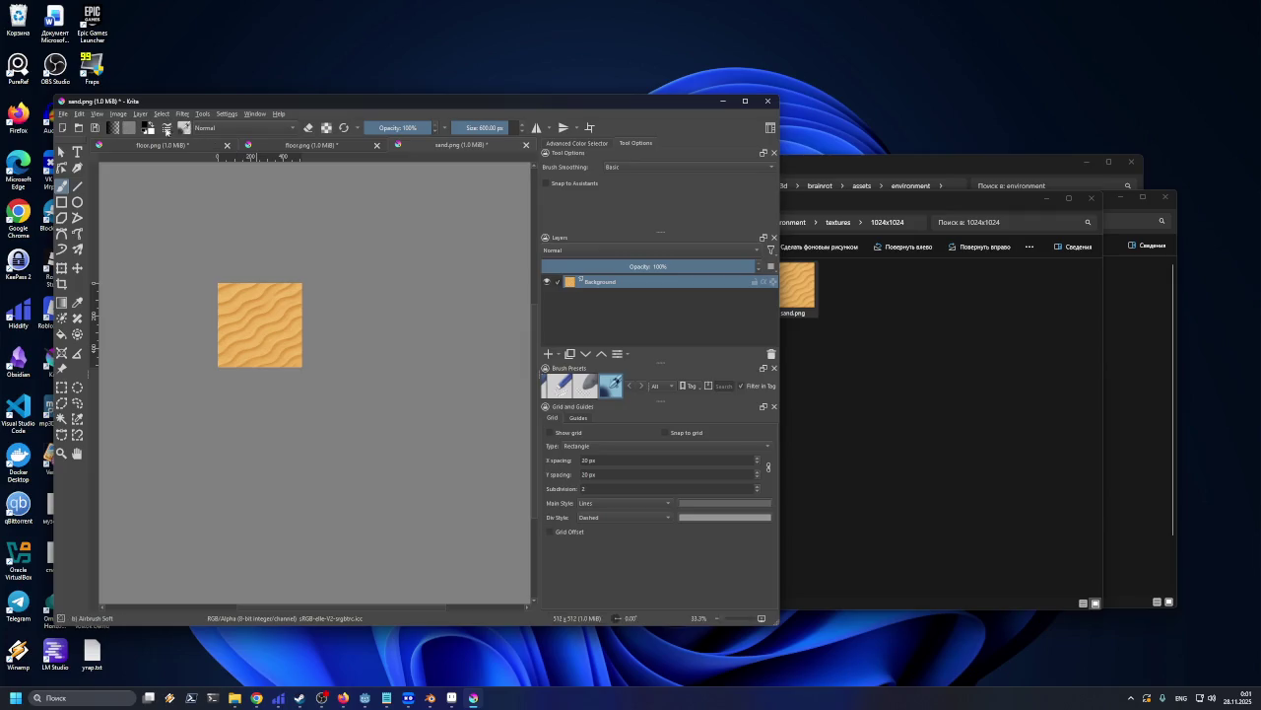
scroll(222, 296, "up", 3, "ctrl")
scroll(221, 295, "down", 1, "ctrl")
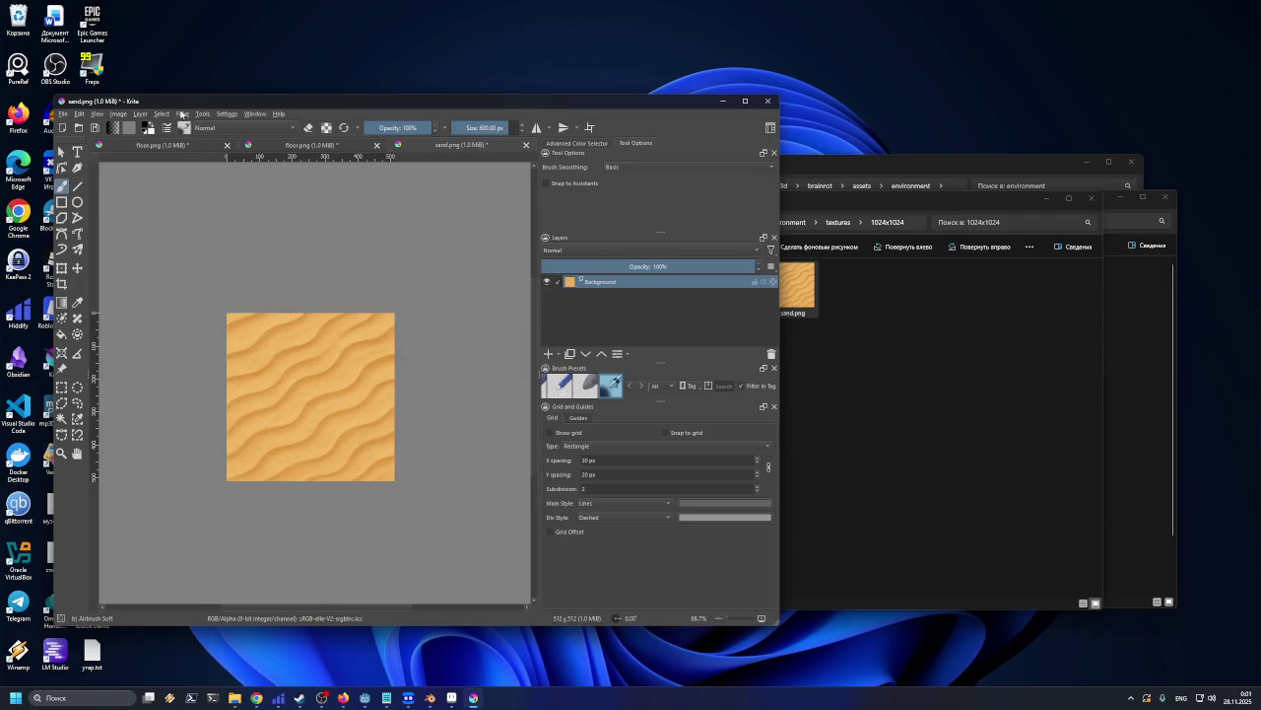
Apply Height to Normal Map to the sand texture, Simple method, radius about 5.61
left_click(182, 115)
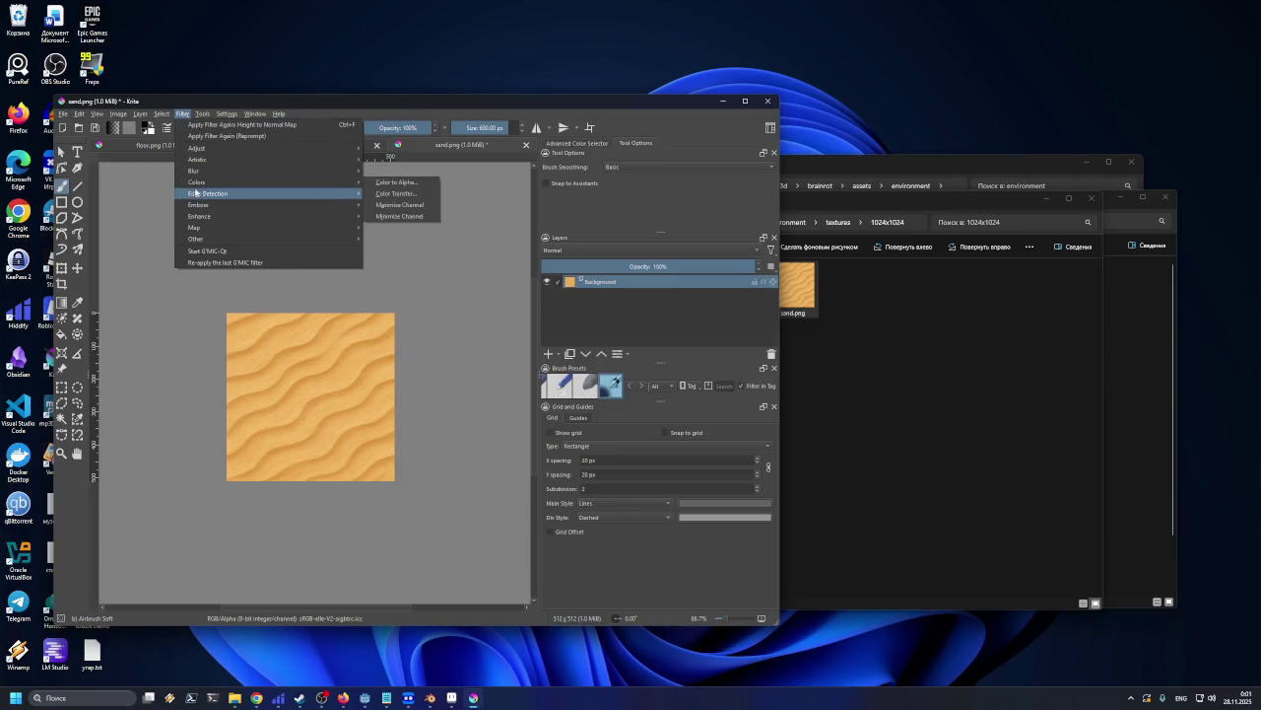
mouse_move(208, 193)
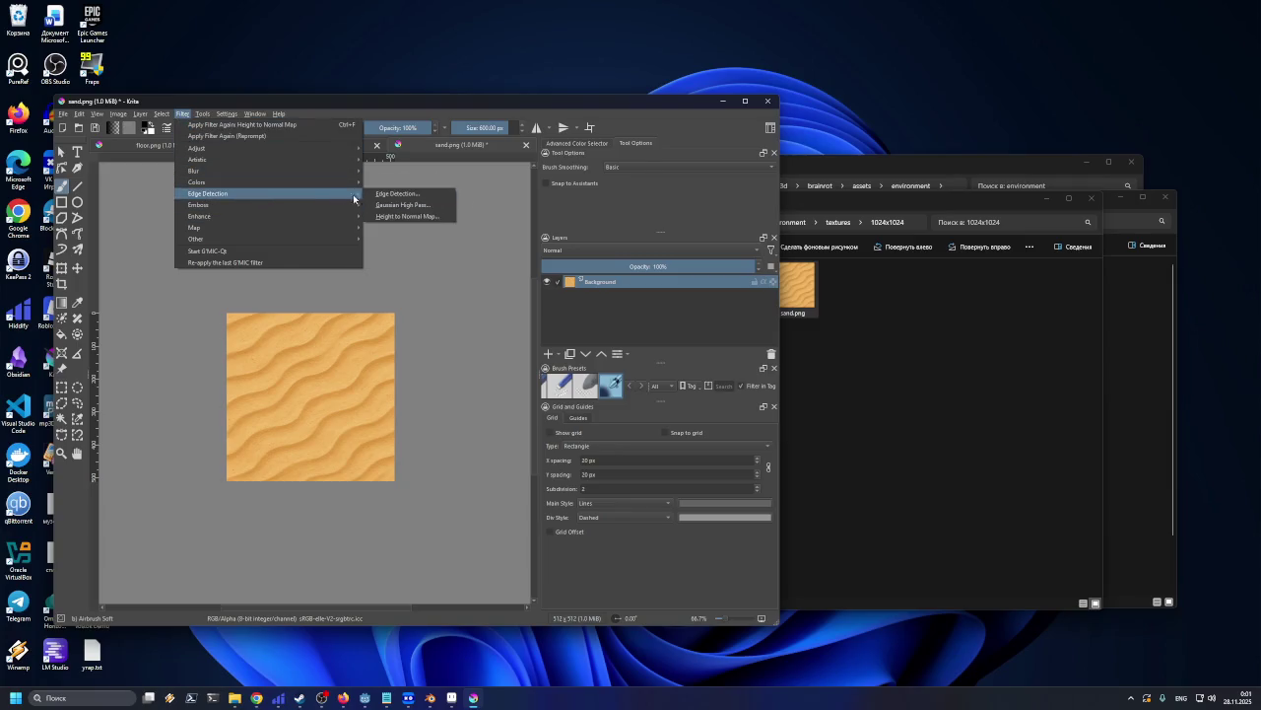
left_click(404, 215)
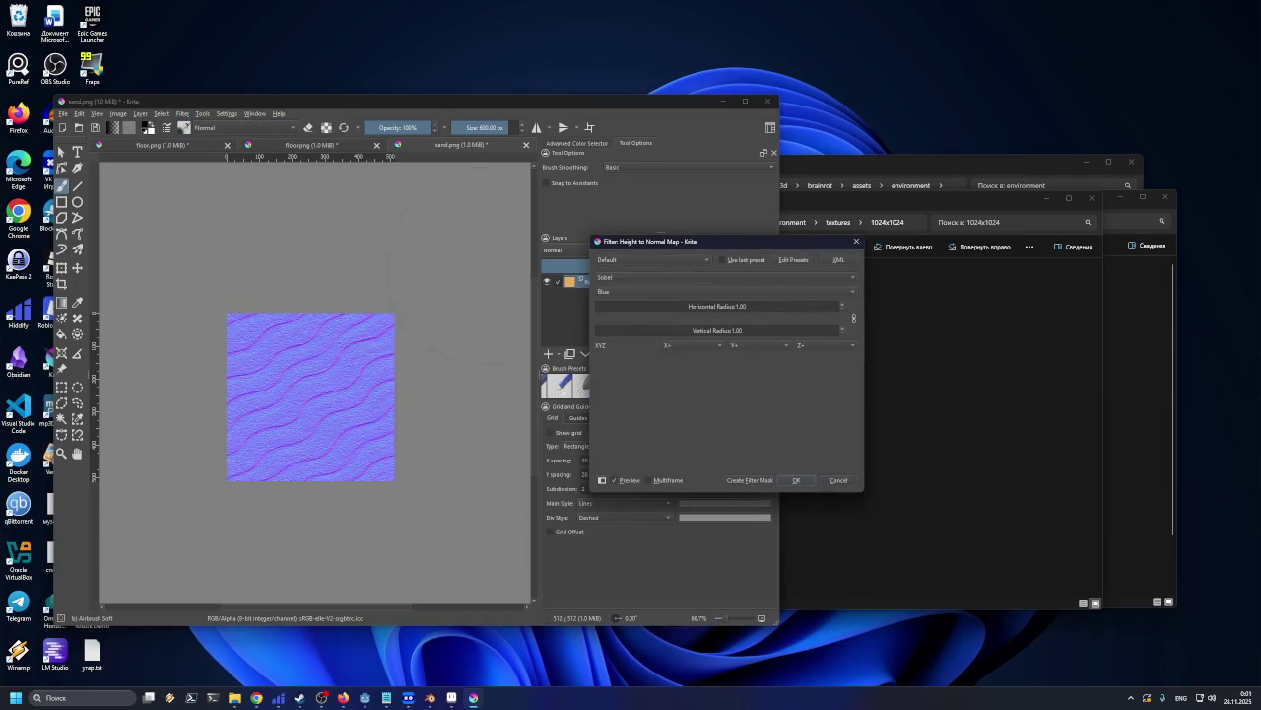
left_click(640, 277)
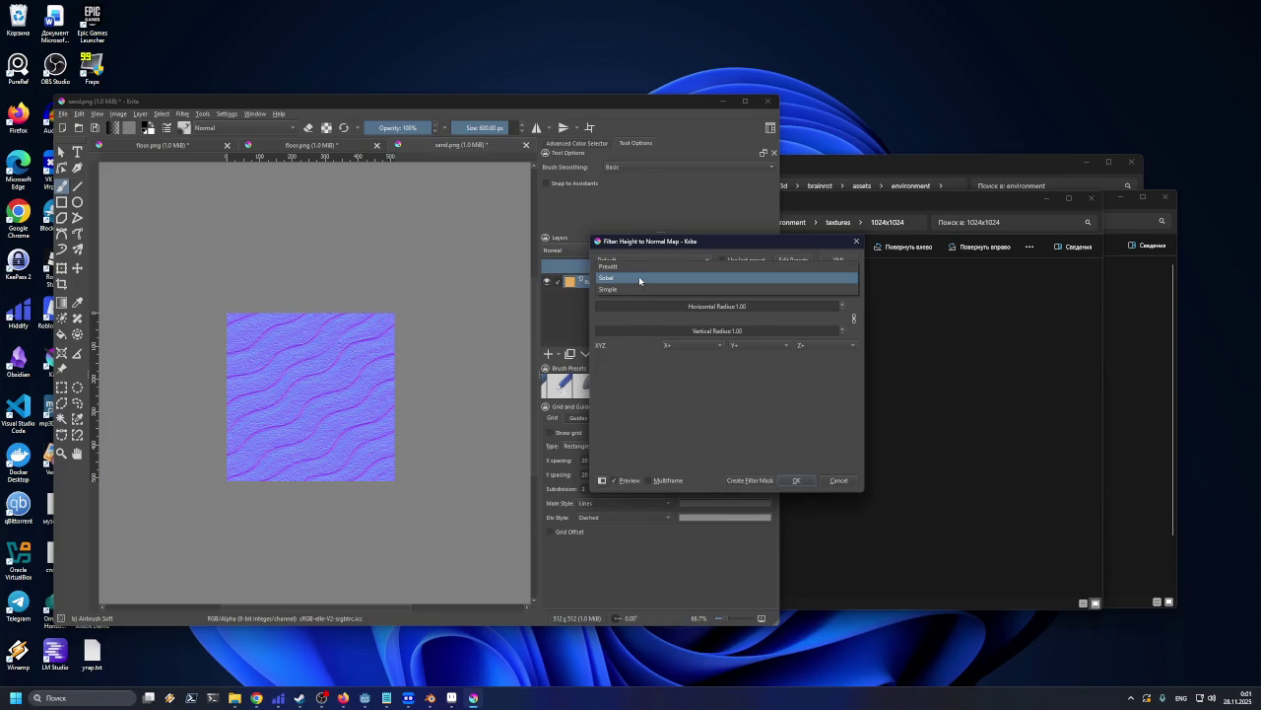
left_click(638, 289)
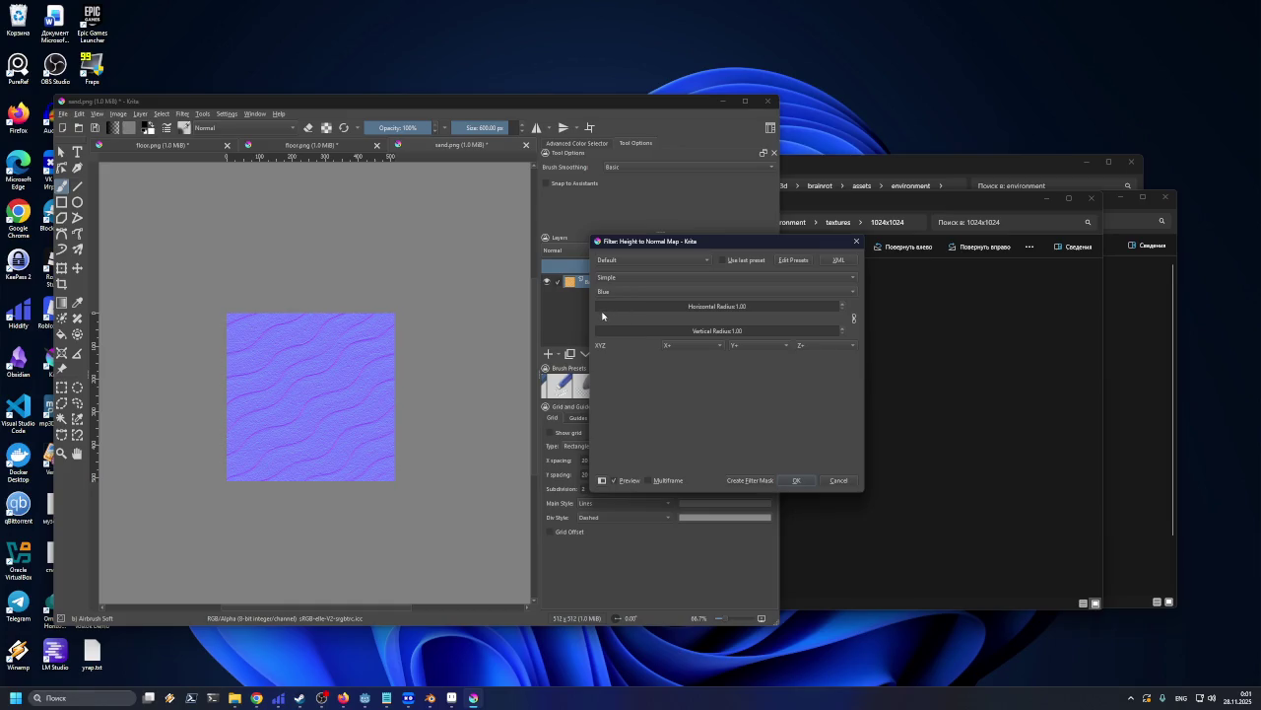
left_click(600, 307)
left_click_drag(600, 306, 600, 299)
left_click(796, 480)
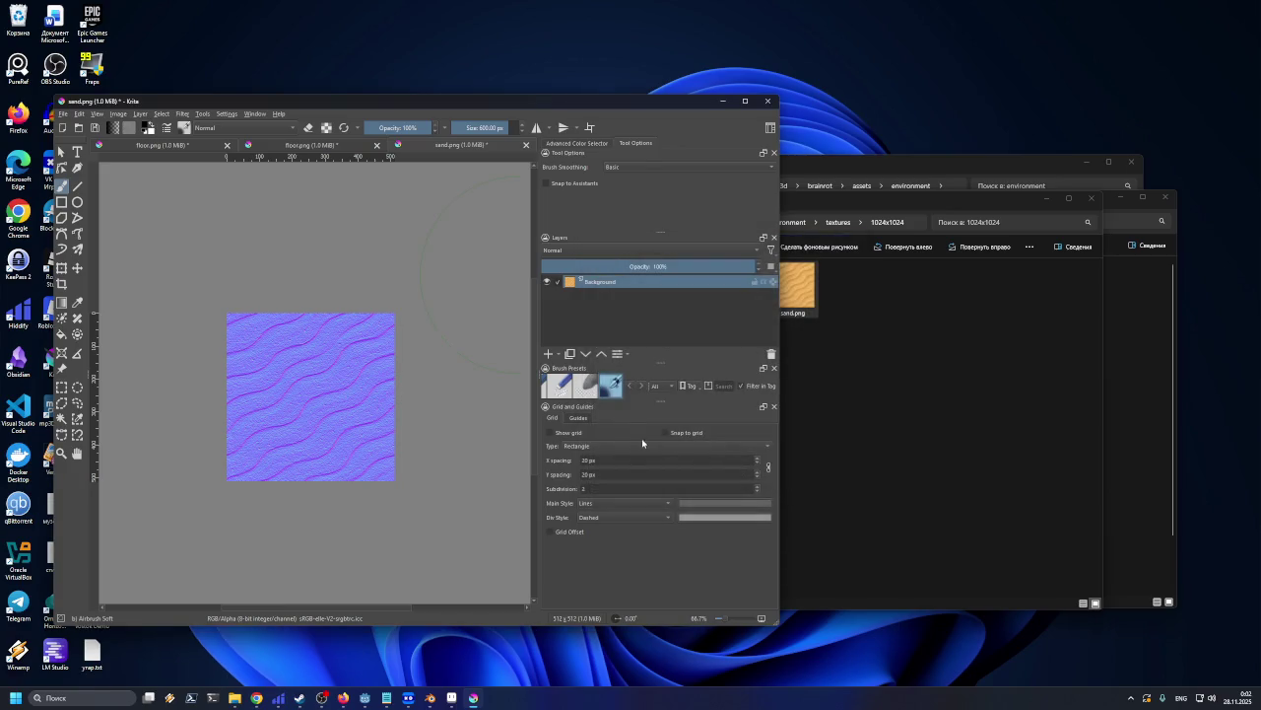
Export the normal map as sand_N.jpg with the default JPEG settings
left_click(62, 113)
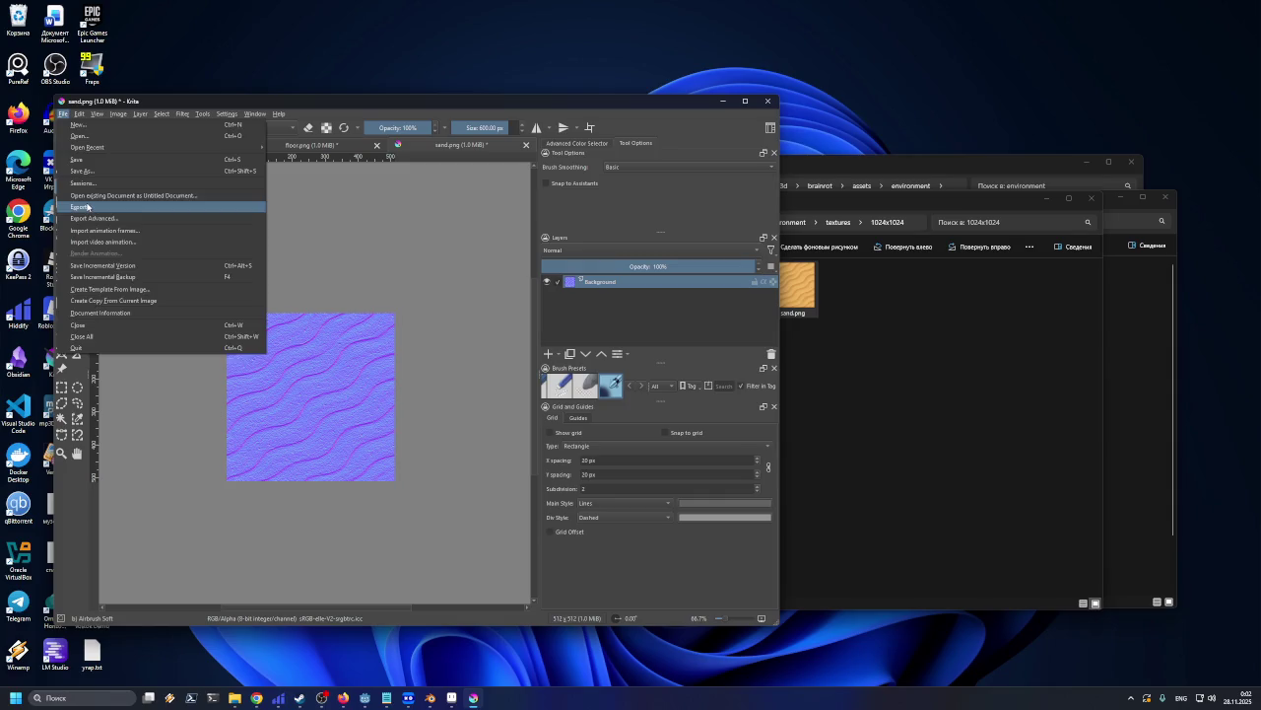
left_click(86, 206)
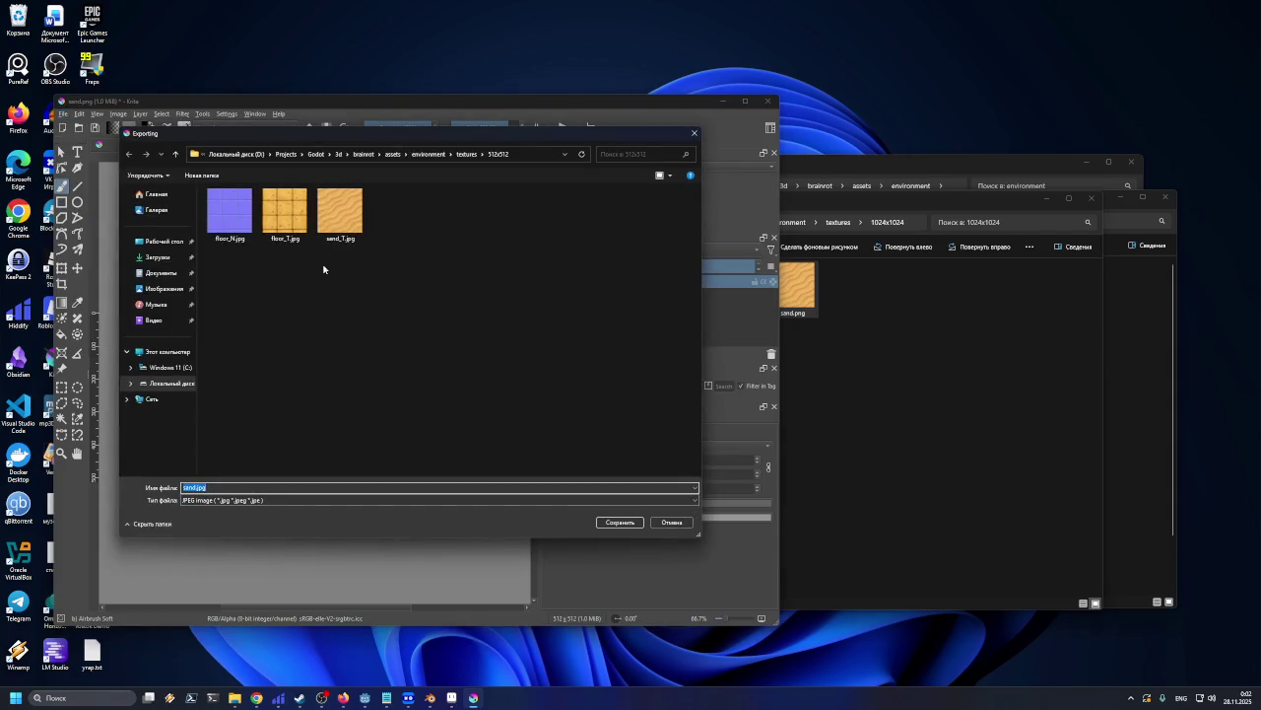
left_click(340, 212)
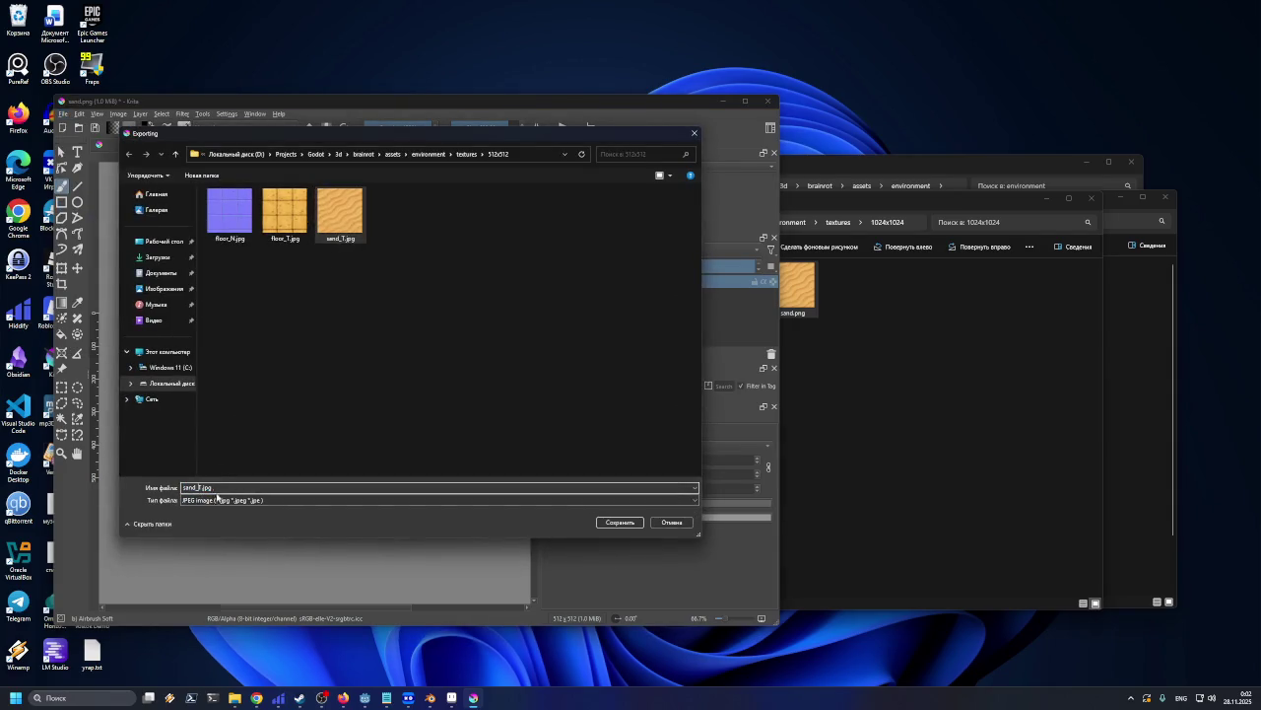
key("BackSpace")
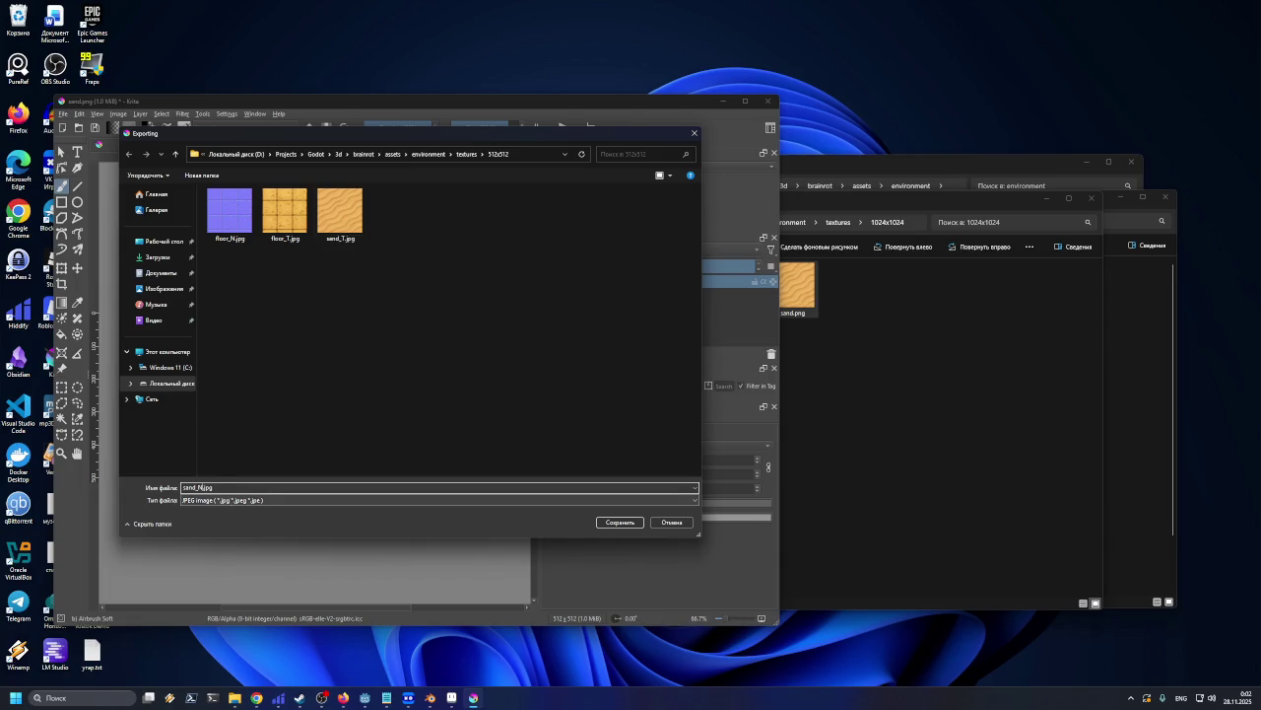
key("Return")
left_click(489, 467)
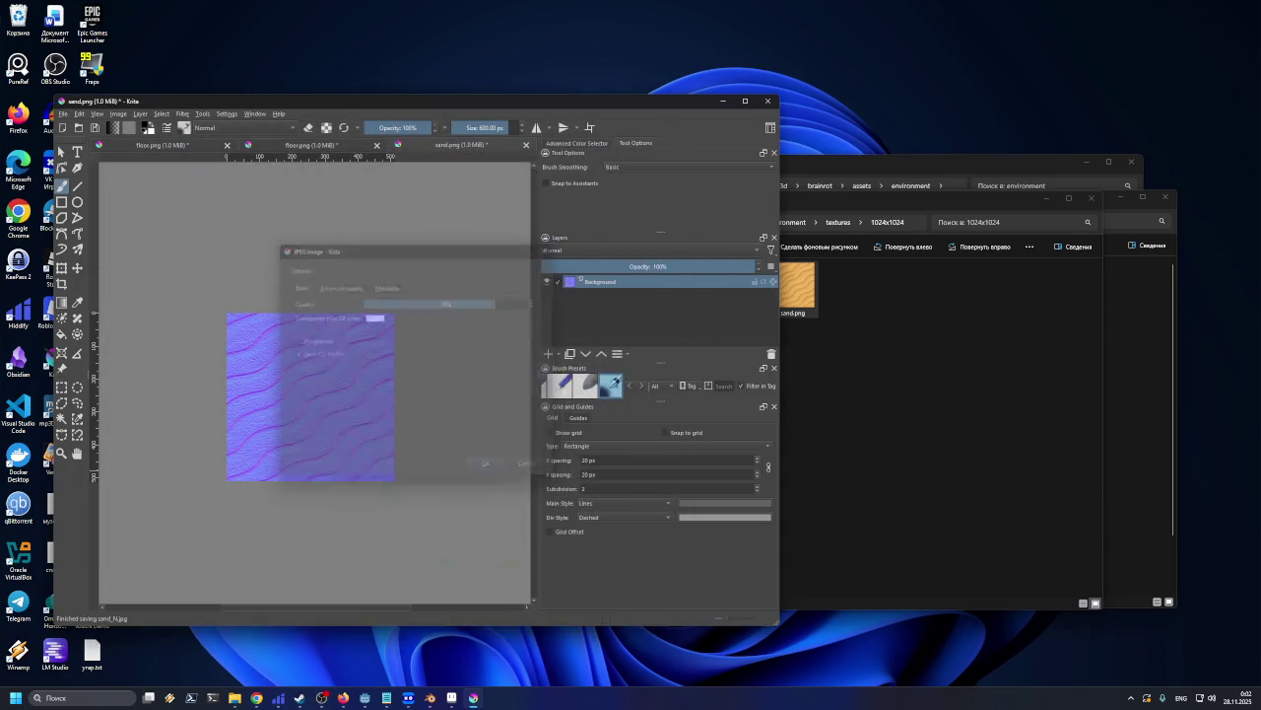
Check the textures/512x512 folder in Explorer for the new sand_N.jpg, then return to Blender
left_click(729, 274)
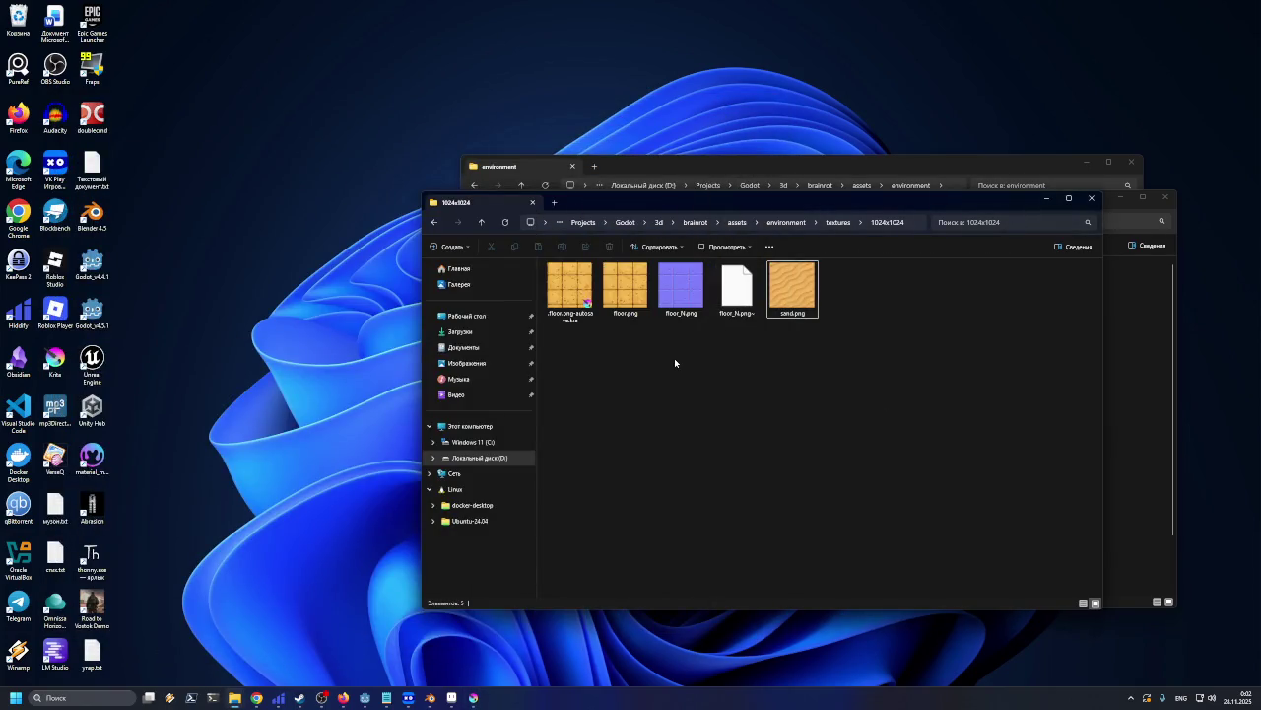
left_click(837, 222)
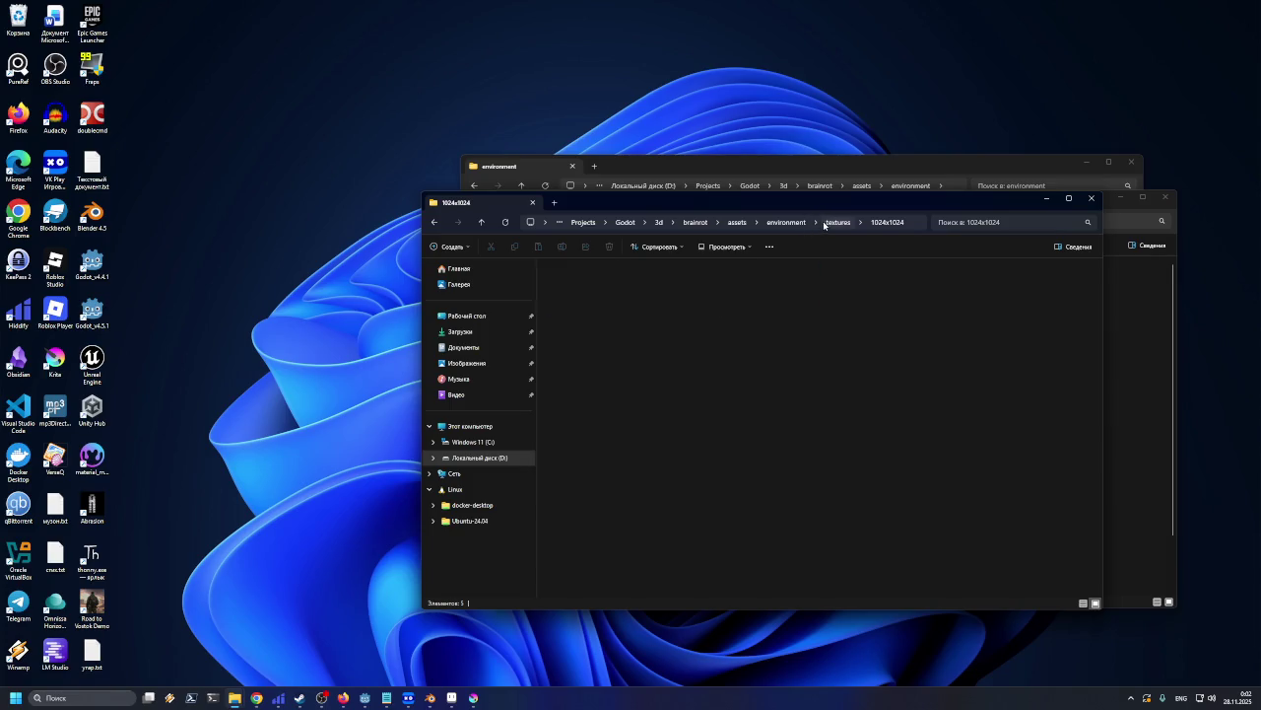
left_click(629, 280)
double_click(629, 280)
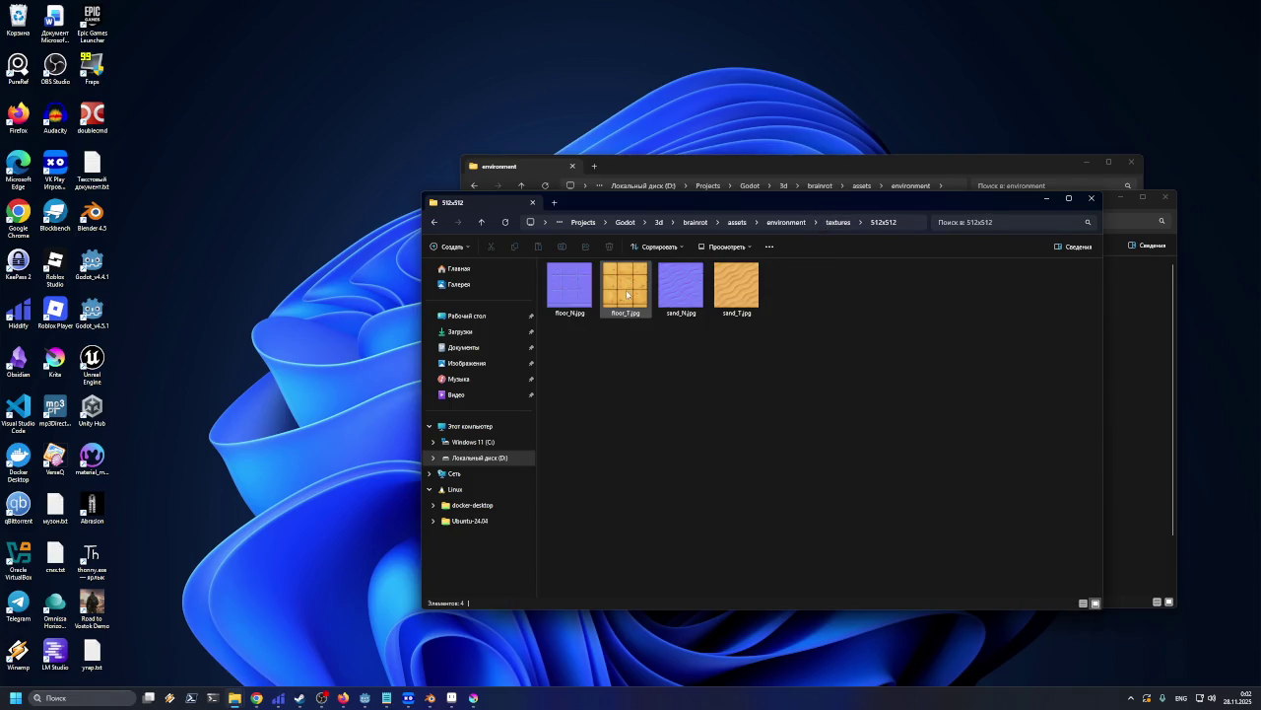
left_click(429, 697)
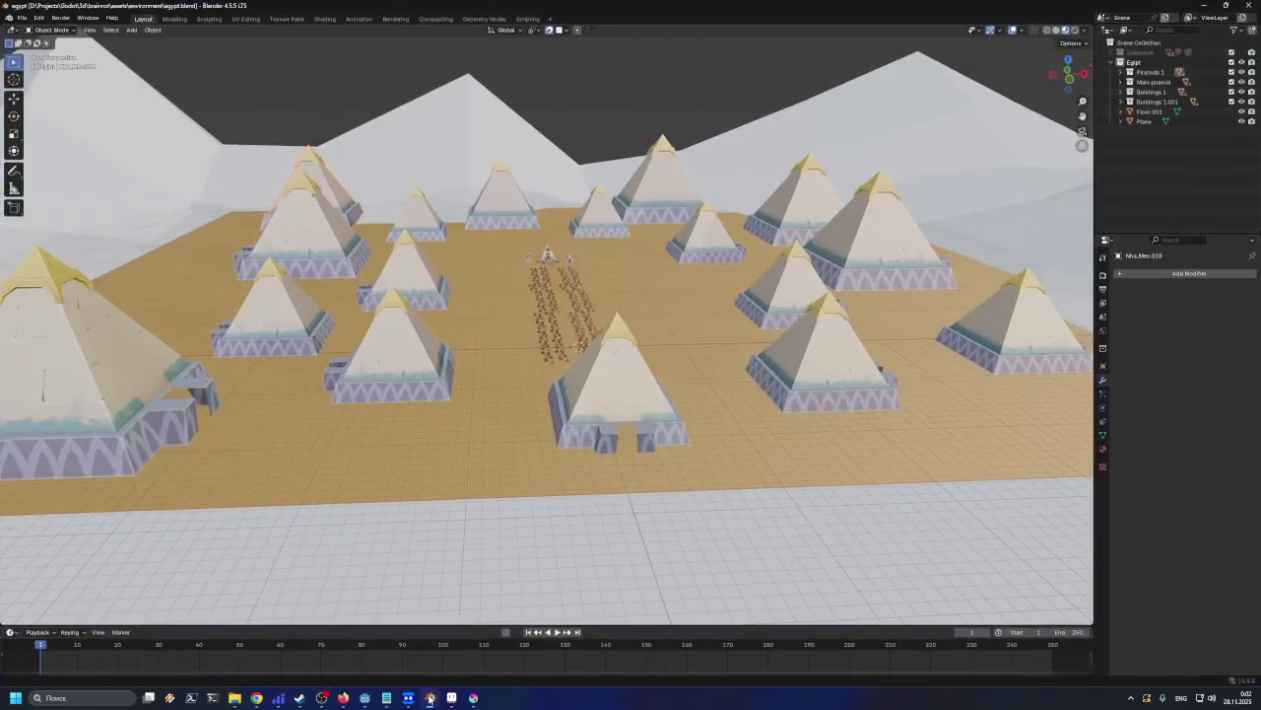
Select the ground Plane and open the Shading workspace with an enlarged node editor
scroll(422, 382, "down", 5)
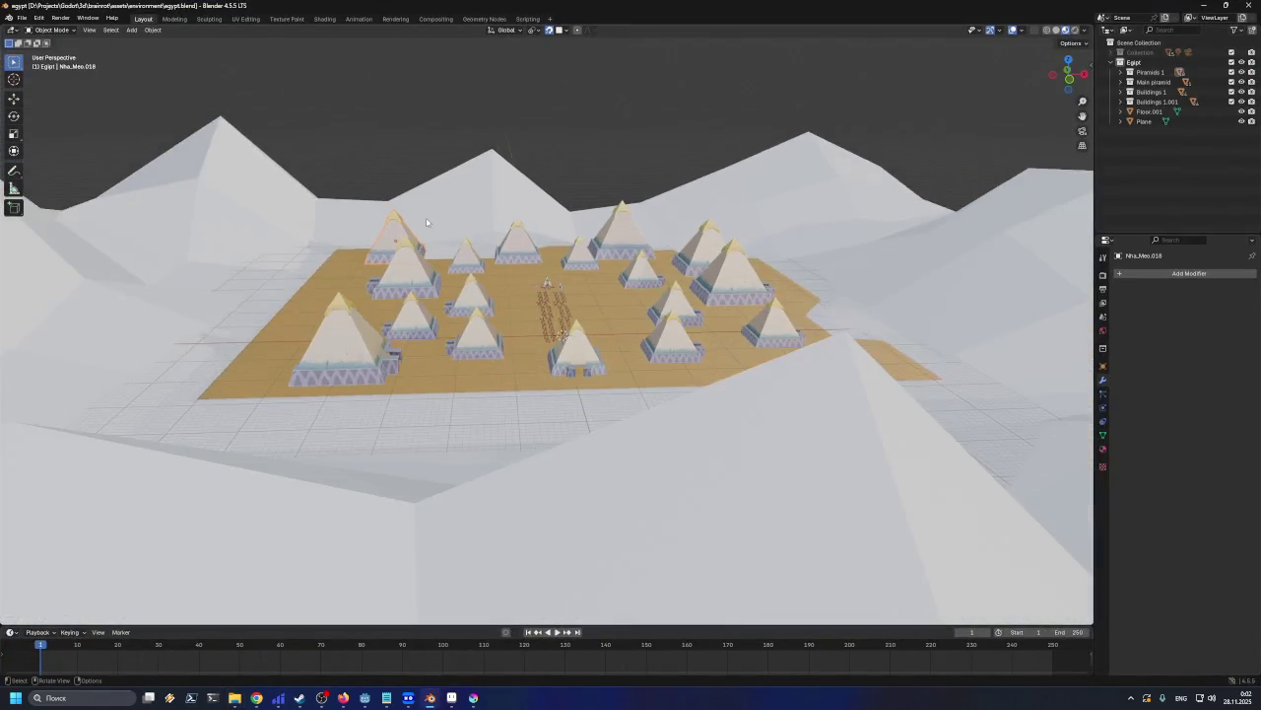
left_click(190, 236)
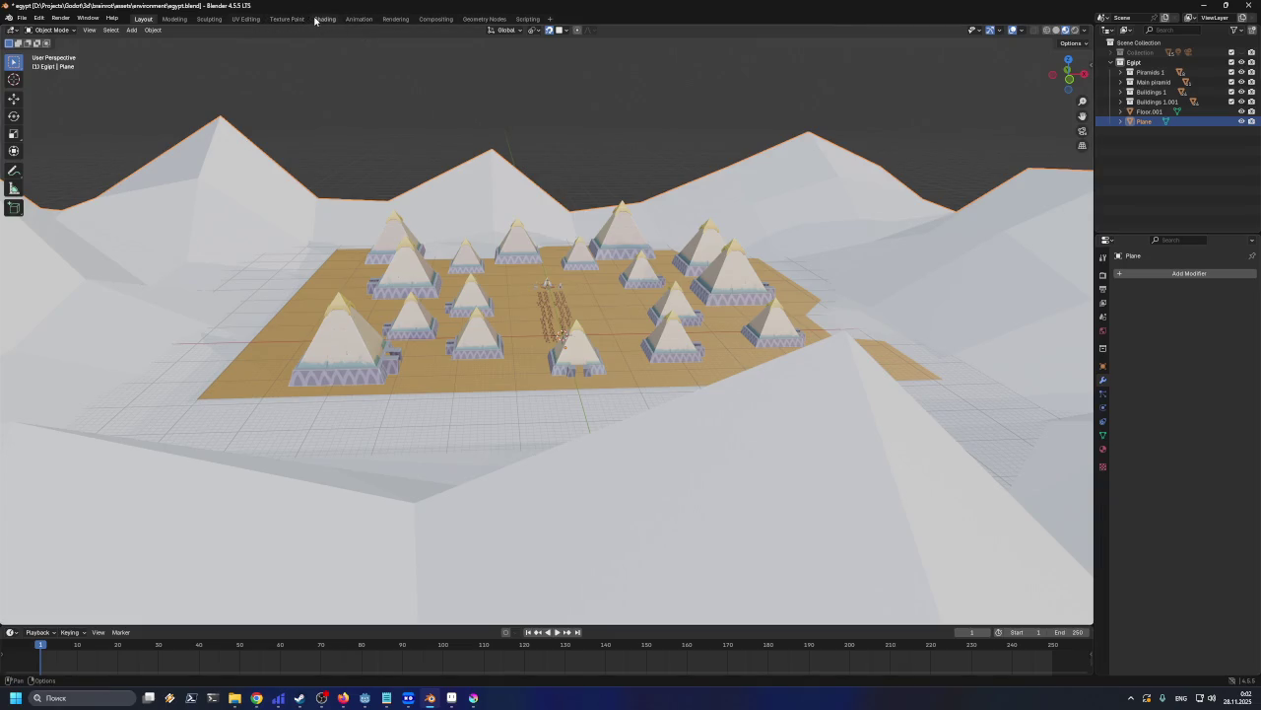
left_click(316, 19)
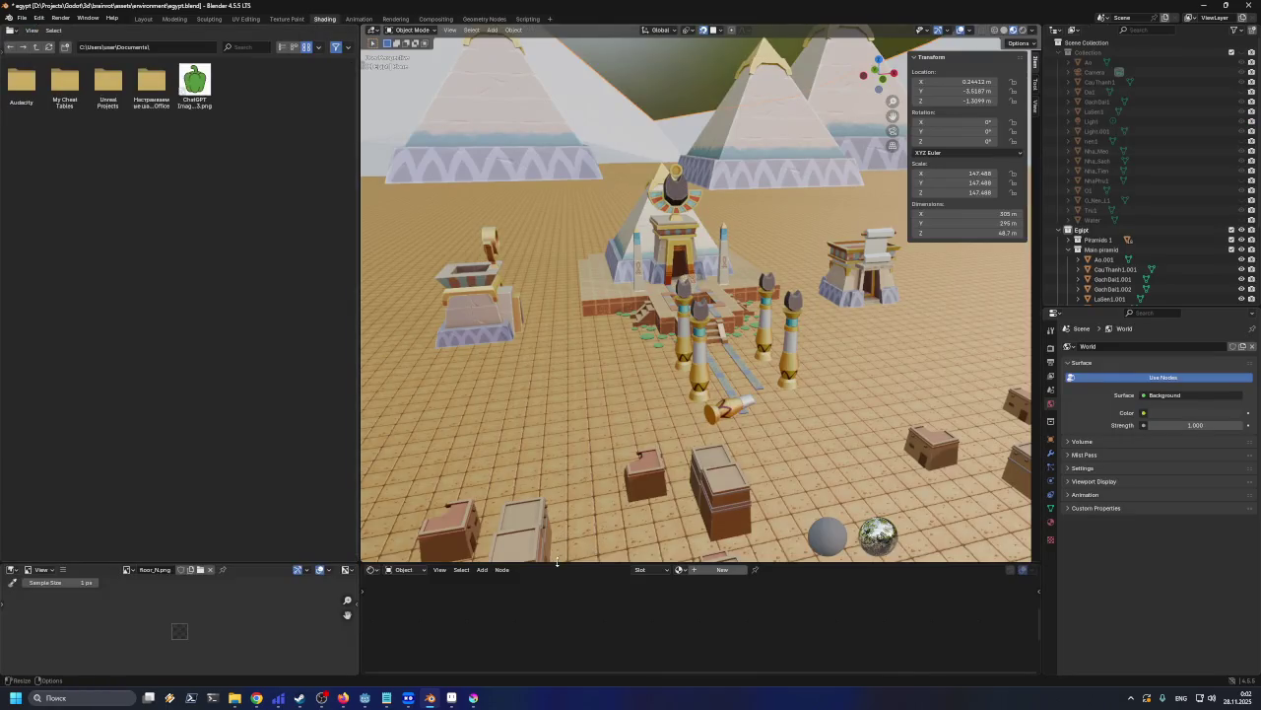
left_click_drag(555, 562, 557, 339)
scroll(589, 200, "down", 2)
scroll(590, 197, "down", 3)
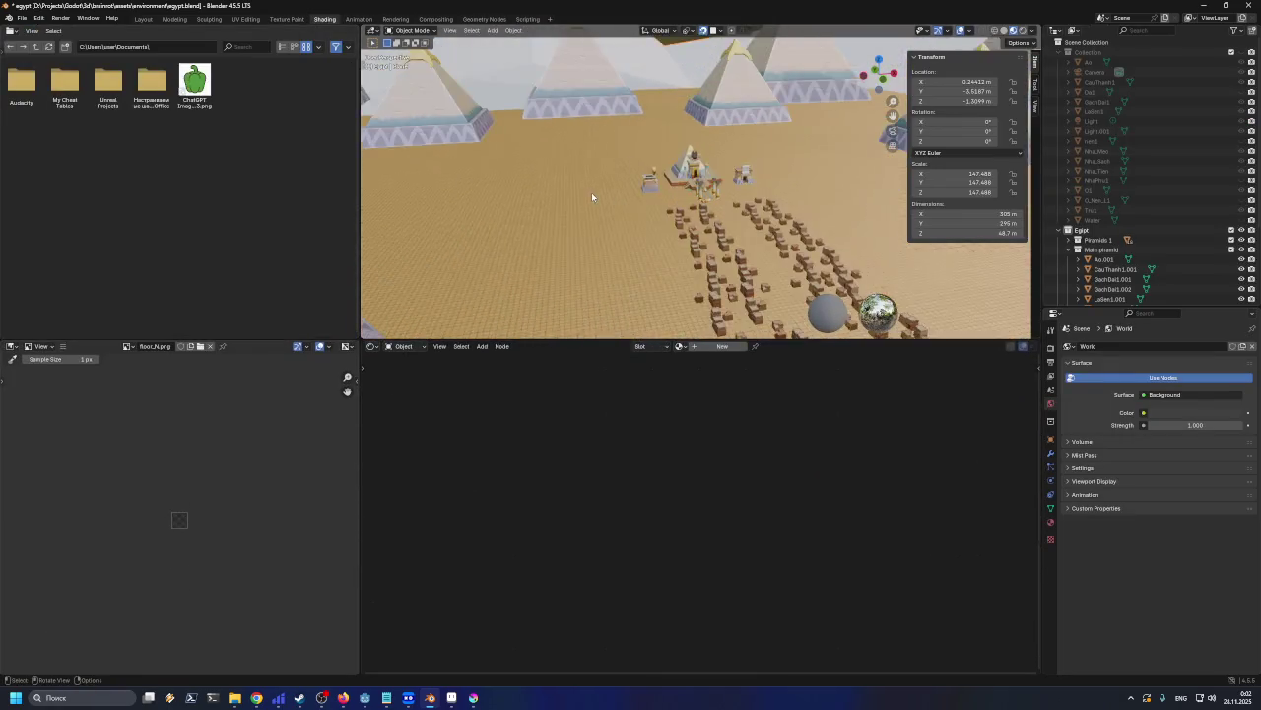
scroll(594, 196, "down", 3)
scroll(596, 200, "down", 3)
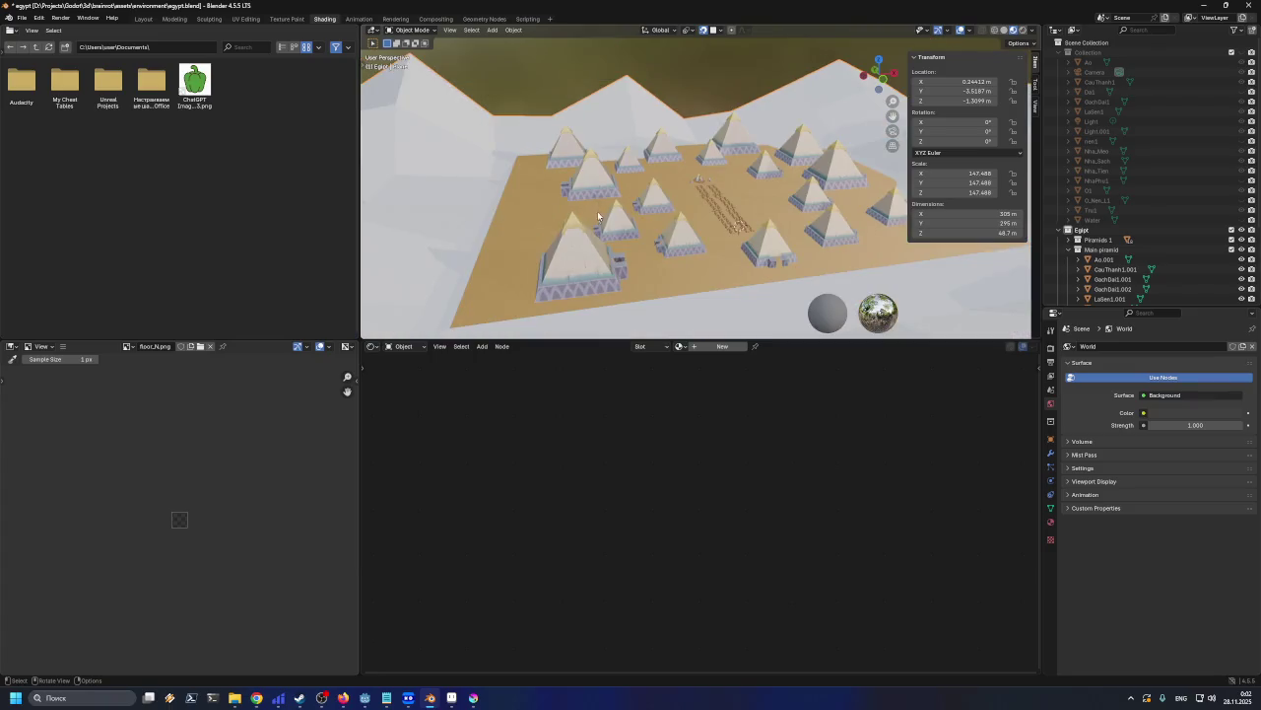
Give the Plane a new material named Sand, then bring up the 512x512 texture folder
left_click(694, 347)
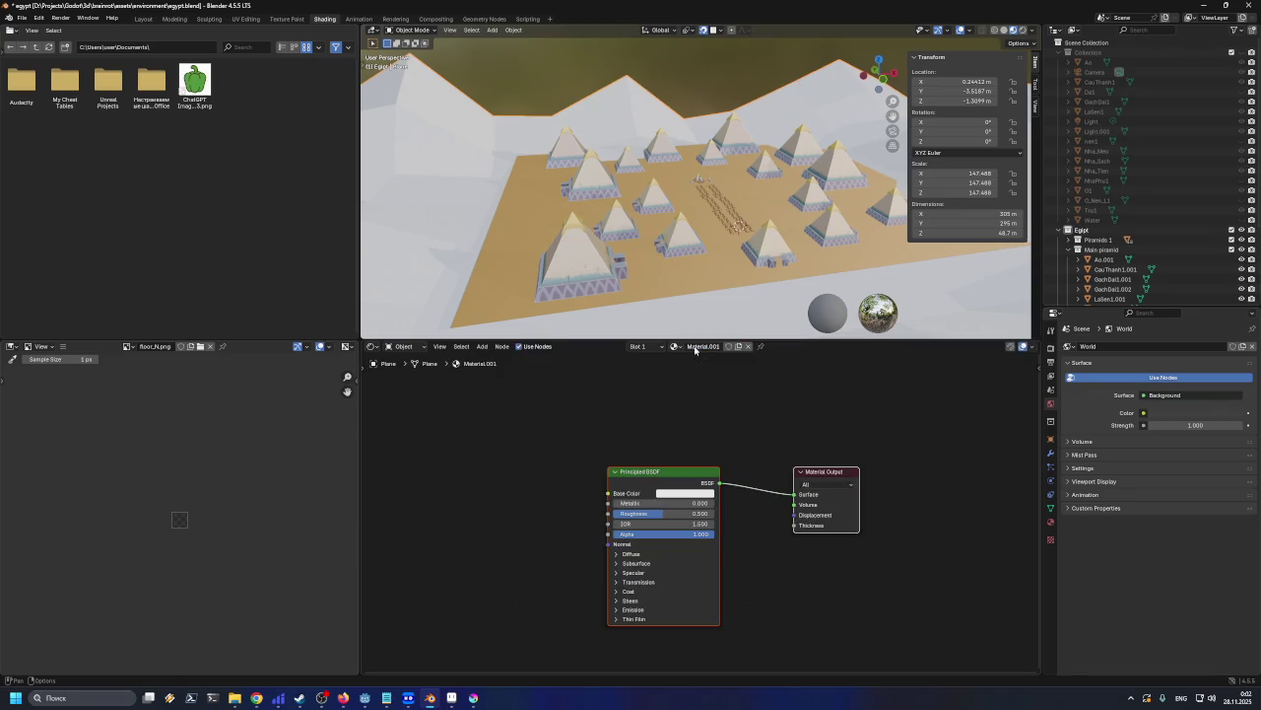
left_click(694, 348)
left_click(709, 350)
key("ctrl+a")
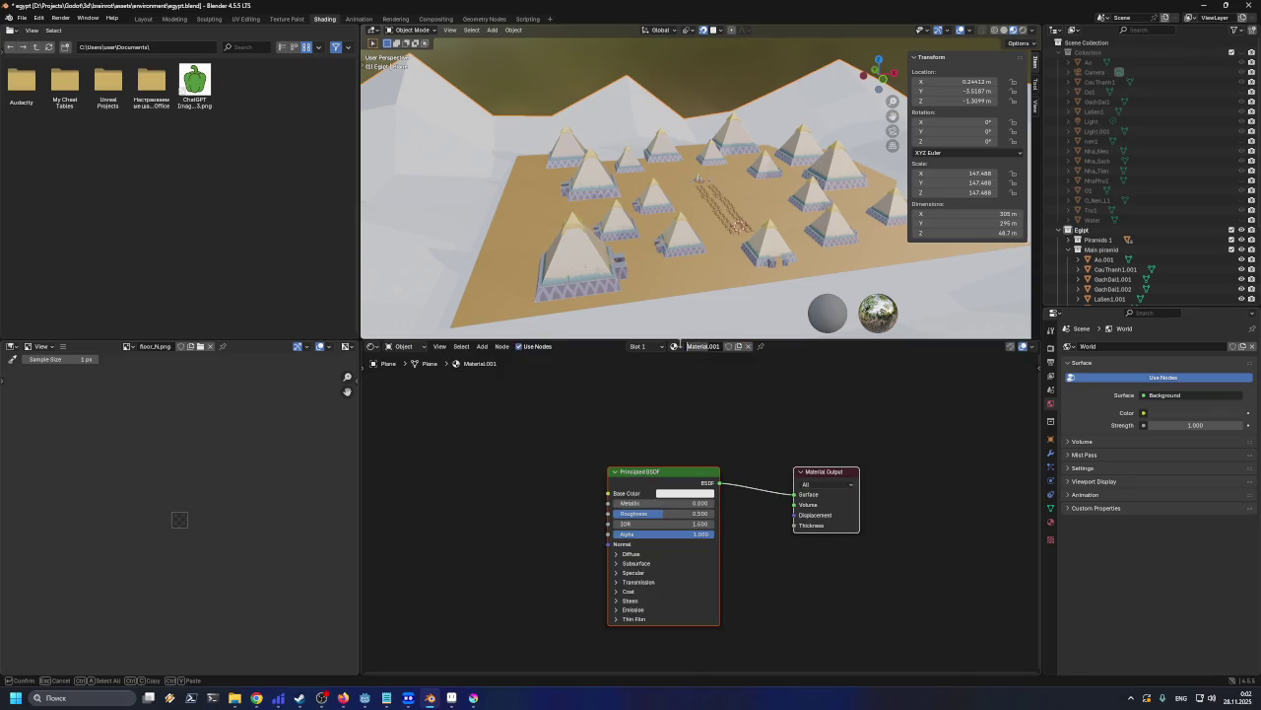
type("Sand")
key("Return")
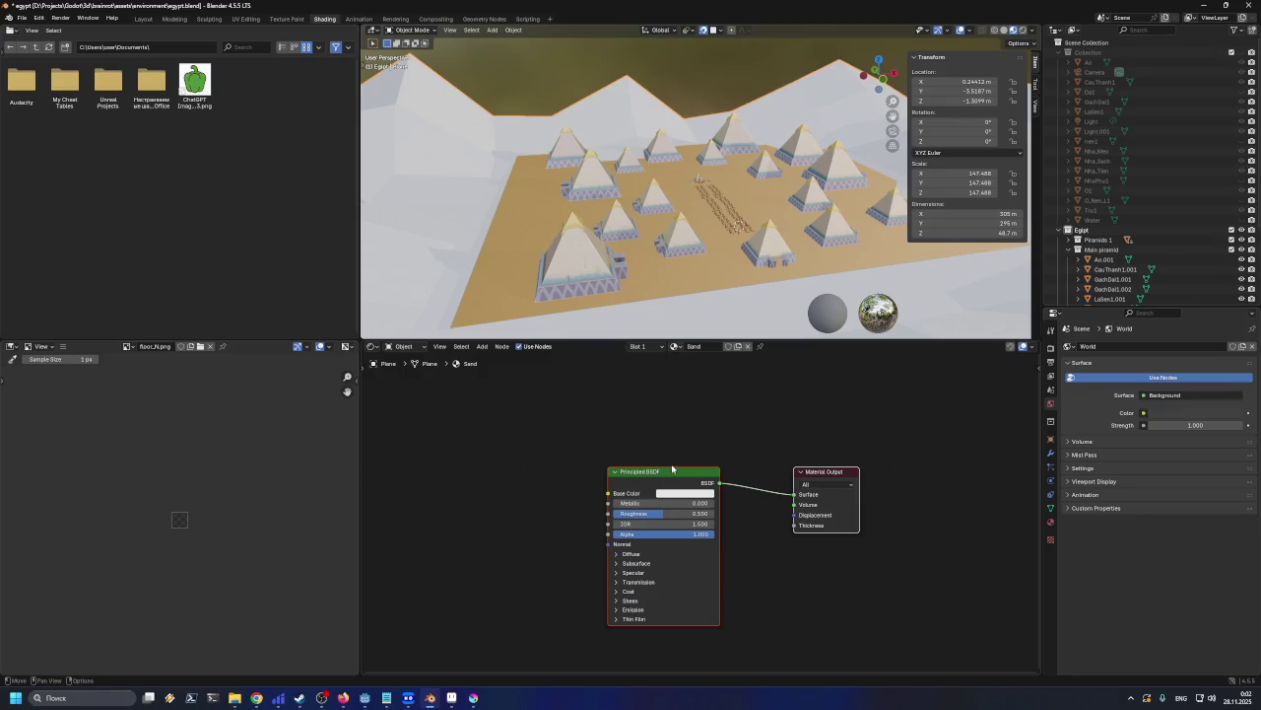
left_click_drag(672, 469, 705, 455)
left_click(582, 439)
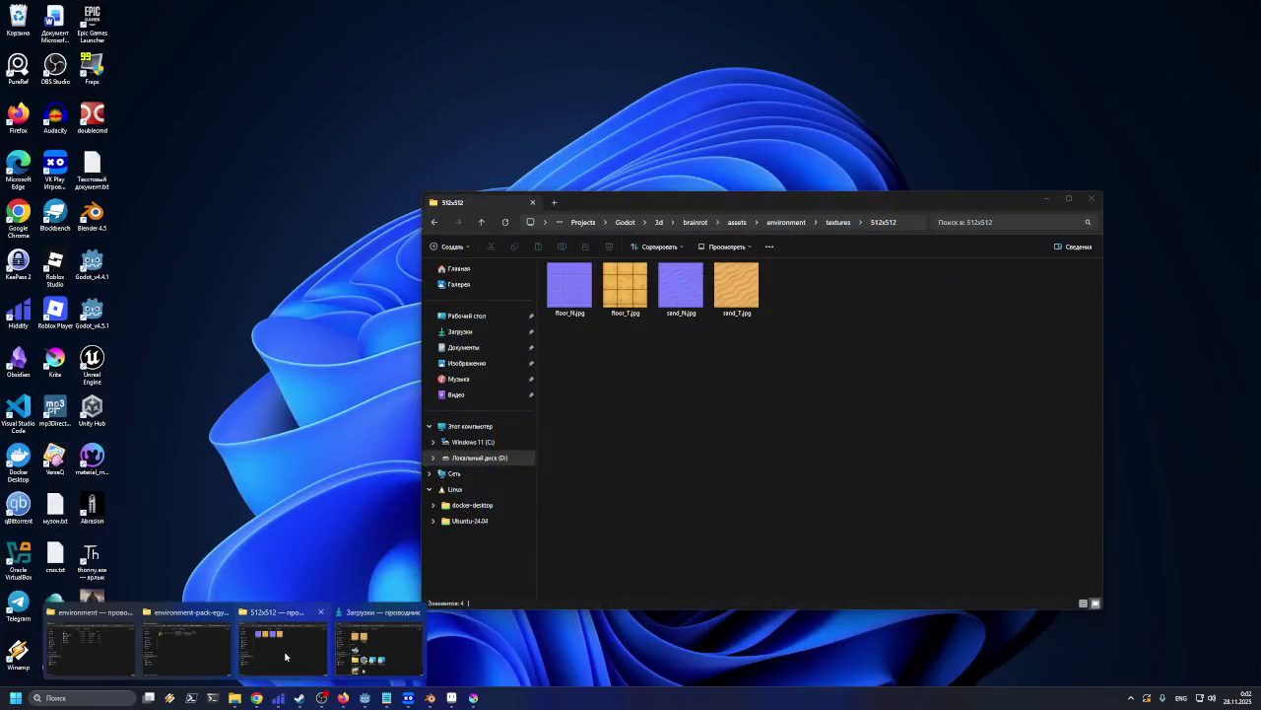
mouse_move(235, 697)
left_click(379, 645)
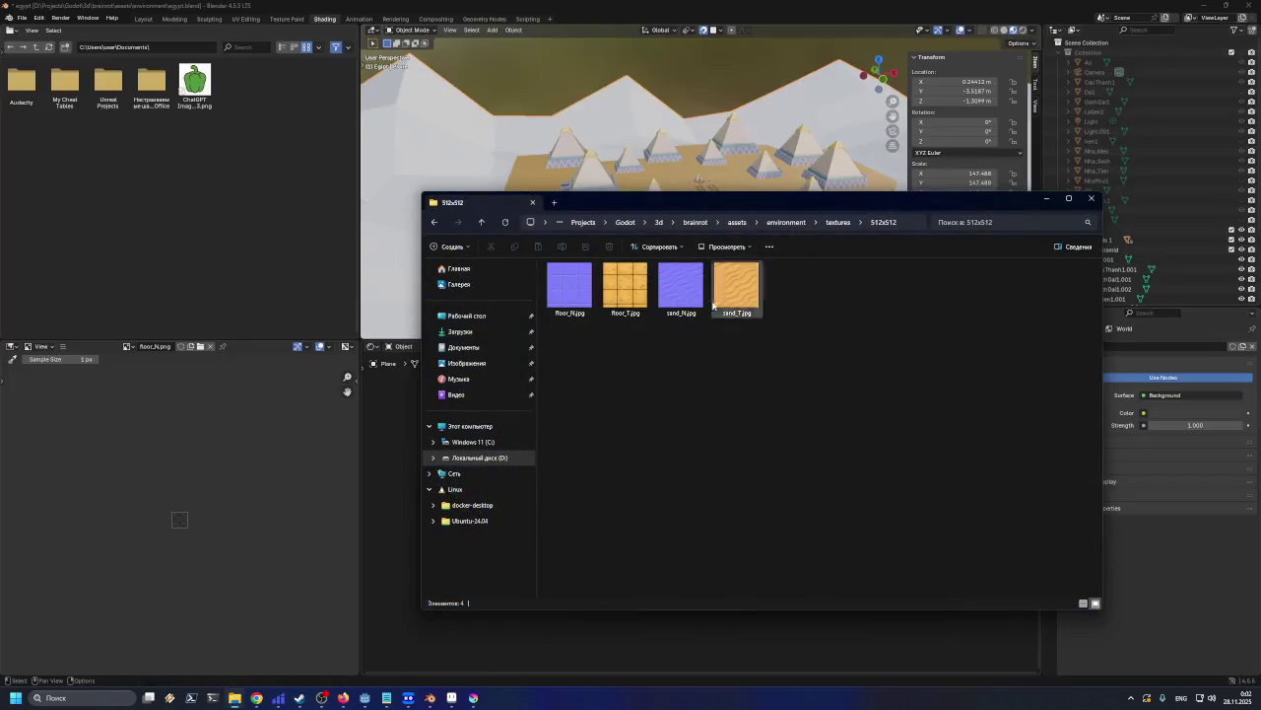
Drag sand_T.jpg and sand_N.jpg into the shader editor and link sand_T Color to Base Color
left_click_drag(746, 207, 995, 190)
left_click_drag(985, 271, 490, 440)
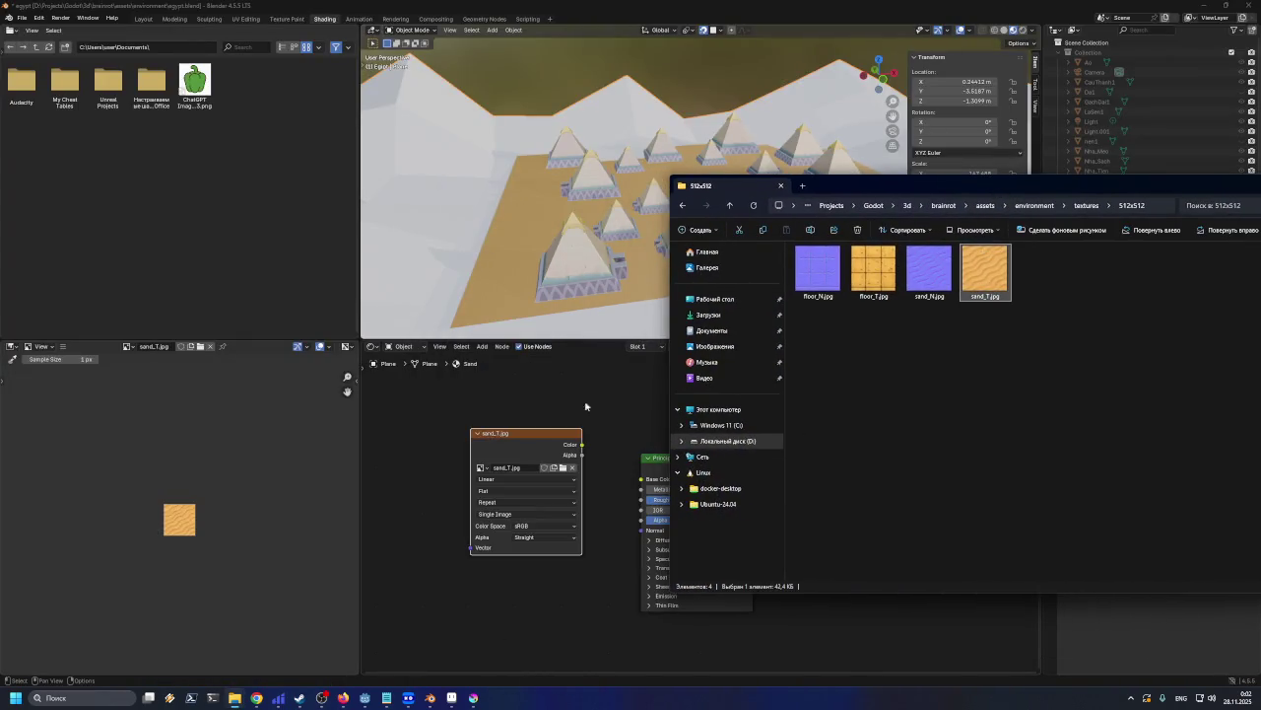
left_click_drag(929, 268, 422, 658)
mouse_move(551, 622)
middle_mouse_down()
mouse_move(557, 497)
mouse_move(546, 566)
middle_mouse_up()
scroll(557, 446, "up", 1)
left_click_drag(571, 393, 635, 430)
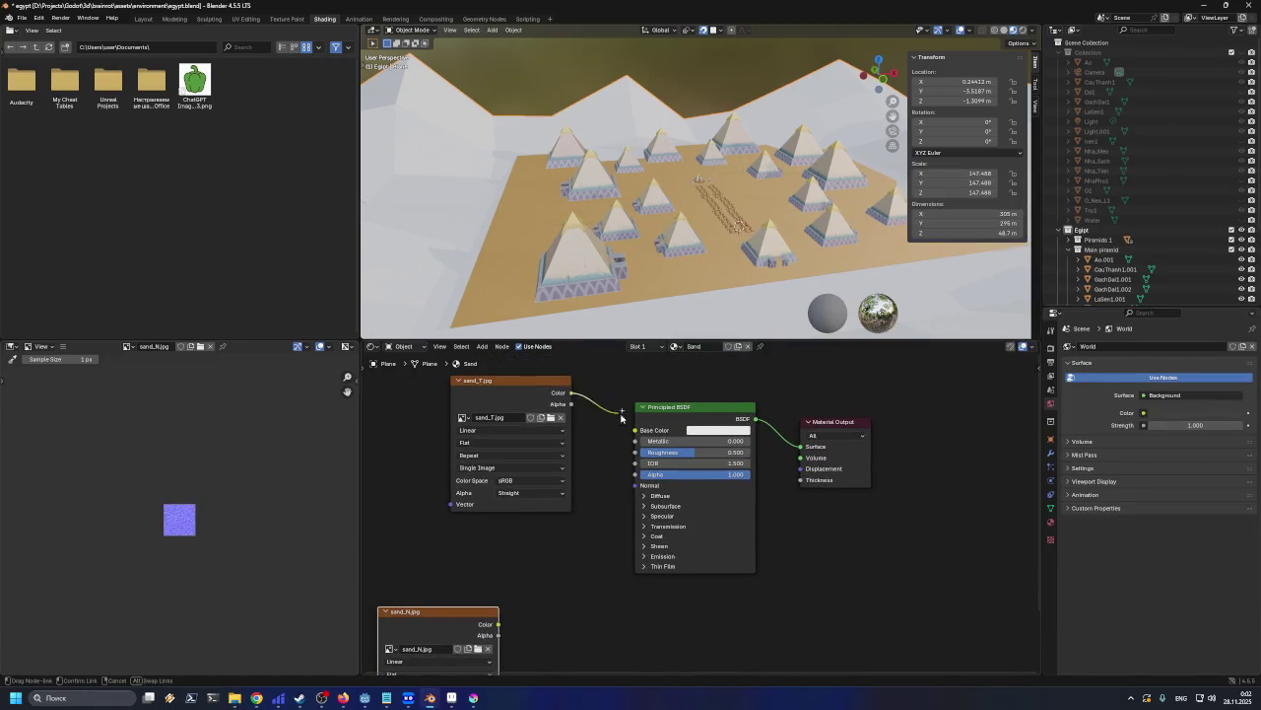
Orbit and zoom over the sand-textured terrain around the pyramids
mouse_move(680, 217)
middle_mouse_down()
mouse_move(689, 253)
mouse_move(724, 264)
middle_mouse_up()
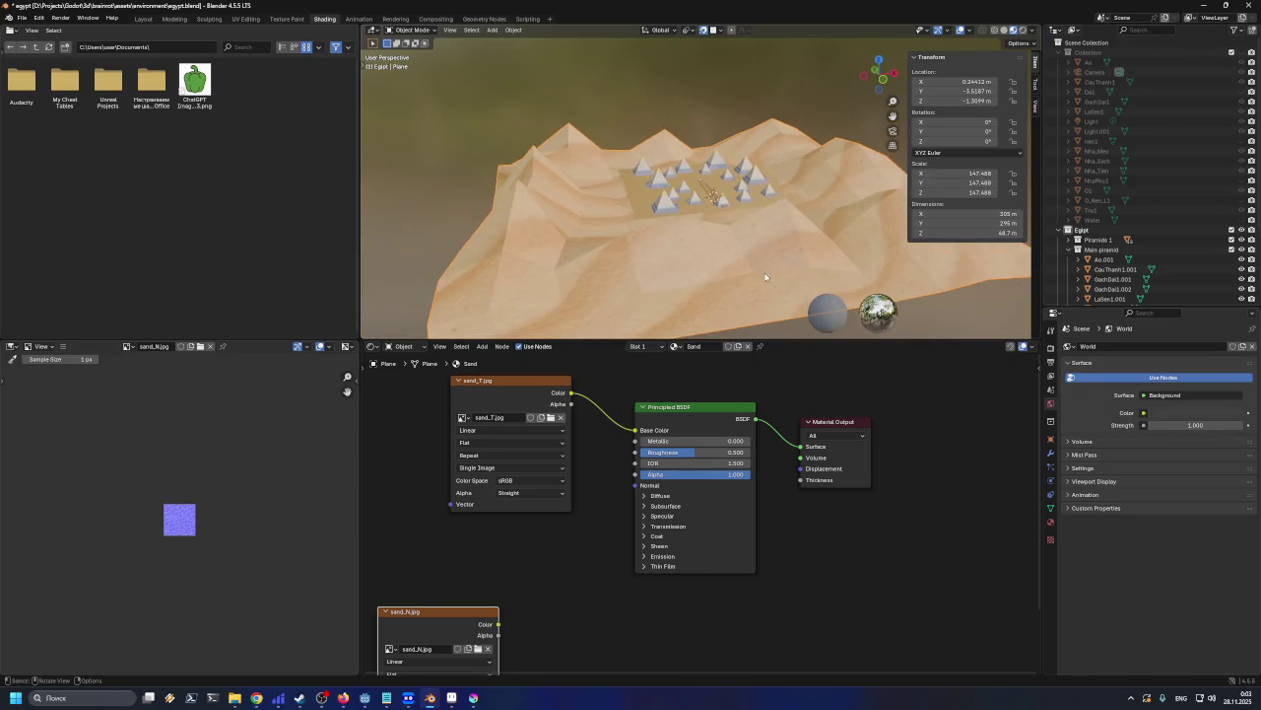
scroll(768, 289, "up", 1)
scroll(764, 221, "up", 2)
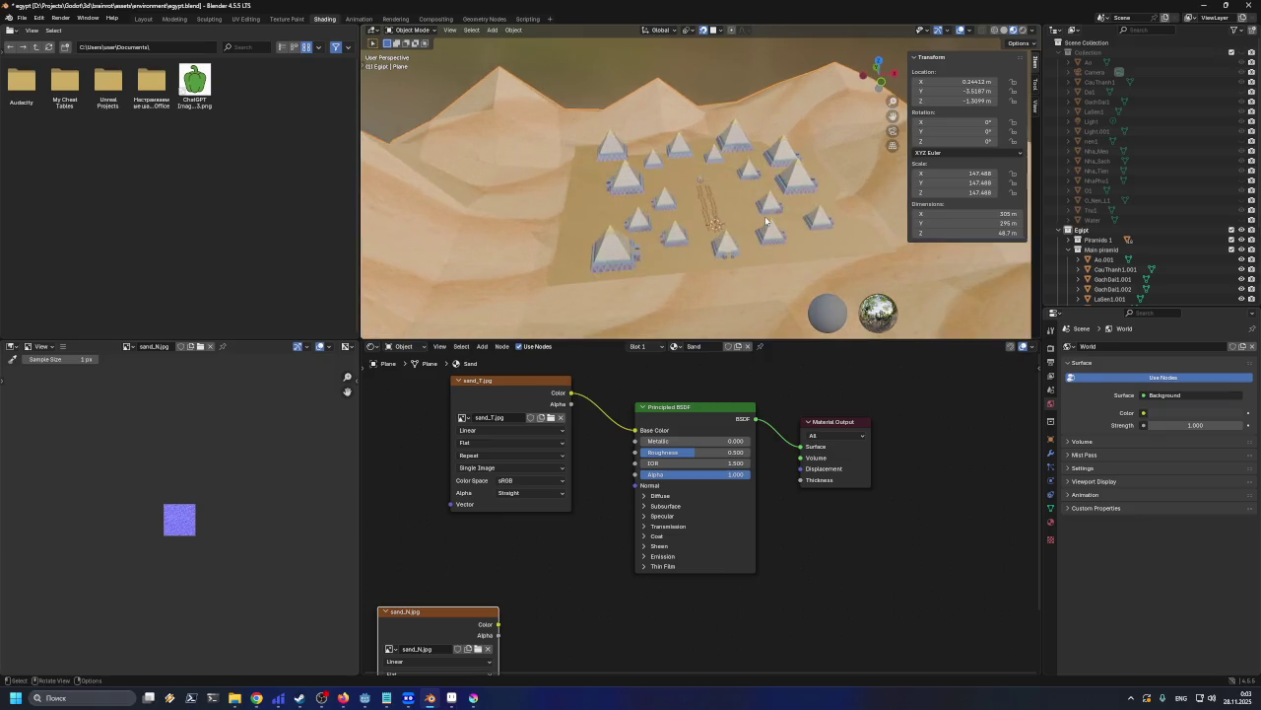
scroll(764, 216, "up", 2)
mouse_move(520, 256)
middle_mouse_down()
mouse_move(604, 253)
mouse_move(616, 237)
mouse_move(599, 241)
mouse_move(671, 261)
mouse_move(673, 249)
middle_mouse_up()
scroll(670, 262, "down", 3)
scroll(670, 261, "down", 2)
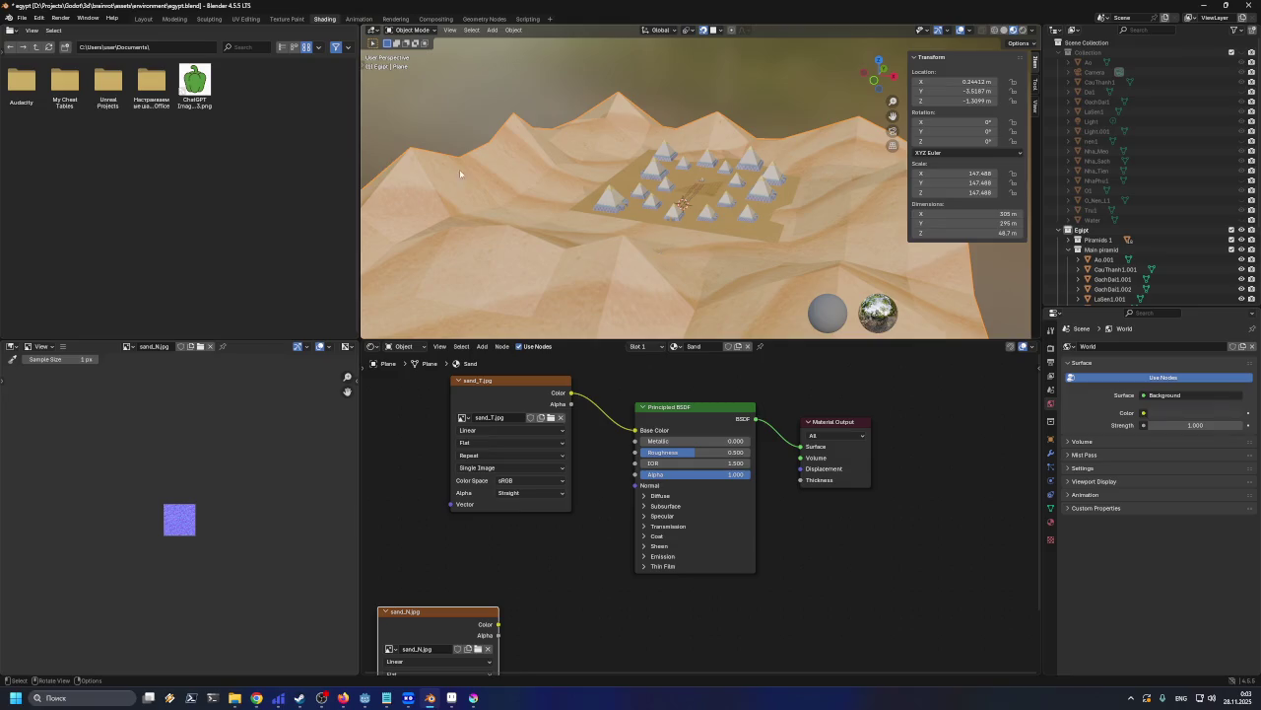
left_click(258, 20)
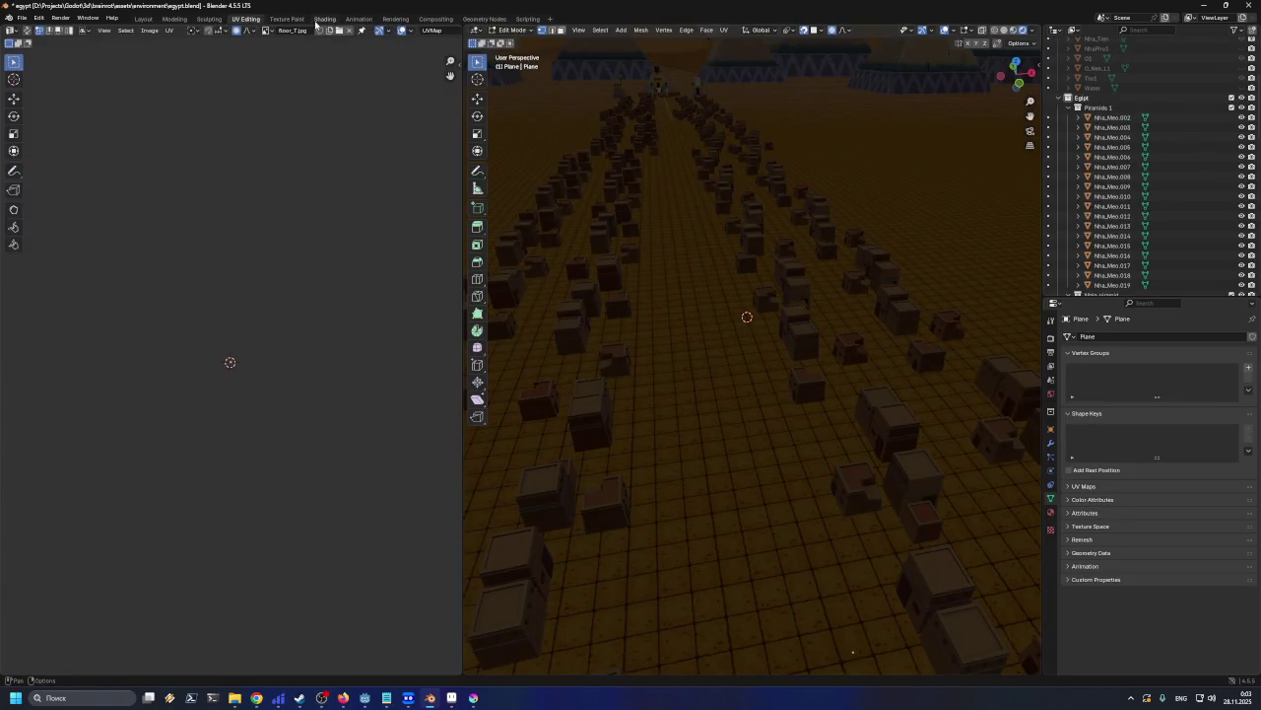
Return to Object Mode, select the terrain, and browse the UV editor's image list
scroll(702, 303, "down", 5)
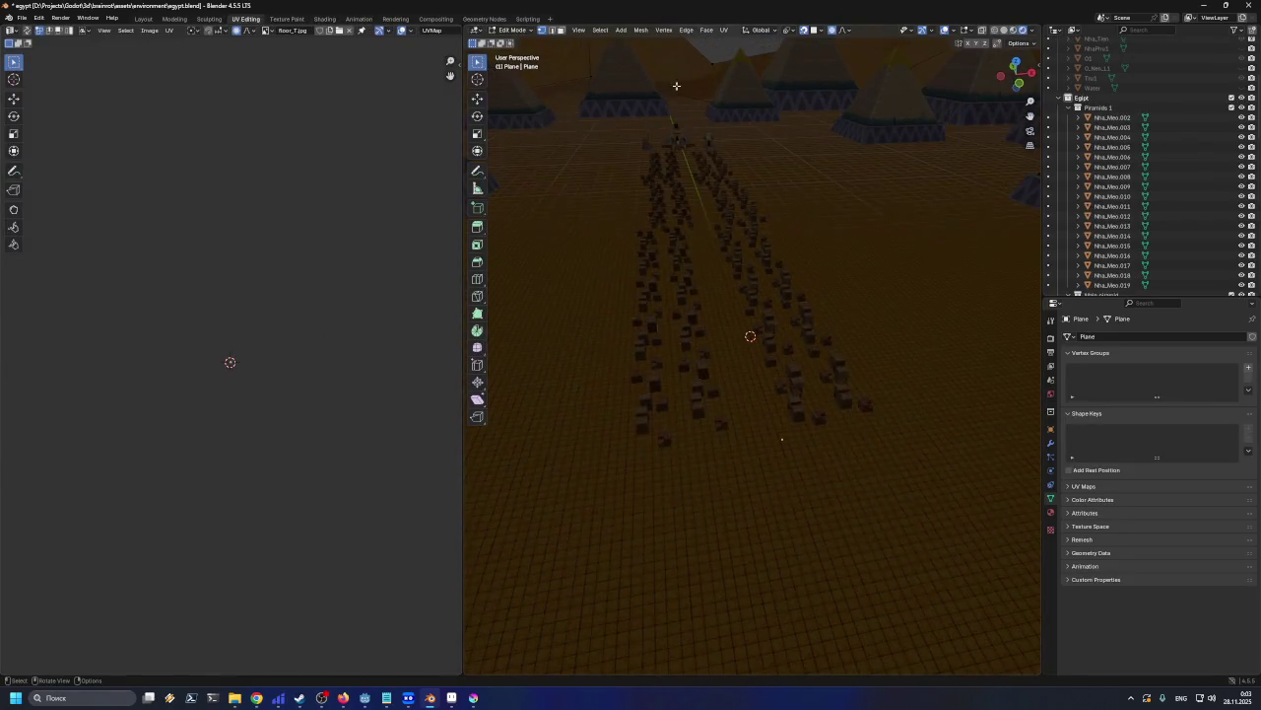
scroll(680, 148, "down", 3)
scroll(670, 118, "down", 3)
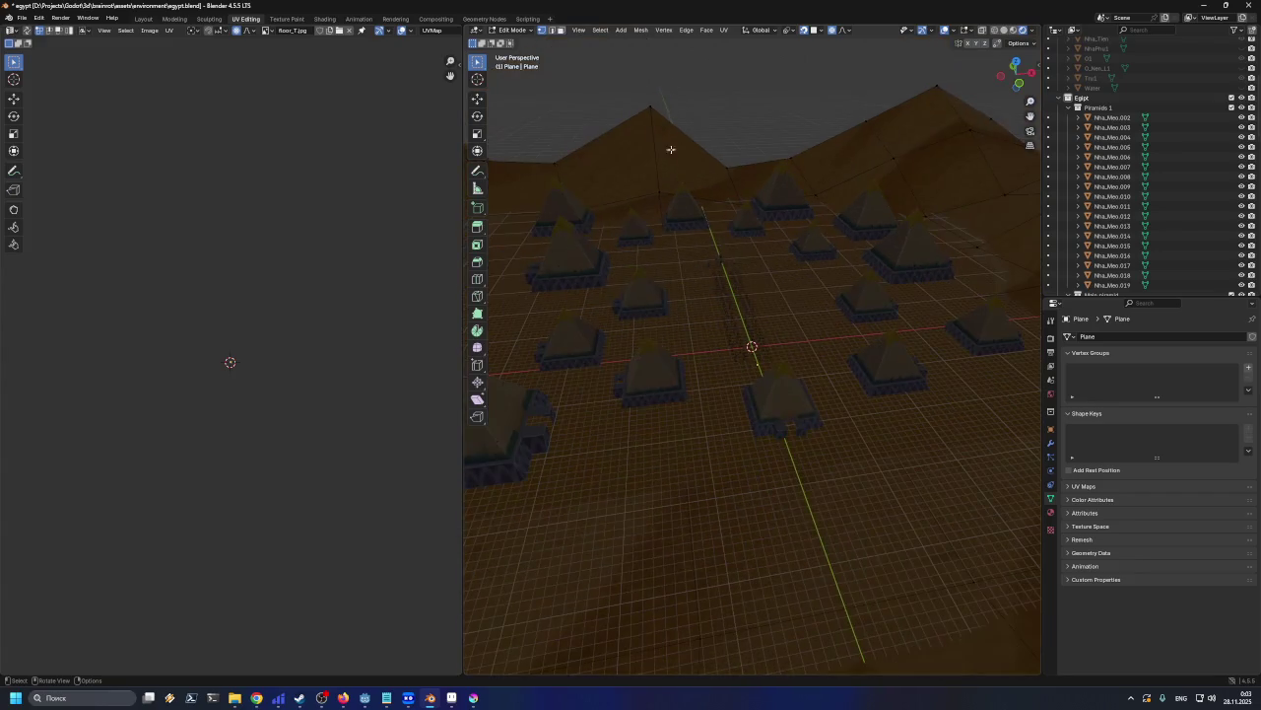
key("Tab")
left_click(663, 166)
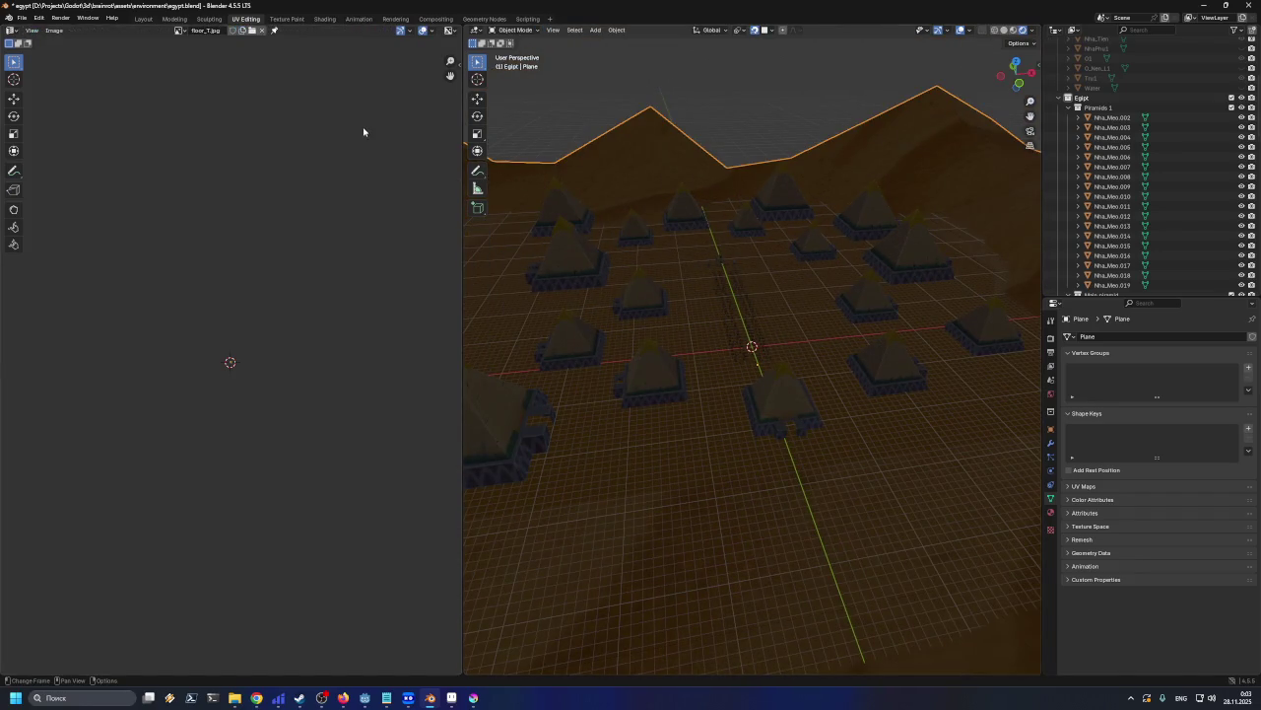
left_click(179, 30)
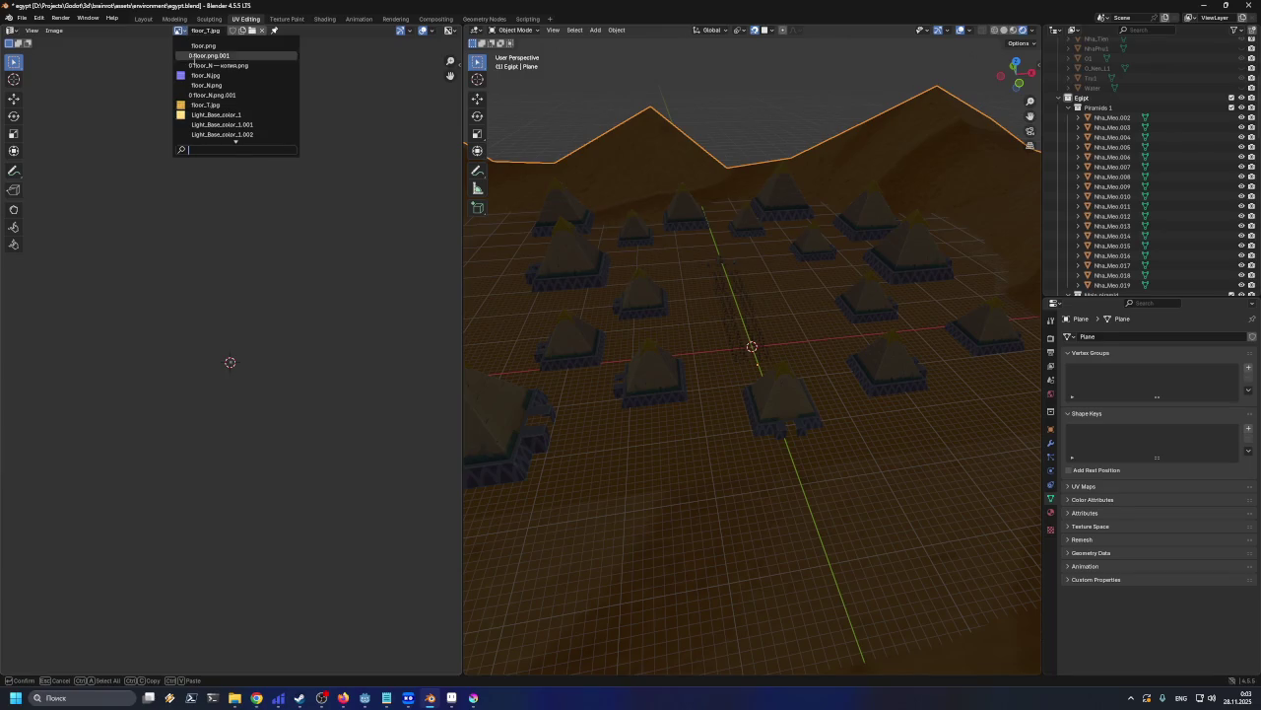
mouse_move(223, 134)
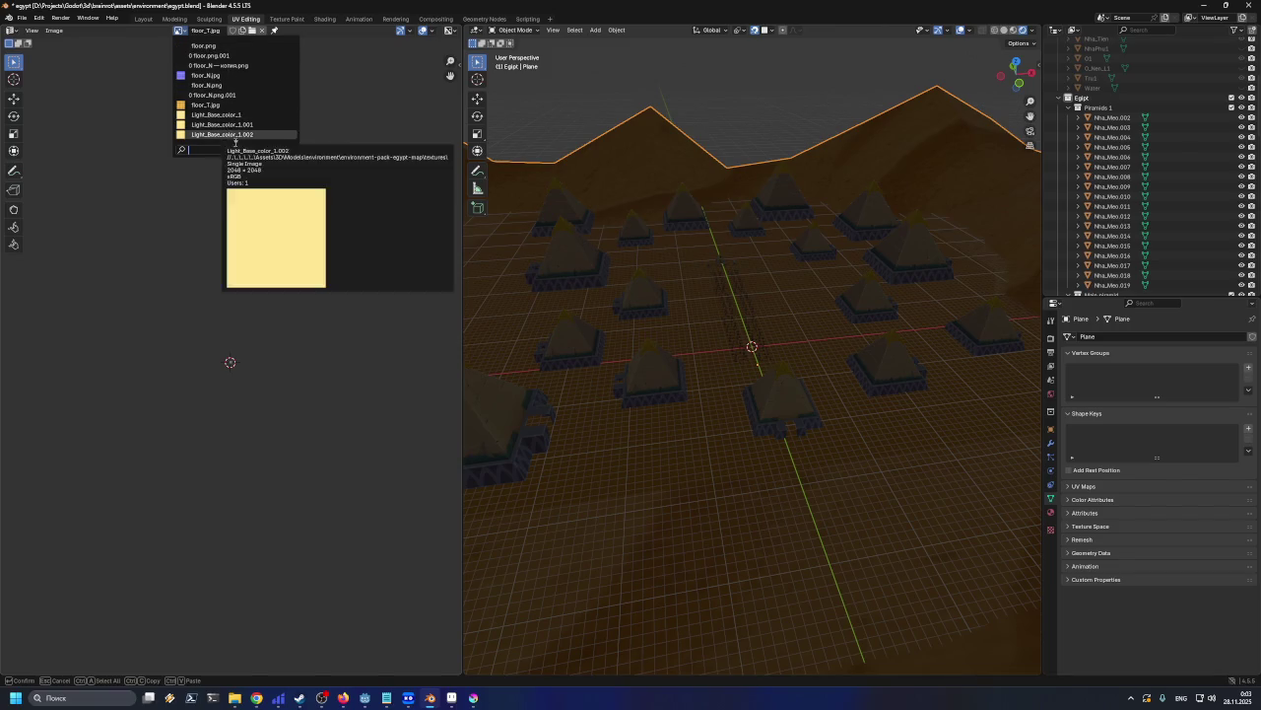
left_click(233, 135)
Display sand_T.jpg in the UV editor's image view
left_click(165, 31)
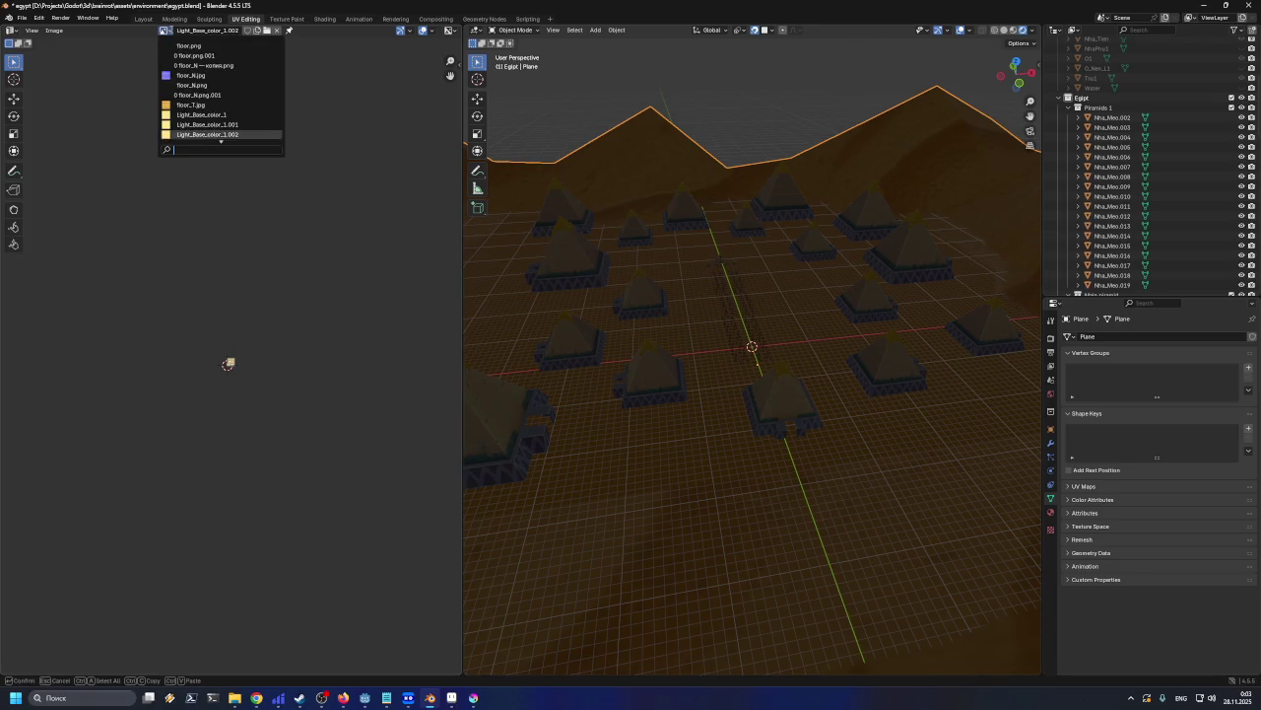
type("sa")
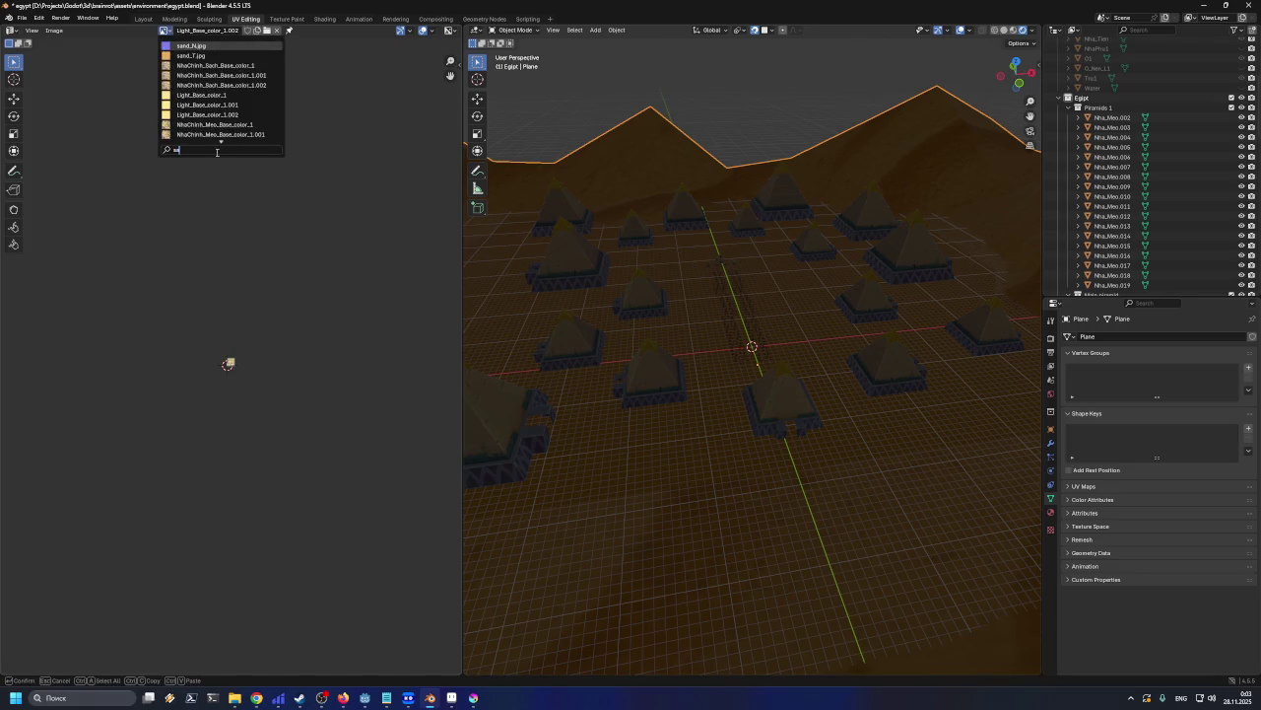
left_click(204, 55)
scroll(237, 363, "up", 2)
scroll(238, 362, "up", 6)
scroll(238, 363, "up", 4)
scroll(237, 363, "up", 2)
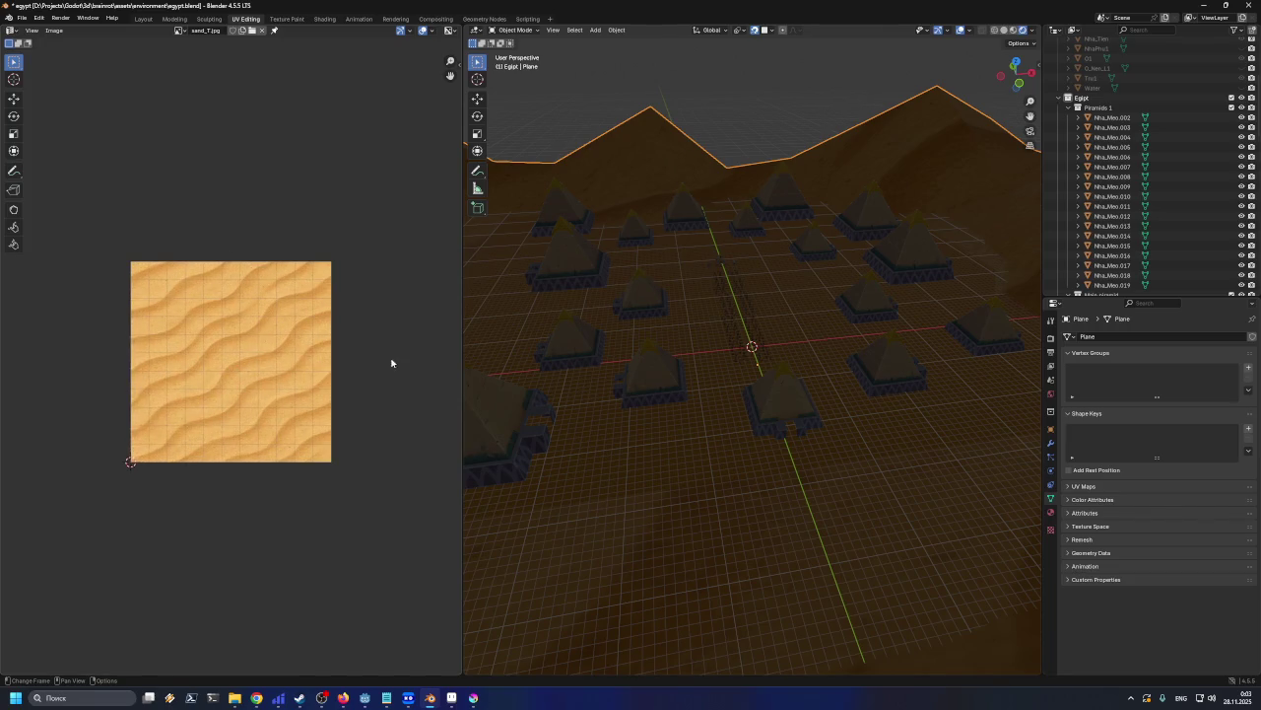
Put the terrain Plane in Edit Mode, select all of it, and bring up the UV Mapping menu
middle_click_drag(608, 157, 694, 212)
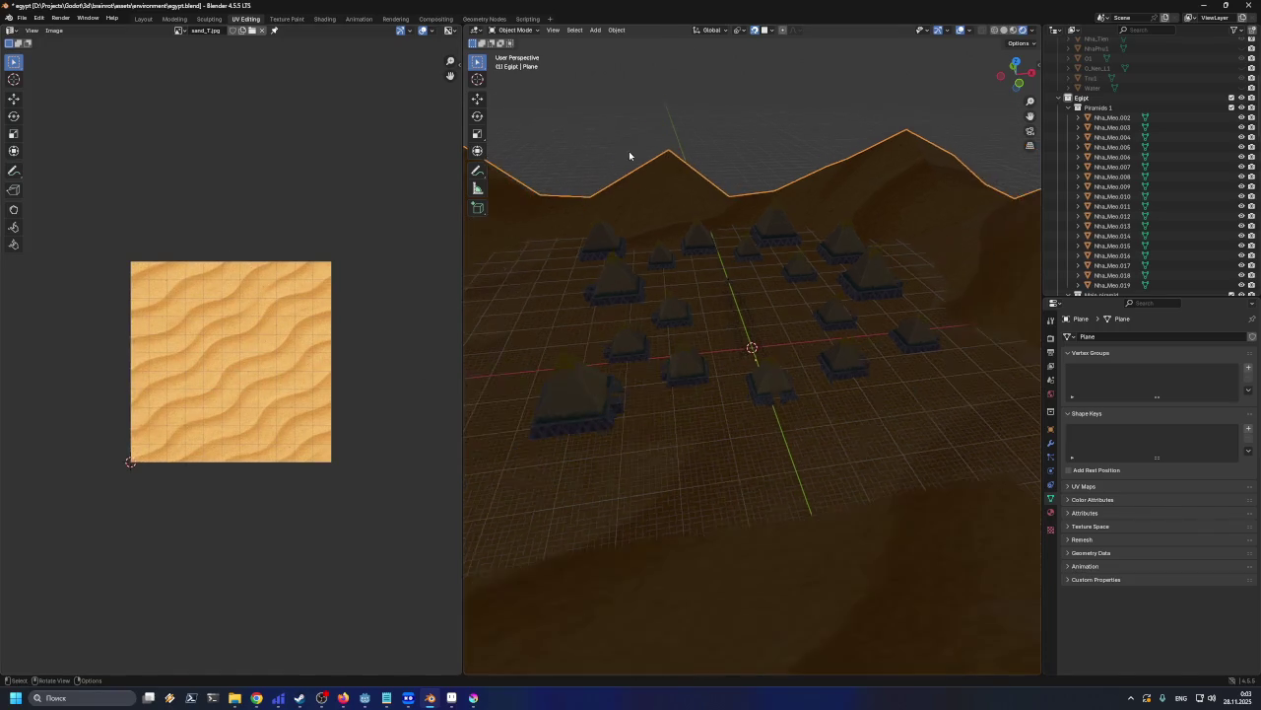
right_click(682, 207)
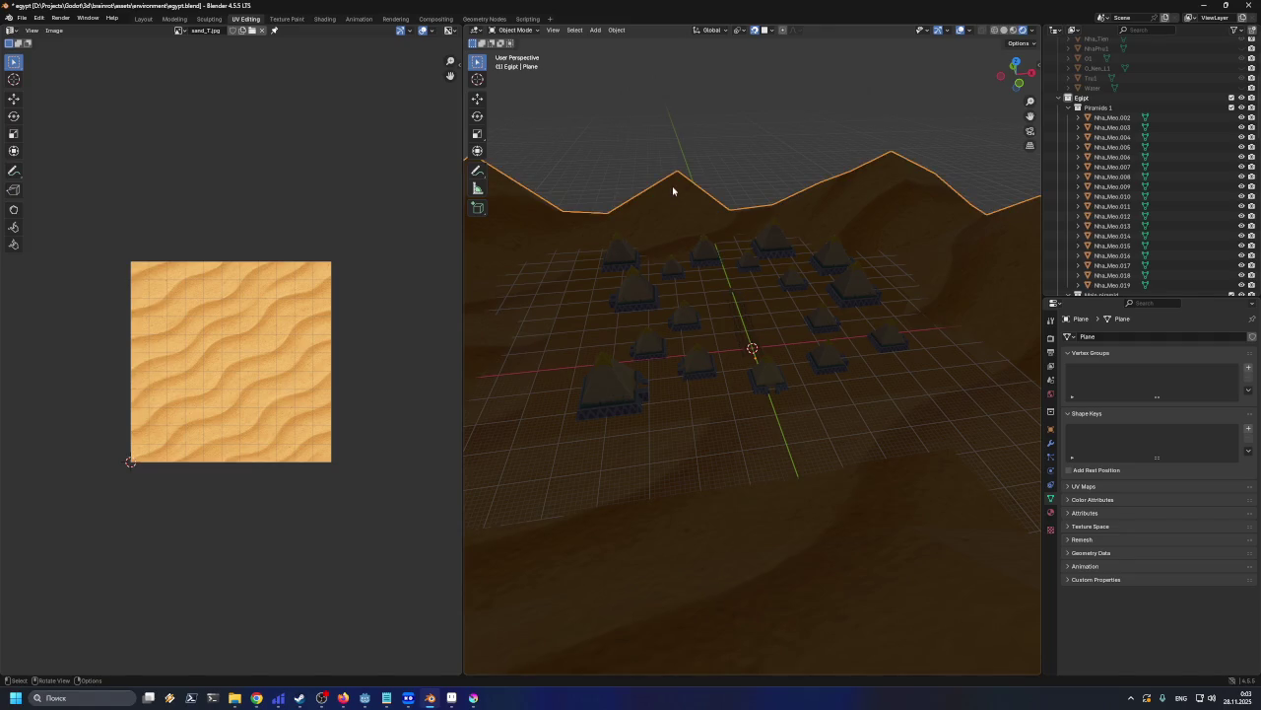
key("ctrl")
key("alt")
key("Tab")
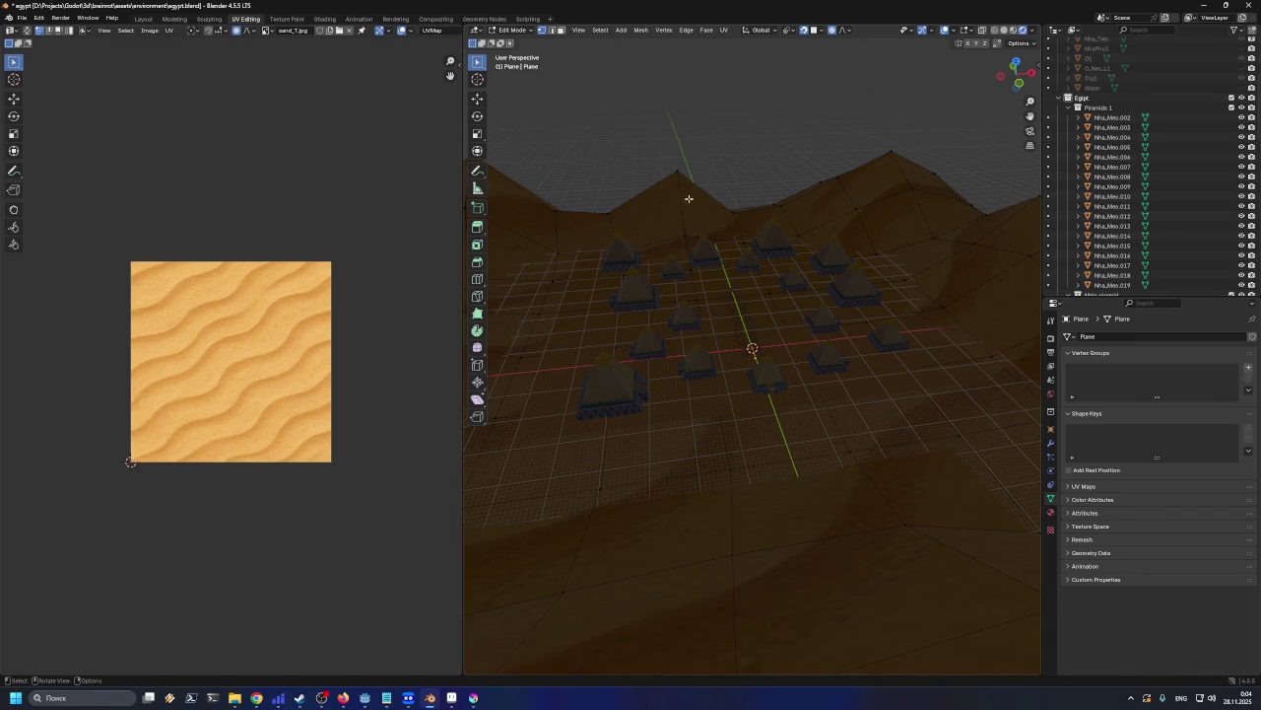
key("a")
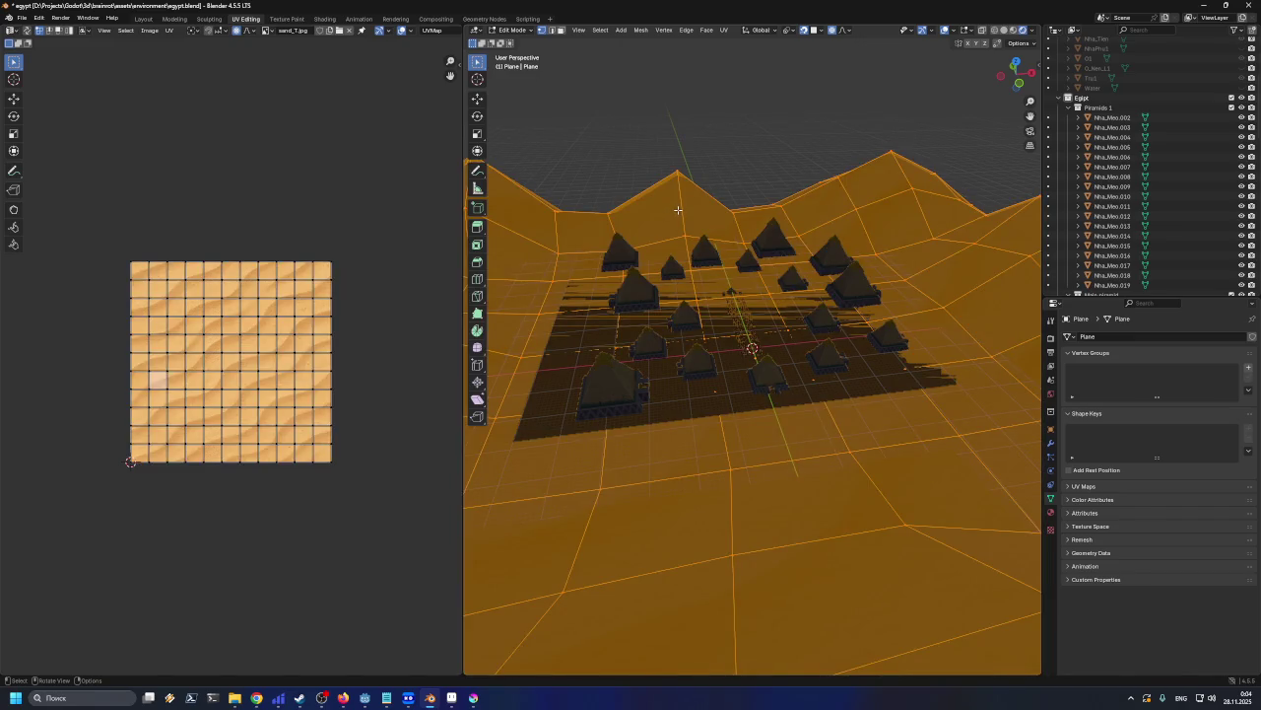
scroll(669, 223, "up", 1)
scroll(659, 248, "up", 1)
scroll(662, 255, "up", 2)
scroll(665, 257, "up", 1)
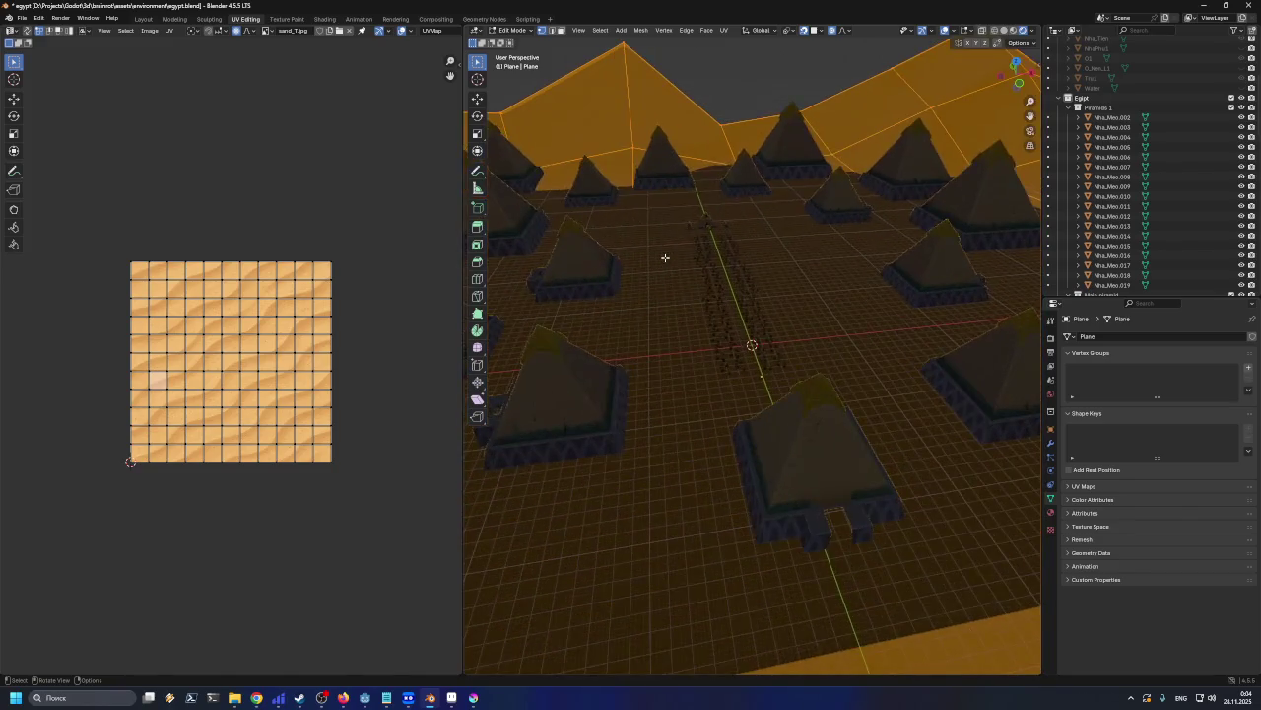
scroll(665, 257, "down", 5)
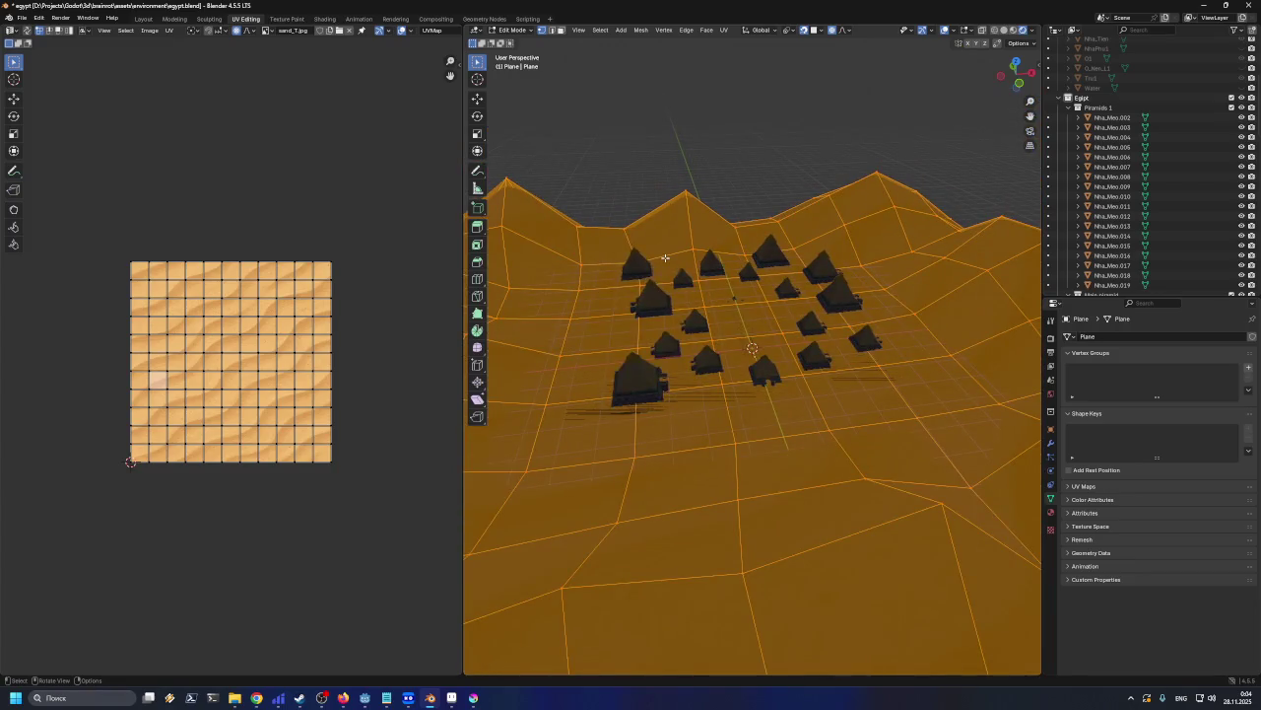
key("u")
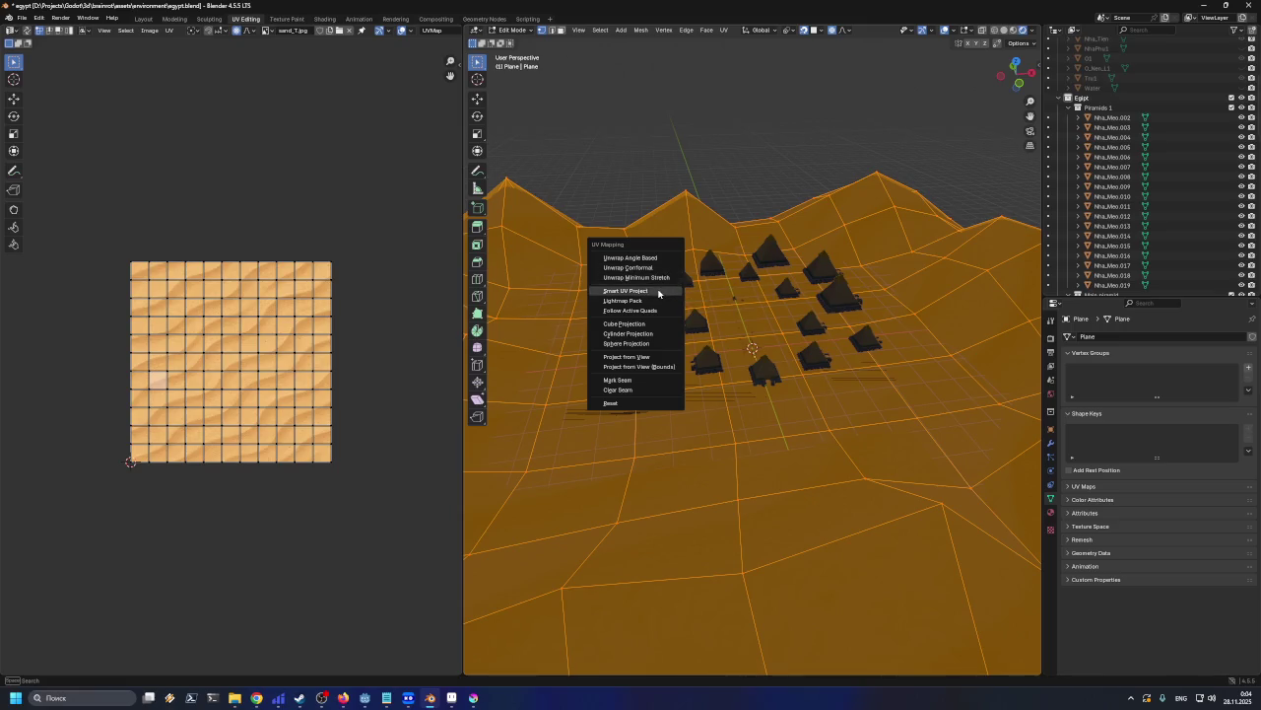
Try Smart UV Project and several unwrap options on the terrain, undoing each
left_click(658, 292)
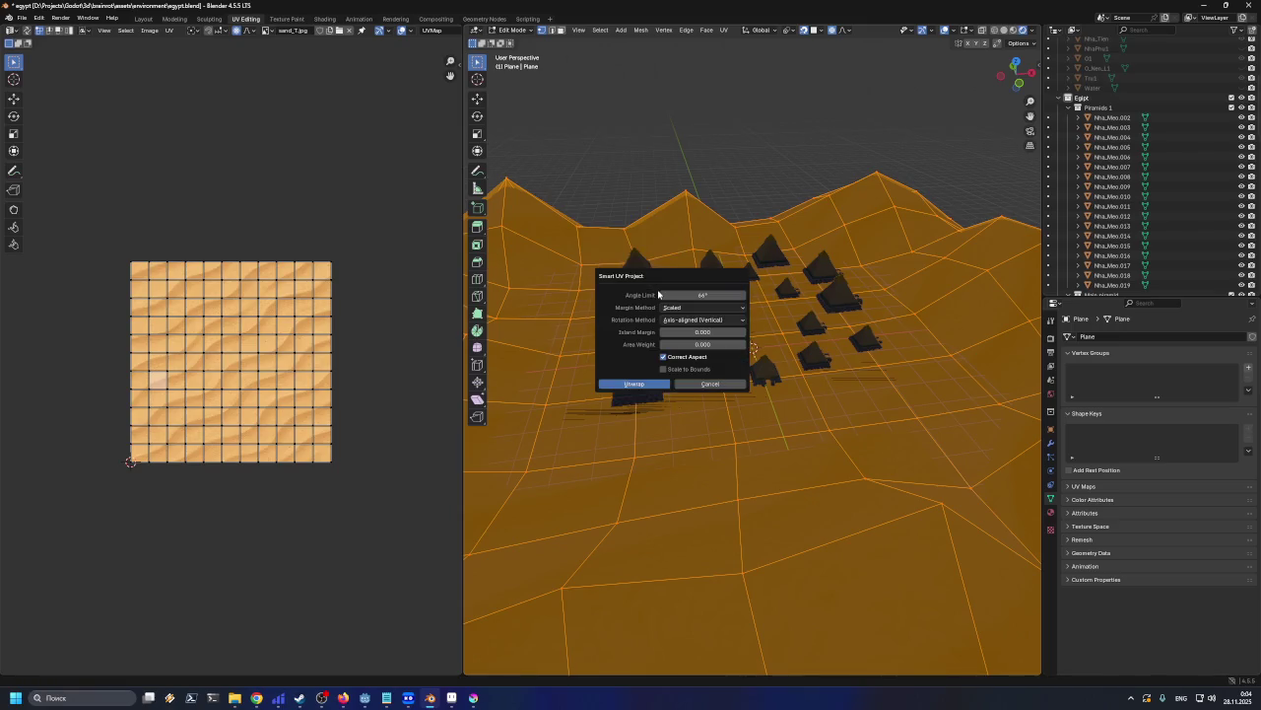
left_click(634, 383)
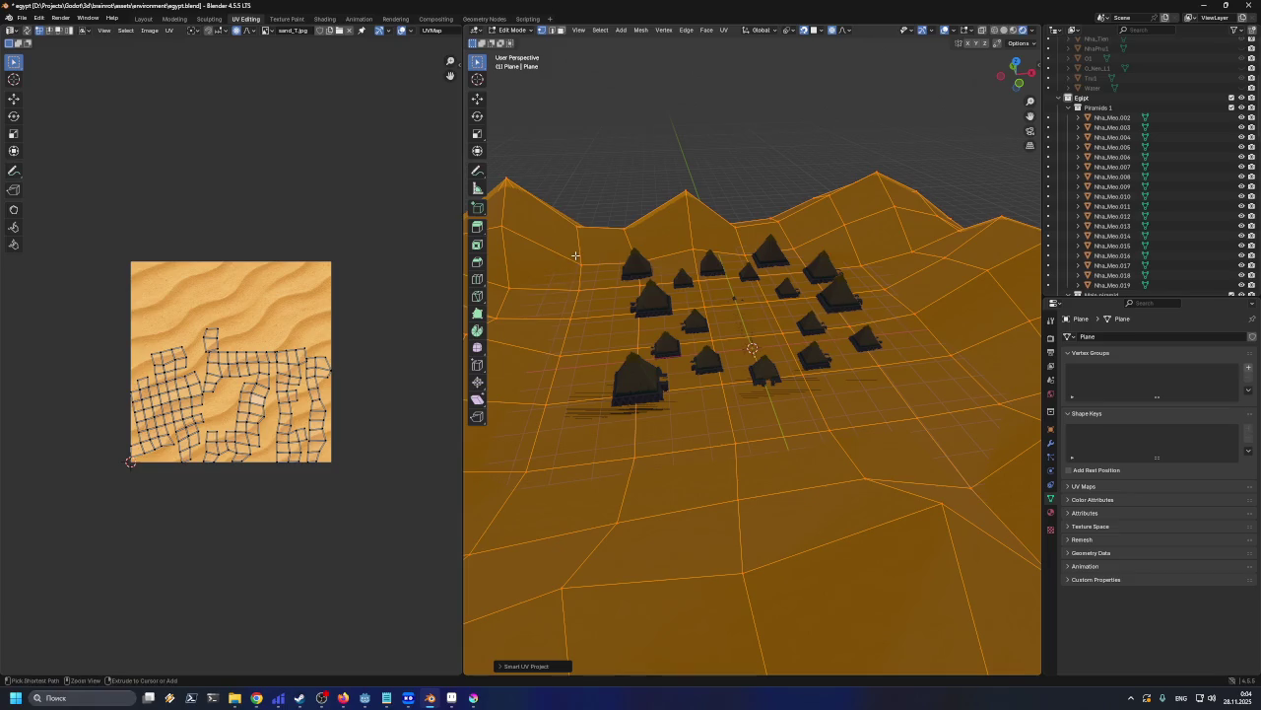
key("ctrl+z")
key("u")
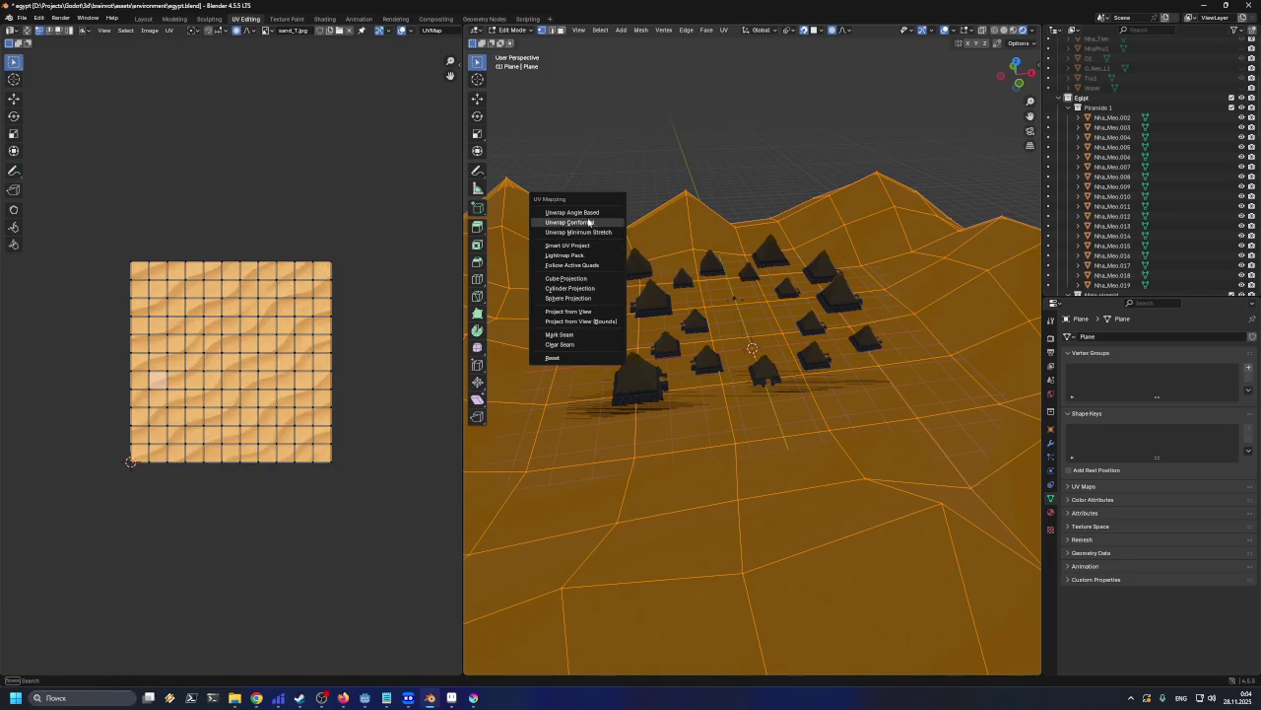
left_click(584, 214)
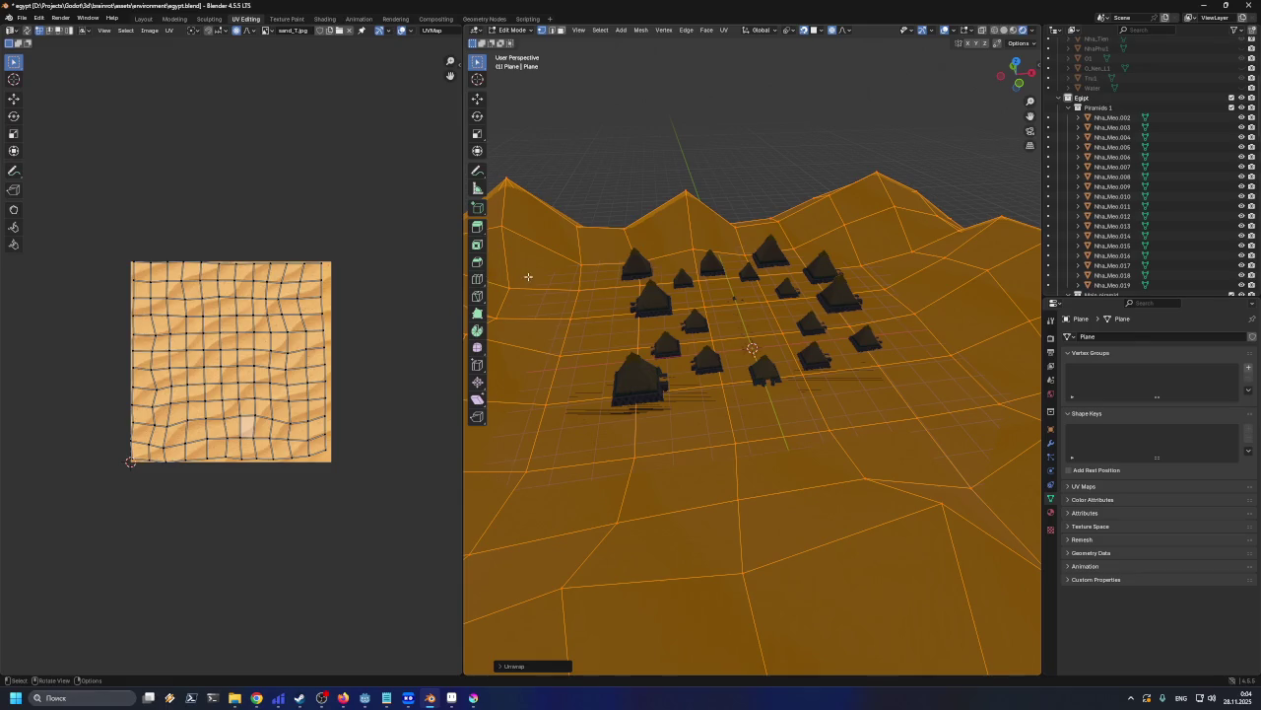
key("ctrl+z")
key("u")
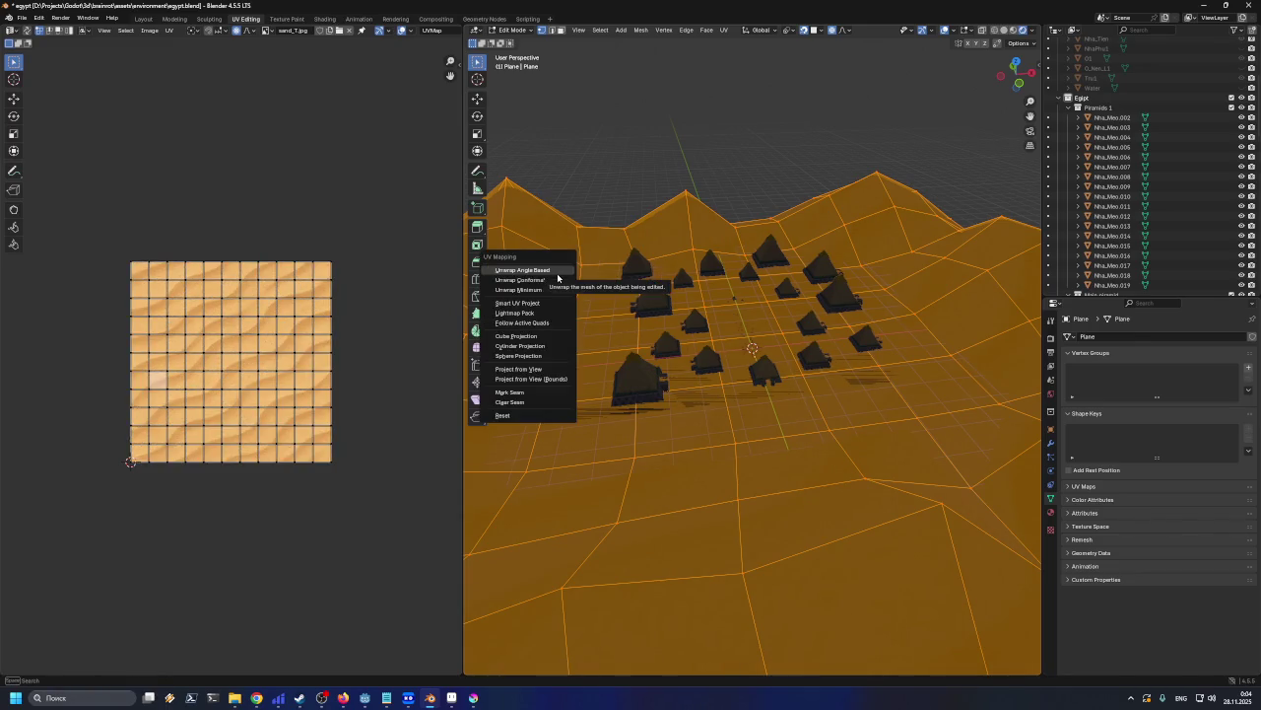
left_click(557, 272)
key("ctrl+z")
Unwrap the terrain with Angle Based and switch the viewport to Material Preview
key("u")
left_click(561, 286)
key("ctrl+z")
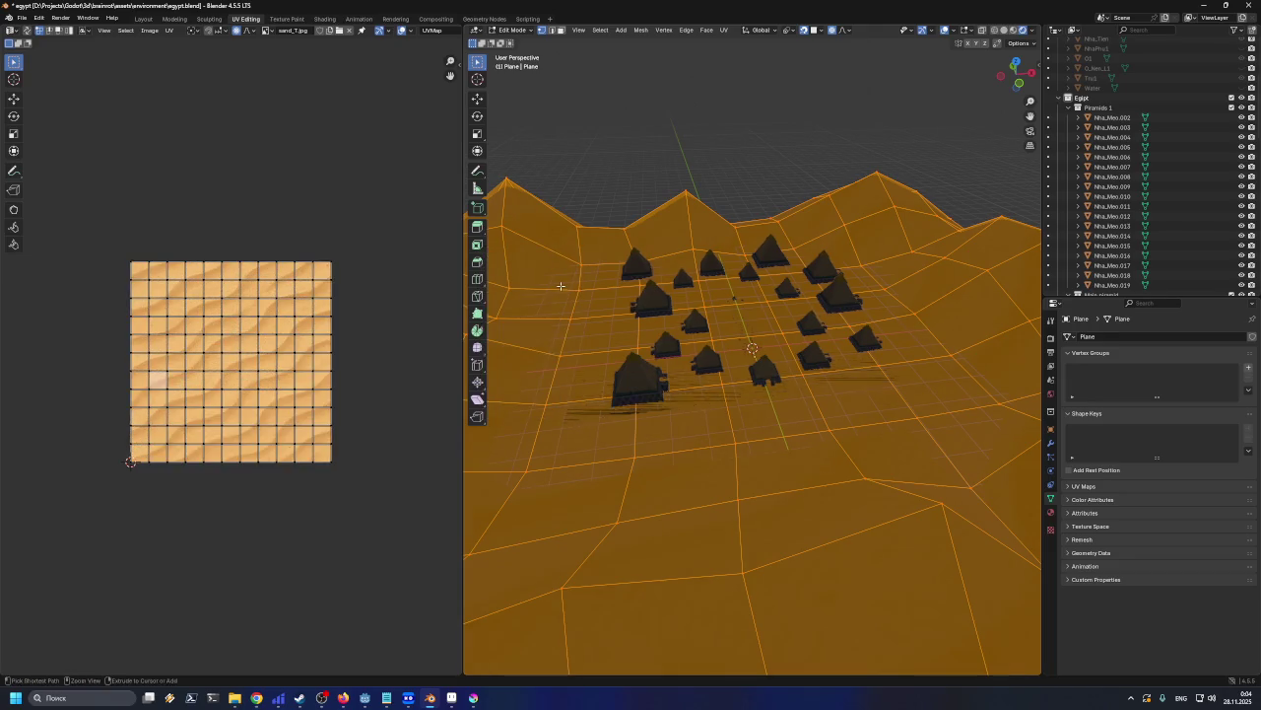
key("u")
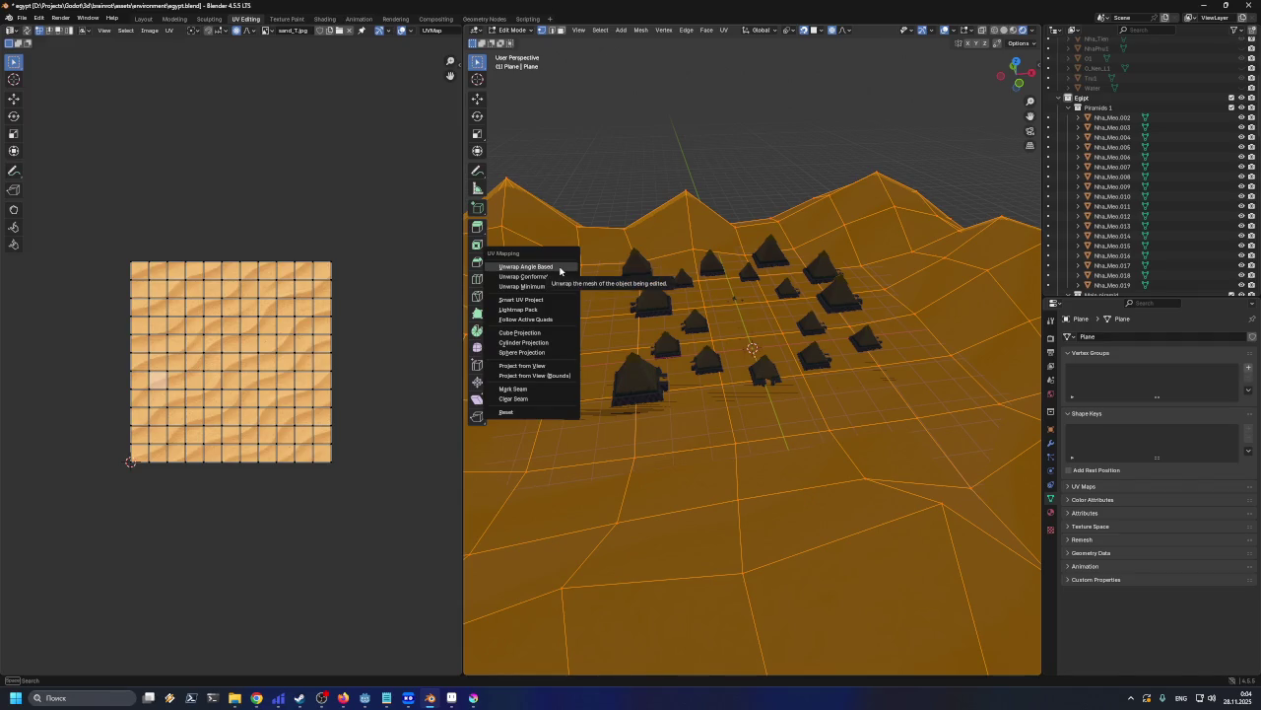
left_click(559, 269)
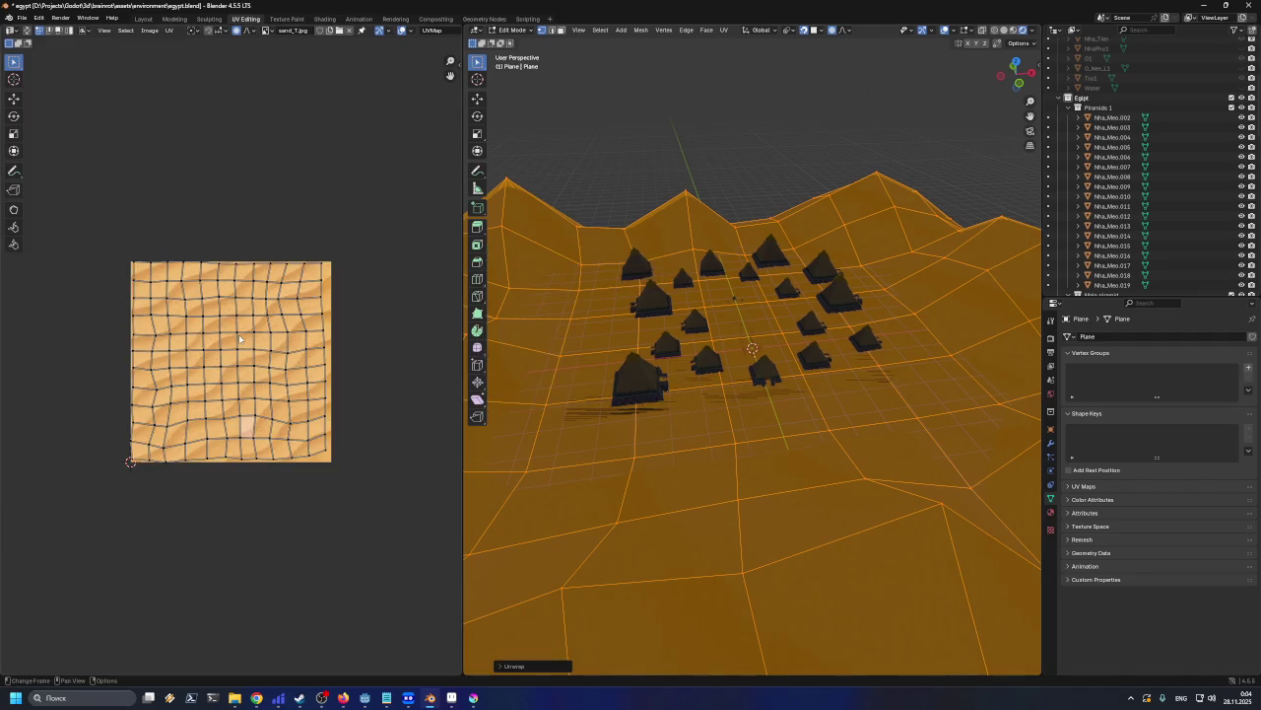
scroll(238, 340, "up", 1)
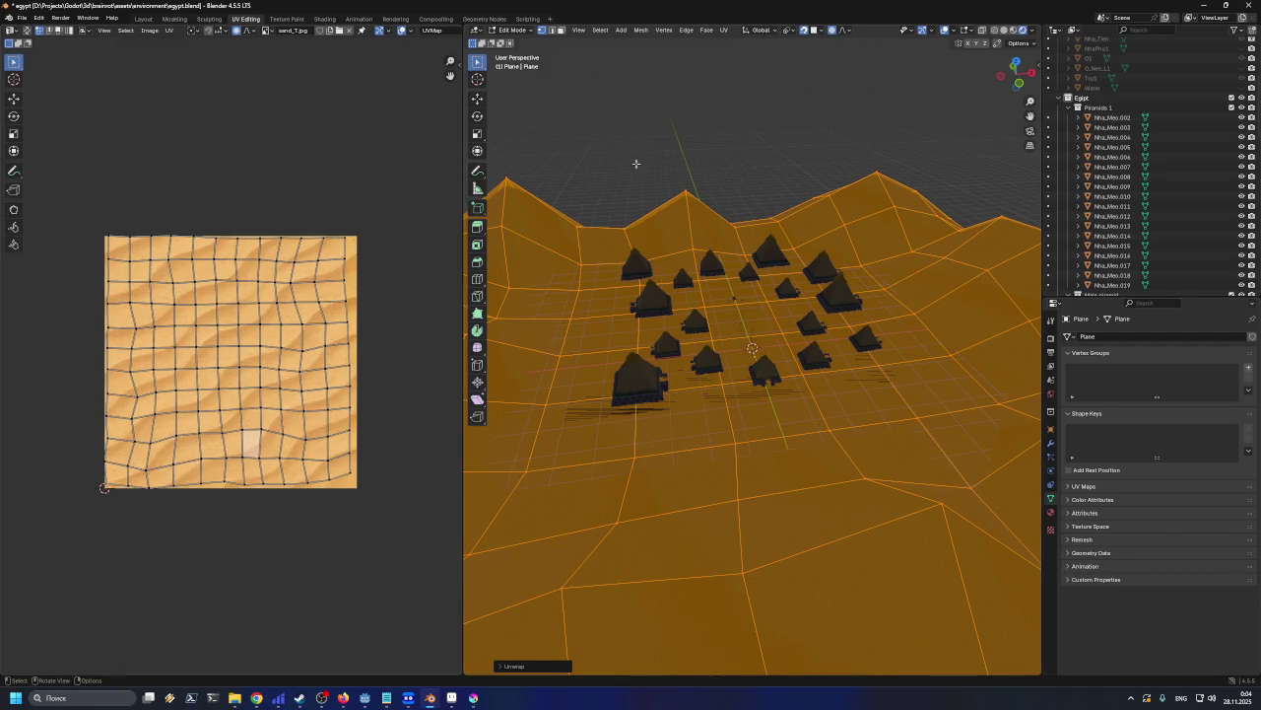
left_click(1023, 30)
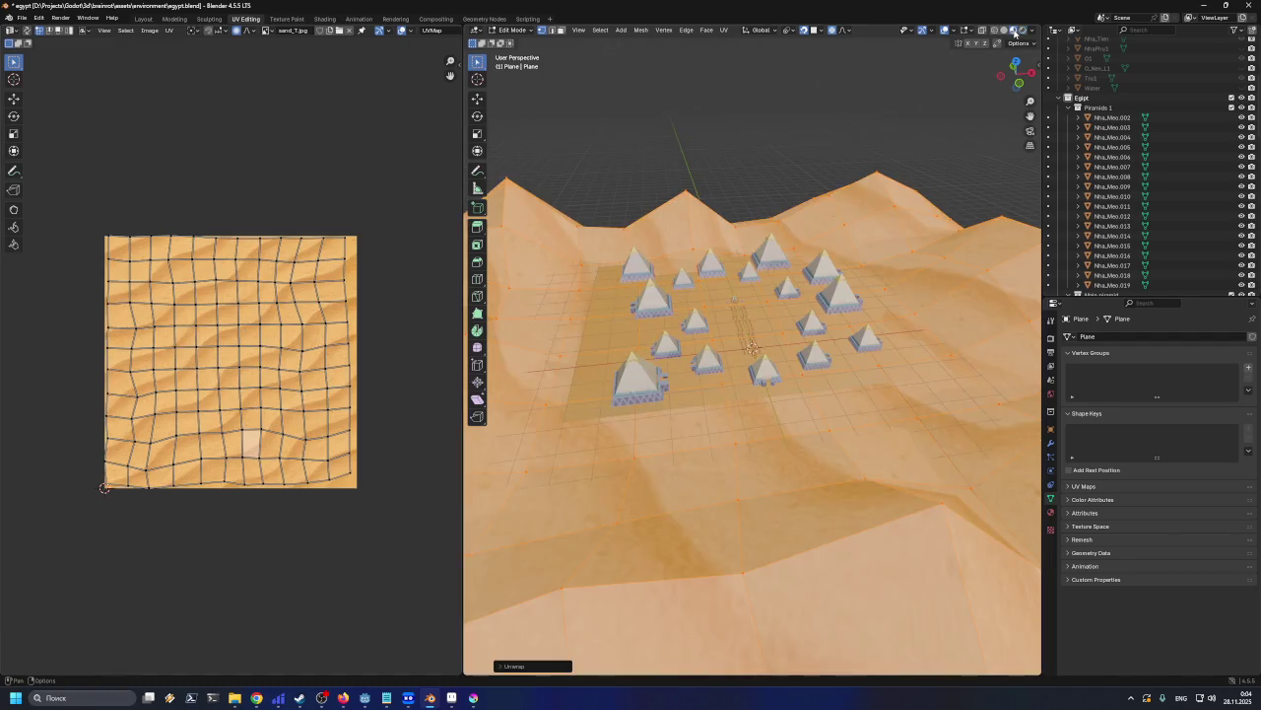
Scale all terrain UVs up so the sand ripples repeat finely, then return to Object Mode
middle_click_drag(660, 296, 602, 308)
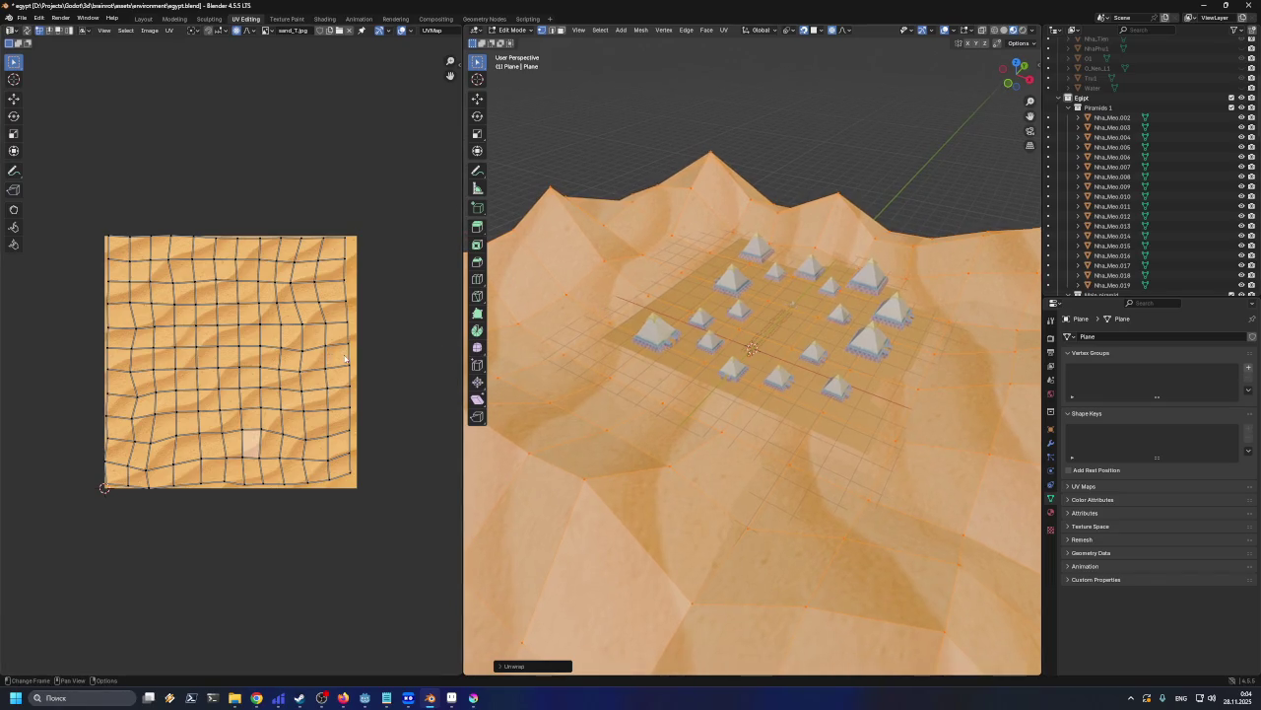
key("a")
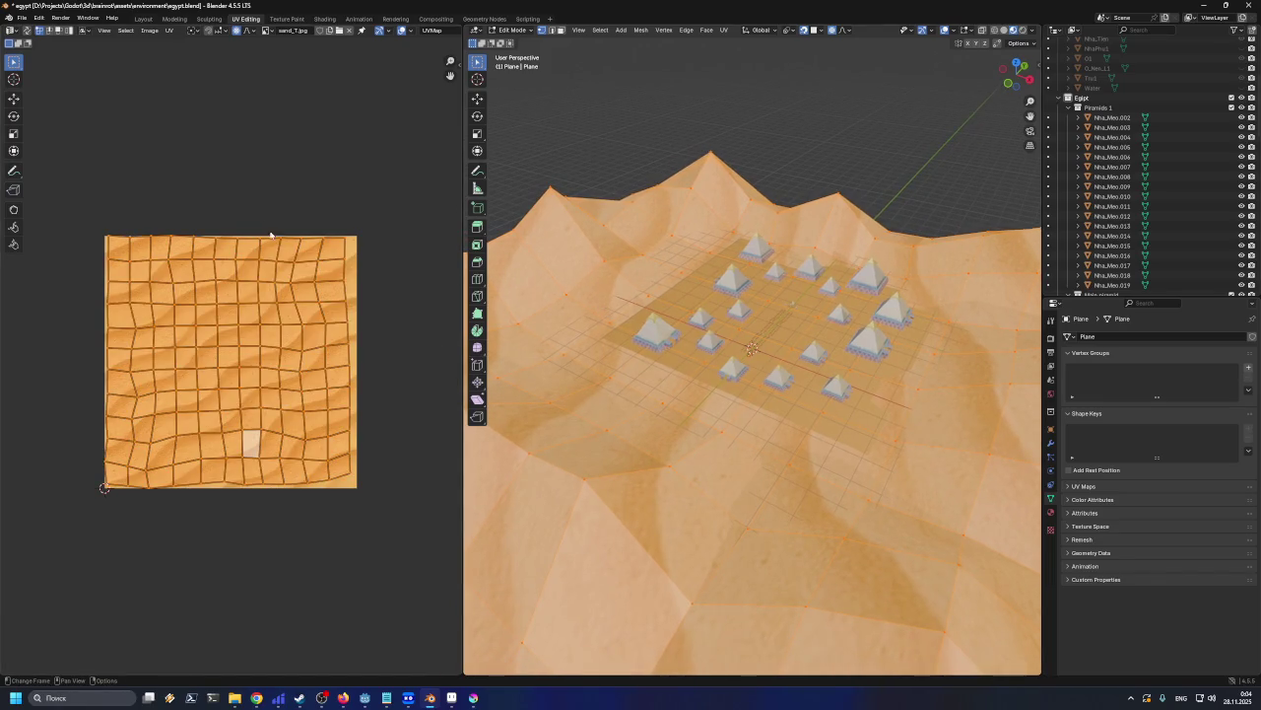
key("s")
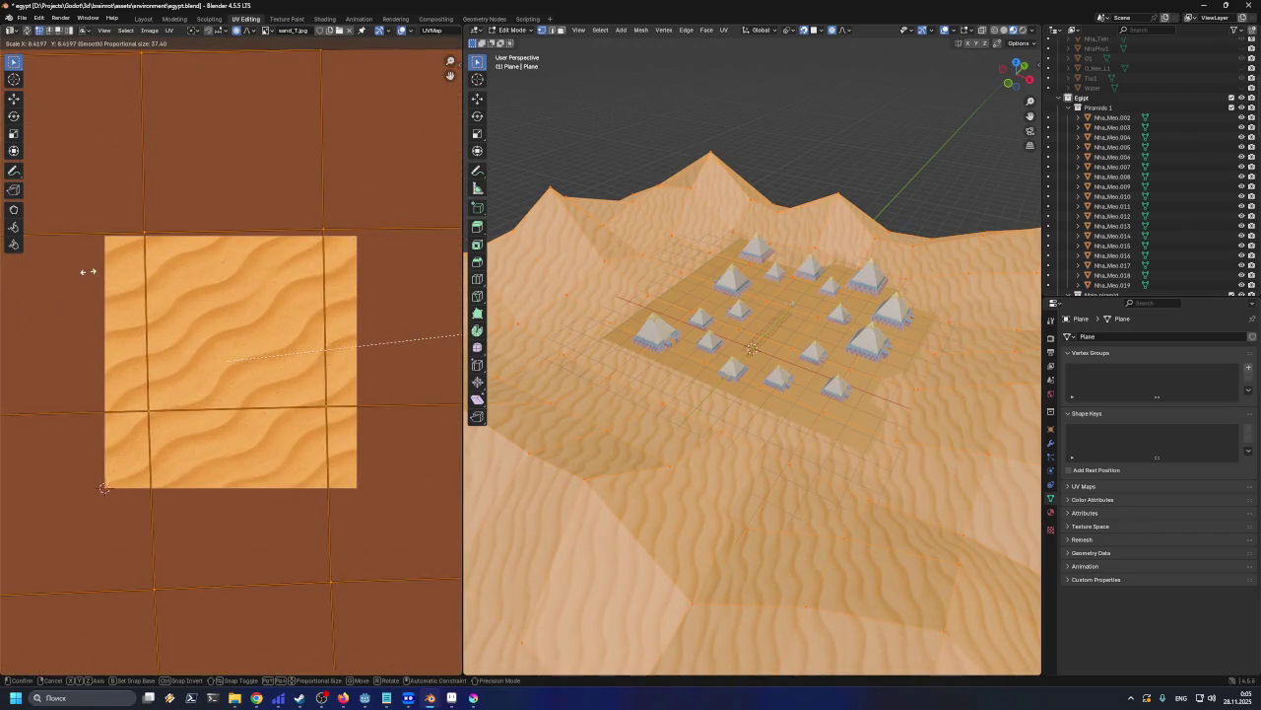
left_click(163, 277)
scroll(768, 296, "up", 3)
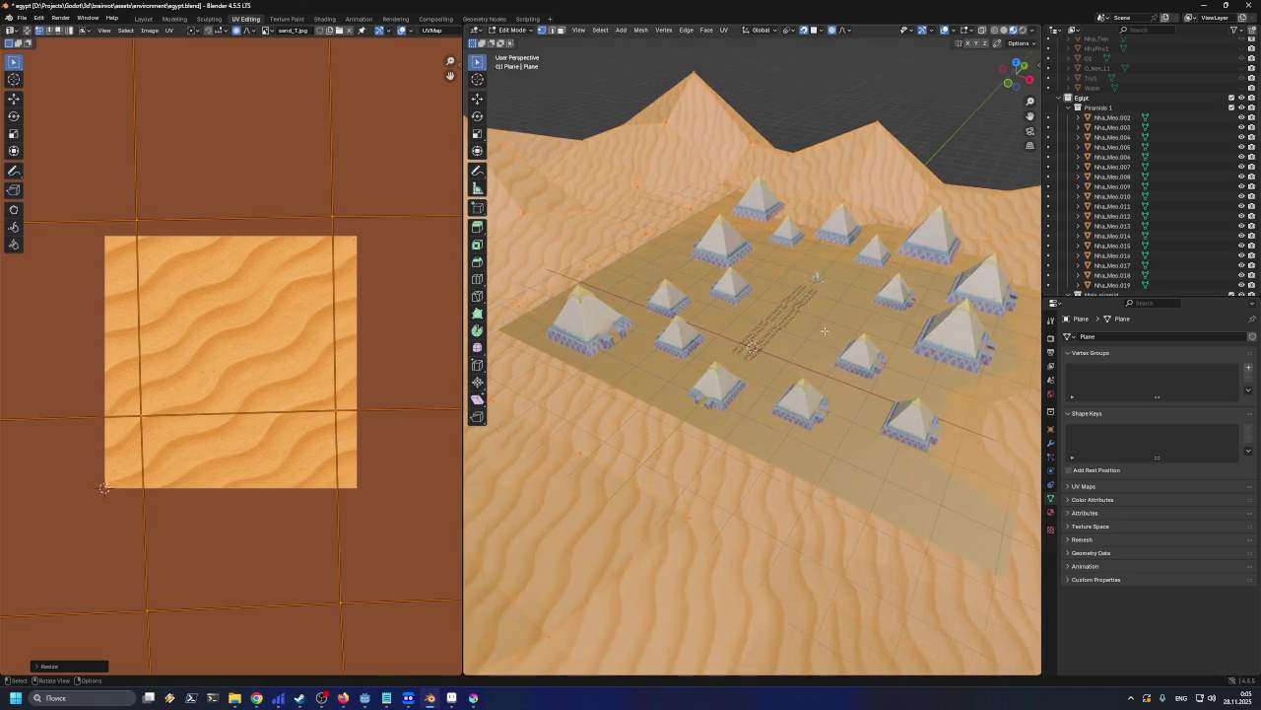
scroll(769, 295, "up", 3)
key("Tab")
mouse_move(778, 158)
middle_mouse_down()
mouse_move(724, 121)
mouse_move(729, 157)
middle_mouse_up()
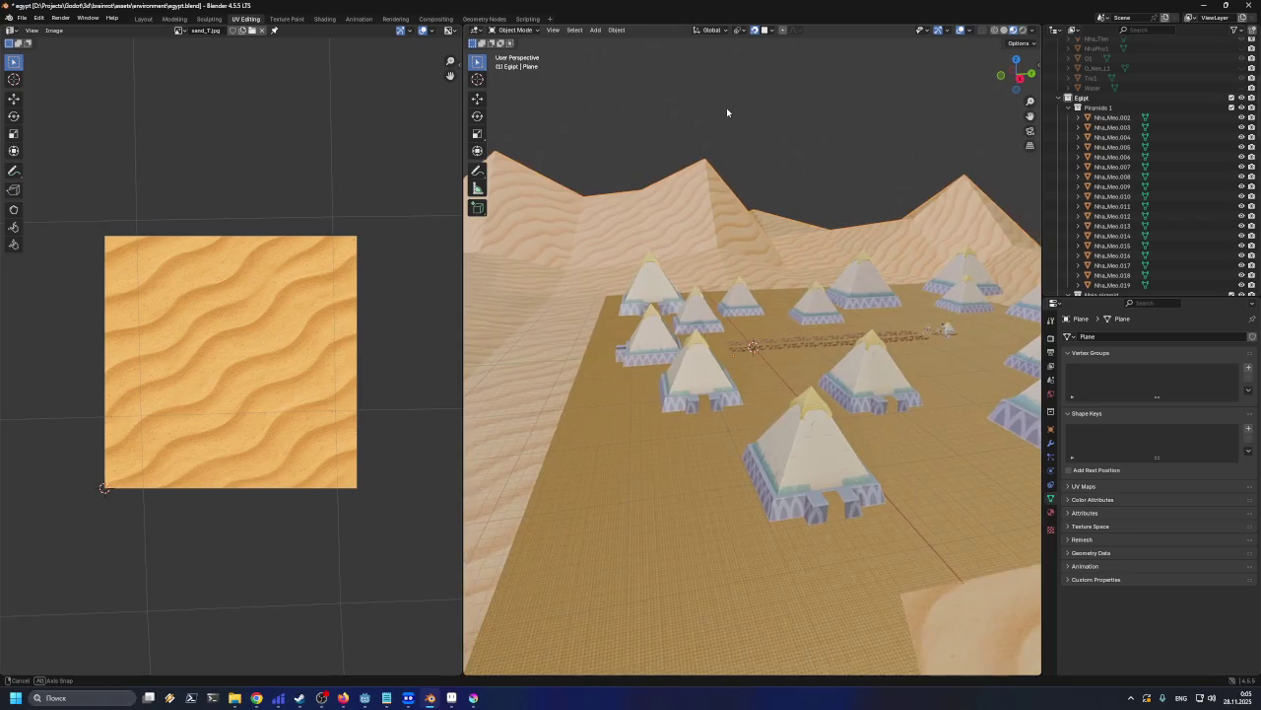
Orbit over the rippled sand around the pyramids, then re-enter Edit Mode with everything selected
scroll(713, 215, "up", 2)
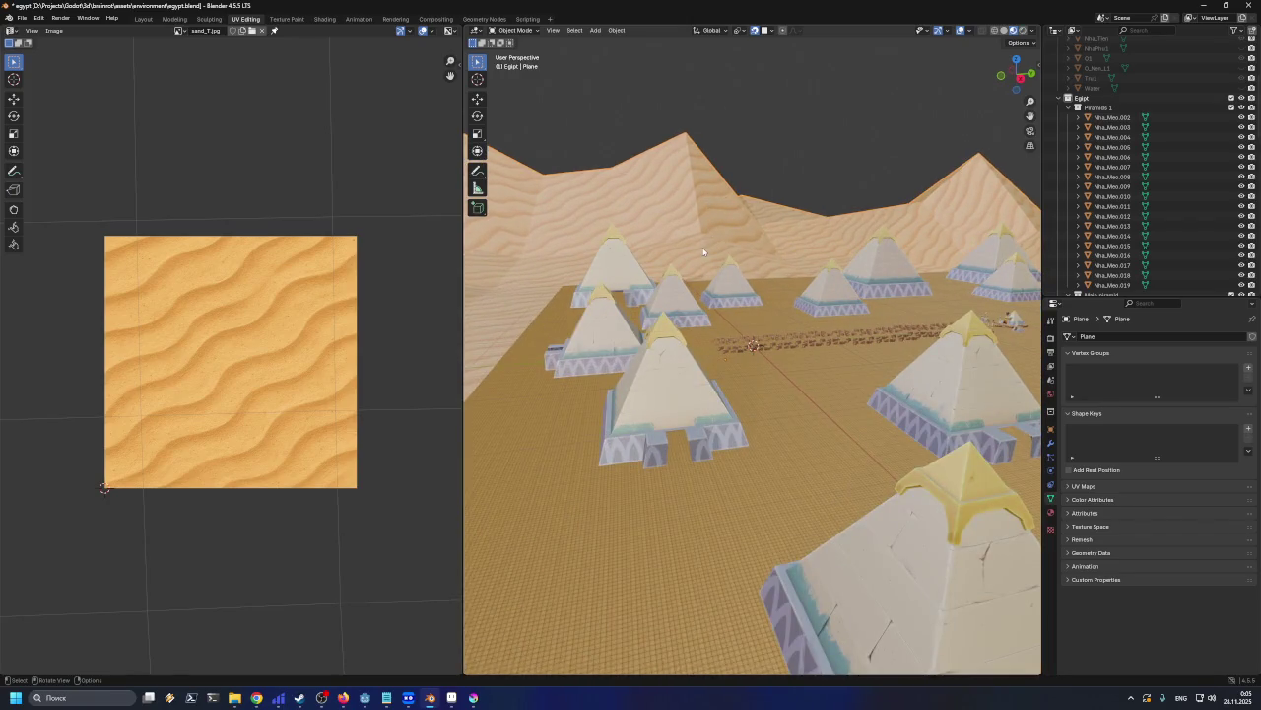
mouse_move(703, 253)
middle_mouse_down()
mouse_move(905, 261)
mouse_move(661, 266)
middle_mouse_up()
middle_click_drag(658, 266, 578, 268)
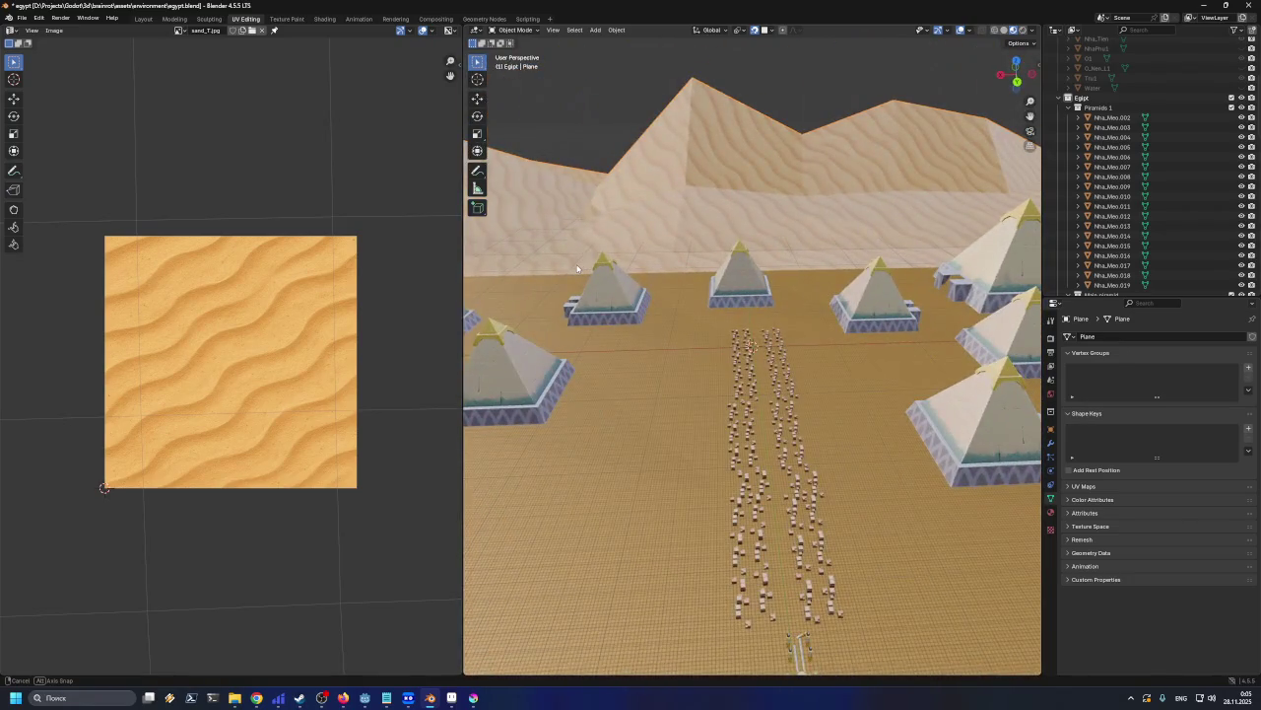
mouse_move(577, 268)
middle_mouse_down()
mouse_move(809, 262)
mouse_move(863, 276)
middle_mouse_up()
scroll(863, 276, "down", 3)
scroll(789, 285, "down", 3)
scroll(719, 295, "down", 2)
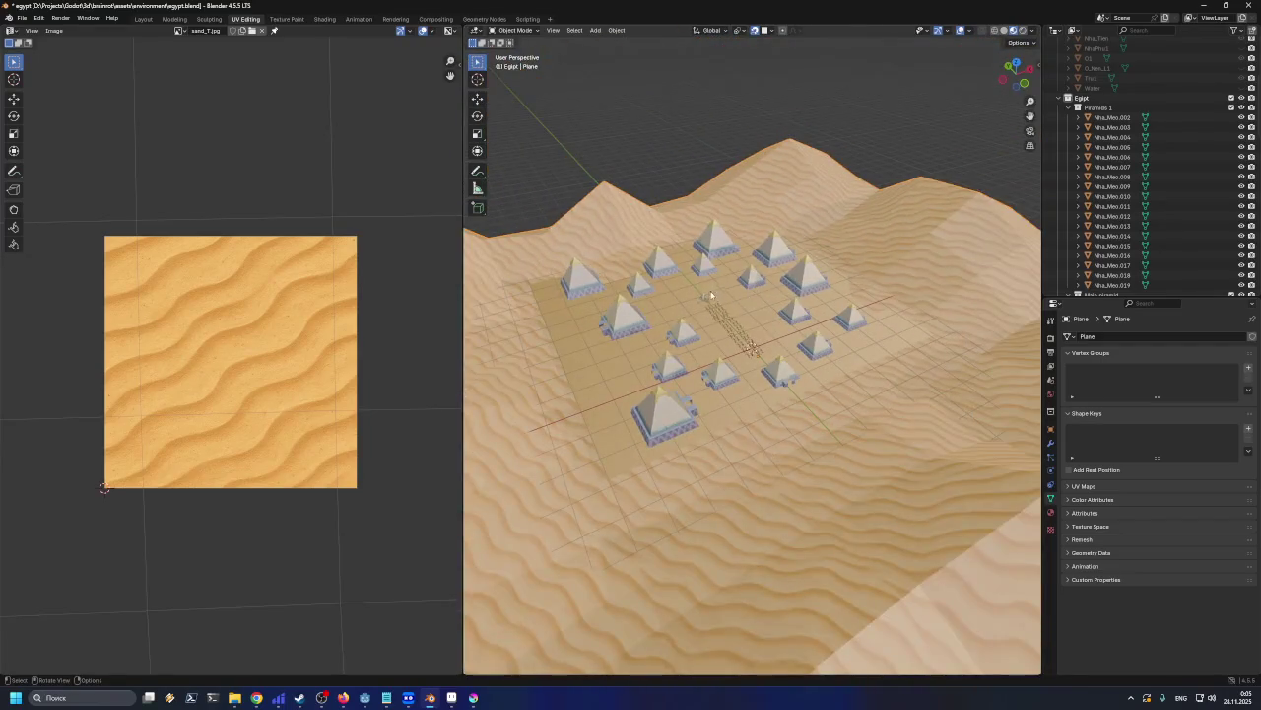
middle_click_drag(710, 295, 706, 298)
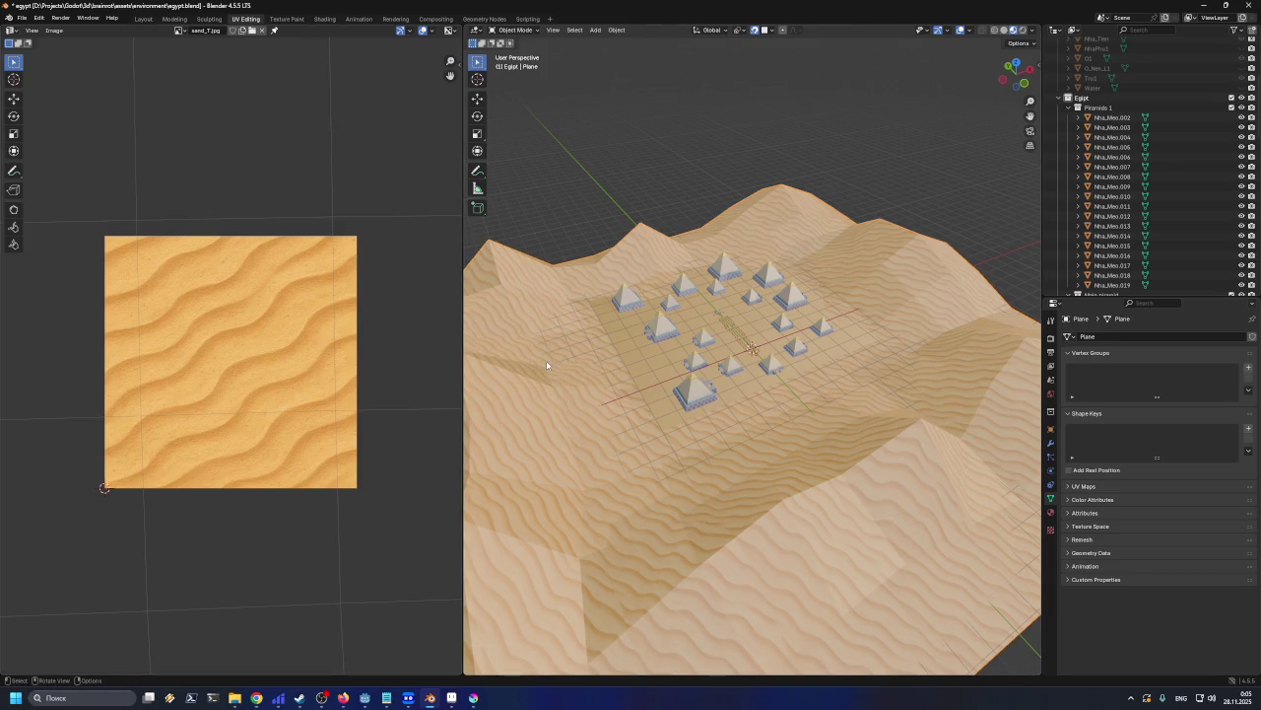
key("Tab")
key("a")
scroll(363, 361, "down", 5)
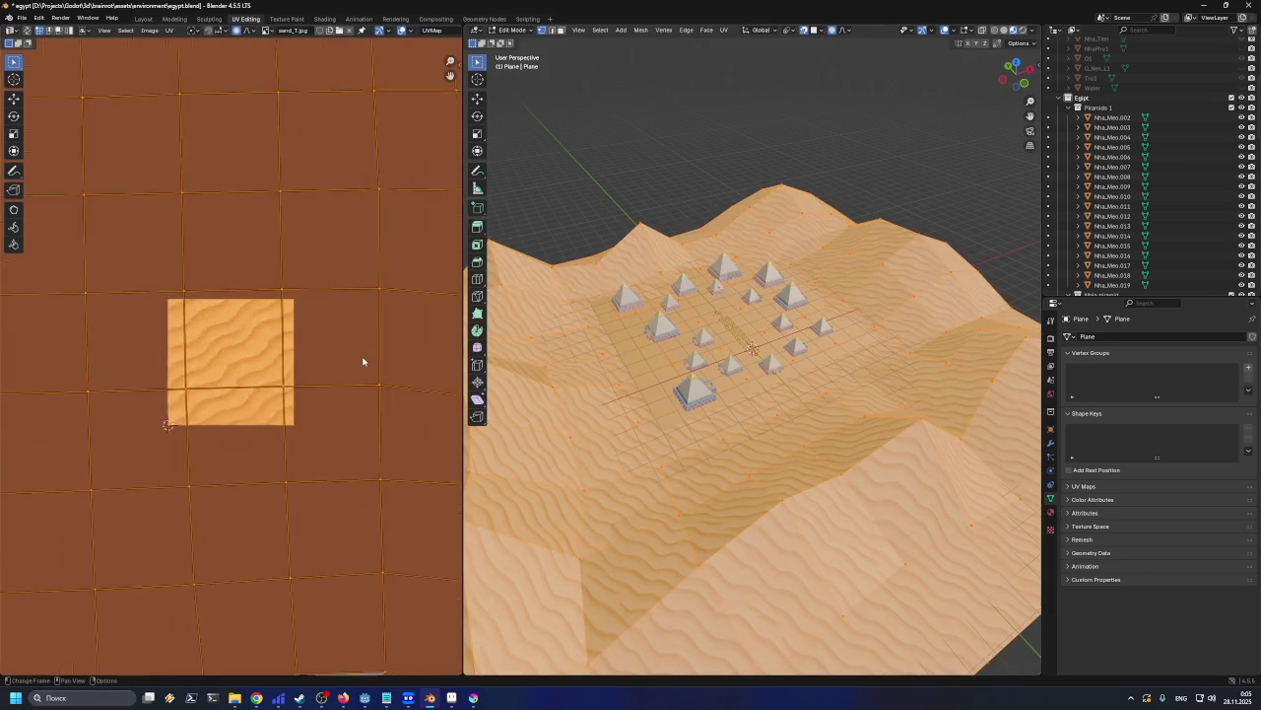
Scale the terrain UVs up further and inspect the tiling in Object Mode
scroll(362, 361, "down", 5)
key("s")
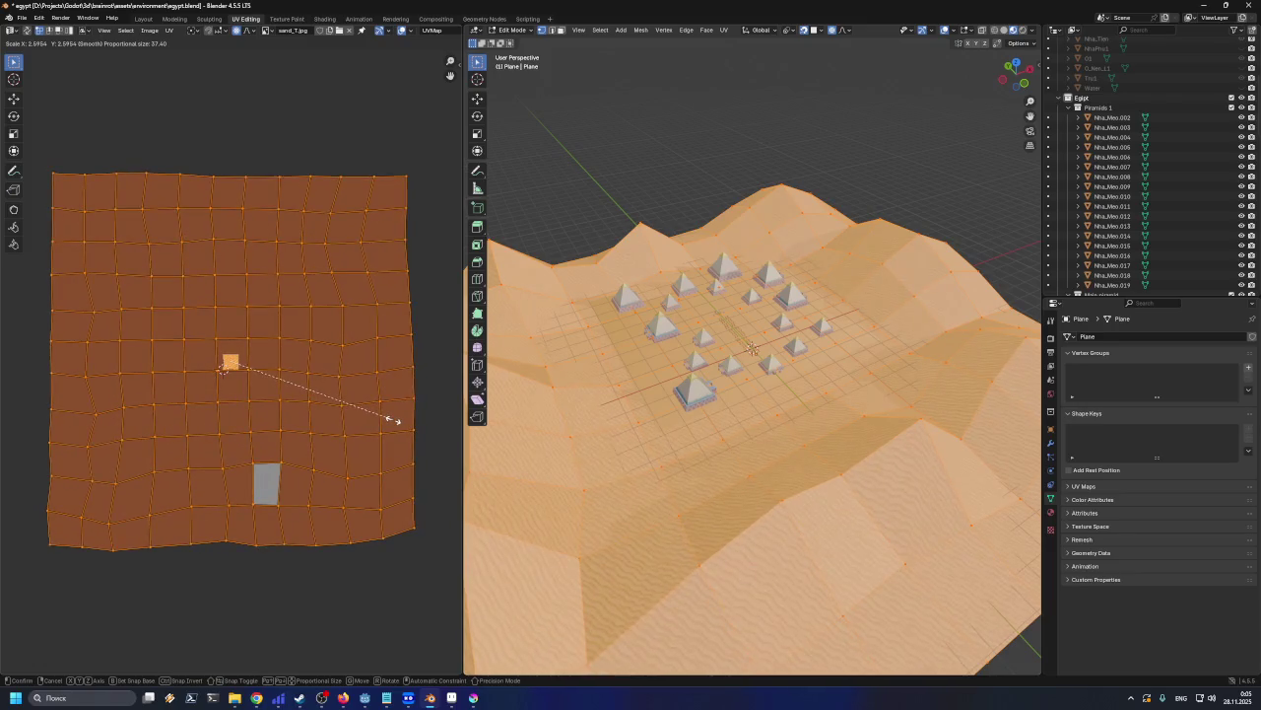
left_click(400, 421)
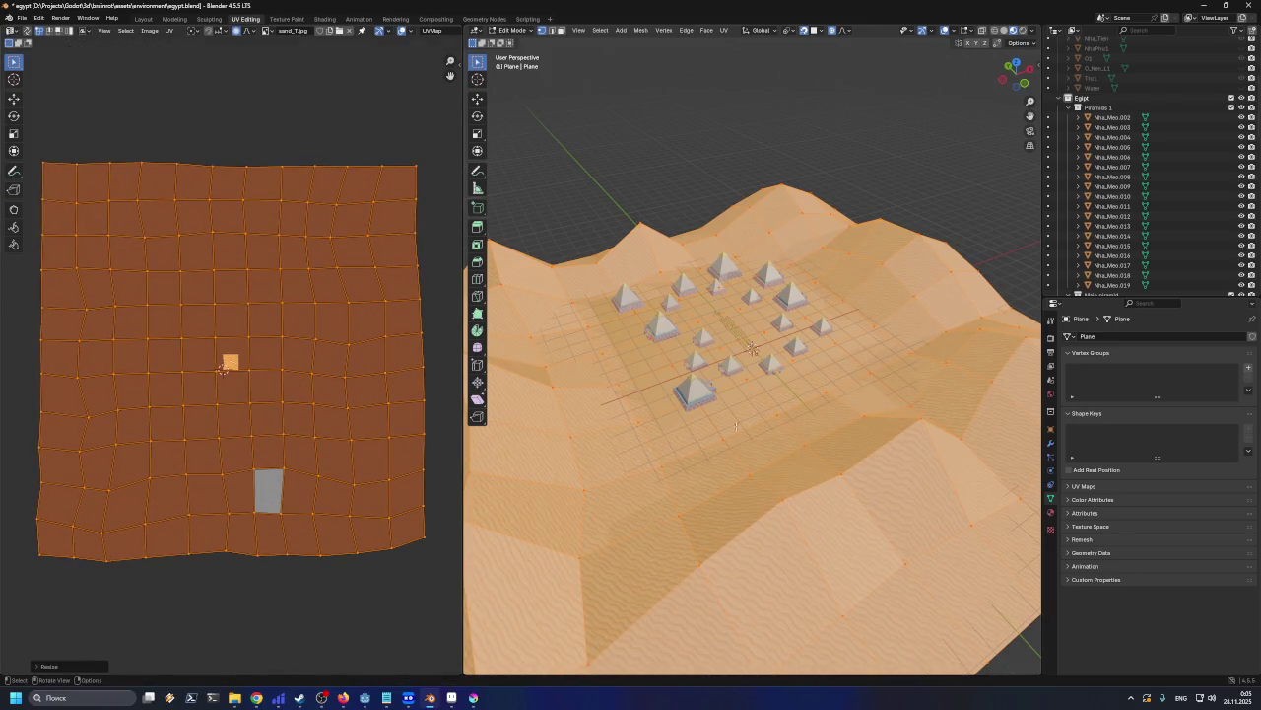
key("Tab")
scroll(751, 394, "up", 2)
scroll(751, 389, "up", 5)
mouse_move(734, 351)
middle_mouse_down()
mouse_move(676, 342)
mouse_move(906, 273)
mouse_move(825, 374)
mouse_move(743, 378)
mouse_move(973, 378)
mouse_move(422, 476)
middle_mouse_up()
Shrink the terrain UVs slightly to about 0.81 scale and save egypt.blend
key("Tab")
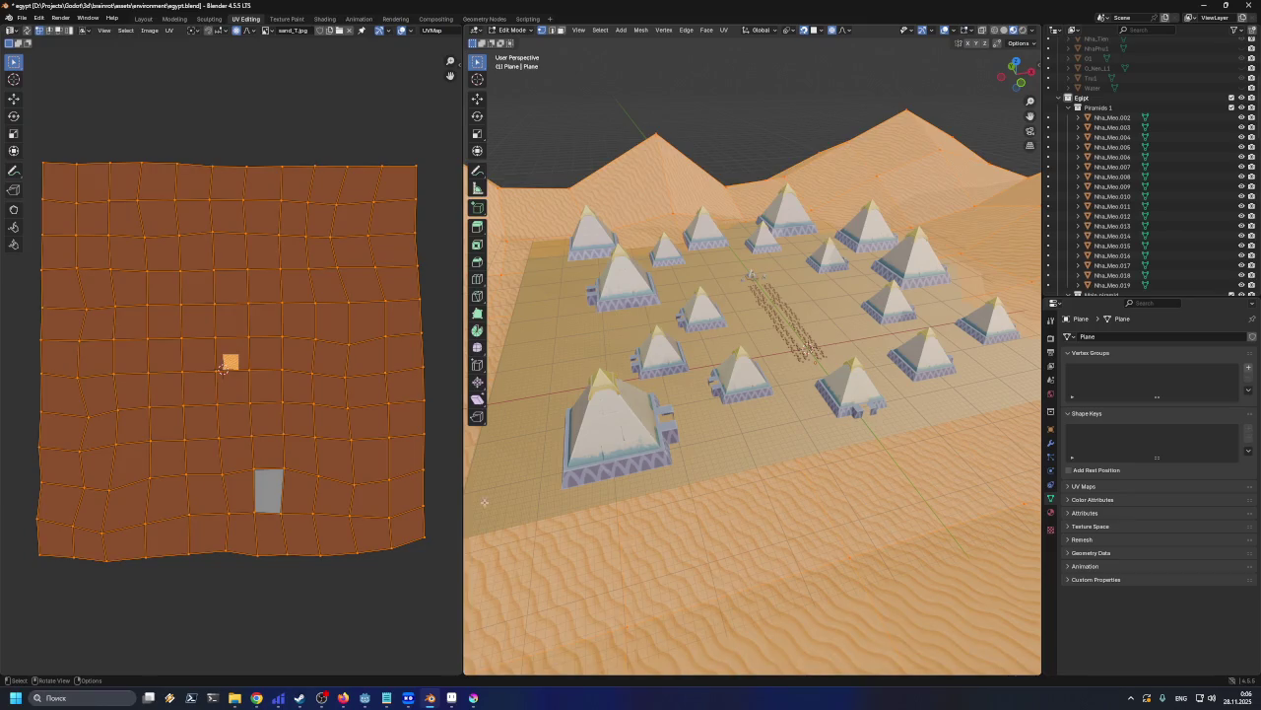
key("s")
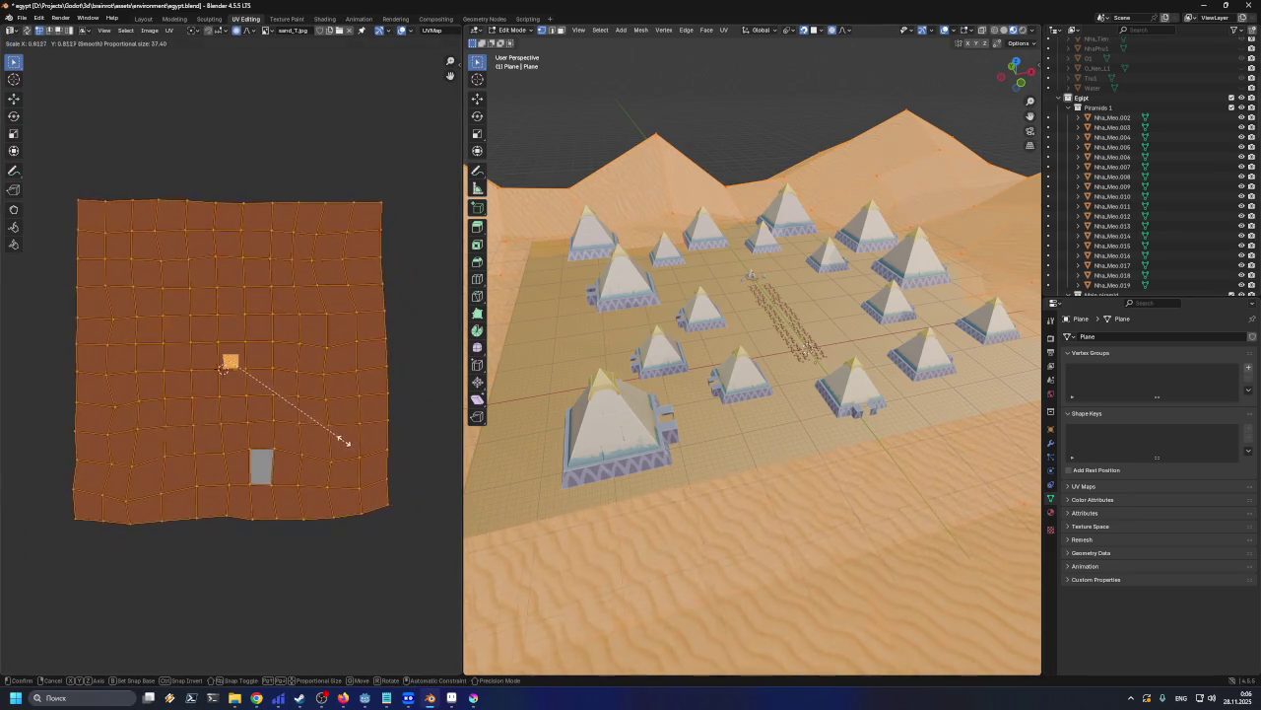
left_click(338, 430)
key("Tab")
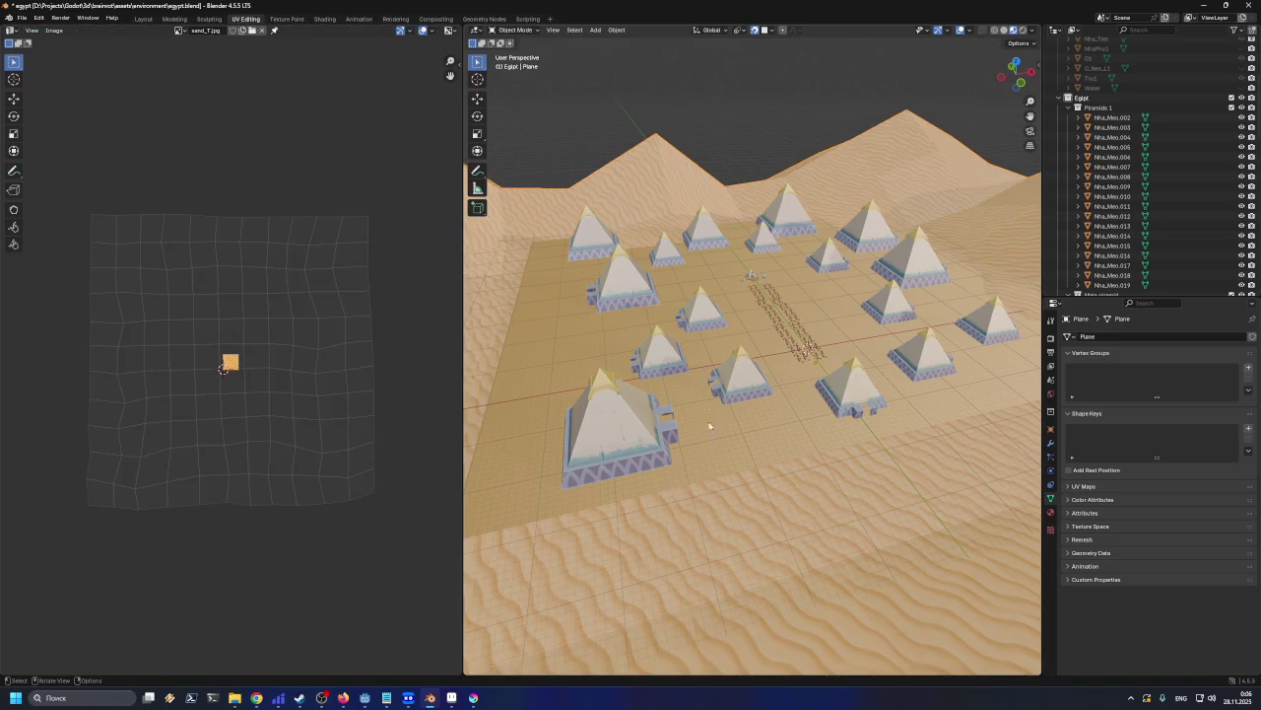
key("ctrl+s")
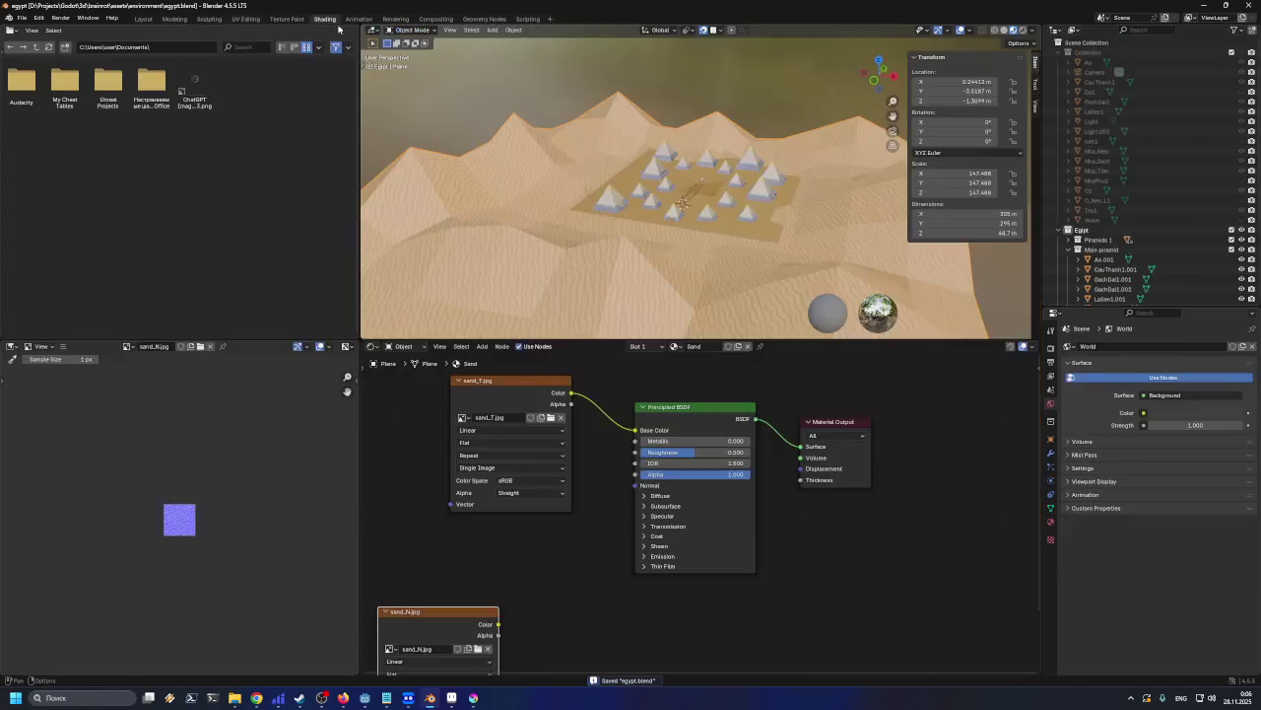
Add a Normal Map node fed by sand_N.jpg and connect it to the Principled BSDF Normal
left_click(324, 18)
middle_click_drag(554, 231, 584, 225)
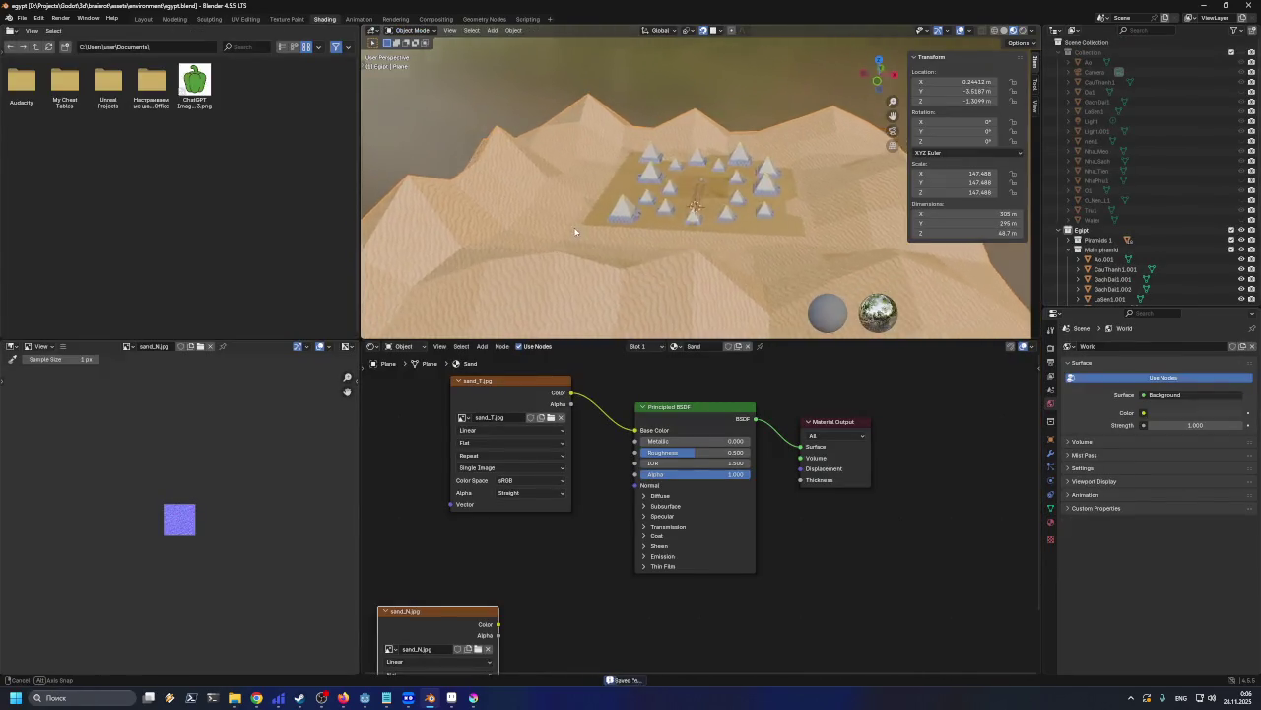
mouse_move(433, 612)
left_mouse_down()
mouse_move(417, 537)
mouse_move(515, 550)
left_mouse_up()
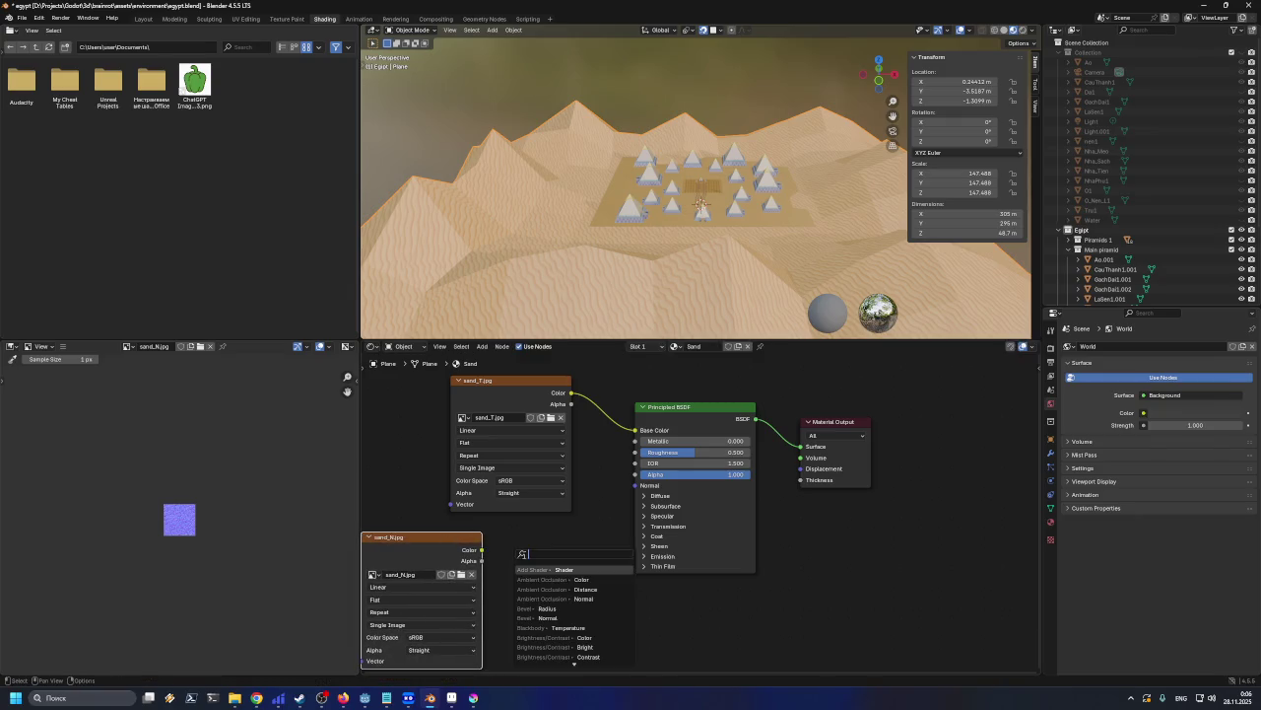
type("norma")
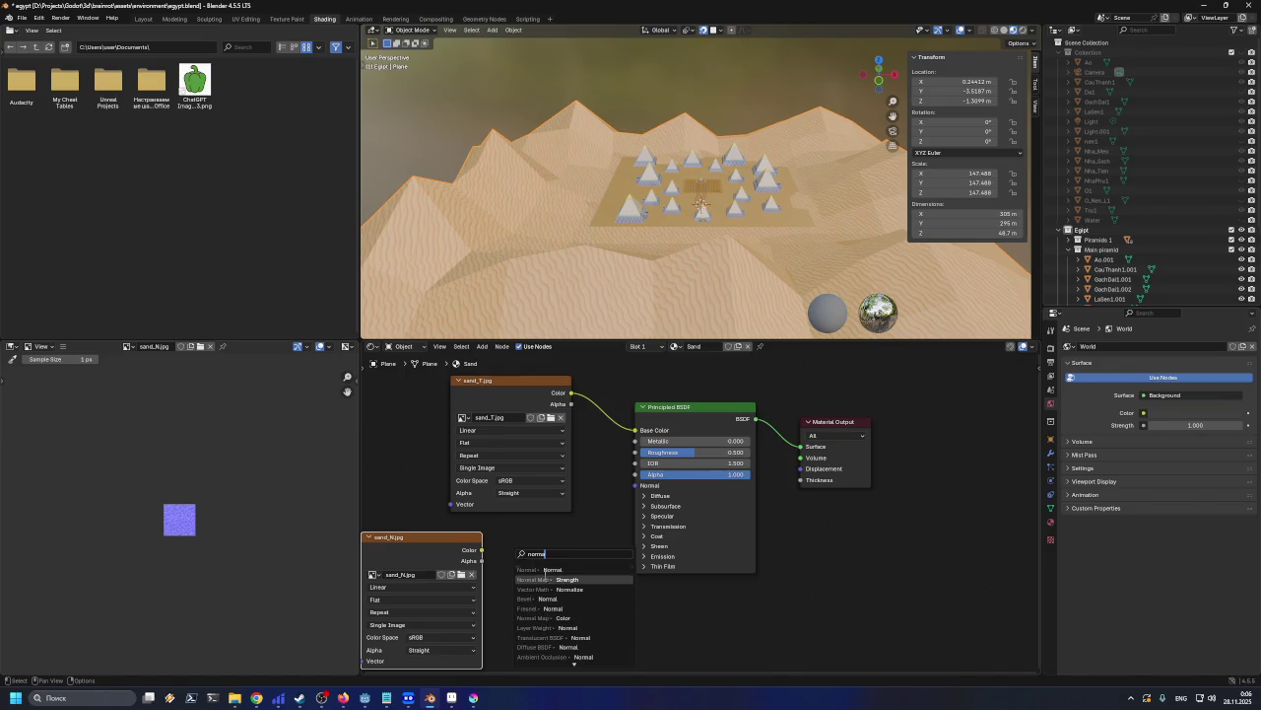
left_click(559, 579)
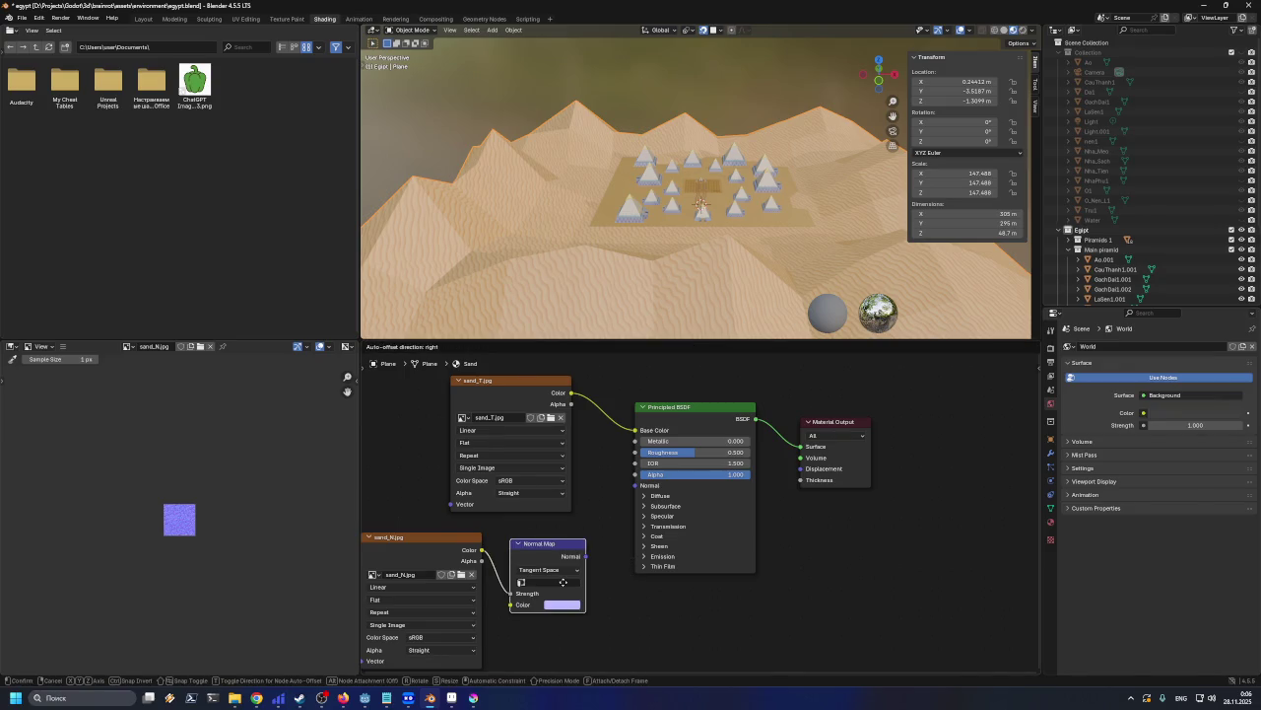
left_click(573, 584)
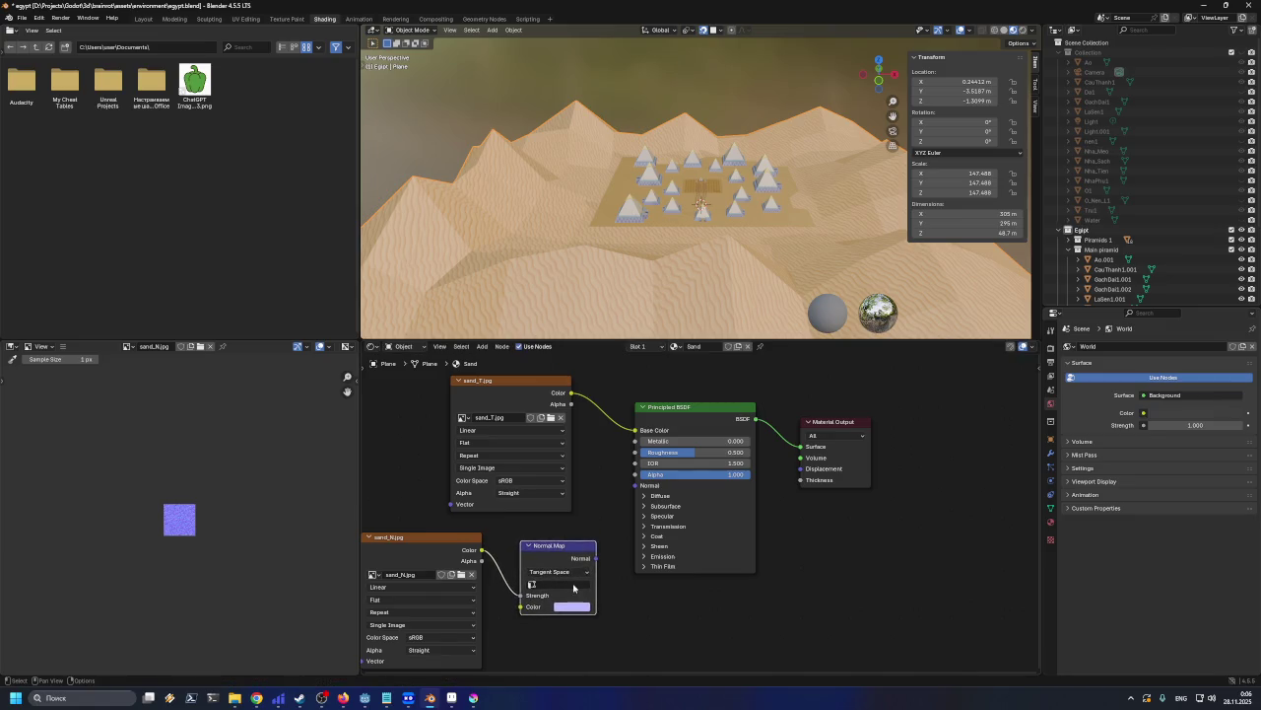
left_click_drag(595, 558, 631, 495)
Orbit and zoom to view the rippled sand relief around the pyramids
mouse_move(571, 310)
middle_mouse_down()
mouse_move(566, 269)
mouse_move(462, 262)
mouse_move(468, 236)
mouse_move(746, 209)
mouse_move(662, 210)
mouse_move(659, 185)
middle_mouse_up()
scroll(567, 269, "up", 3)
scroll(468, 236, "up", 4)
scroll(474, 210, "up", 2)
scroll(734, 212, "up", 2)
scroll(721, 216, "up", 2)
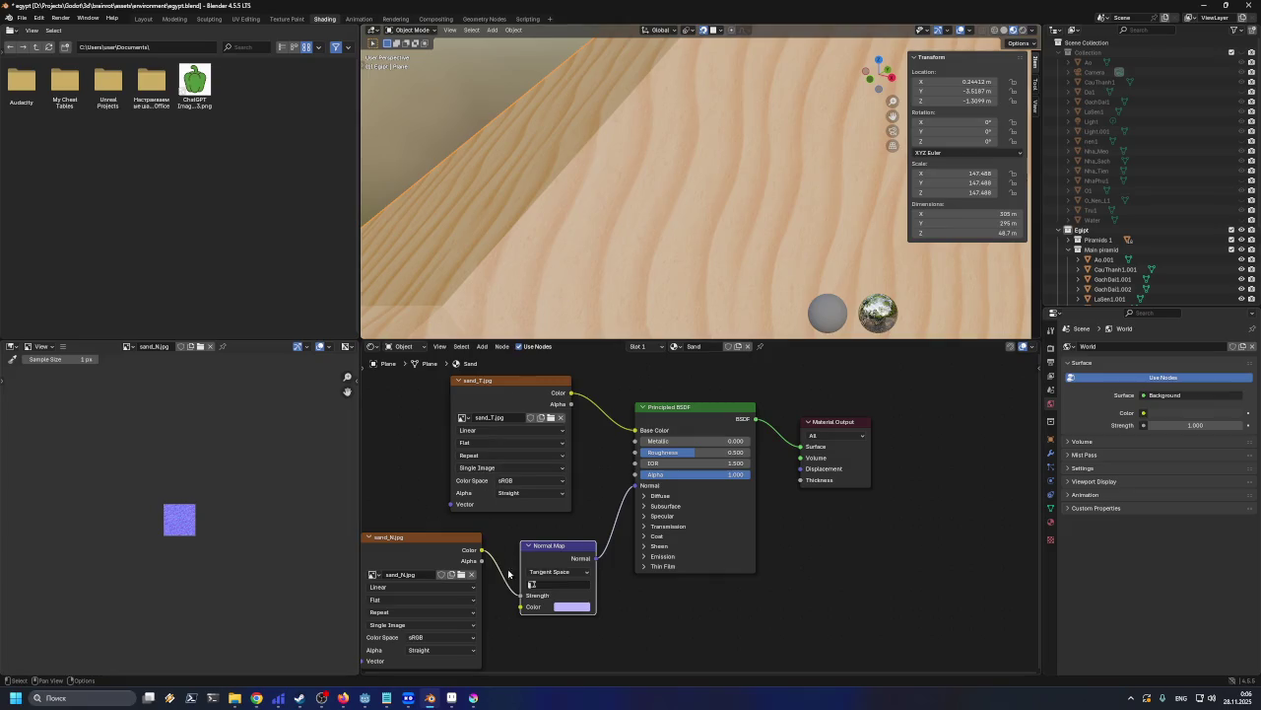
middle_click_drag(532, 613, 556, 580)
mouse_move(742, 284)
middle_mouse_down()
mouse_move(854, 262)
mouse_move(661, 251)
mouse_move(742, 216)
middle_mouse_up()
Inspect the pyramid's Normal Map material, then reselect the sand ground plane
left_click(783, 222)
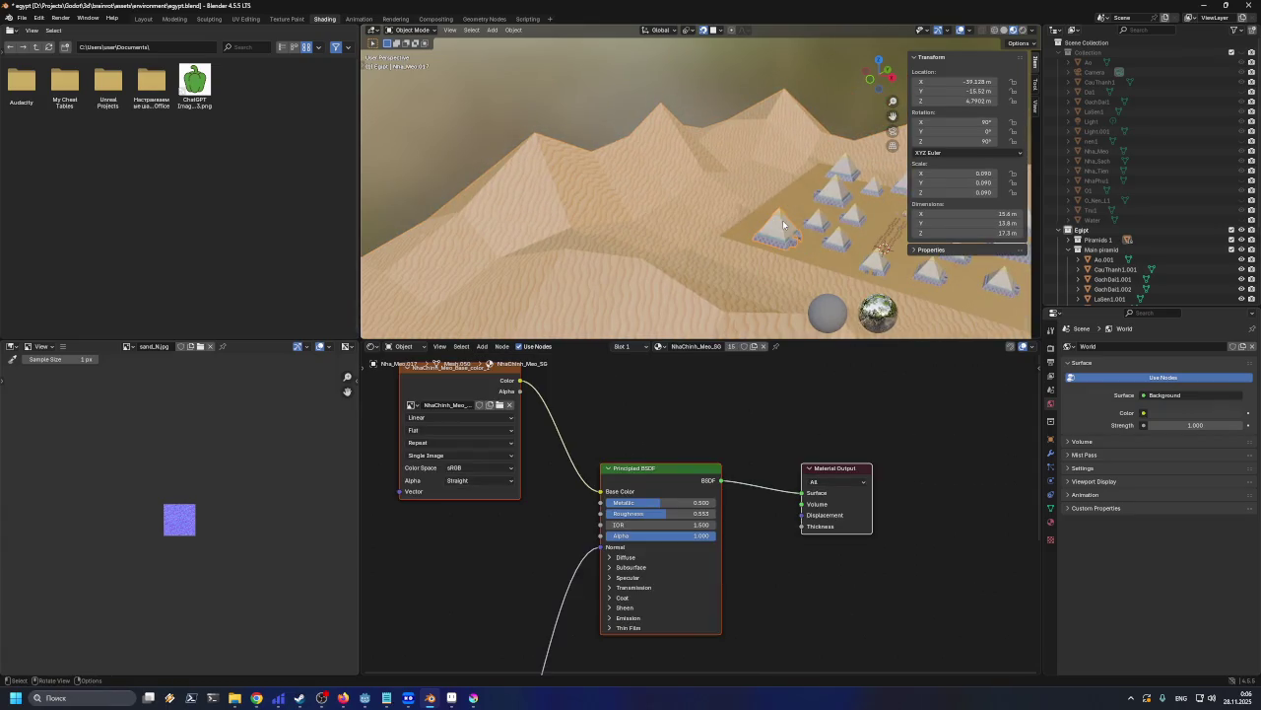
mouse_move(551, 473)
middle_mouse_down()
mouse_move(616, 574)
mouse_move(634, 546)
mouse_move(630, 611)
middle_mouse_up()
middle_click_drag(595, 504, 509, 642)
left_click(520, 208)
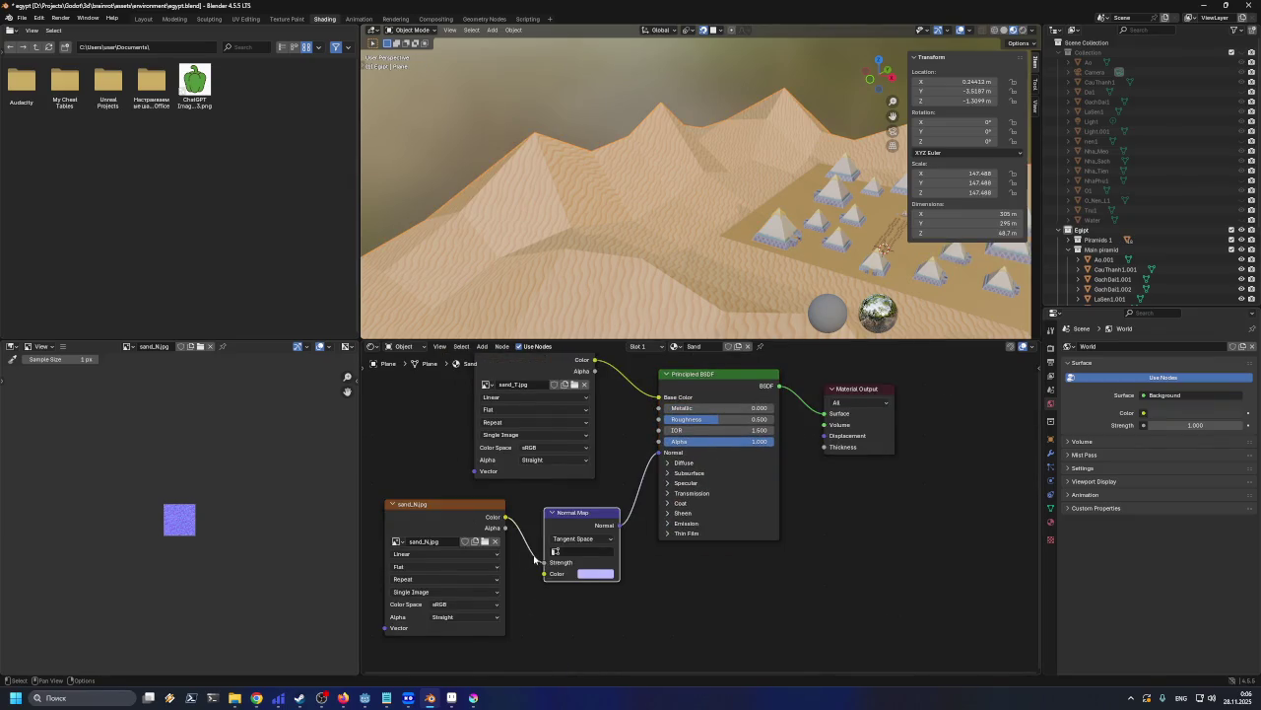
scroll(535, 560, "up", 1)
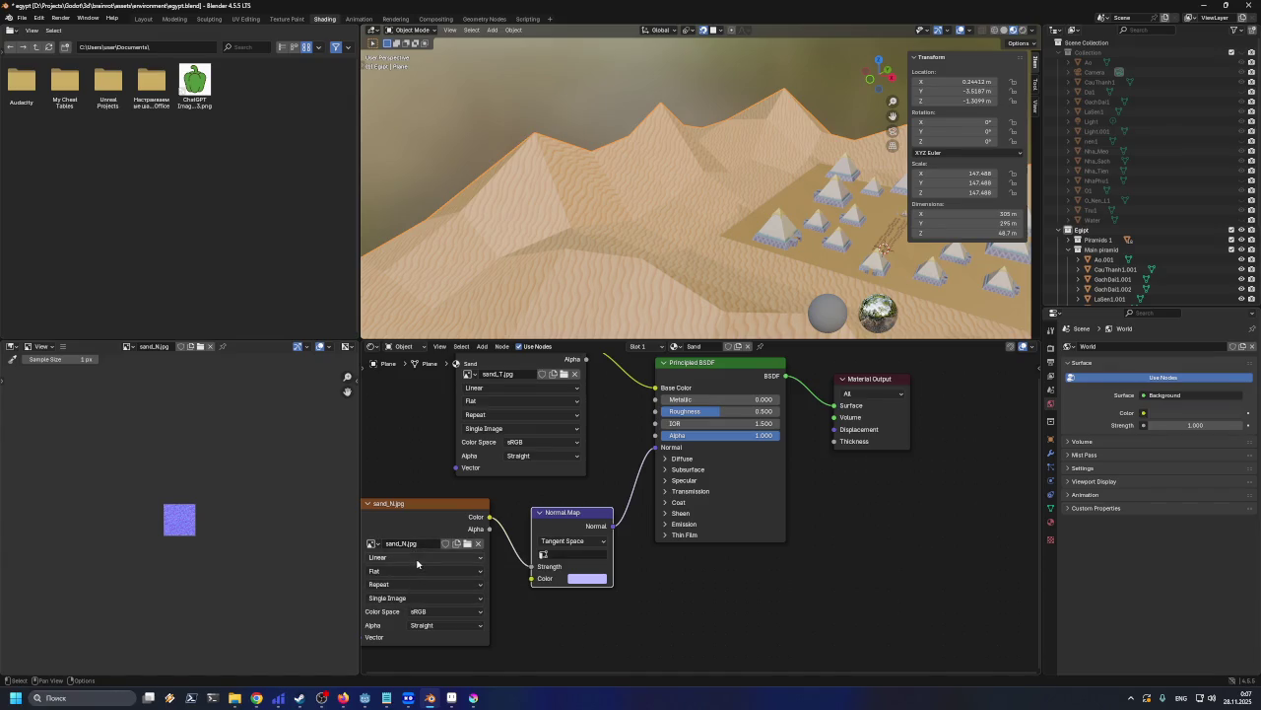
left_click(782, 224)
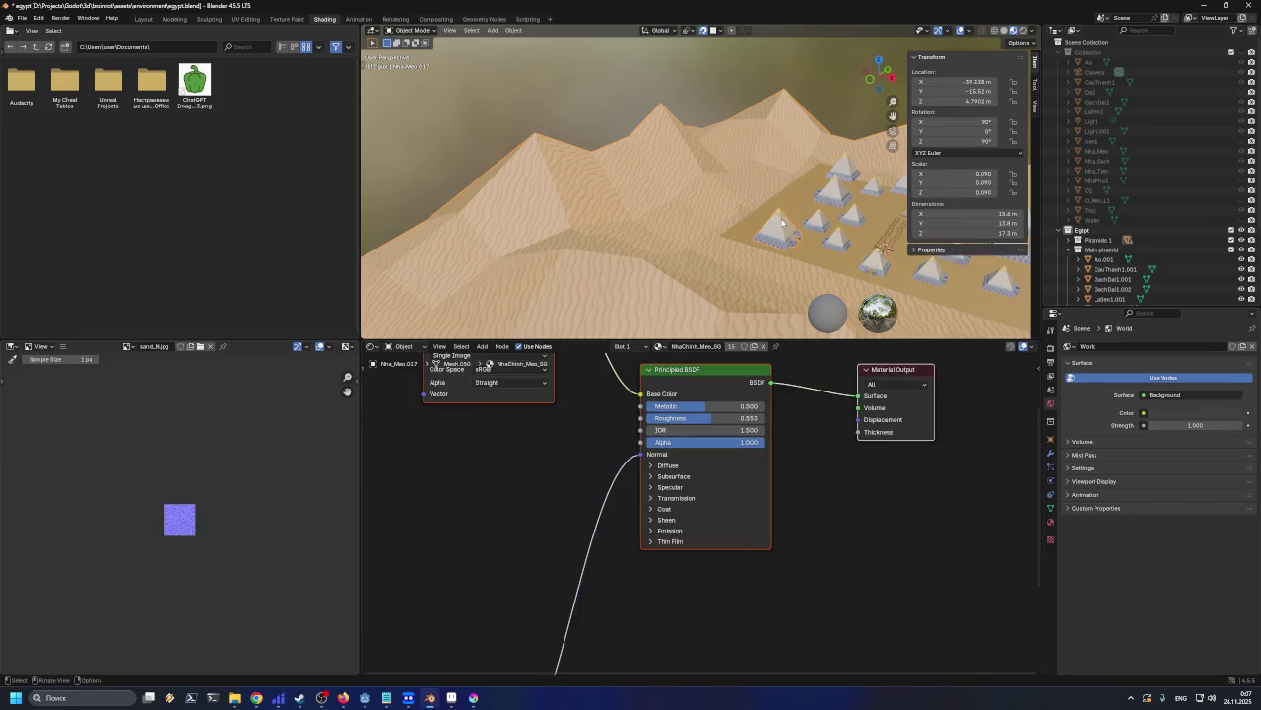
left_click(664, 320)
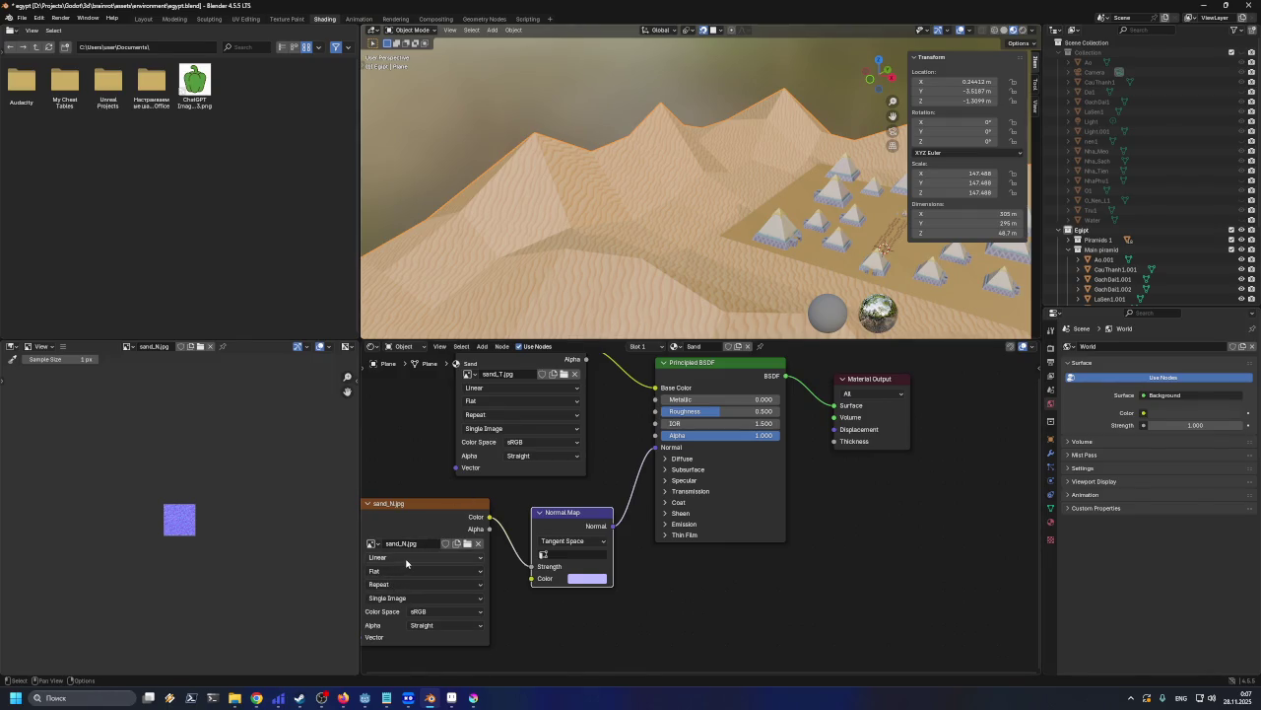
Review sand_N.jpg's Source, Projection, Interpolation, Alpha and Color Space options without changing them
left_click(412, 598)
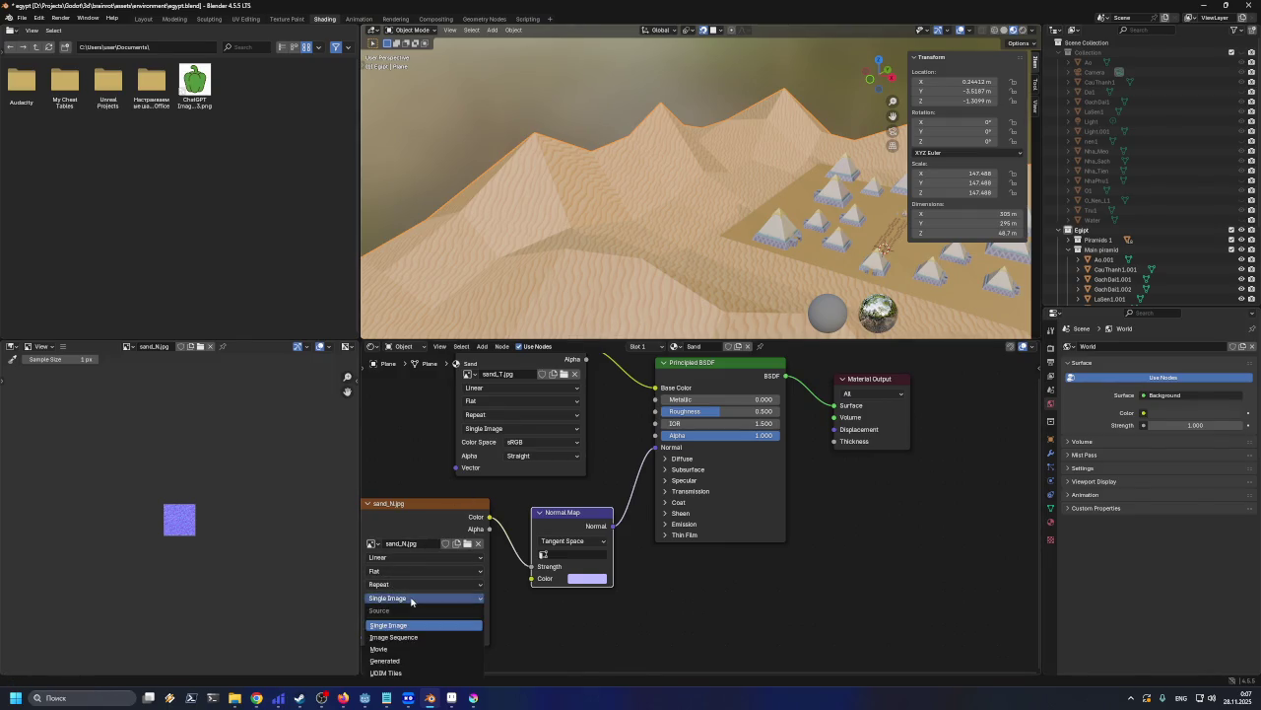
left_click(412, 598)
left_click(414, 584)
left_click(414, 584)
left_click(413, 571)
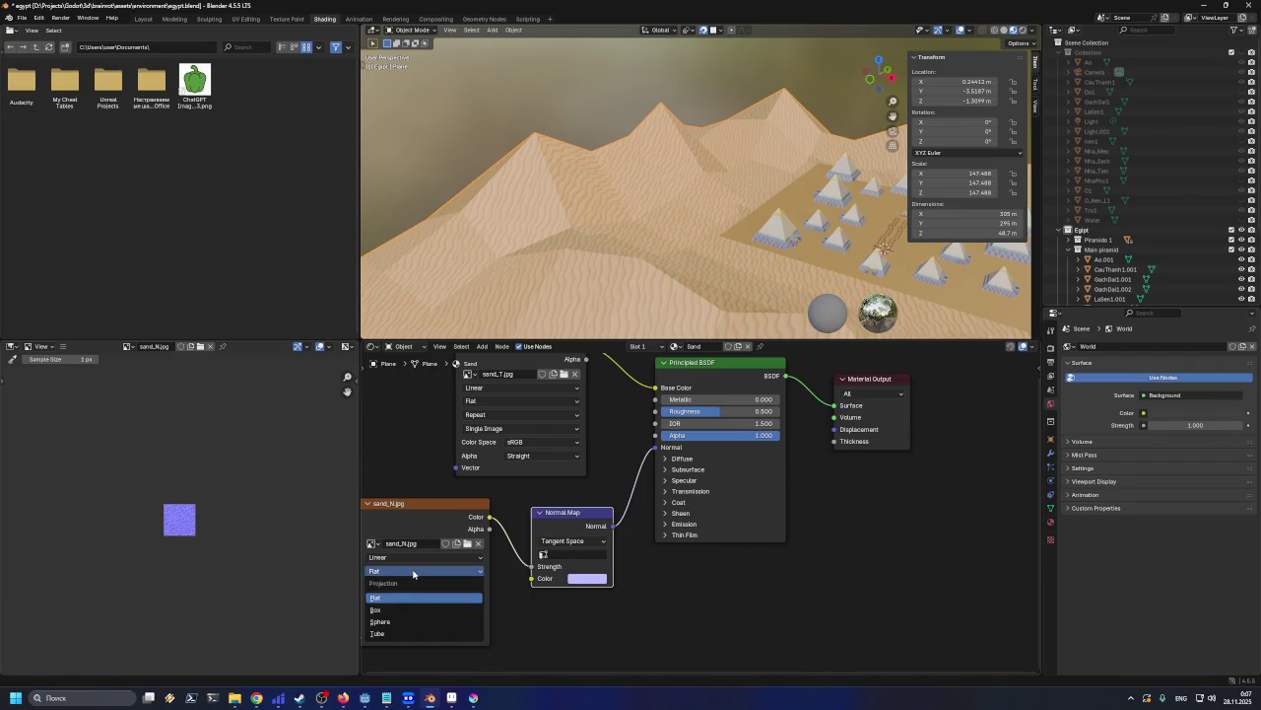
left_click(413, 574)
left_click(414, 559)
left_click(415, 558)
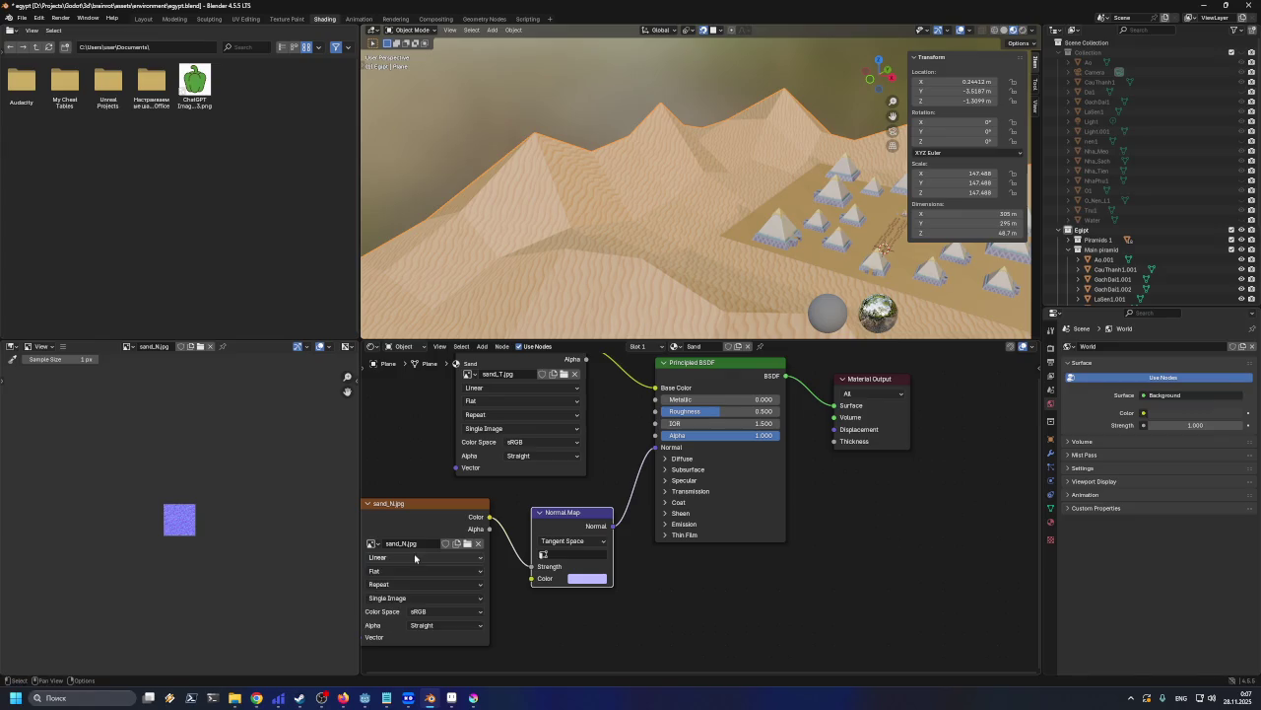
left_click(459, 624)
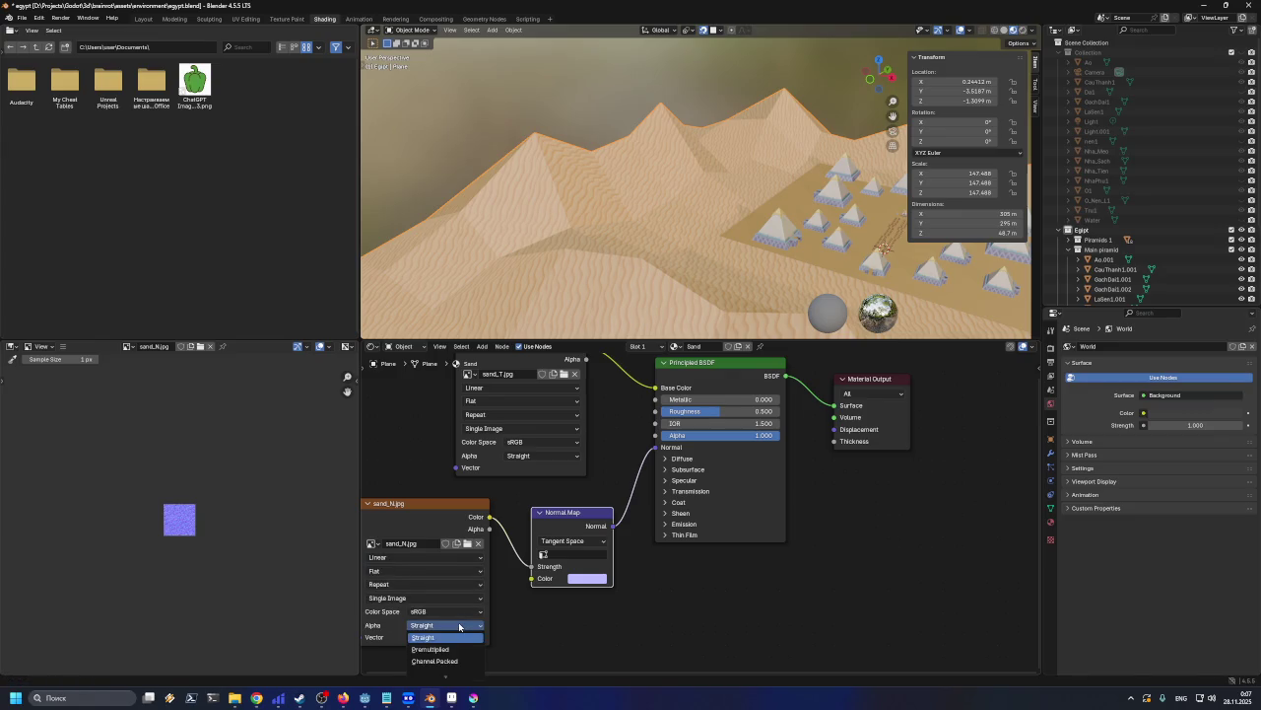
left_click(459, 625)
left_click(458, 612)
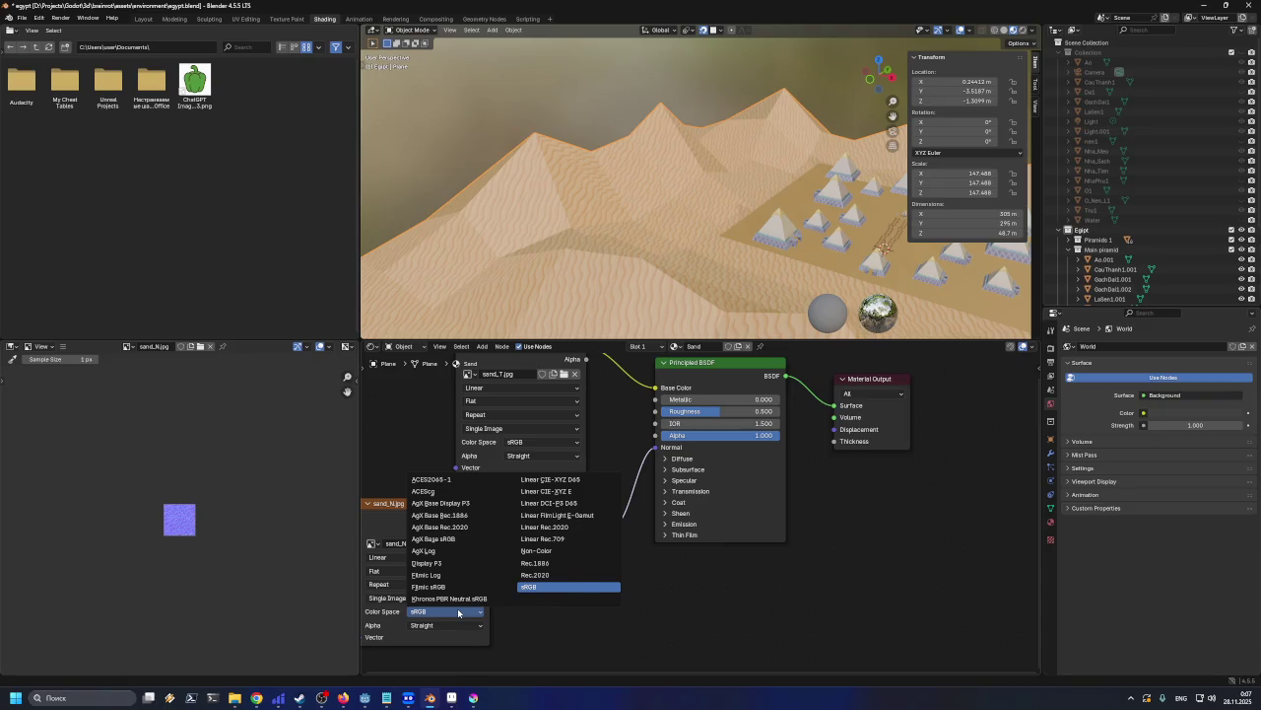
left_click(458, 613)
Recheck alpha, source, extension and interpolation, then set sand_N.jpg projection to Box
middle_click_drag(552, 615, 612, 574)
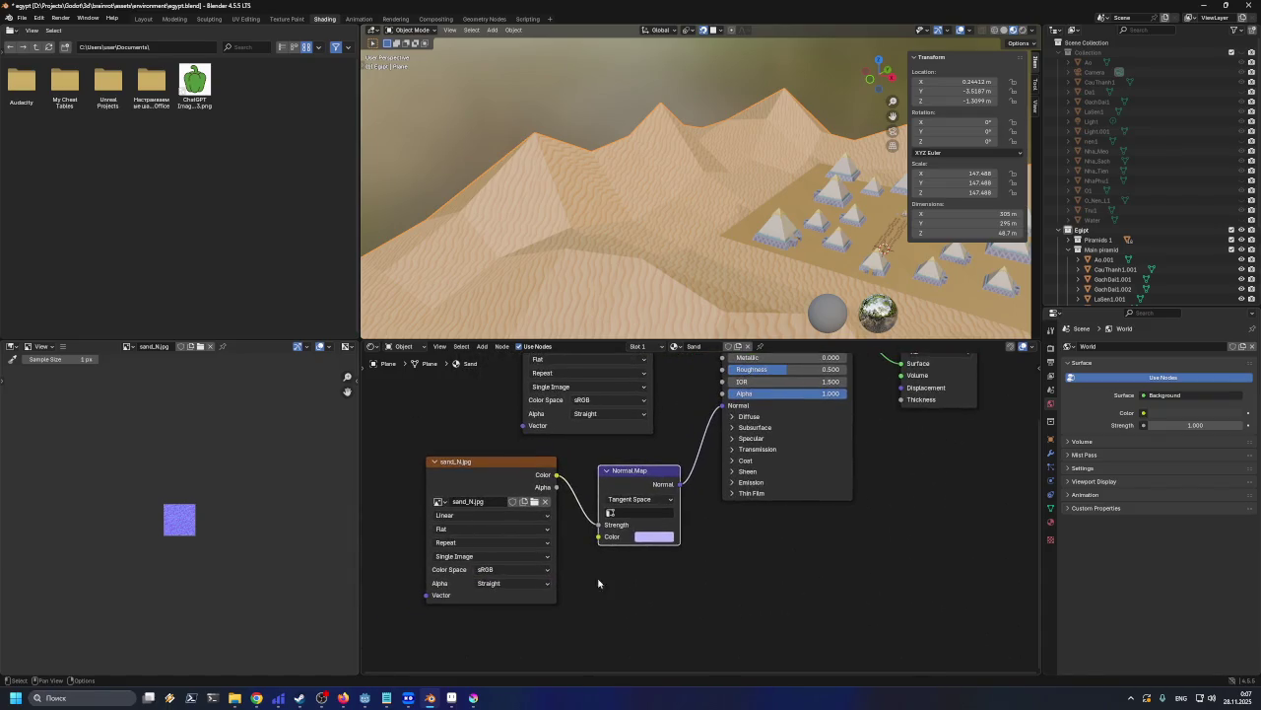
left_click(526, 584)
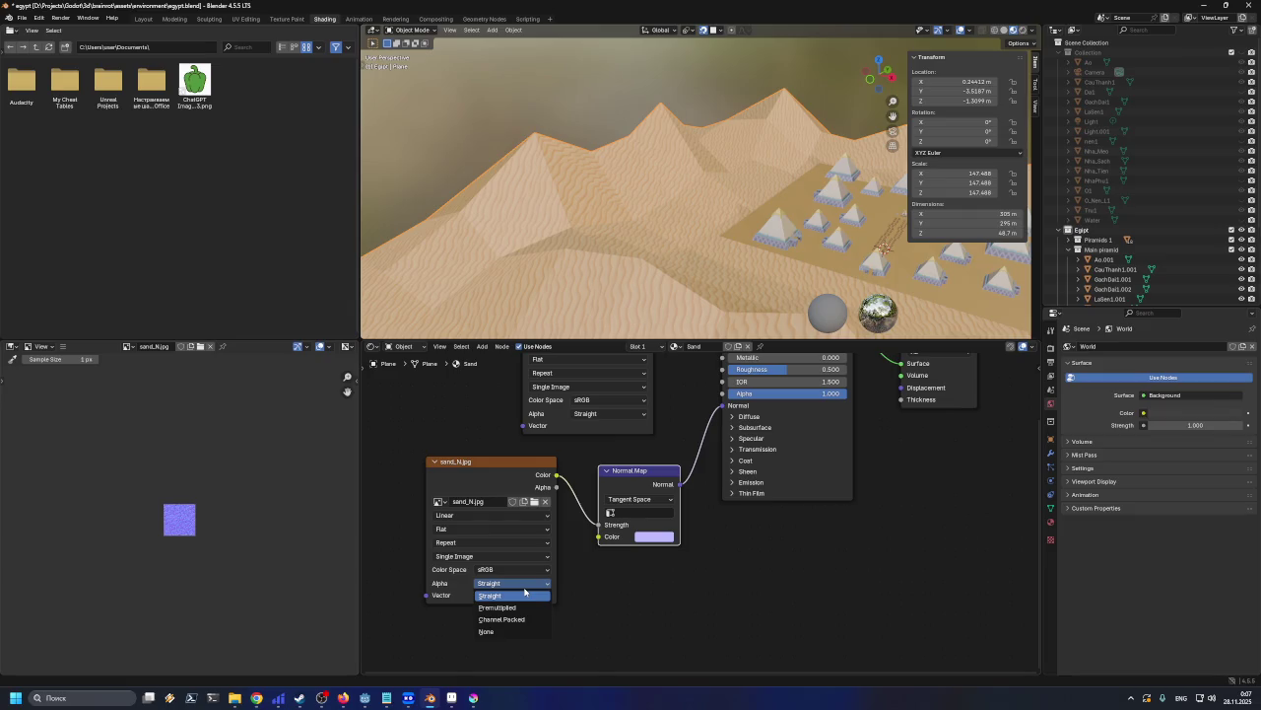
left_click(513, 569)
left_click(437, 556)
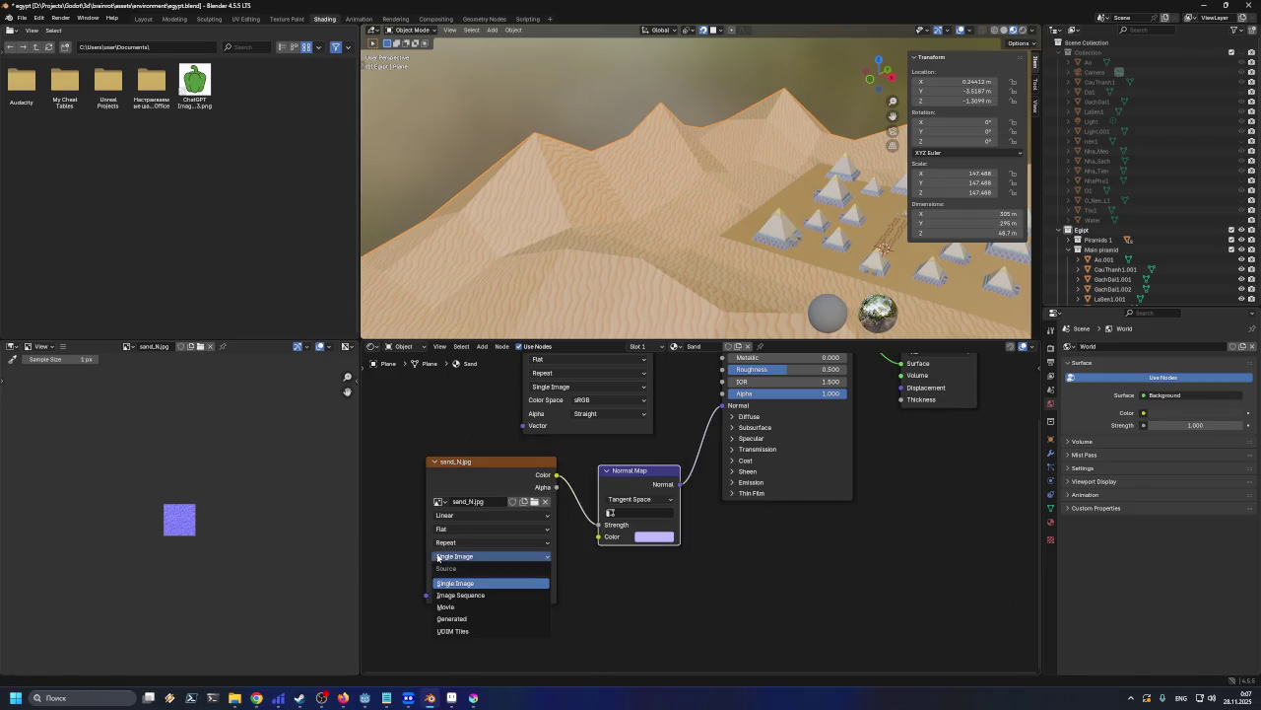
left_click(440, 544)
left_click(442, 543)
left_click(442, 530)
left_click(443, 532)
left_click(444, 518)
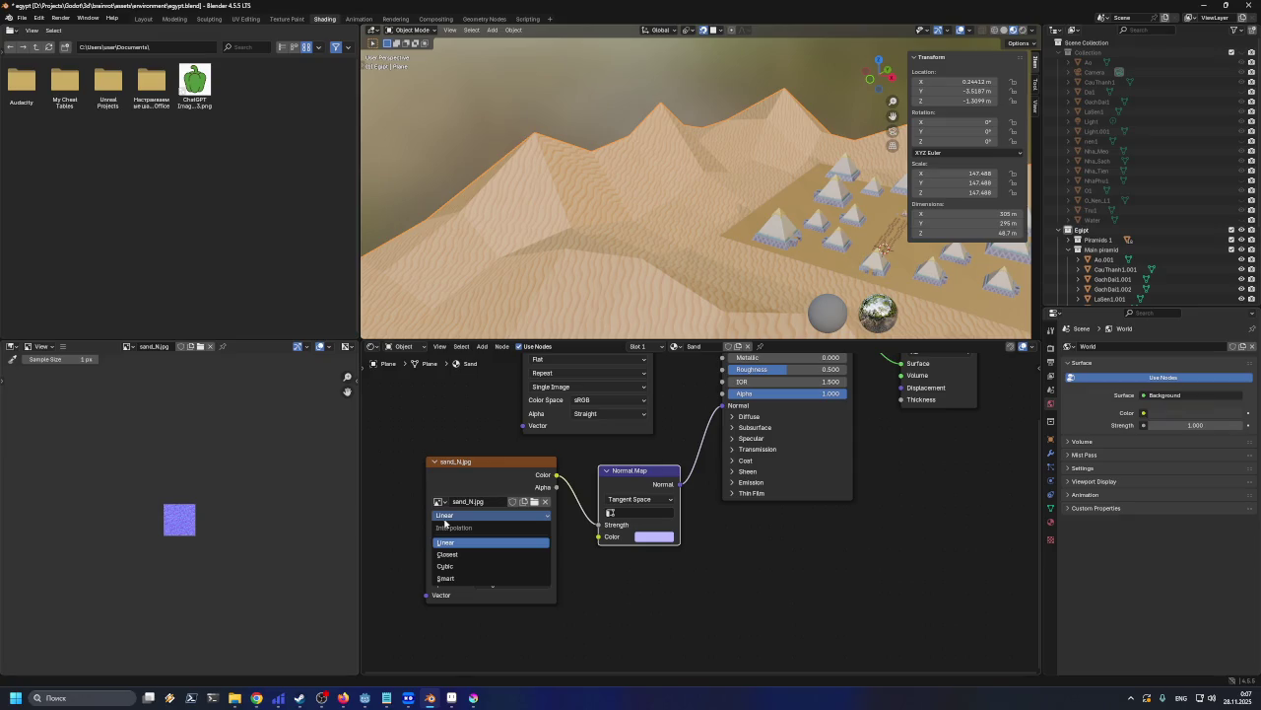
left_click(447, 541)
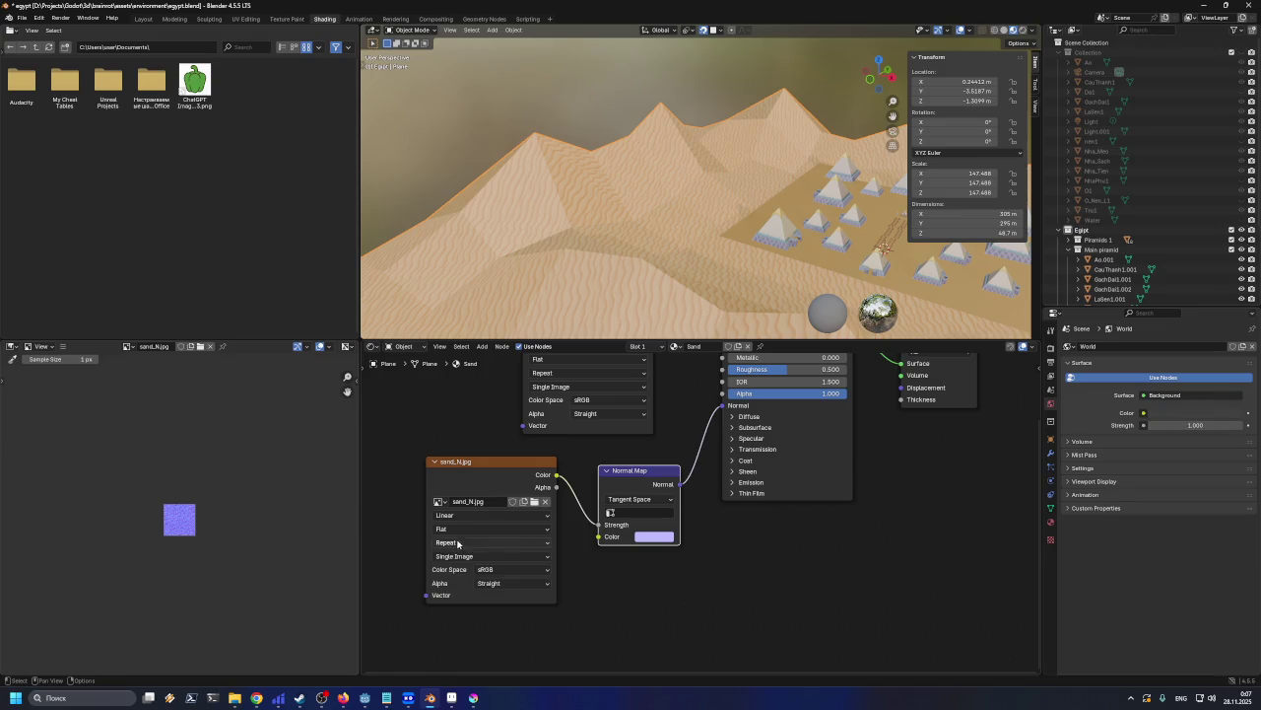
left_click(458, 529)
left_click(462, 569)
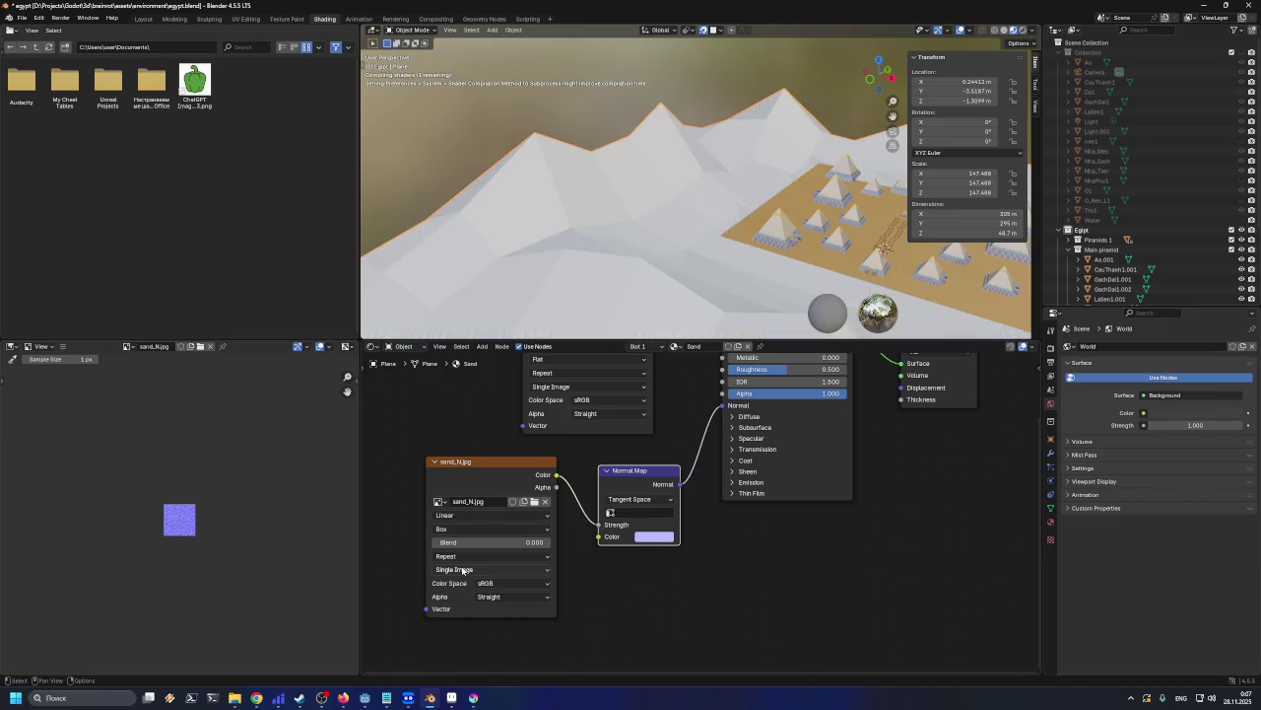
Try Sphere, then Tube projection on sand_N.jpg, then return it to Flat
mouse_move(690, 295)
middle_mouse_down()
mouse_move(733, 318)
mouse_move(825, 317)
middle_mouse_up()
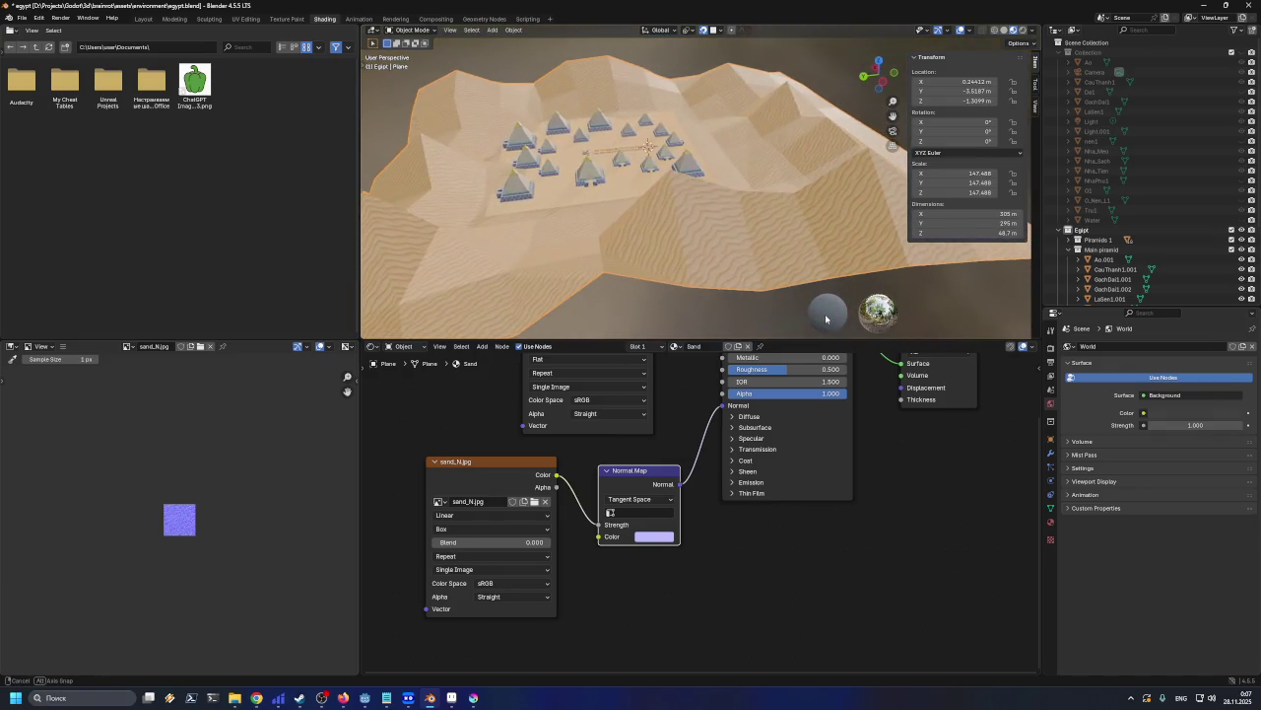
left_click(470, 529)
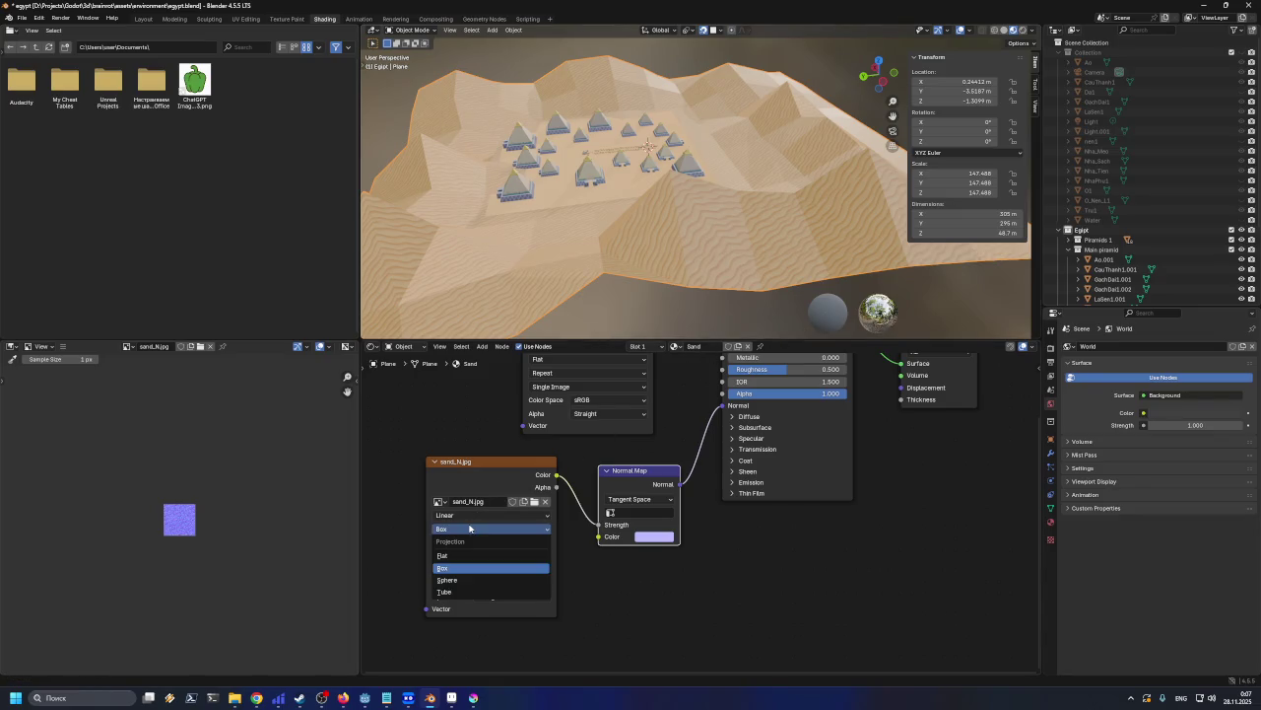
left_click(463, 580)
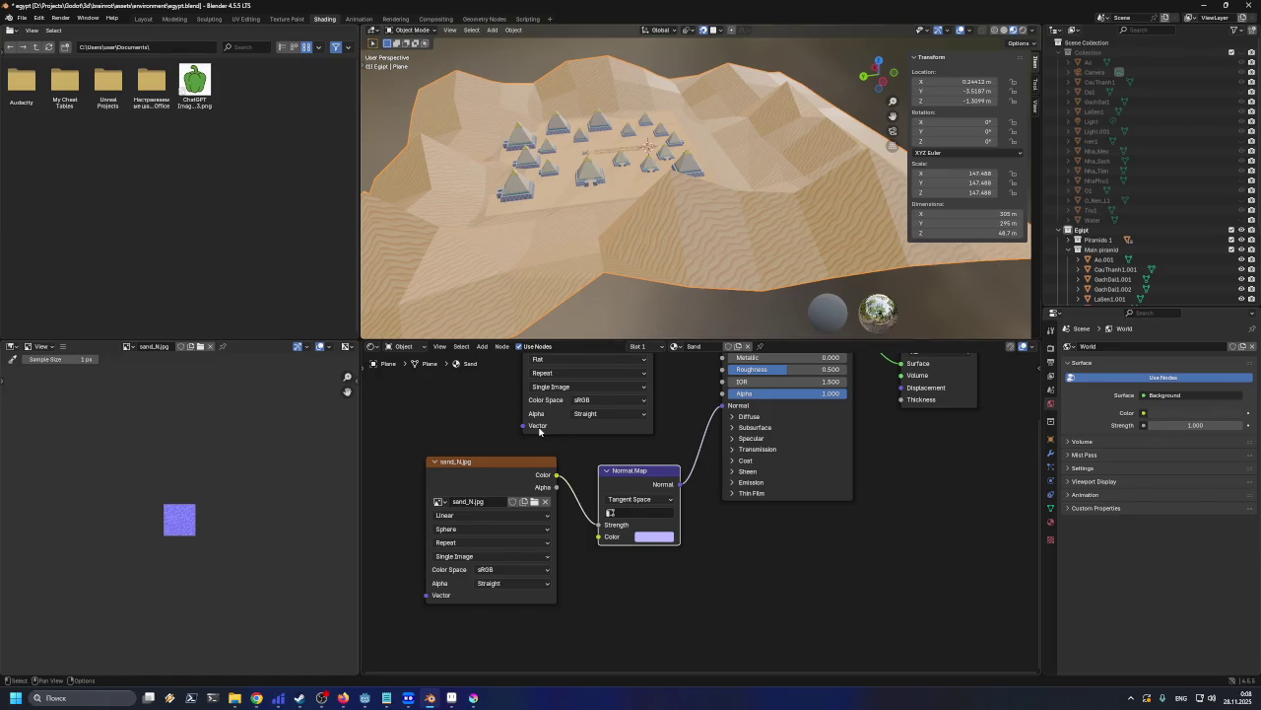
left_click(483, 529)
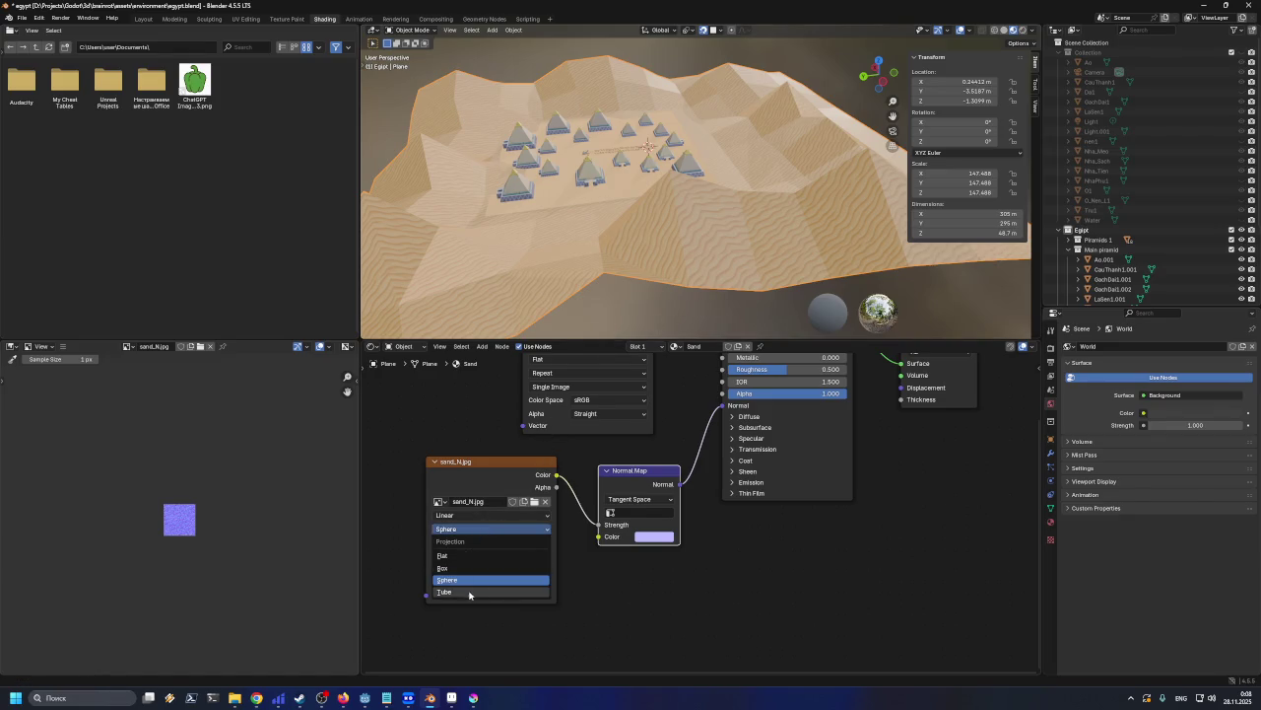
left_click(469, 595)
left_click(472, 529)
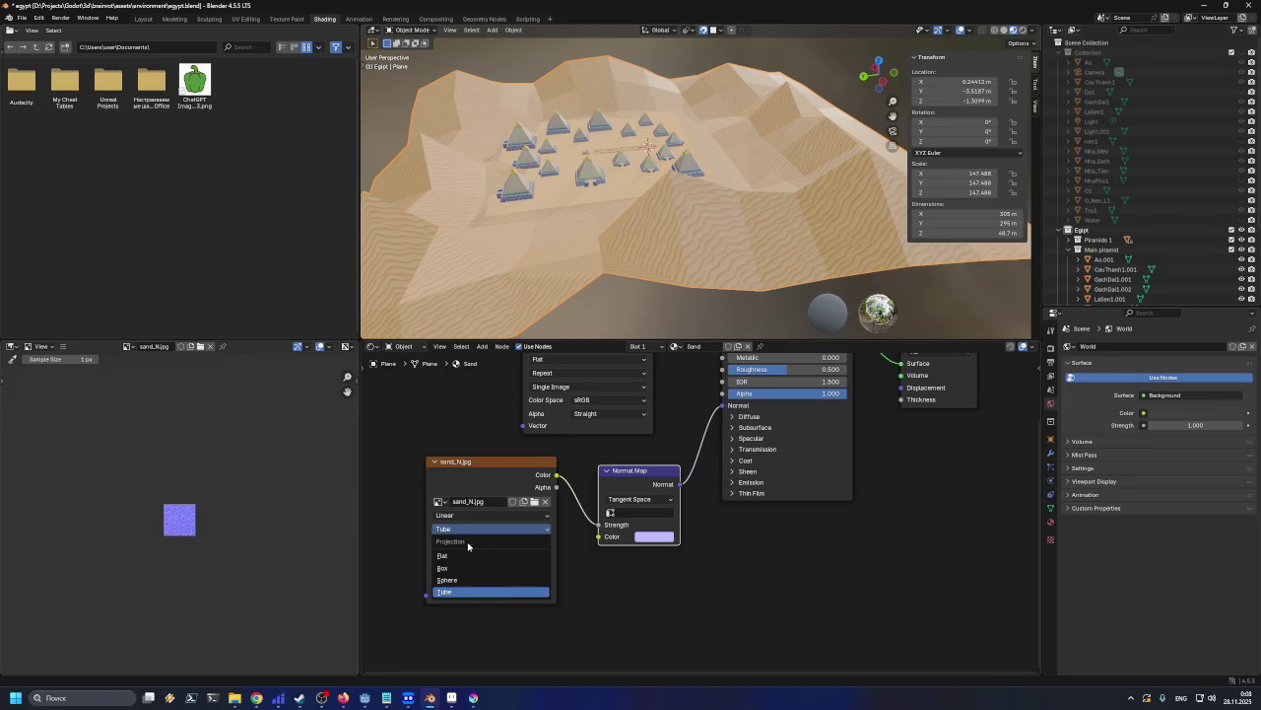
left_click(468, 556)
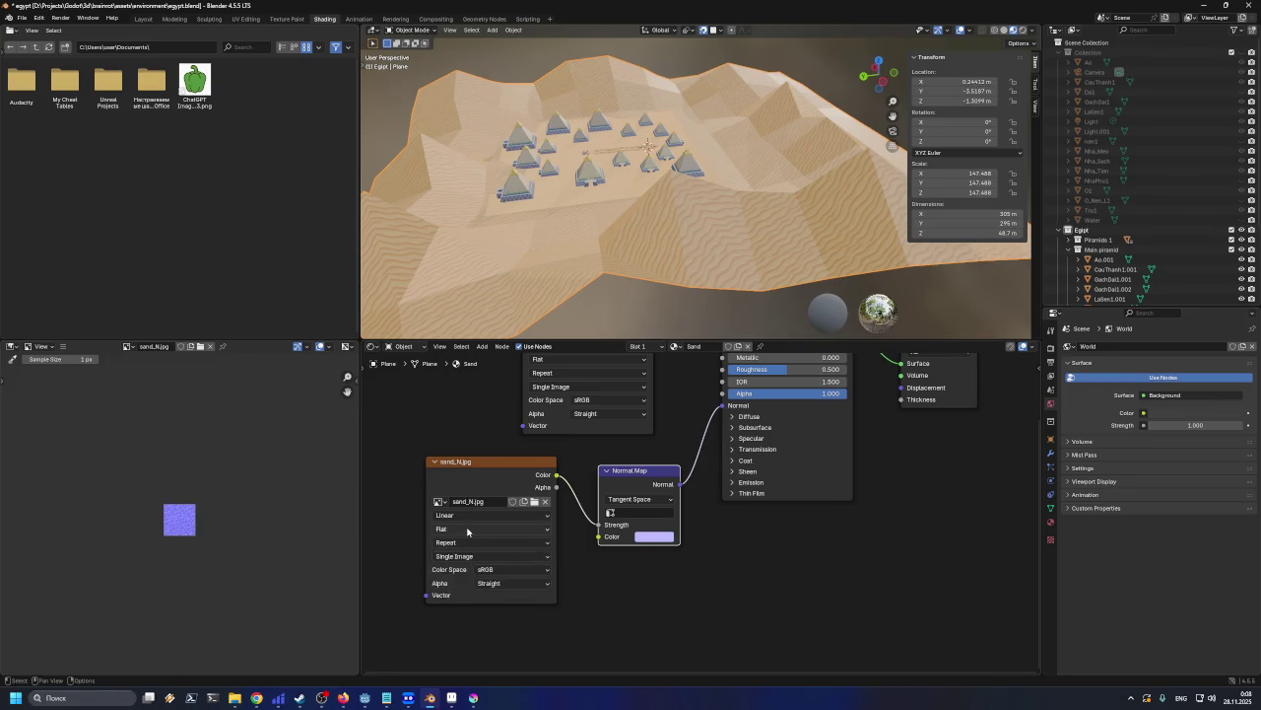
Confirm projection stays Flat and interpolation stays Linear
left_click(467, 530)
left_click(468, 515)
left_click(468, 516)
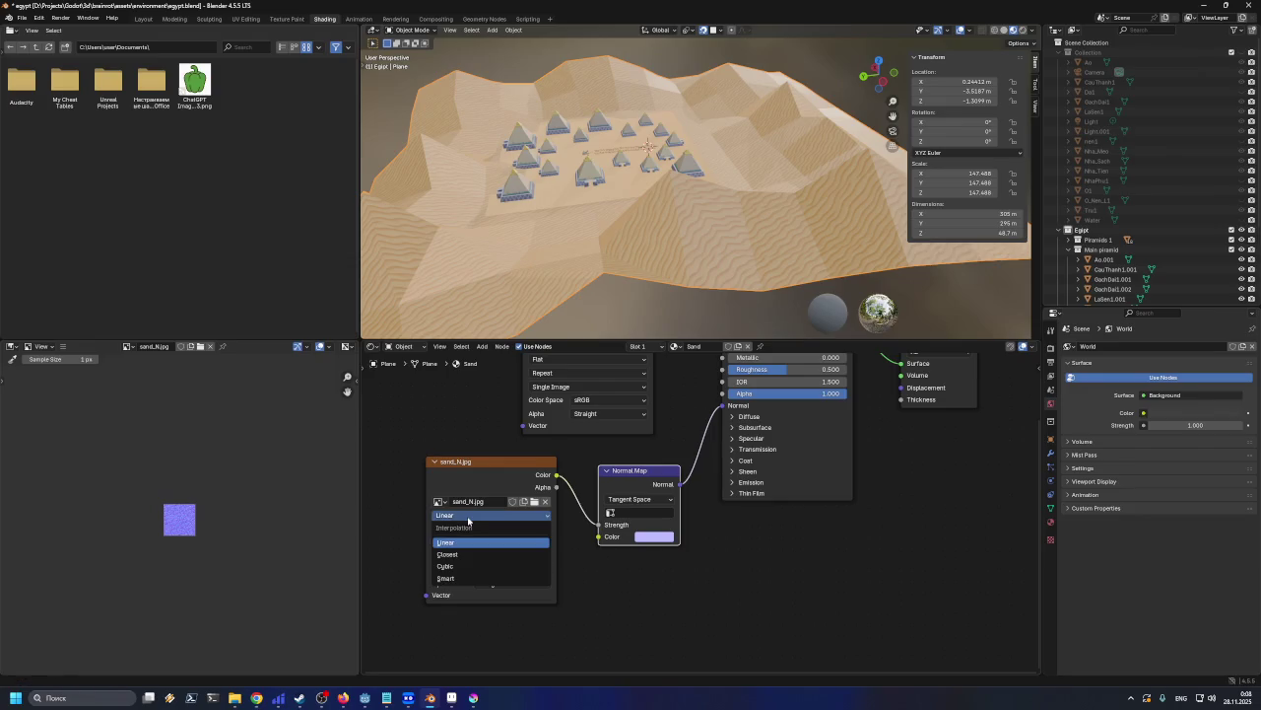
left_click(468, 520)
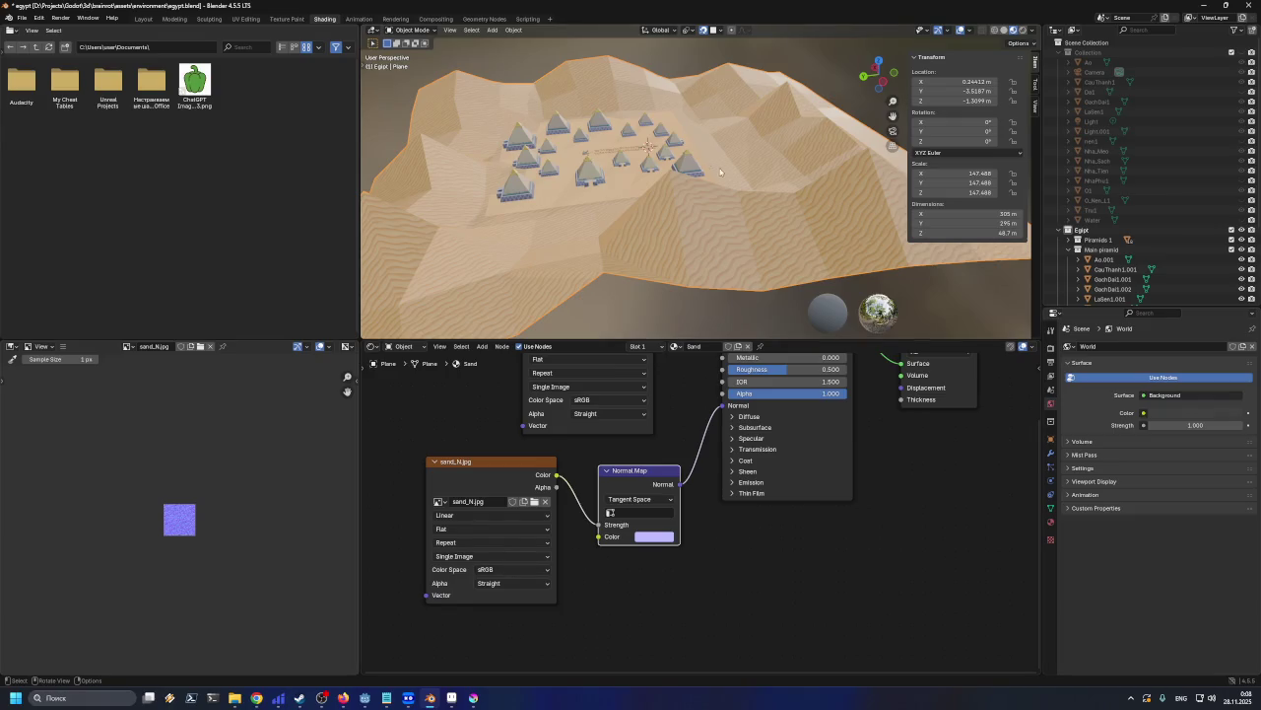
Wire sand_N.jpg Color into Normal Map Color, and Normal Map output into the BSDF Normal
scroll(789, 221, "up", 3)
scroll(724, 242, "up", 3)
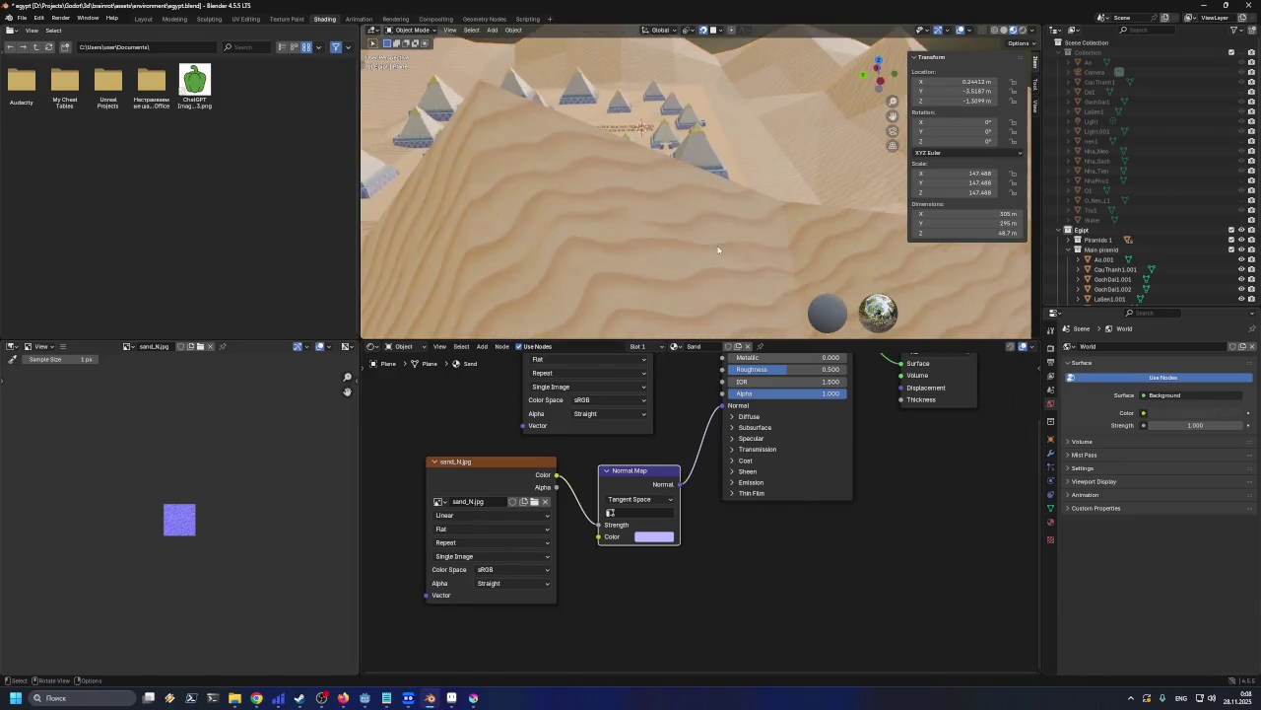
scroll(680, 261, "up", 3)
scroll(640, 276, "up", 3)
scroll(722, 427, "down", 2)
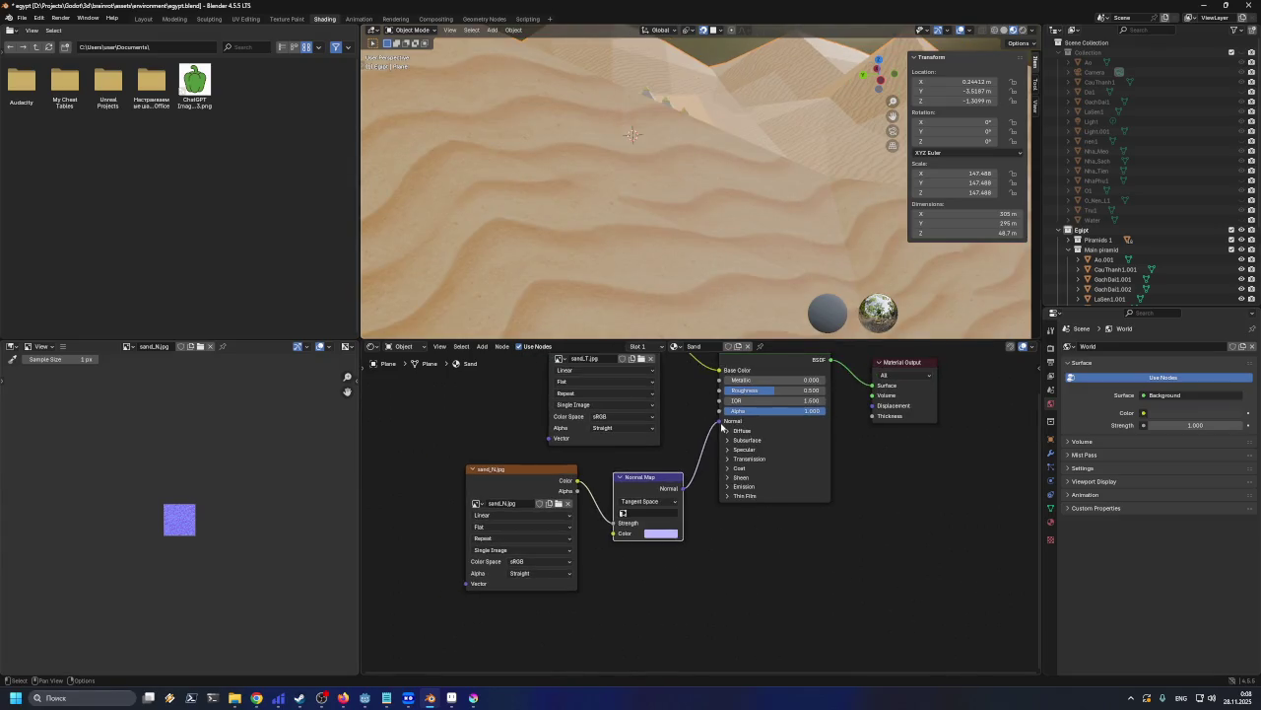
left_click_drag(720, 422, 690, 426)
mouse_move(688, 490)
left_mouse_down()
mouse_move(716, 431)
mouse_move(695, 431)
left_mouse_up()
left_click_drag(612, 525, 613, 532)
left_click_drag(682, 489, 720, 430)
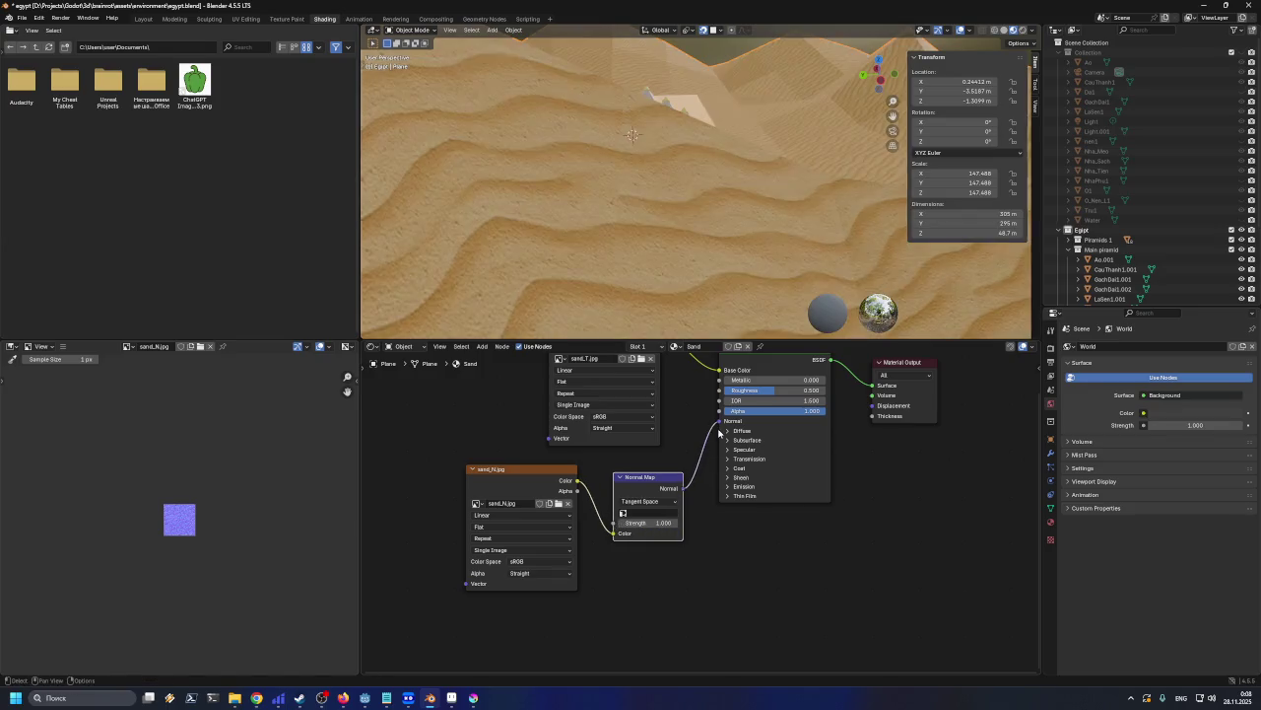
Orbit and zoom around the dunes and pyramids to inspect the normal-mapped sand relief
scroll(726, 240, "down", 5)
scroll(727, 240, "up", 2)
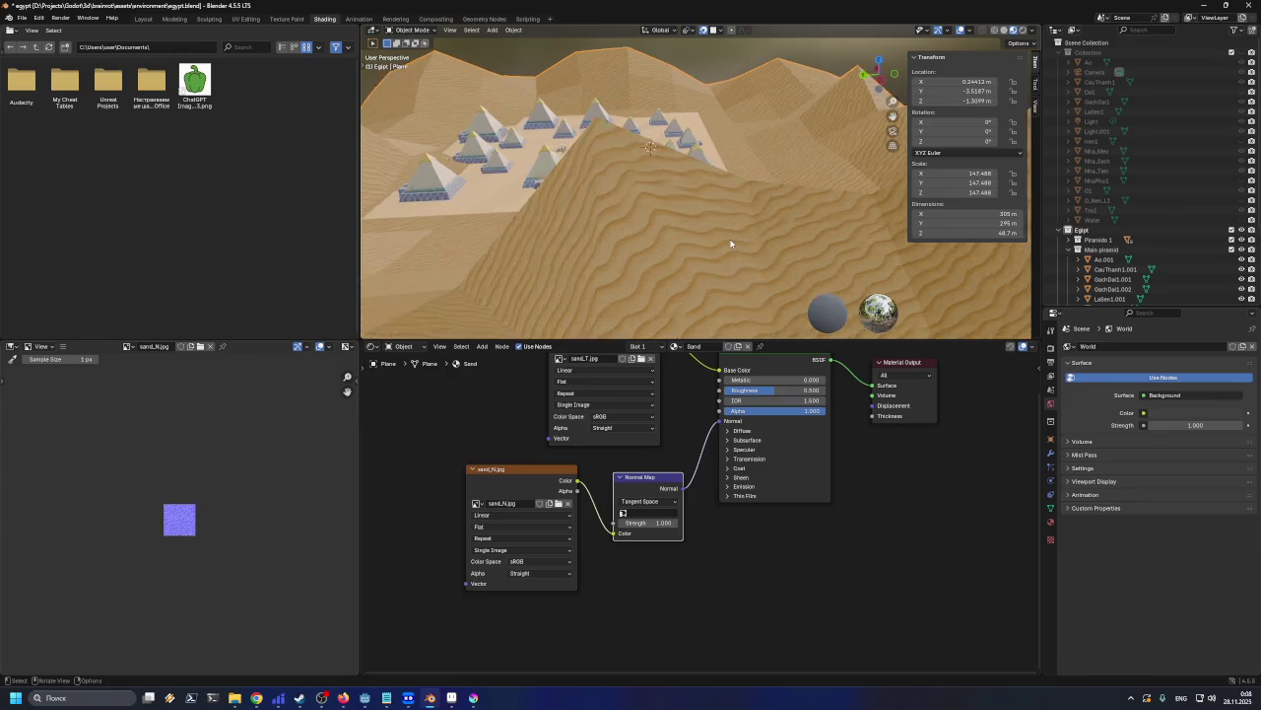
scroll(731, 243, "up", 3)
scroll(729, 264, "down", 5)
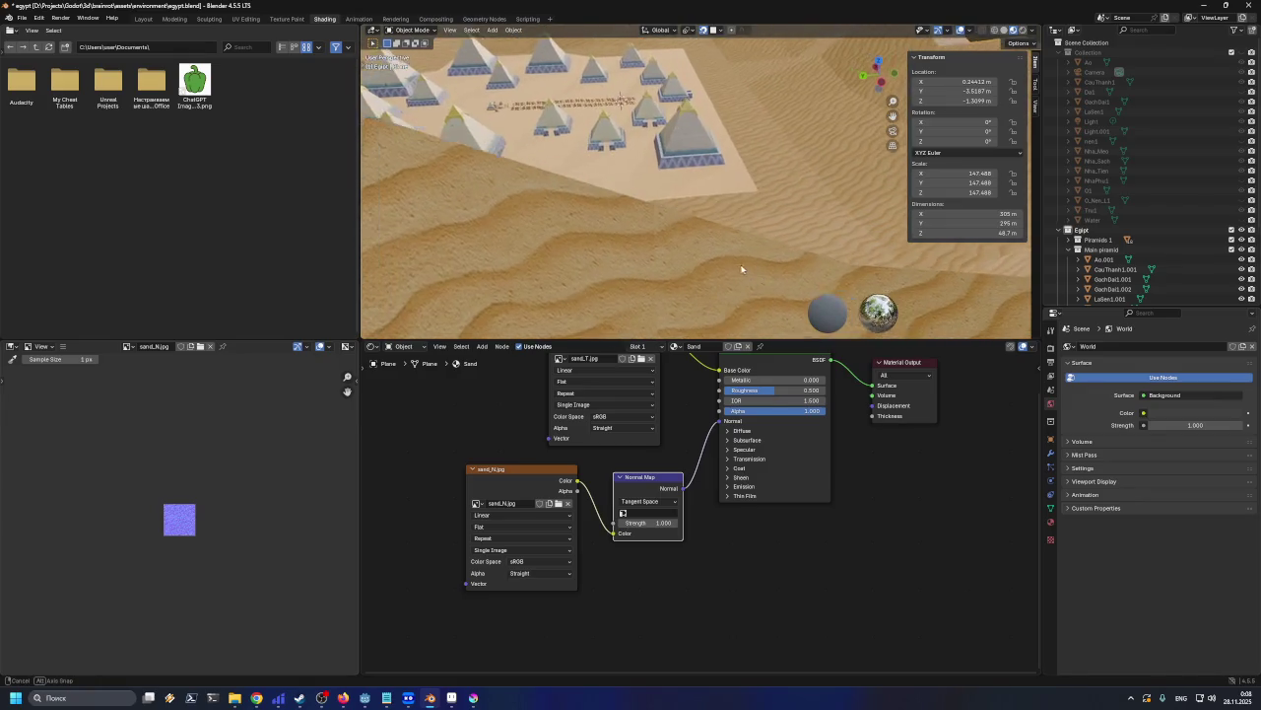
scroll(744, 261, "up", 4)
mouse_move(747, 259)
middle_mouse_down()
mouse_move(670, 279)
mouse_move(578, 259)
mouse_move(570, 225)
mouse_move(665, 253)
mouse_move(659, 270)
middle_mouse_up()
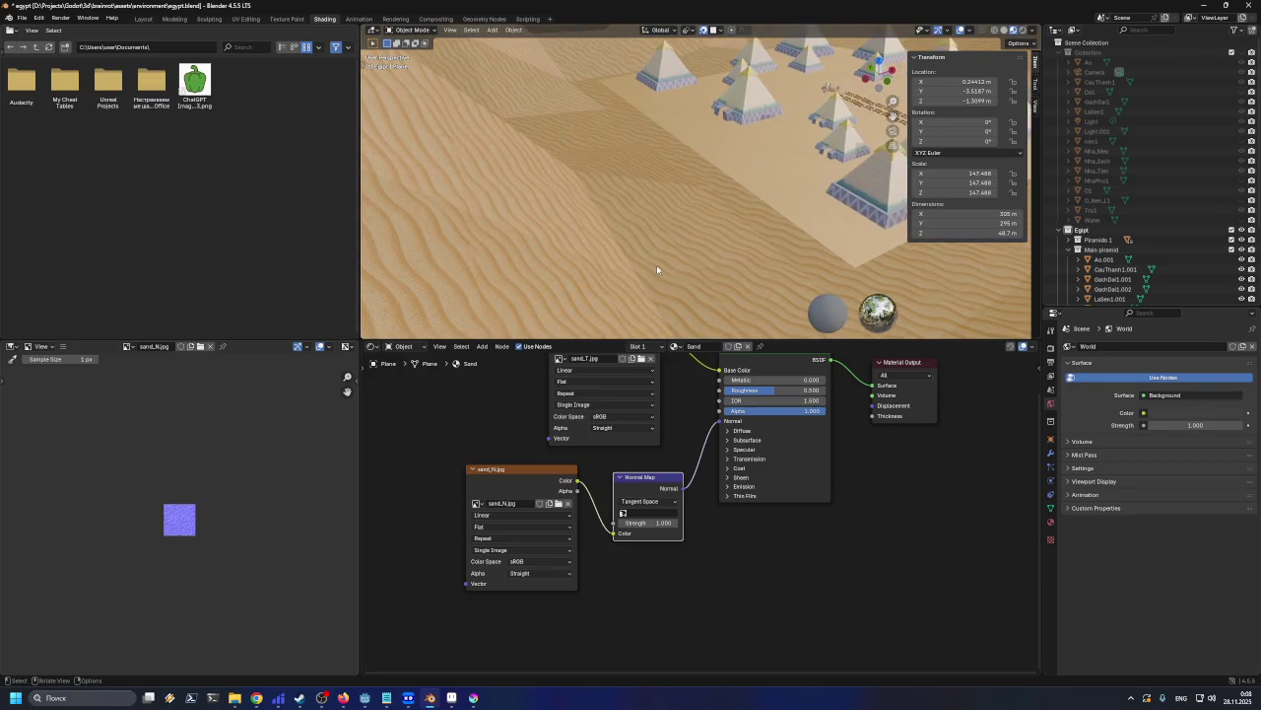
mouse_move(656, 264)
middle_mouse_down("ctrl")
mouse_move(648, 240)
mouse_move(638, 255)
middle_mouse_up("ctrl")
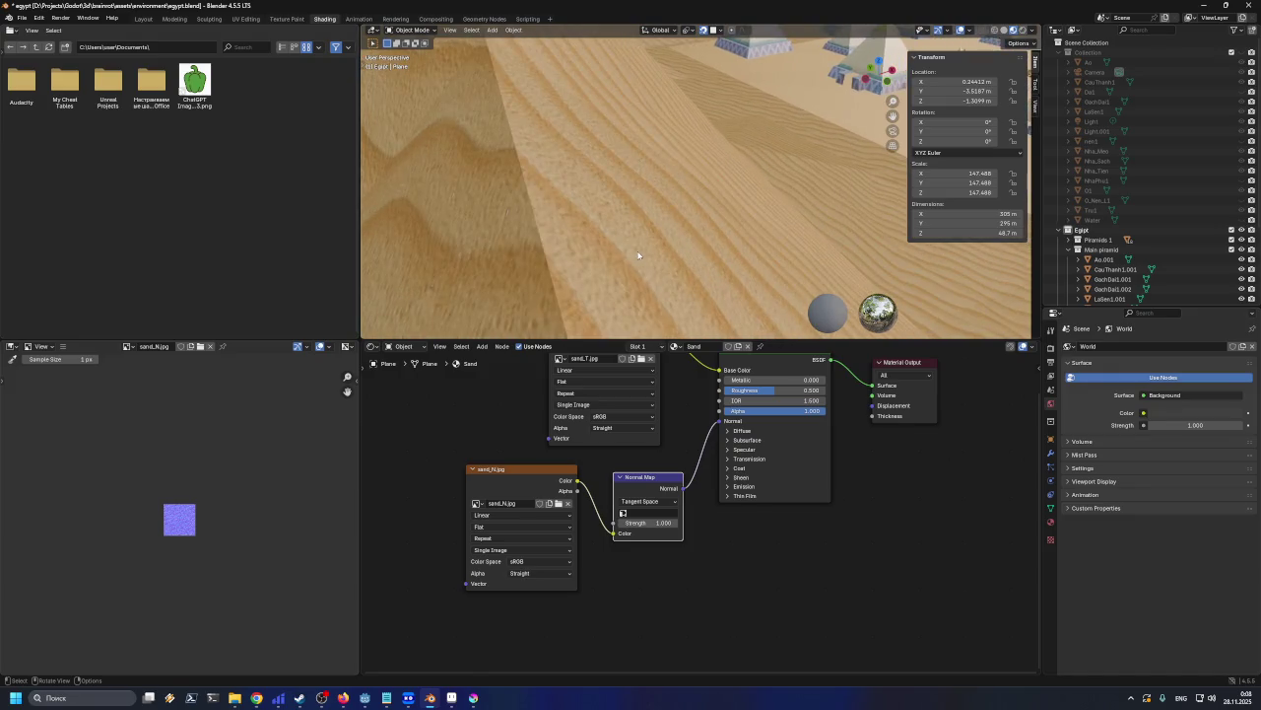
mouse_move(639, 255)
middle_mouse_down()
mouse_move(646, 267)
mouse_move(635, 262)
mouse_move(809, 244)
mouse_move(874, 263)
mouse_move(506, 146)
mouse_move(687, 184)
mouse_move(741, 151)
mouse_move(767, 200)
middle_mouse_up()
scroll(768, 200, "up", 2)
scroll(759, 249, "up", 2)
mouse_move(765, 249)
middle_mouse_down()
mouse_move(633, 236)
mouse_move(642, 252)
mouse_move(659, 233)
mouse_move(666, 254)
mouse_move(681, 237)
mouse_move(714, 245)
middle_mouse_up()
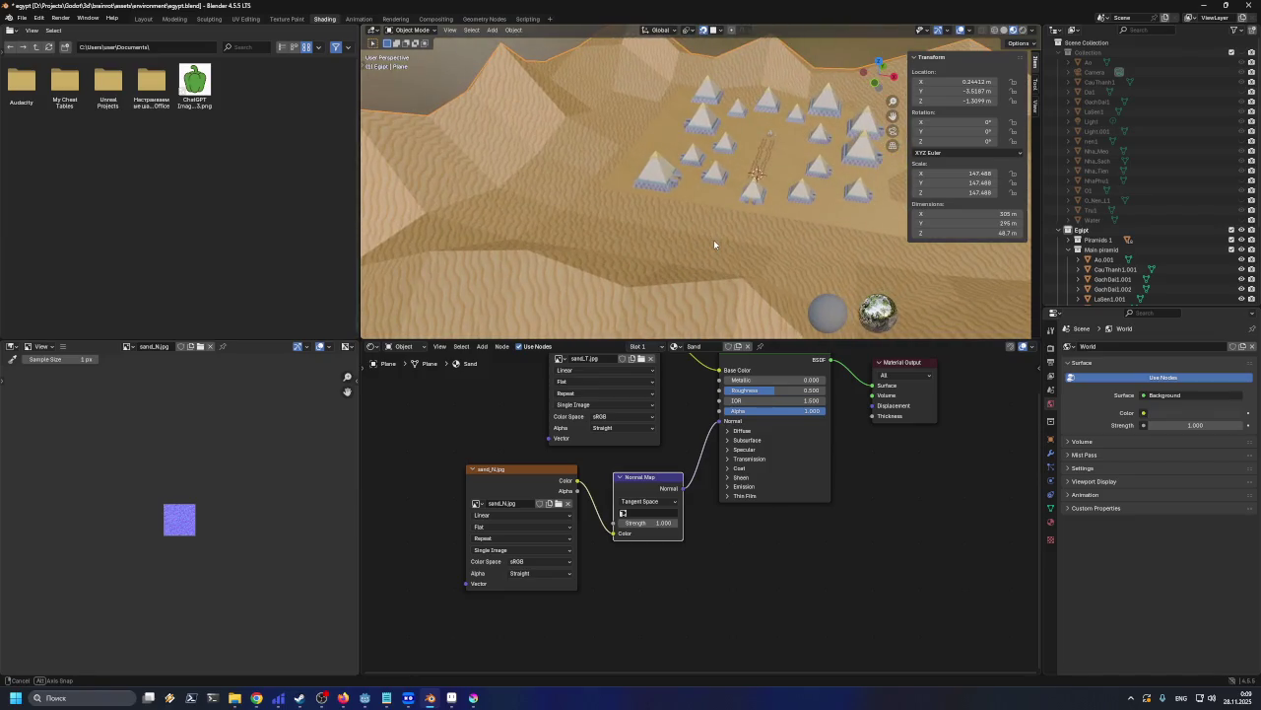
right_click(473, 240)
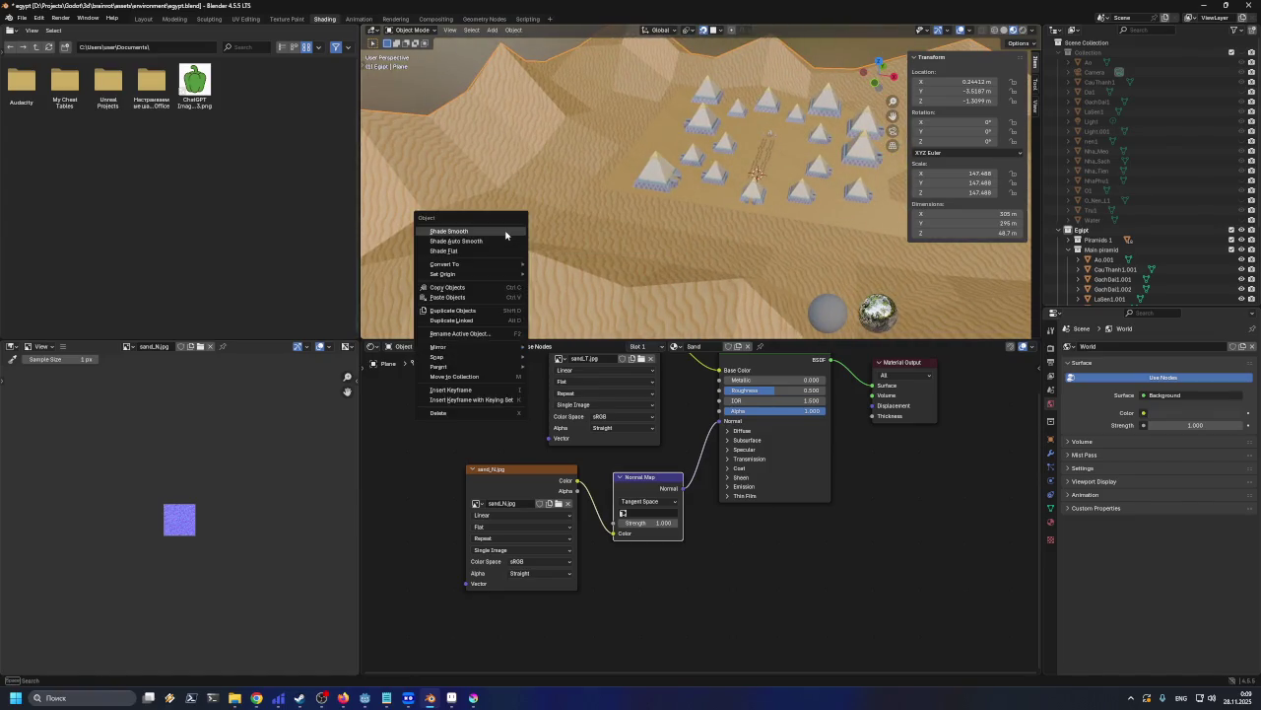
Give the terrain smooth shading and save egypt.blend
left_click(506, 233)
mouse_move(511, 231)
middle_mouse_down()
mouse_move(625, 237)
mouse_move(695, 205)
mouse_move(695, 223)
mouse_move(780, 205)
mouse_move(787, 224)
mouse_move(671, 206)
mouse_move(718, 207)
mouse_move(746, 229)
mouse_move(784, 224)
mouse_move(636, 226)
mouse_move(766, 204)
middle_mouse_up()
key("ctrl+s")
Collapse the Collection group in the Outliner and save egypt.blend again
scroll(637, 227, "up", 3)
scroll(643, 238, "up", 1)
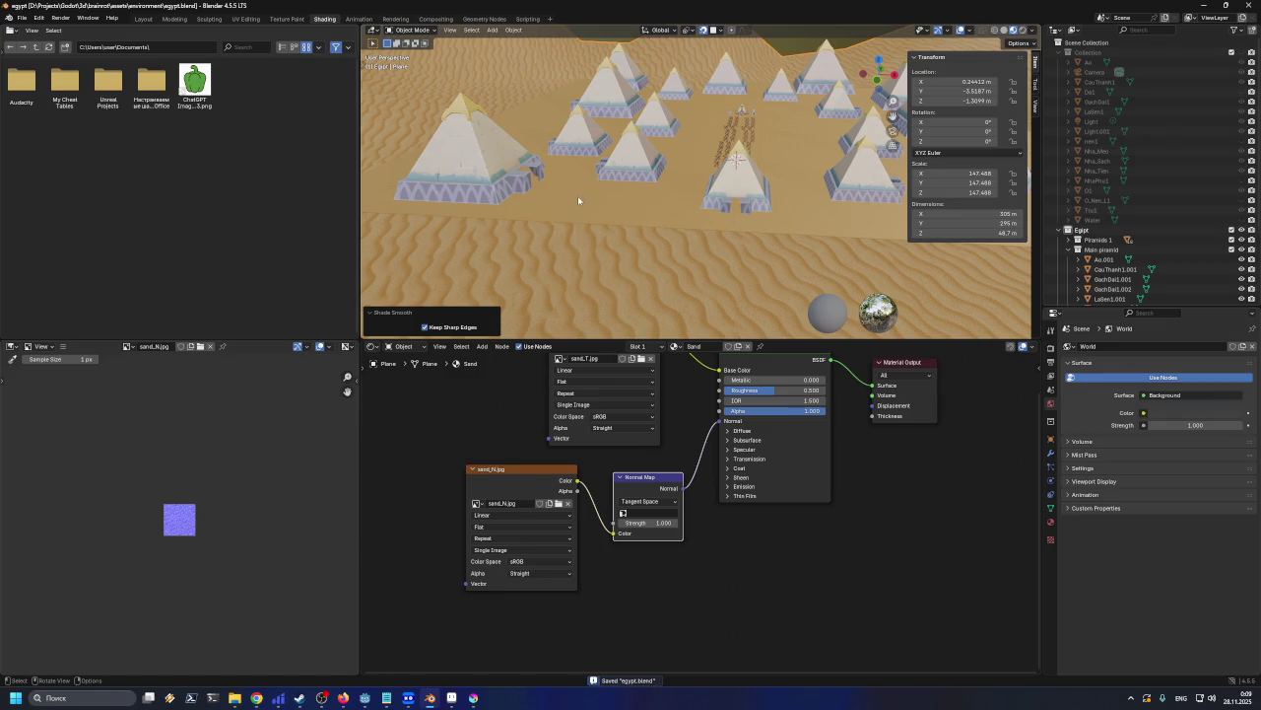
scroll(643, 185, "up", 2)
scroll(648, 190, "up", 2)
scroll(648, 207, "up", 2)
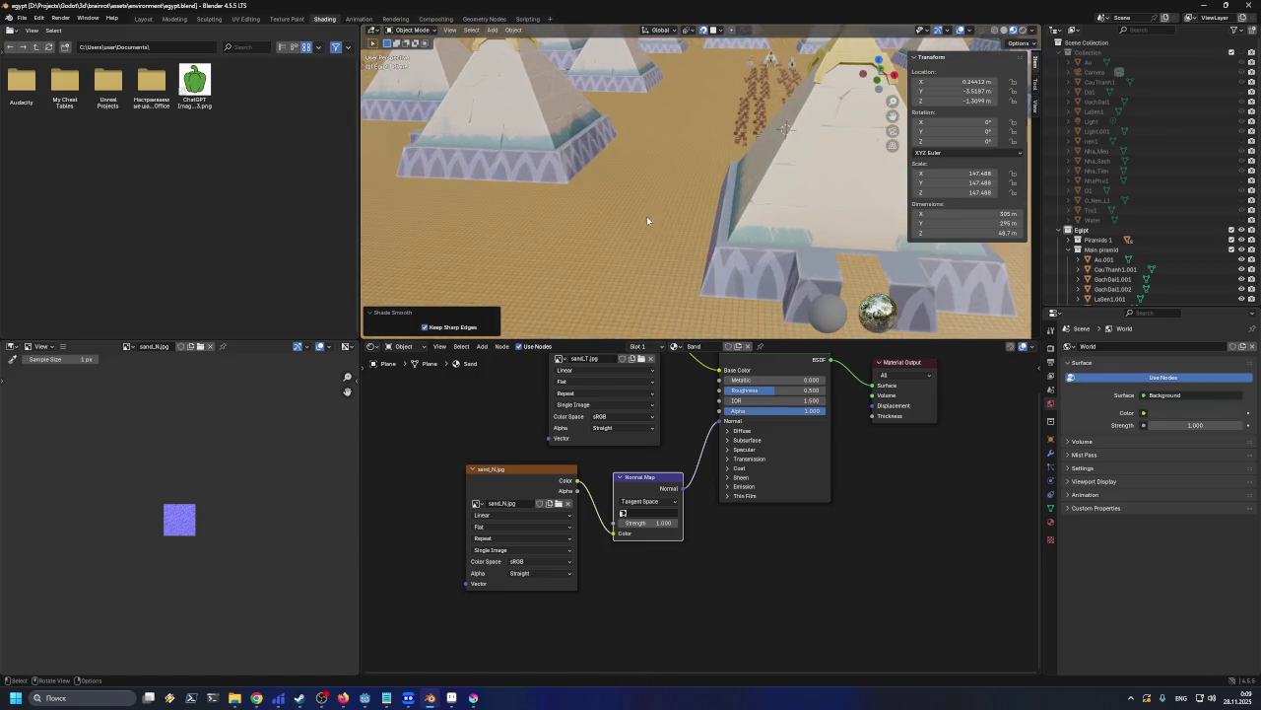
scroll(621, 222, "down", 2)
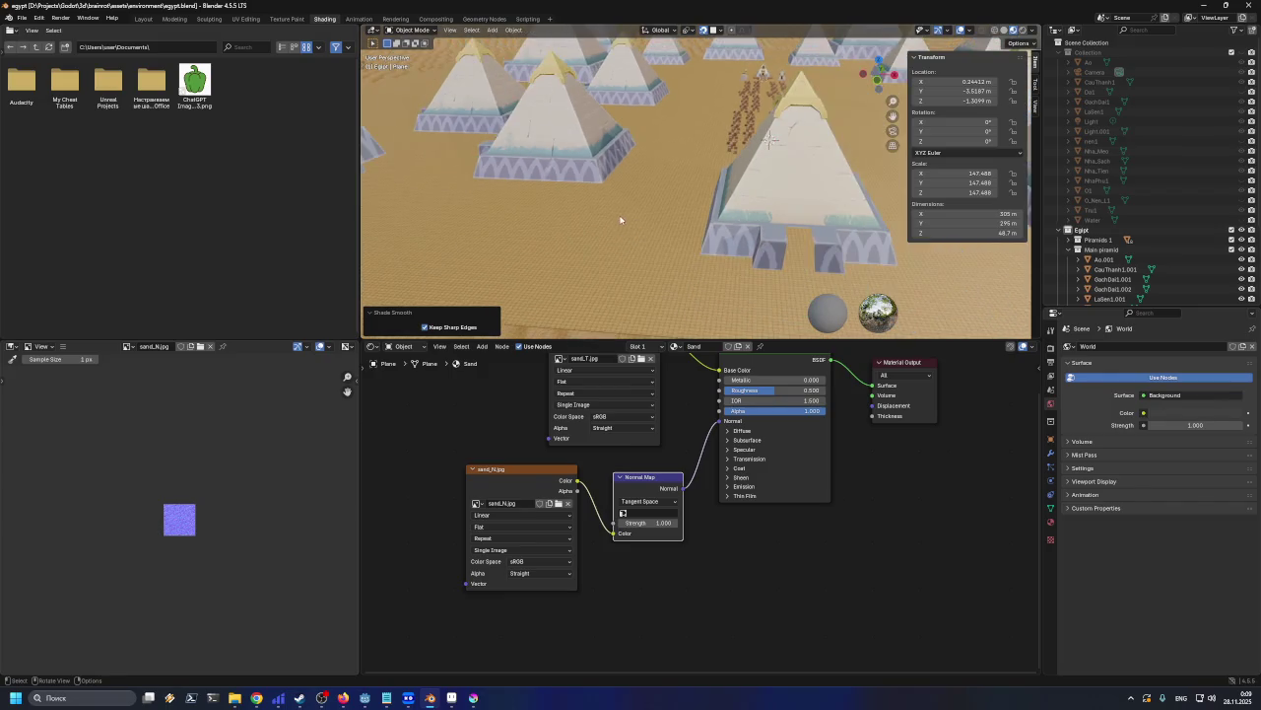
scroll(611, 203, "down", 2)
scroll(634, 202, "down", 2)
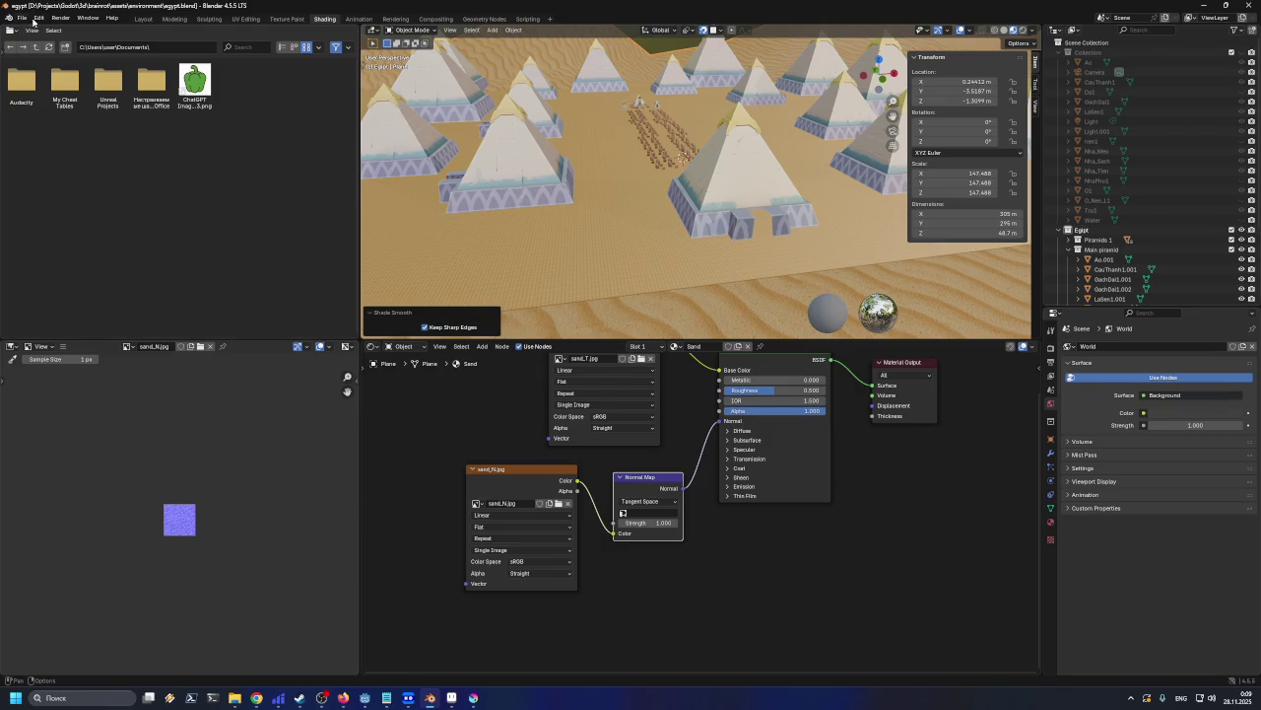
left_click(1058, 52)
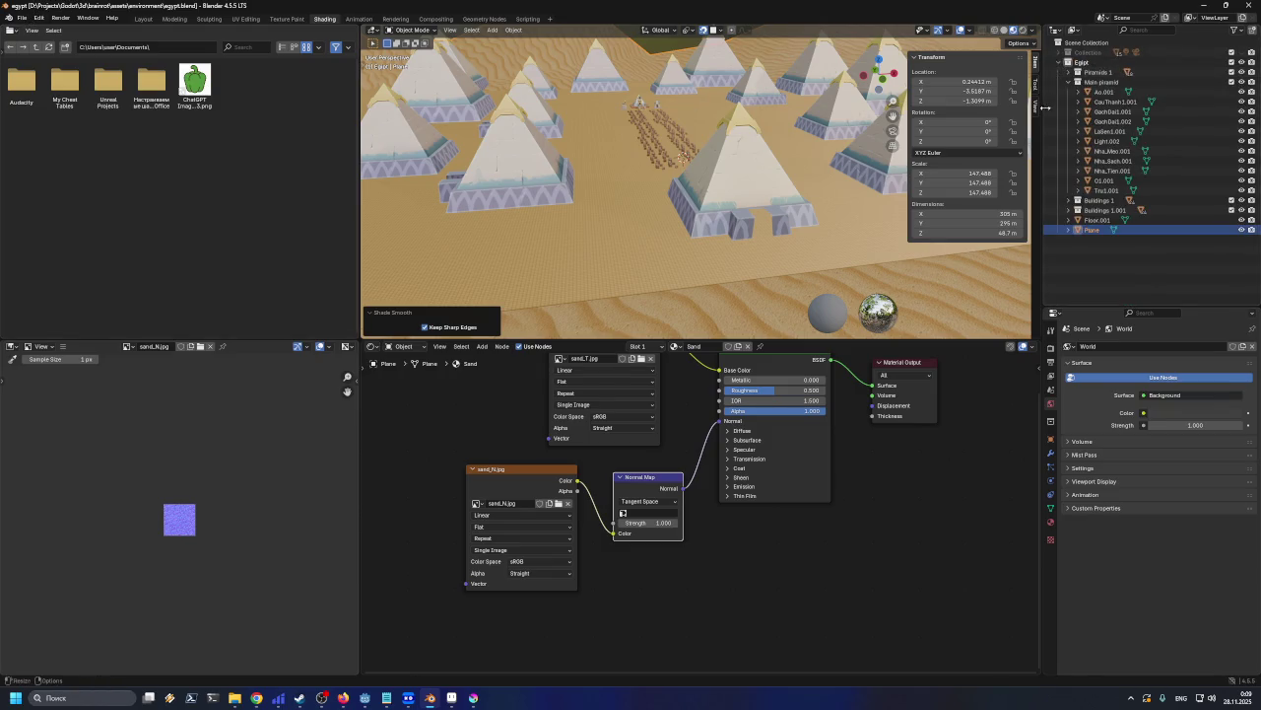
key("ctrl+s")
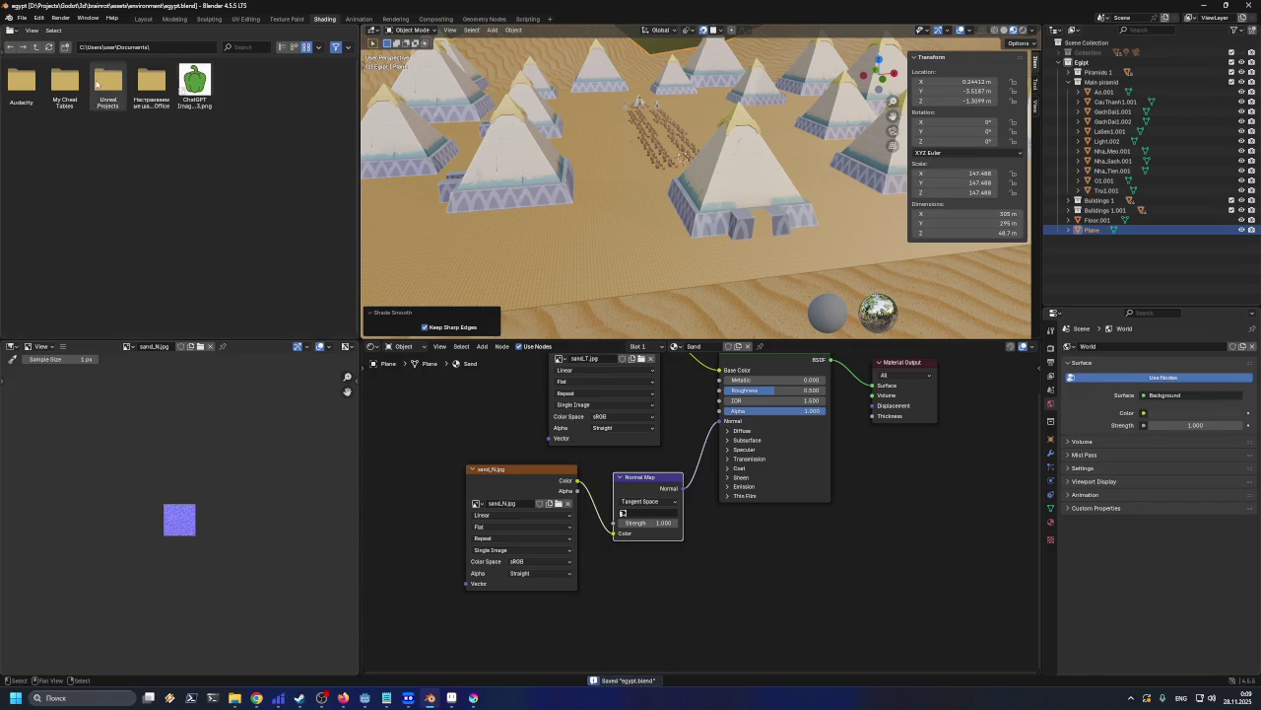
left_click(22, 18)
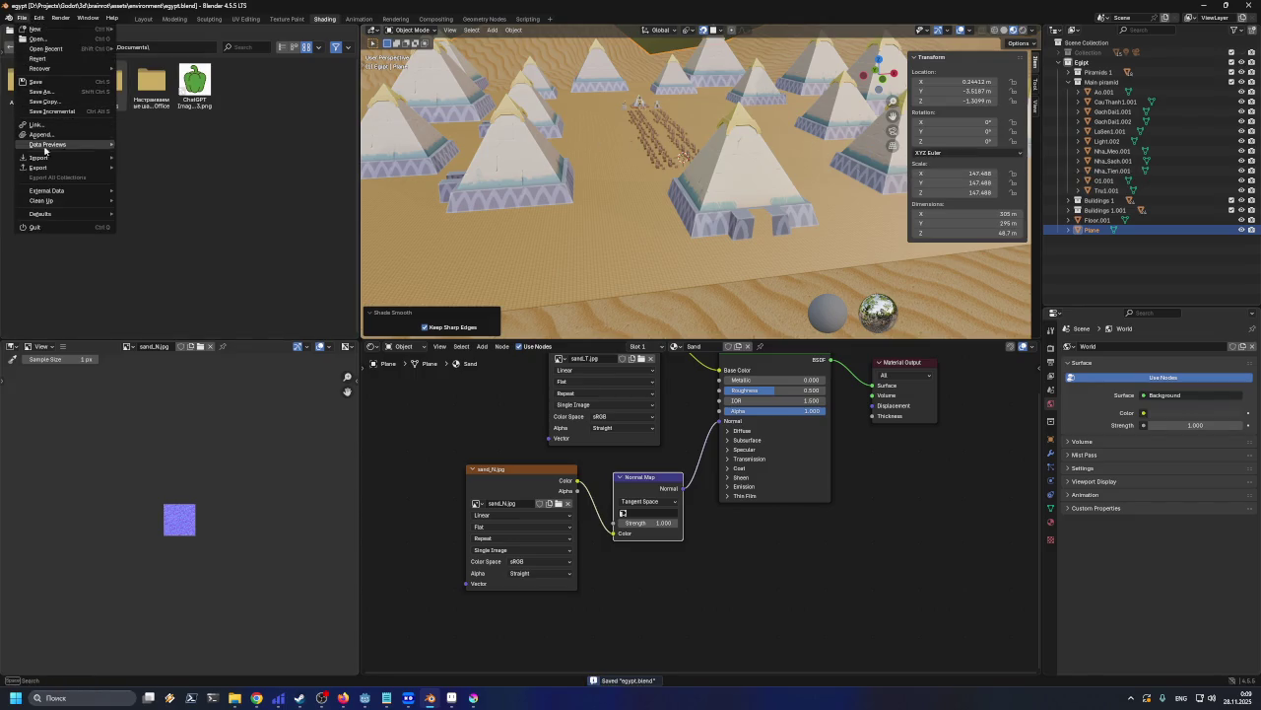
mouse_move(39, 166)
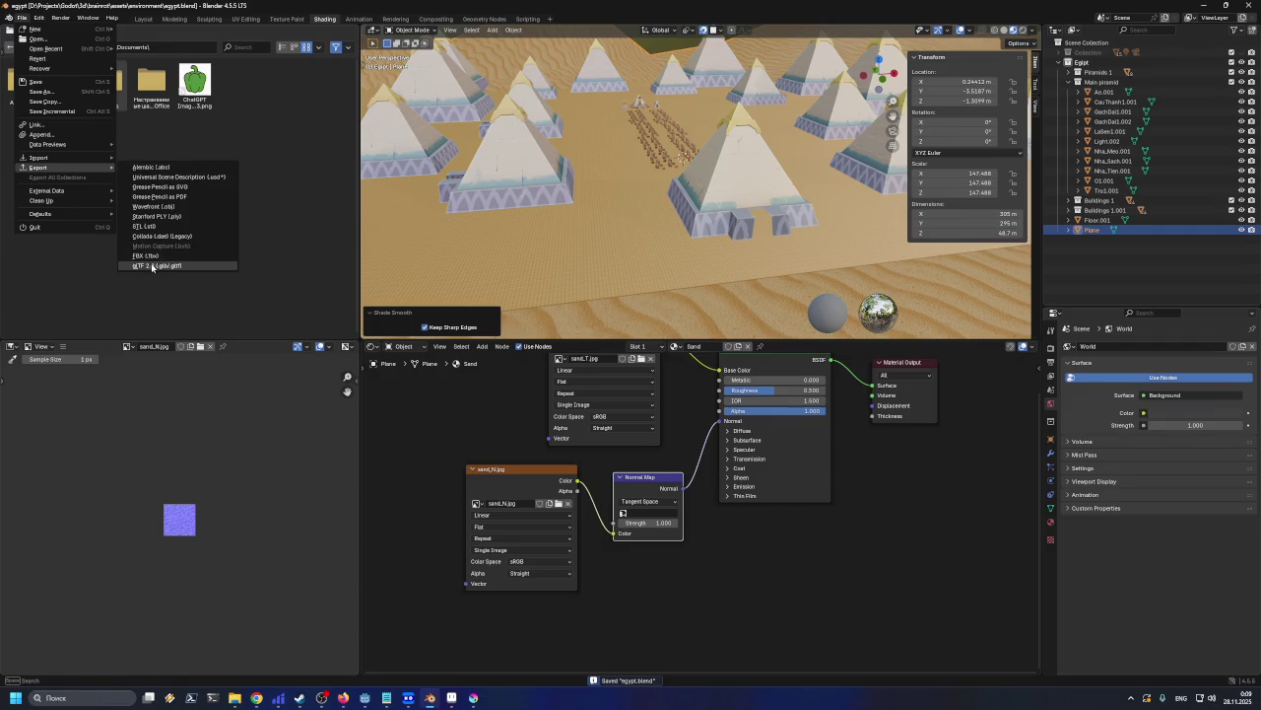
Export the scene over Egypt.glb using the Godot_visible glTF preset, then minimise Blender
left_click(158, 265)
left_click(465, 238)
left_click(840, 269)
left_click(880, 223)
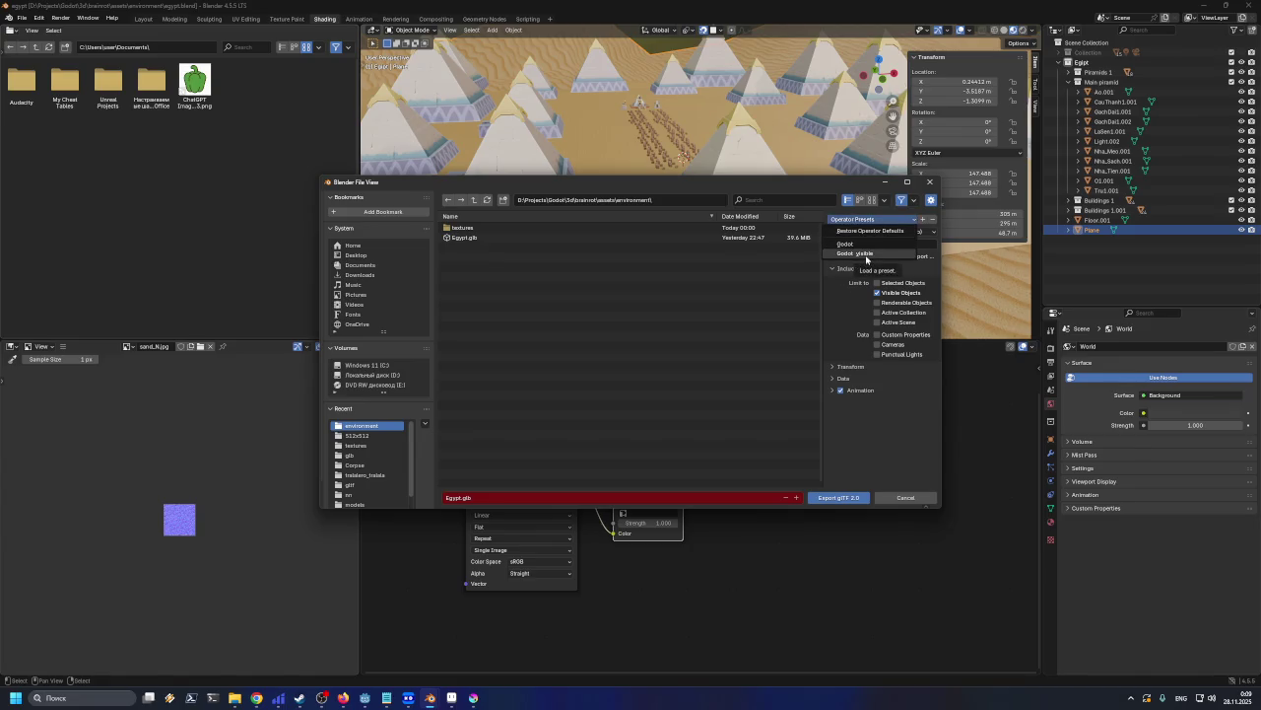
left_click(867, 258)
left_click(469, 238)
left_click(836, 497)
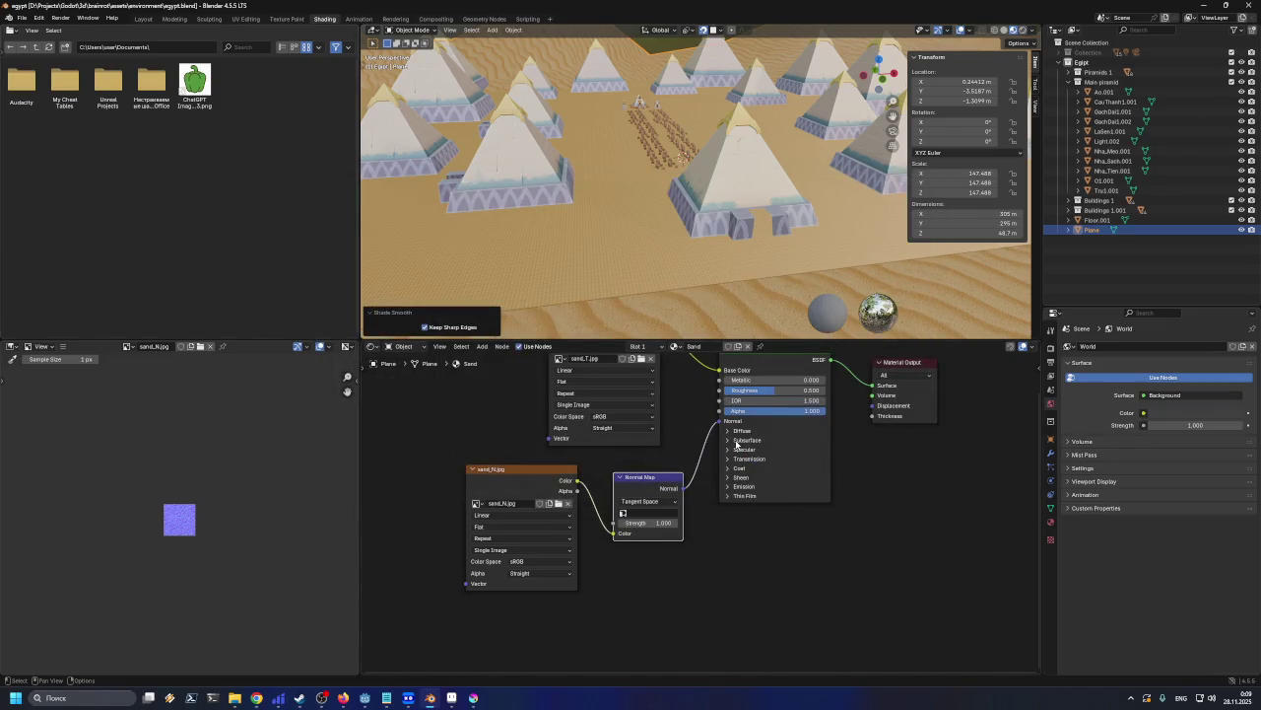
left_click(1201, 5)
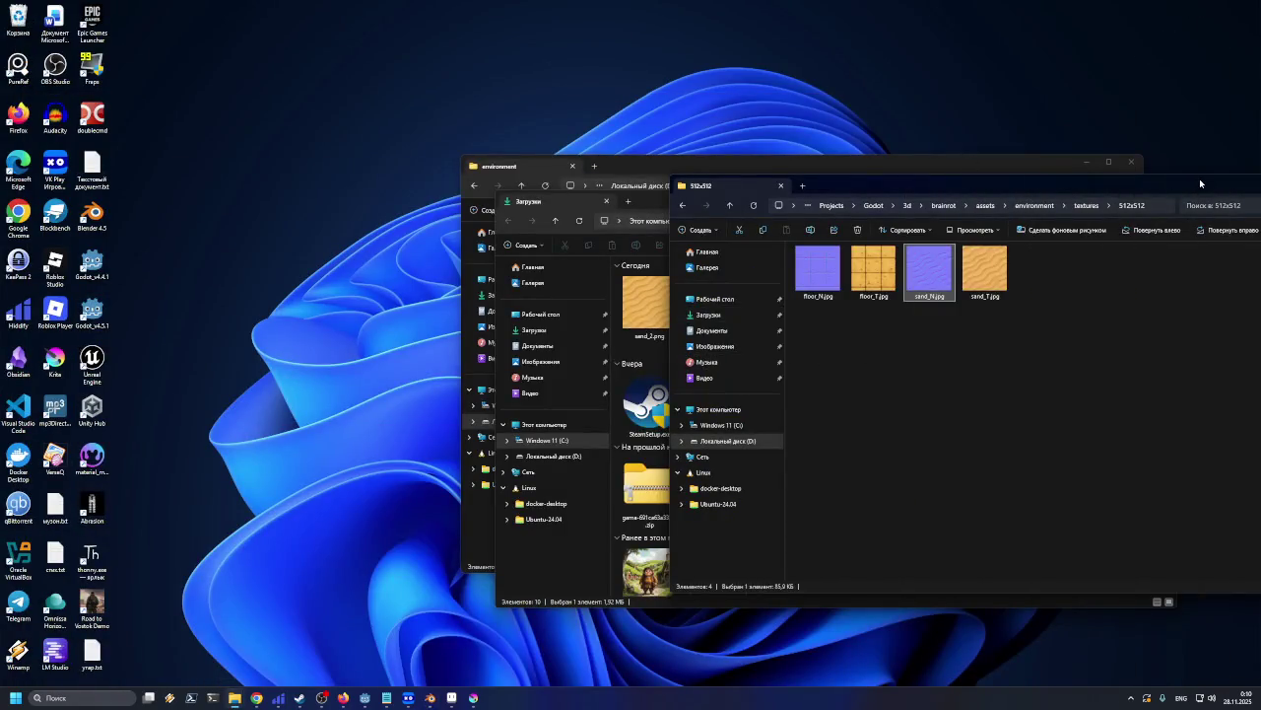
Select the freshly exported Egypt.glb in the environment folder, then switch to Godot
left_click_drag(1199, 182, 1017, 200)
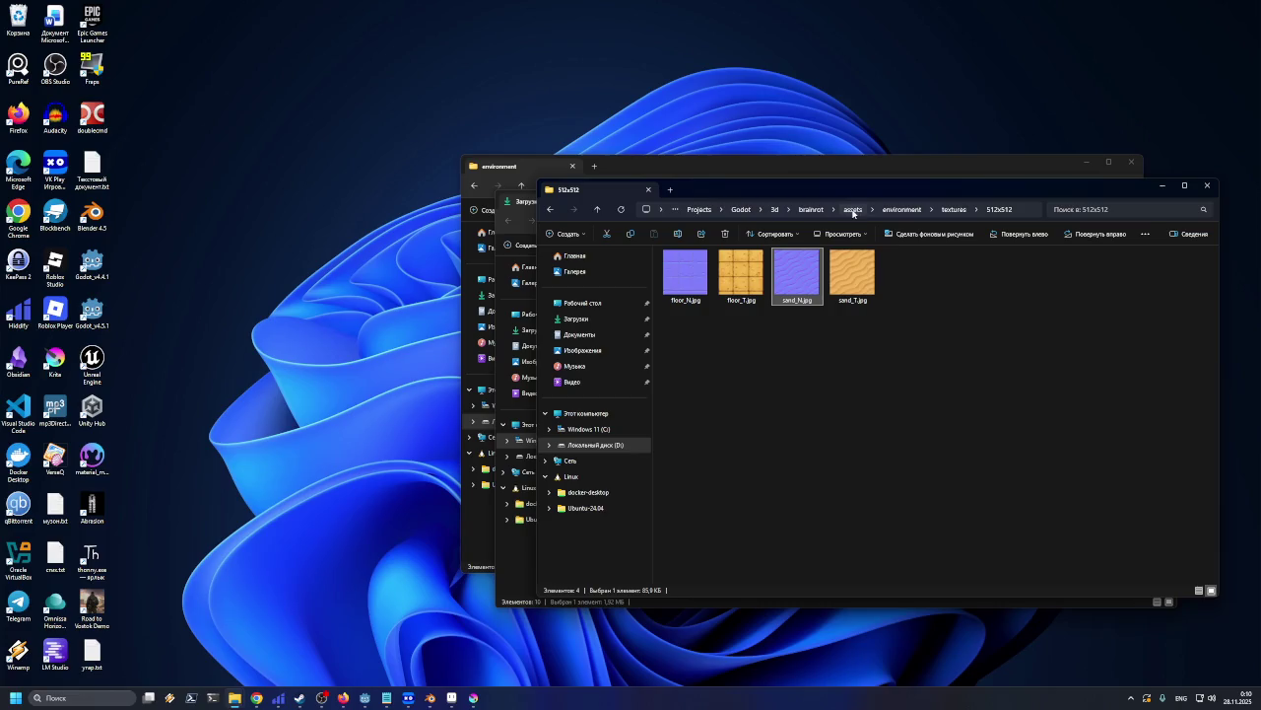
left_click(914, 210)
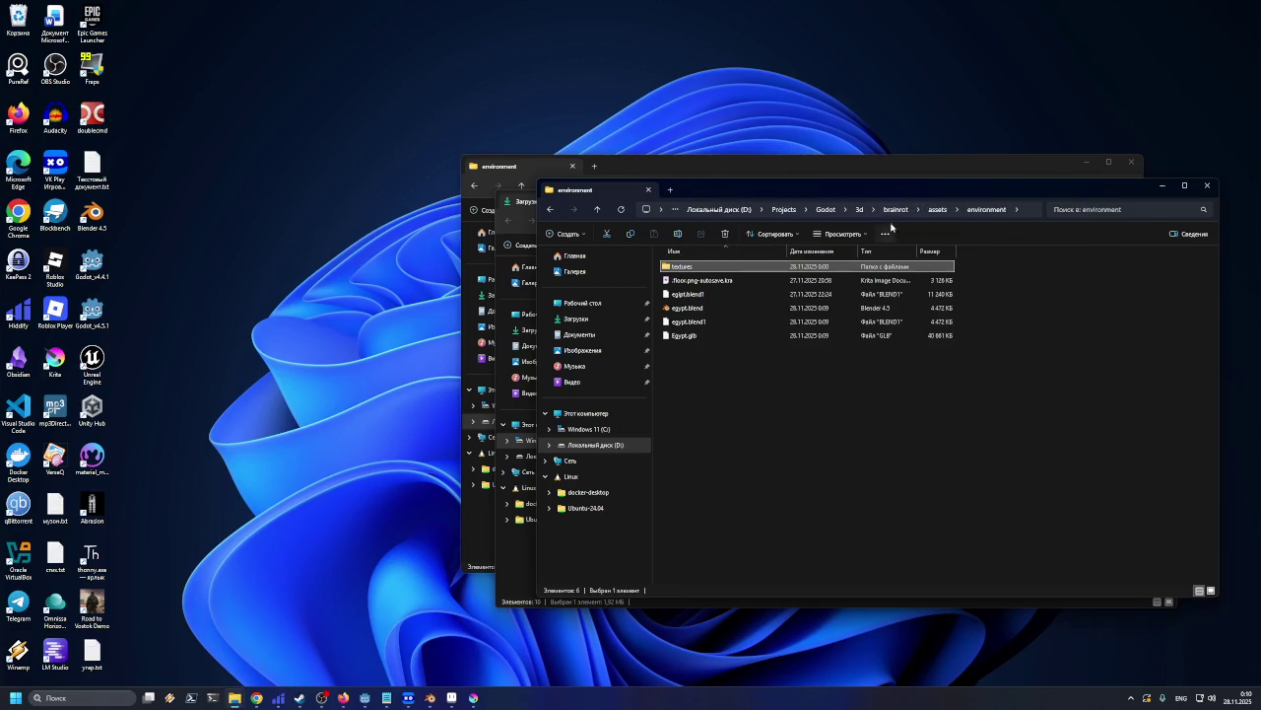
left_click(869, 335)
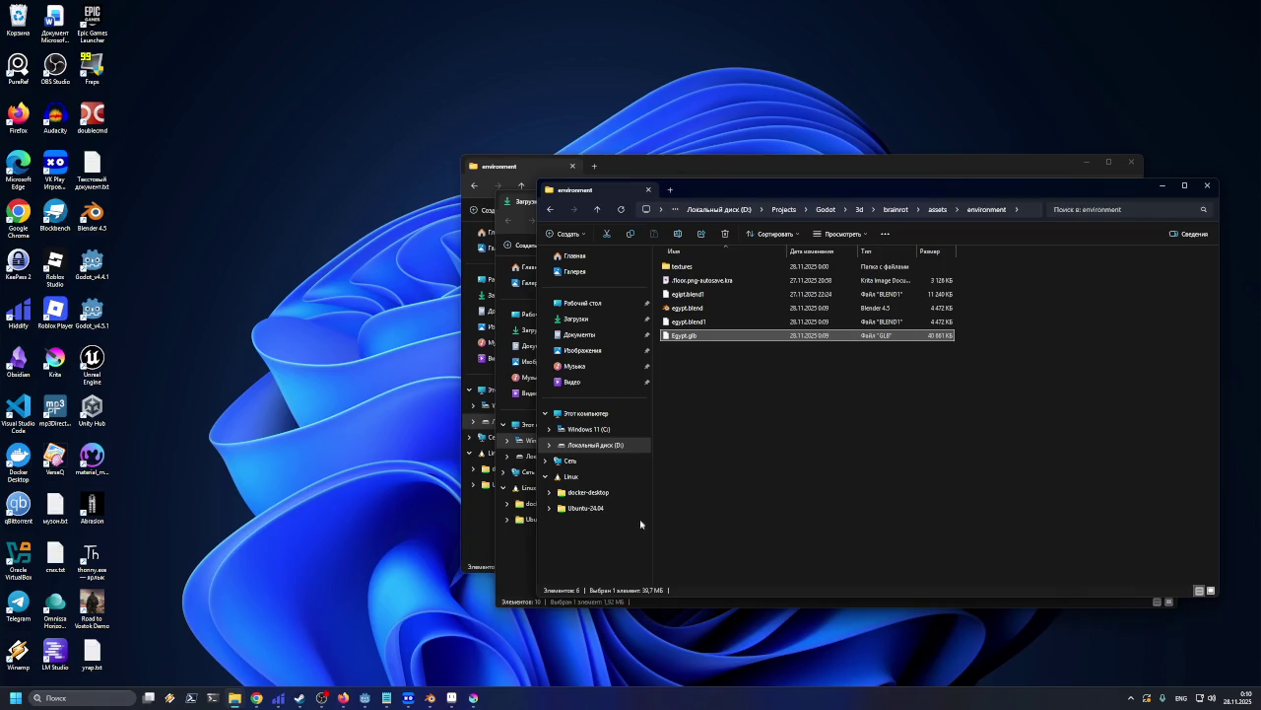
left_click(365, 698)
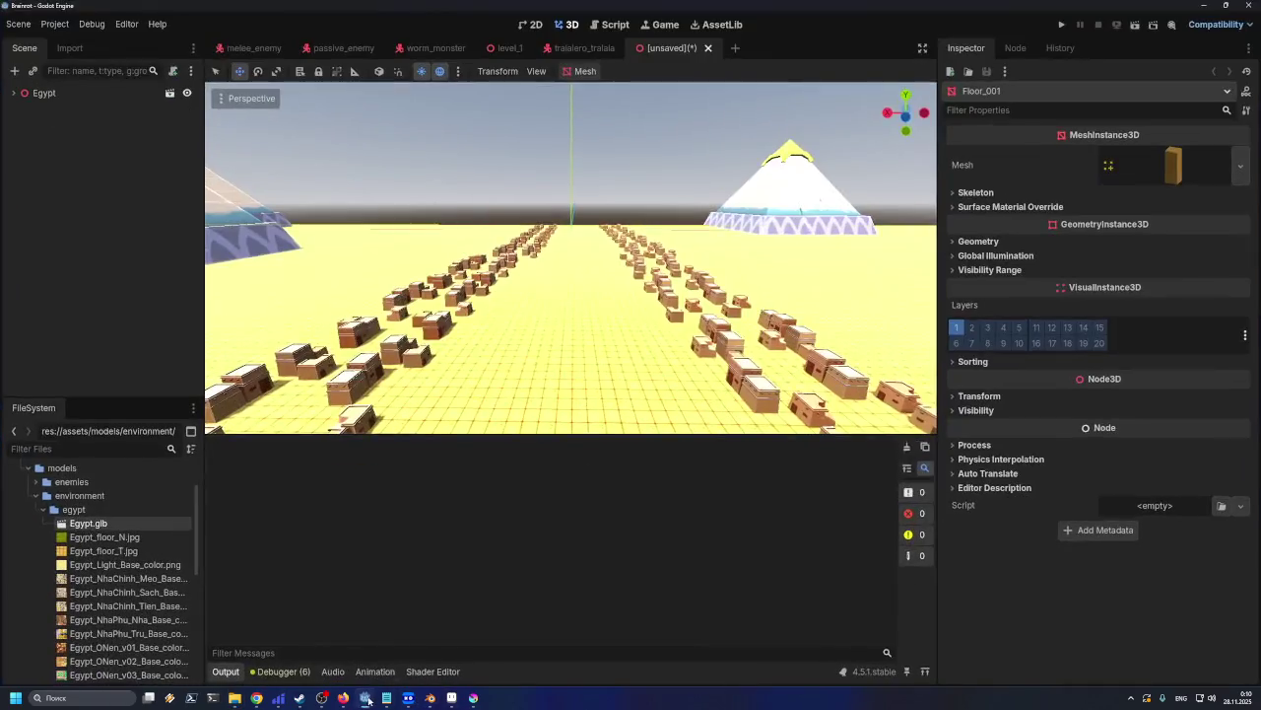
Drag the updated Egypt.glb from Explorer into the Godot project to reimport it
left_click_drag(787, 5, 685, 49)
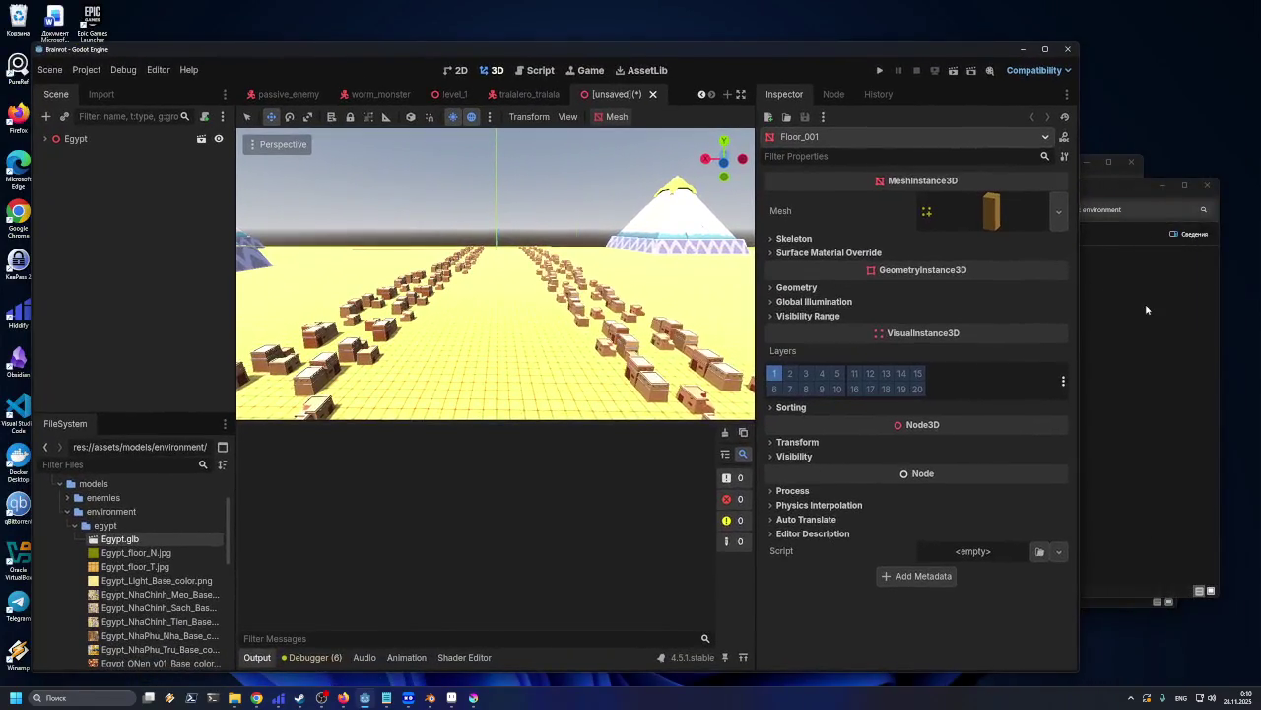
left_click(1149, 310)
left_click_drag(784, 342, 102, 529)
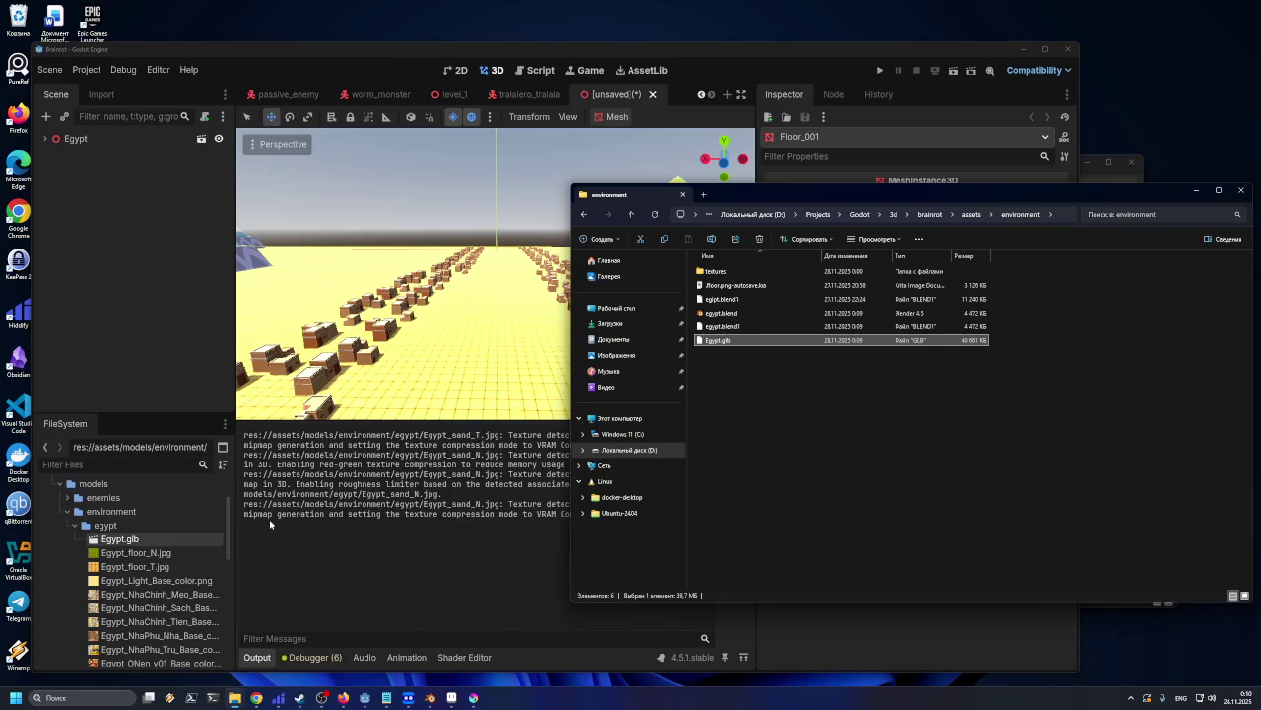
left_click(437, 372)
scroll(529, 332, "down", 2)
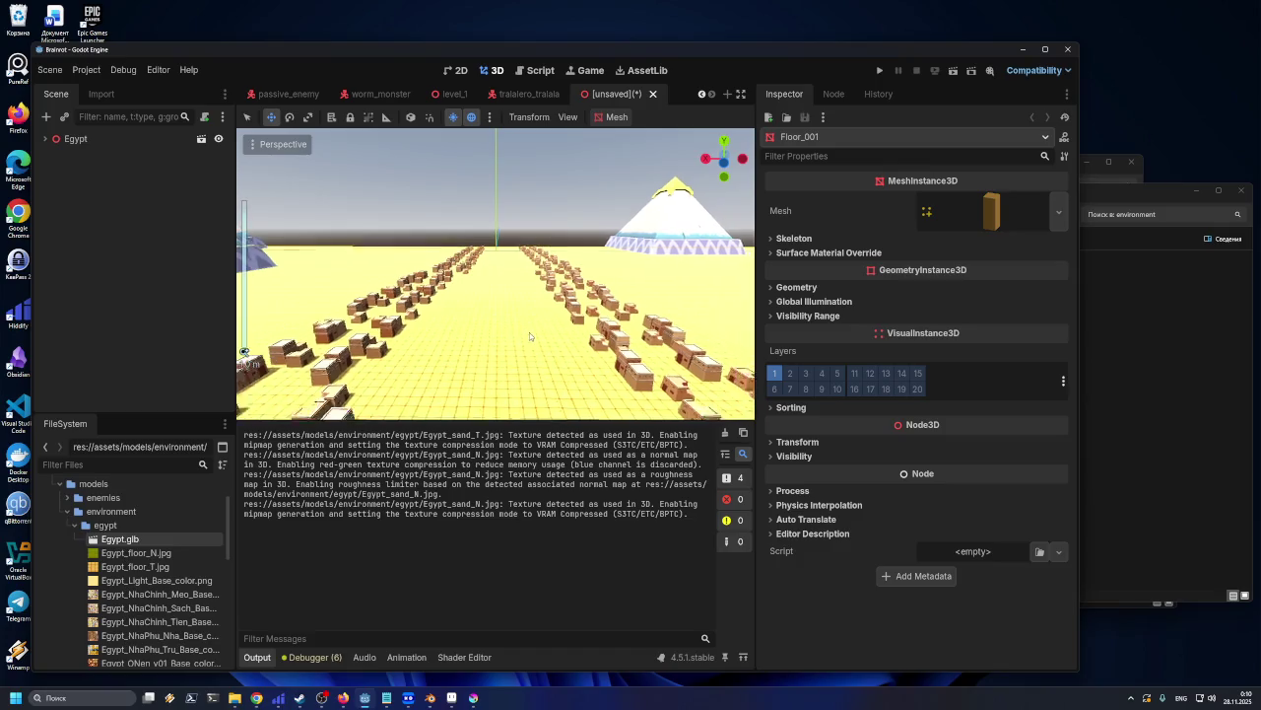
scroll(523, 341, "down", 2)
mouse_move(522, 341)
middle_mouse_down()
mouse_move(740, 340)
mouse_move(631, 335)
mouse_move(535, 285)
middle_mouse_up()
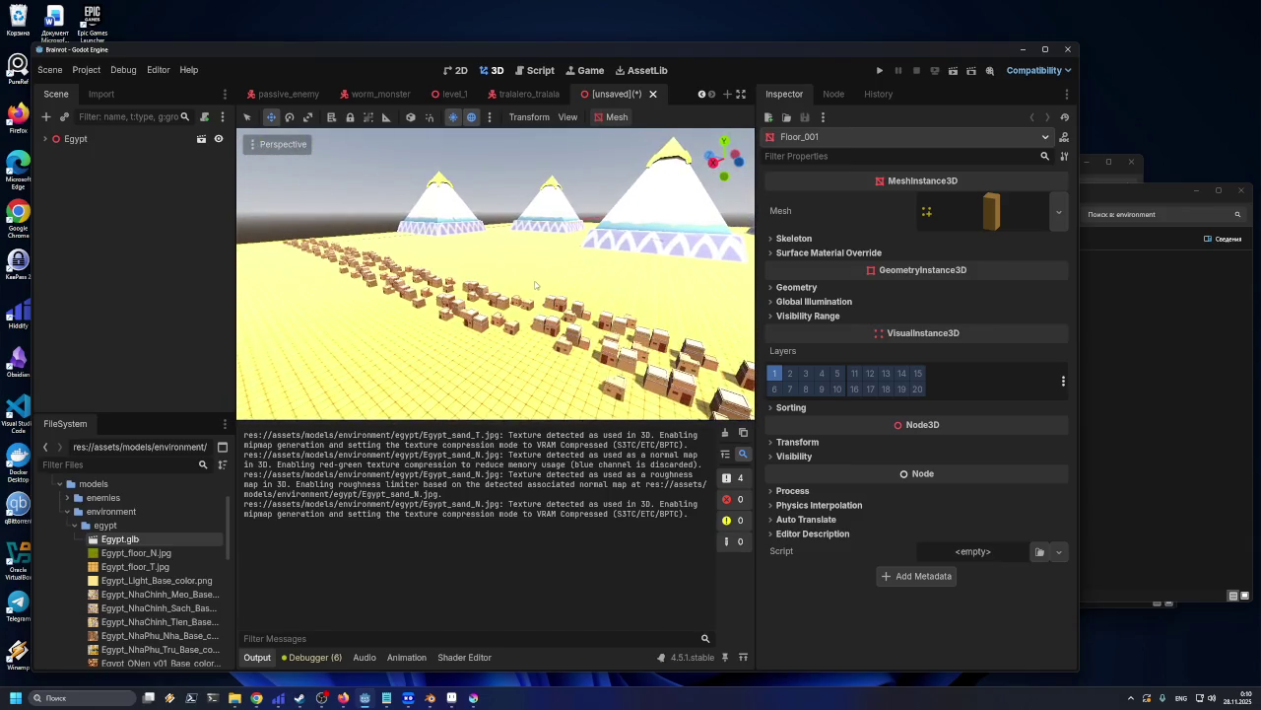
Close the old Egypt tab without saving and create a New Inherited Scene from Egypt.glb
left_click(656, 95)
left_click(712, 380)
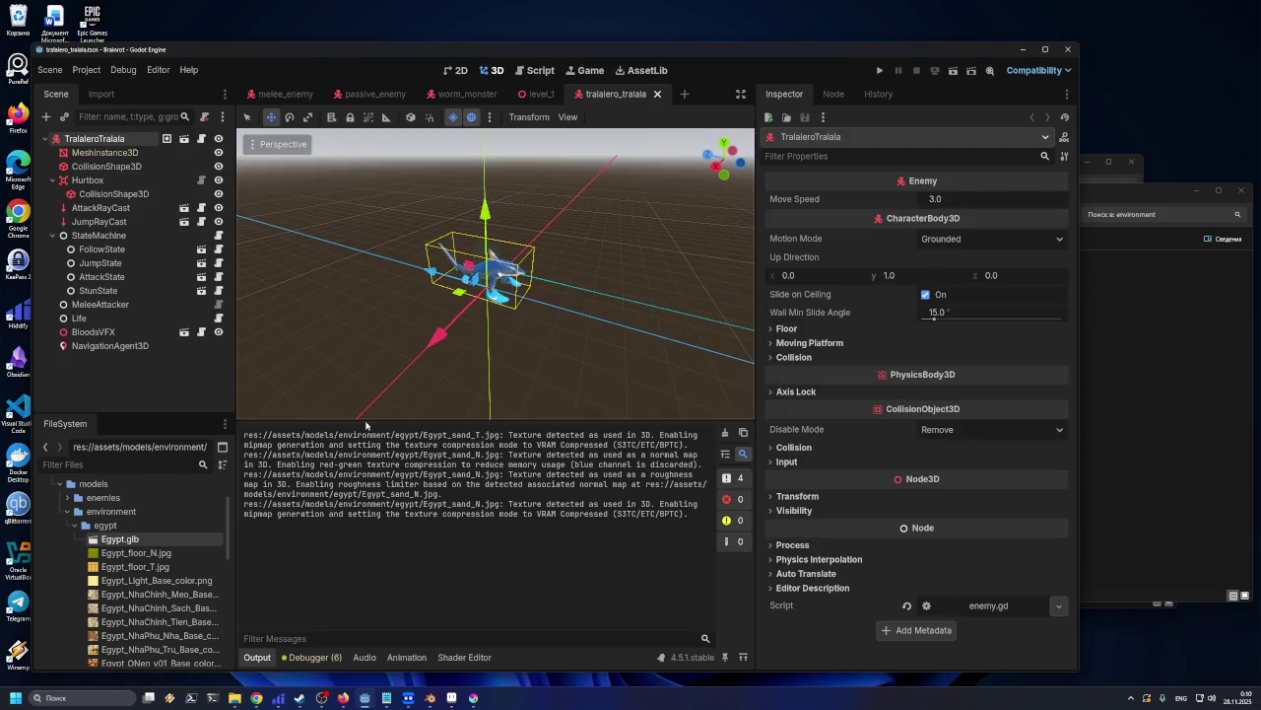
right_click(144, 540)
left_click(177, 415)
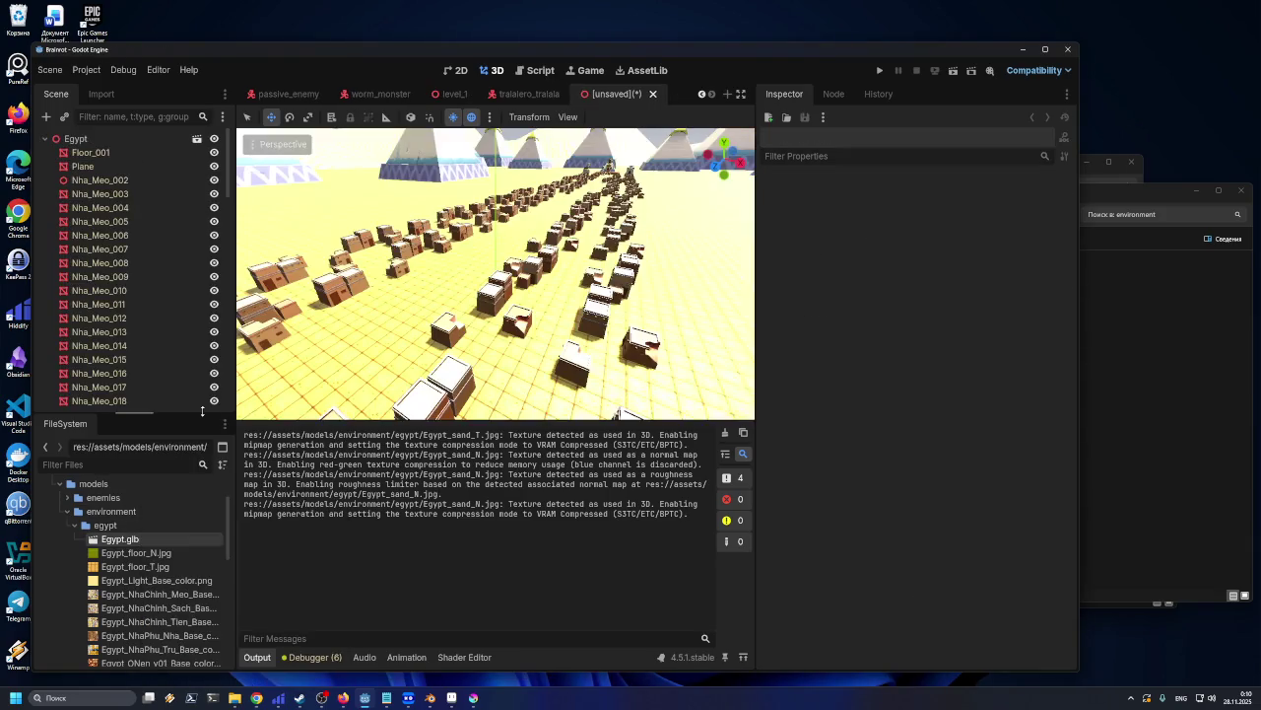
Orbit the viewport, toggle Preview Sunlight off and on, and show the Preview Sun/Environment settings
mouse_move(533, 296)
middle_mouse_down()
mouse_move(567, 311)
mouse_move(368, 305)
mouse_move(395, 293)
mouse_move(424, 372)
middle_mouse_up()
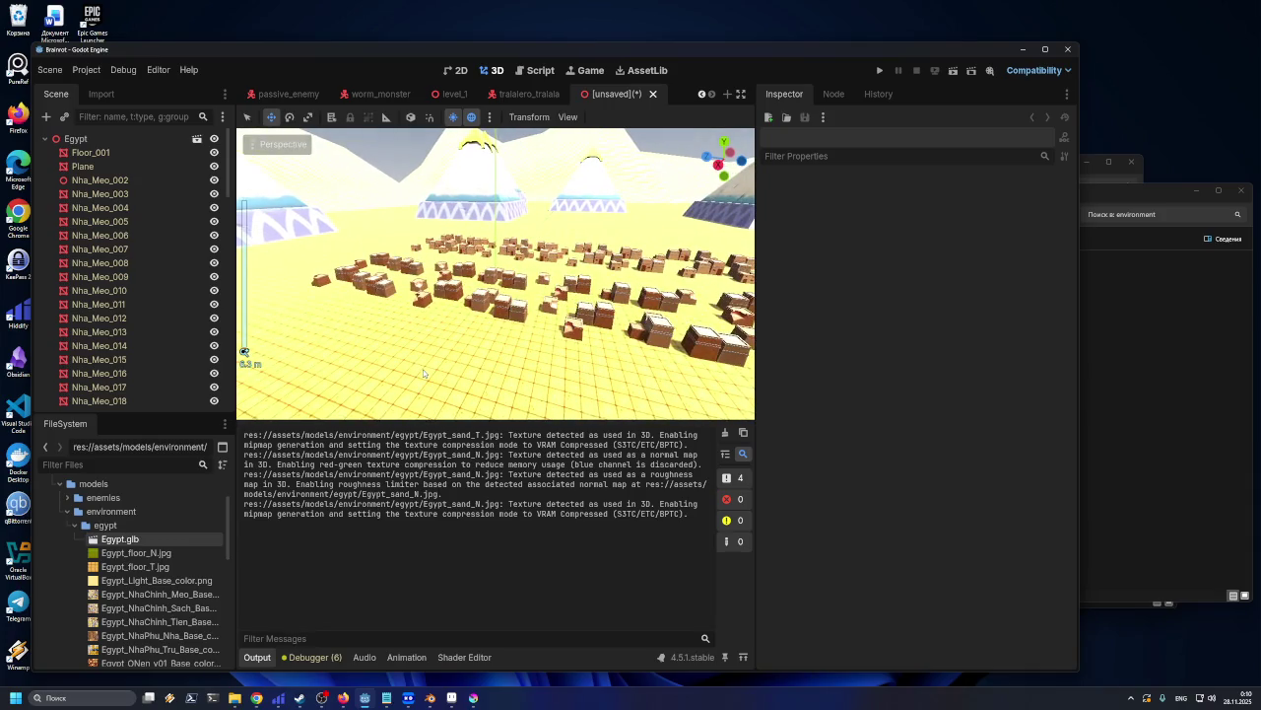
scroll(423, 373, "up", 3)
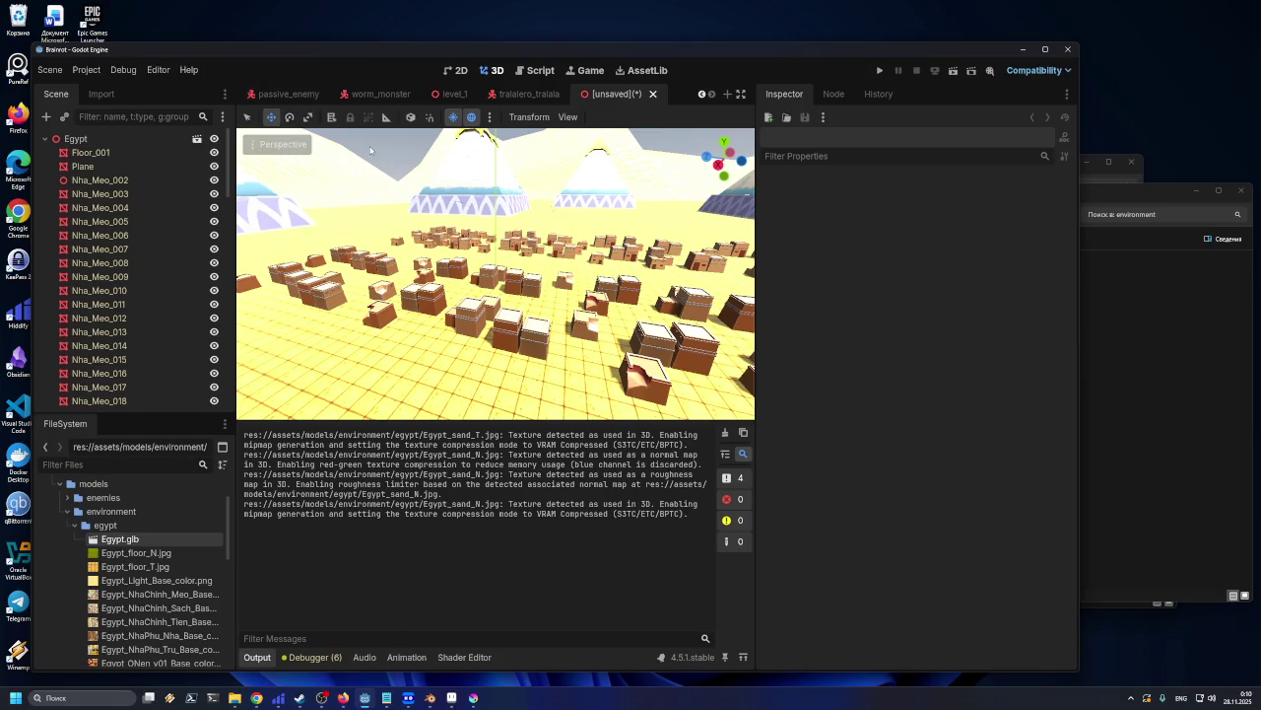
scroll(395, 191, "down", 3)
scroll(407, 226, "down", 2)
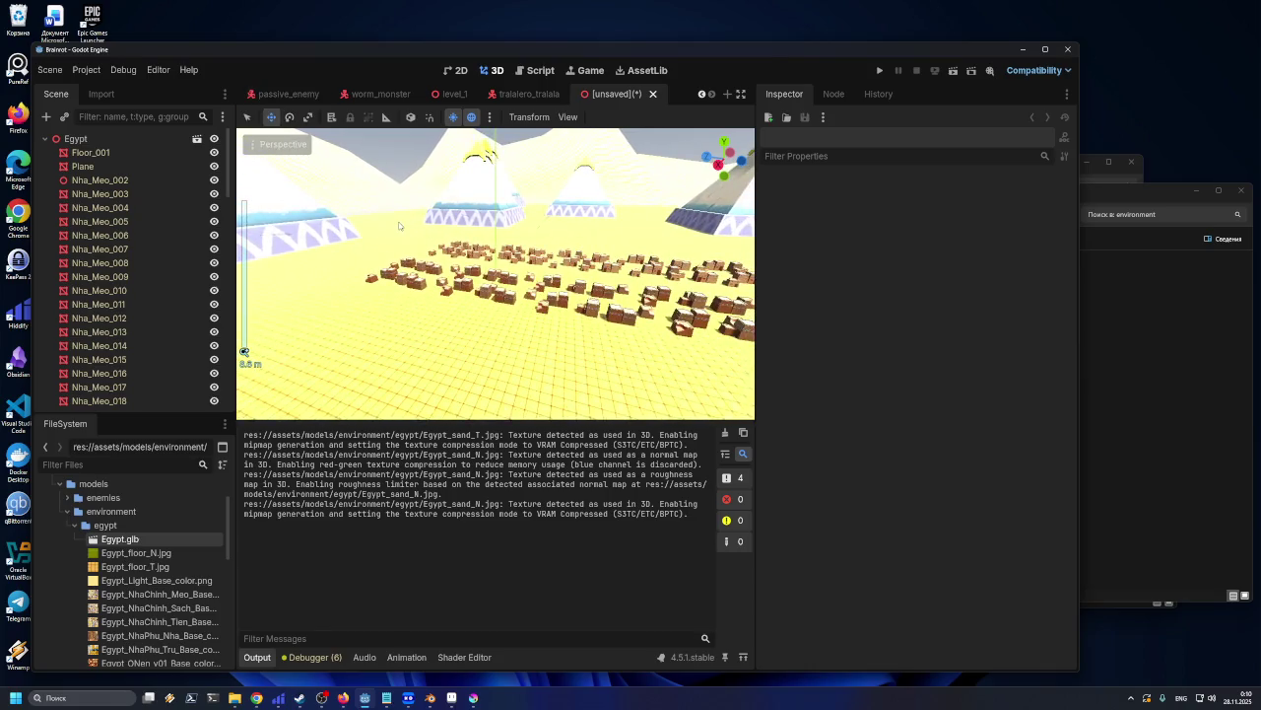
middle_click_drag(399, 226, 458, 150)
left_click(454, 118)
left_click(455, 117)
left_click(489, 117)
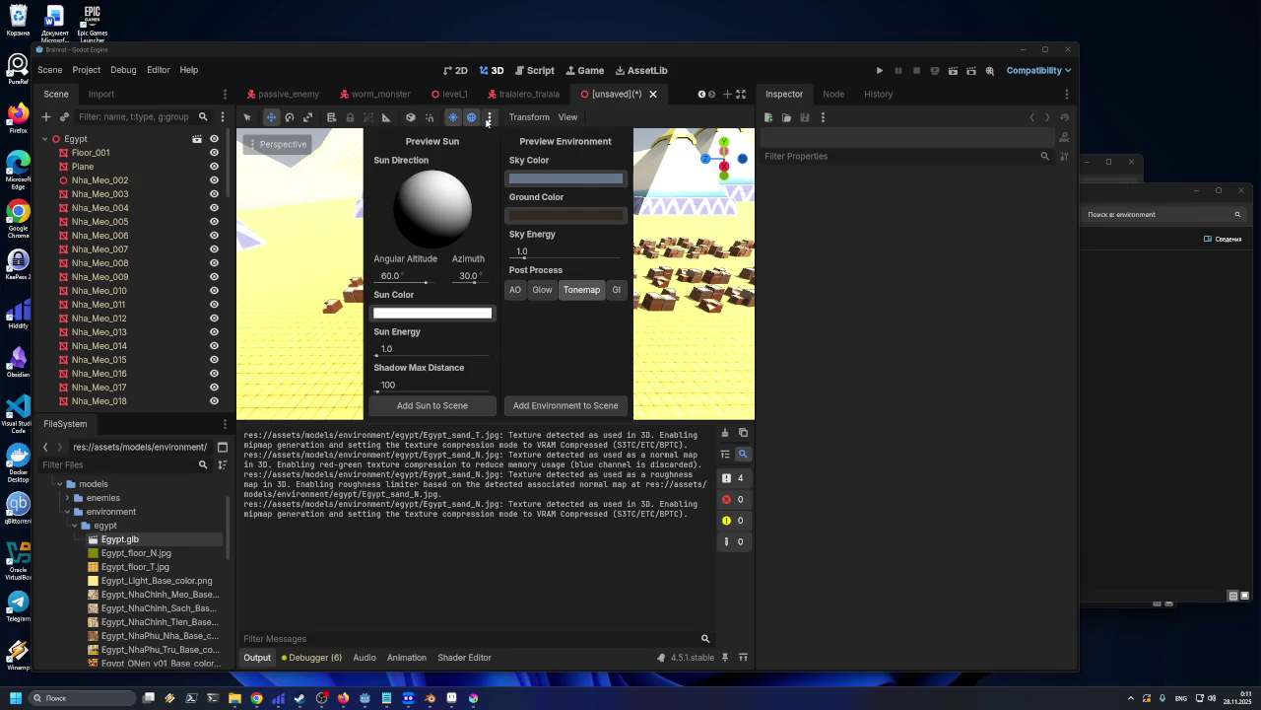
Try preview sun energies 0.5, 0.1 and 0.45, settling on 0.2, then close the popup
left_click(391, 351)
type("0.5")
key("Return")
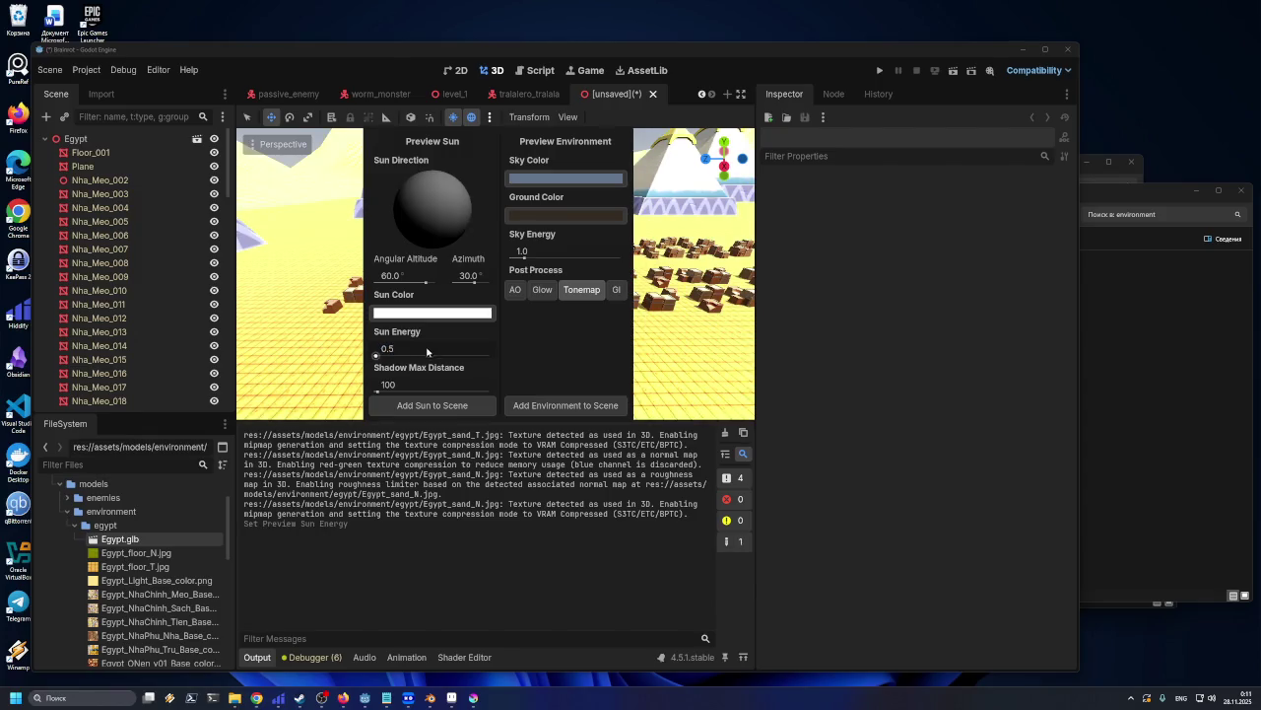
left_click(419, 347)
type("0.2")
key("Return")
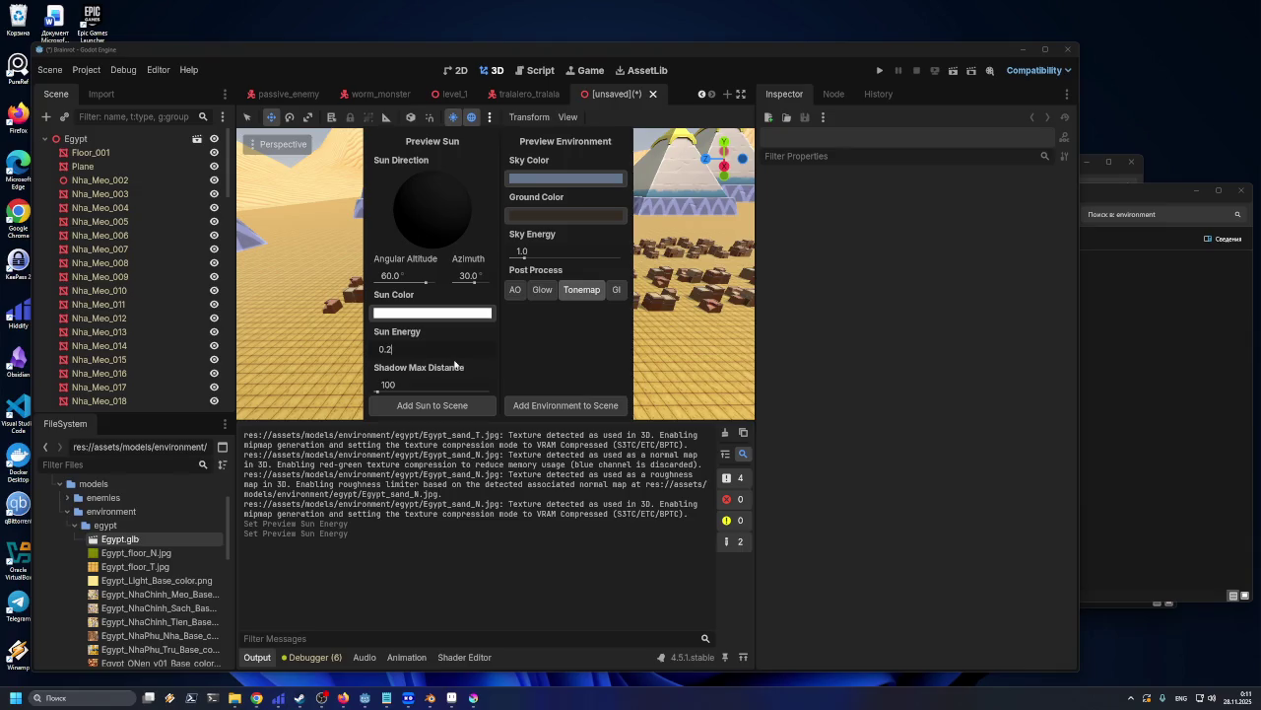
key("Return")
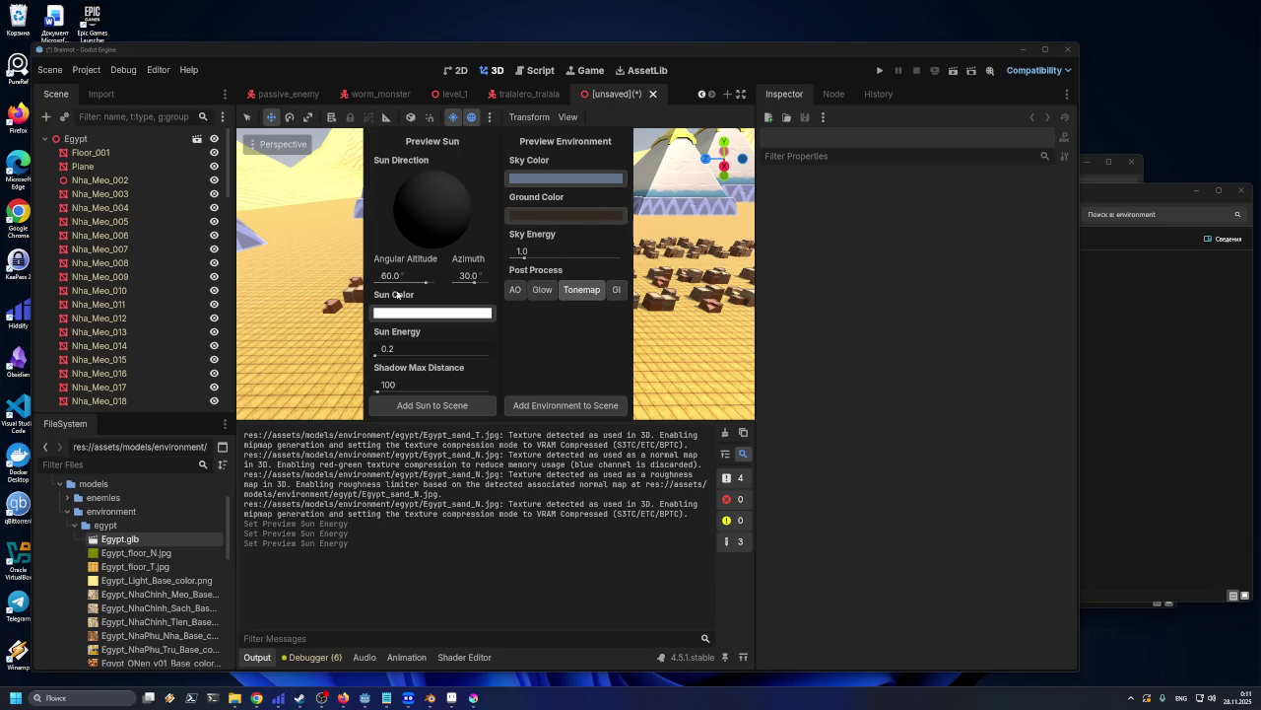
left_click_drag(394, 359, 376, 355)
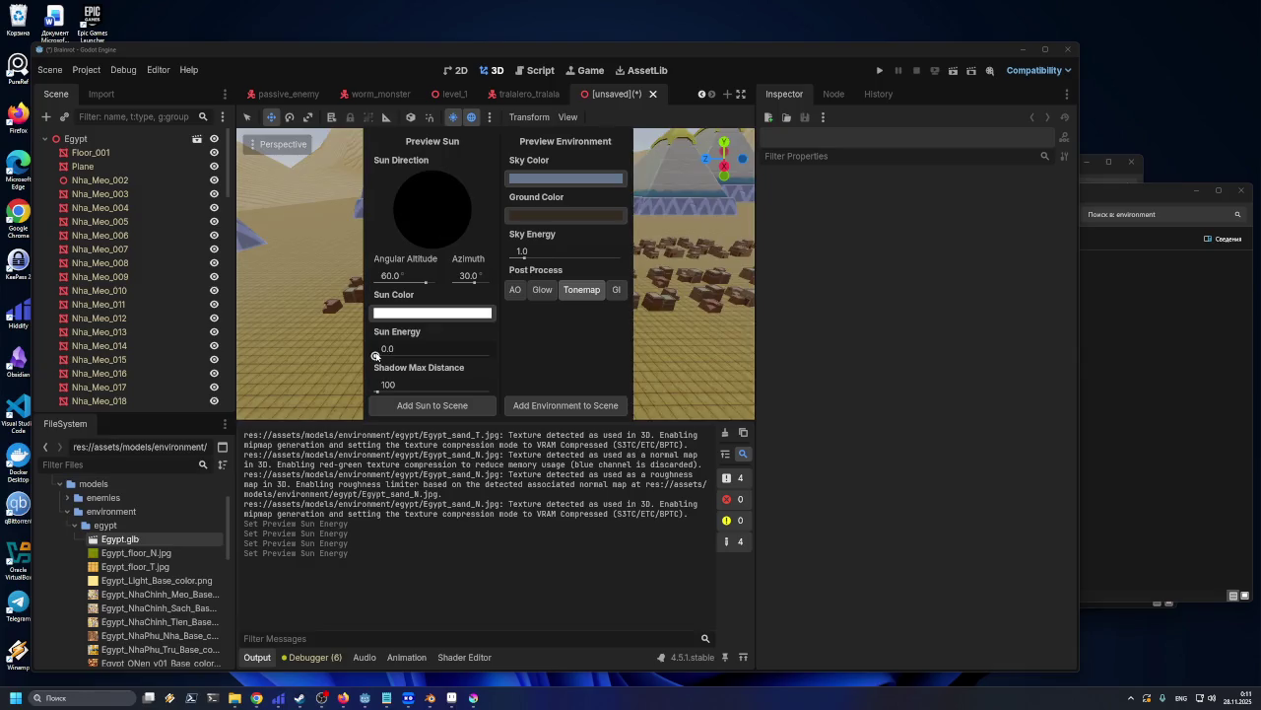
left_click(404, 347)
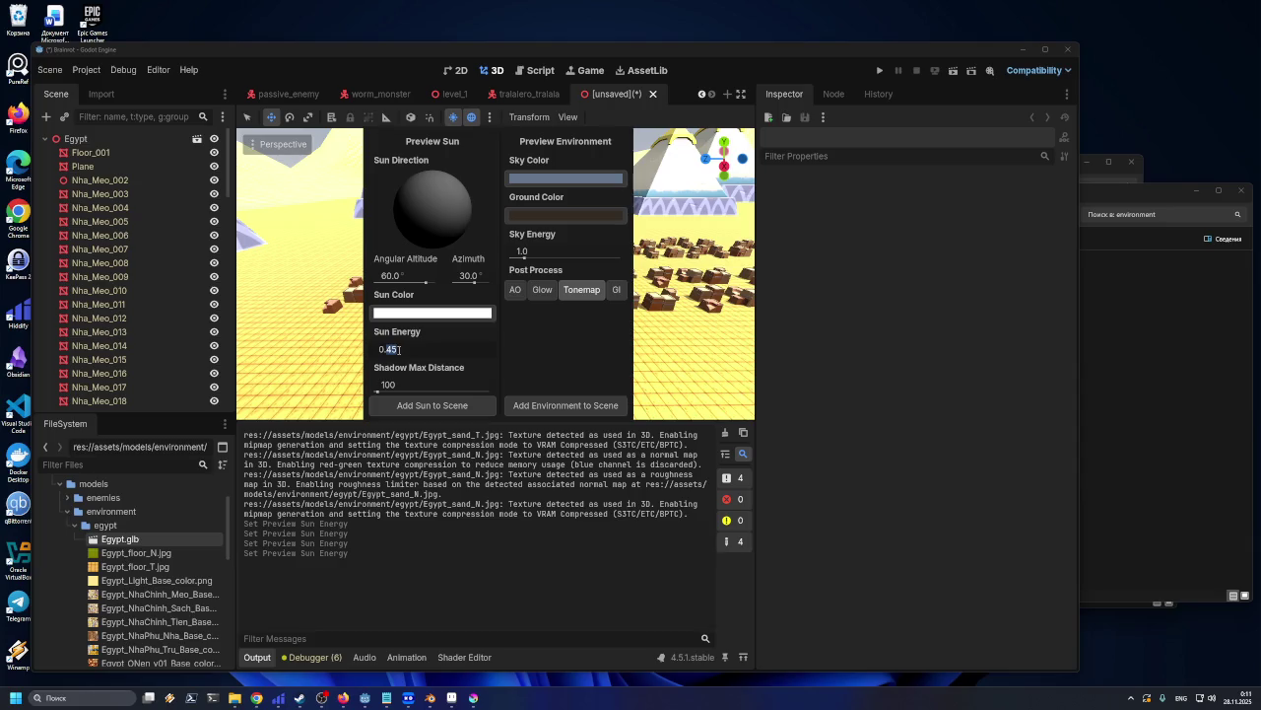
type("0.2")
key("Return")
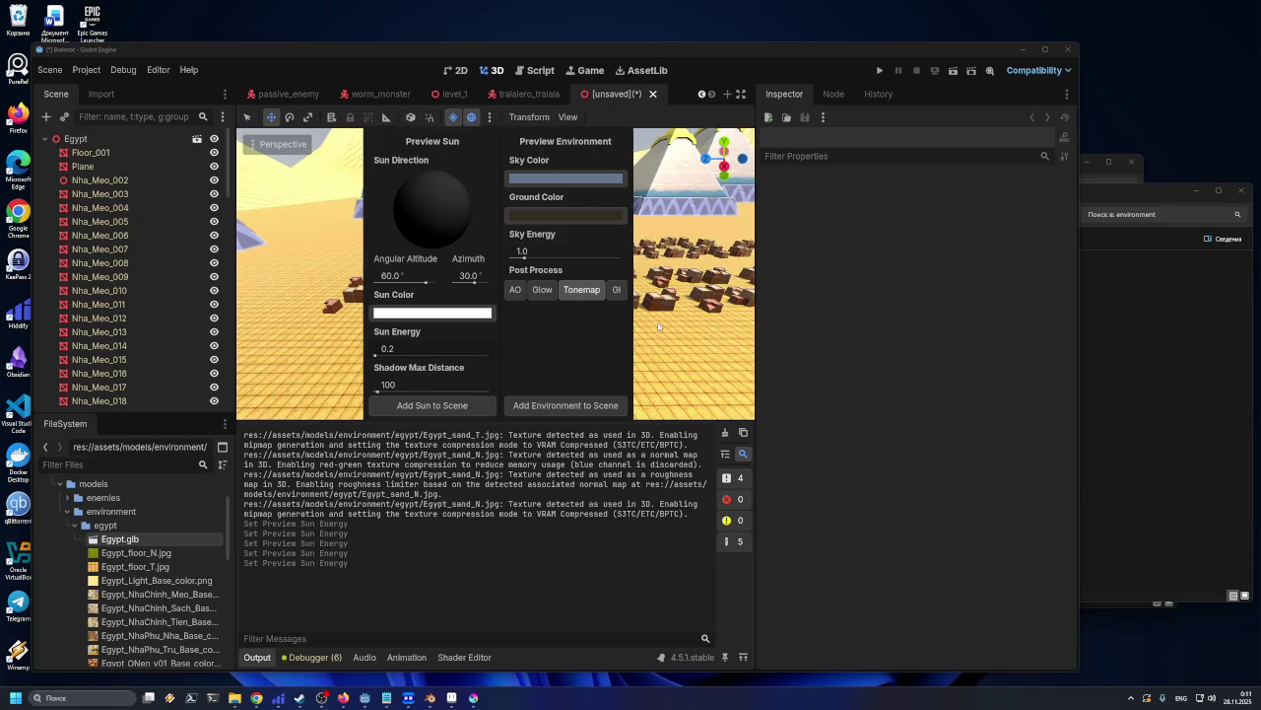
left_click(665, 323)
scroll(422, 284, "up", 3)
scroll(422, 284, "up", 2)
scroll(422, 284, "up", 2)
mouse_move(421, 284)
middle_mouse_down()
mouse_move(693, 271)
mouse_move(356, 271)
middle_mouse_up()
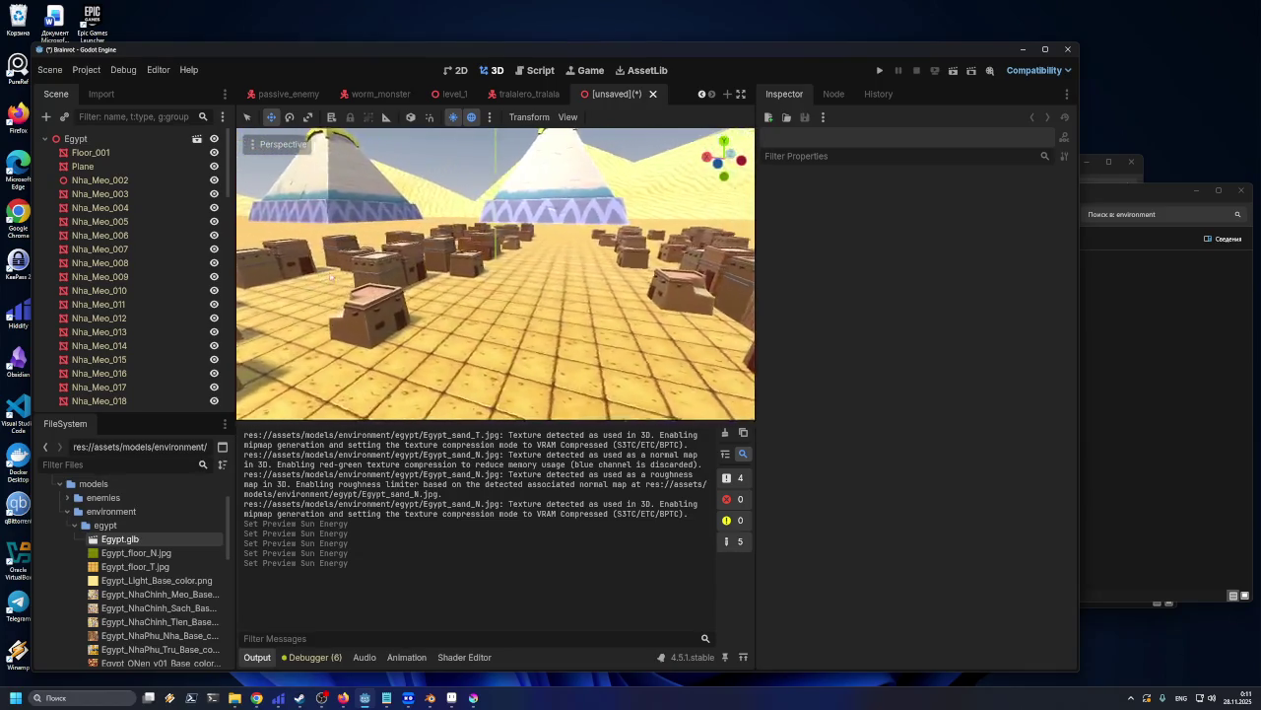
Orbit toward the pyramids and bring up Save Scene As at res://scenes as egypt.tscn
mouse_move(632, 260)
middle_mouse_down()
mouse_move(316, 250)
mouse_move(611, 410)
mouse_move(704, 249)
mouse_move(335, 247)
mouse_move(656, 242)
mouse_move(347, 248)
middle_mouse_up()
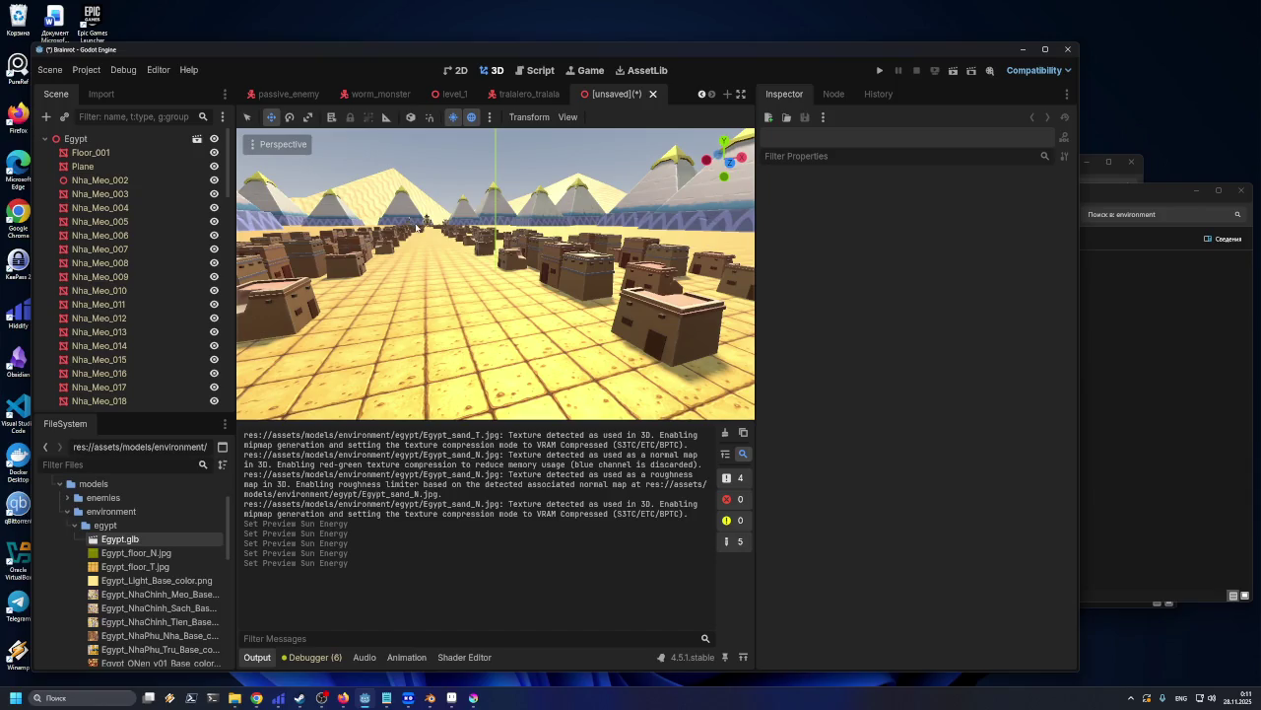
key("ctrl+s")
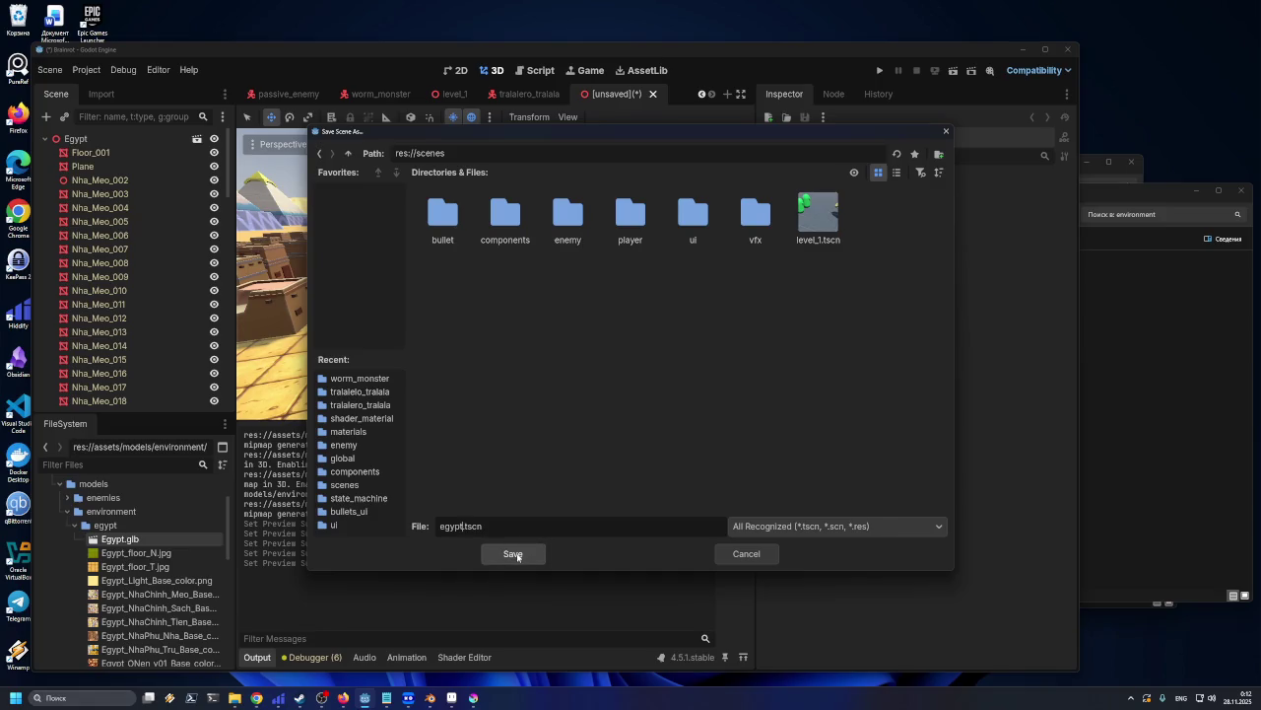
Save the scene as egypt_level.tscn in res://scenes
type("_")
type("level")
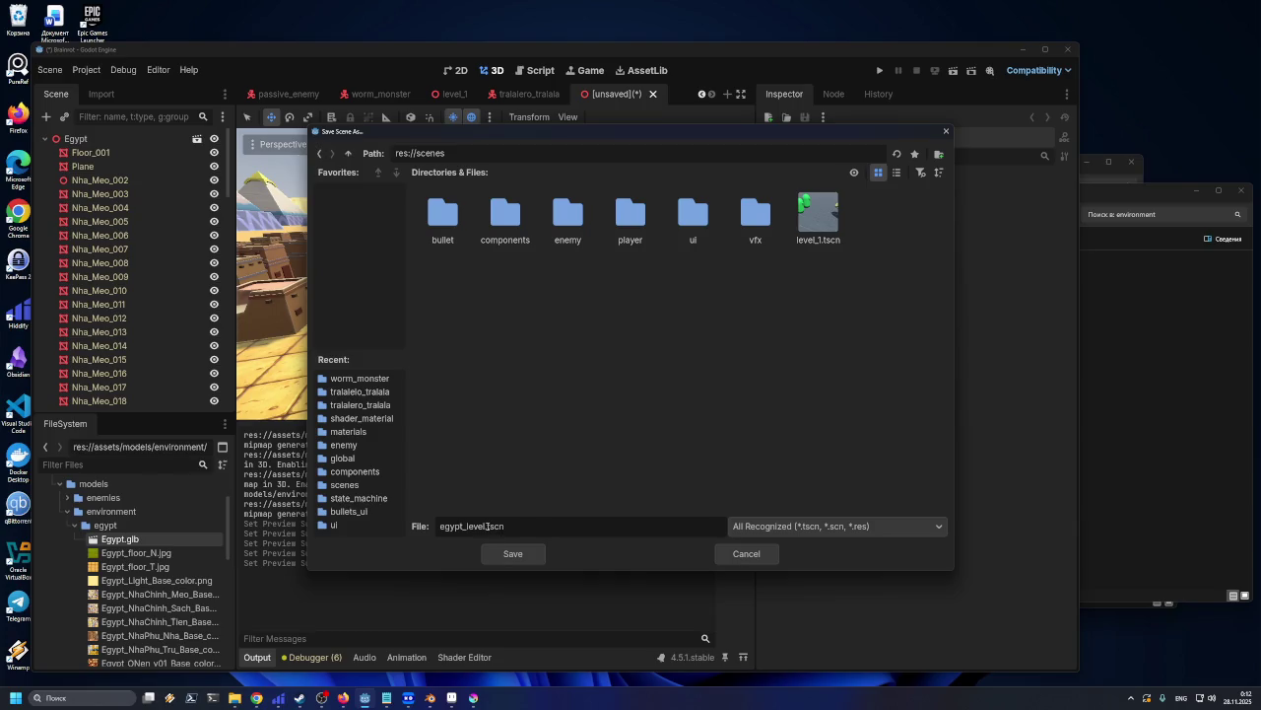
left_click(501, 553)
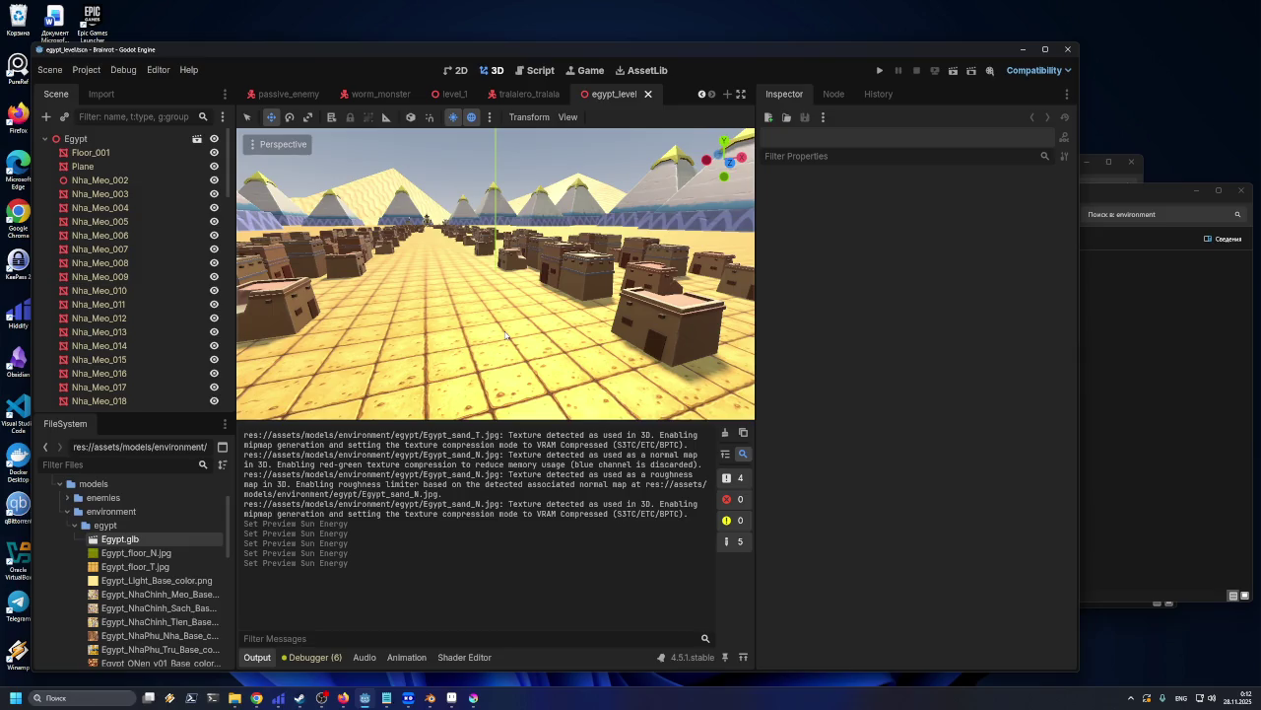
Zoom and orbit the 3D viewport to inspect the Egypt level's ground tiles and streets
scroll(505, 336, "up", 3)
scroll(532, 313, "up", 3)
scroll(559, 291, "up", 2)
scroll(556, 292, "up", 2)
scroll(552, 292, "up", 2)
scroll(549, 293, "up", 2)
right_click_drag(548, 292, 551, 293)
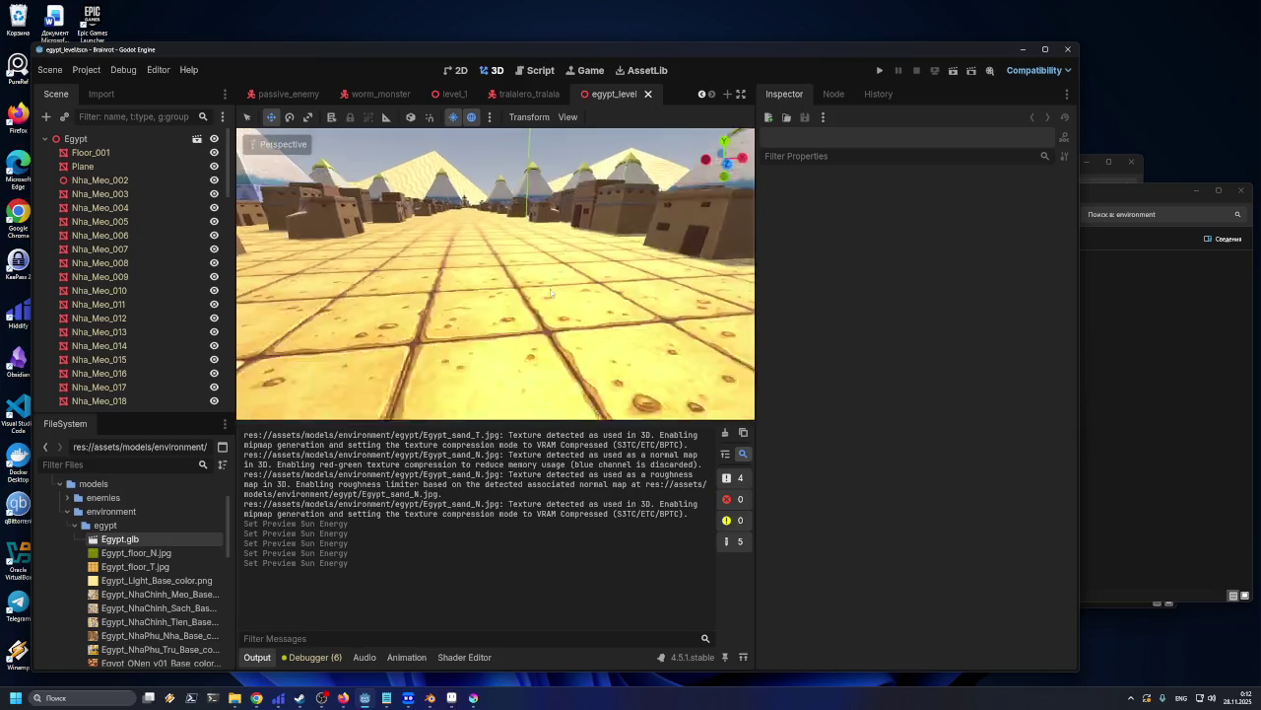
scroll(552, 296, "down", 3)
scroll(554, 300, "down", 2)
scroll(556, 308, "down", 2)
scroll(559, 314, "down", 2)
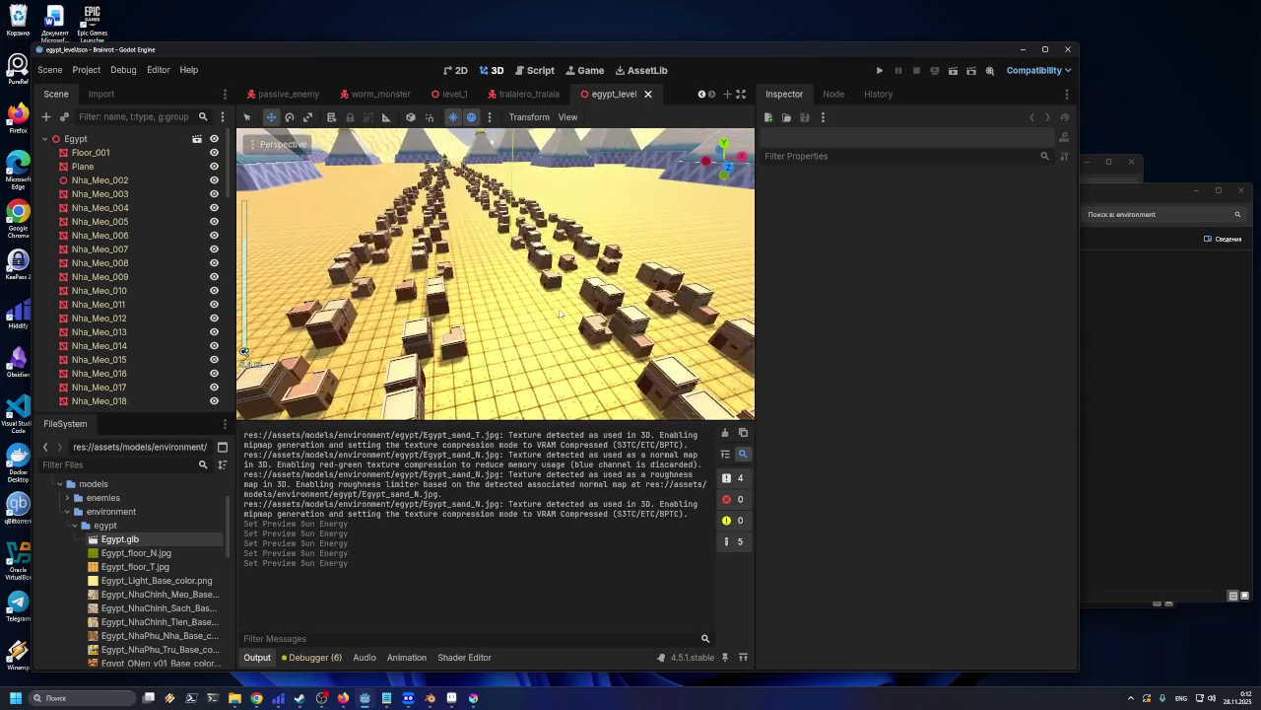
scroll(559, 314, "up", 3)
scroll(586, 383, "down", 3)
scroll(601, 345, "down", 2)
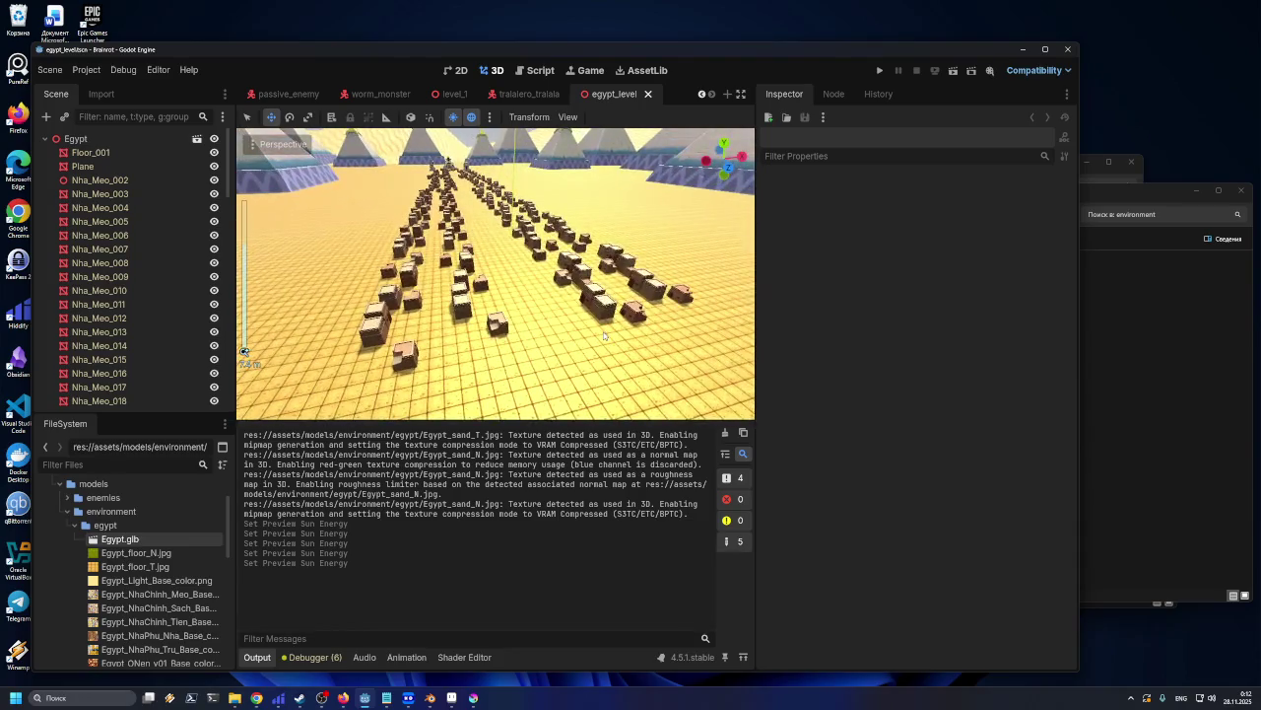
scroll(603, 335, "up", 3)
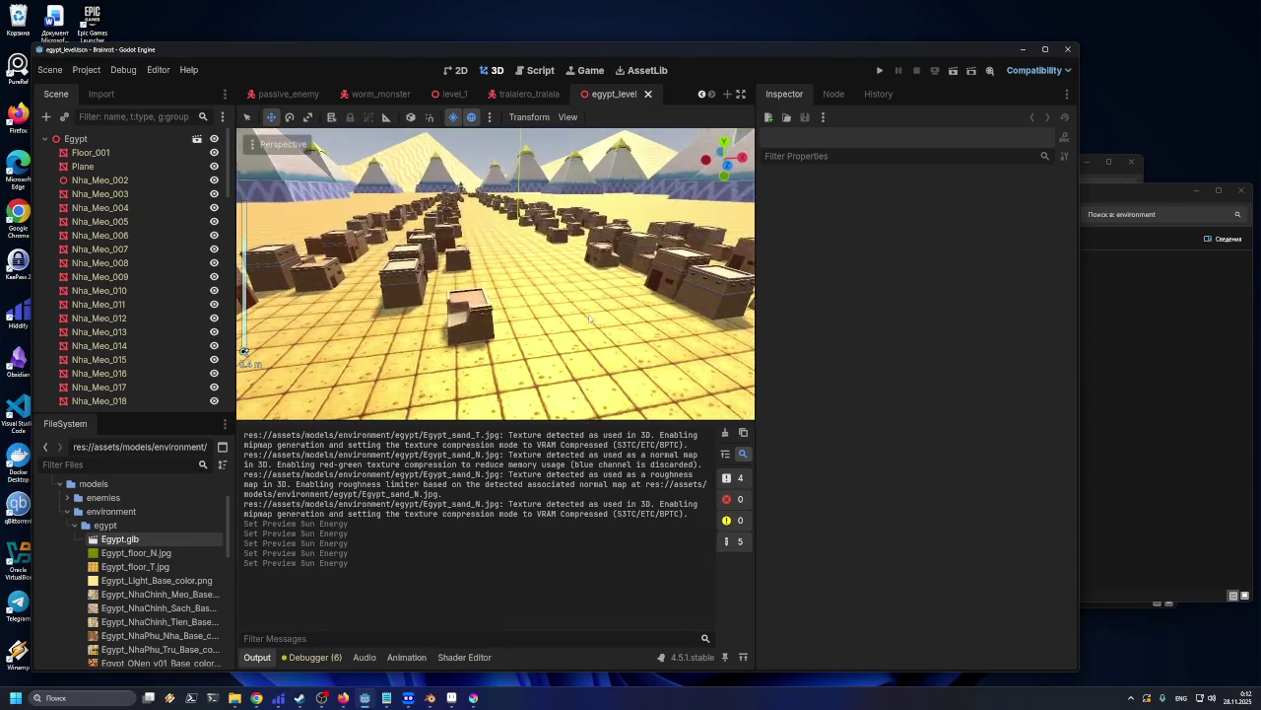
middle_click_drag(603, 335, 597, 329)
Maximize the editor window and collapse the egypt, environment and scenes folders in FileSystem
left_click(1044, 49)
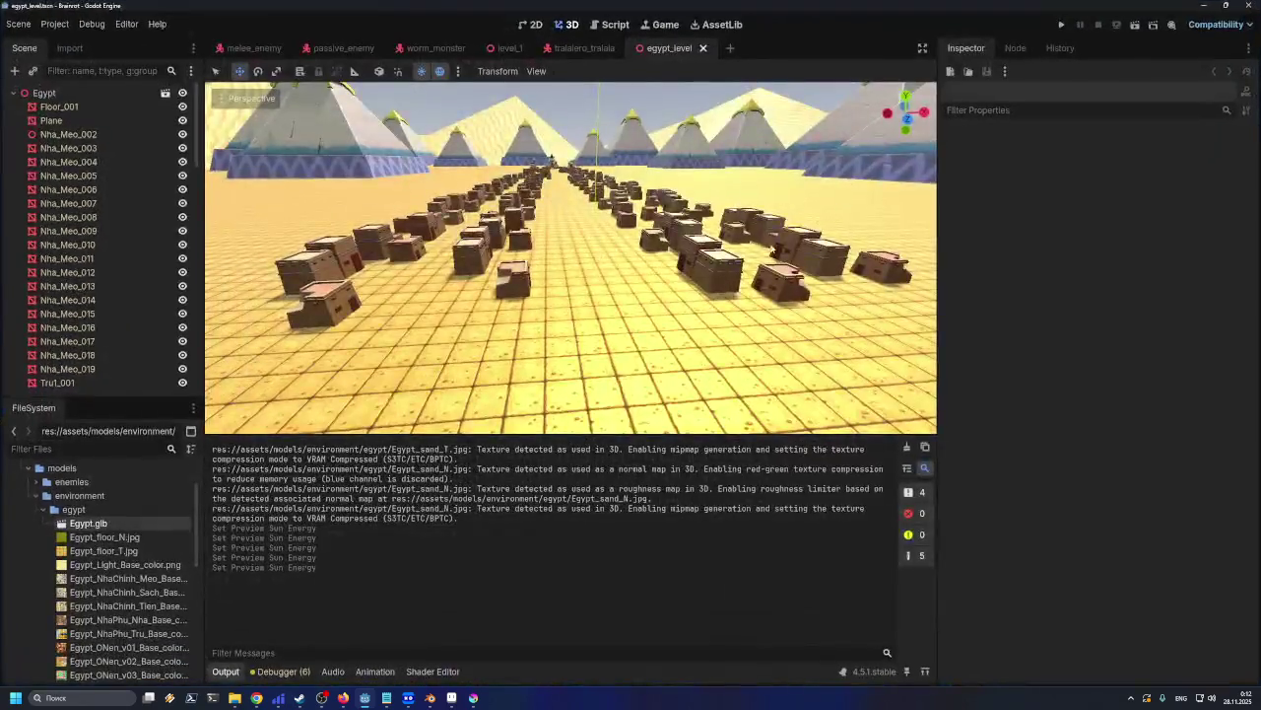
scroll(691, 340, "up", 2)
scroll(692, 340, "up", 2)
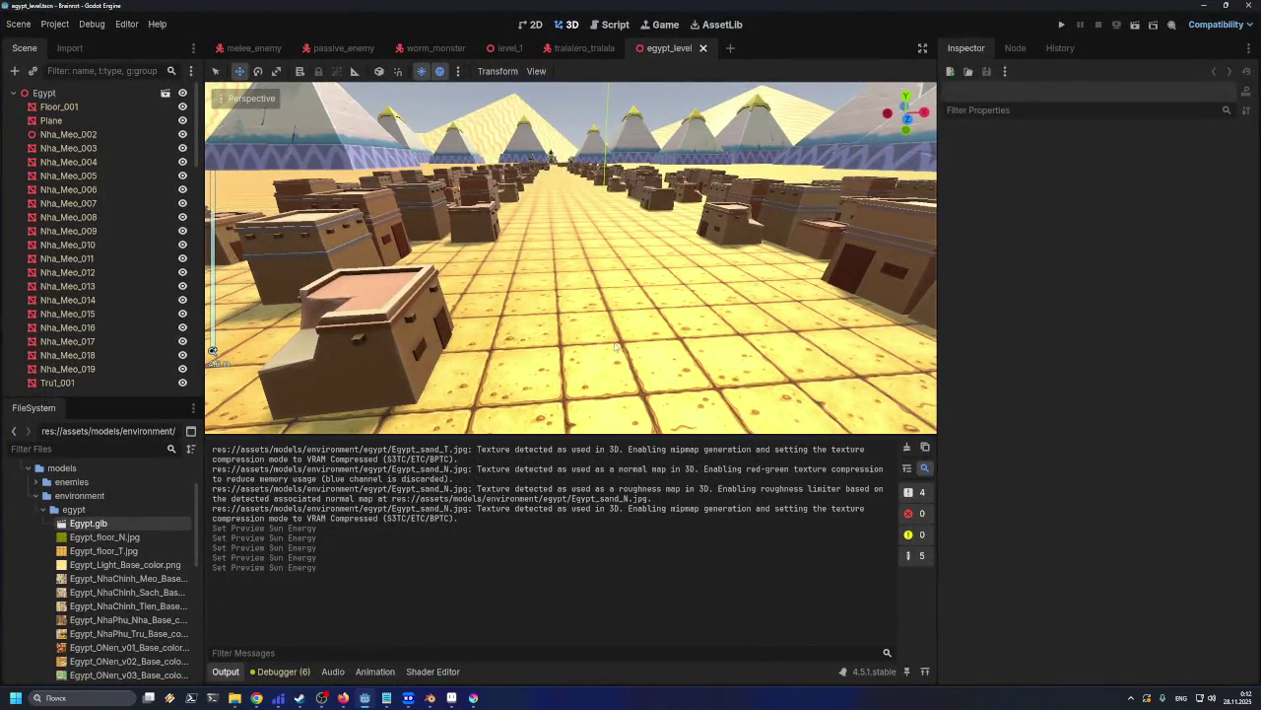
scroll(616, 345, "up", 1)
scroll(616, 345, "up", 2)
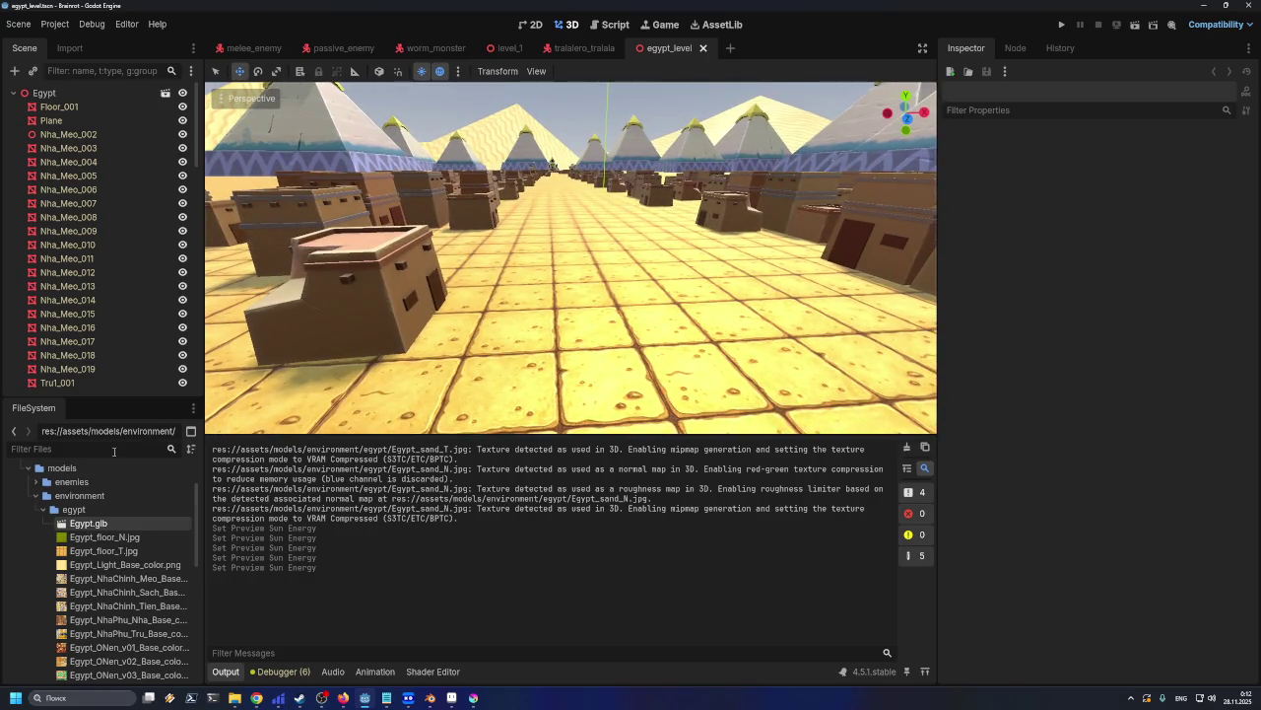
left_click(37, 508)
left_click(35, 498)
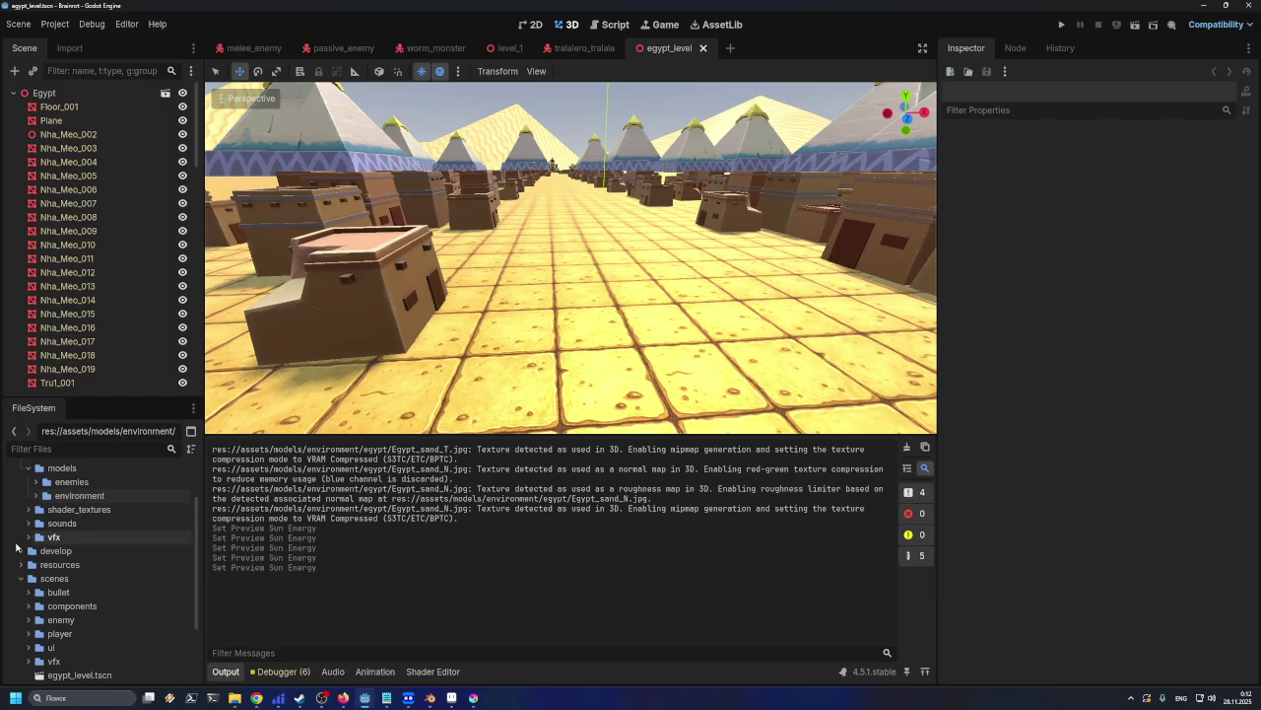
left_click(20, 578)
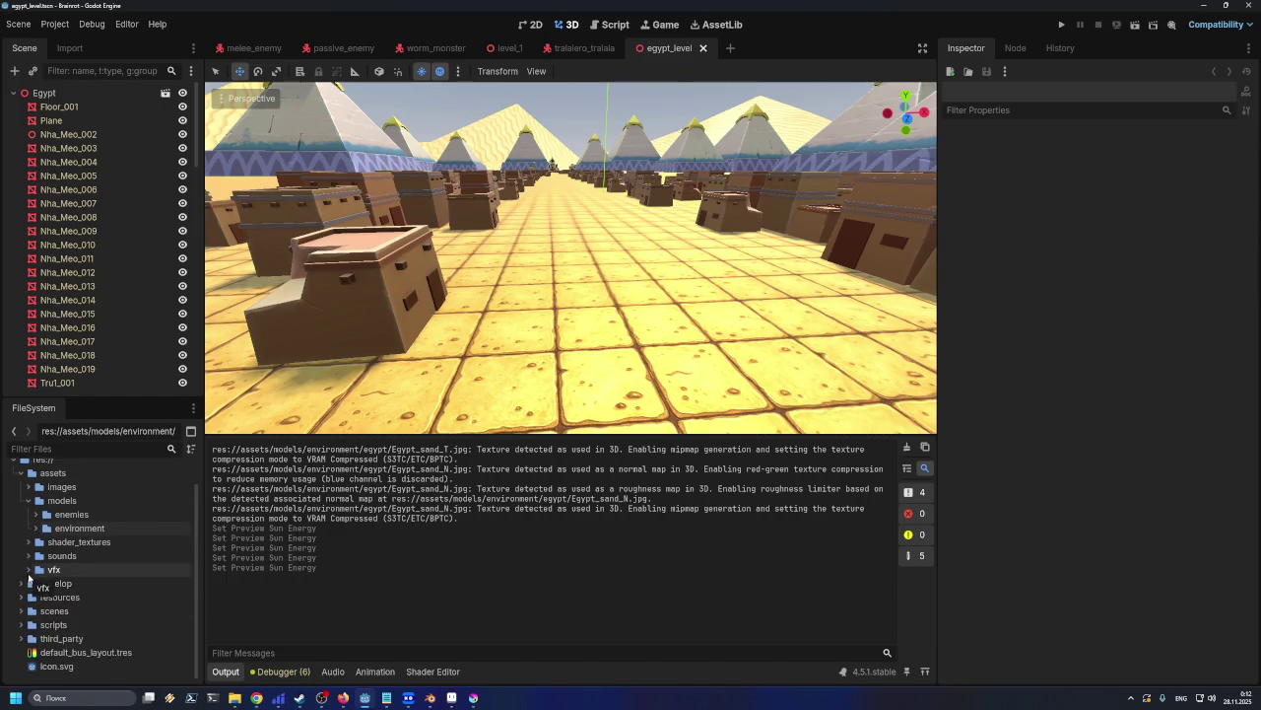
Select the Egypt root node, frame the whole level, and leave its children collapsed
left_click(32, 94)
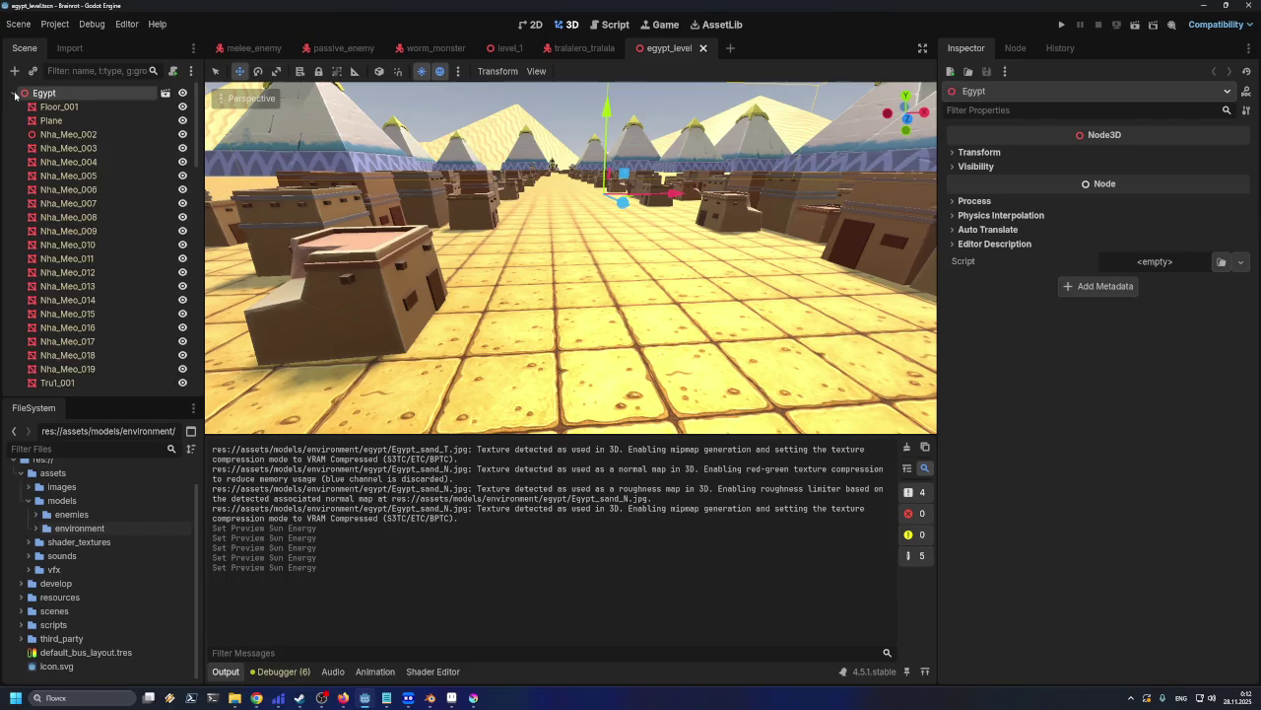
left_click(14, 94)
left_click(16, 96)
left_click(13, 94)
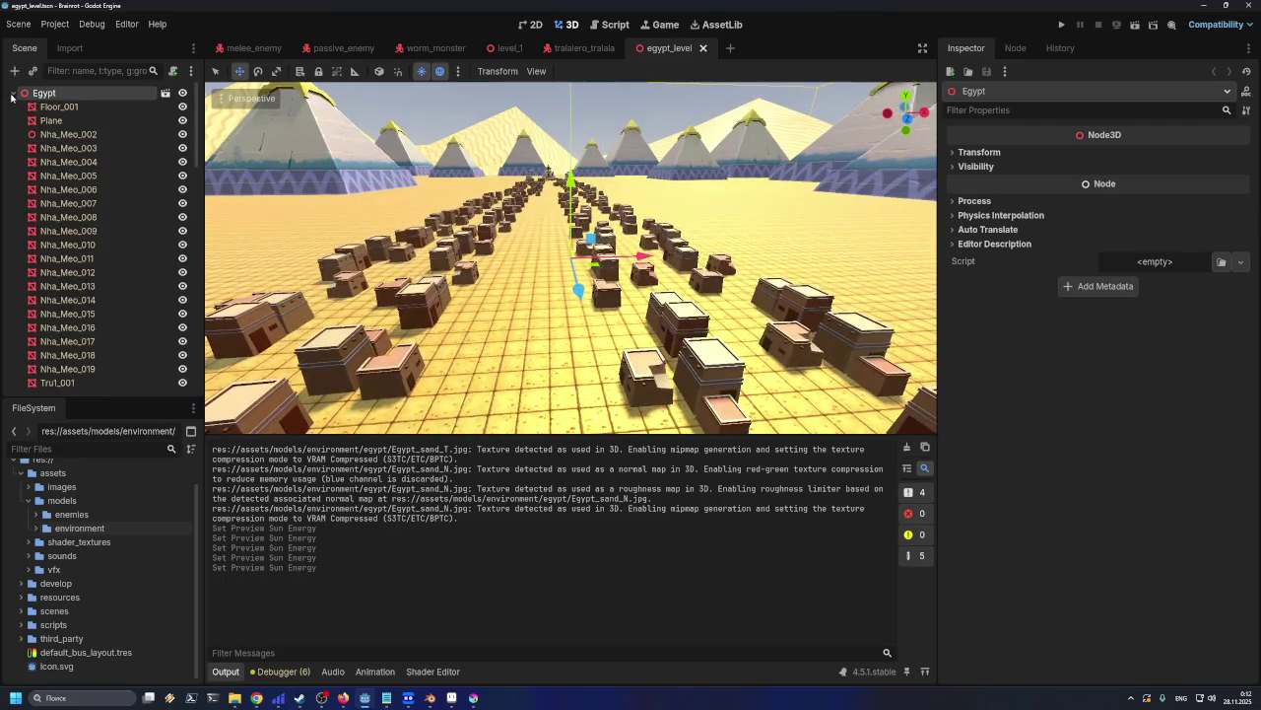
left_click(13, 94)
left_click(13, 93)
mouse_move(44, 93)
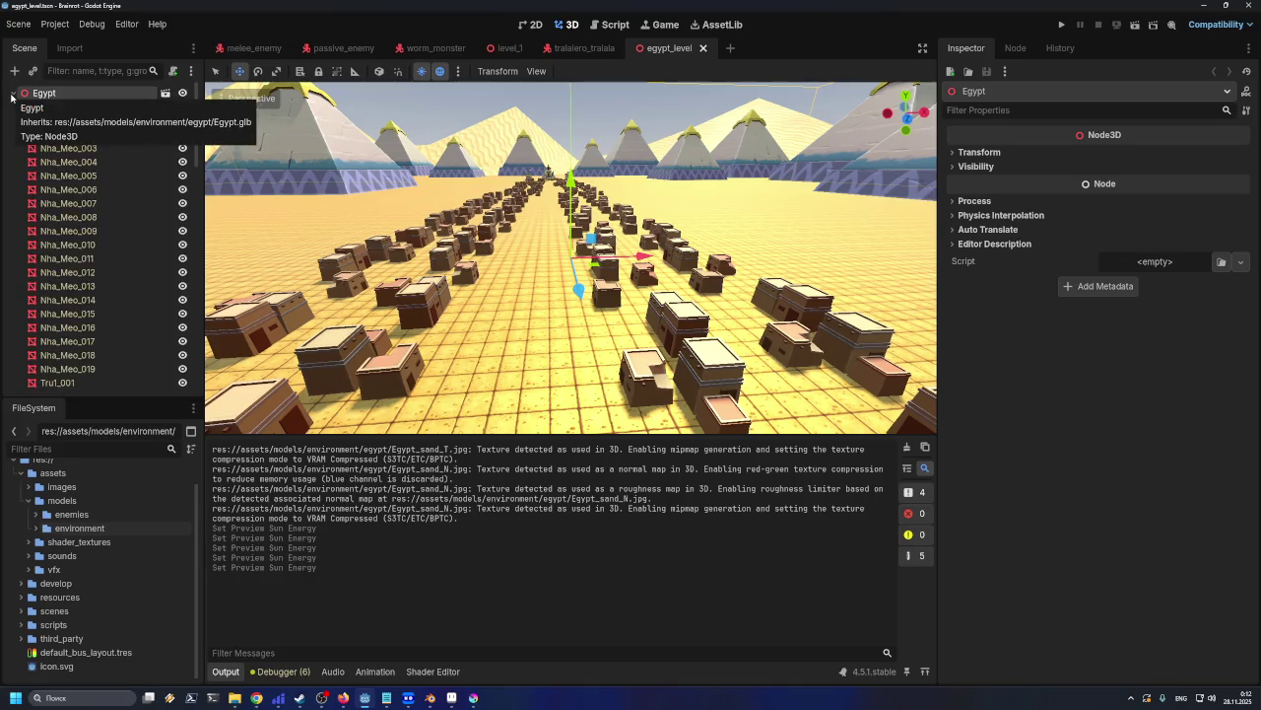
left_click(12, 95)
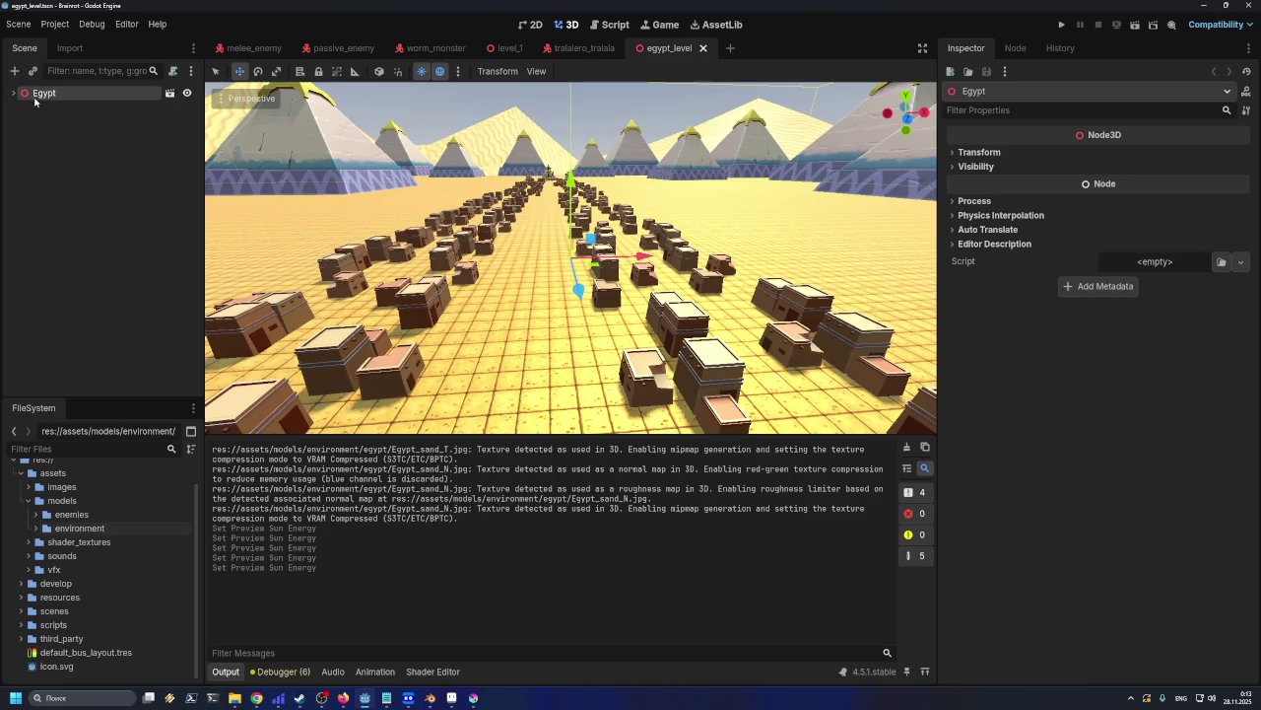
Try adding the preview sun to the scene, undo it, and save the level
left_click(459, 71)
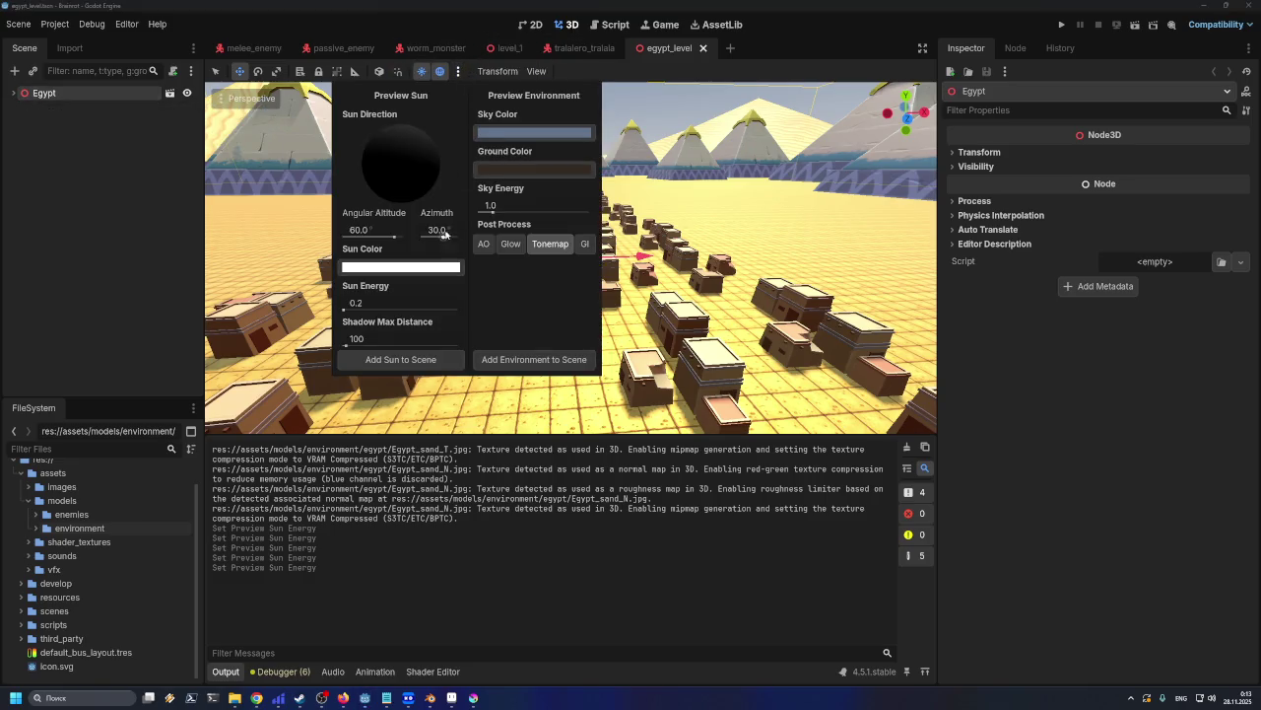
left_click(425, 367)
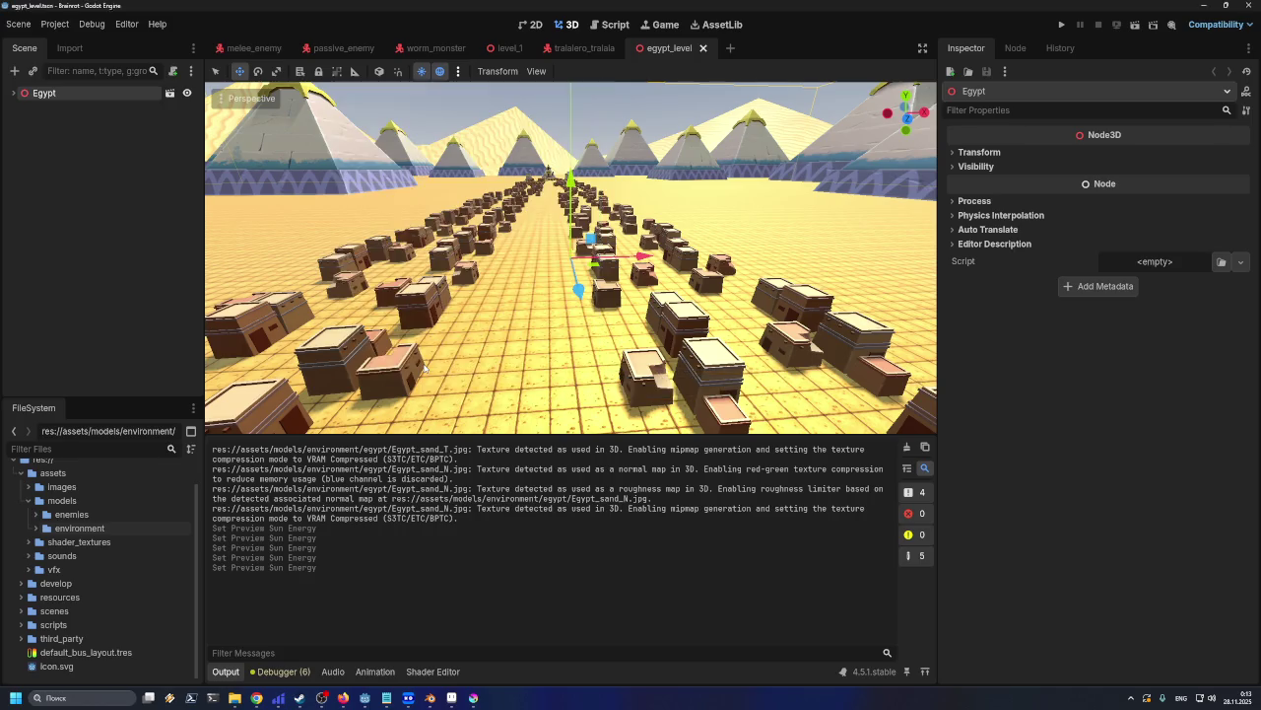
left_click(12, 94)
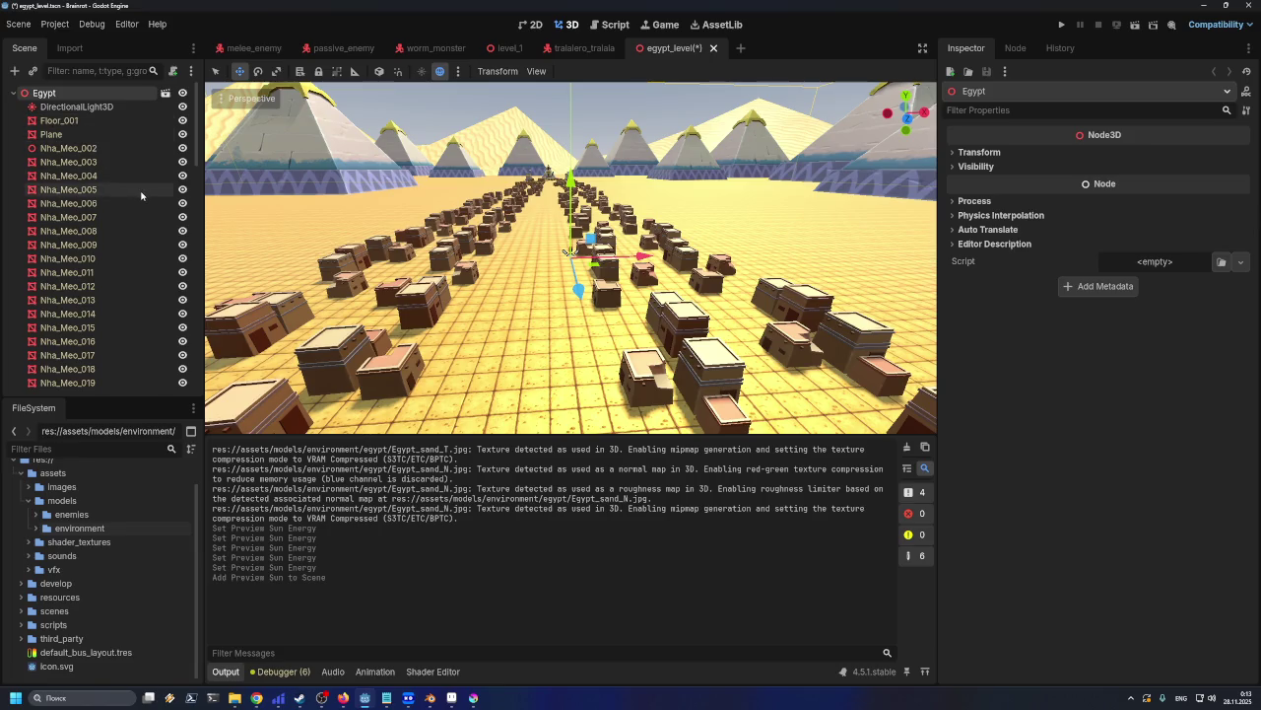
key("ctrl+z")
key("ctrl+s")
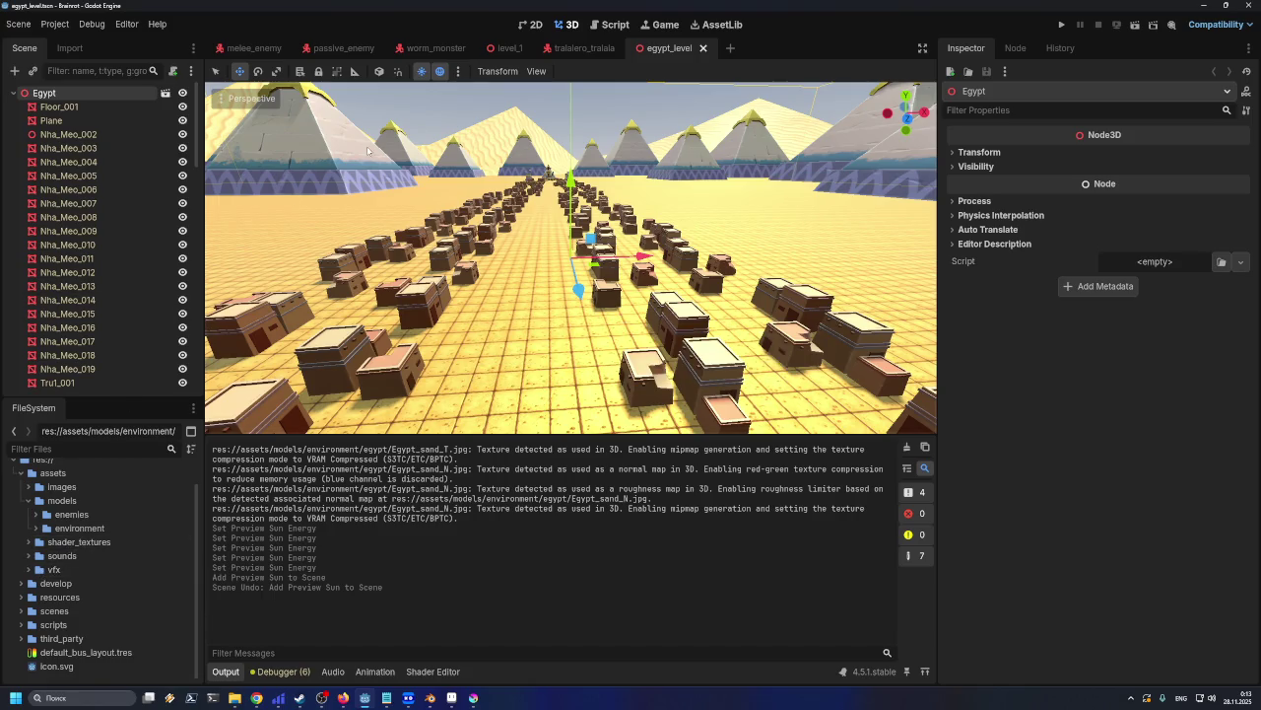
Rename egypt_level.tscn to egypt.tscn in the scenes folder
scroll(40, 572, "up", 1)
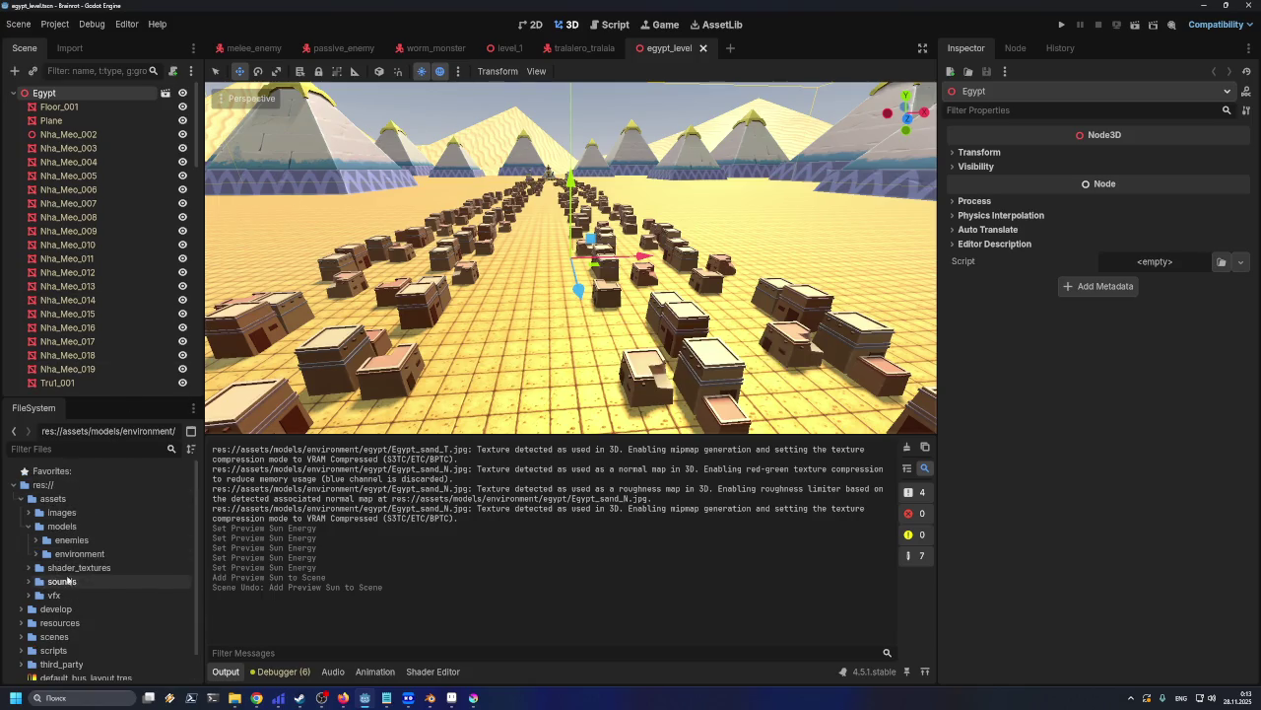
left_click(21, 636)
scroll(59, 611, "down", 5)
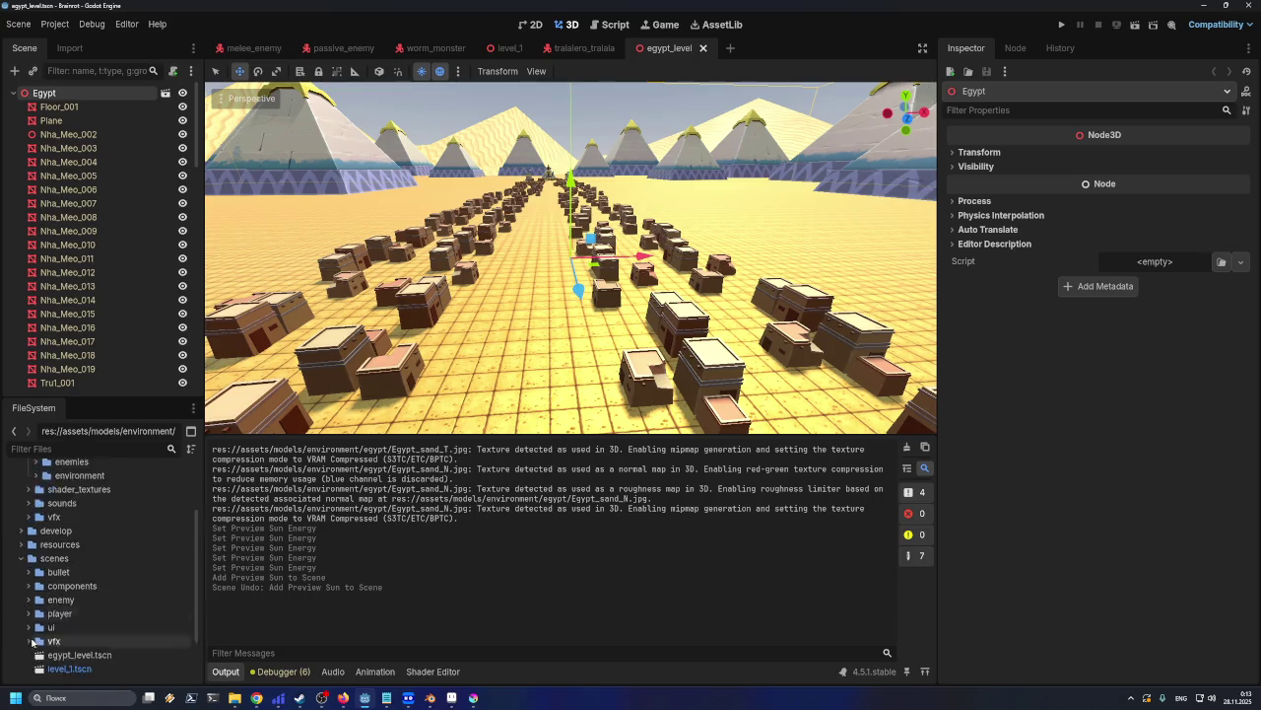
left_click(75, 612)
left_click(79, 597)
left_click(79, 597)
left_click(75, 597)
key("Delete")
key("Delete")
key("Delete")
key("Delete")
key("Delete")
key("Delete")
key("Return")
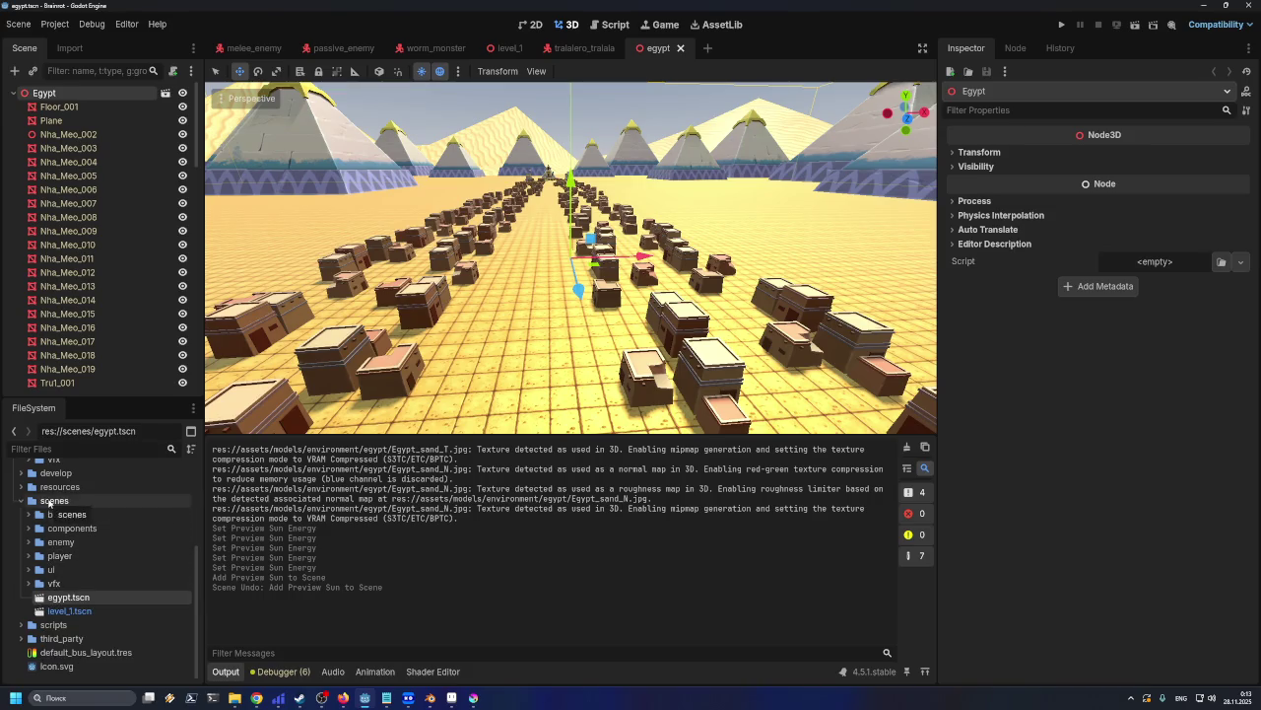
Add a new folder named environment inside res://scenes
right_click(49, 503)
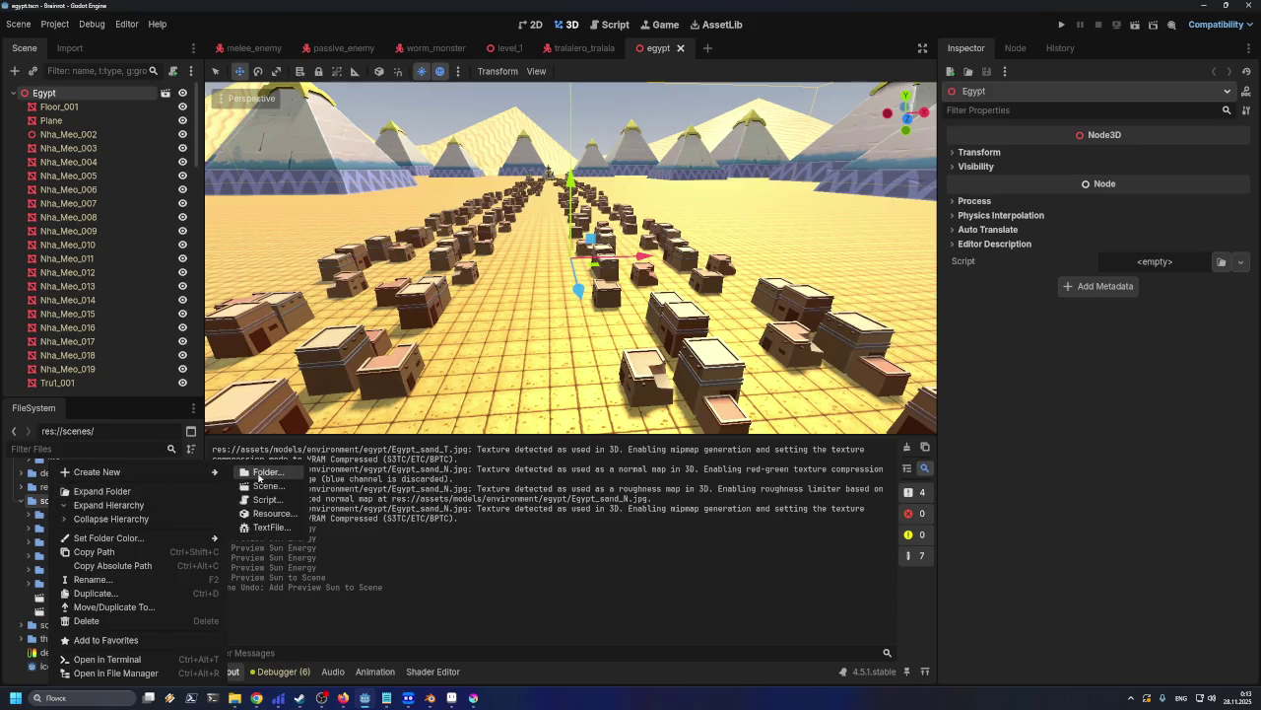
left_click(263, 473)
type("eb")
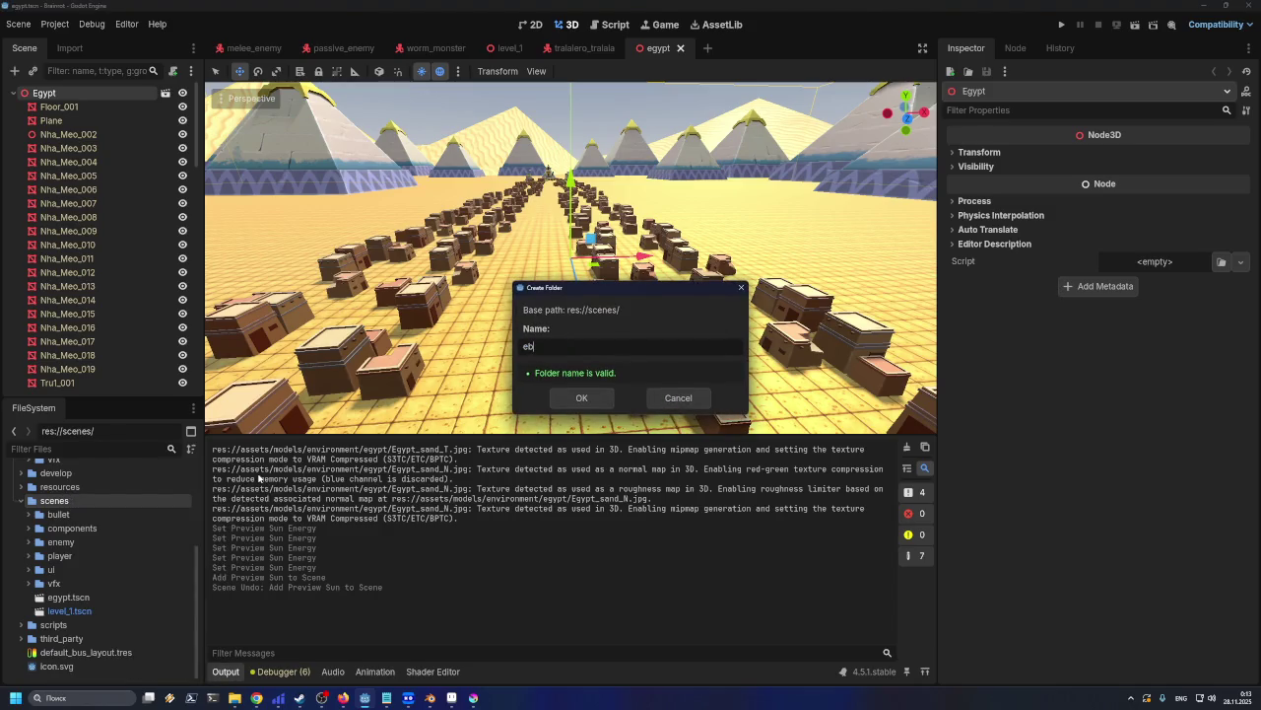
type("vironmen")
key("BackSpace")
type("nt")
key("Return")
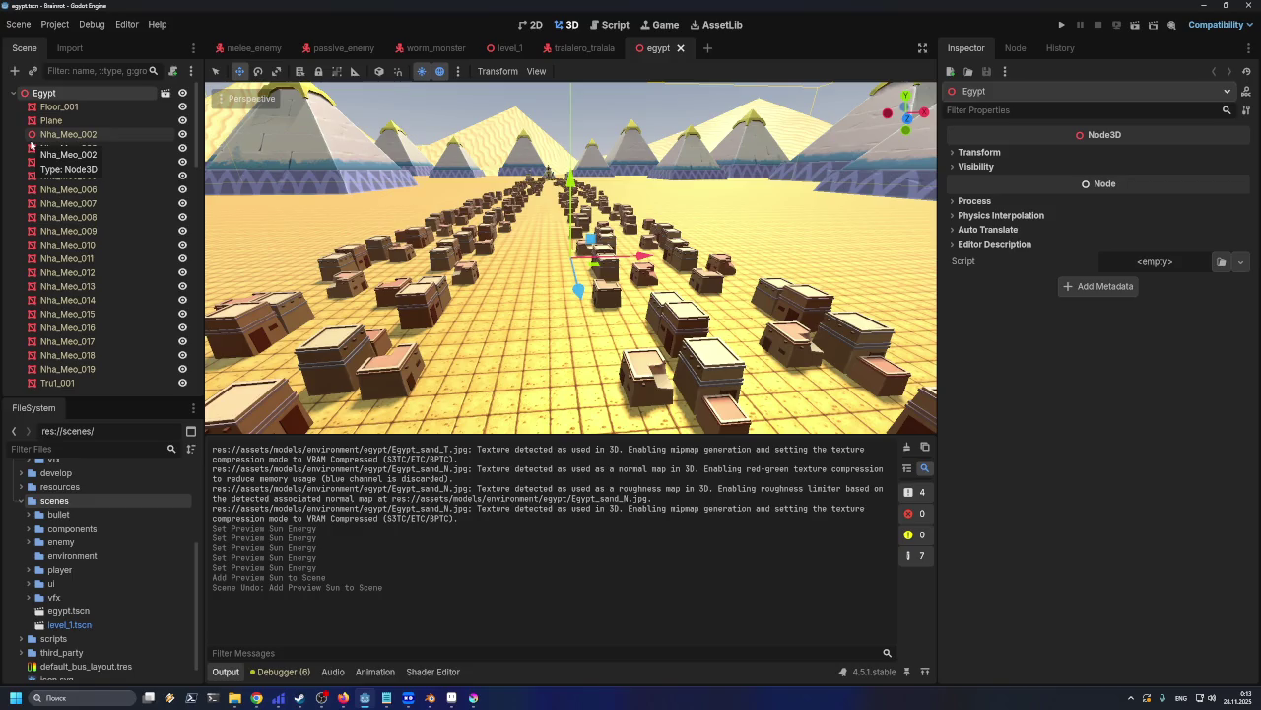
left_click(49, 626)
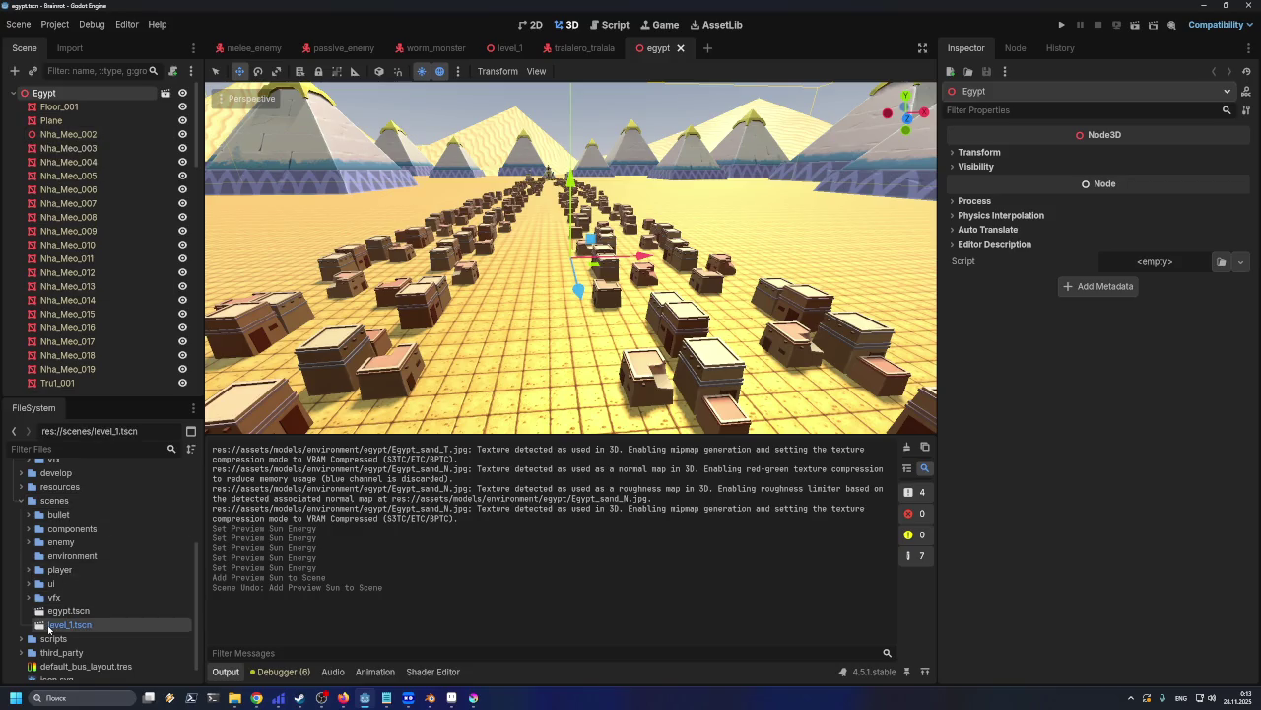
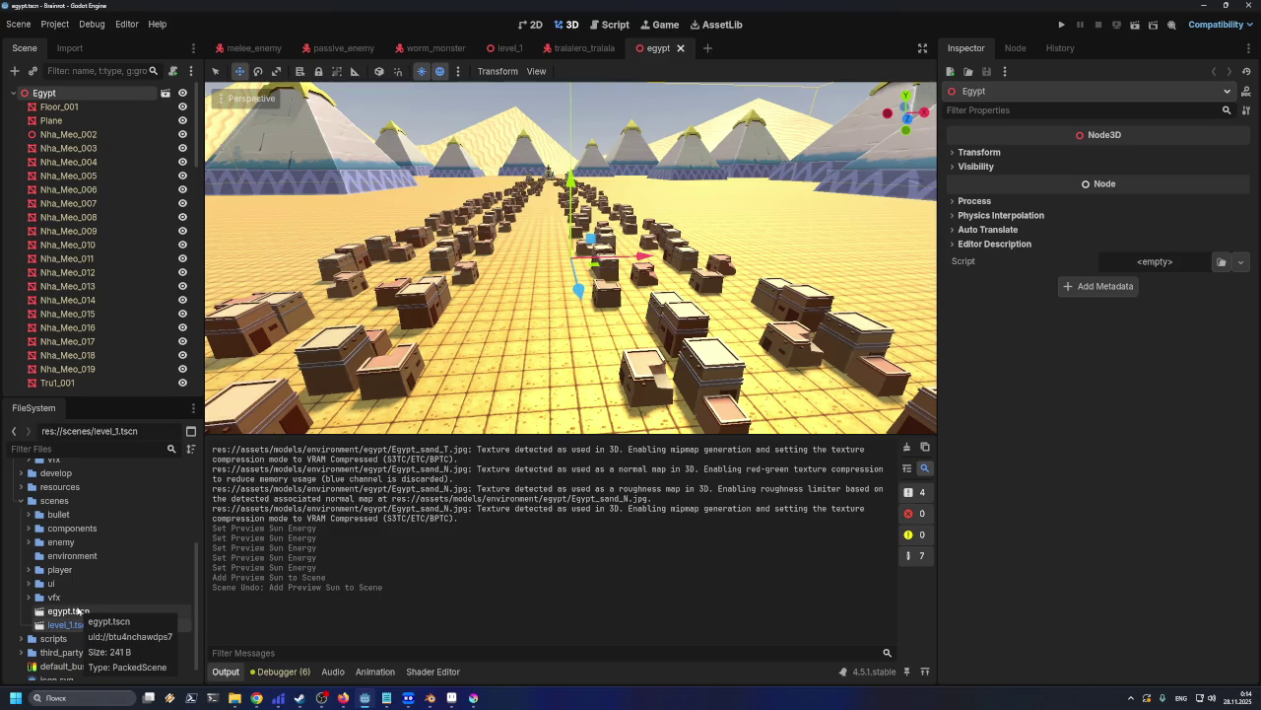
Move egypt.tscn into the scenes/environment folder and expand it to check
left_click(60, 613)
left_click_drag(60, 613, 59, 557)
left_click(31, 558)
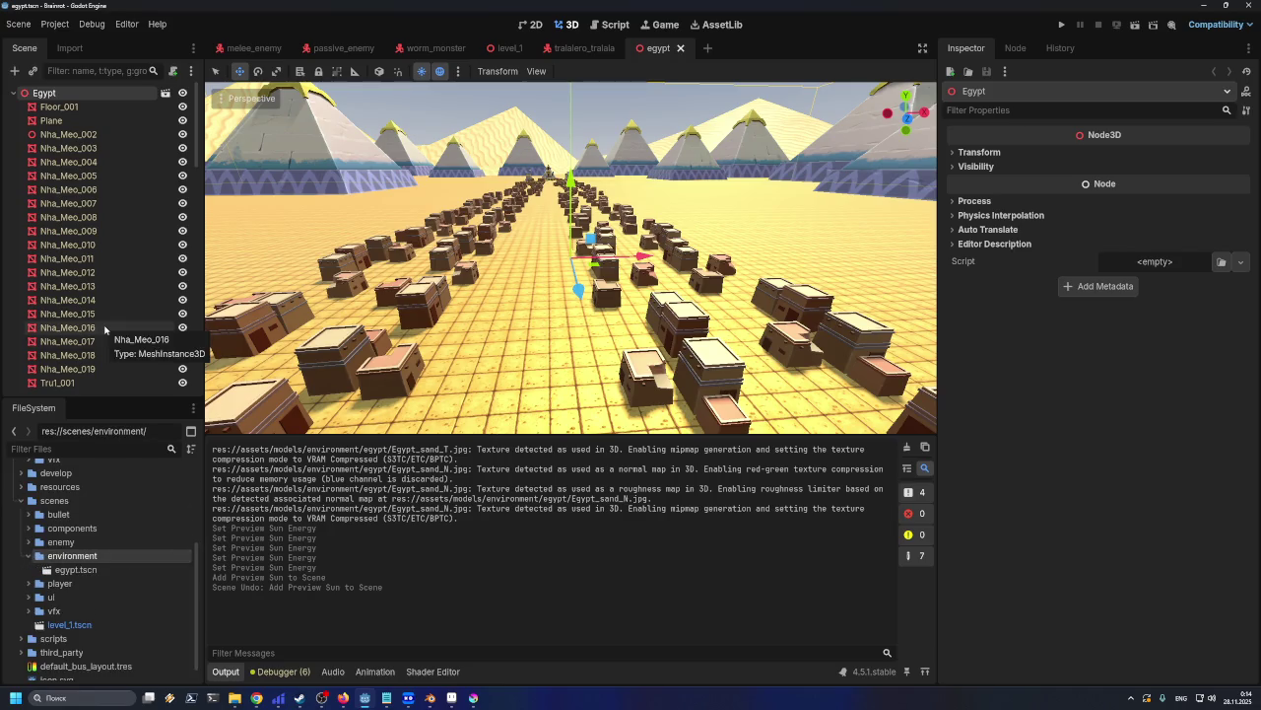
Open the Advanced Import Settings for assets/models/environment/egypt/Egypt.glb
scroll(20, 517, "up", 3)
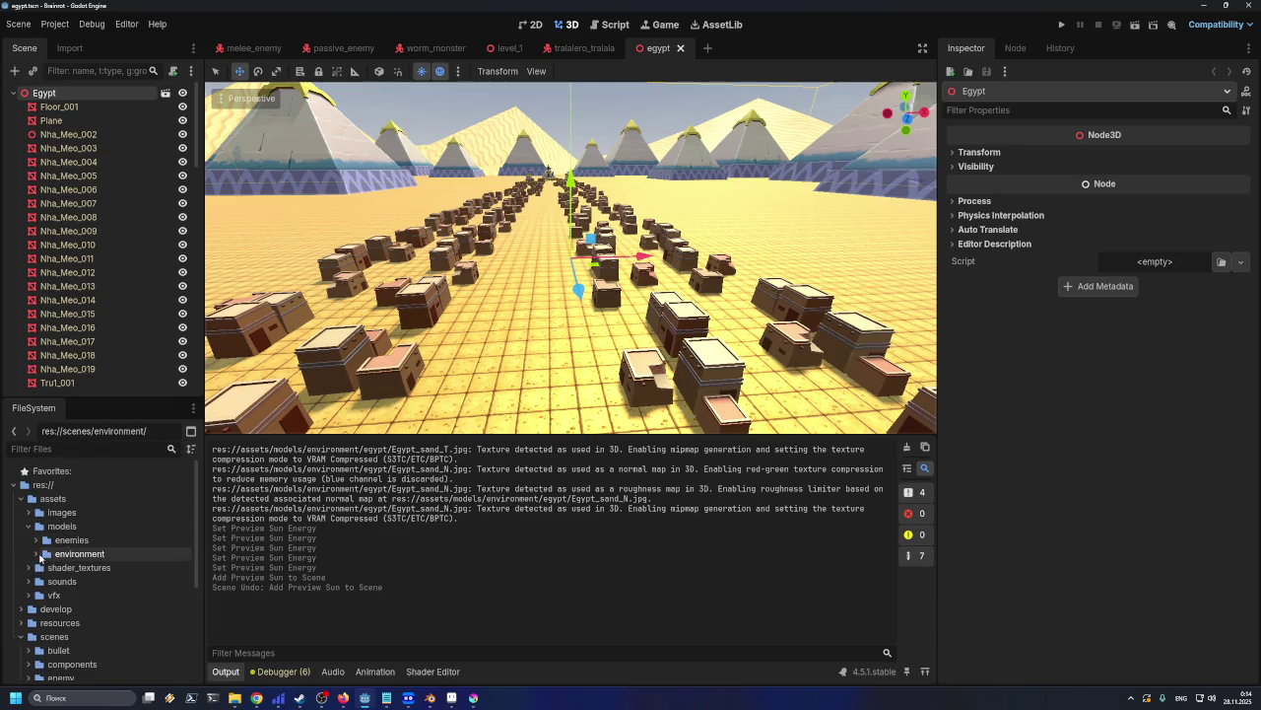
left_click_drag(38, 558, 38, 559)
left_click(38, 554)
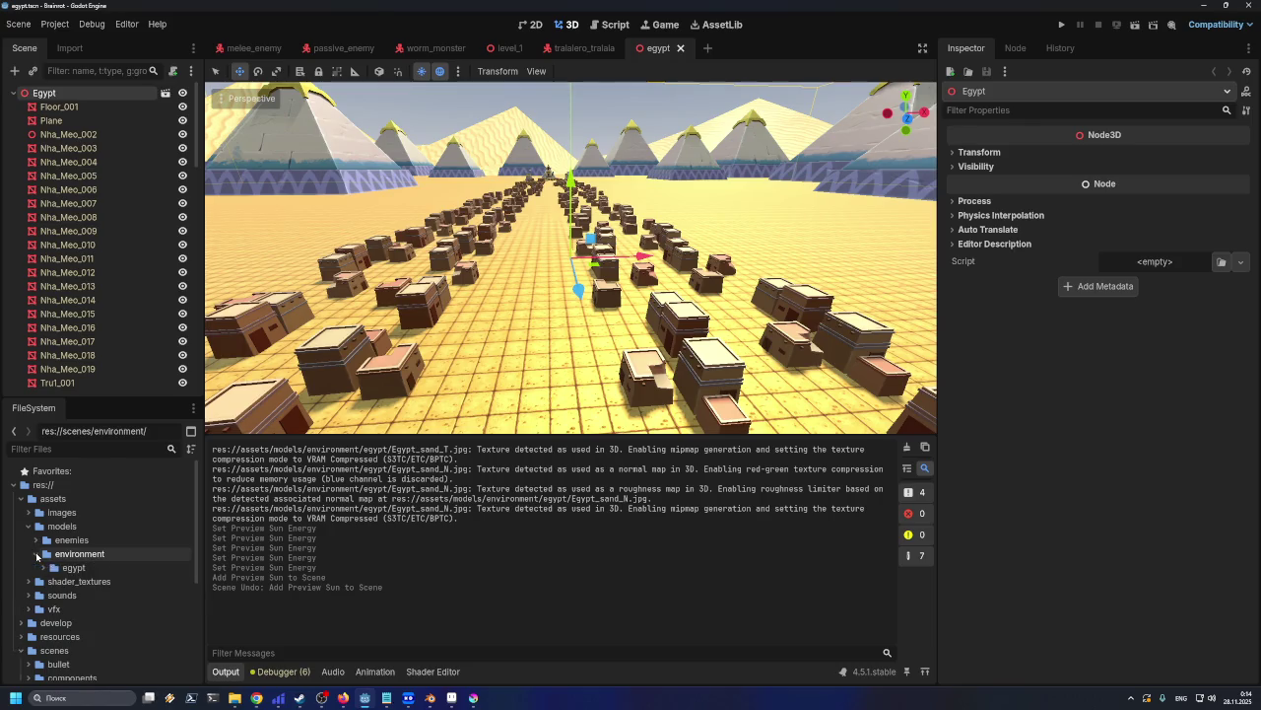
left_click(42, 568)
left_click(77, 582)
double_click(77, 582)
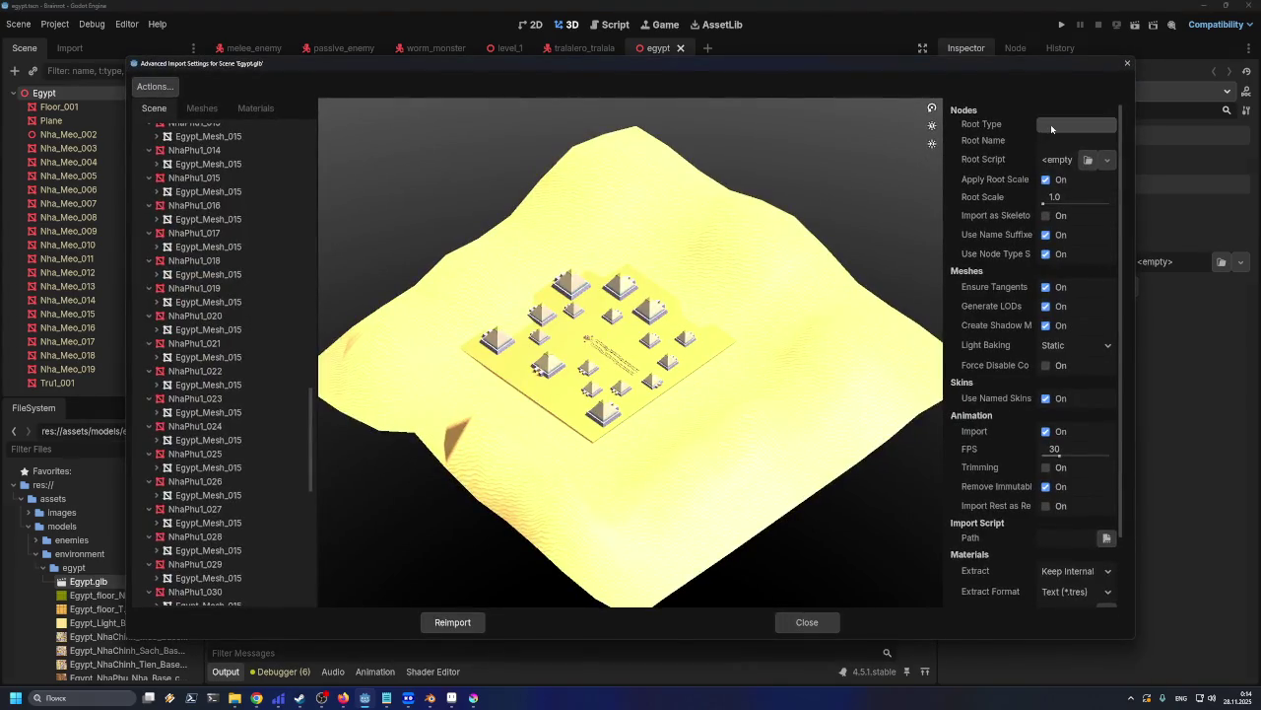
Orbit and zoom into the Egypt.glb preview to inspect the desert terrain
mouse_move(690, 344)
left_mouse_down()
mouse_move(685, 330)
mouse_move(649, 328)
left_mouse_up()
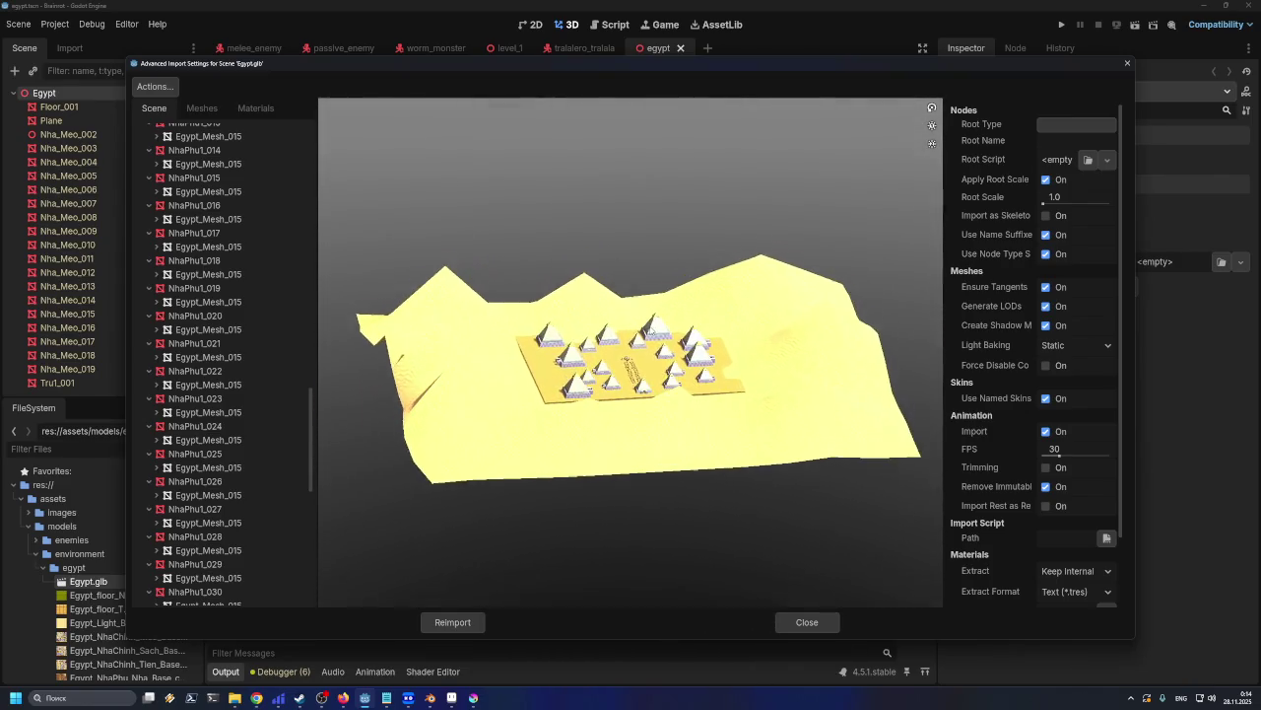
mouse_move(649, 329)
left_mouse_down()
mouse_move(636, 404)
mouse_move(627, 335)
mouse_move(696, 363)
mouse_move(611, 354)
mouse_move(673, 340)
left_mouse_up()
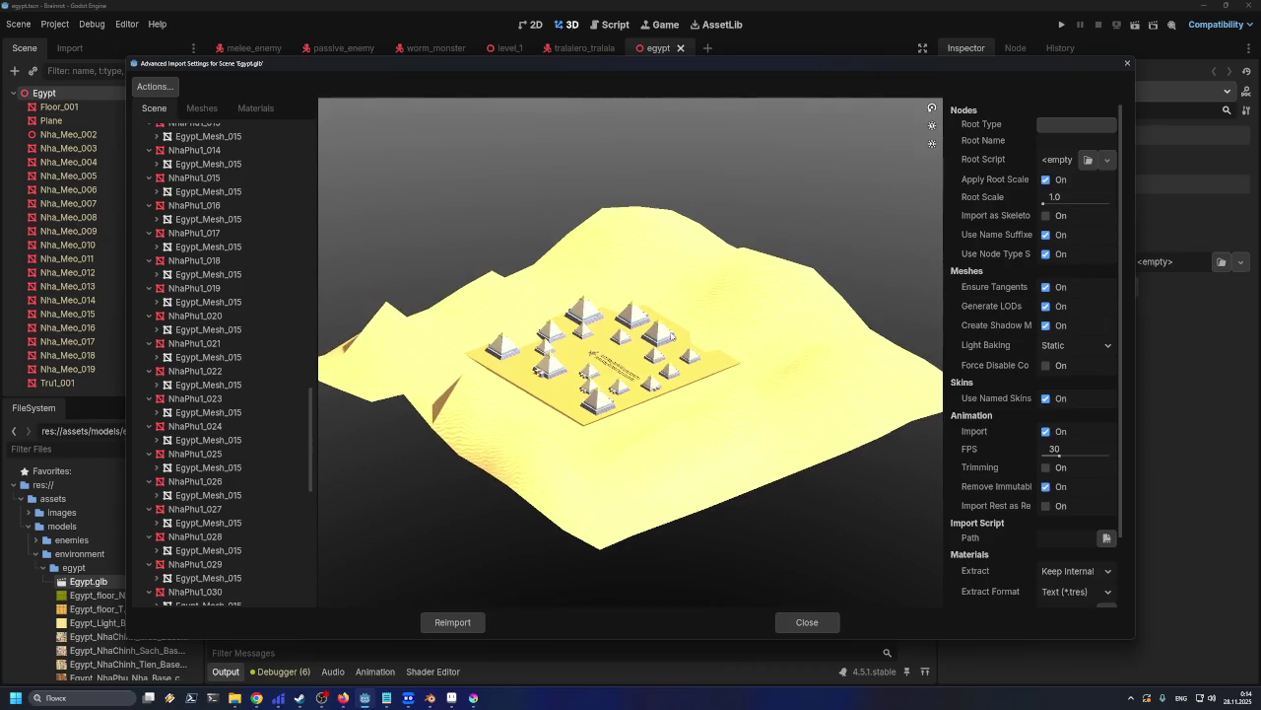
scroll(655, 434, "up", 2)
scroll(652, 431, "up", 1)
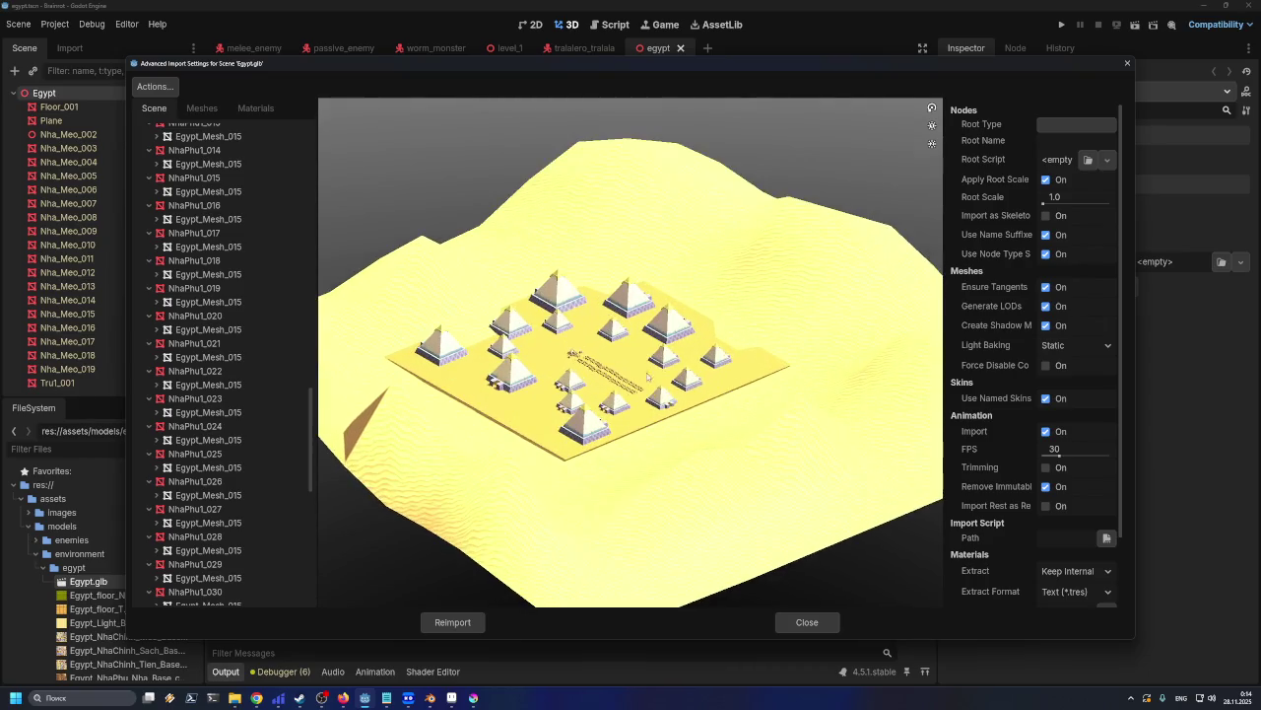
scroll(650, 380, "up", 1)
scroll(661, 353, "up", 2)
scroll(649, 336, "up", 2)
View the pyramids from the side, then close the import settings without reimporting
scroll(648, 336, "down", 2)
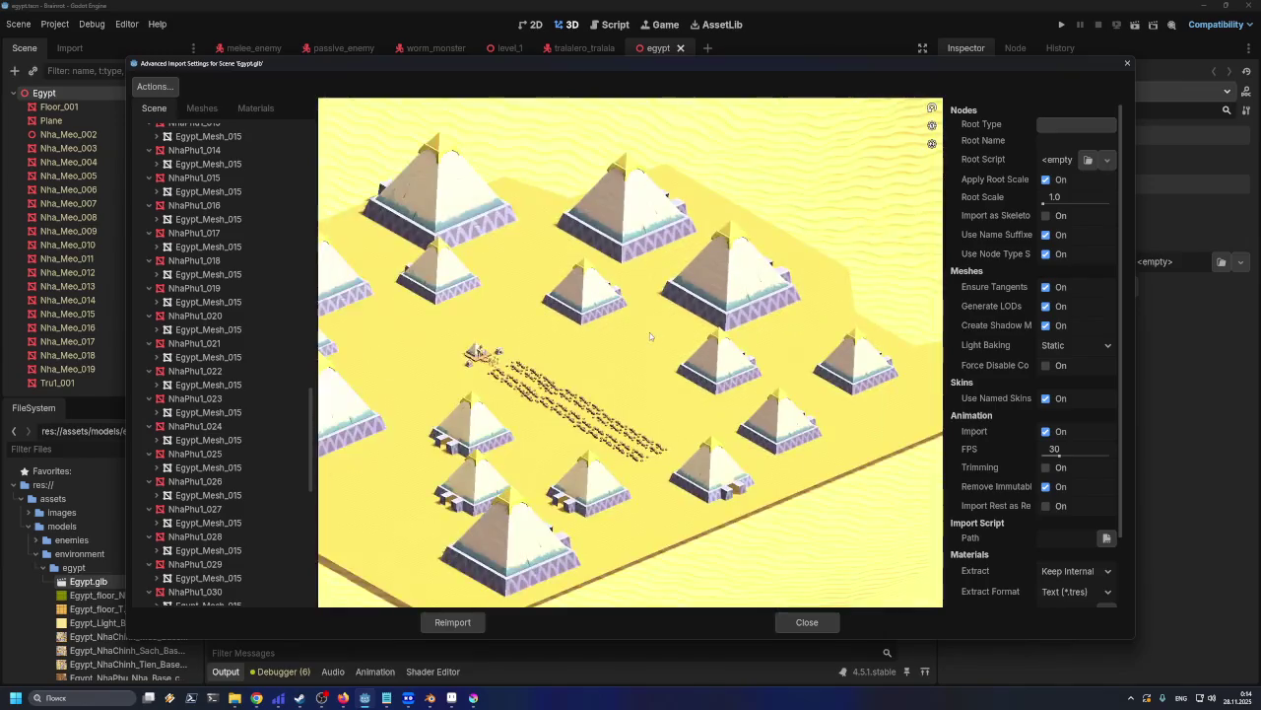
scroll(651, 332, "down", 1)
scroll(650, 333, "down", 2)
scroll(651, 338, "down", 1)
scroll(652, 338, "up", 2)
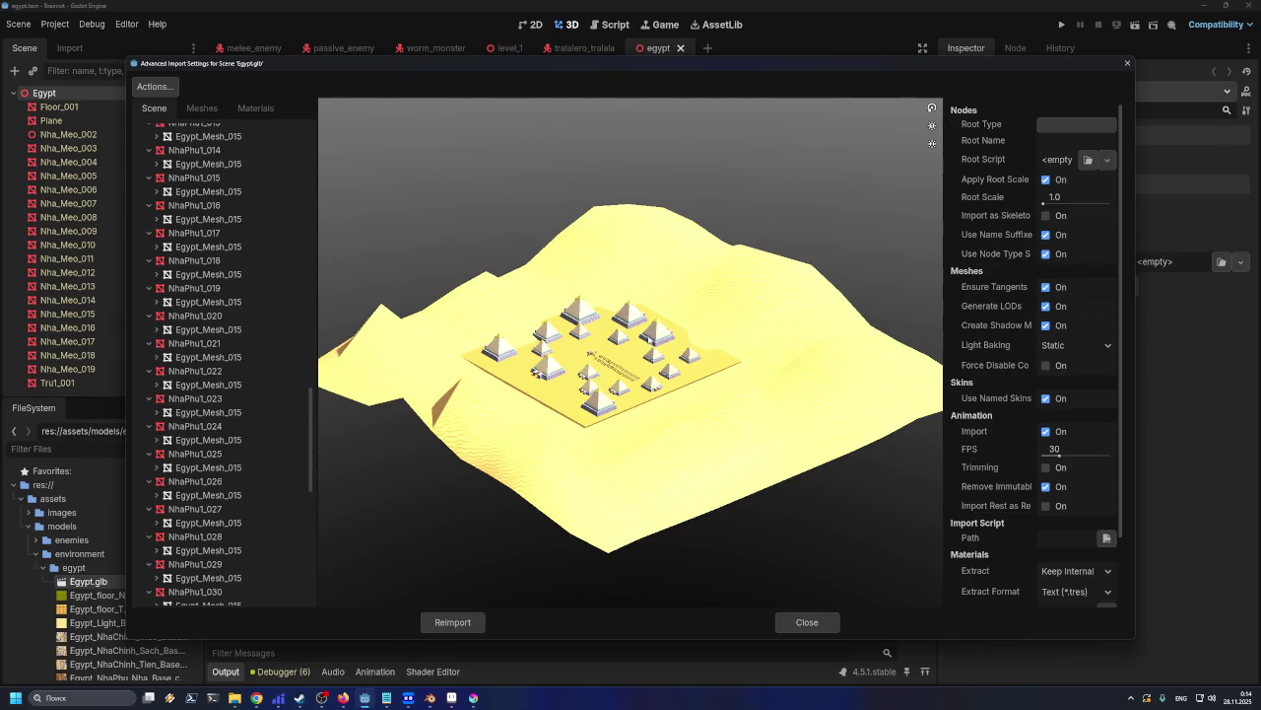
mouse_move(655, 347)
left_mouse_down()
mouse_move(659, 395)
mouse_move(592, 342)
mouse_move(652, 355)
mouse_move(664, 345)
mouse_move(643, 344)
mouse_move(650, 354)
left_mouse_up()
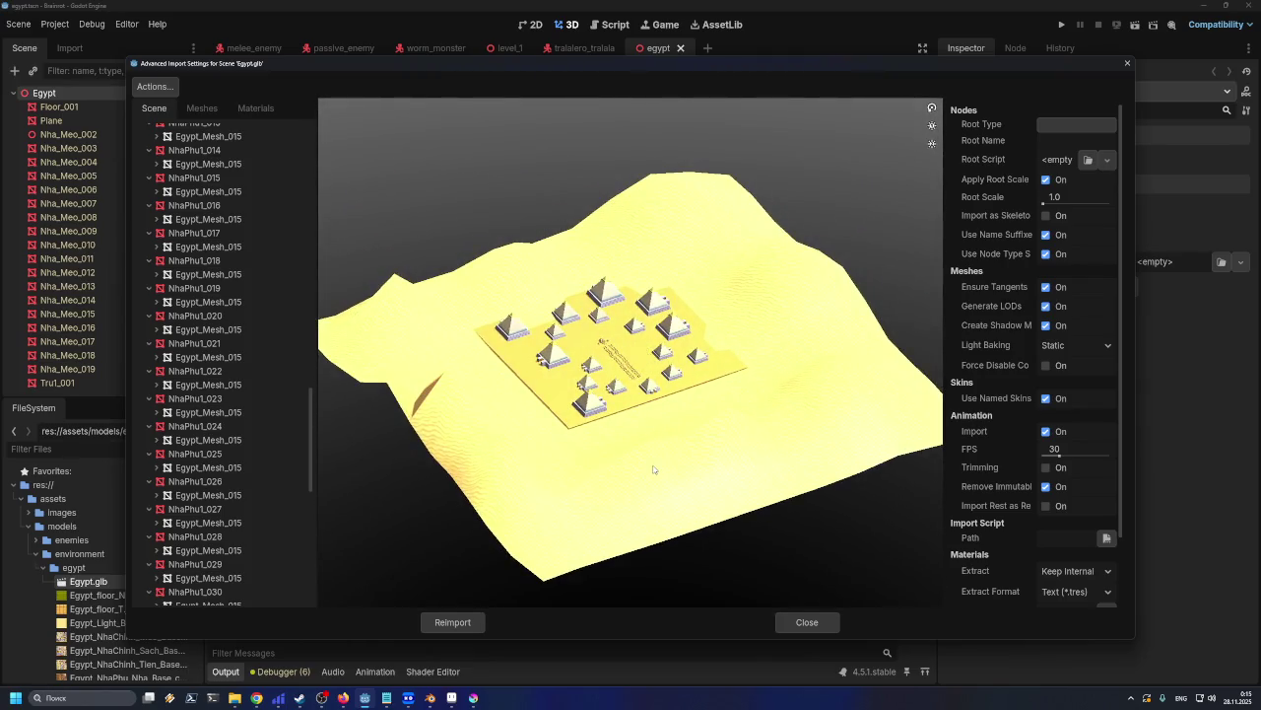
left_click(808, 622)
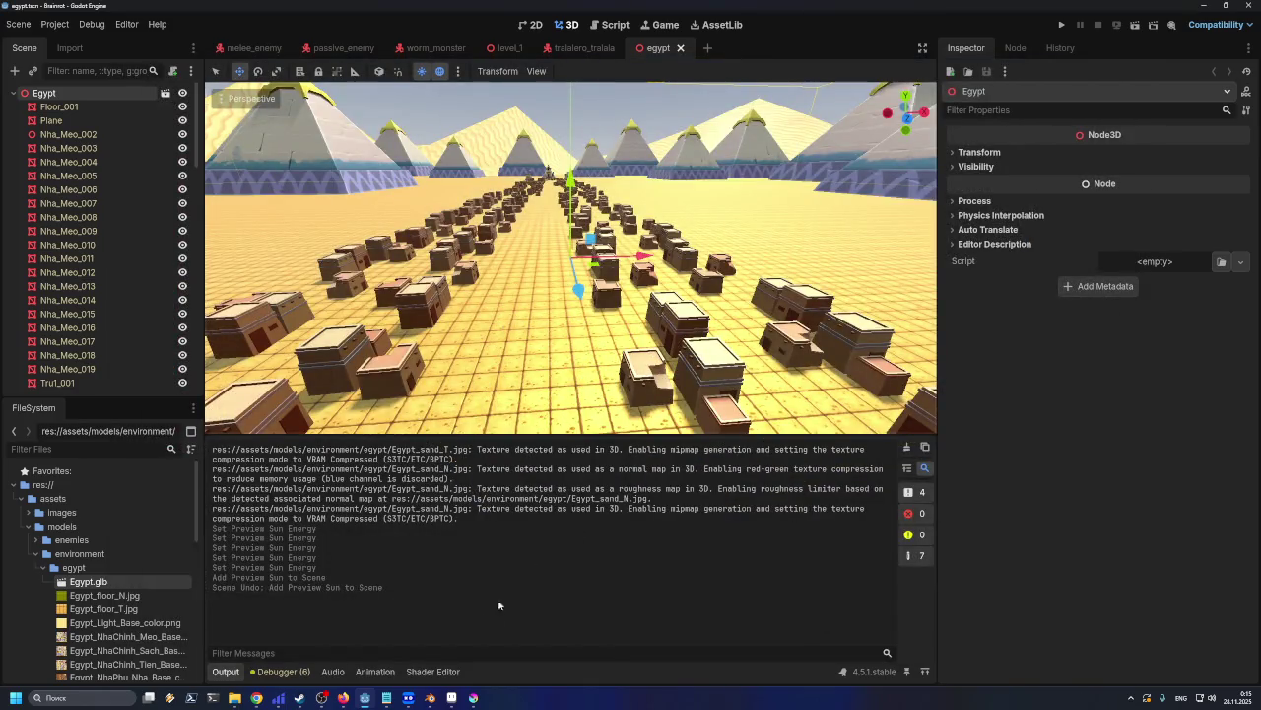
left_click(430, 697)
Zoom the egypt.blend viewport and toggle solid shading, returning to material preview
scroll(727, 214, "down", 2)
scroll(719, 207, "down", 2)
scroll(690, 193, "down", 2)
scroll(675, 178, "up", 2)
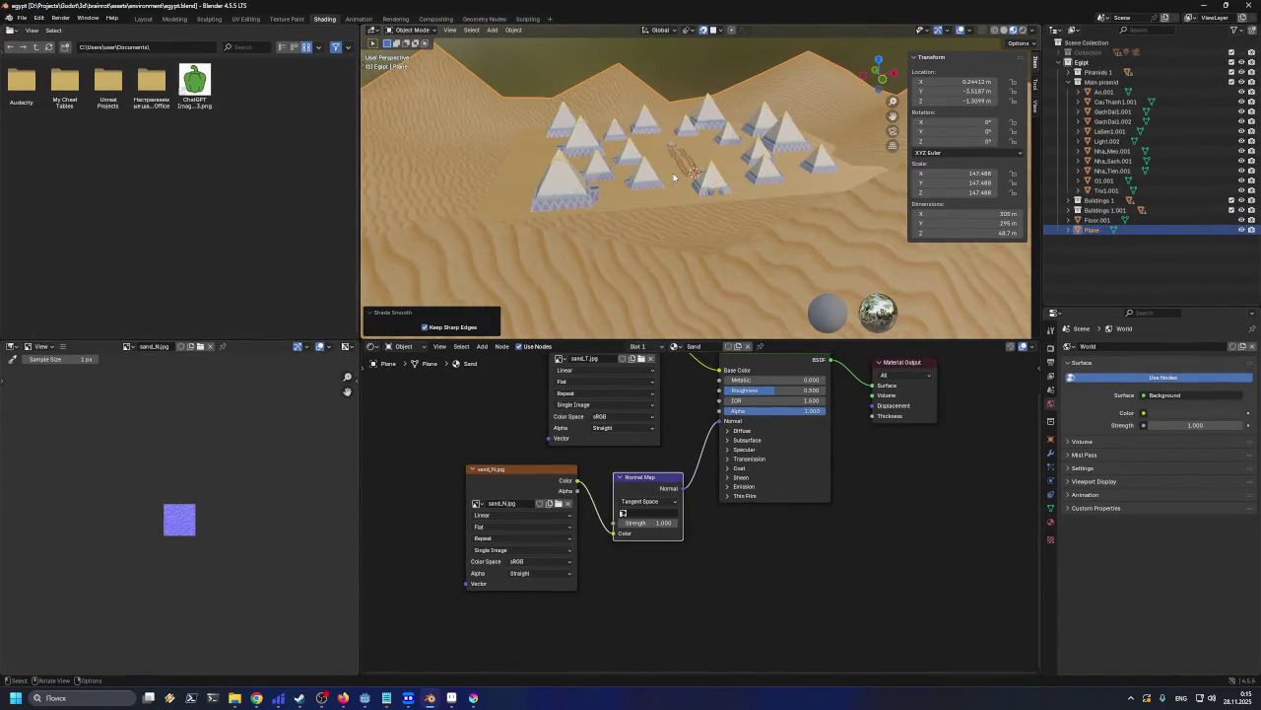
scroll(675, 178, "up", 2)
scroll(674, 177, "up", 2)
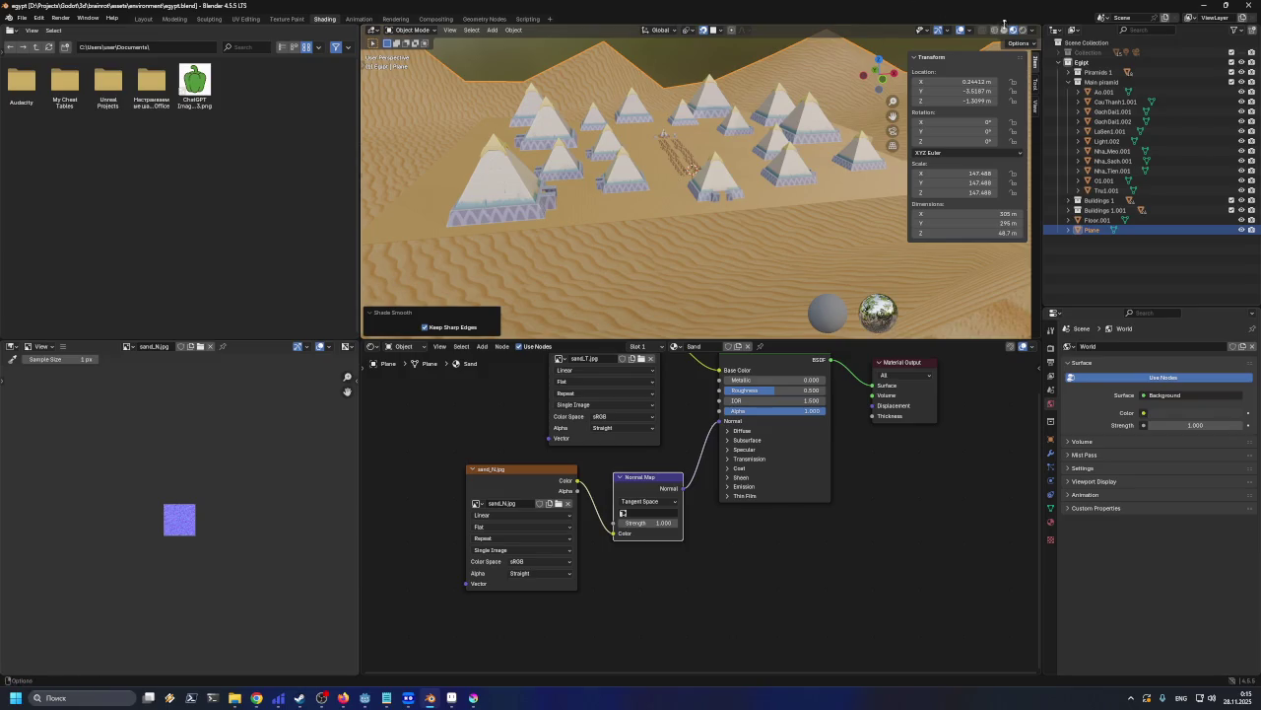
left_click(1003, 29)
left_click(1011, 31)
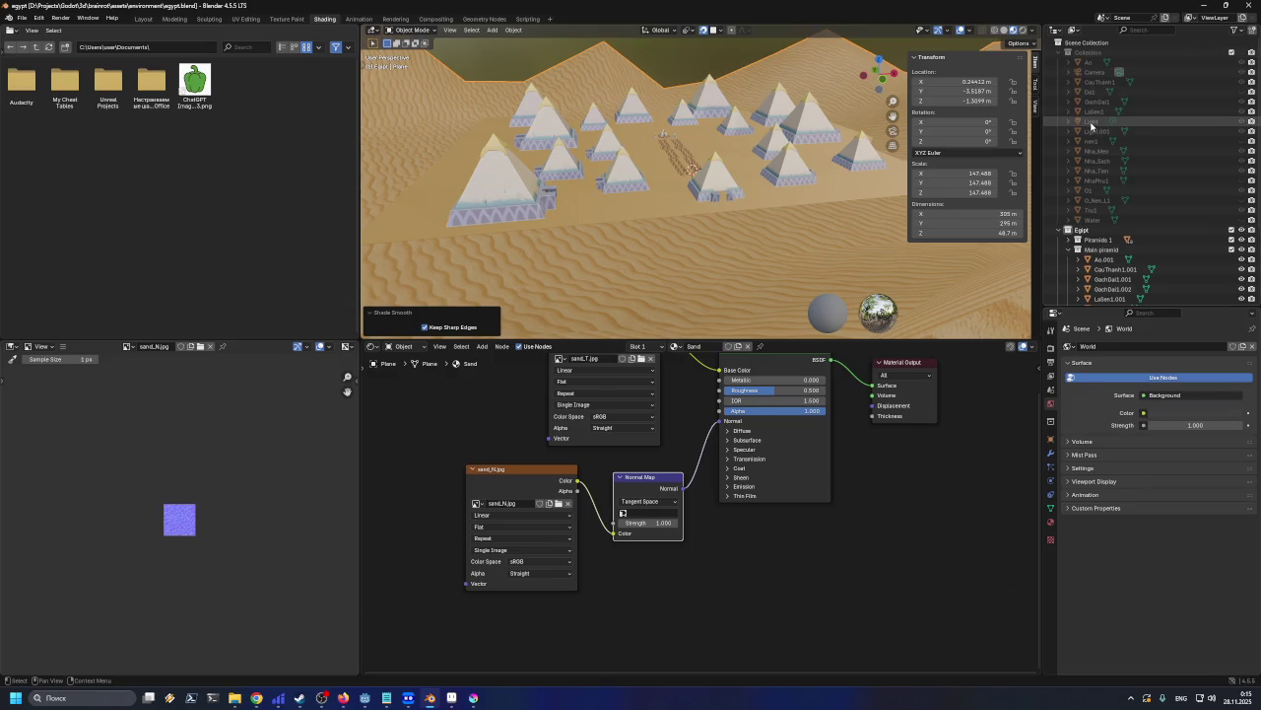
Move the Light into the Egipt collection, then undo so it stays in Collection
left_click(1242, 122)
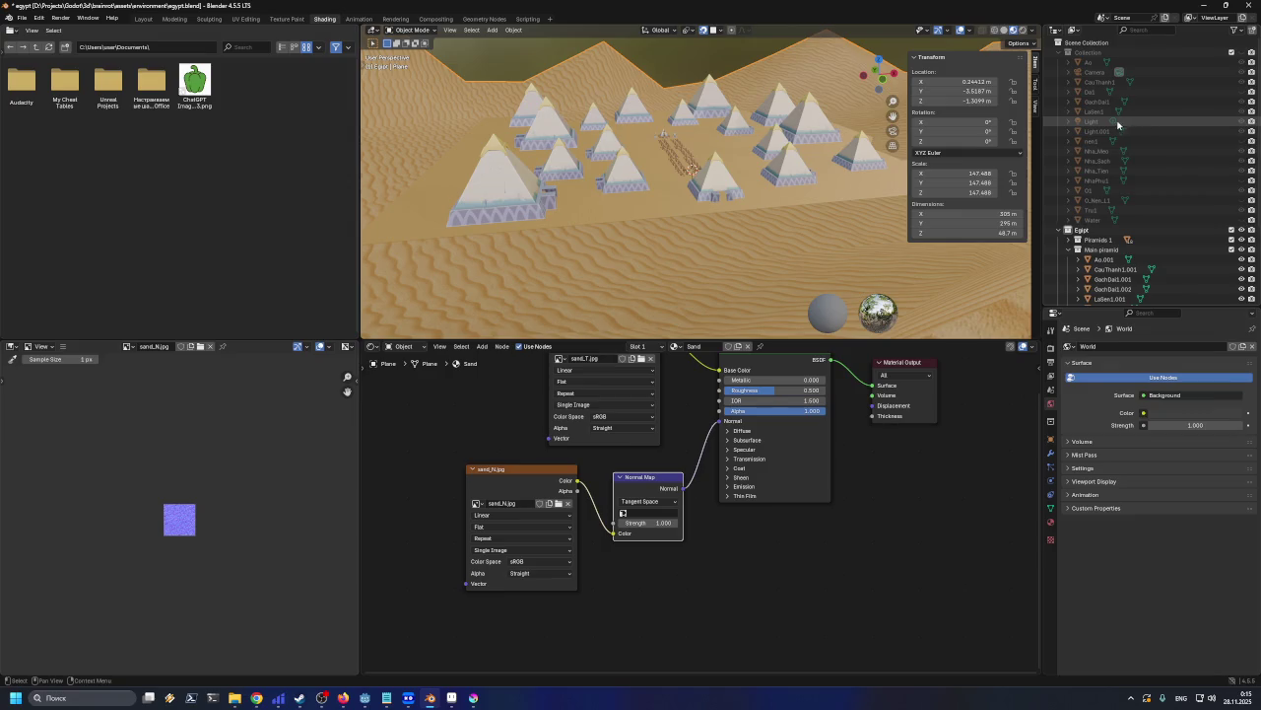
left_click_drag(1093, 123, 1112, 235)
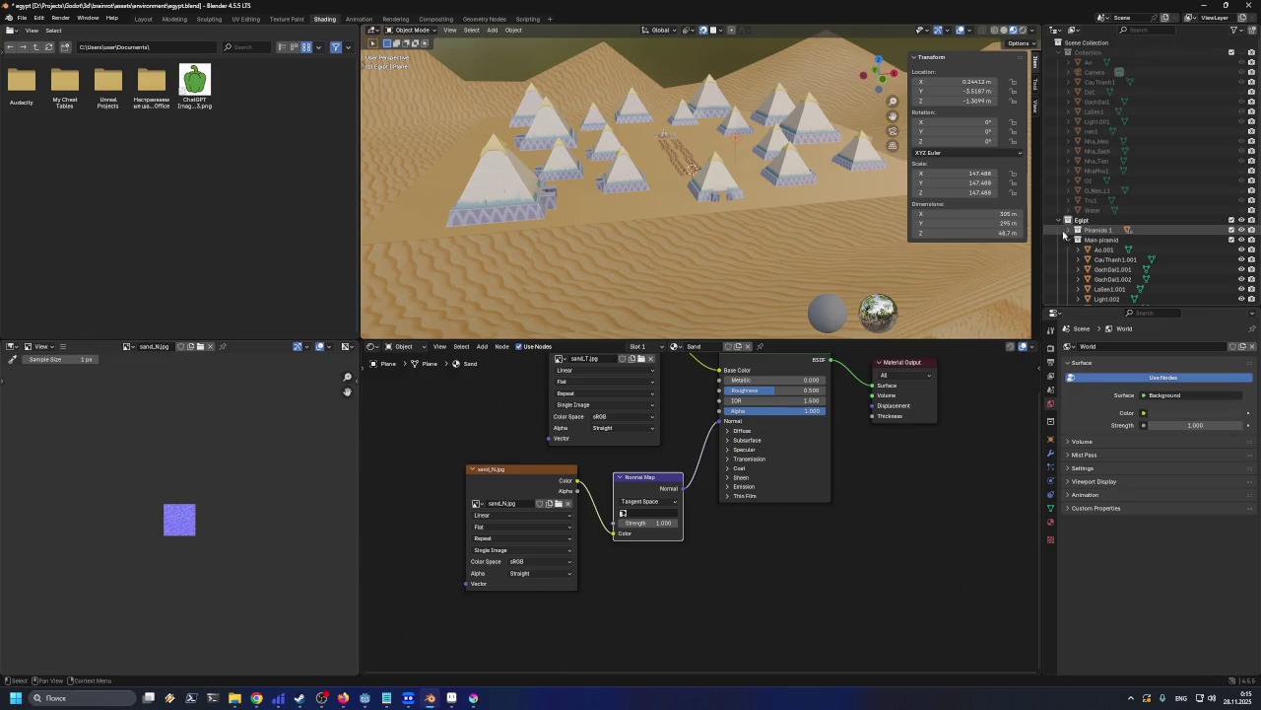
scroll(1099, 256, "down", 5)
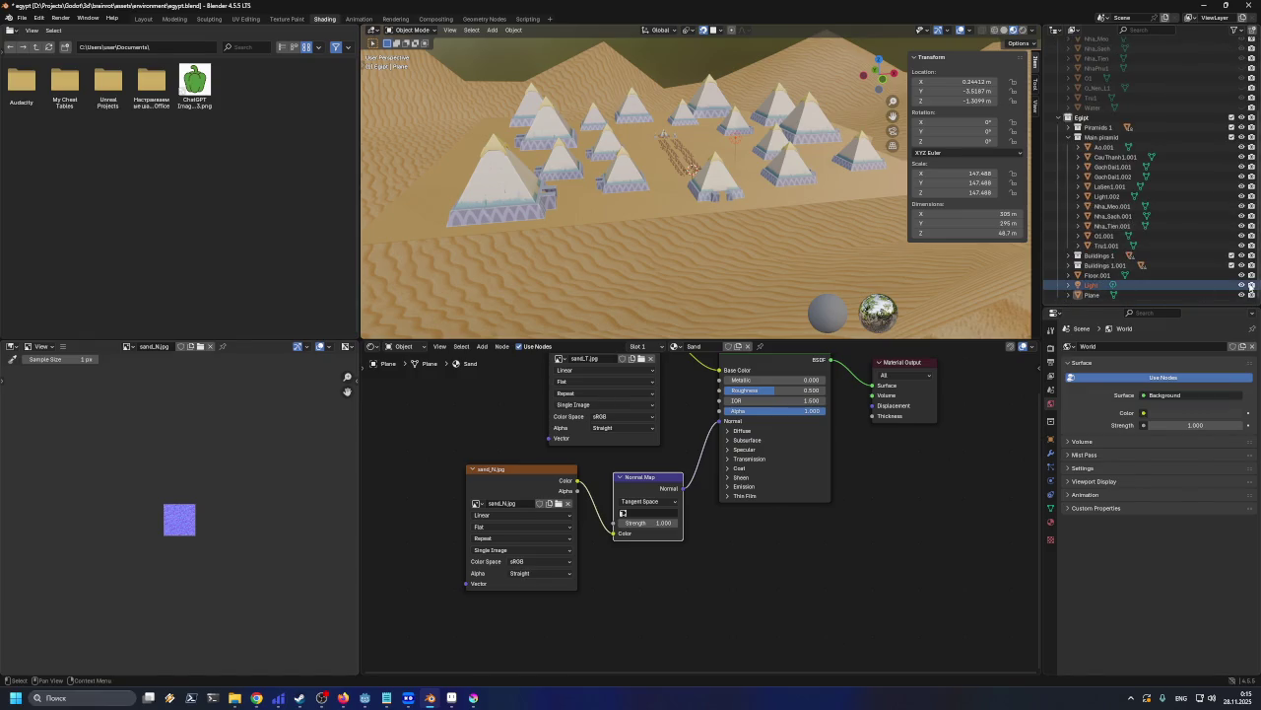
key("ctrl+z")
key("ctrl+z")
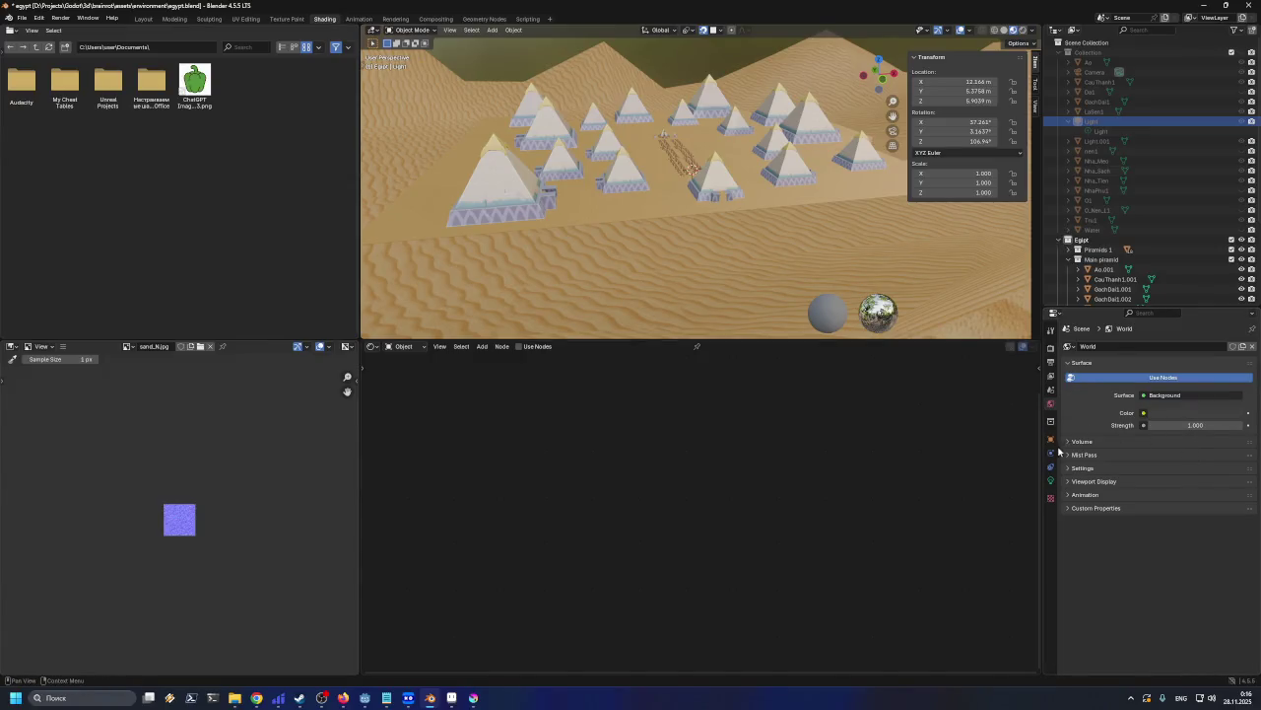
Try a Light power of 2215.5 W, then undo back to 1015.5
left_click(1051, 480)
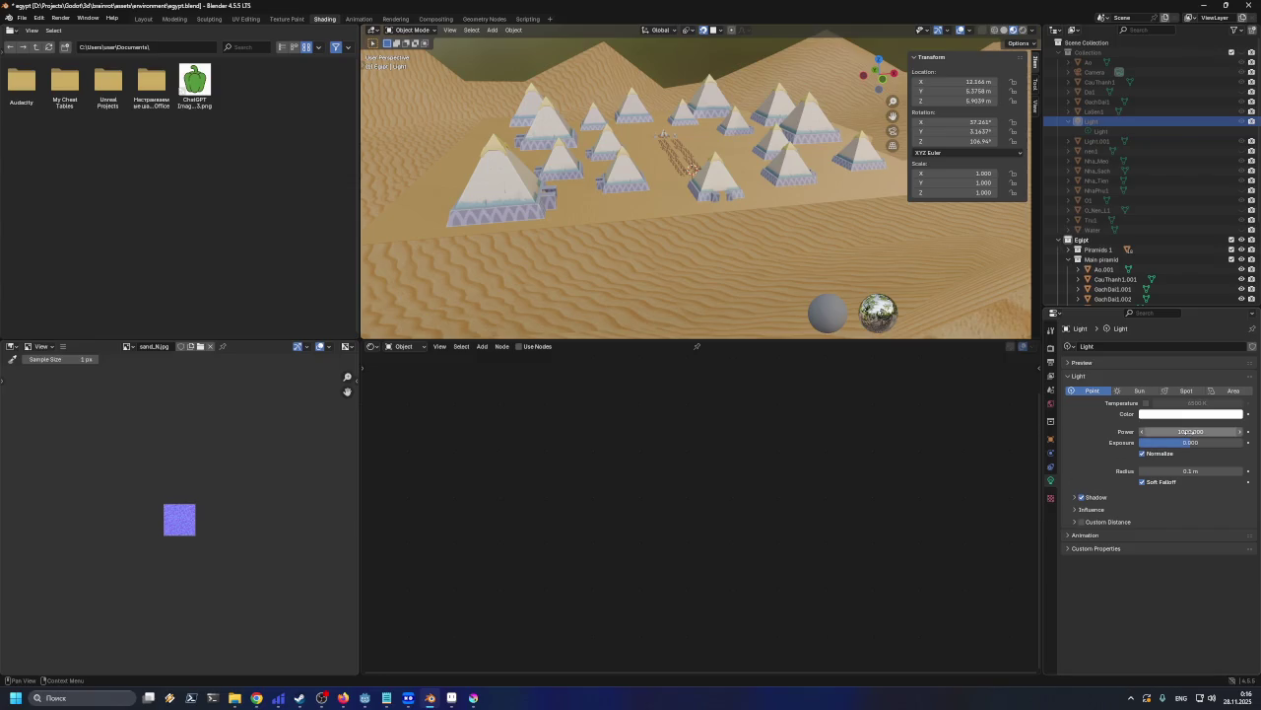
left_click_drag(1188, 431, 1172, 432)
left_click(1173, 432)
type("22215.5")
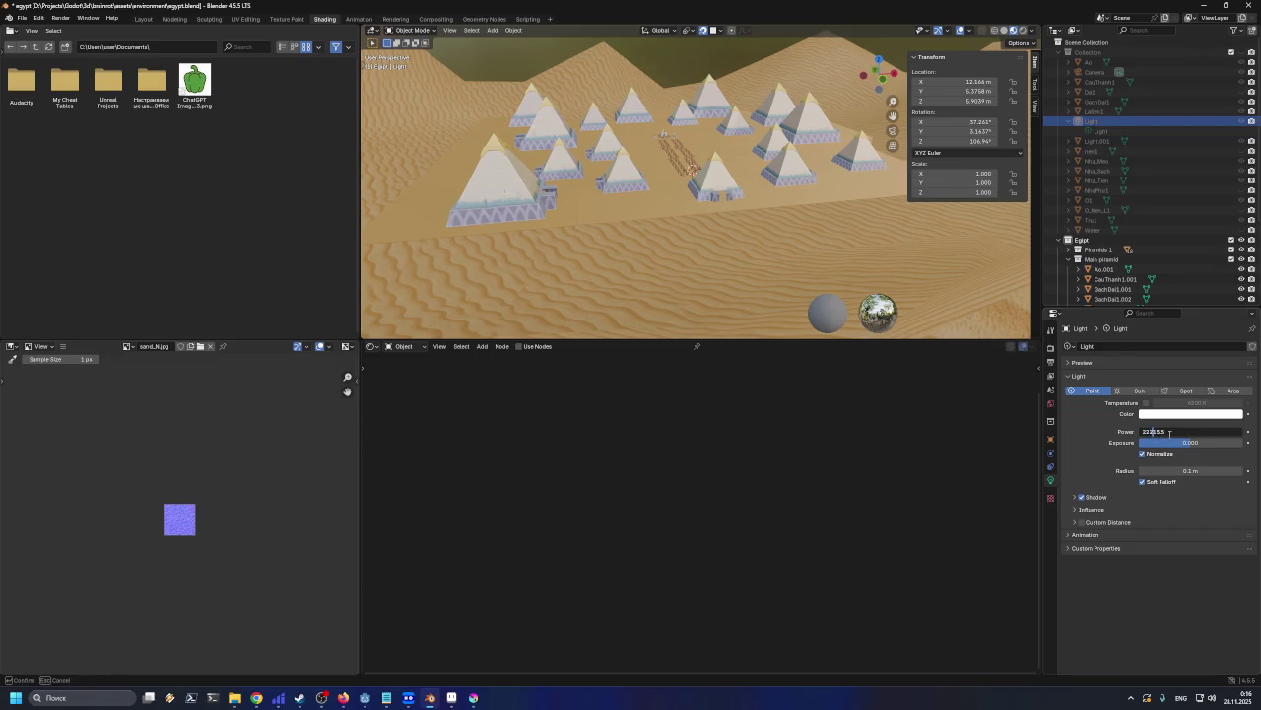
key("Return")
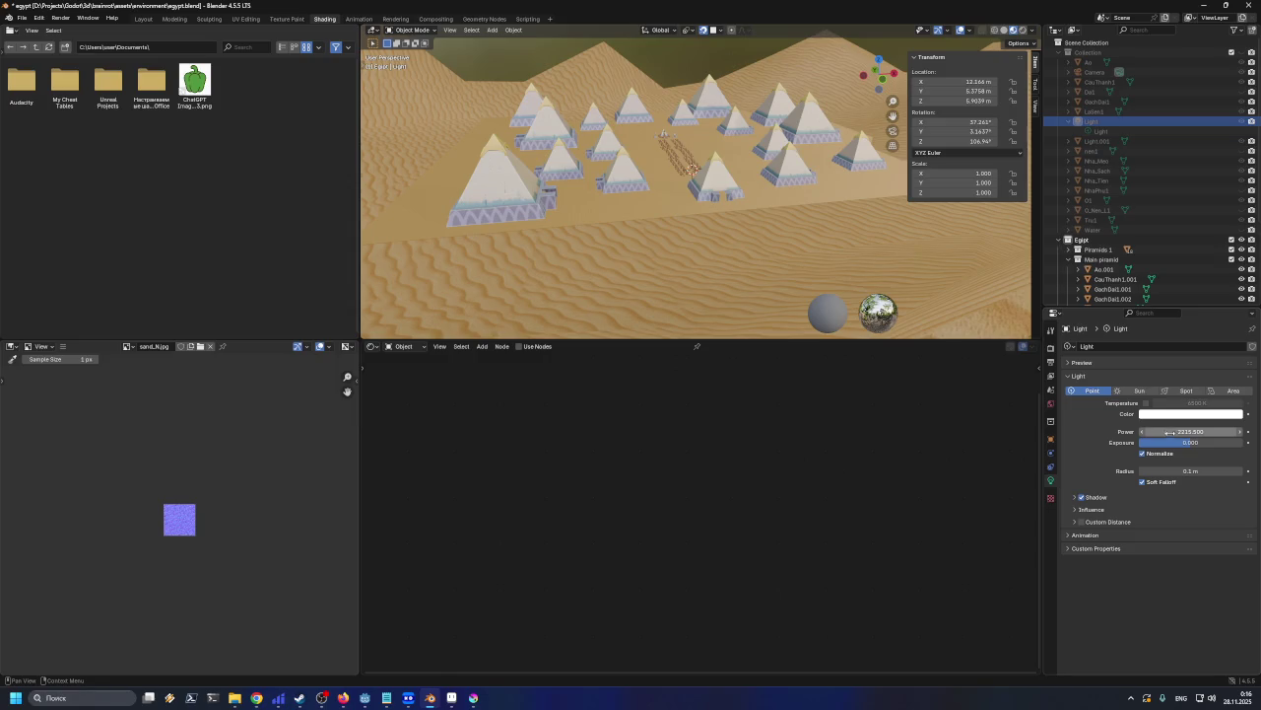
key("ctrl+z")
Make the Light a Sun, try strength 3000, and undo back to 1000
left_click(1139, 390)
left_click(1170, 430)
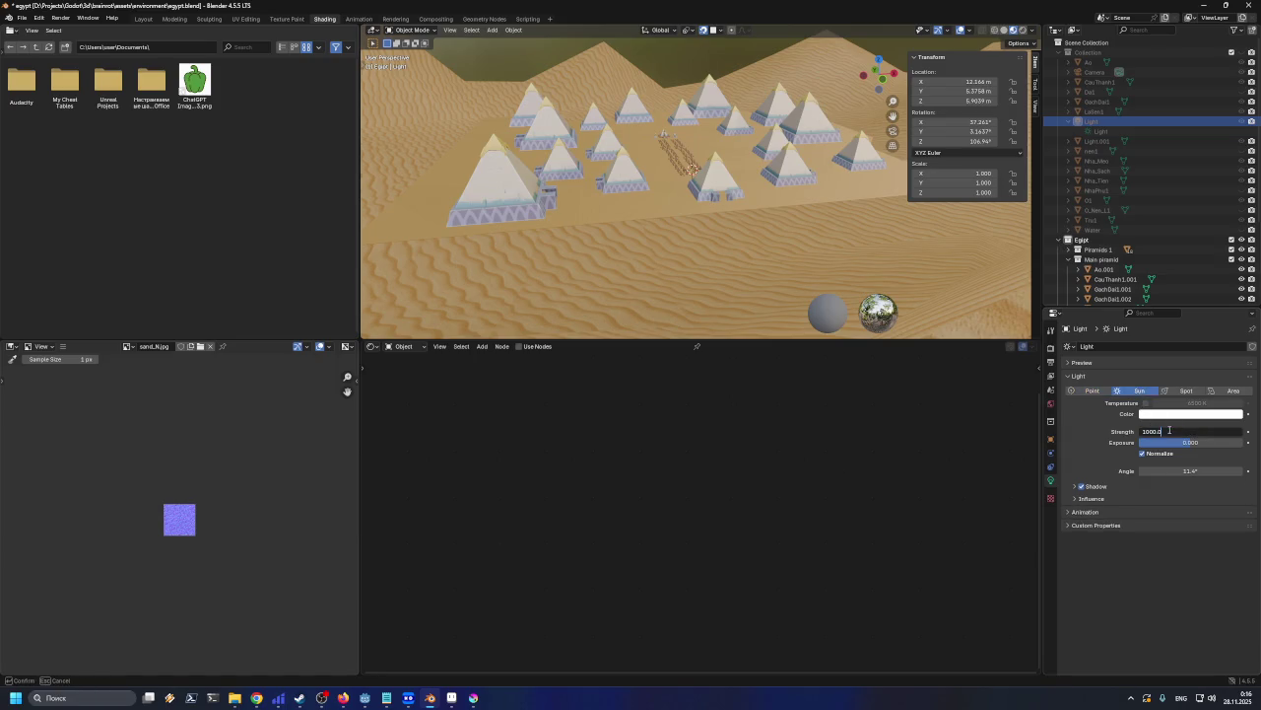
key("Return")
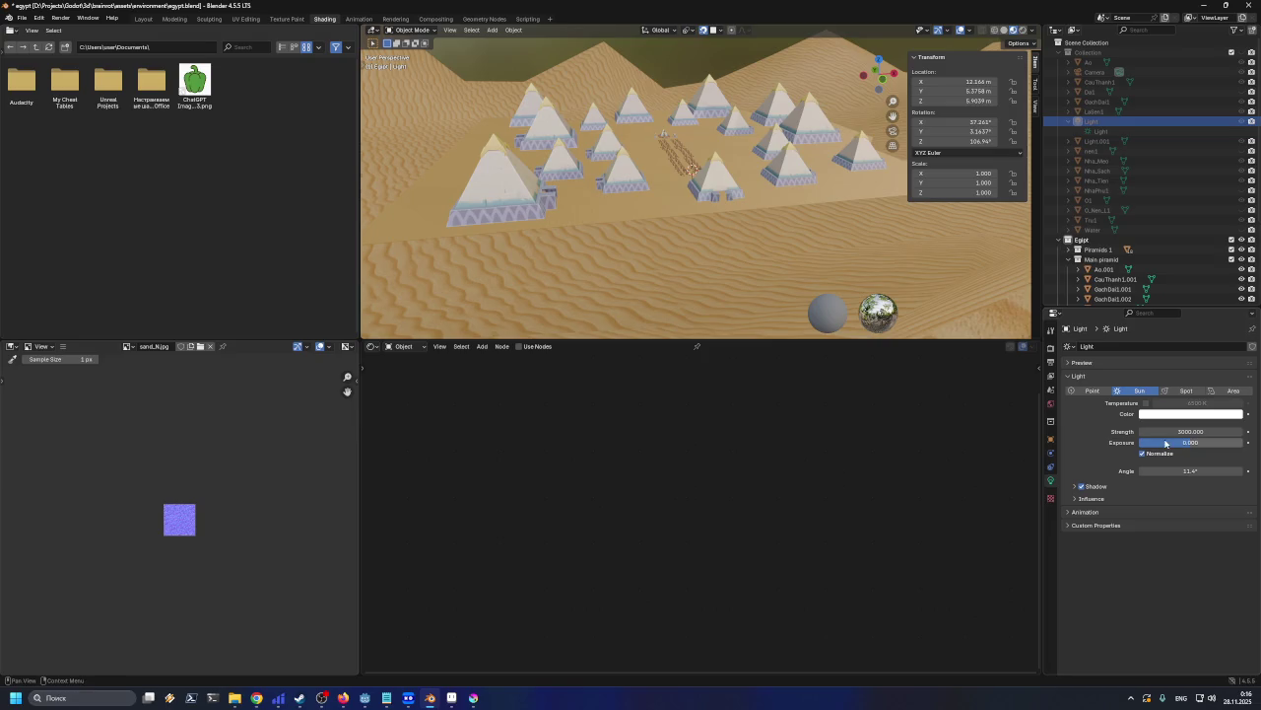
key("ctrl+z")
Test the Spot type, return to Sun, and preview in rendered shading
left_click(1096, 133)
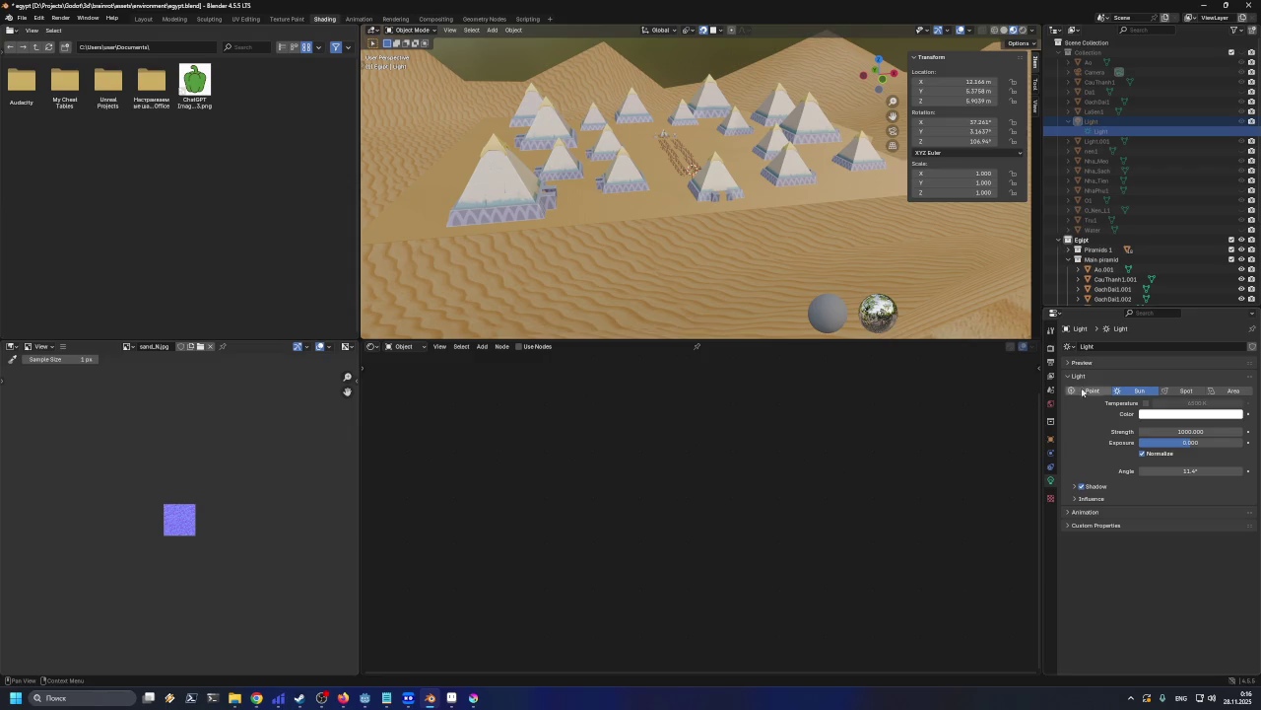
left_click(1186, 391)
left_click(1133, 392)
left_click(1076, 486)
left_click(1076, 486)
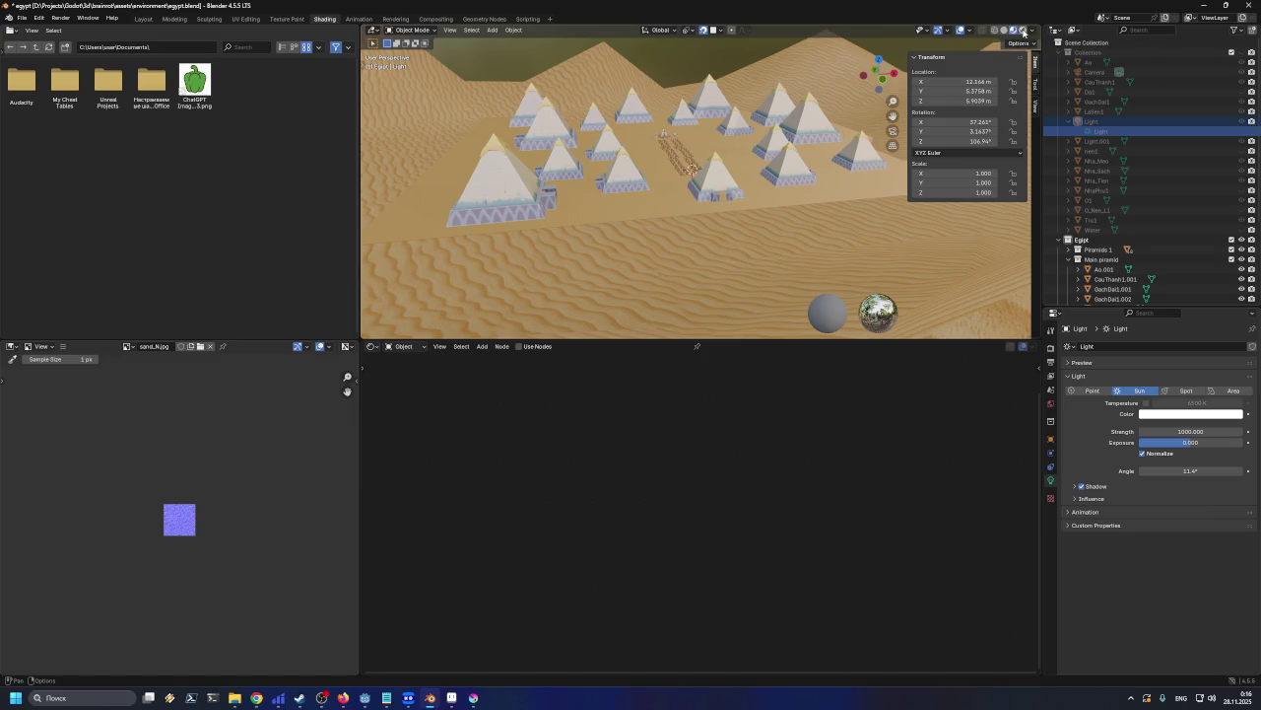
left_click(1022, 30)
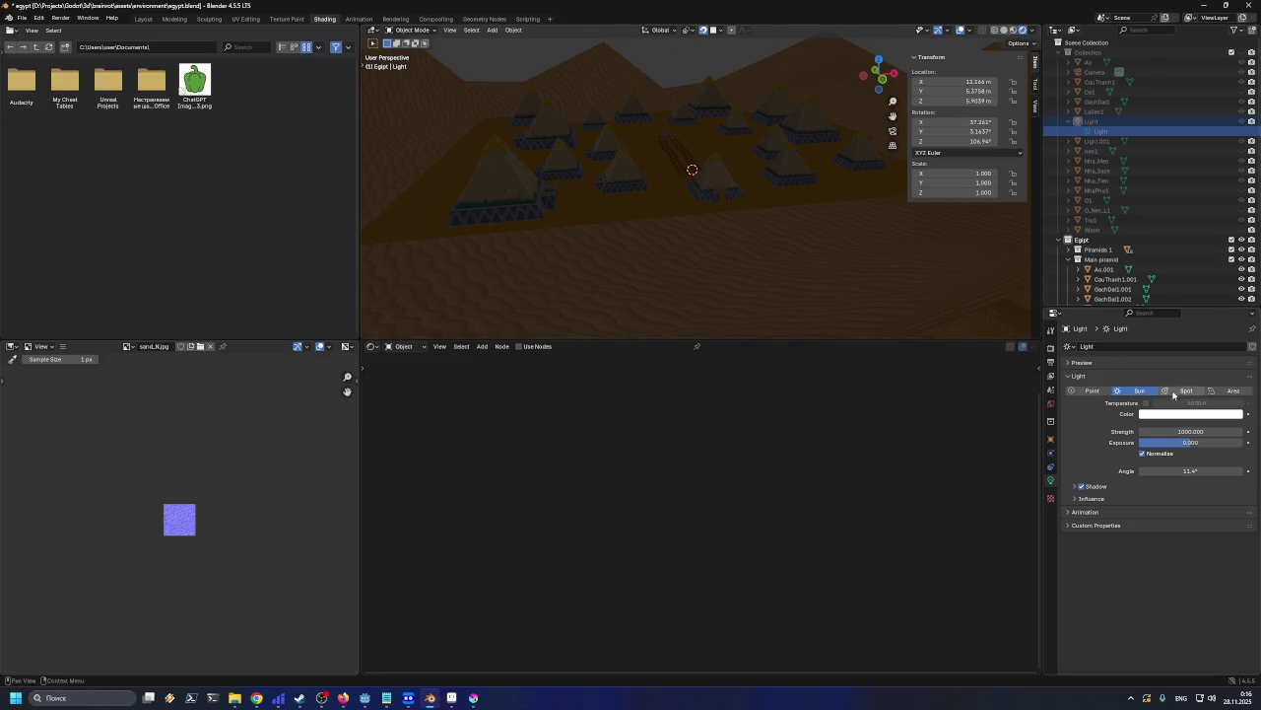
Try a sun strength of 4000, then set it back to 1000
left_click(1158, 430)
left_click(1143, 431)
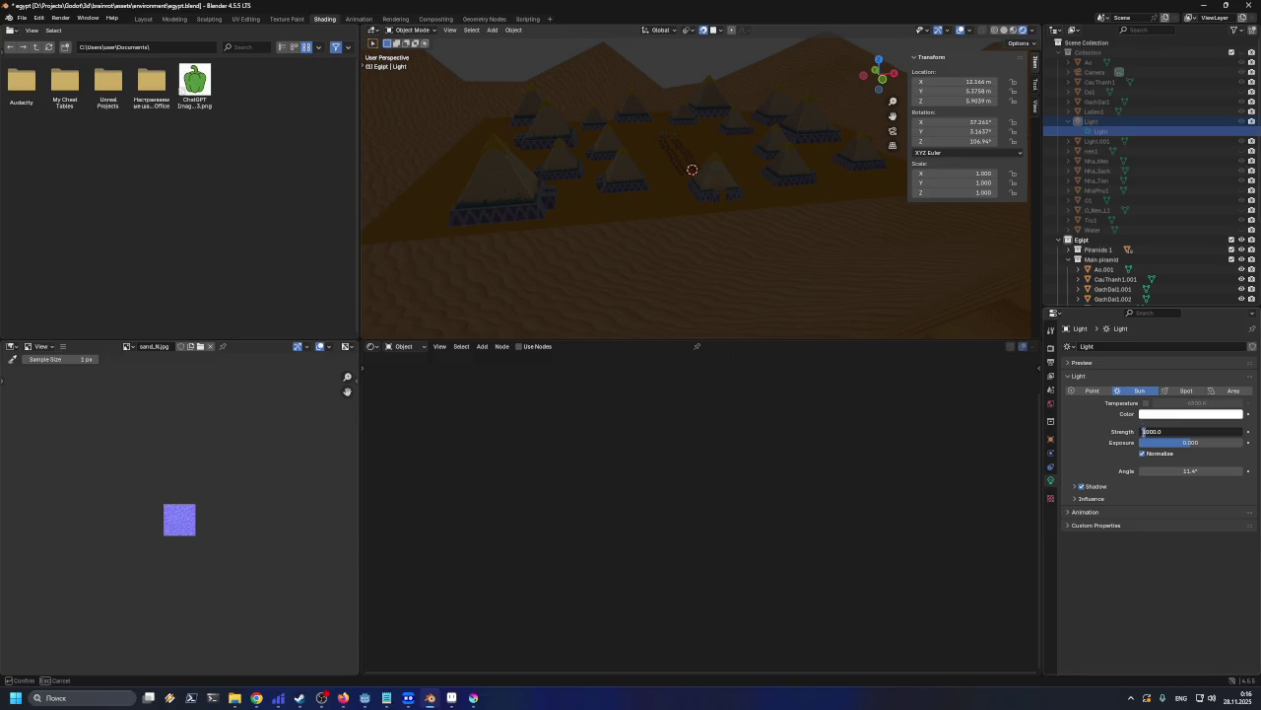
key("Return")
left_click(1166, 432)
type("1000")
key("Return")
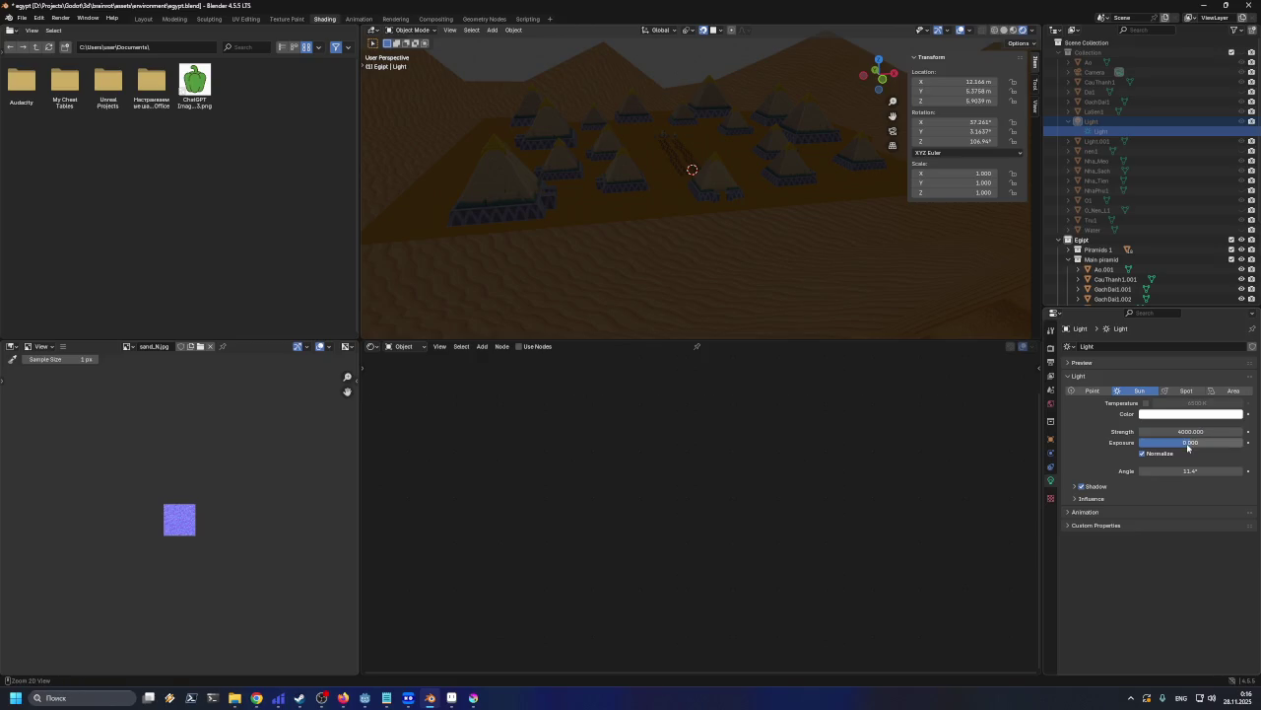
Turn the Light into a Point lamp at 1000 W and save egypt.blend
left_click(1094, 391)
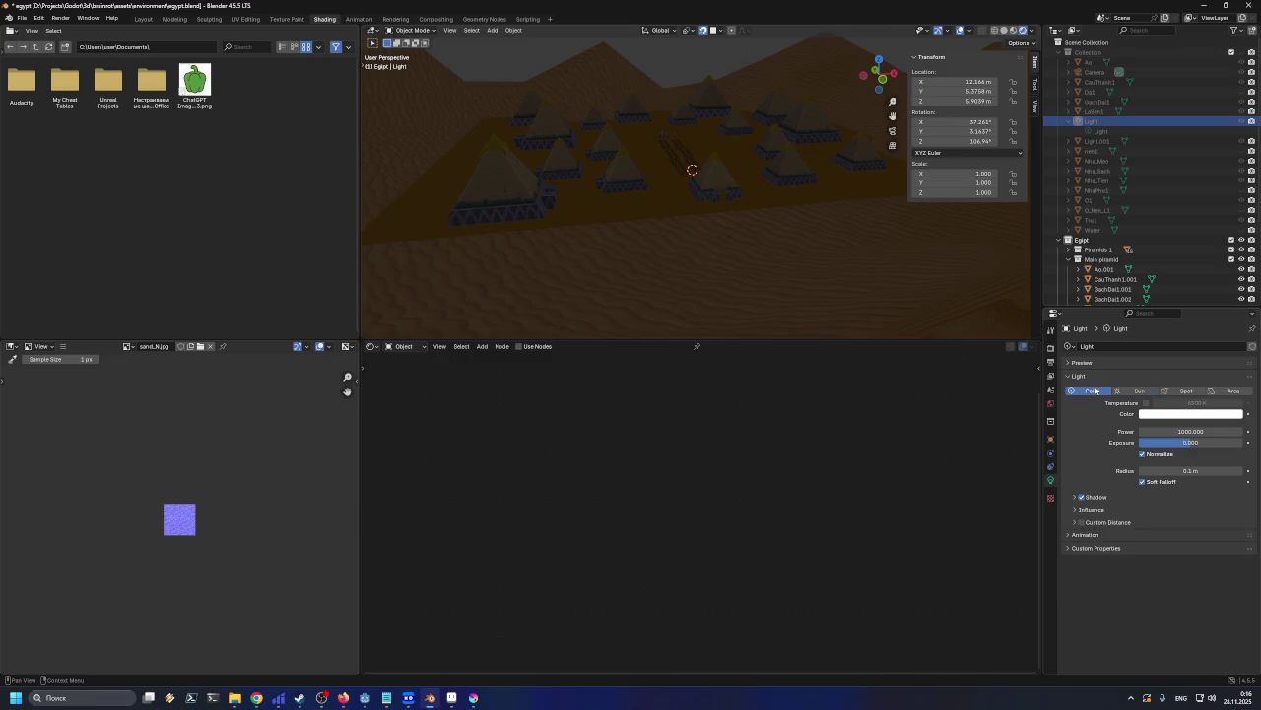
left_click(1147, 431)
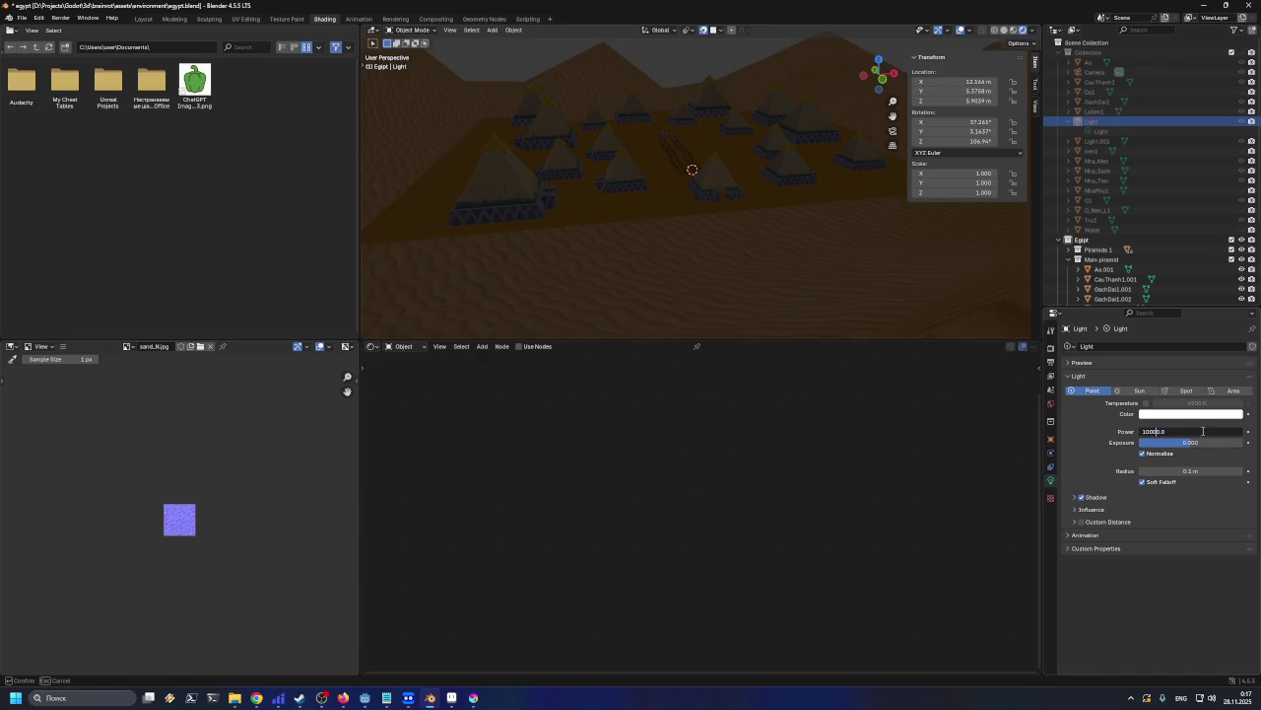
key("Return")
key("ctrl")
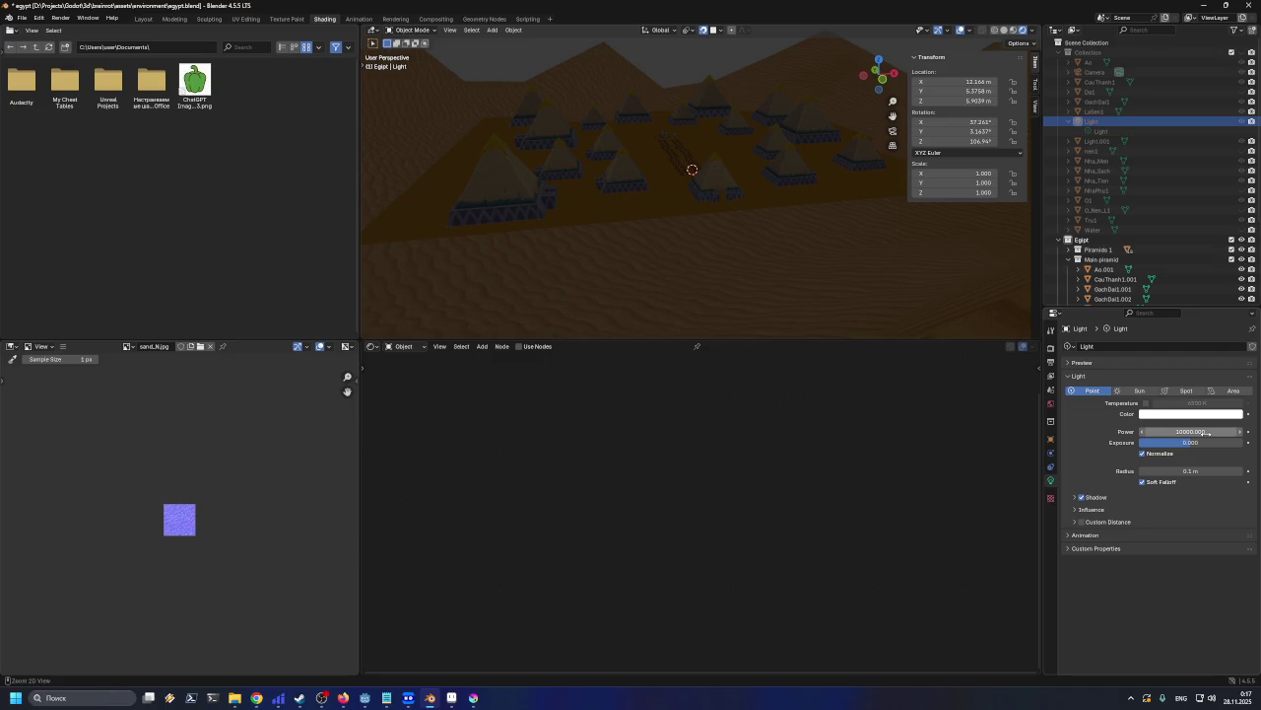
key("ctrl+s")
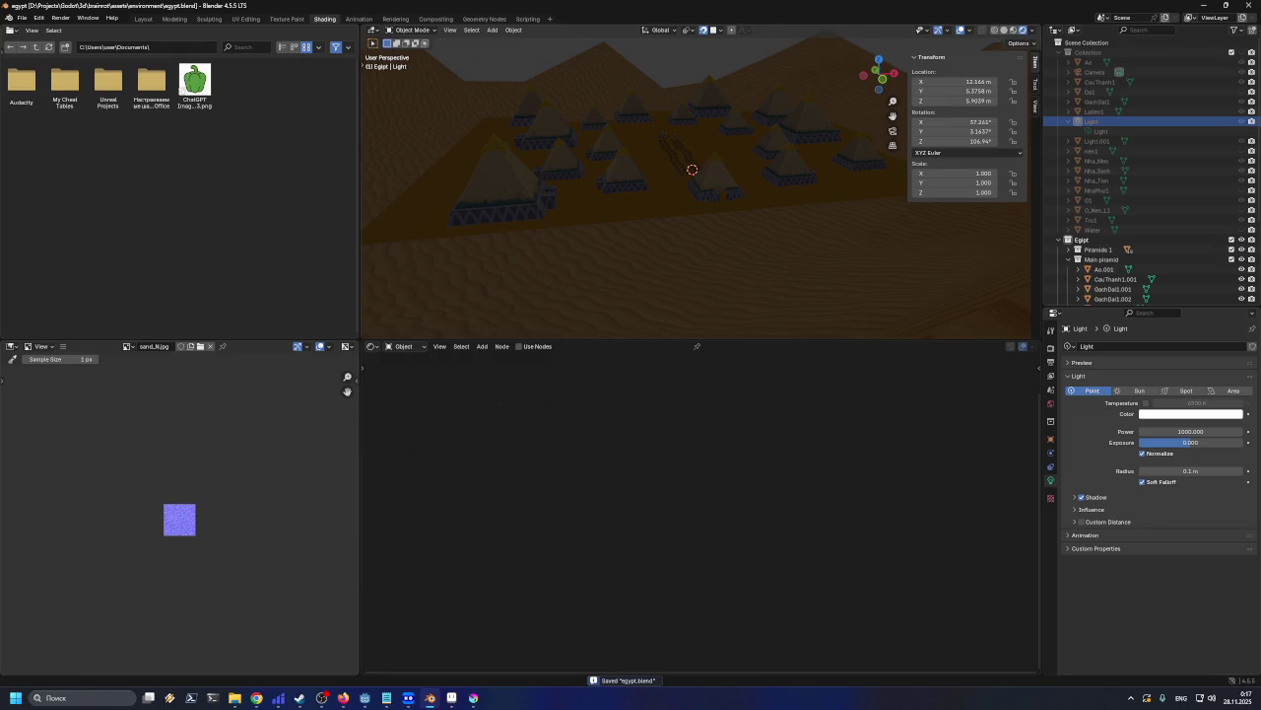
Check the Egipt collection's context menu, dismiss it, and bring up the Add menu
key("alt+Tab")
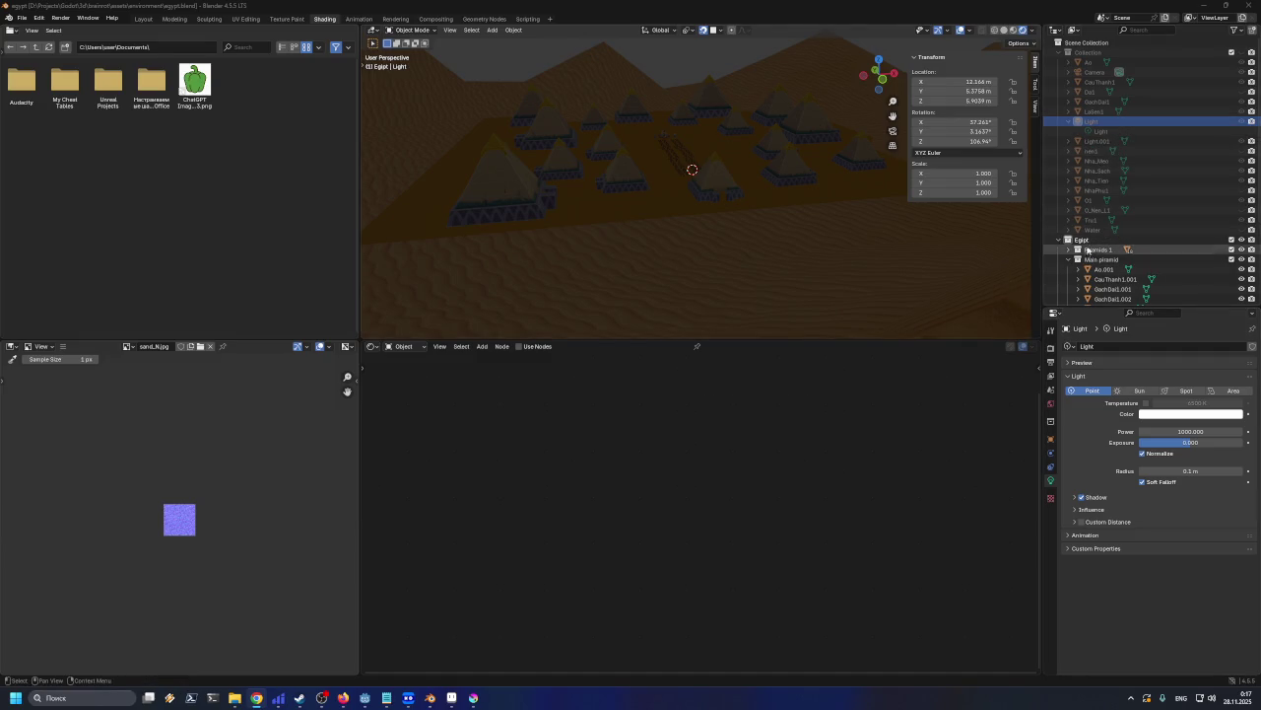
right_click(1086, 241)
key("Escape")
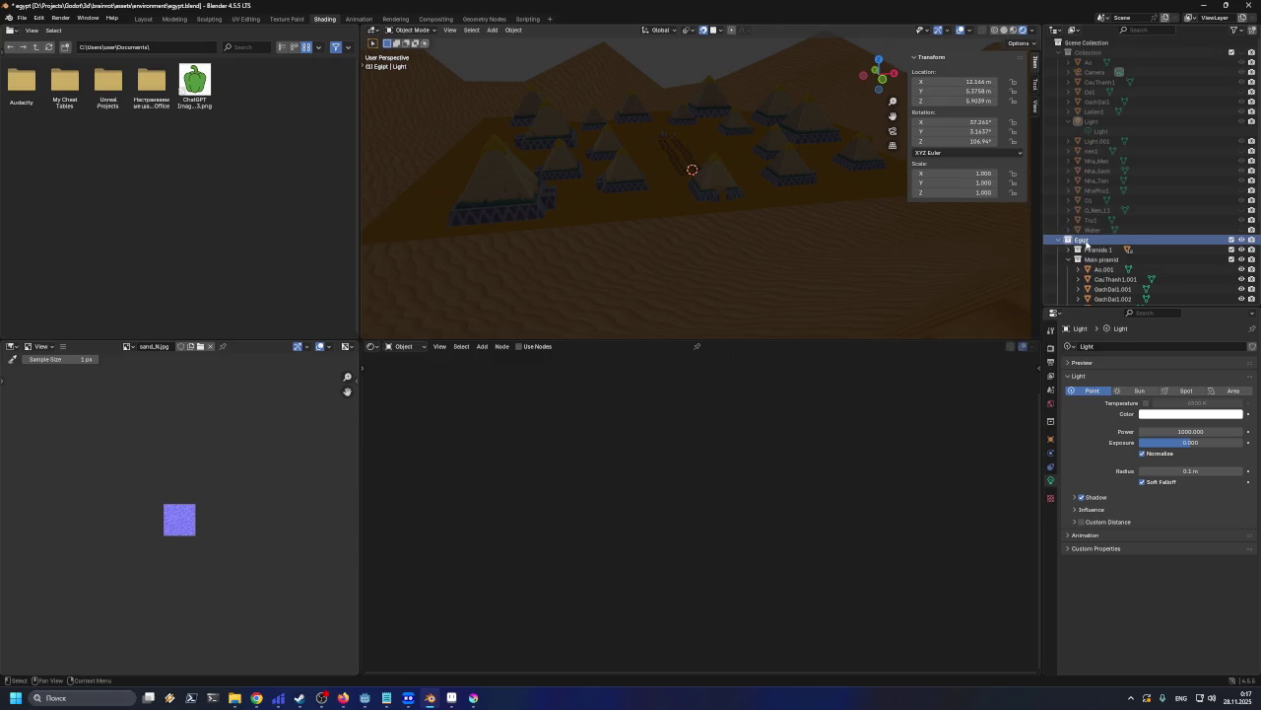
key("shift+a")
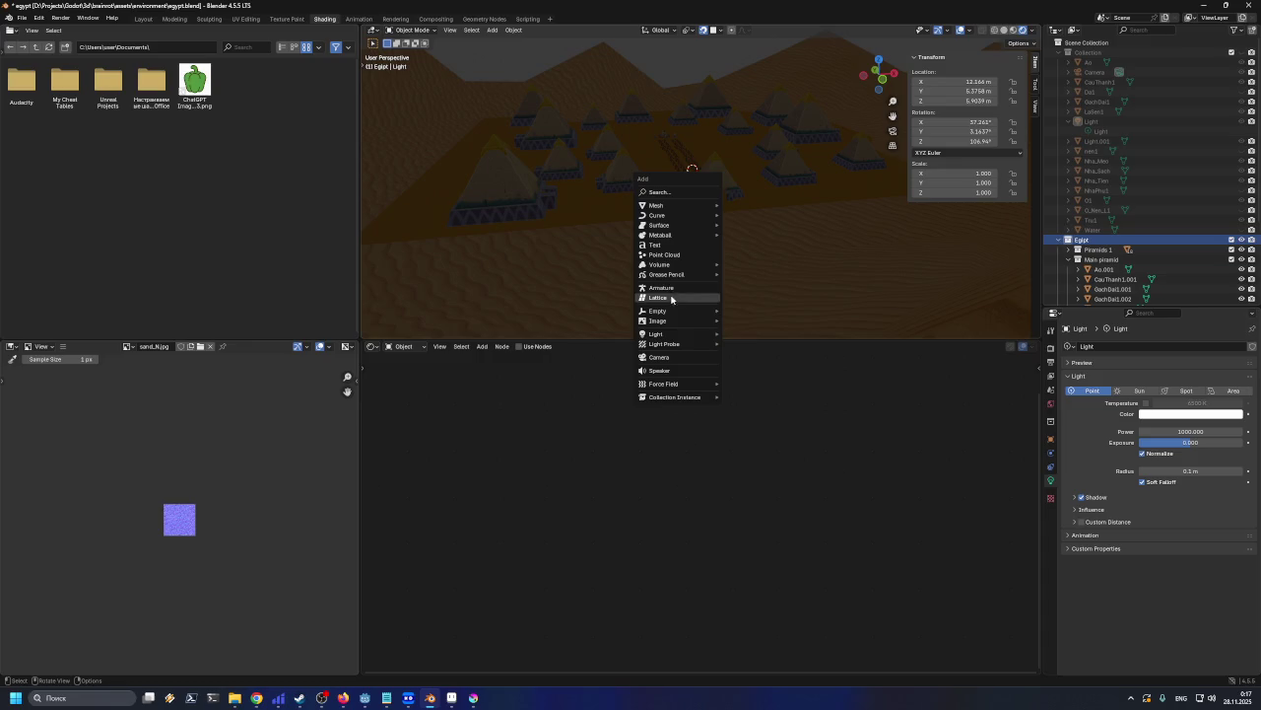
Add a Sun lamp, try strength 10, undo, settle on 4.4, and save egypt.blend
mouse_move(656, 334)
left_click(757, 343)
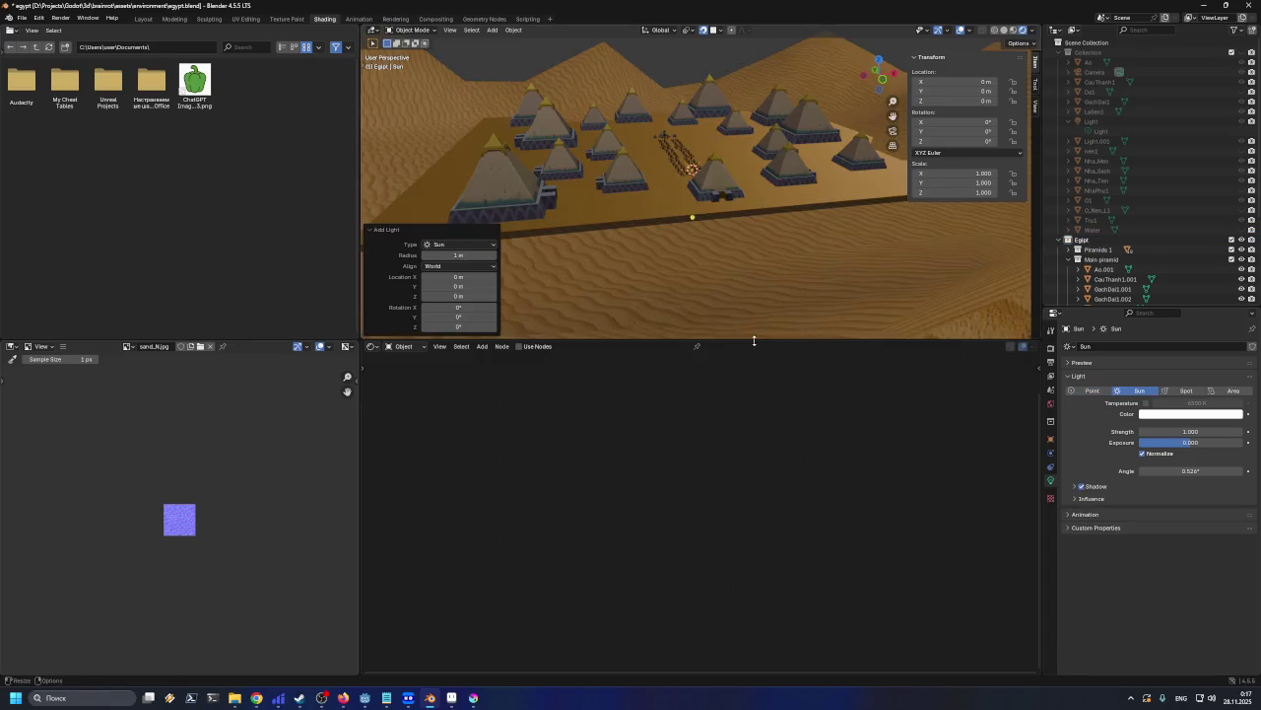
middle_click_drag(789, 263, 790, 243)
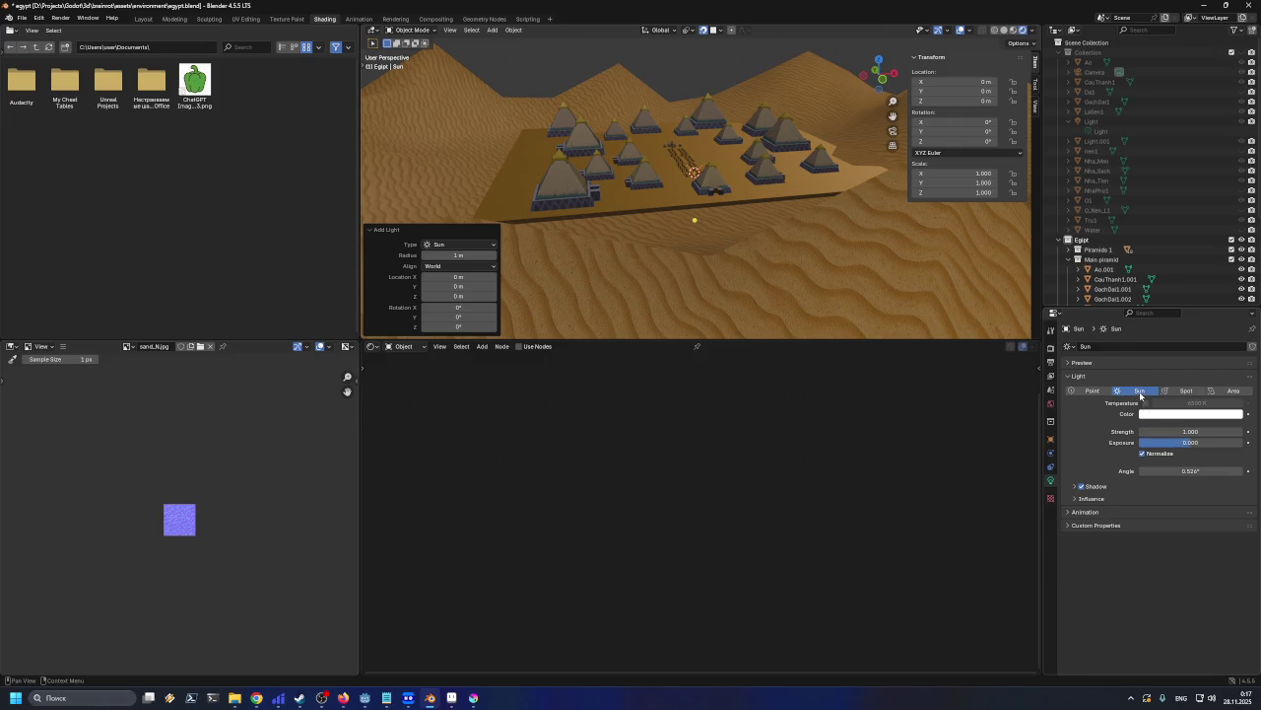
left_click_drag(1177, 431, 1242, 432)
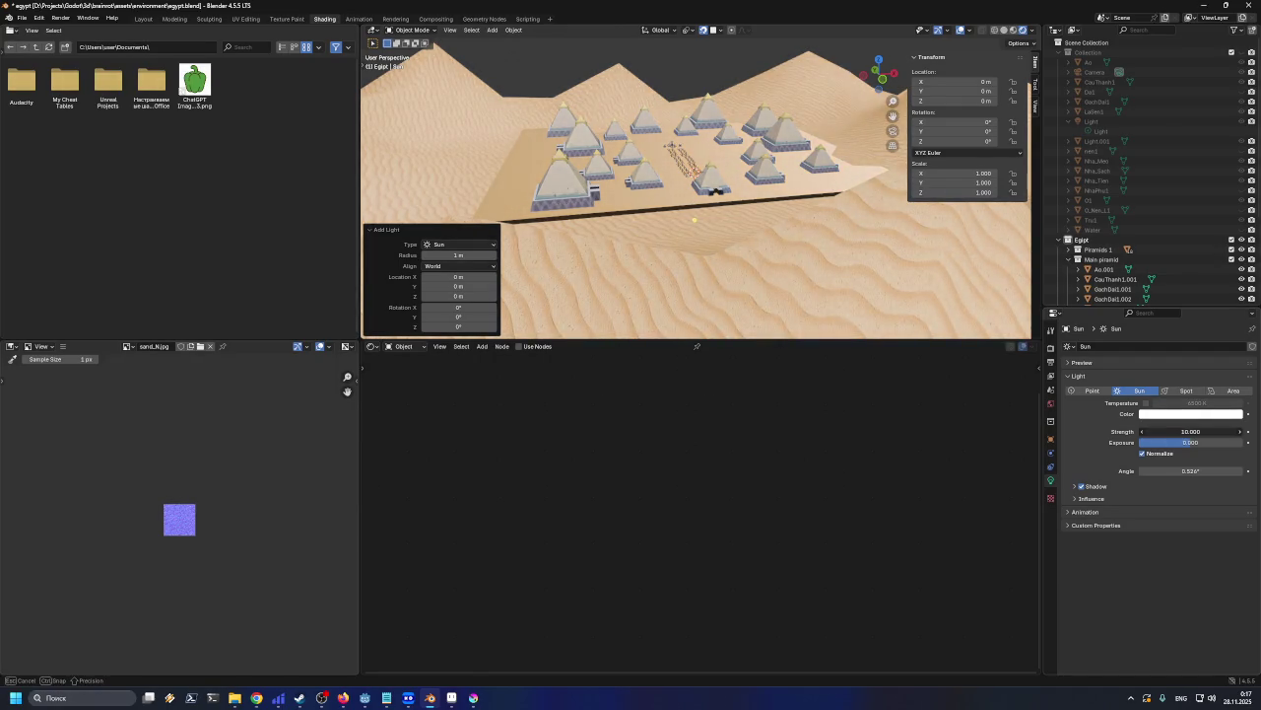
mouse_move(695, 219)
middle_mouse_down()
mouse_move(660, 197)
mouse_move(709, 203)
mouse_move(675, 219)
mouse_move(749, 215)
middle_mouse_up()
key("ctrl+z")
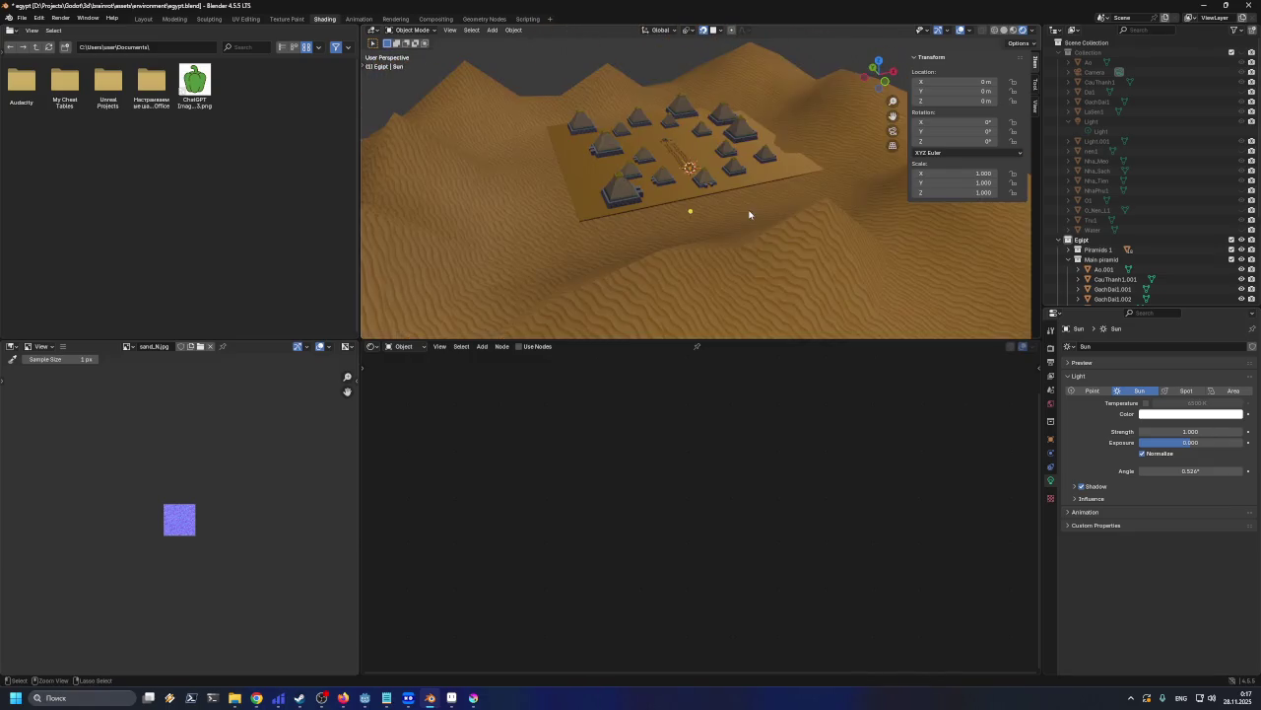
mouse_move(1191, 431)
left_mouse_down()
mouse_move(1251, 431)
mouse_move(1191, 430)
left_mouse_up()
type("4.400")
key("ctrl+s")
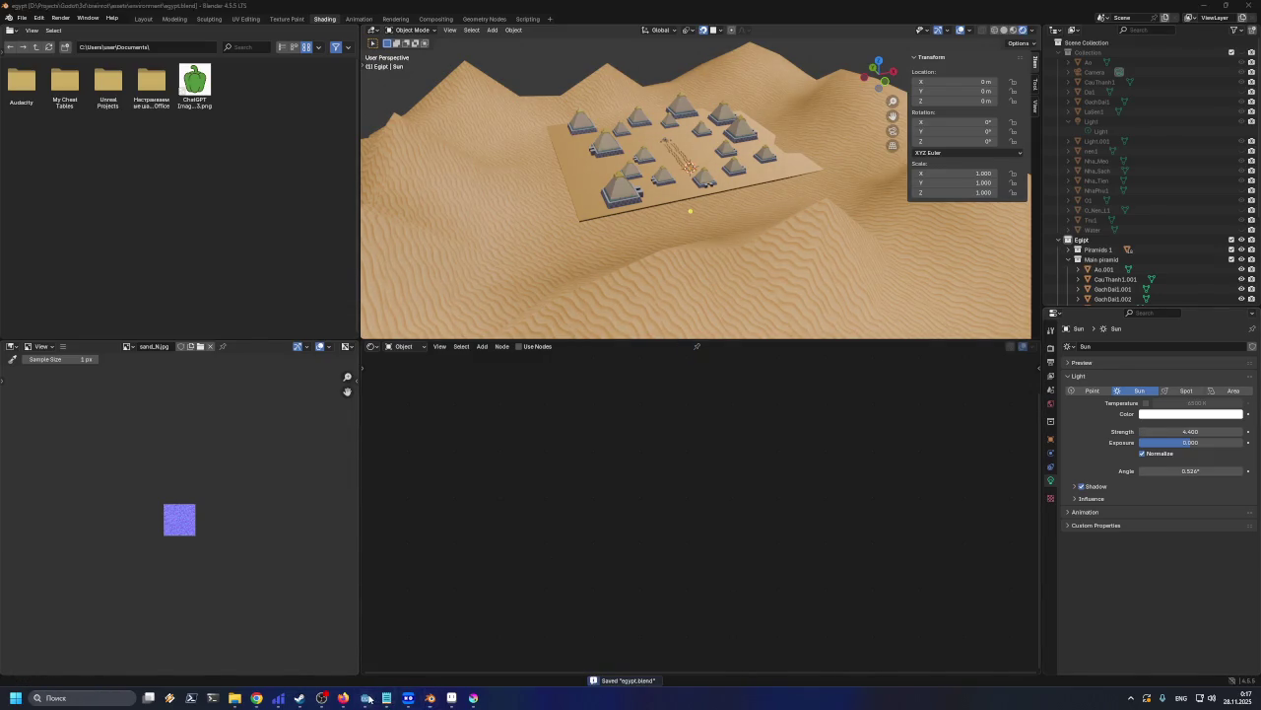
left_click(367, 698)
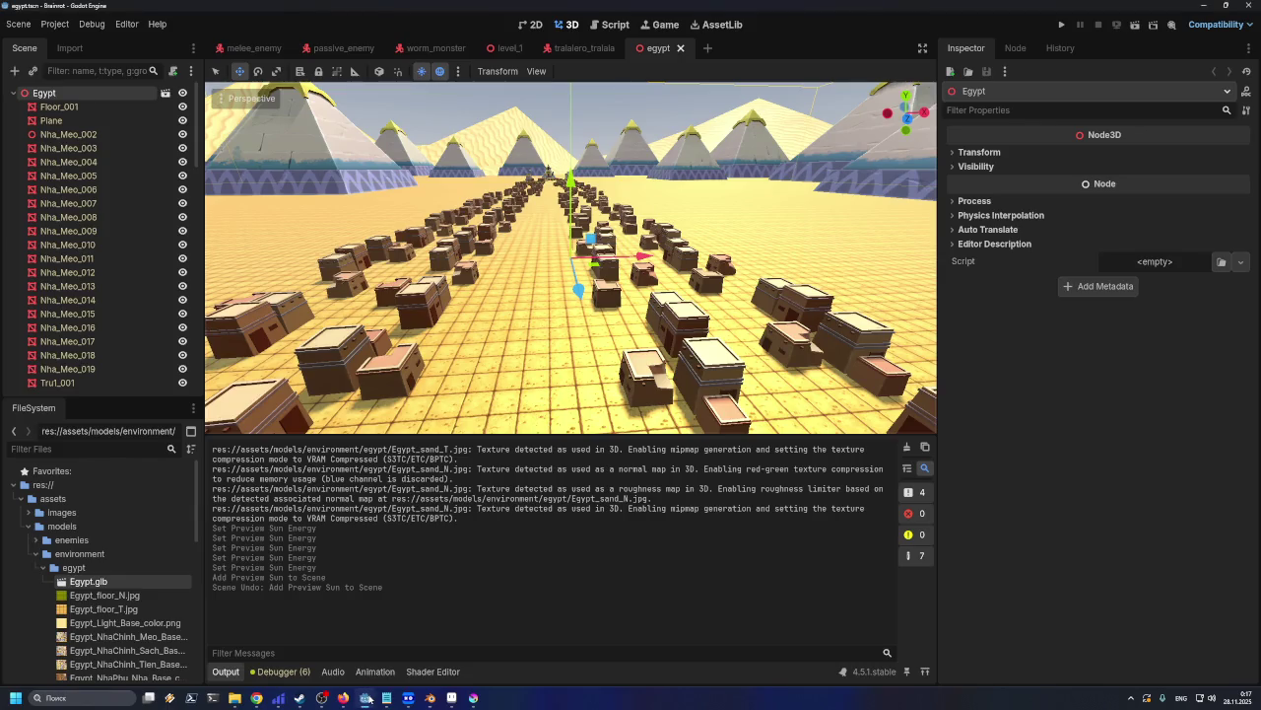
In Blender, select the front pyramid and enter mesh edit mode
left_click(366, 697)
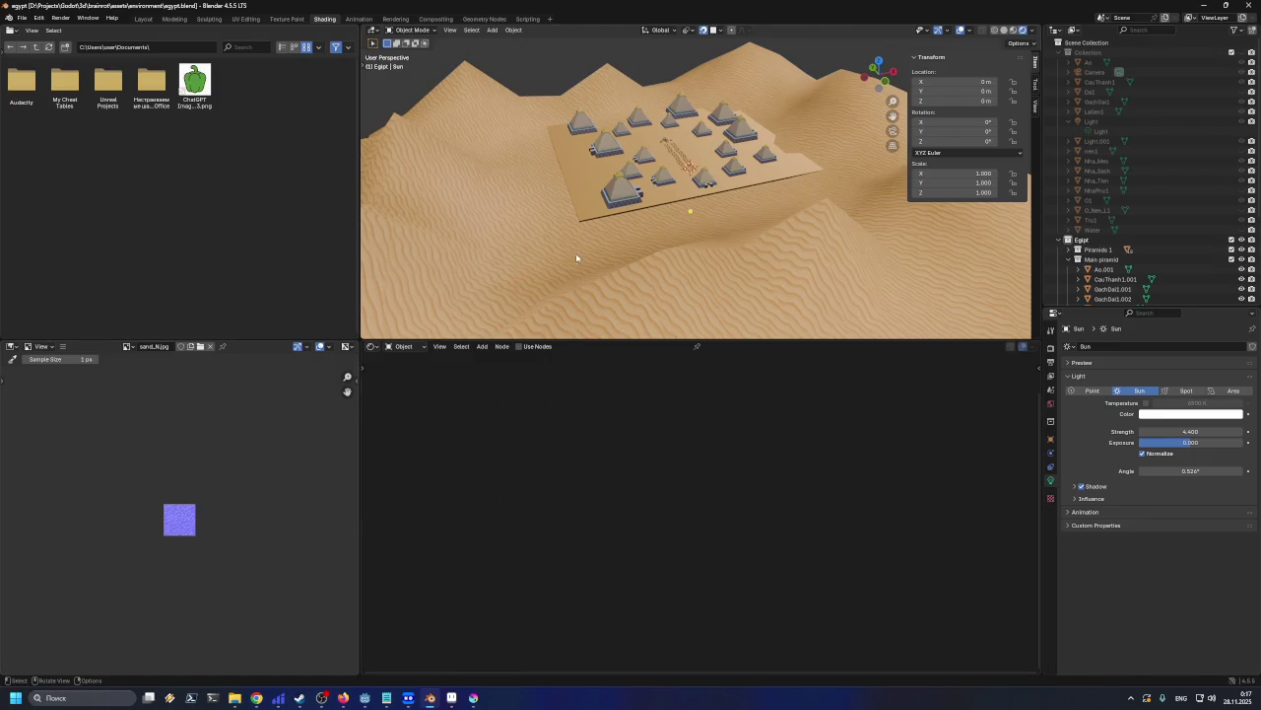
left_click(618, 192)
key("Tab")
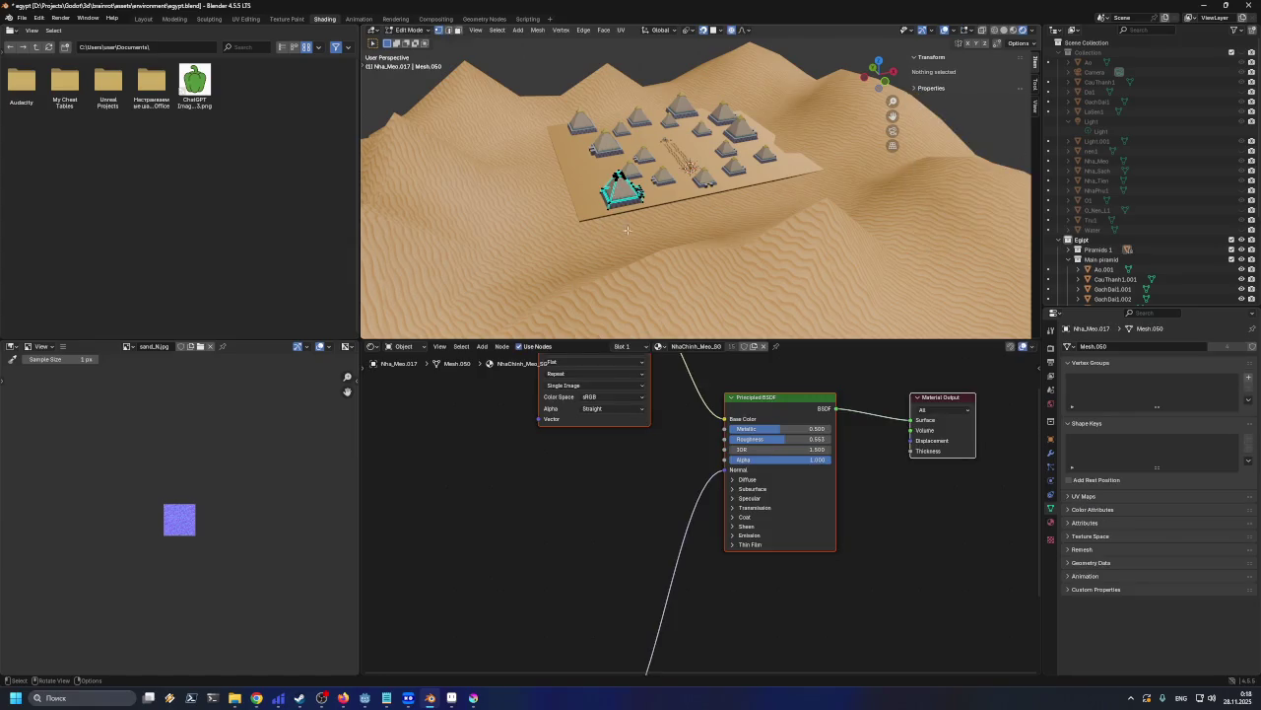
left_click(366, 701)
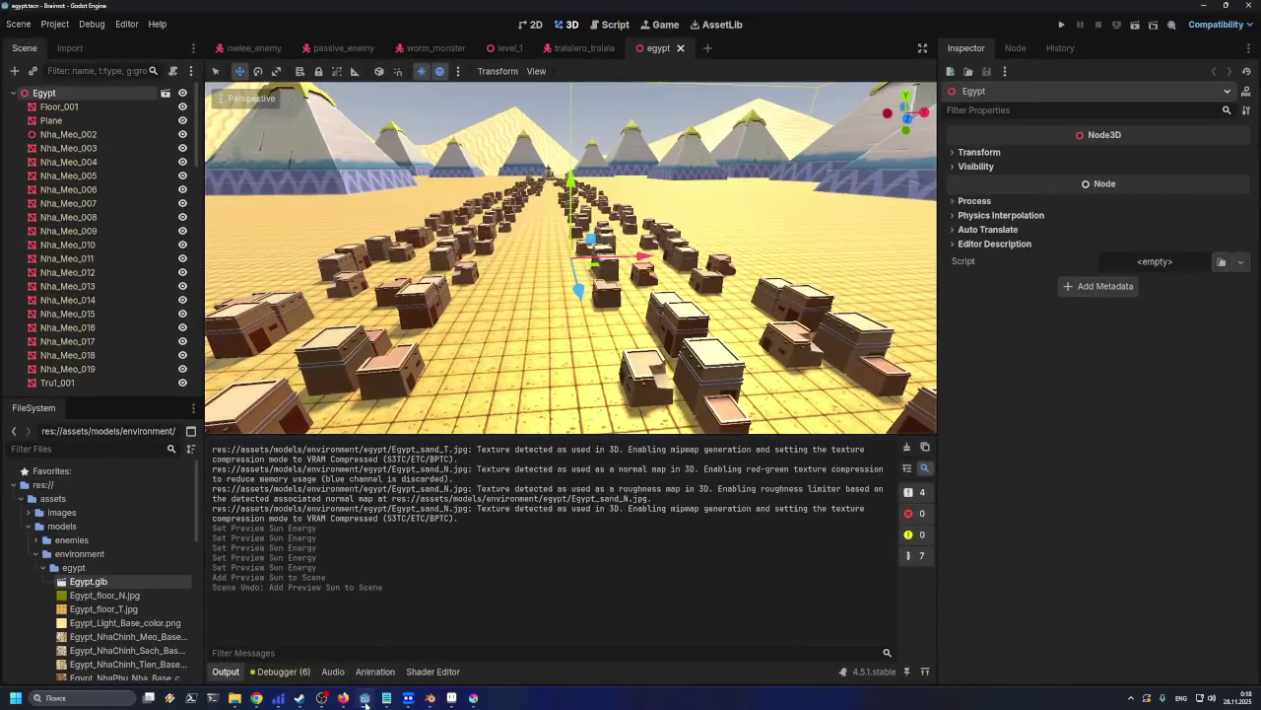
Zoom Godot's 3D view far out over the pyramids and toggle the preview sun off and on
scroll(675, 258, "down", 5)
scroll(675, 258, "down", 3)
mouse_move(675, 258)
middle_mouse_down()
mouse_move(698, 303)
mouse_move(723, 312)
middle_mouse_up()
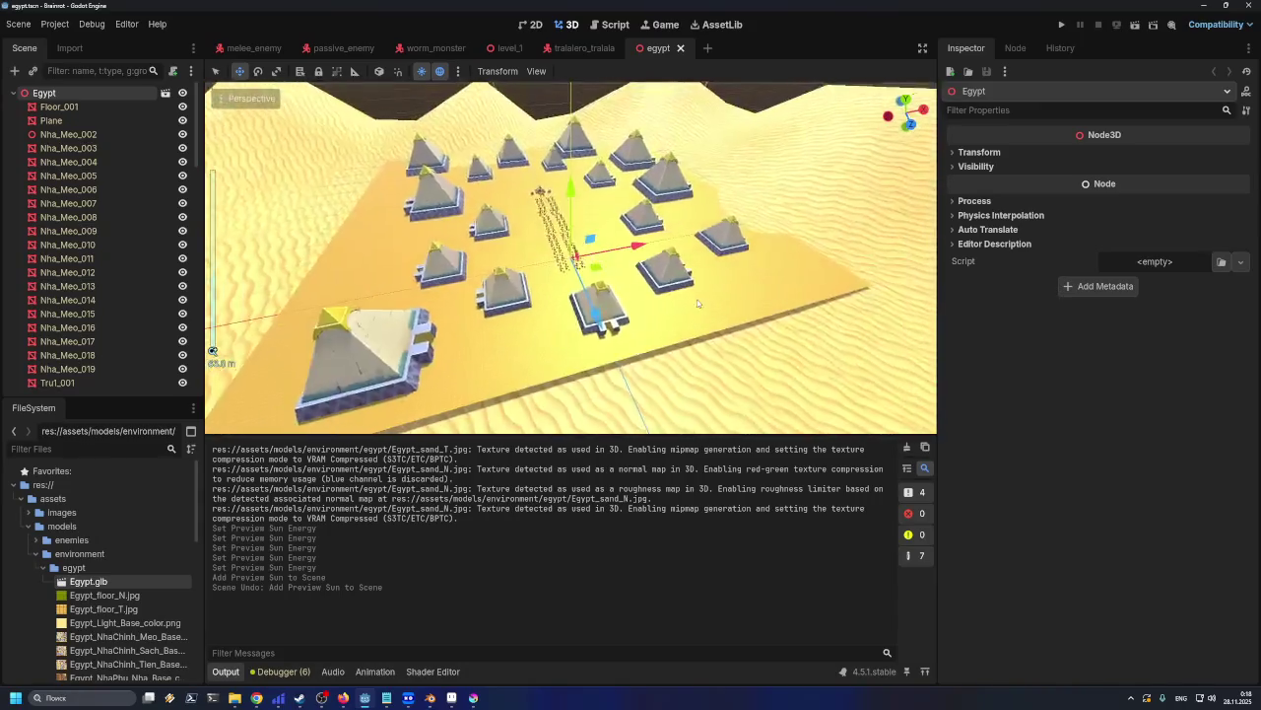
scroll(698, 303, "down", 3)
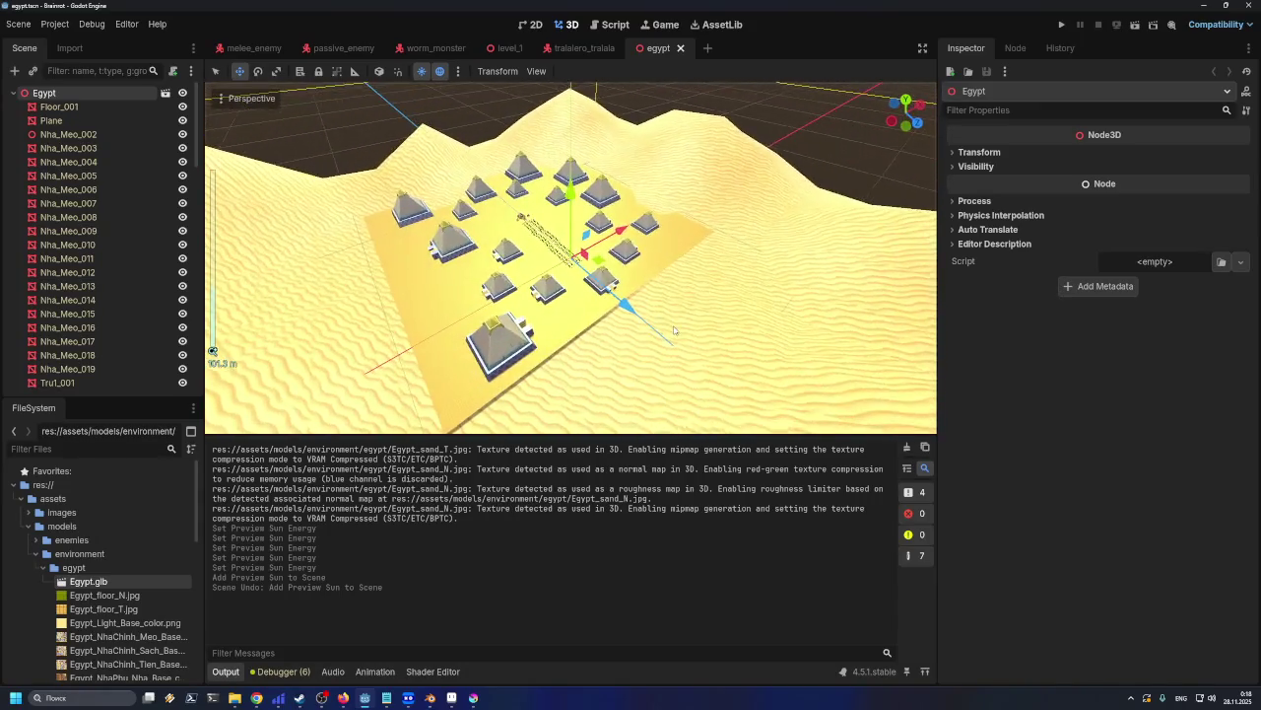
scroll(722, 314, "down", 5)
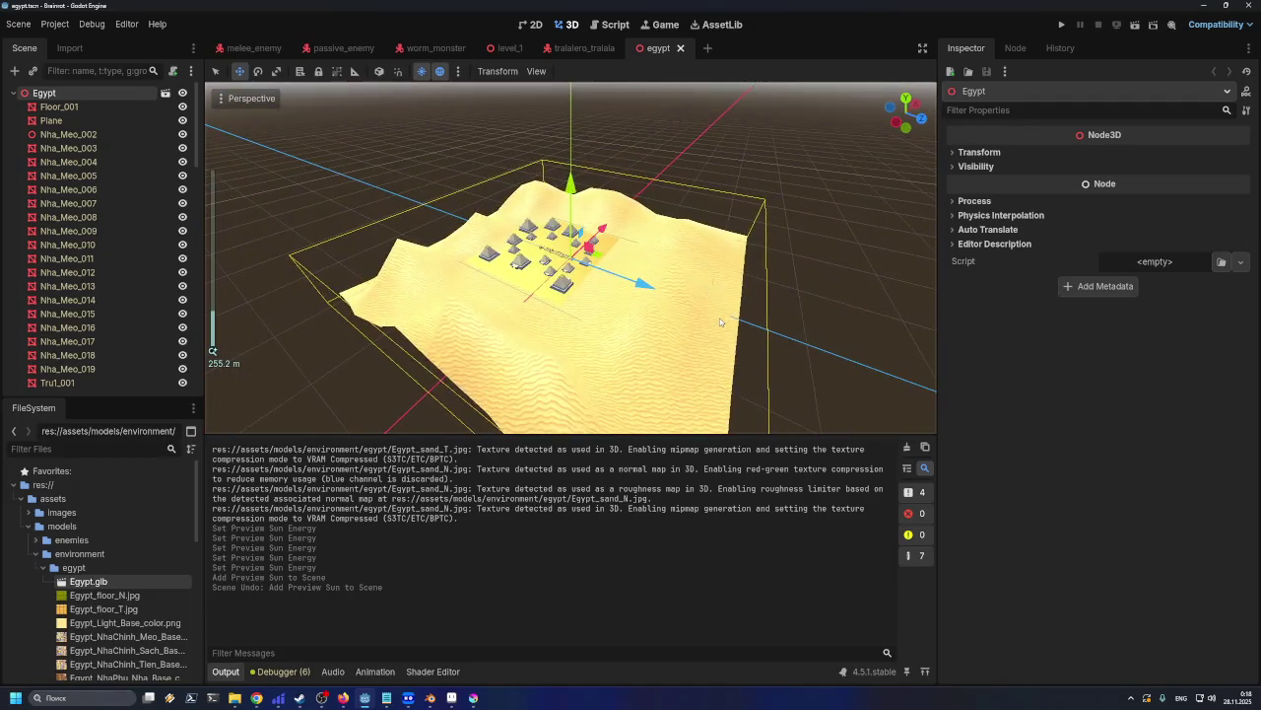
left_click(422, 71)
left_click(422, 71)
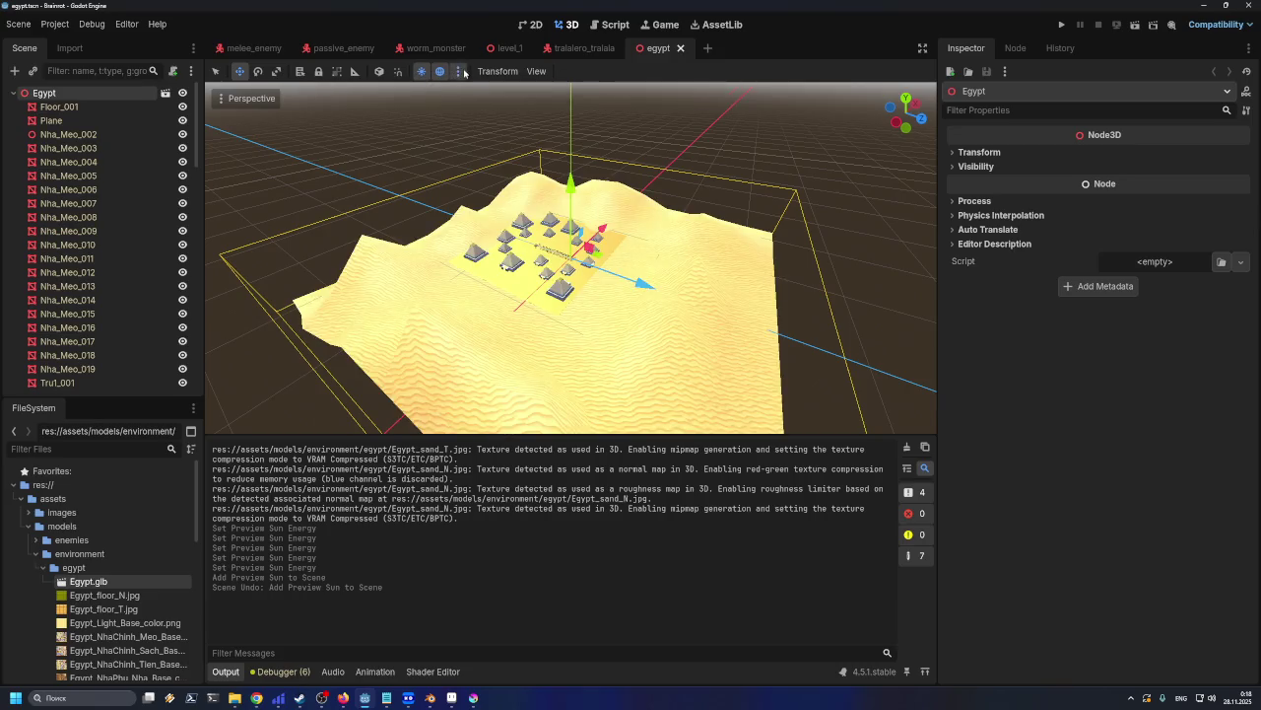
Set the preview sun's Sun Energy to 1.0
left_click(457, 71)
left_click_drag(344, 309, 388, 307)
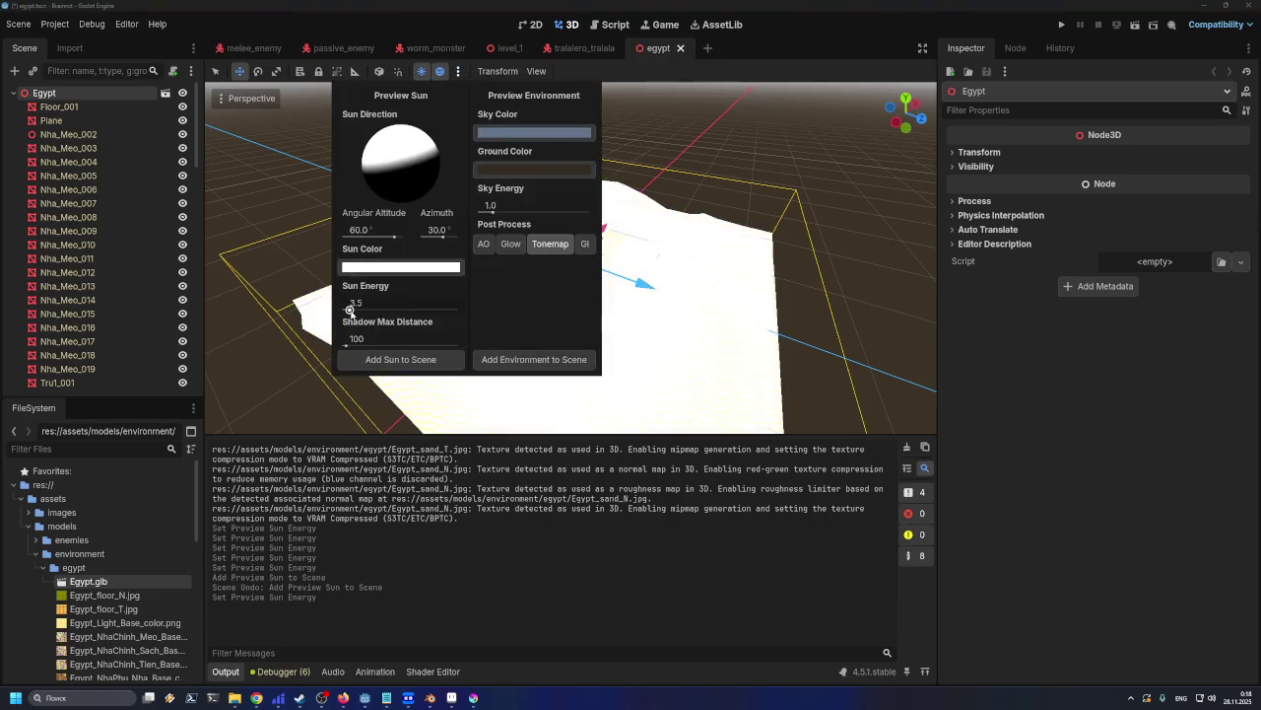
left_click(388, 300)
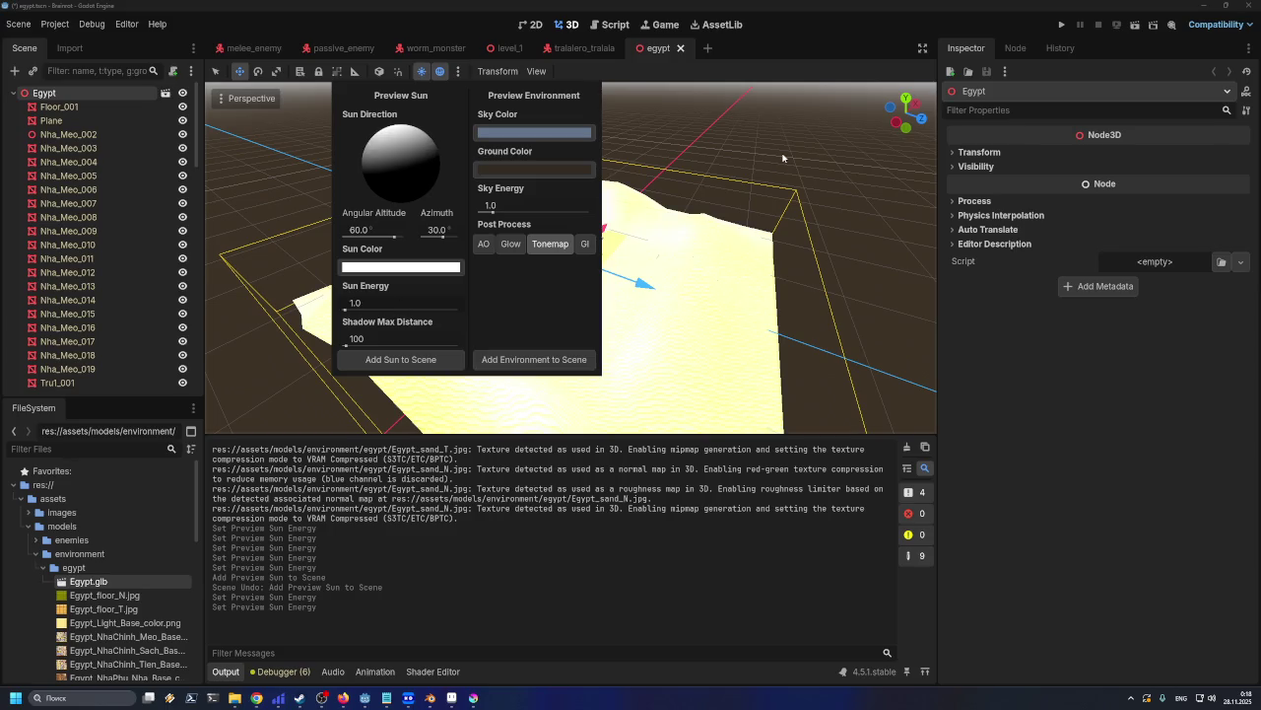
scroll(572, 256, "down", 5)
scroll(572, 256, "up", 3)
scroll(571, 257, "up", 3)
Orbit lower over the pyramids, zoom out, and switch to the level_1 scene
mouse_move(571, 256)
middle_mouse_down()
mouse_move(571, 197)
mouse_move(443, 277)
mouse_move(373, 277)
mouse_move(601, 277)
mouse_move(409, 287)
mouse_move(568, 293)
mouse_move(495, 283)
middle_mouse_up()
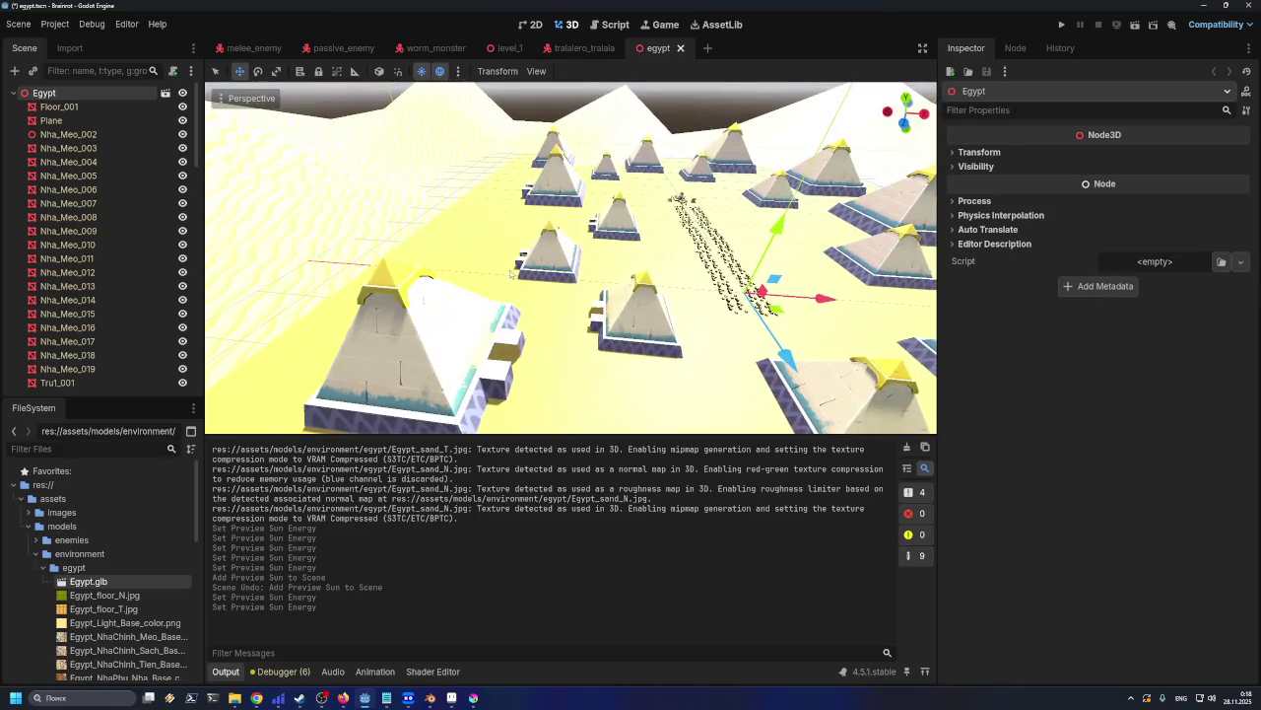
scroll(512, 275, "down", 5)
scroll(511, 275, "down", 4)
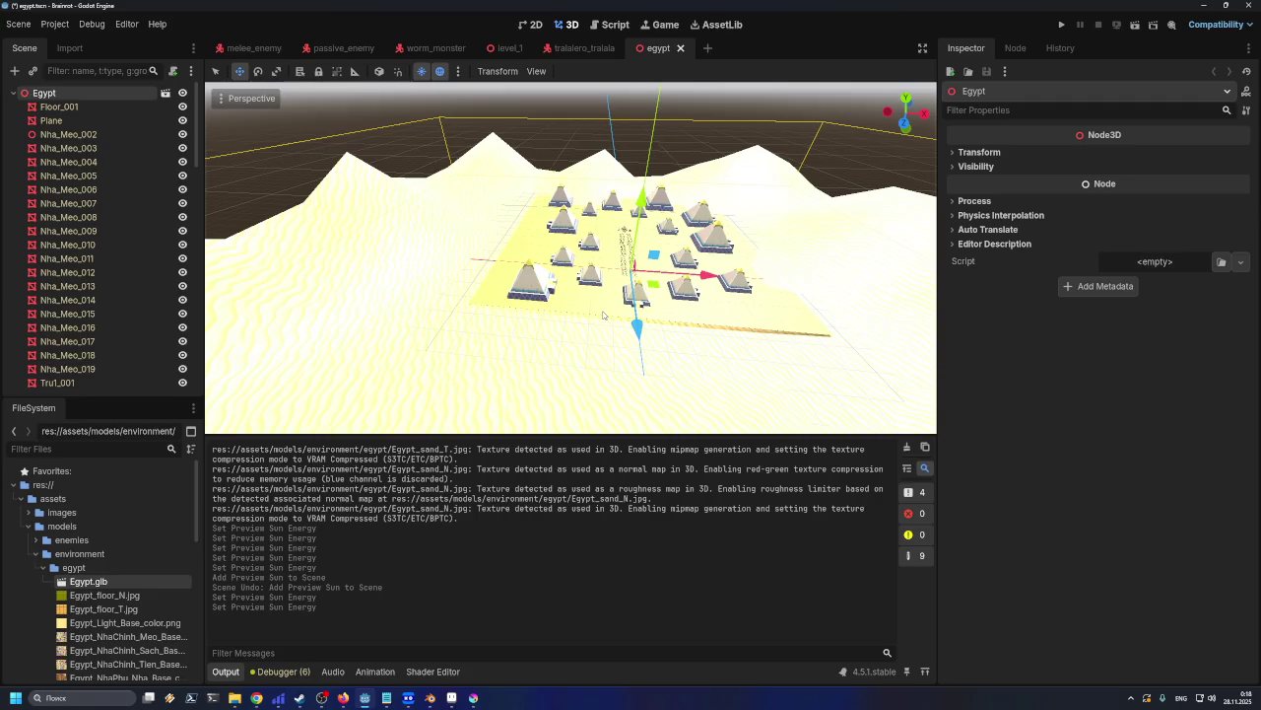
mouse_move(584, 47)
left_click(509, 47)
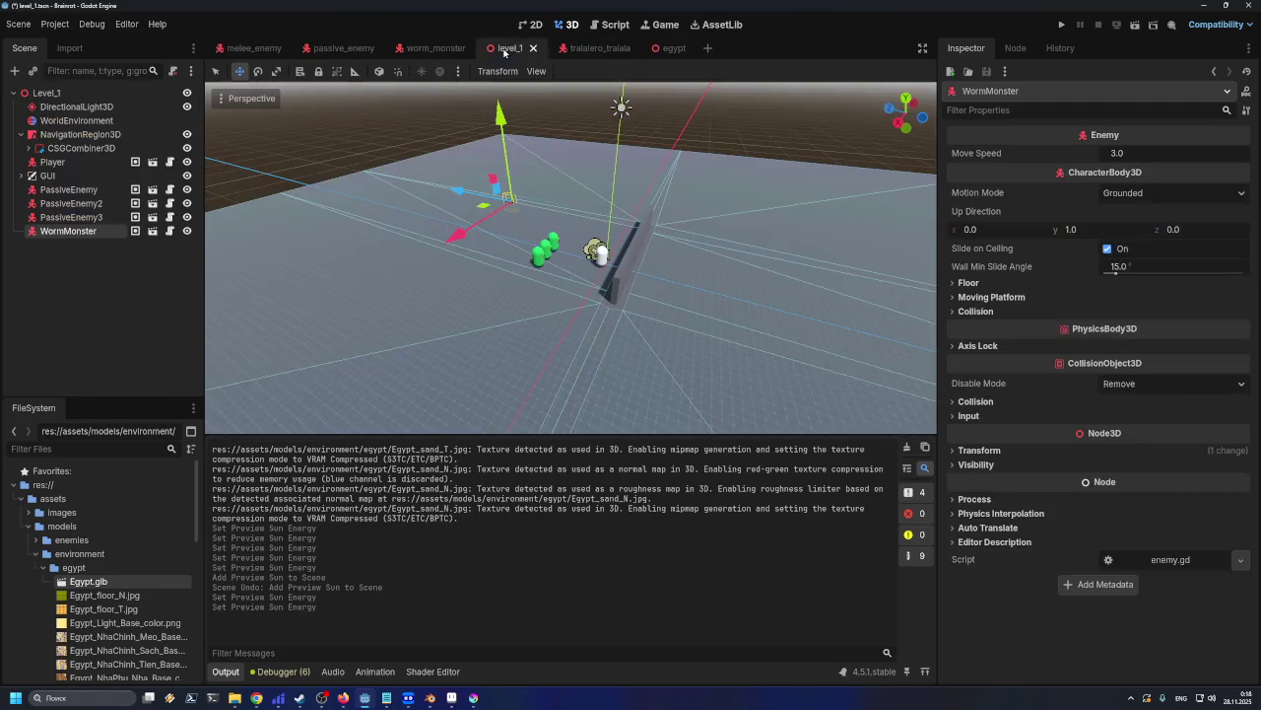
Delete level_1's WorldEnvironment node, undo the deletion, and return to the egypt scene
scroll(545, 231, "up", 1)
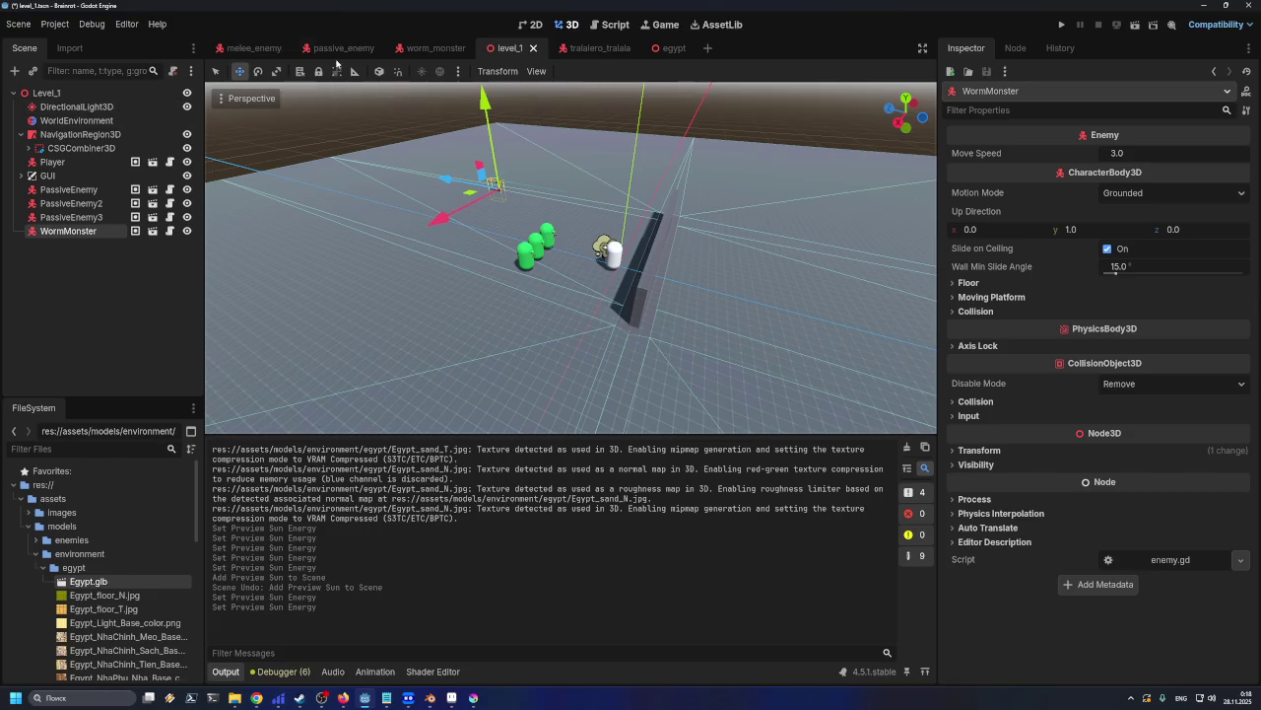
left_click(76, 120)
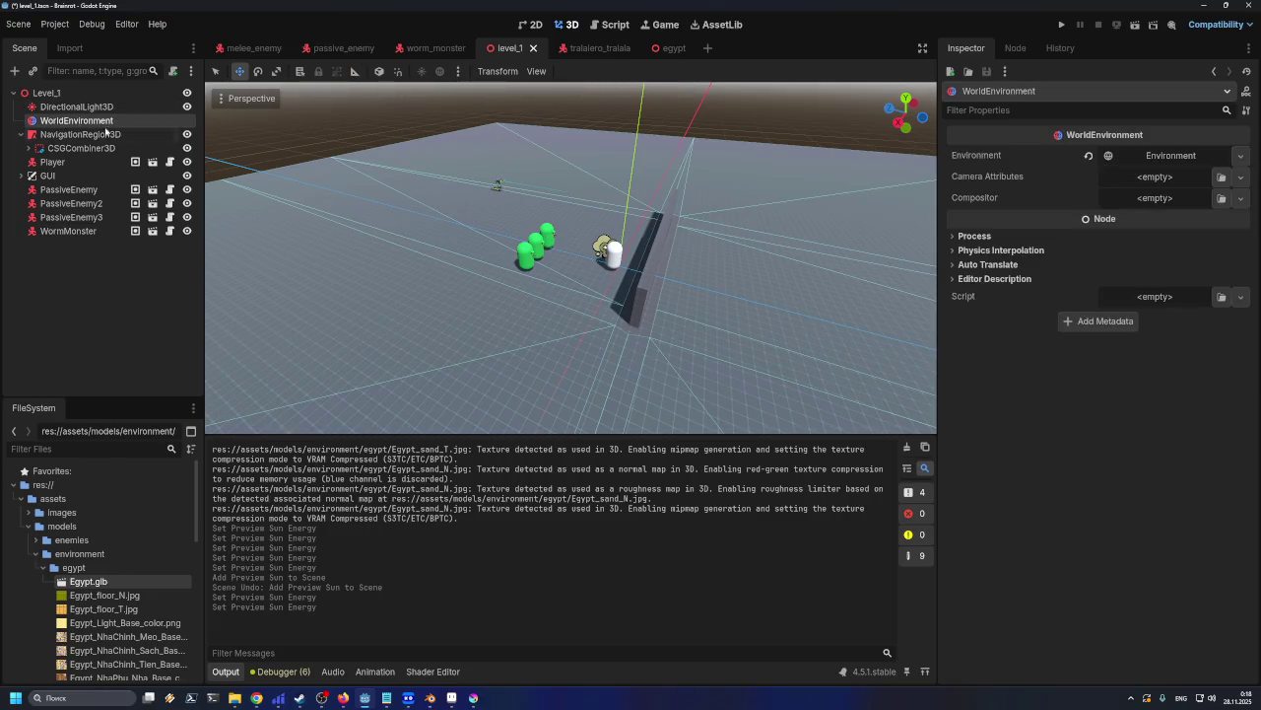
key("Delete")
left_click(597, 361)
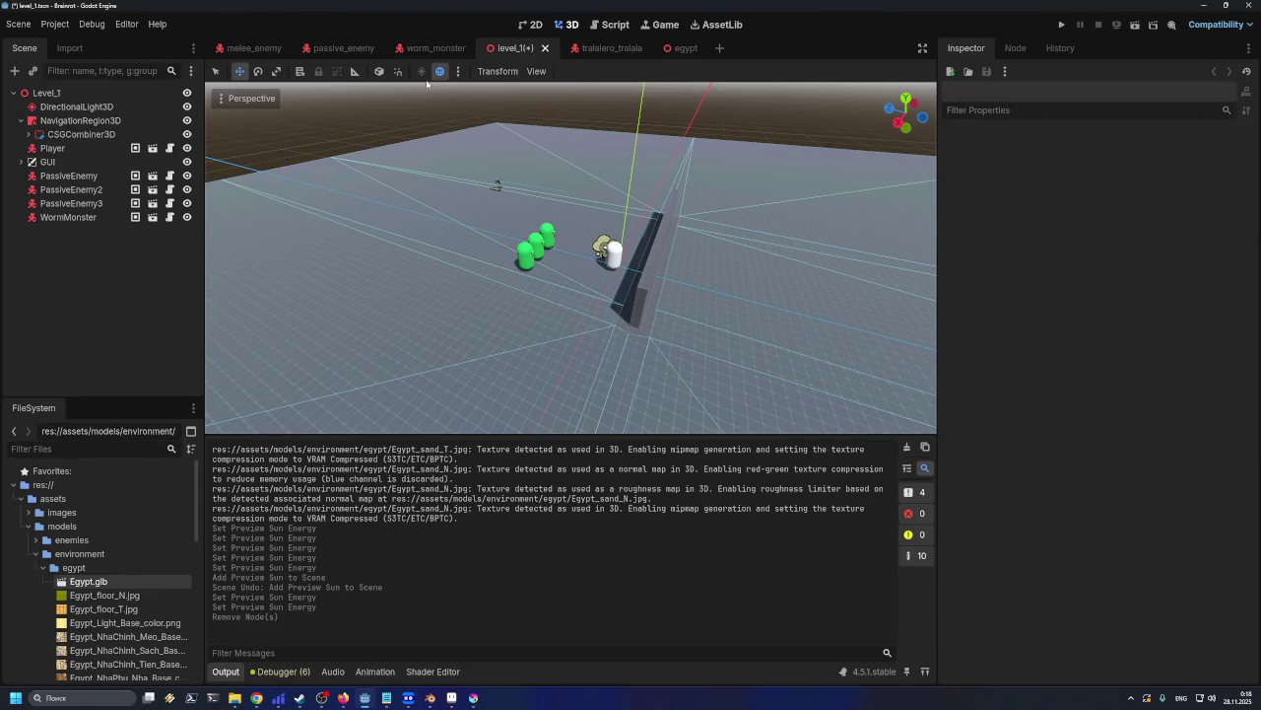
key("ctrl+z")
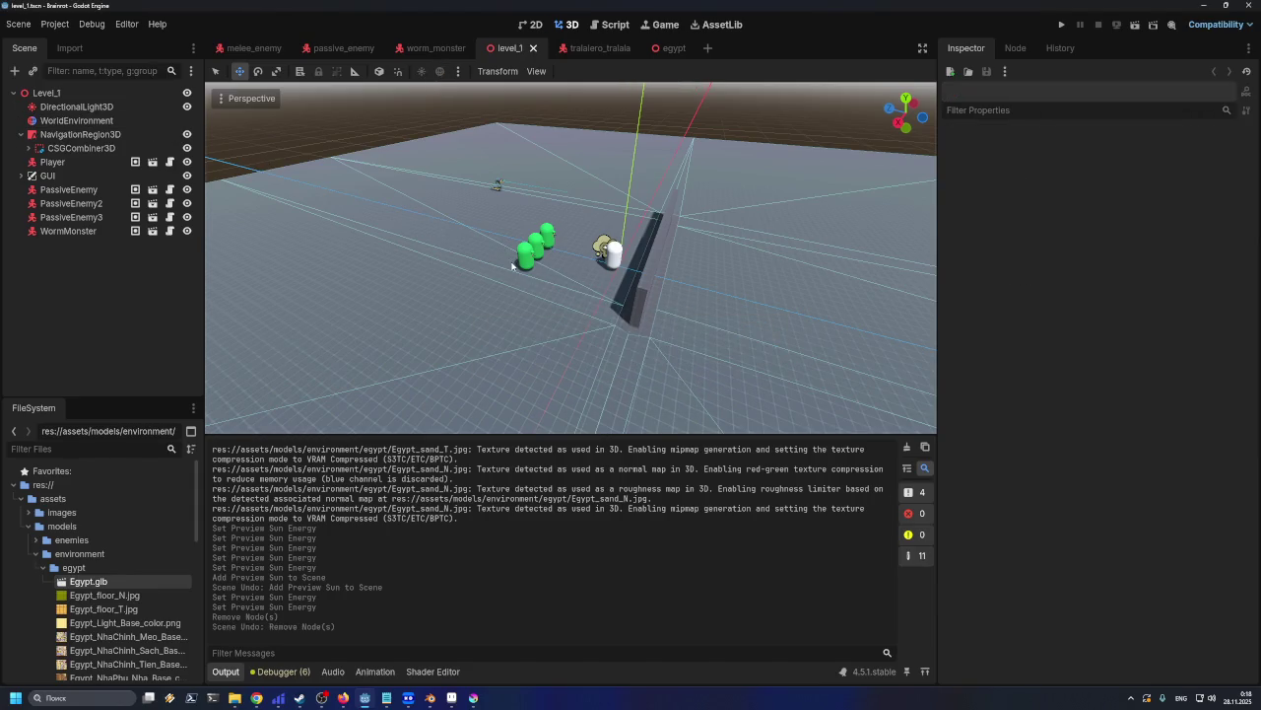
left_click(674, 47)
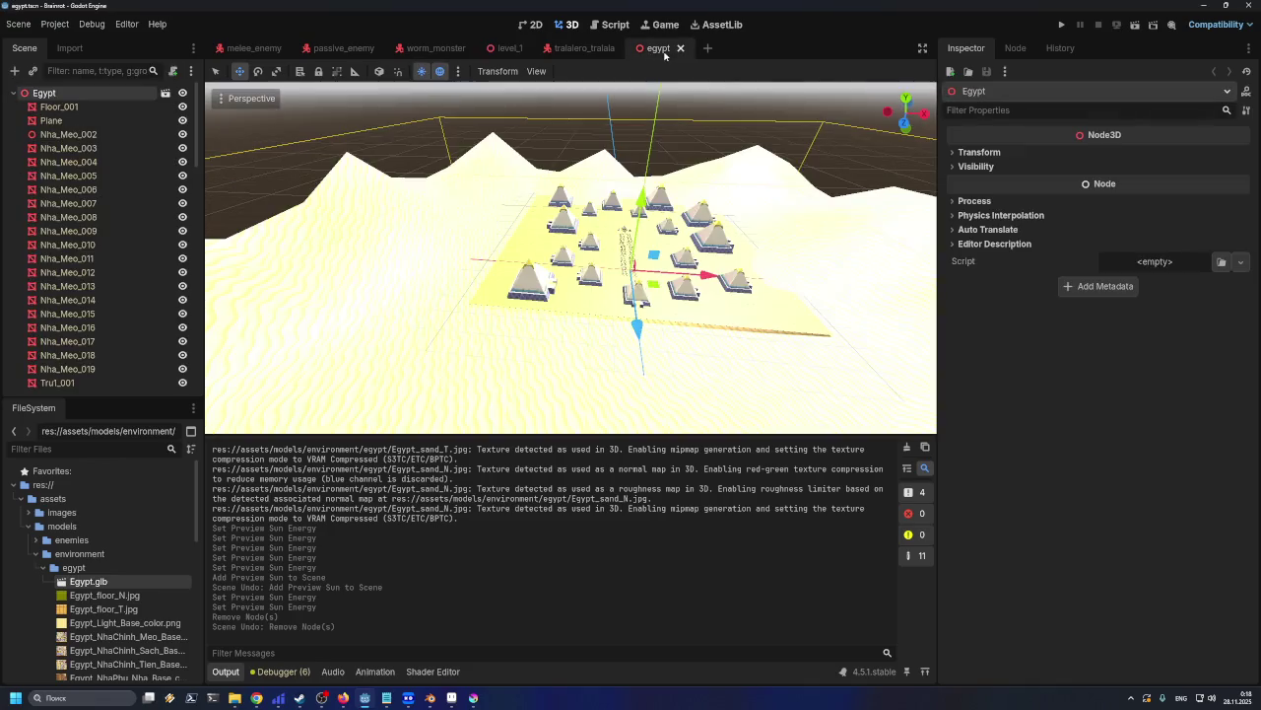
Scroll up the FileSystem dock and collapse the environment models folder
scroll(816, 253, "up", 5)
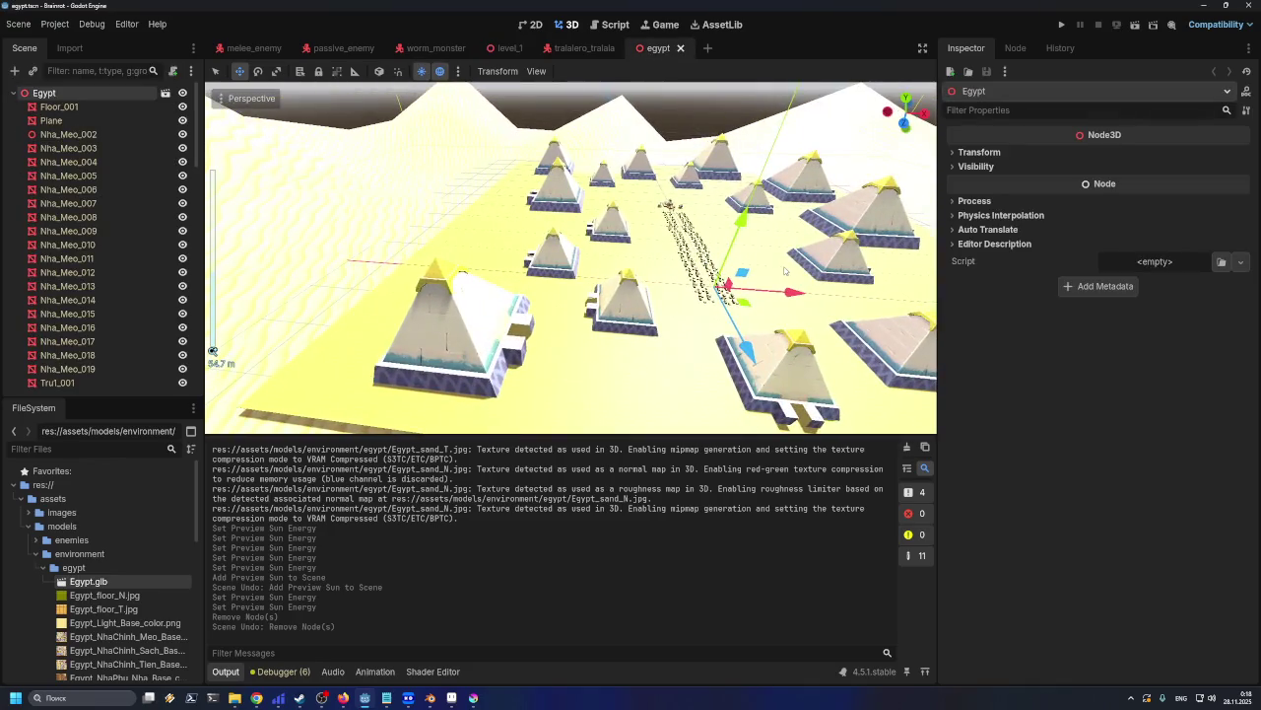
scroll(690, 236, "up", 2)
scroll(631, 227, "up", 3)
scroll(631, 228, "up", 3)
scroll(631, 228, "up", 2)
scroll(552, 226, "up", 1)
scroll(702, 243, "up", 1)
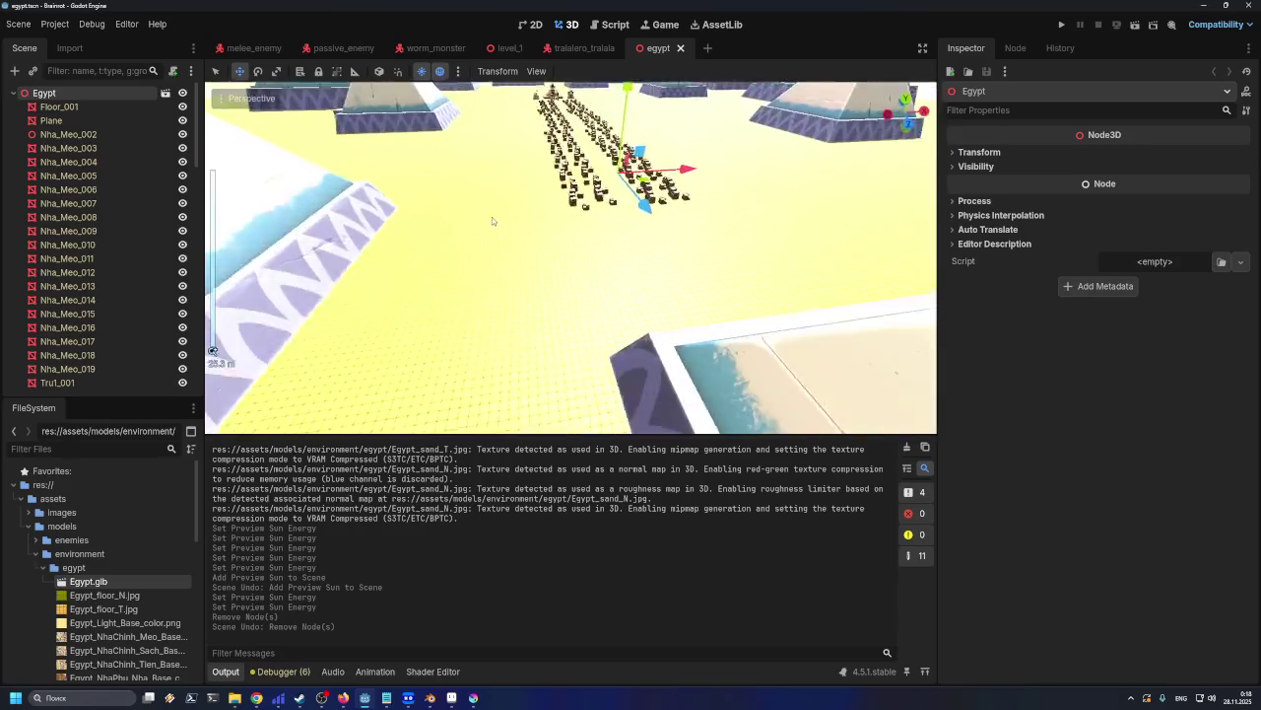
scroll(695, 248, "up", 2)
scroll(685, 255, "up", 2)
scroll(685, 256, "up", 1)
scroll(675, 255, "up", 1)
scroll(674, 259, "up", 2)
scroll(682, 253, "up", 1)
scroll(690, 247, "up", 2)
scroll(691, 248, "up", 1)
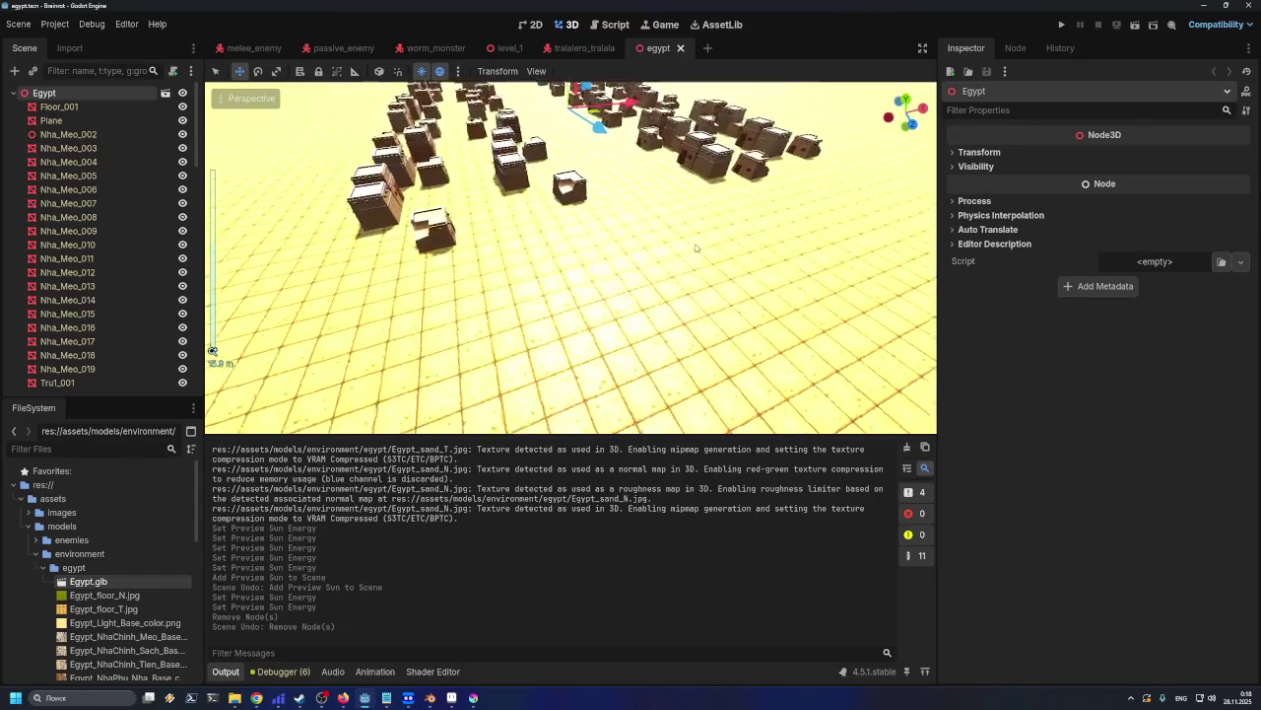
scroll(680, 249, "up", 3)
scroll(676, 248, "down", 5)
scroll(672, 247, "up", 2)
scroll(666, 244, "up", 3)
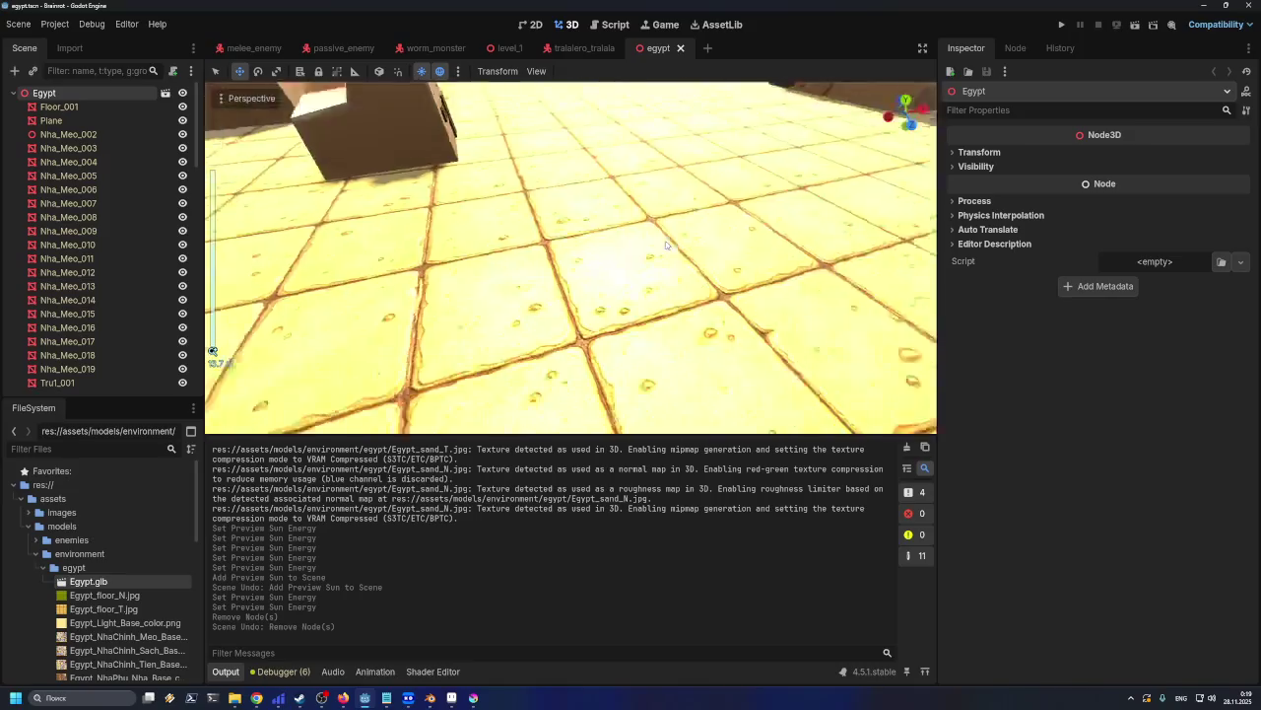
scroll(666, 245, "down", 5)
scroll(623, 250, "up", 1)
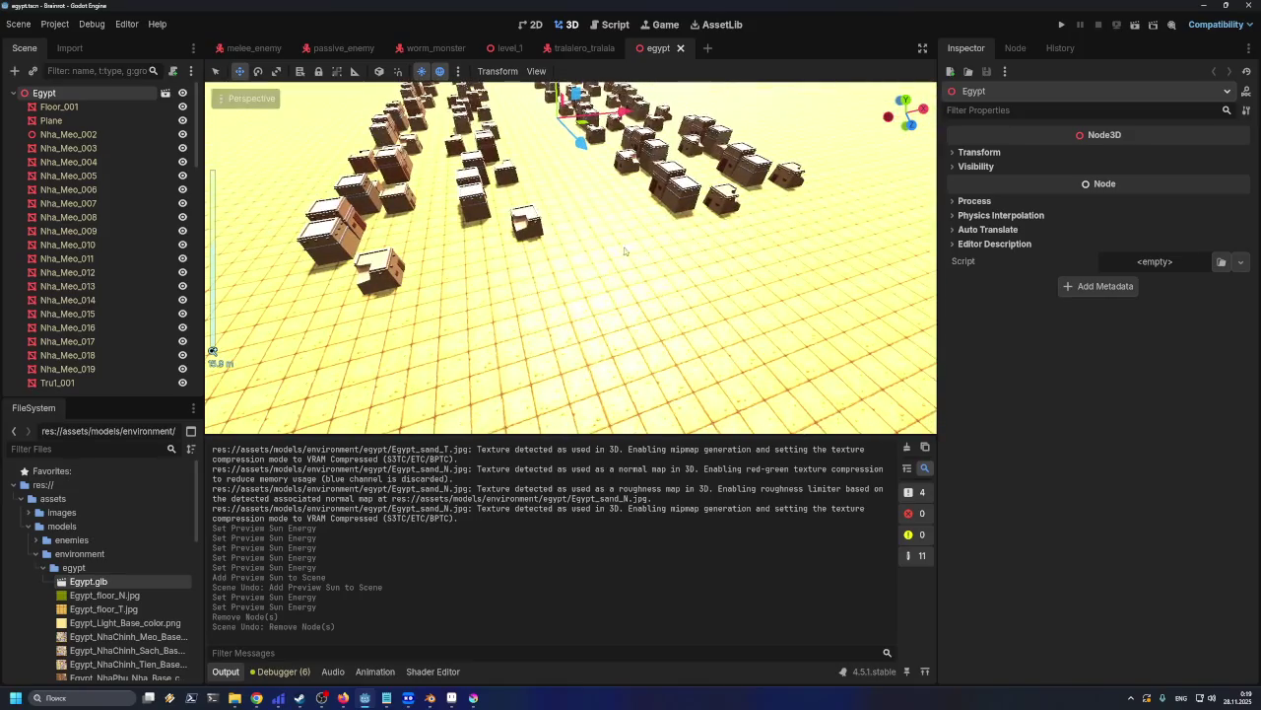
left_click(34, 554)
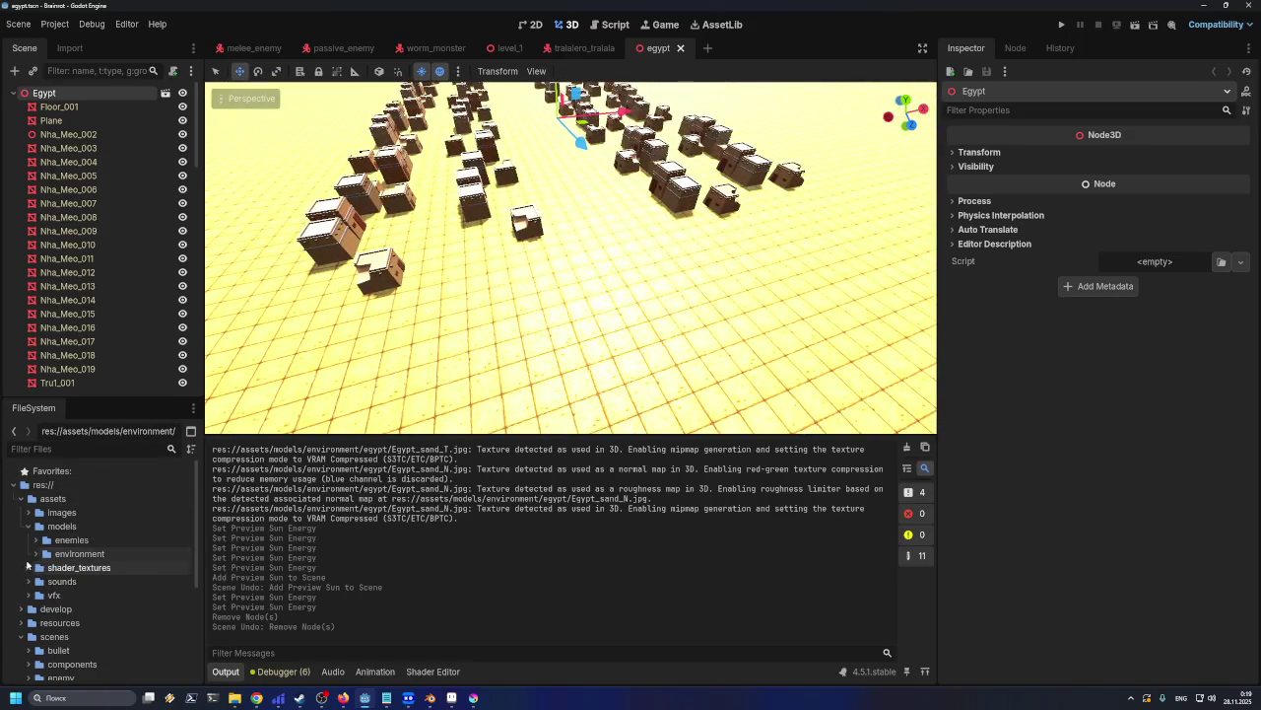
Drag player.tscn from scenes/player onto the egypt desert floor
scroll(37, 585, "down", 3)
scroll(38, 585, "down", 1)
scroll(28, 579, "down", 1)
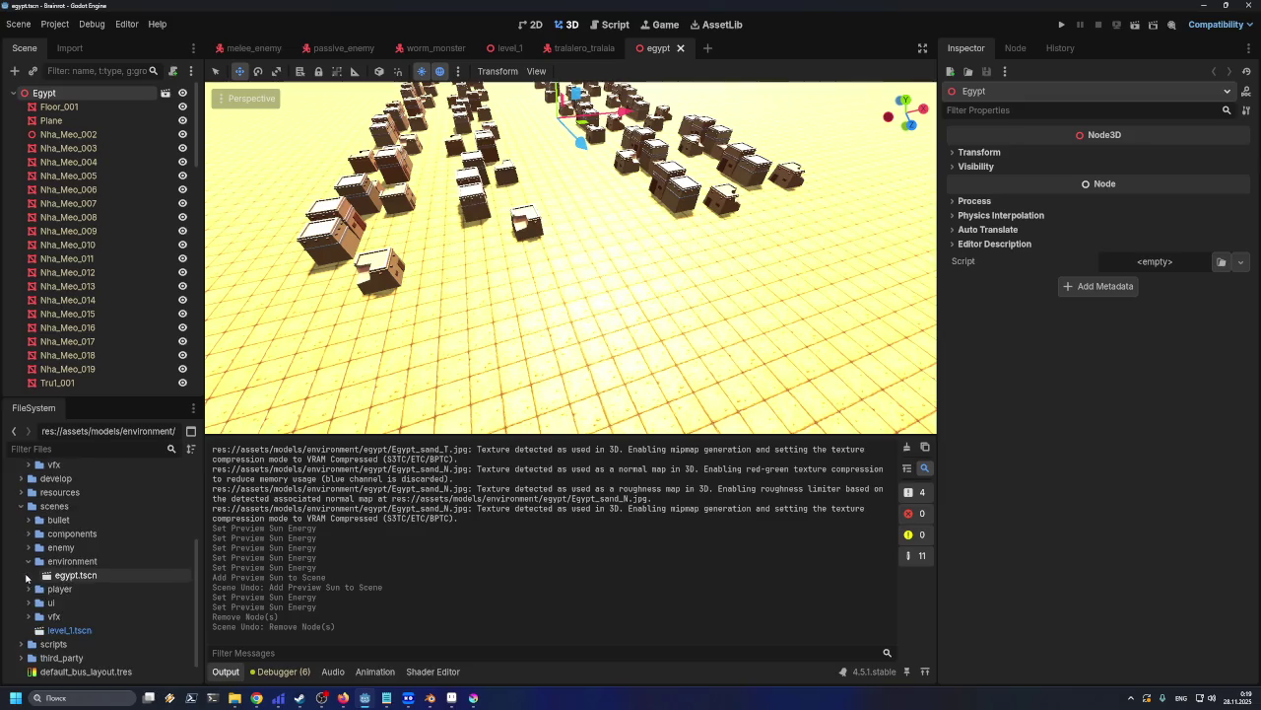
left_click_drag(62, 618, 659, 313)
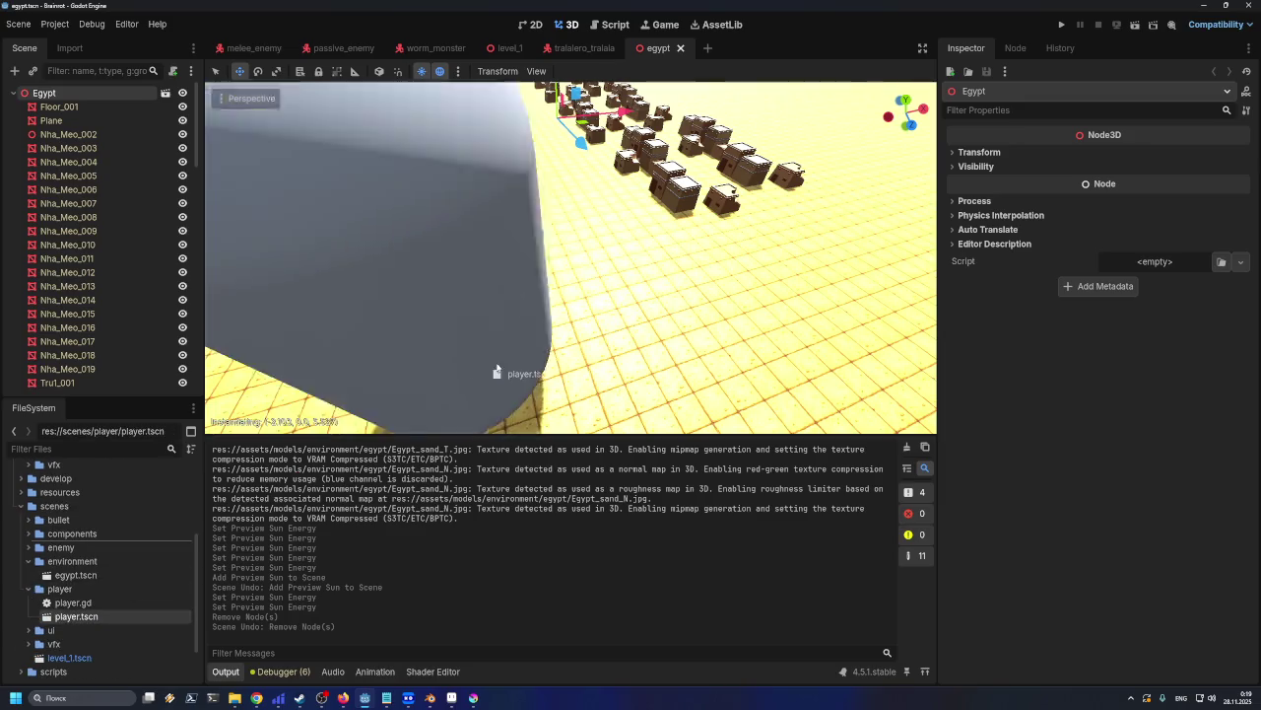
scroll(658, 313, "down", 5)
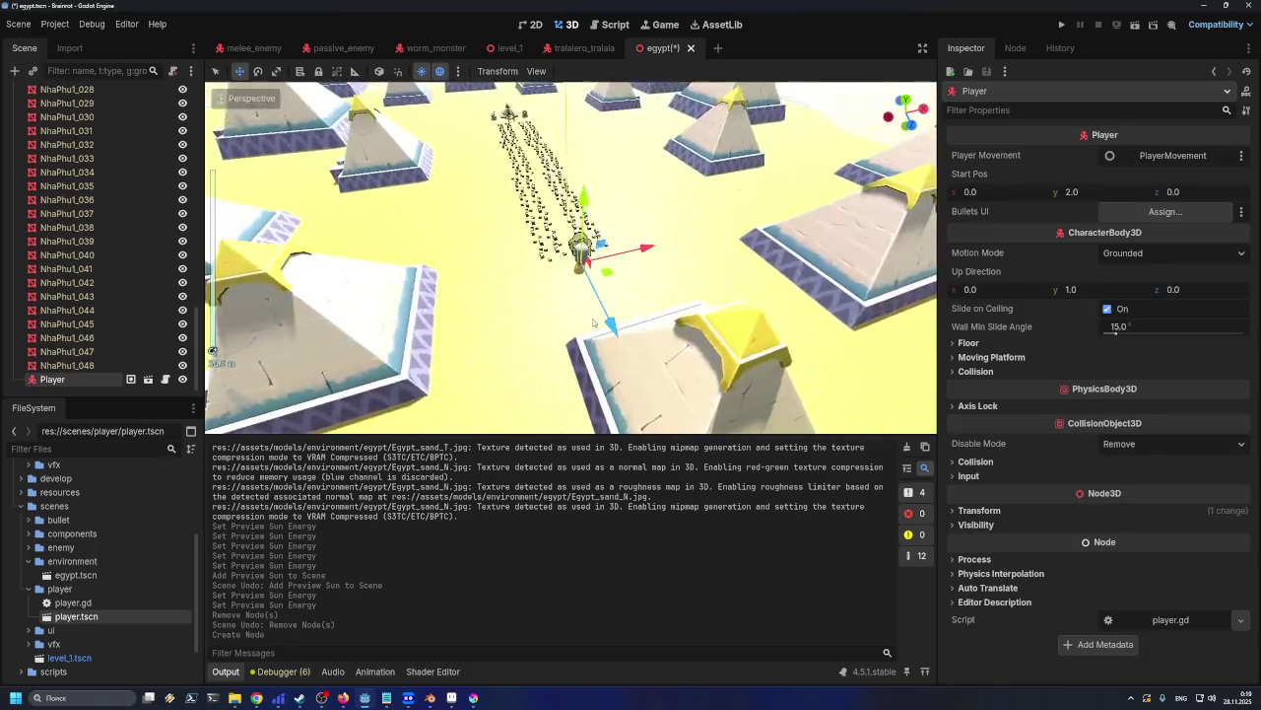
scroll(594, 315, "down", 3)
left_click_drag(652, 367, 650, 365)
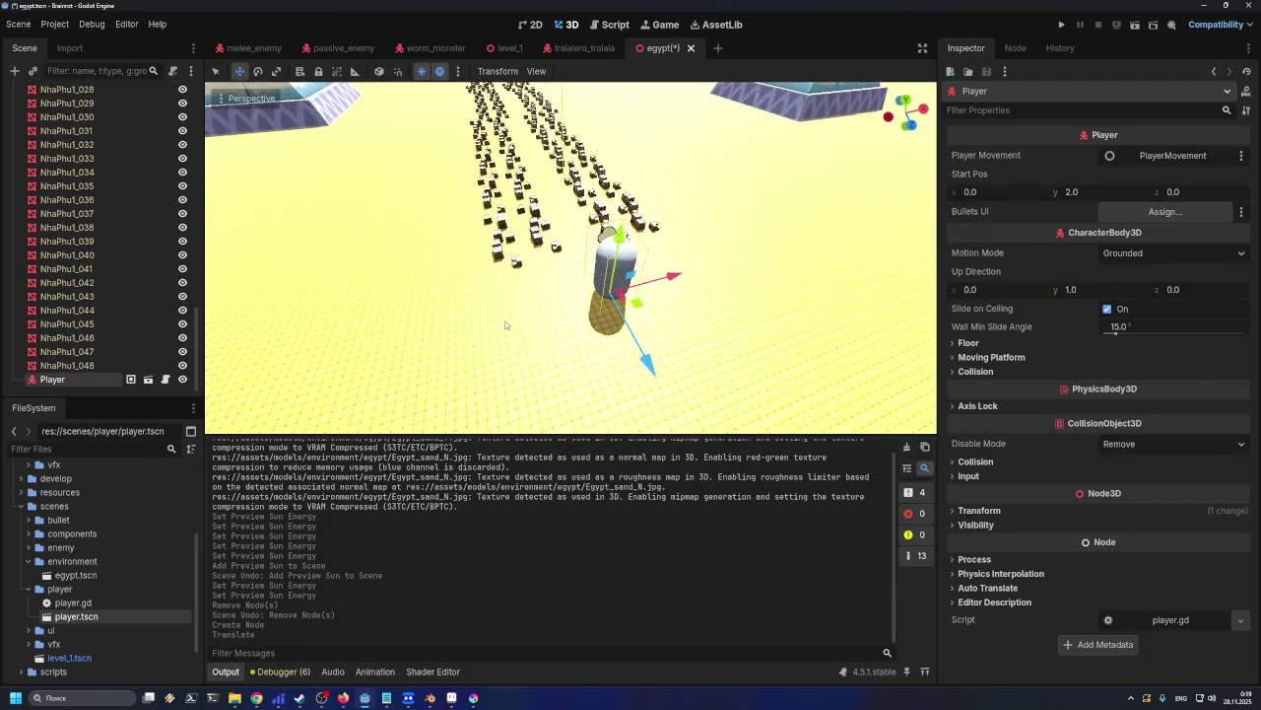
mouse_move(650, 364)
middle_mouse_down()
mouse_move(605, 312)
mouse_move(595, 322)
mouse_move(544, 308)
middle_mouse_up()
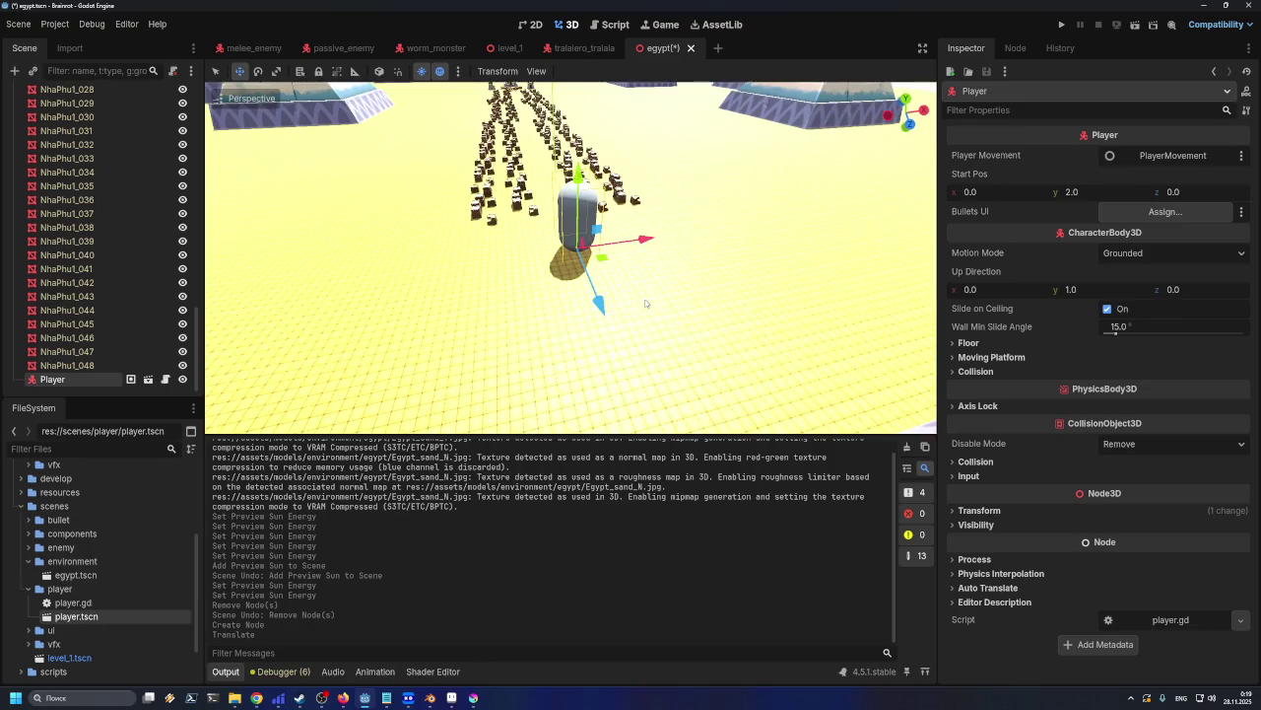
scroll(635, 293, "down", 5)
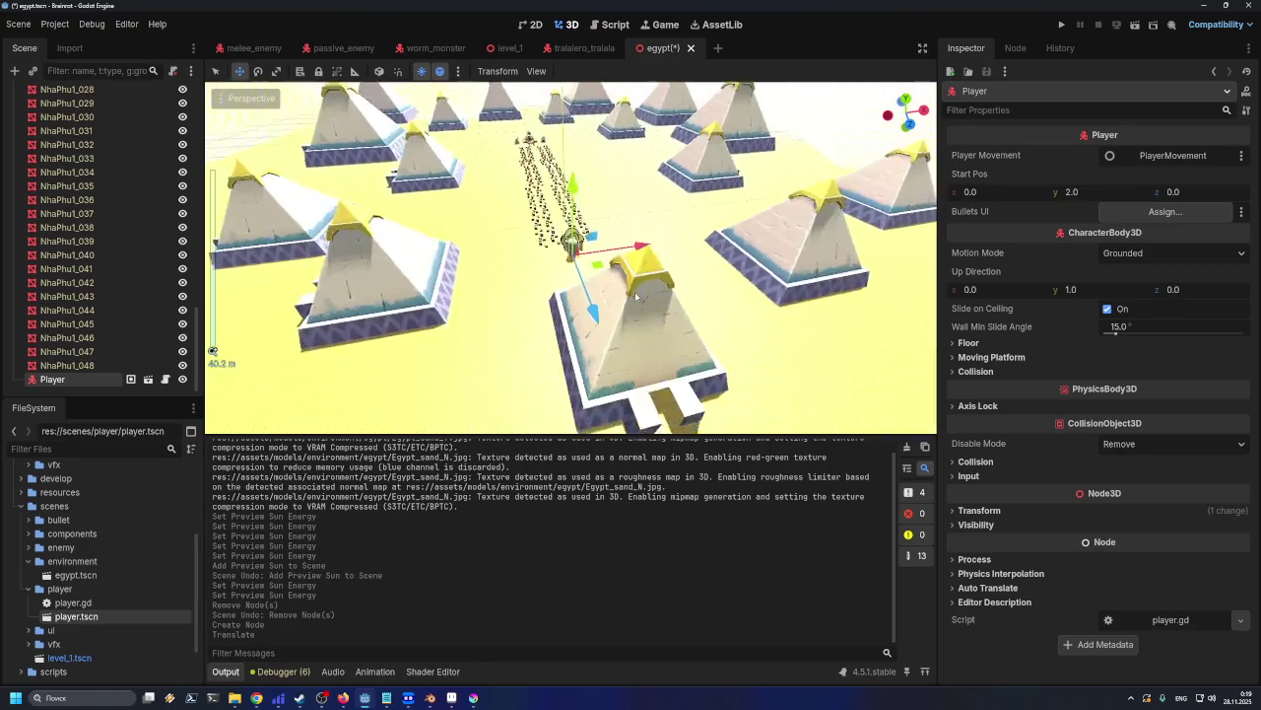
scroll(630, 298, "up", 5)
key("ctrl+z")
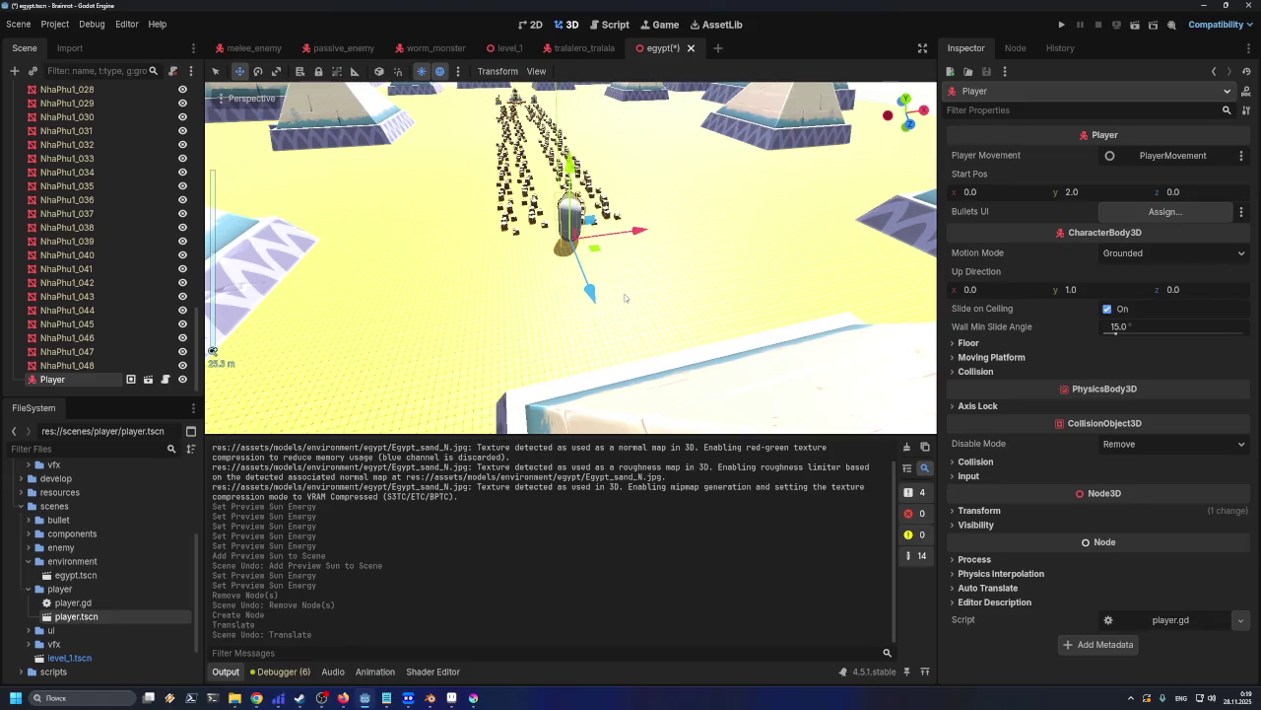
key("ctrl+z")
scroll(601, 295, "down", 8)
scroll(578, 293, "down", 6)
scroll(577, 293, "down", 8)
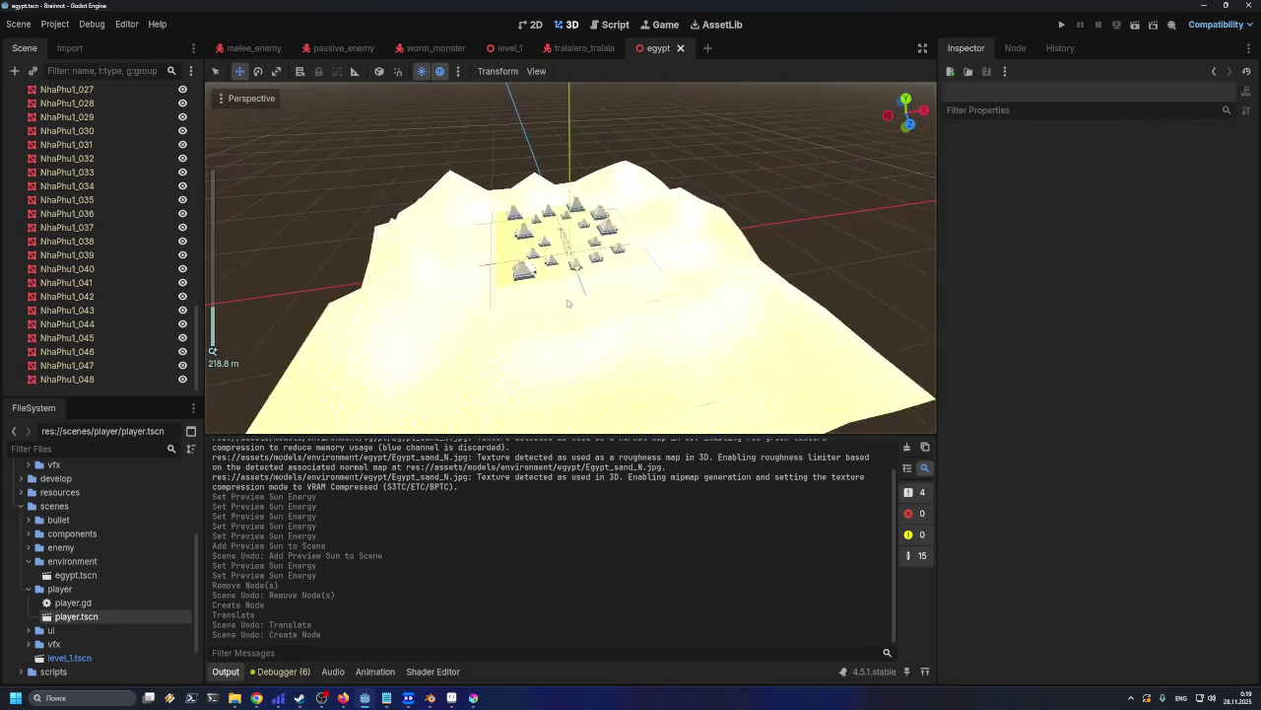
Box-select the 78 pyramid and house meshes, scale them up together, then deselect
scroll(567, 298, "down", 5)
scroll(275, 284, "up", 8)
scroll(181, 263, "up", 5)
scroll(180, 263, "up", 5)
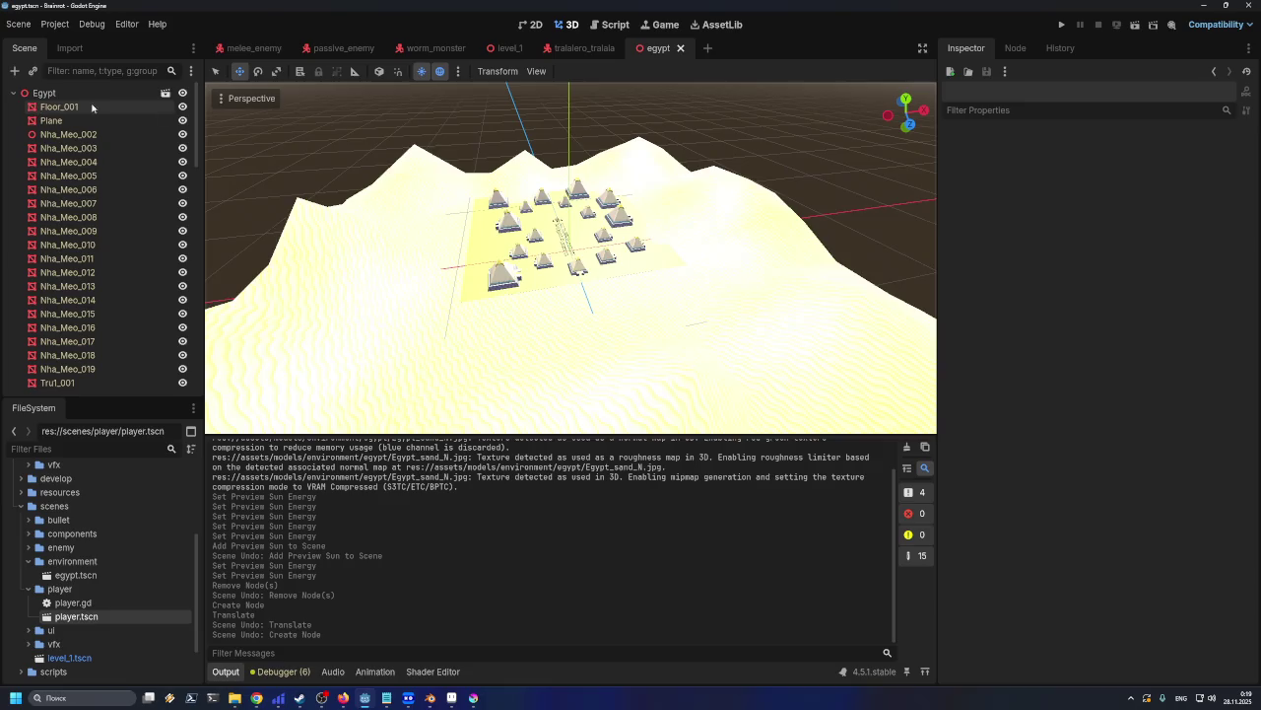
scroll(212, 350, "down", 5)
left_click_drag(368, 158, 825, 421)
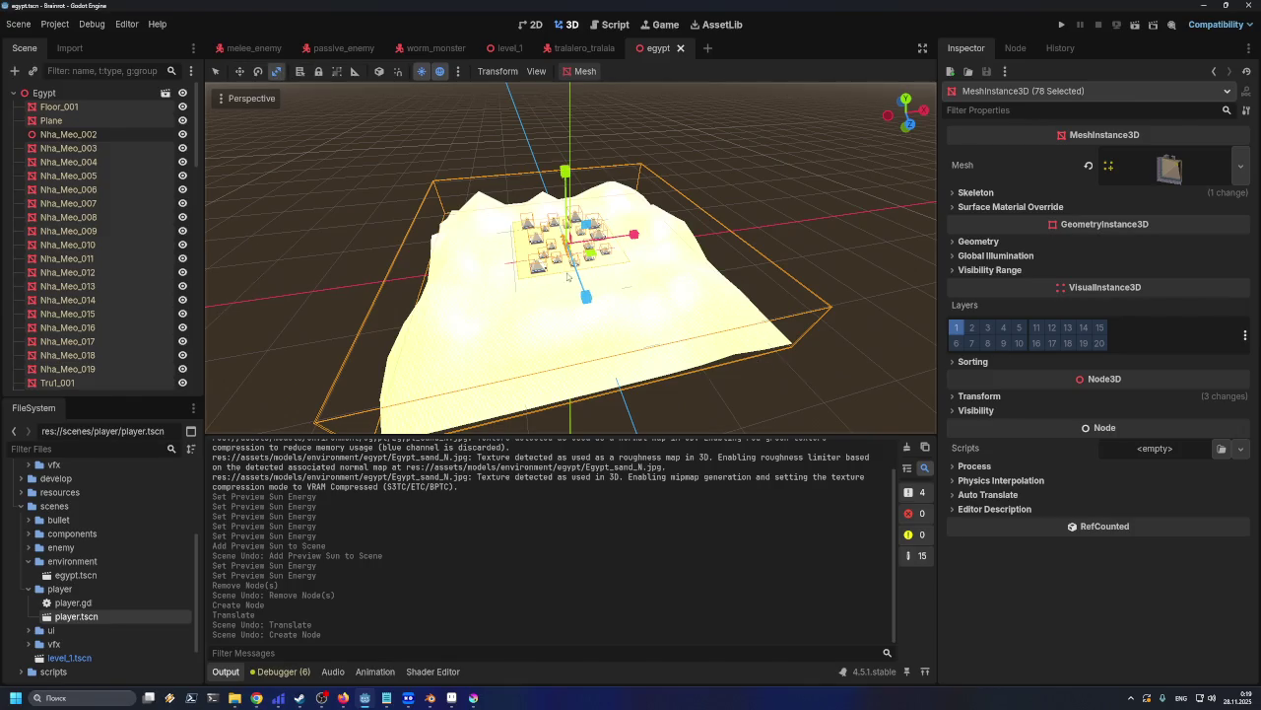
key("s")
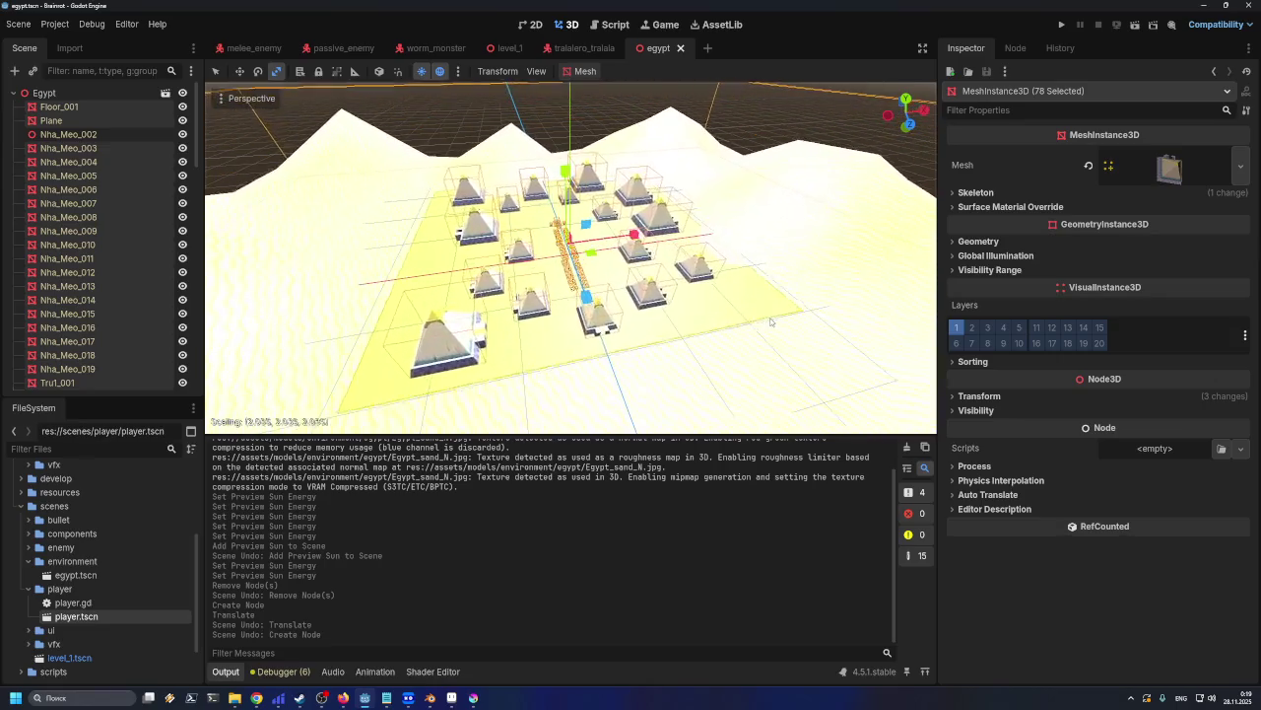
left_click(785, 323)
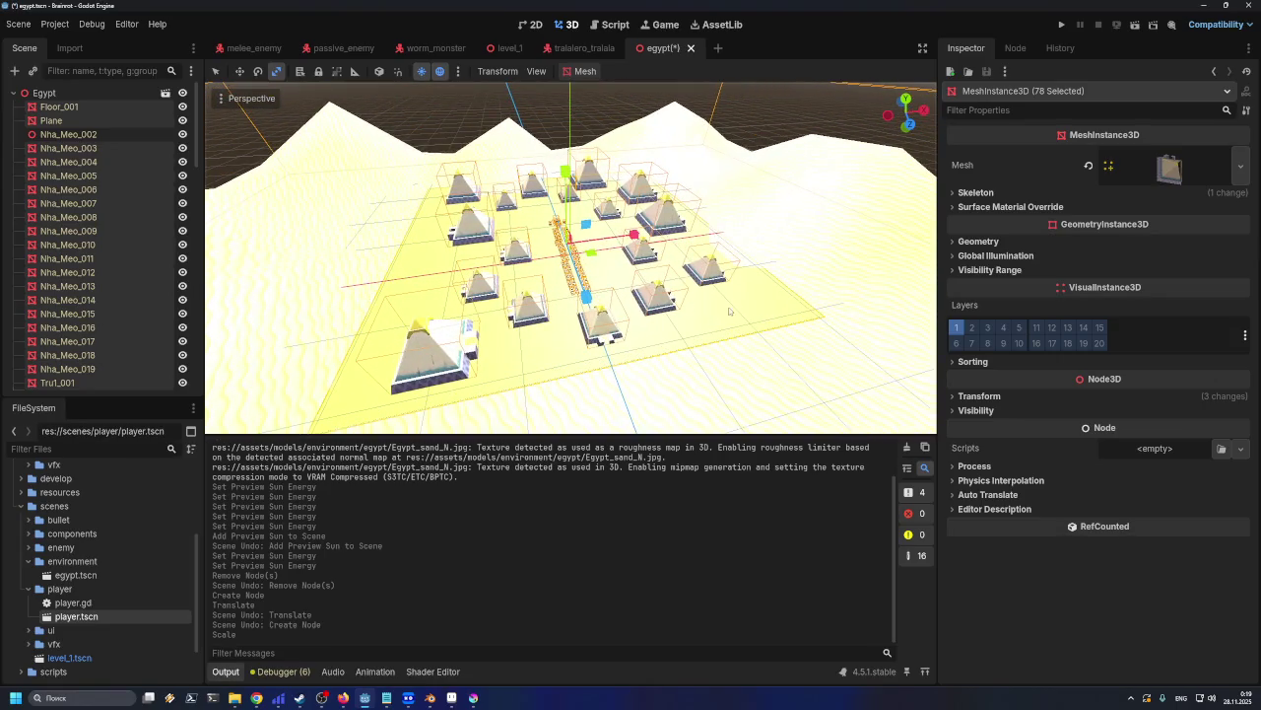
left_click(766, 108)
scroll(766, 107, "up", 2)
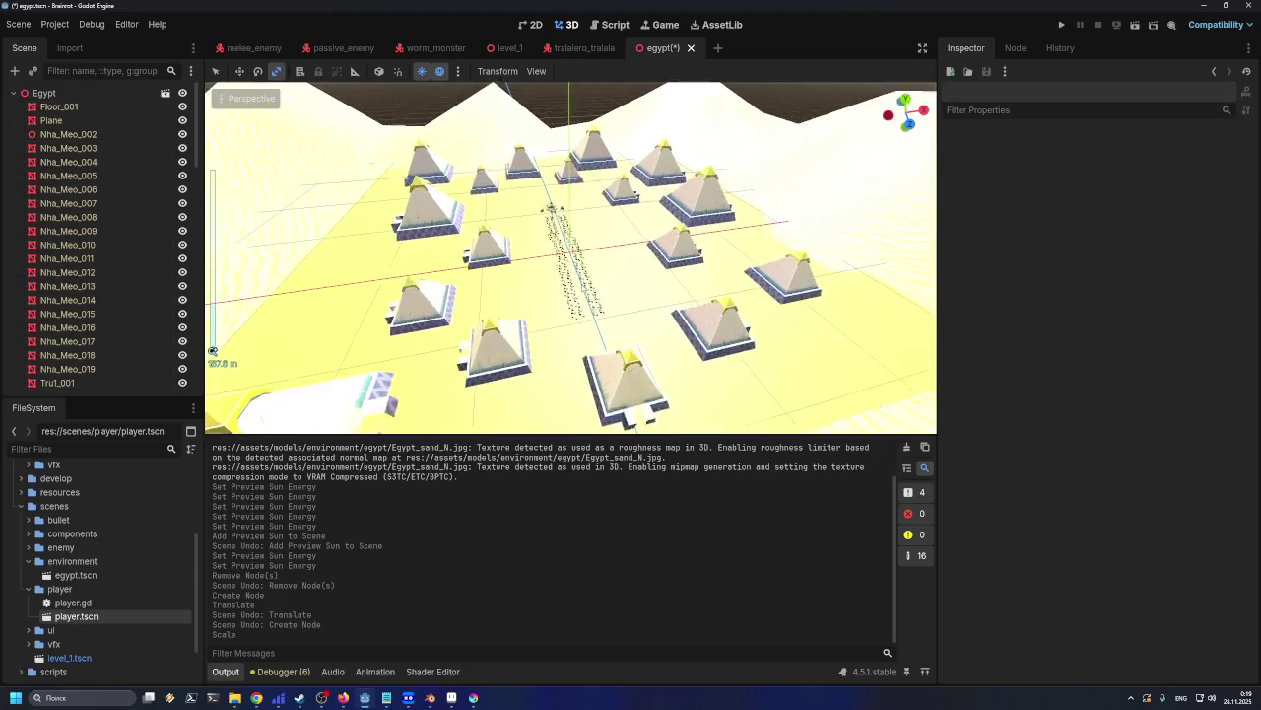
scroll(766, 107, "up", 2)
scroll(766, 107, "up", 2)
scroll(570, 257, "down", 3)
scroll(571, 257, "down", 3)
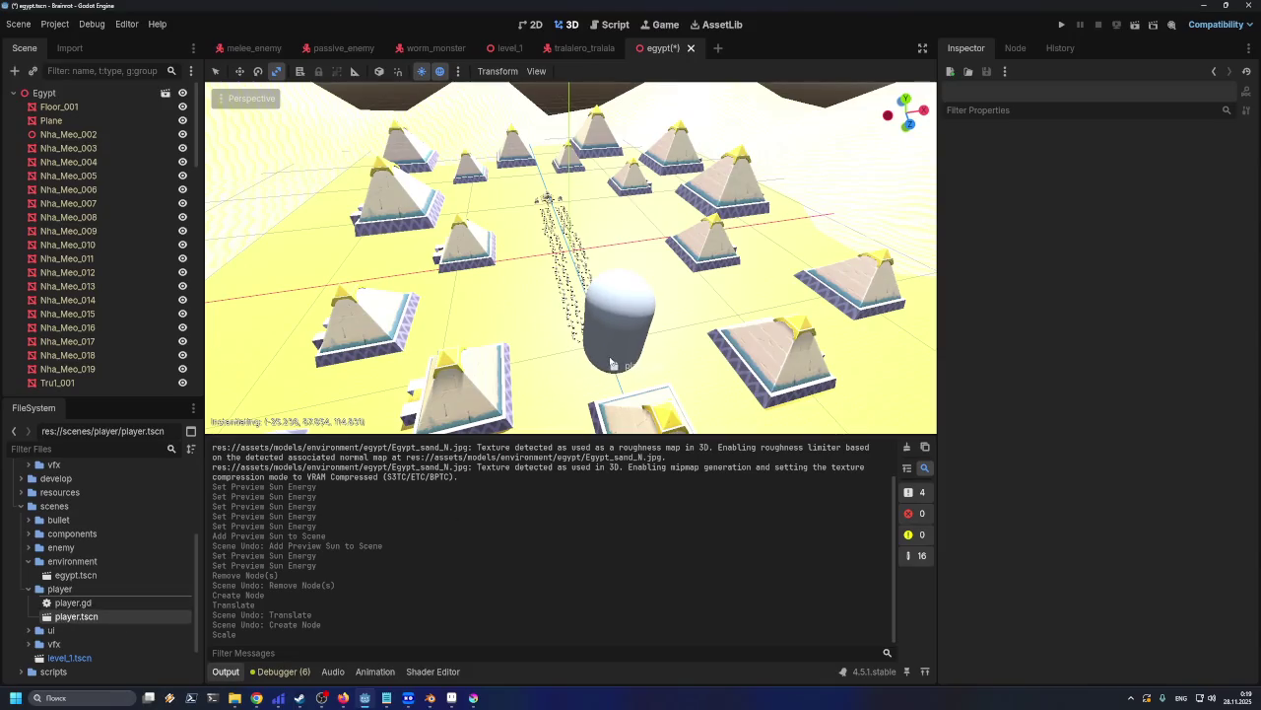
left_click_drag(72, 623, 631, 365)
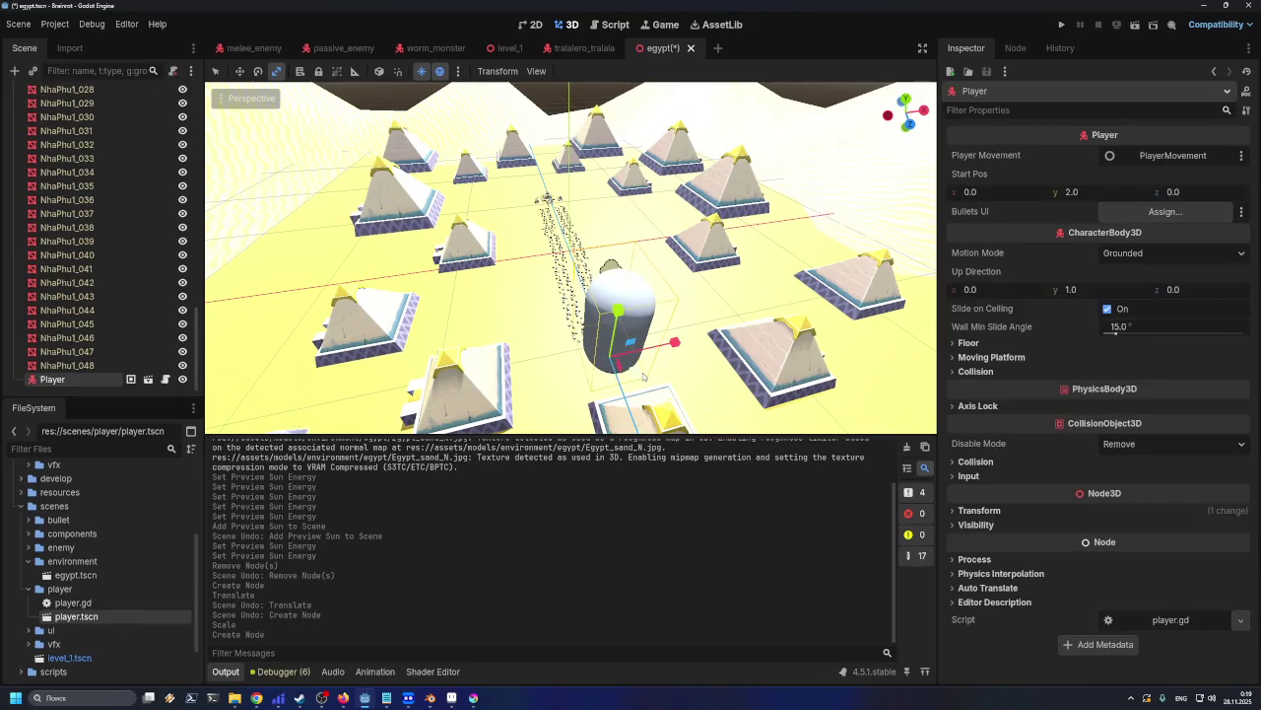
scroll(643, 376, "down", 3)
scroll(640, 376, "down", 2)
scroll(641, 377, "up", 3)
scroll(637, 379, "up", 2)
scroll(637, 378, "down", 2)
scroll(636, 381, "up", 3)
scroll(634, 382, "down", 1)
key("ctrl+z")
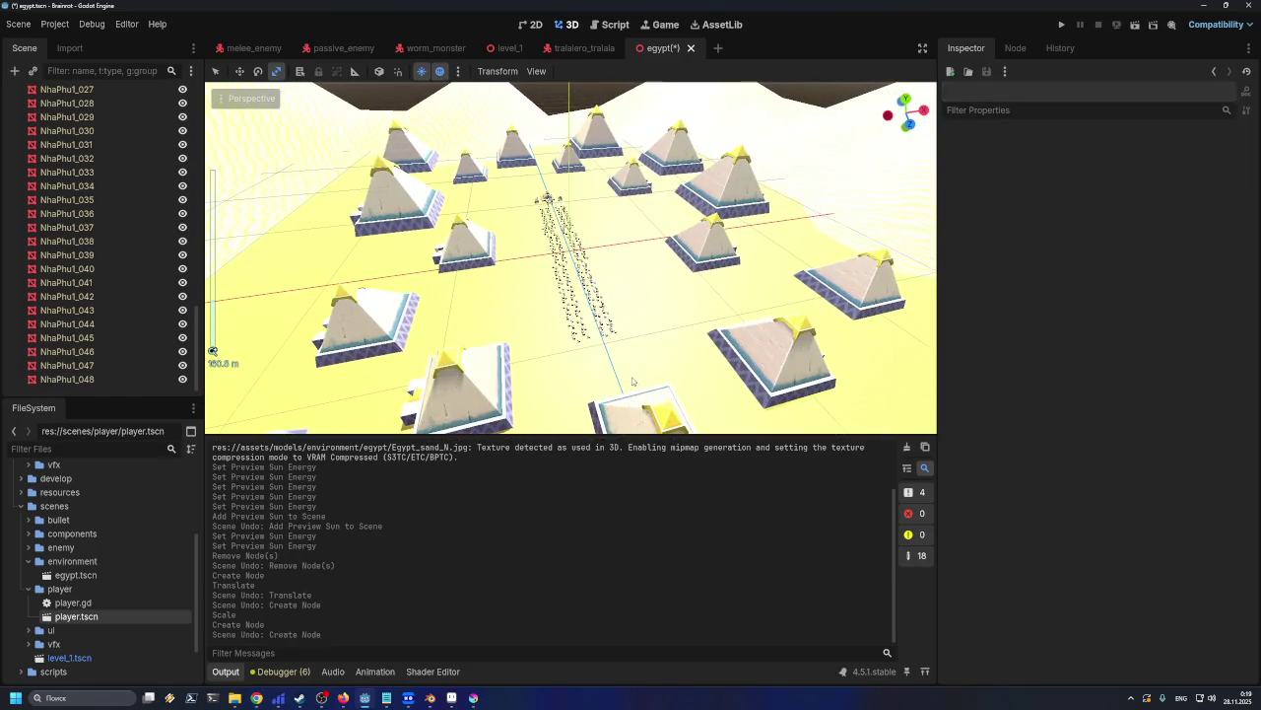
scroll(633, 380, "up", 2)
scroll(640, 335, "up", 2)
scroll(649, 287, "up", 3)
scroll(636, 281, "up", 3)
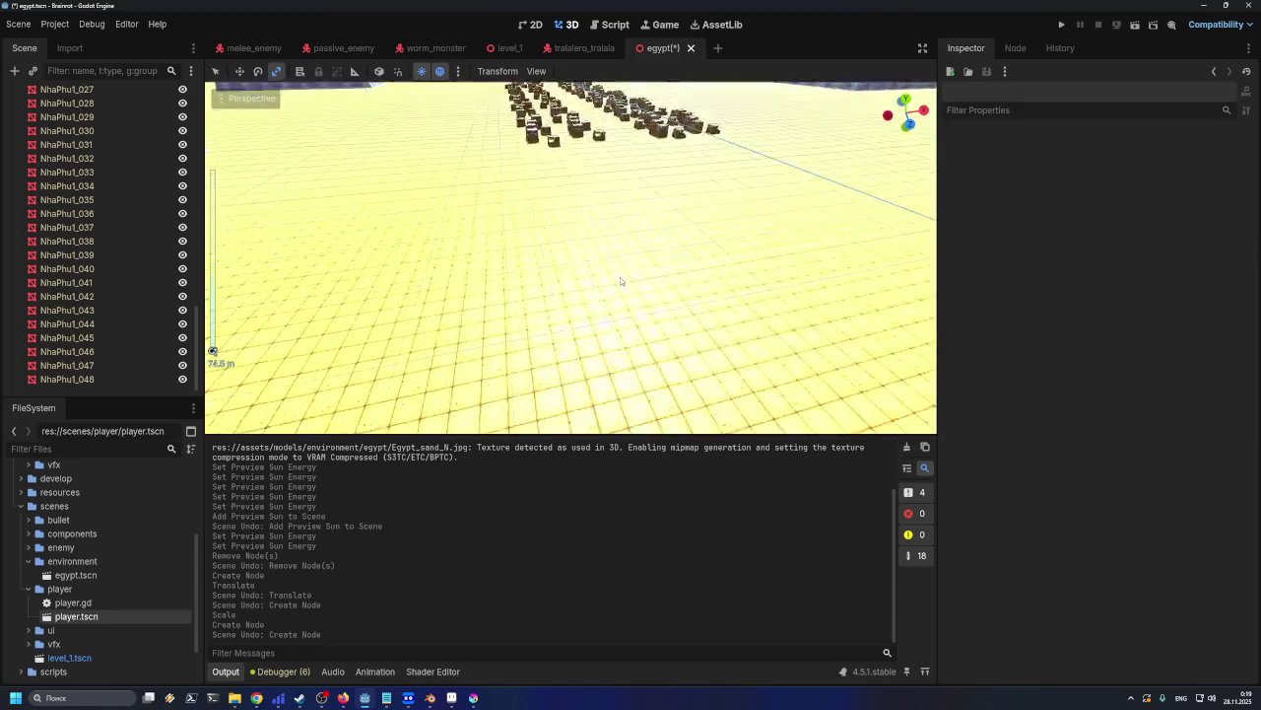
left_click_drag(77, 613, 725, 165)
key("f")
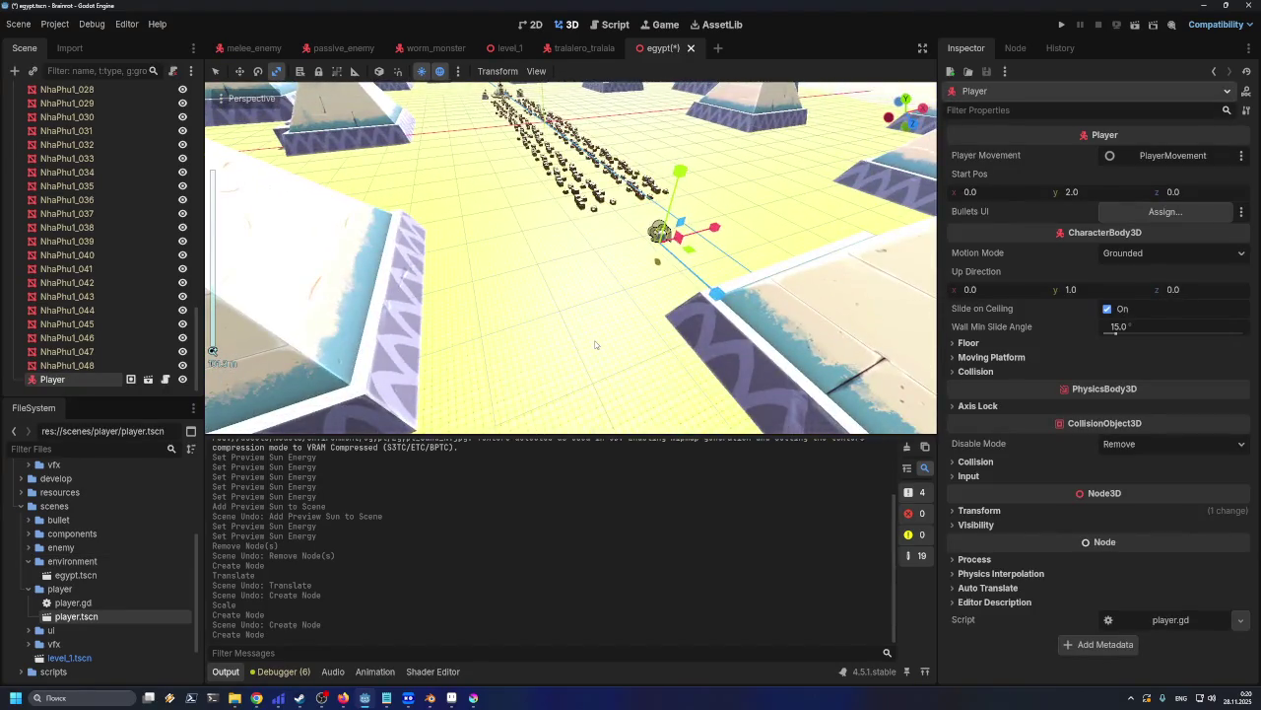
key("ctrl+z")
scroll(581, 307, "down", 5)
left_click(580, 307)
scroll(580, 320, "down", 4)
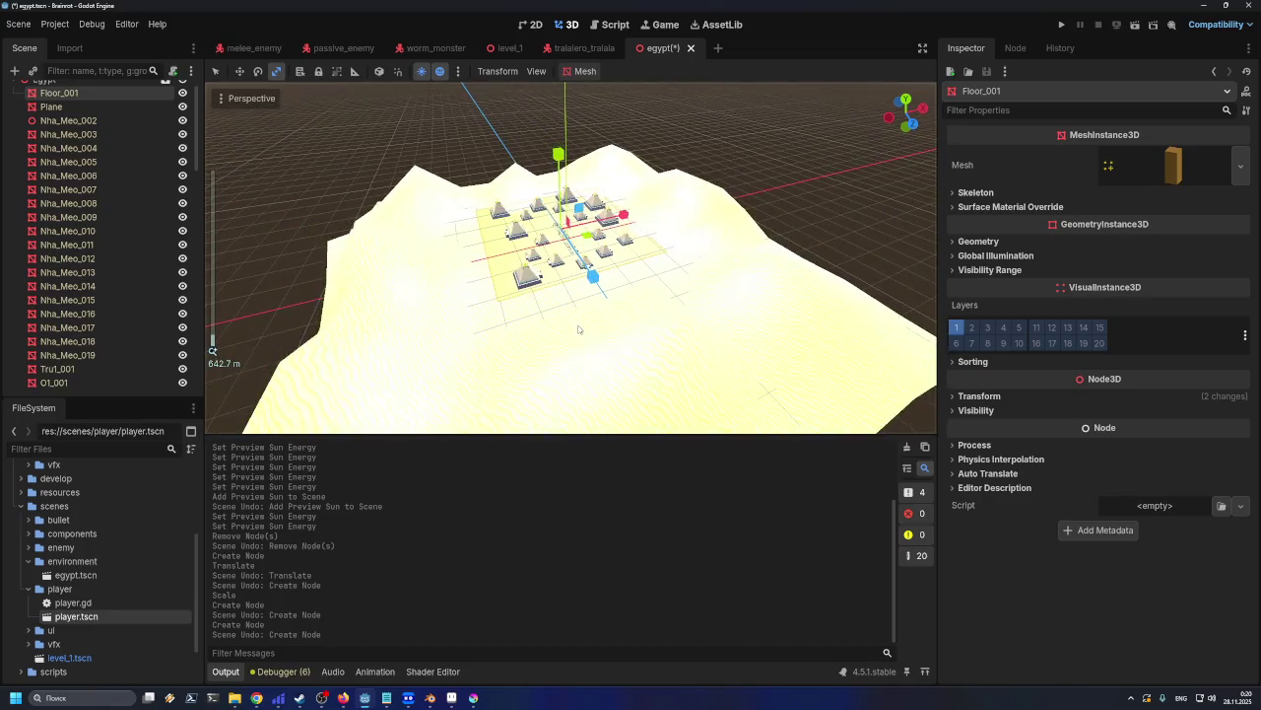
Undo the accidental scaling of the floor
left_click(623, 264)
key("ctrl+z")
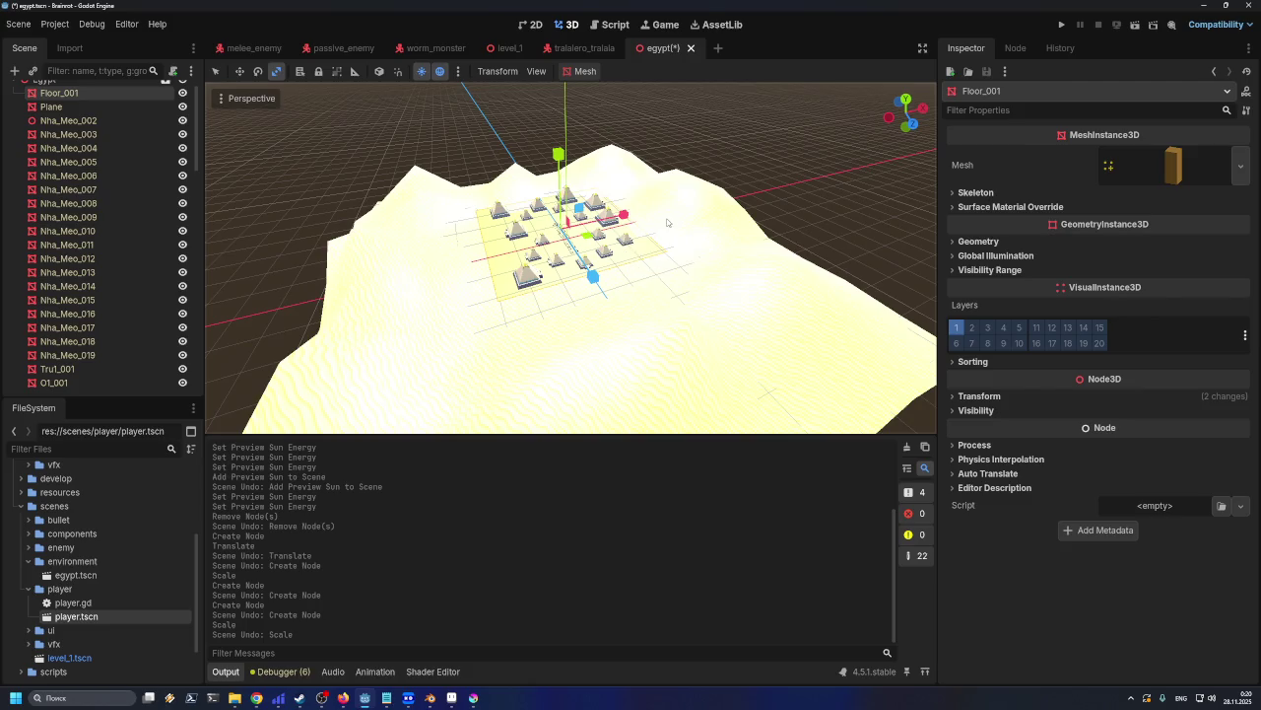
key("ctrl+a")
key("Escape")
Select the Plane terrain and flatten and rescale it
scroll(99, 147, "up", 1)
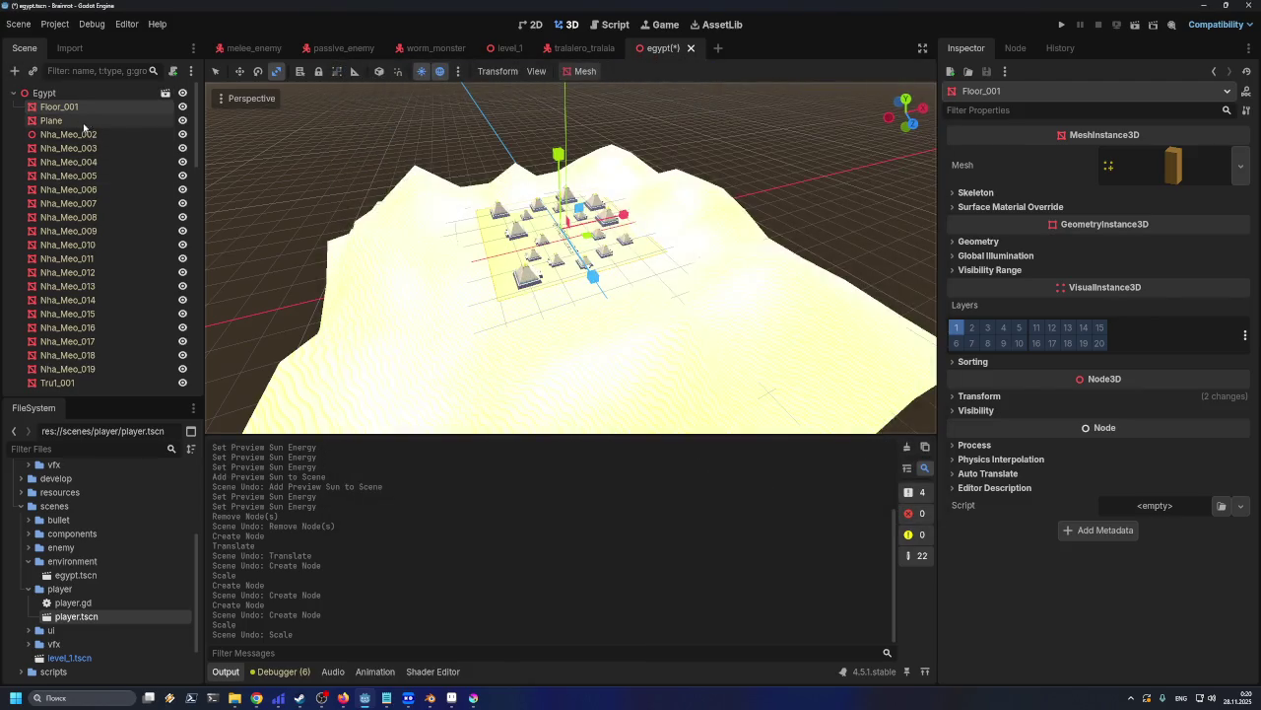
left_click(44, 93)
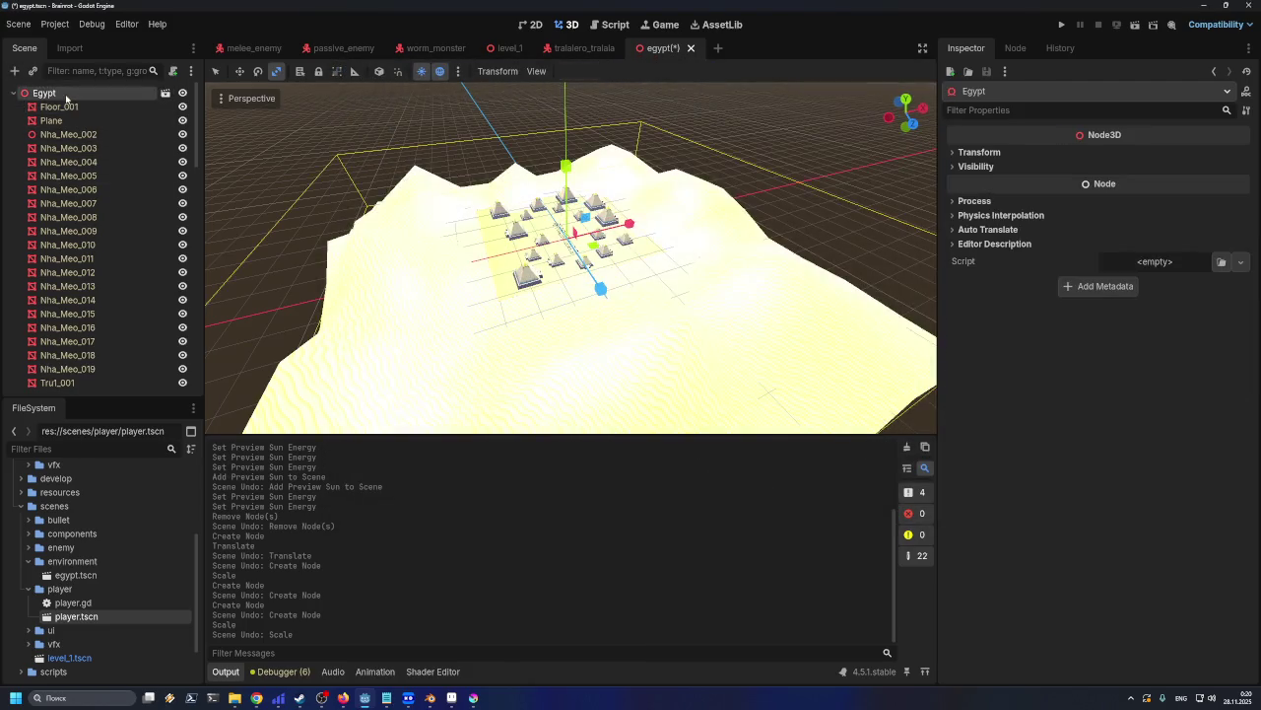
left_click(642, 267)
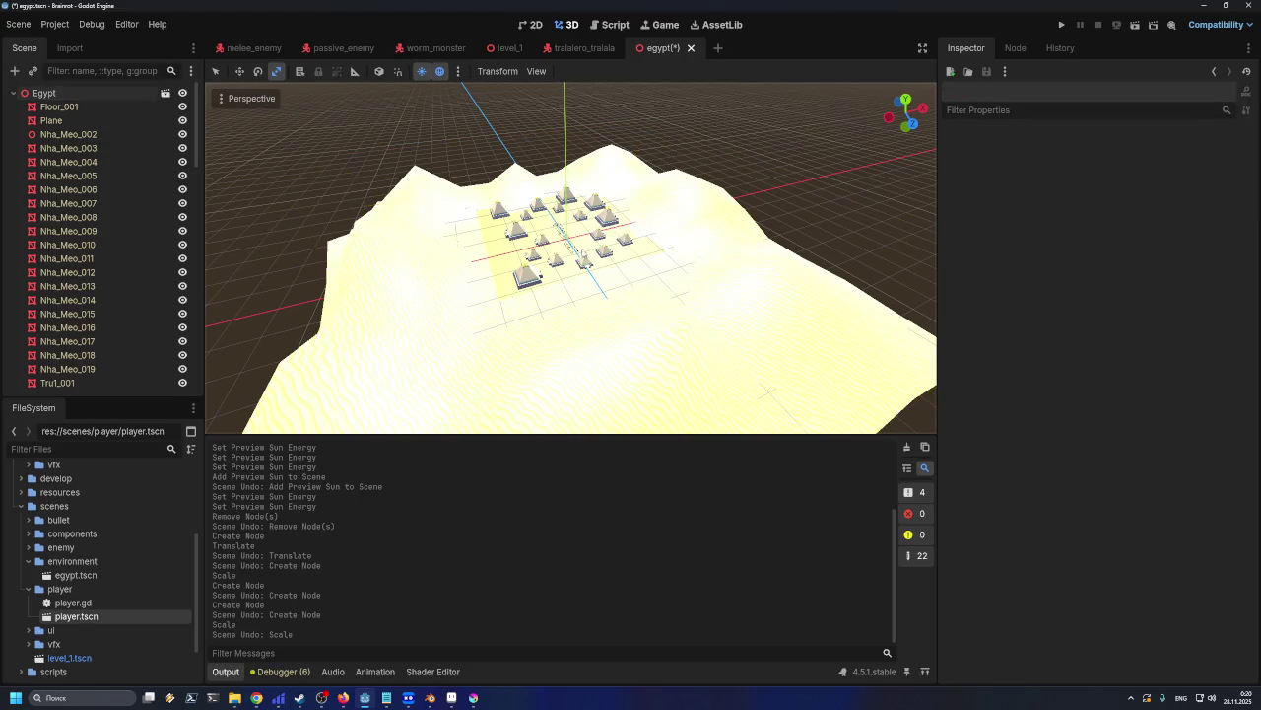
left_click(663, 281)
left_click_drag(606, 272, 624, 272)
Select a Nha_Meo house node and then the Egypt root node, adding no new node
scroll(626, 276, "down", 2)
scroll(627, 278, "down", 2)
key("ctrl+a")
key("Escape")
left_click(108, 201)
left_click(68, 92)
key("ctrl+a")
key("Escape")
Box-select all 78 level meshes in the viewport
scroll(70, 100, "down", 3)
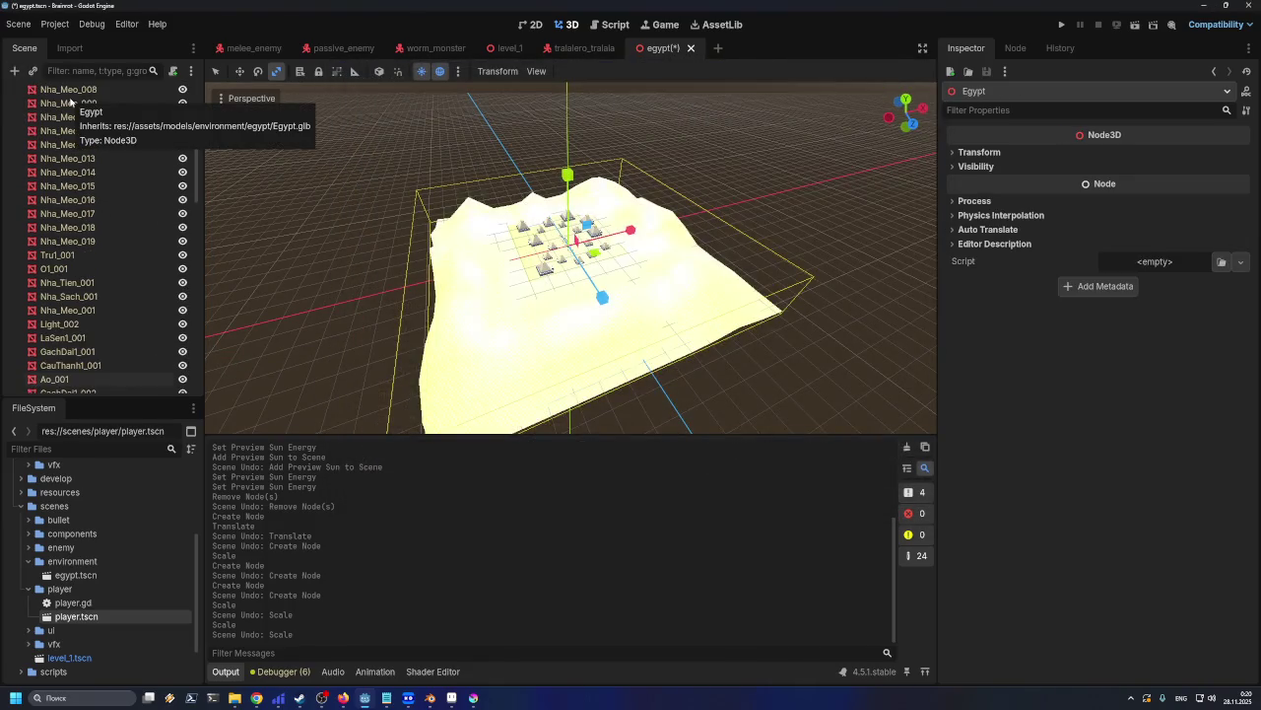
scroll(88, 148, "up", 3)
scroll(315, 235, "up", 3)
scroll(316, 235, "down", 3)
left_click_drag(315, 234, 708, 396)
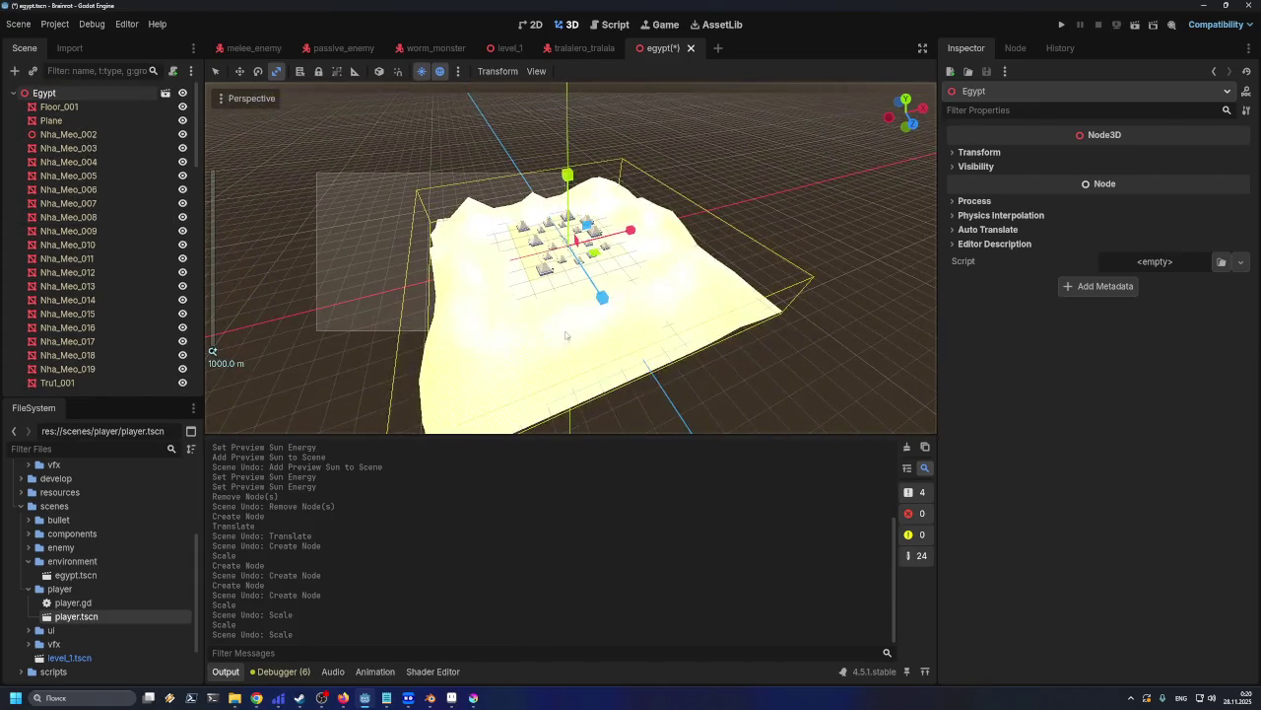
left_click_drag(314, 143, 931, 559)
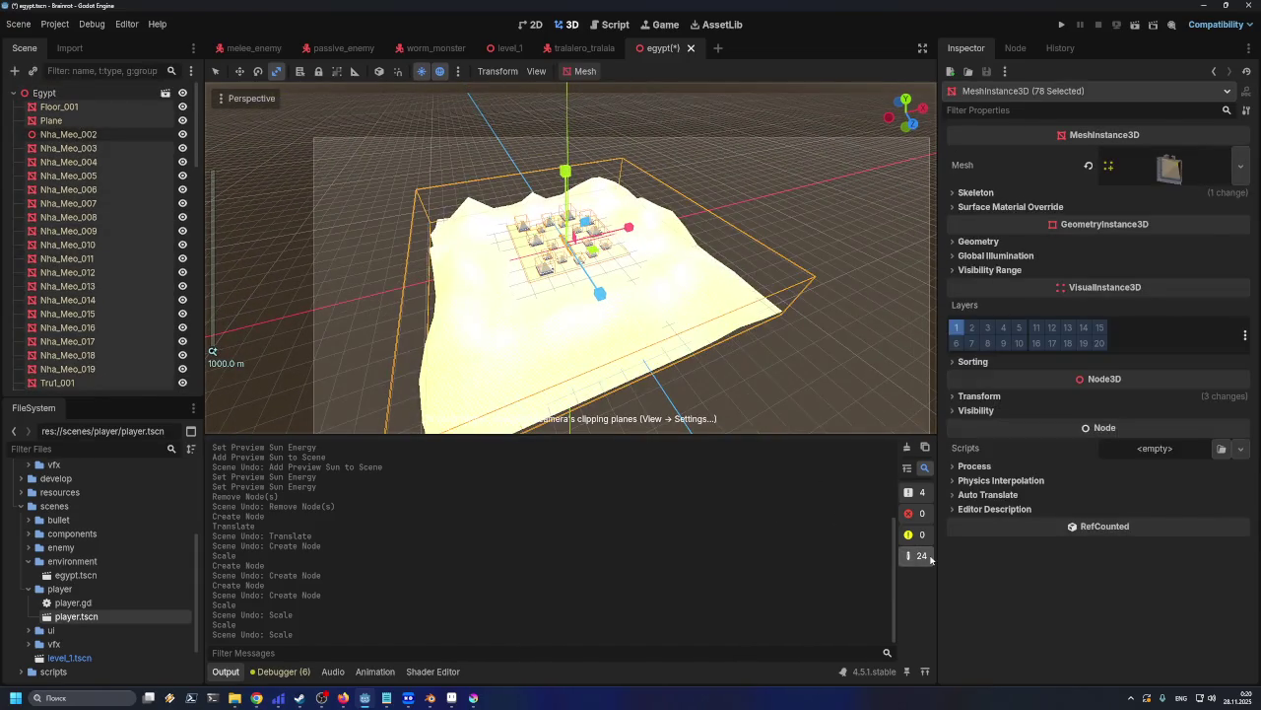
middle_click_drag(722, 356, 605, 325)
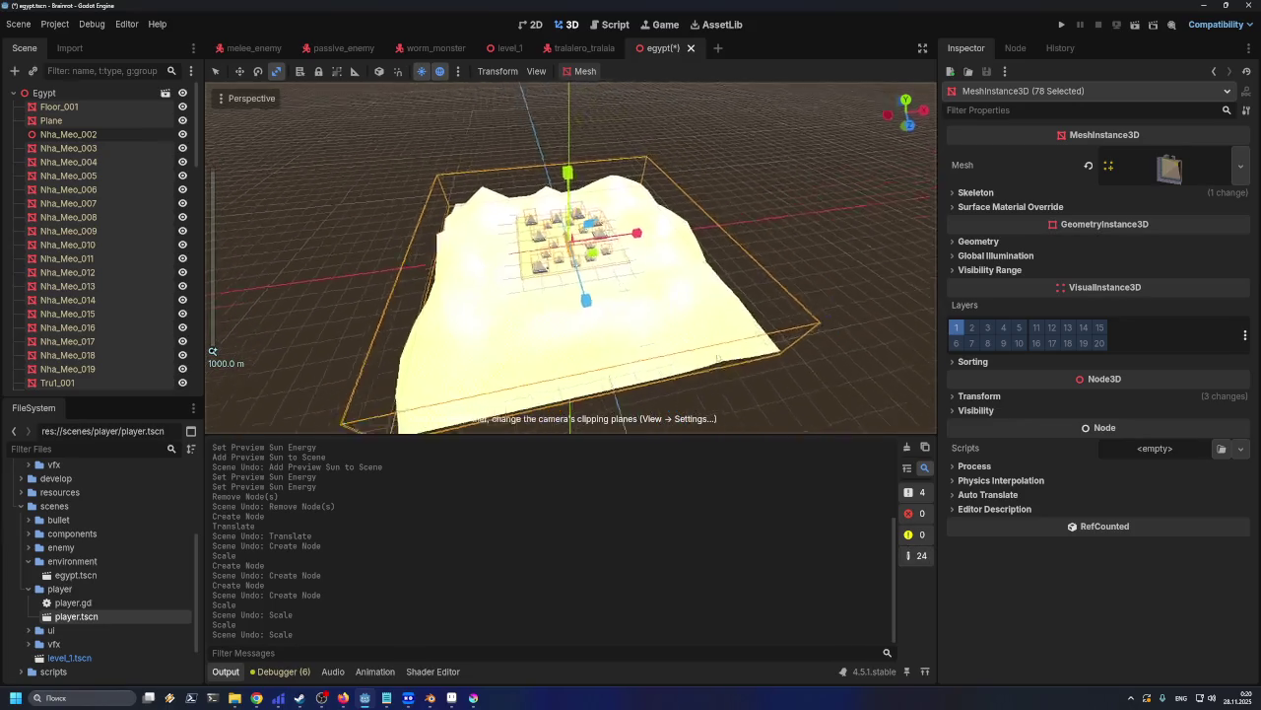
left_click_drag(293, 128, 898, 456)
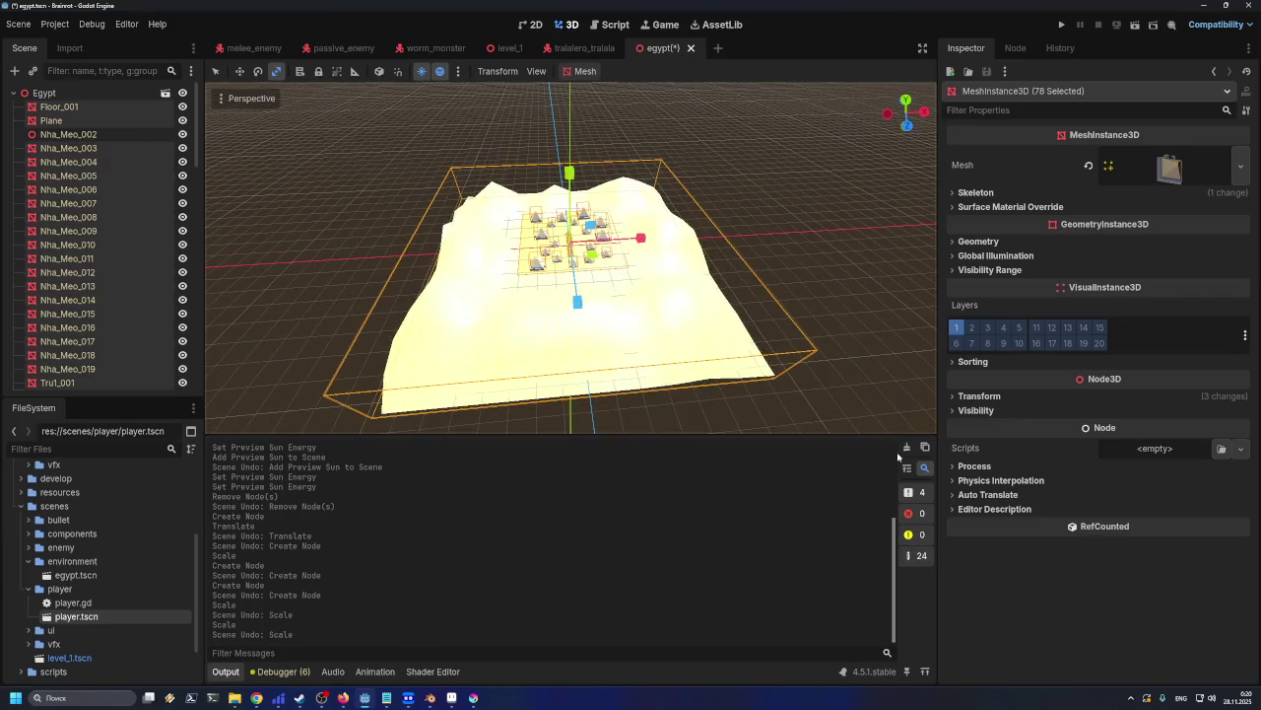
Toggle the Nha_Meo_002 house's visibility off and back on twice
left_click(181, 139)
left_click(180, 139)
left_click(180, 139)
left_click(181, 139)
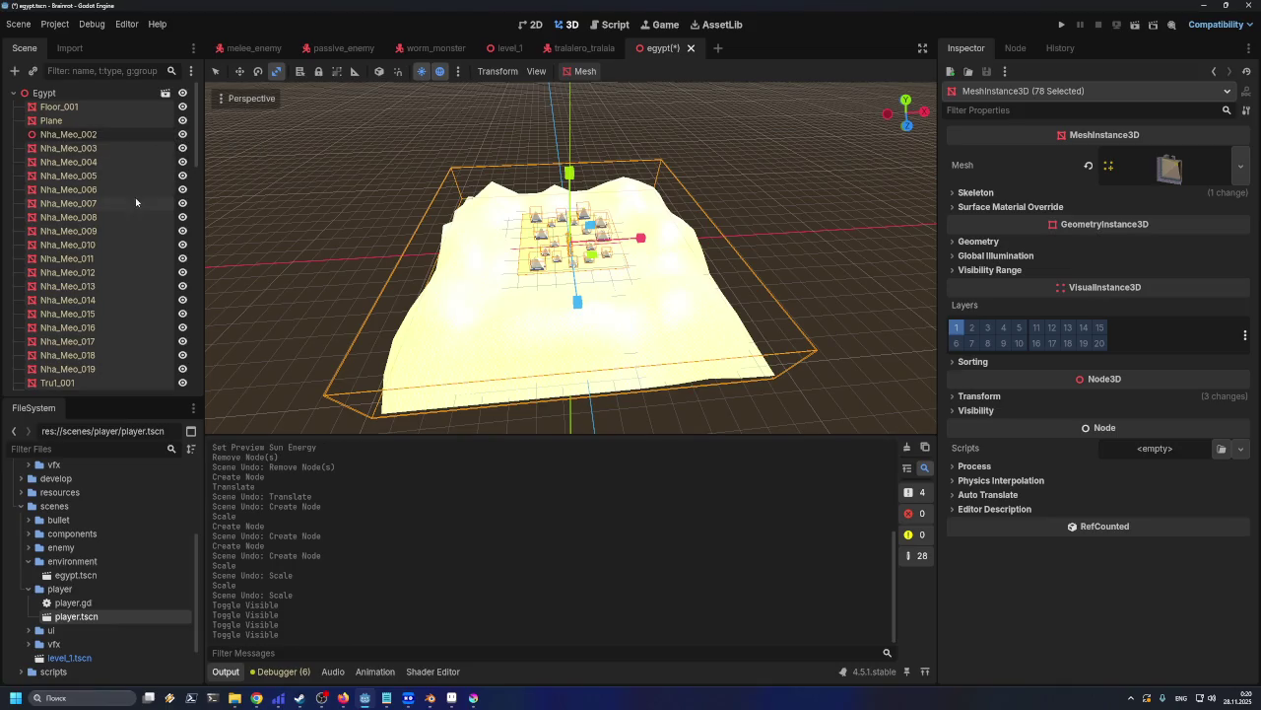
scroll(130, 182, "down", 5)
scroll(133, 207, "down", 5)
scroll(138, 237, "down", 5)
scroll(143, 249, "down", 5)
scroll(150, 252, "up", 5)
scroll(157, 244, "up", 5)
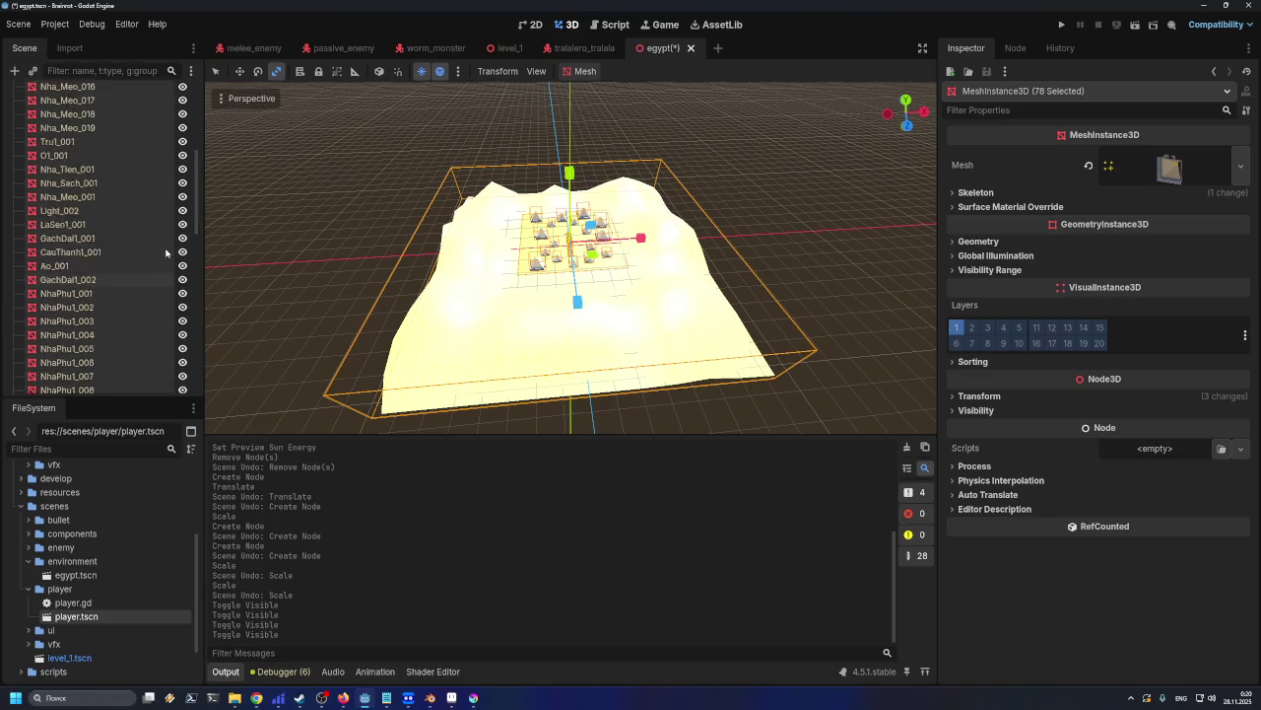
scroll(164, 239, "up", 5)
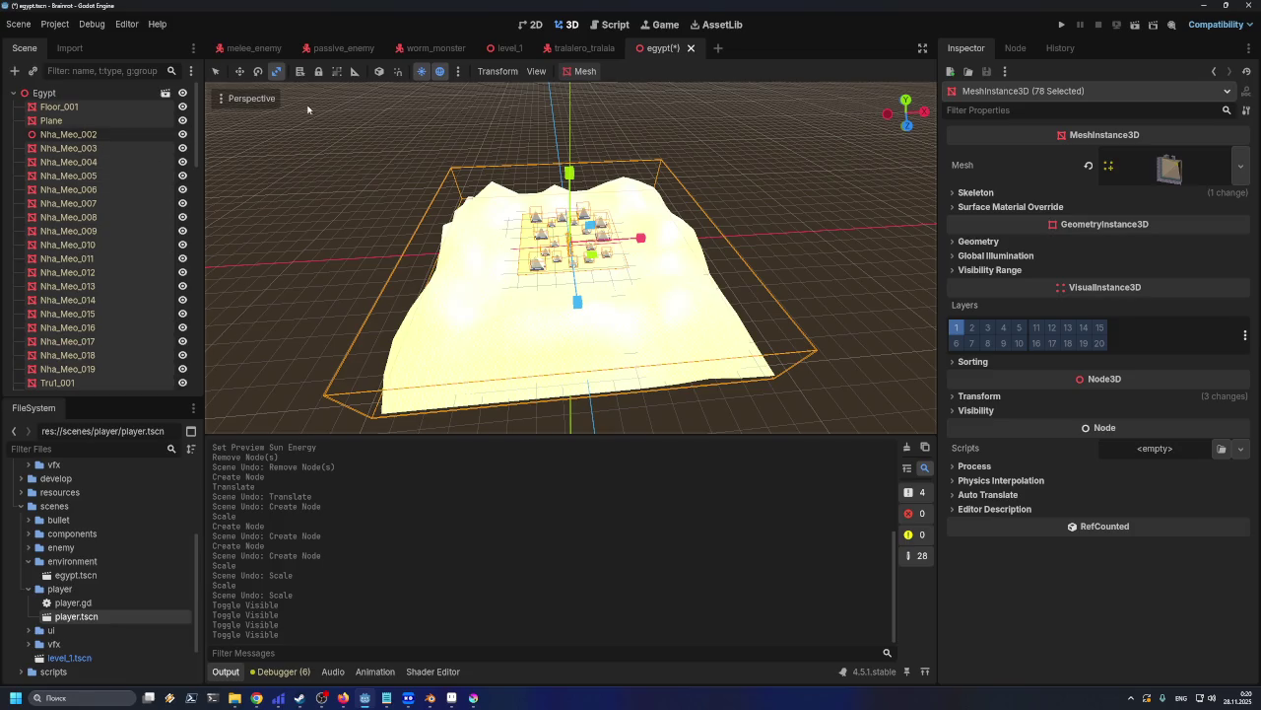
Undo the visibility toggles back to the saved scene state
left_click(102, 135, "ctrl")
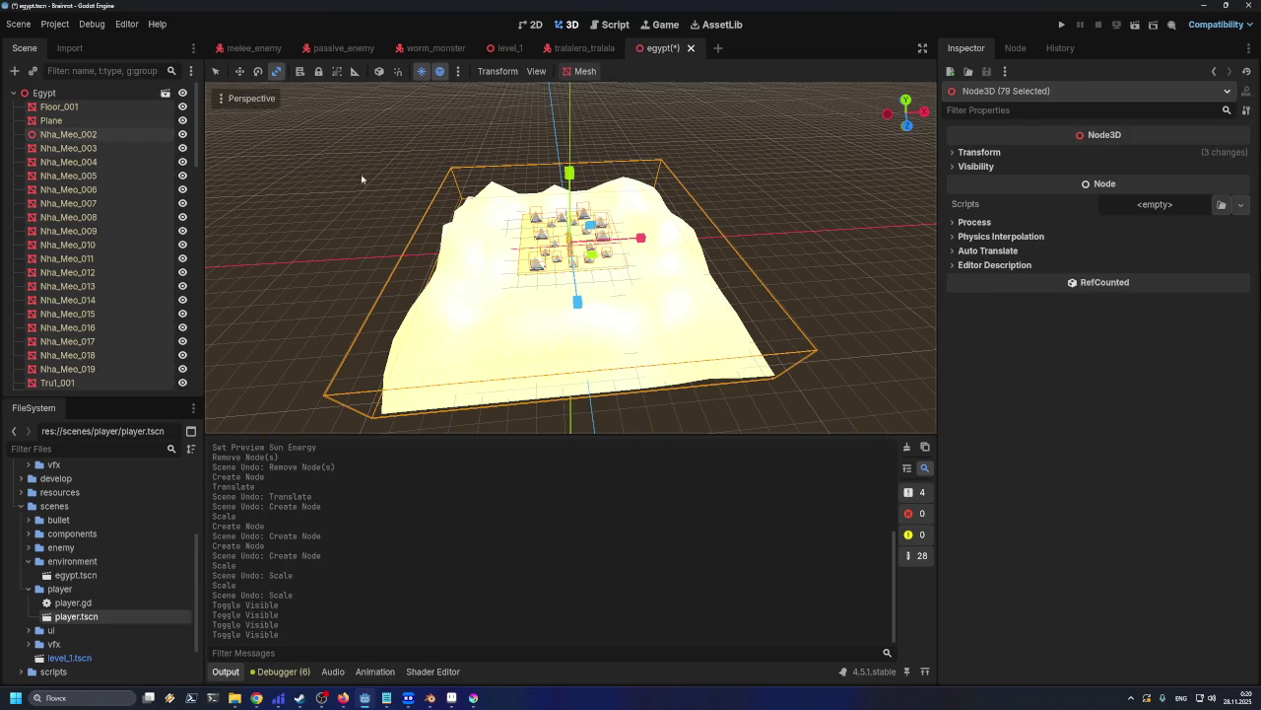
left_click(493, 162)
key("ctrl+z")
key("ctrl+z")
key("ctrl+z")
scroll(474, 178, "down", 5)
scroll(476, 178, "up", 3)
scroll(414, 132, "up", 2)
key("ctrl+z")
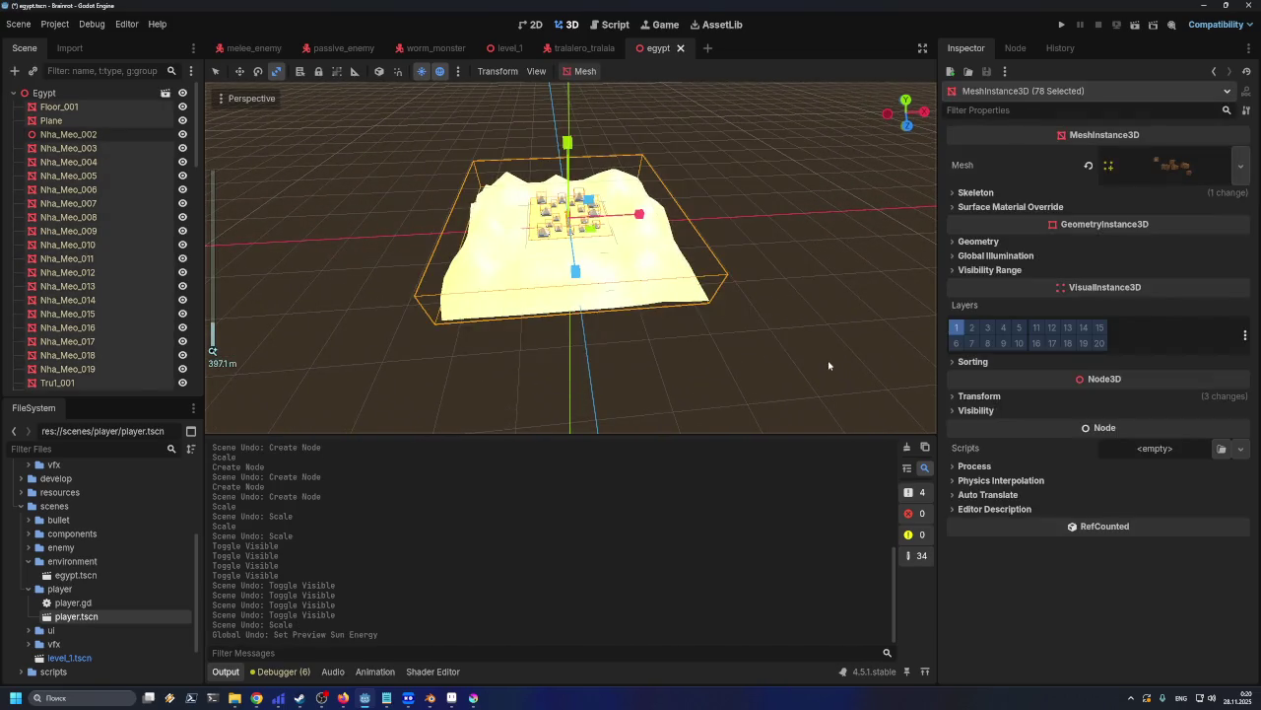
Scale the whole level, including Nha_Meo_002, up uniformly and drop in a Player instance
left_click(112, 140, "ctrl")
scroll(603, 259, "down", 3)
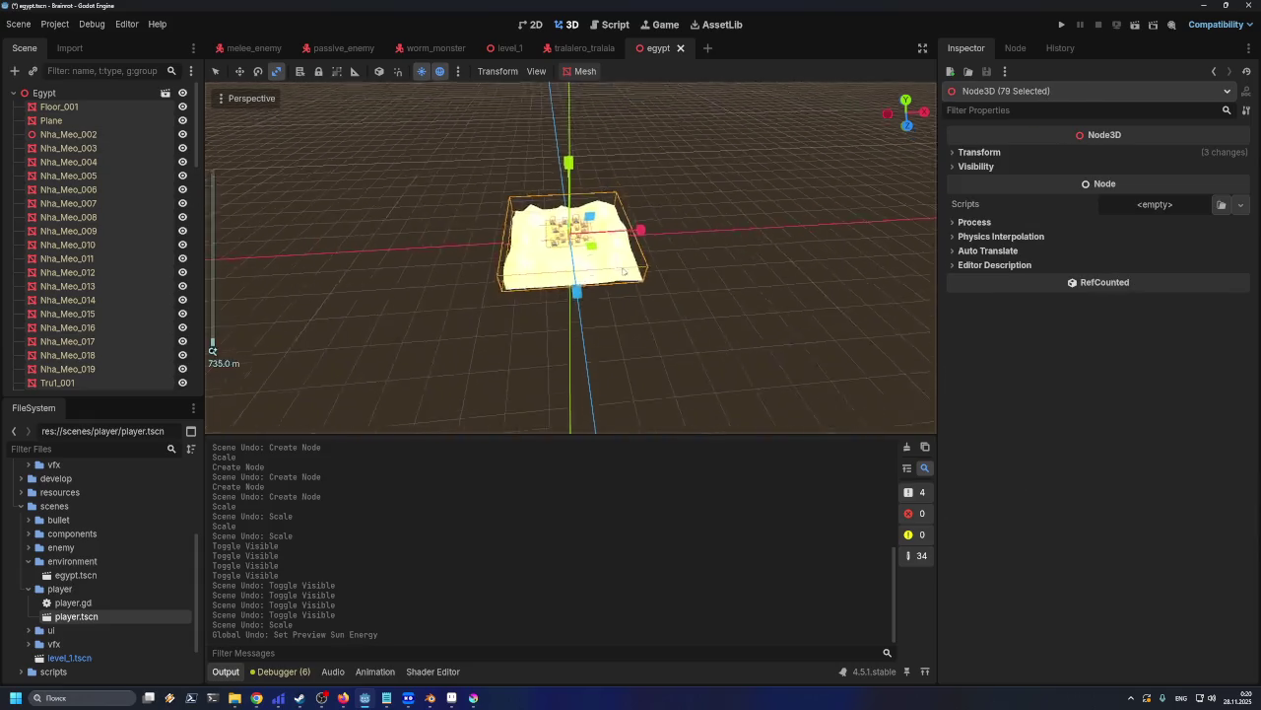
scroll(640, 284, "down", 2)
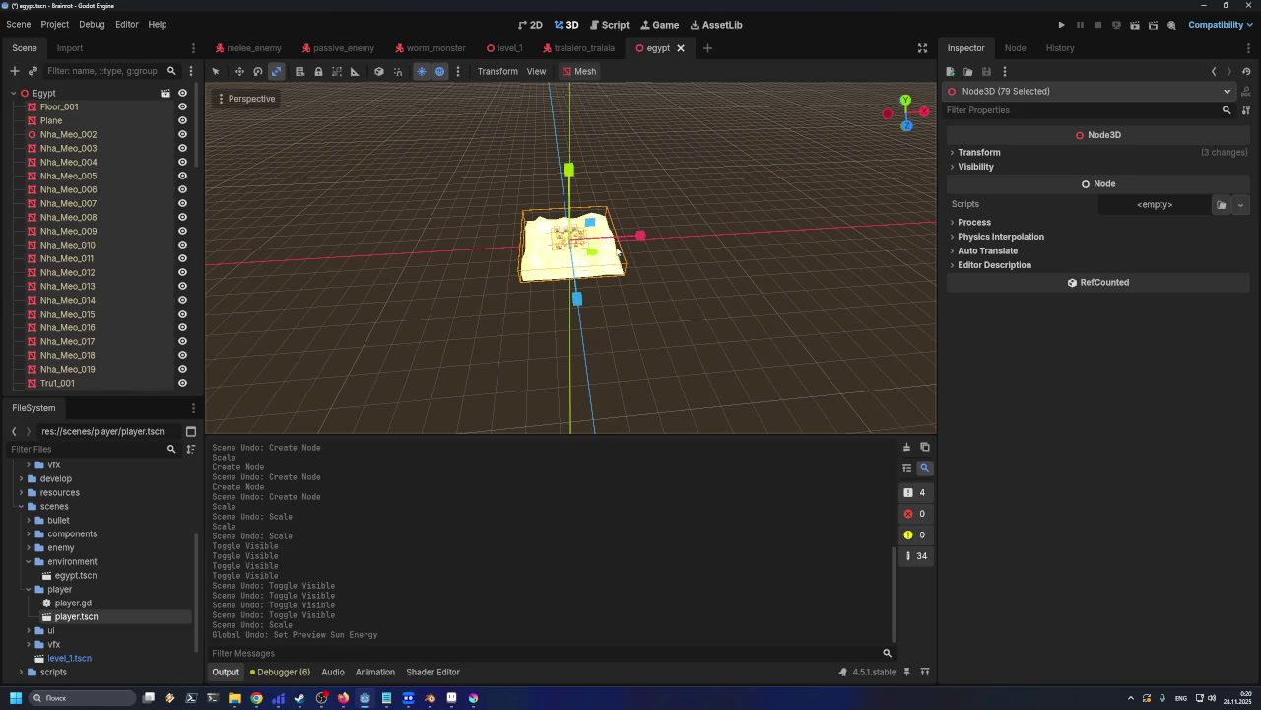
mouse_move(624, 254)
left_mouse_down()
mouse_move(944, 346)
mouse_move(1162, 433)
left_mouse_up()
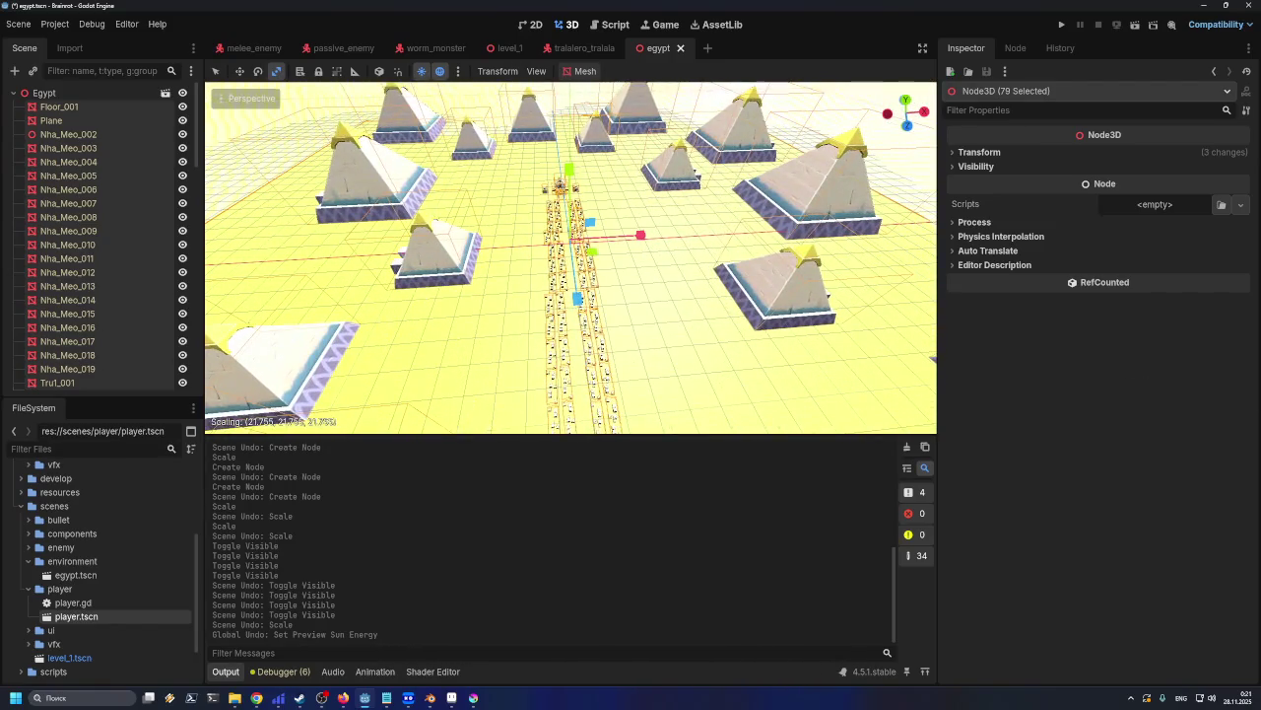
scroll(582, 273, "up", 10)
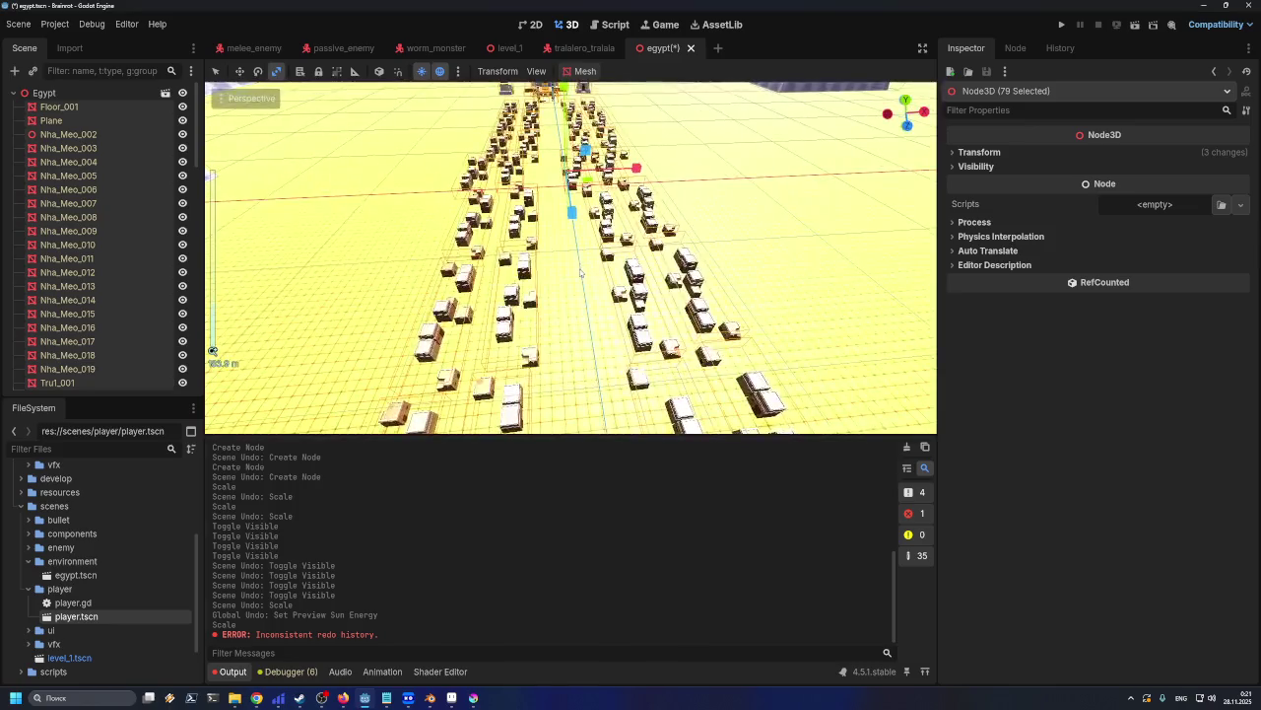
middle_click_drag(581, 273, 312, 331)
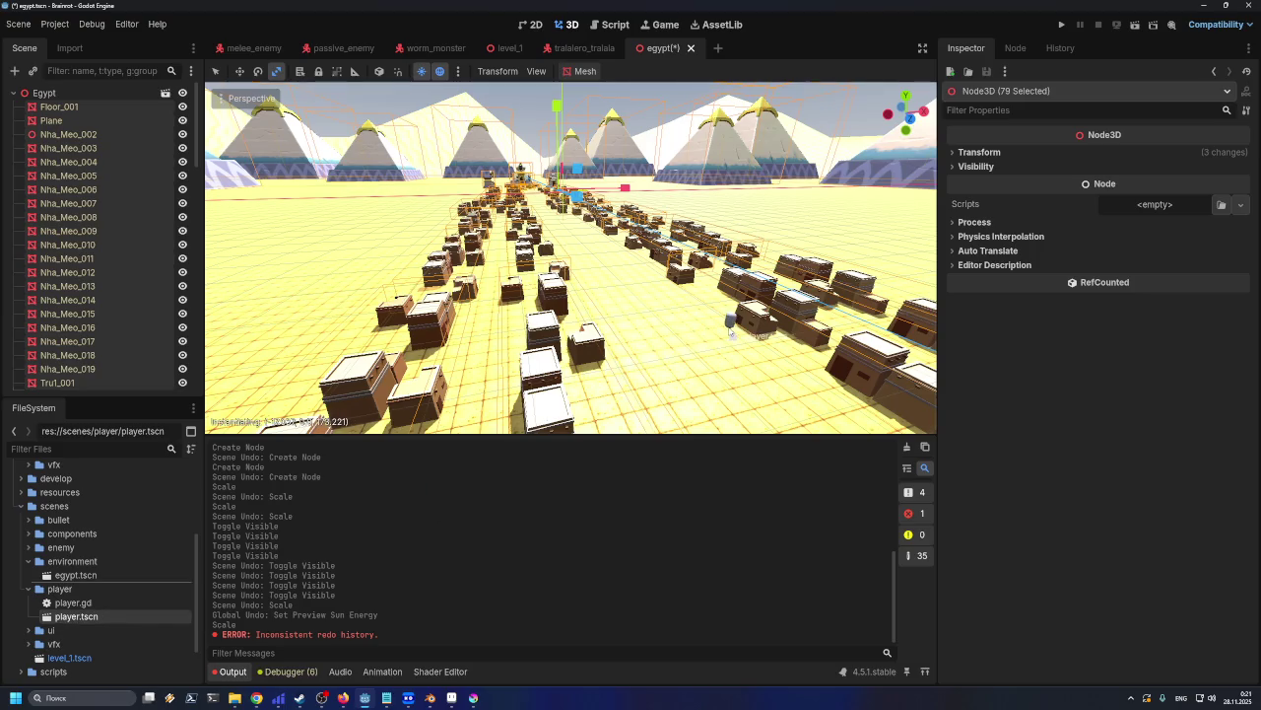
left_click_drag(726, 333, 764, 345)
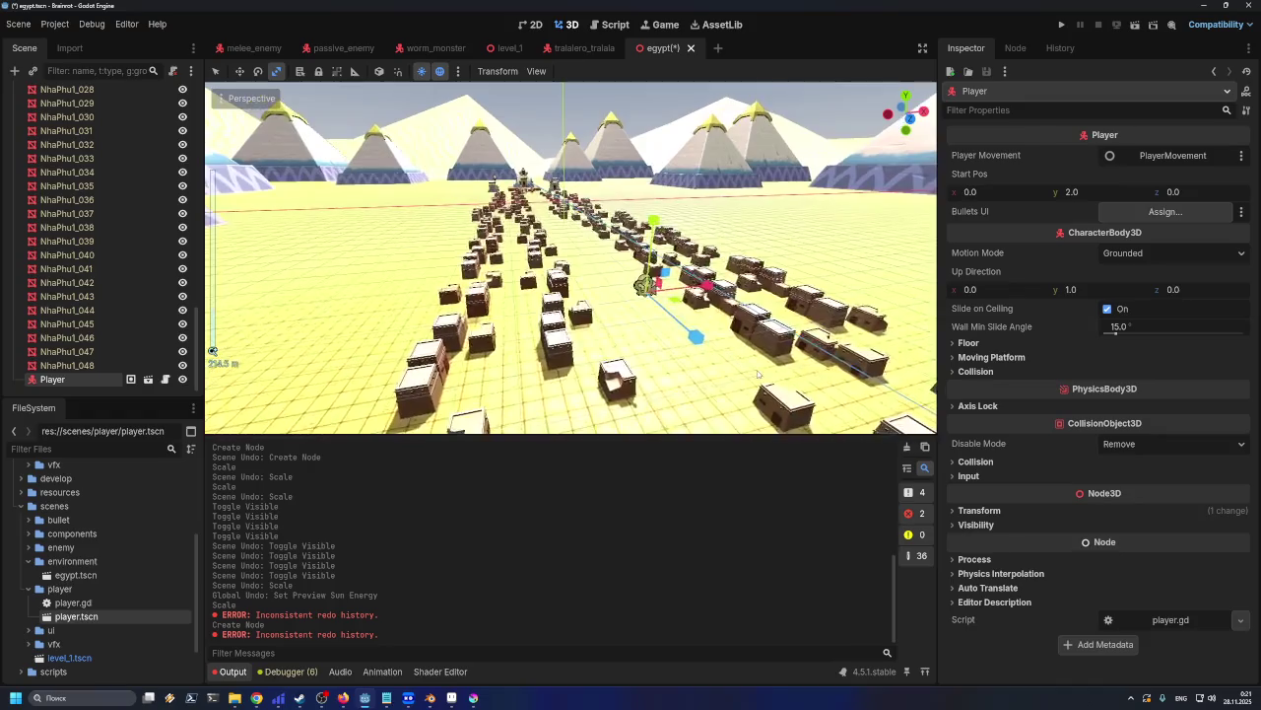
Undo the first Player placement and drop player.tscn onto the street
key("ctrl+z")
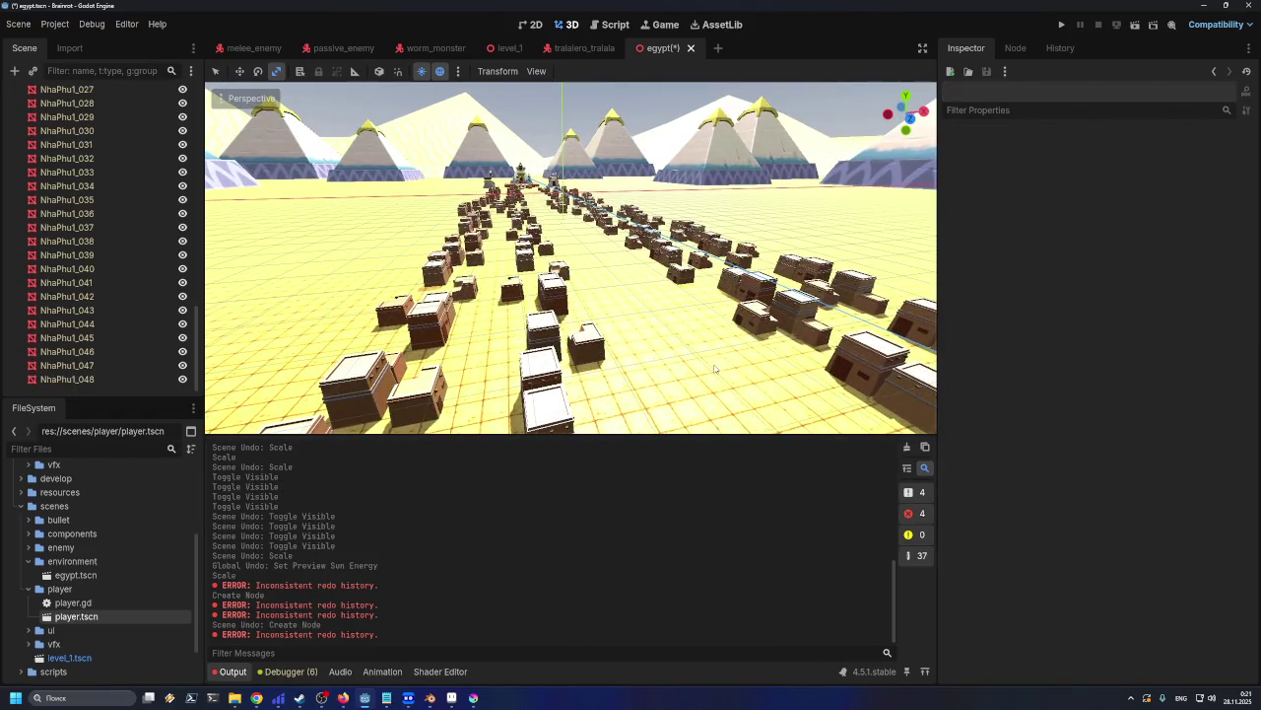
scroll(715, 369, "down", 2)
scroll(704, 355, "down", 2)
scroll(690, 335, "down", 2)
scroll(668, 314, "down", 2)
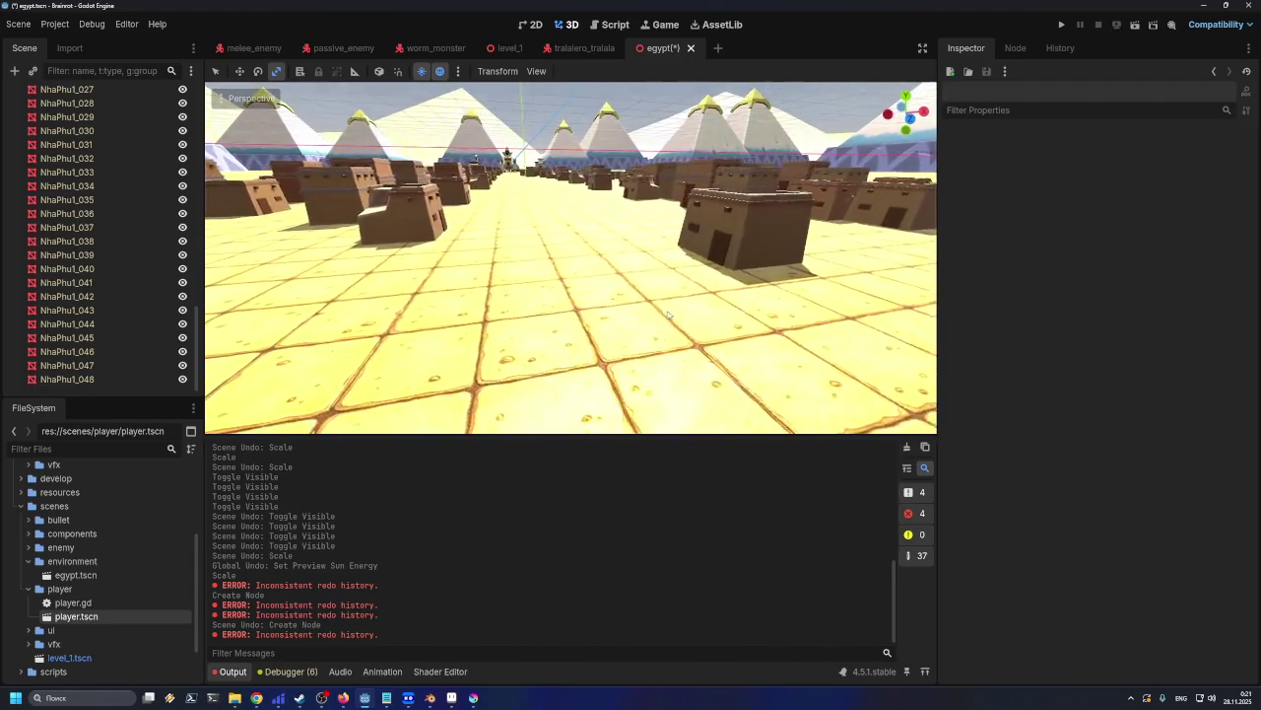
scroll(669, 313, "down", 1)
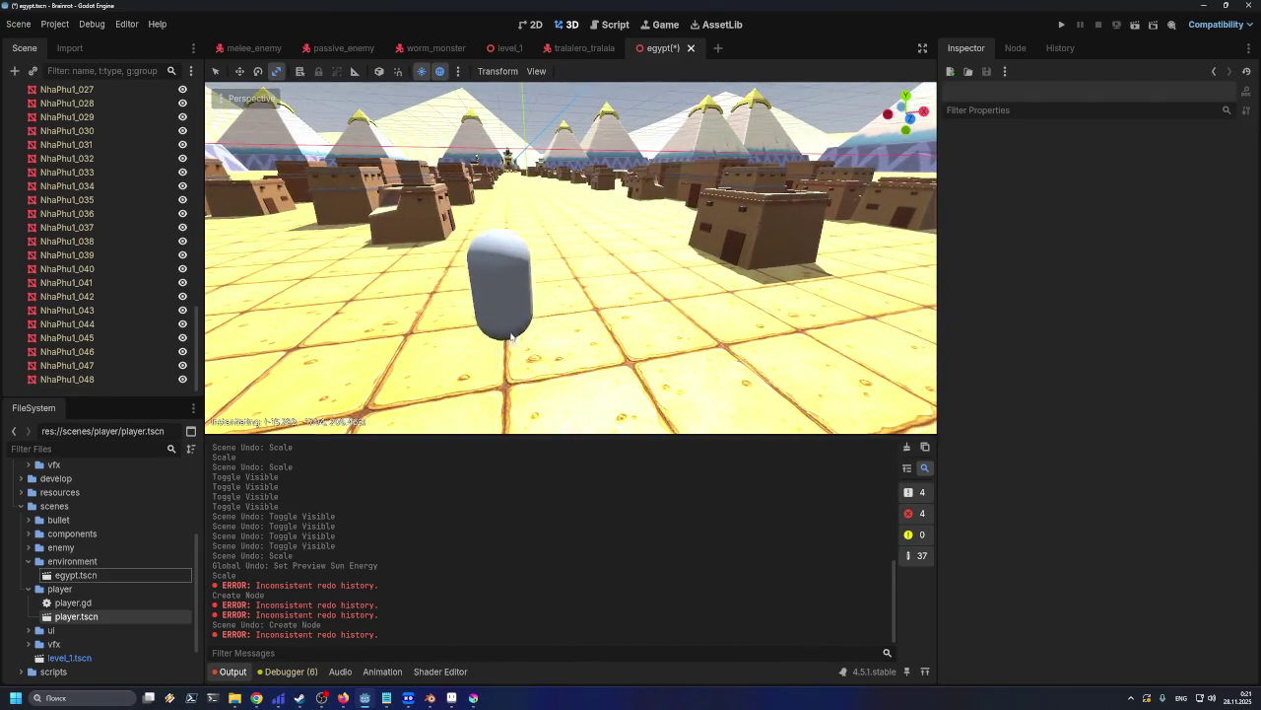
left_click_drag(179, 580, 535, 309)
Orbit and zoom around the newly dropped Player to check where it landed
mouse_move(536, 310)
middle_mouse_down()
mouse_move(555, 360)
mouse_move(608, 321)
middle_mouse_up()
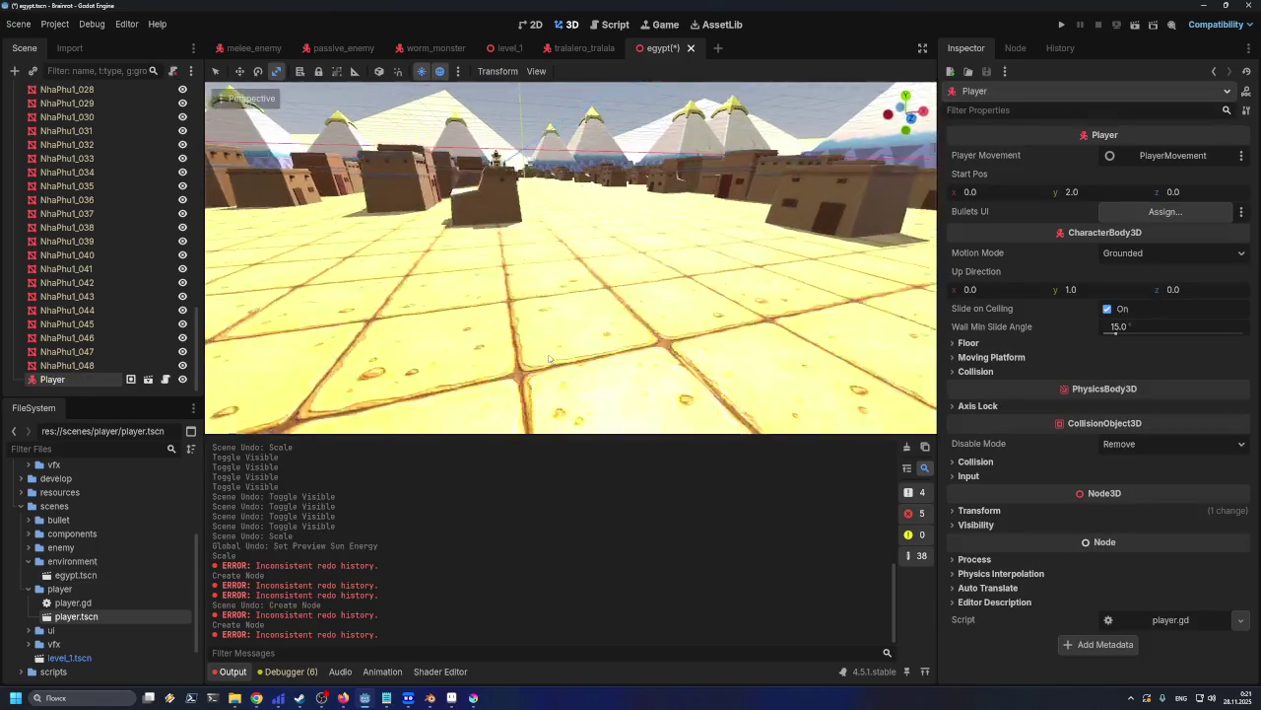
scroll(608, 321, "up", 2)
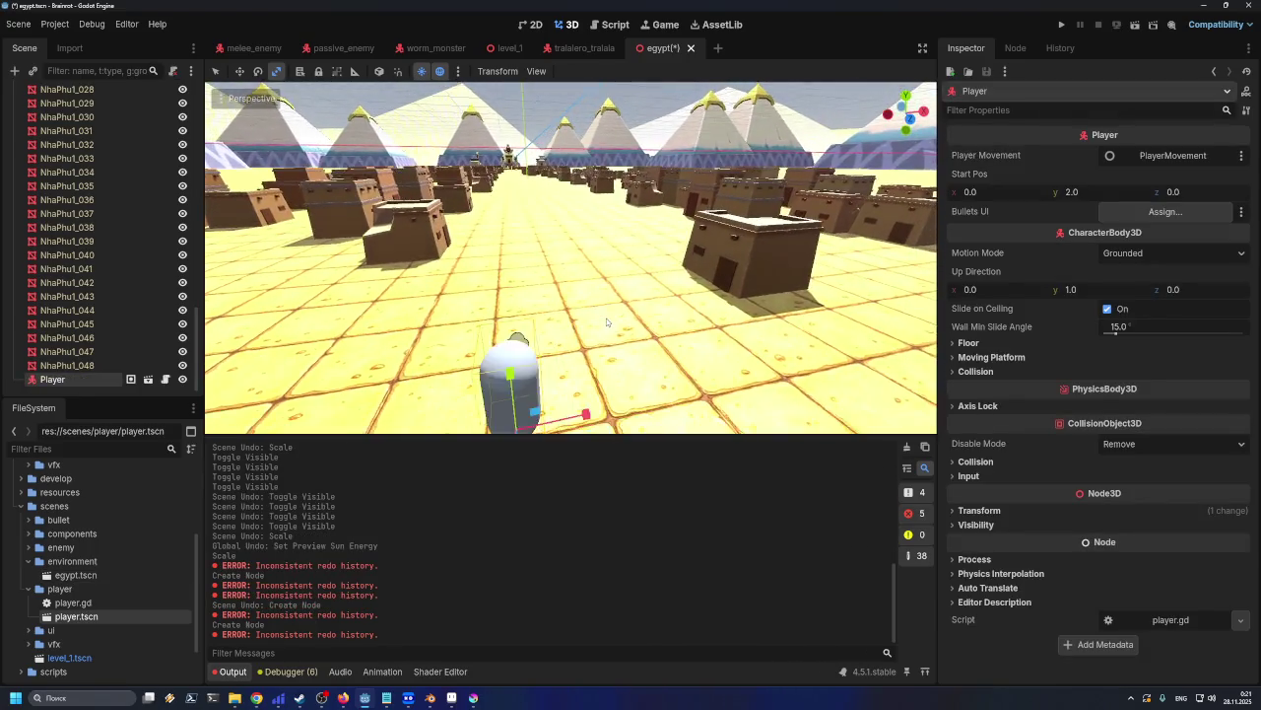
scroll(608, 320, "up", 2)
scroll(604, 319, "down", 2)
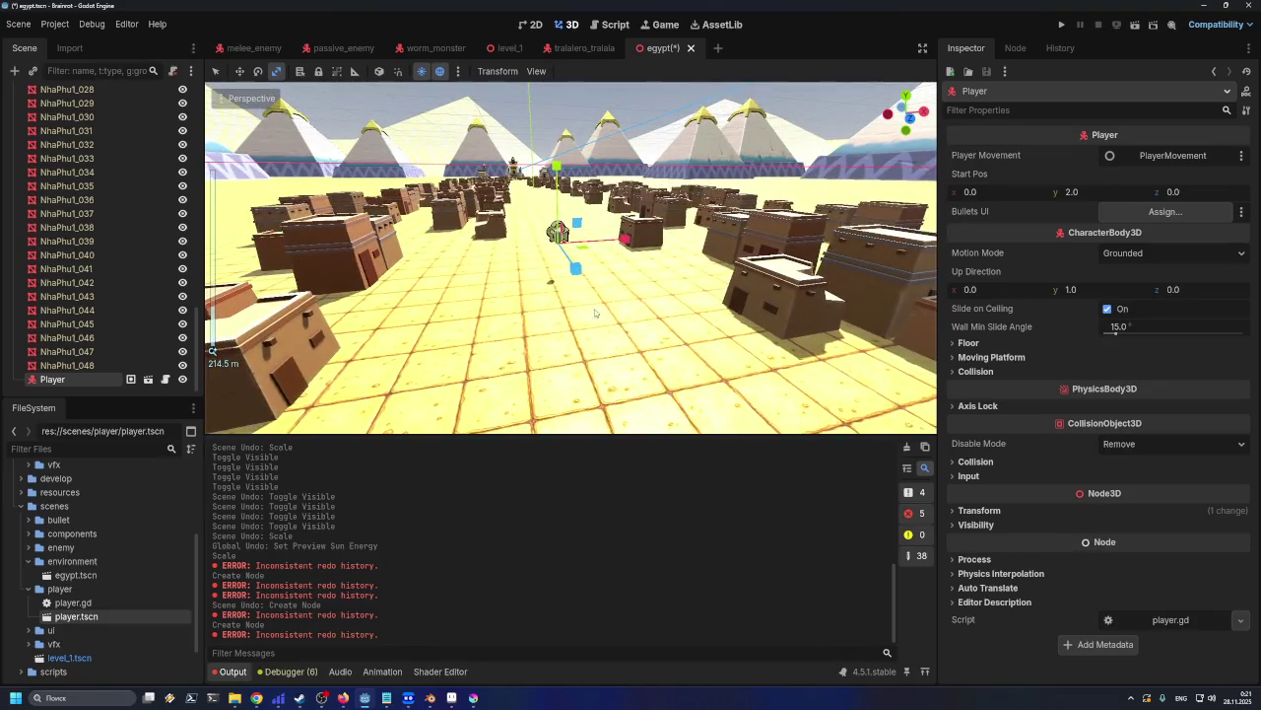
scroll(572, 276, "up", 1)
scroll(554, 248, "up", 1)
scroll(554, 247, "down", 2)
scroll(559, 262, "down", 1)
scroll(589, 283, "up", 1)
scroll(587, 282, "up", 1)
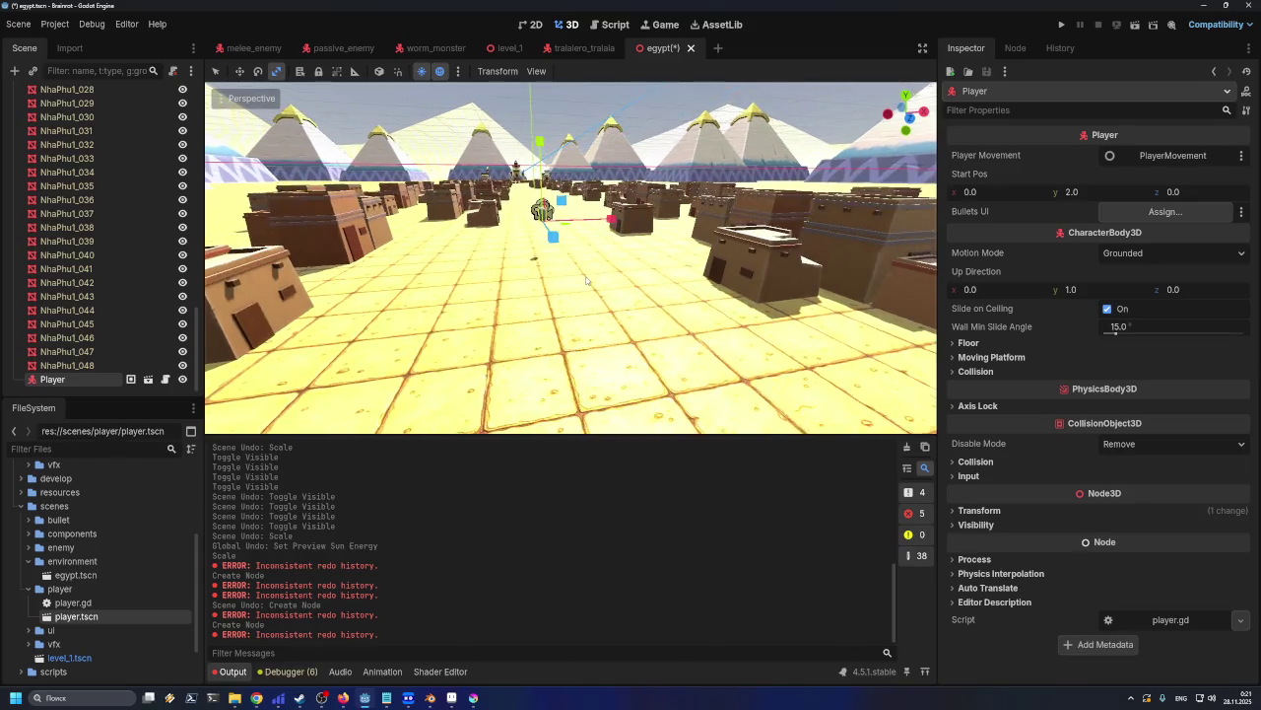
scroll(586, 280, "up", 1)
scroll(584, 277, "up", 1)
scroll(582, 277, "down", 1)
scroll(587, 279, "down", 1)
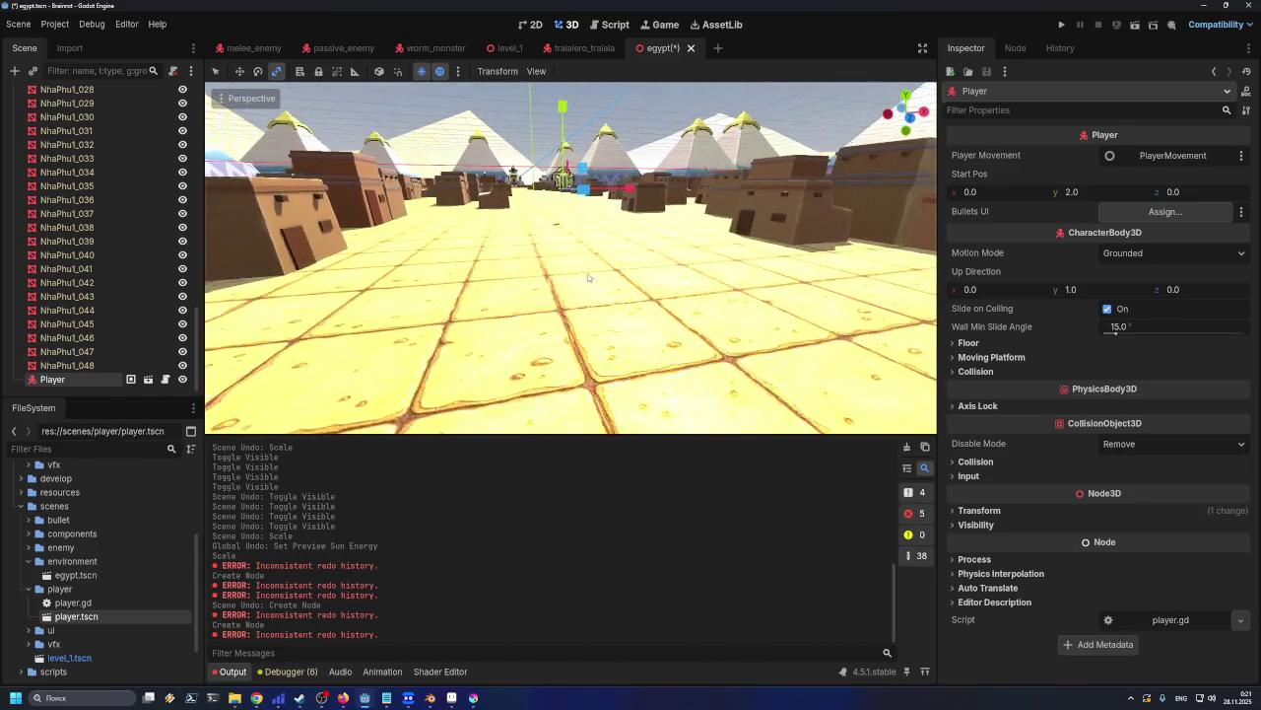
scroll(590, 281, "down", 1)
Undo that Player and drop player.tscn again among the houses
key("ctrl+z")
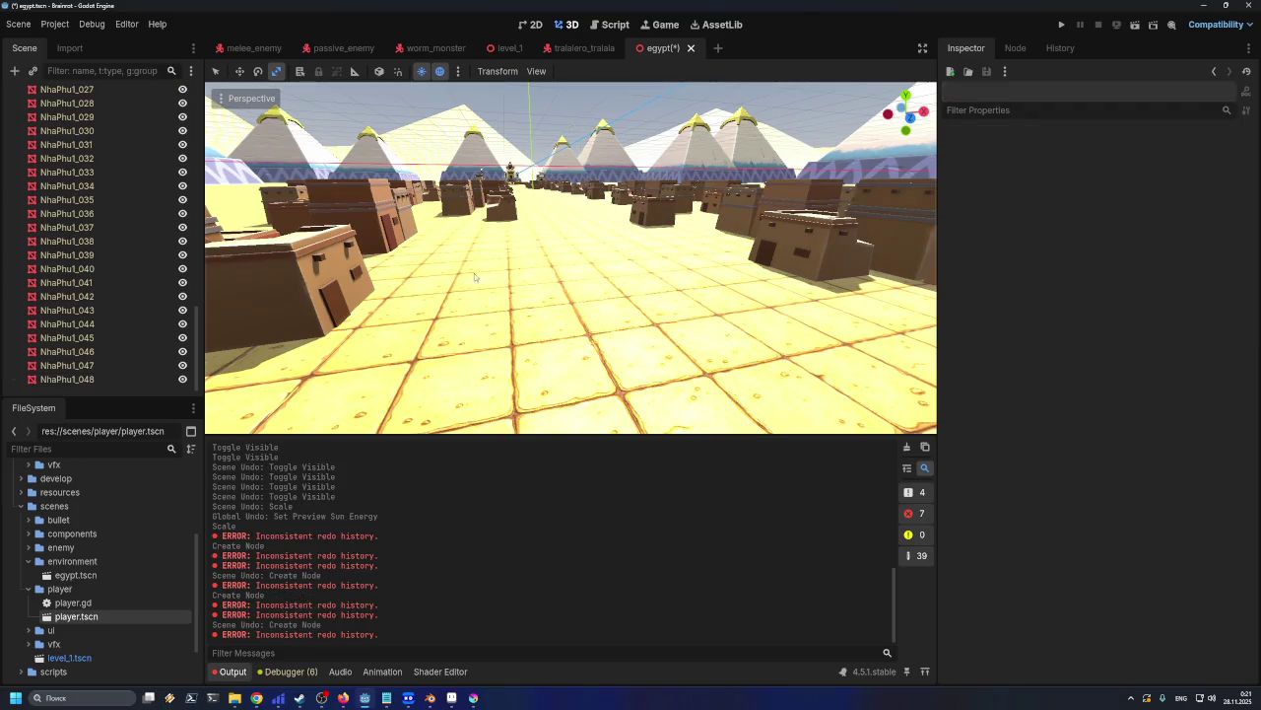
mouse_move(102, 619)
left_mouse_down()
mouse_move(384, 414)
mouse_move(389, 313)
left_mouse_up()
scroll(414, 335, "down", 2)
scroll(434, 343, "down", 2)
scroll(445, 347, "down", 2)
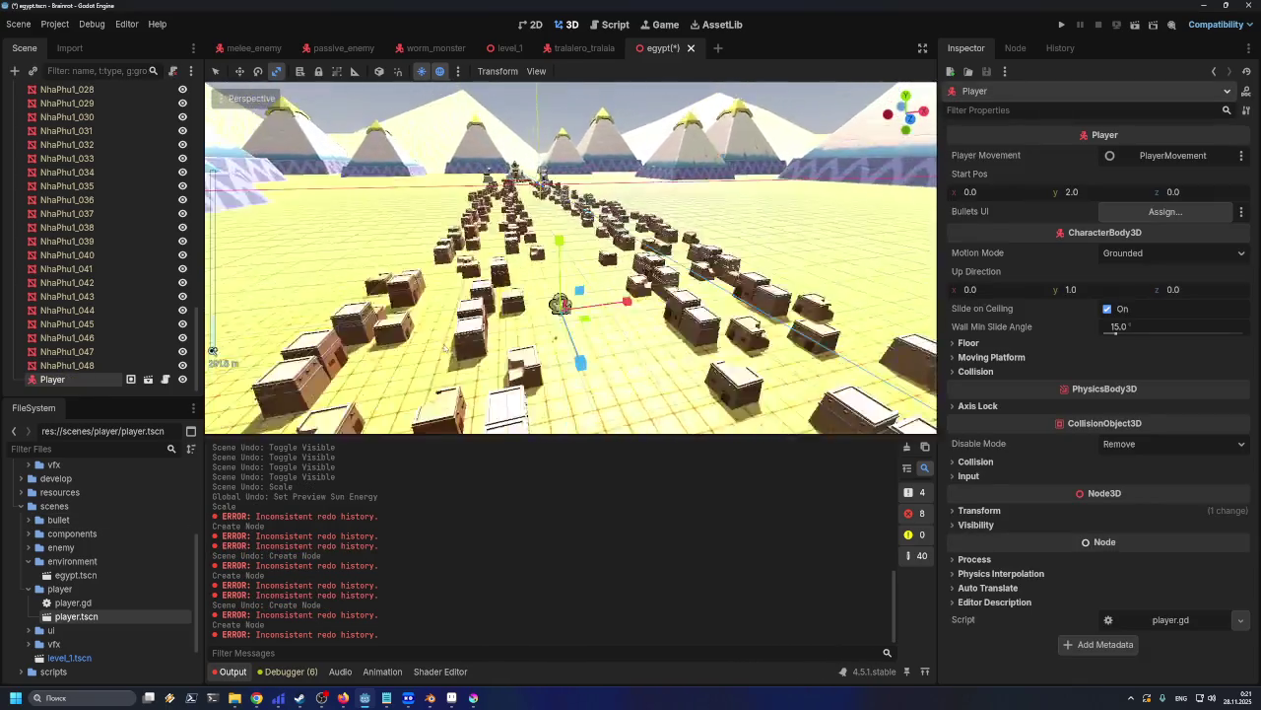
scroll(532, 350, "up", 2)
scroll(555, 350, "down", 2)
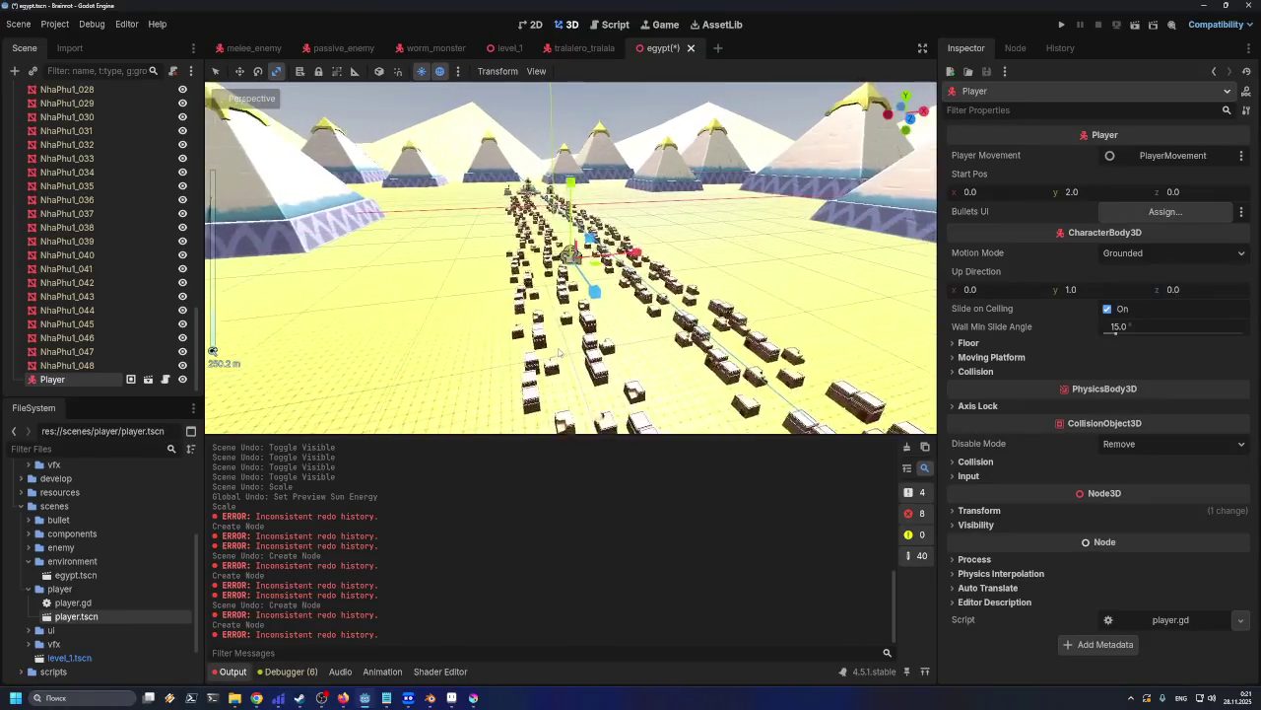
scroll(567, 296, "up", 2)
scroll(577, 249, "up", 2)
scroll(522, 256, "up", 2)
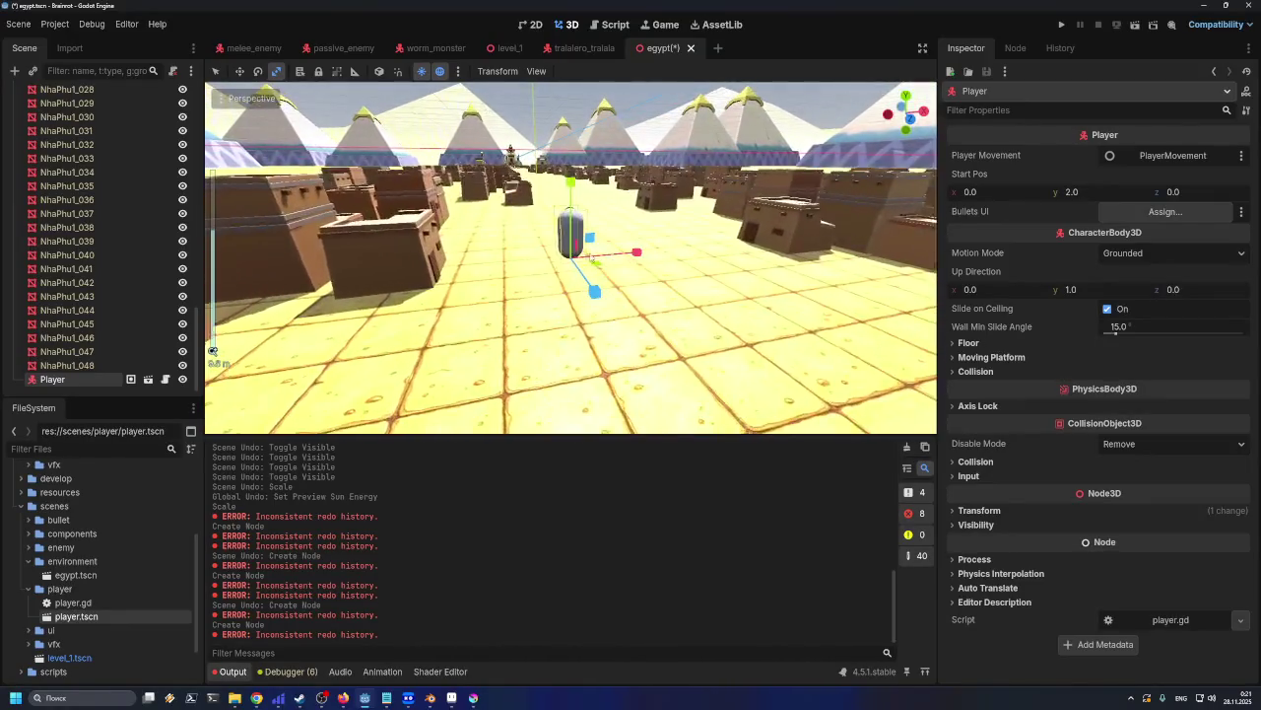
scroll(473, 266, "up", 2)
scroll(424, 276, "up", 2)
scroll(373, 285, "up", 2)
scroll(374, 281, "down", 2)
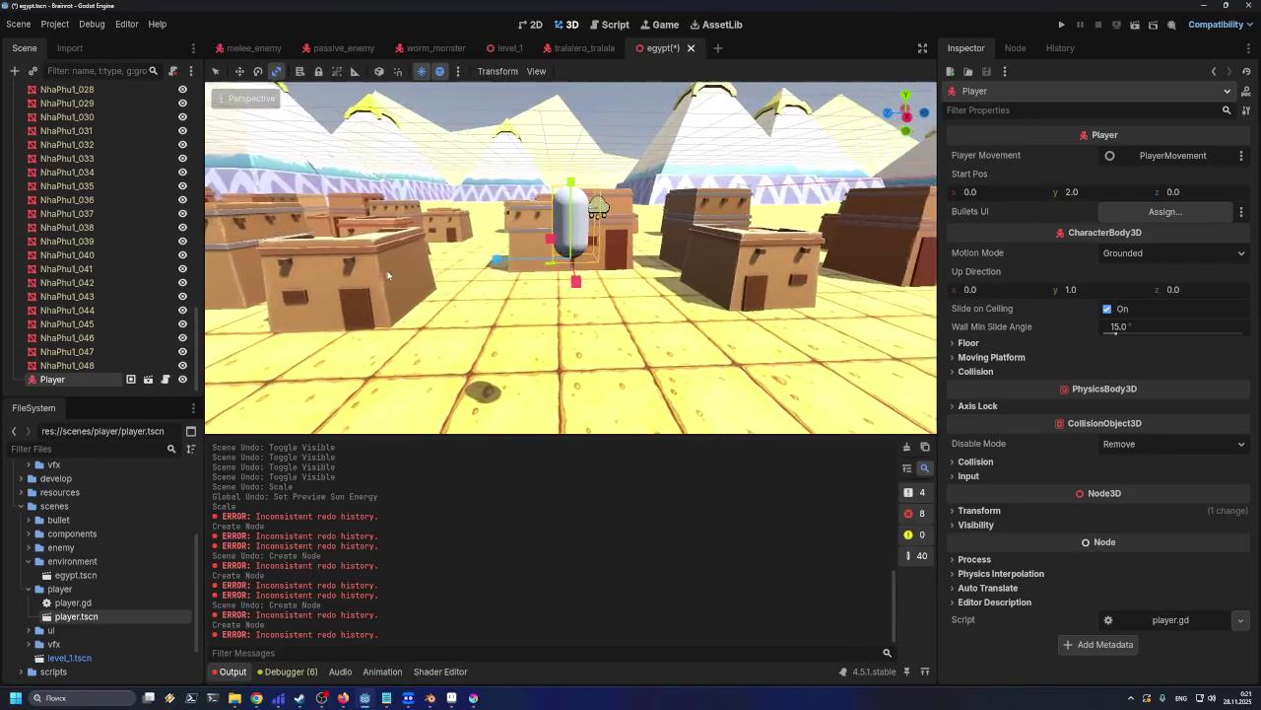
scroll(384, 274, "down", 1)
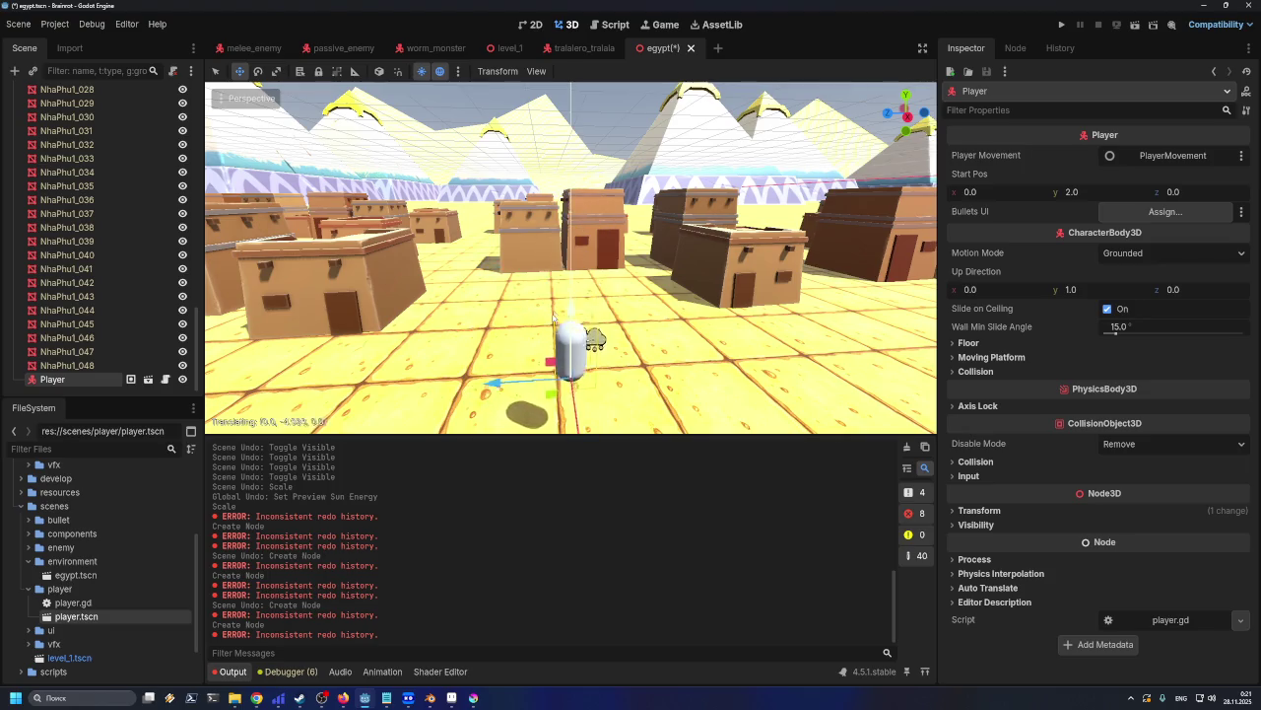
Move the Player capsule beside the house on the left
left_click_drag(572, 257, 169, 421)
middle_click_drag(209, 424, 212, 350, "shift")
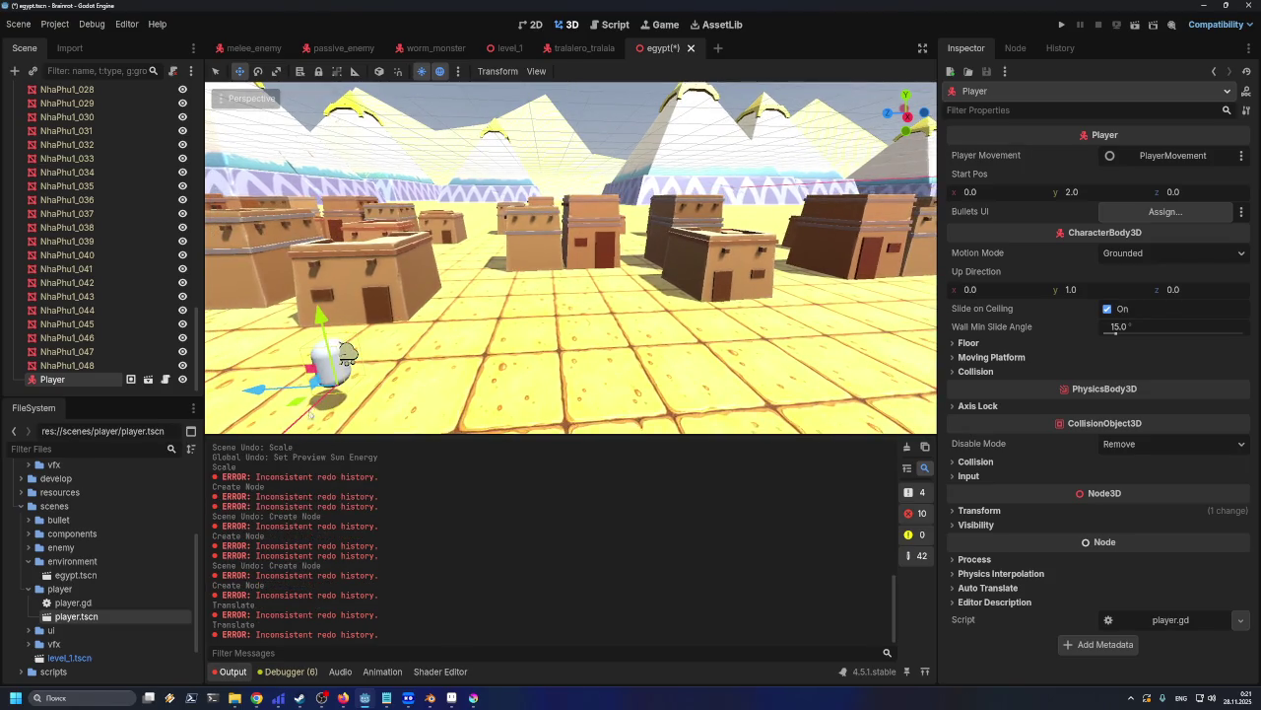
left_click(592, 375)
left_click(375, 286)
left_click(331, 365)
middle_click_drag(463, 359, 562, 286, "shift")
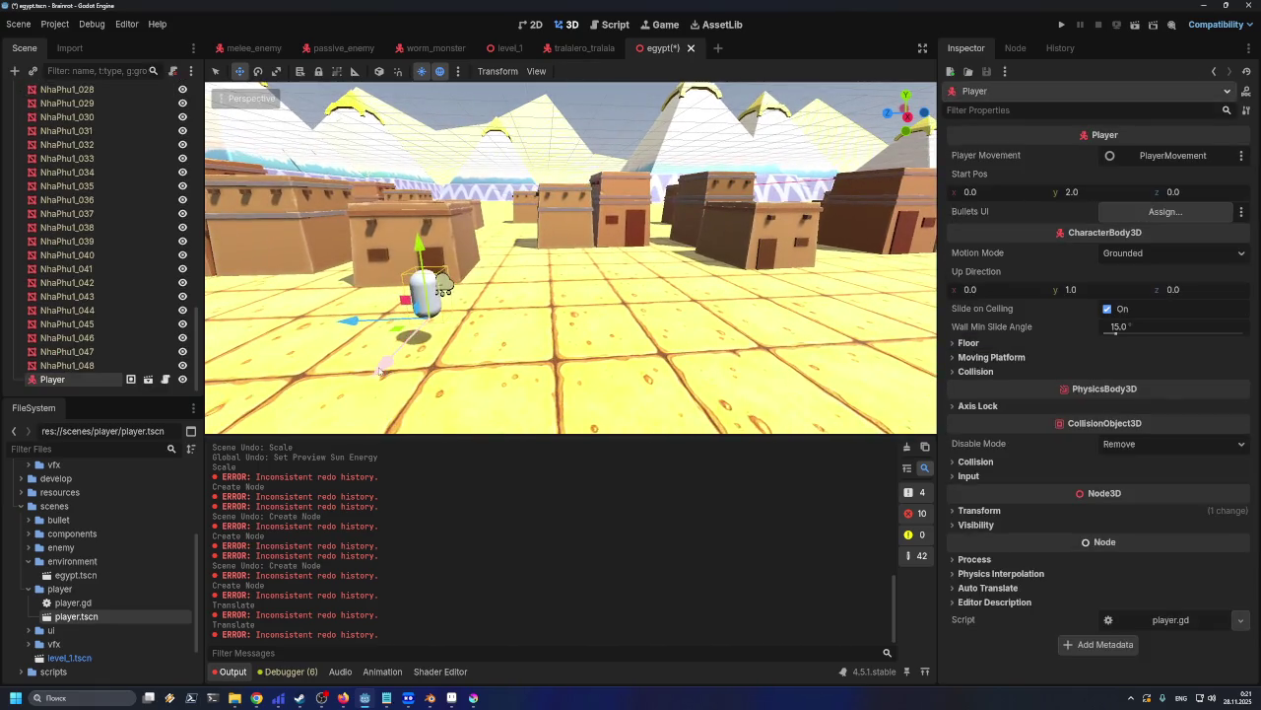
mouse_move(442, 302)
left_mouse_down()
mouse_move(418, 275)
mouse_move(421, 181)
left_mouse_up()
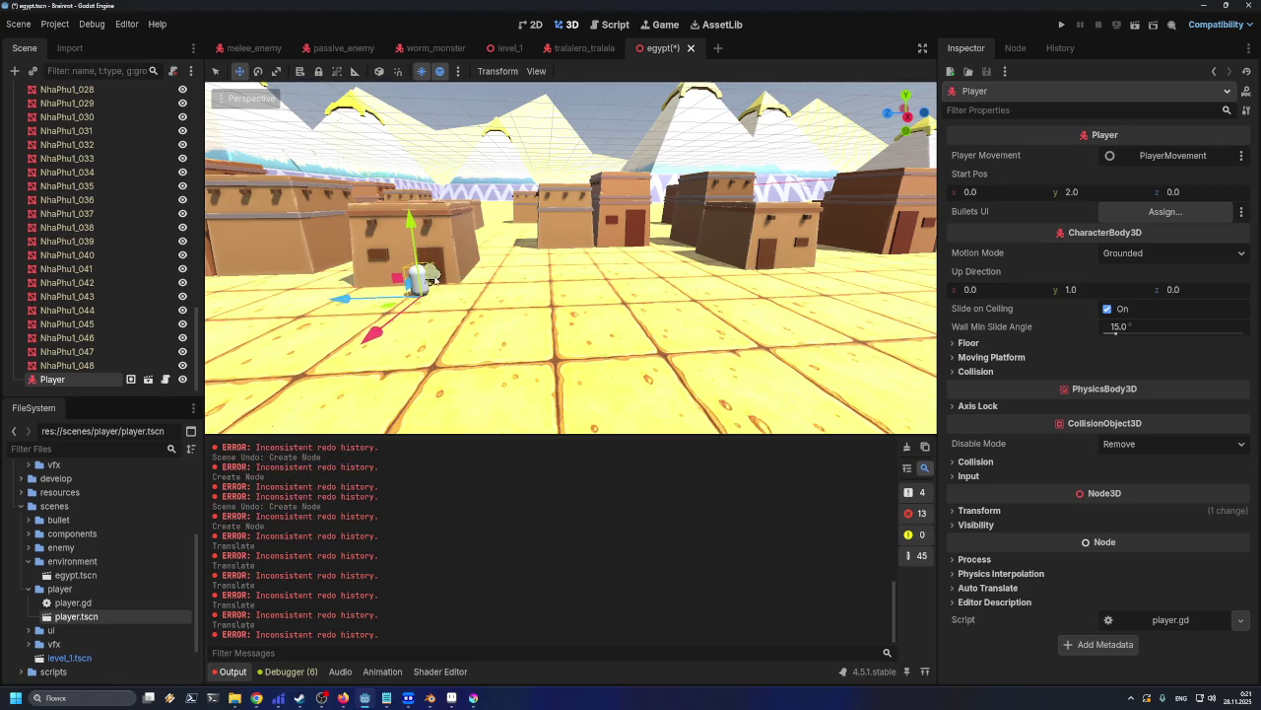
Orbit low along the street of houses to view the Player capsule up close
mouse_move(463, 310)
middle_mouse_down()
mouse_move(718, 264)
mouse_move(627, 334)
middle_mouse_up()
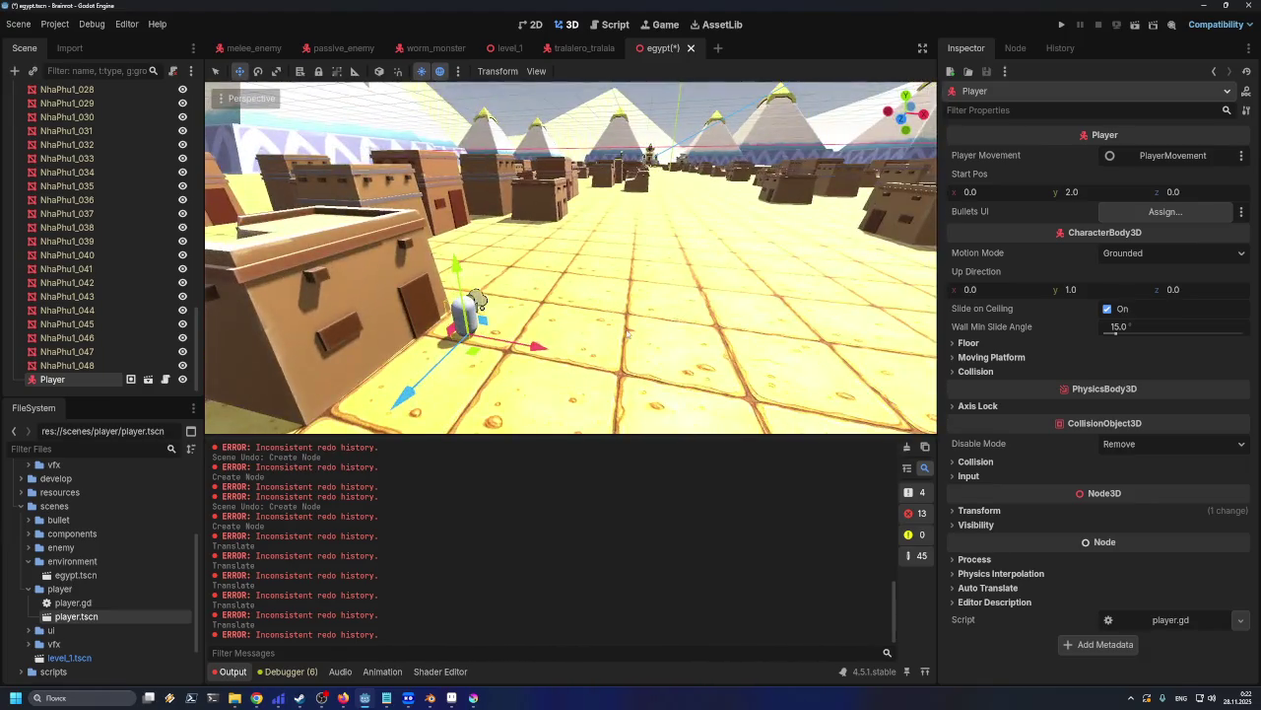
scroll(478, 300, "down", 3)
scroll(493, 298, "down", 3)
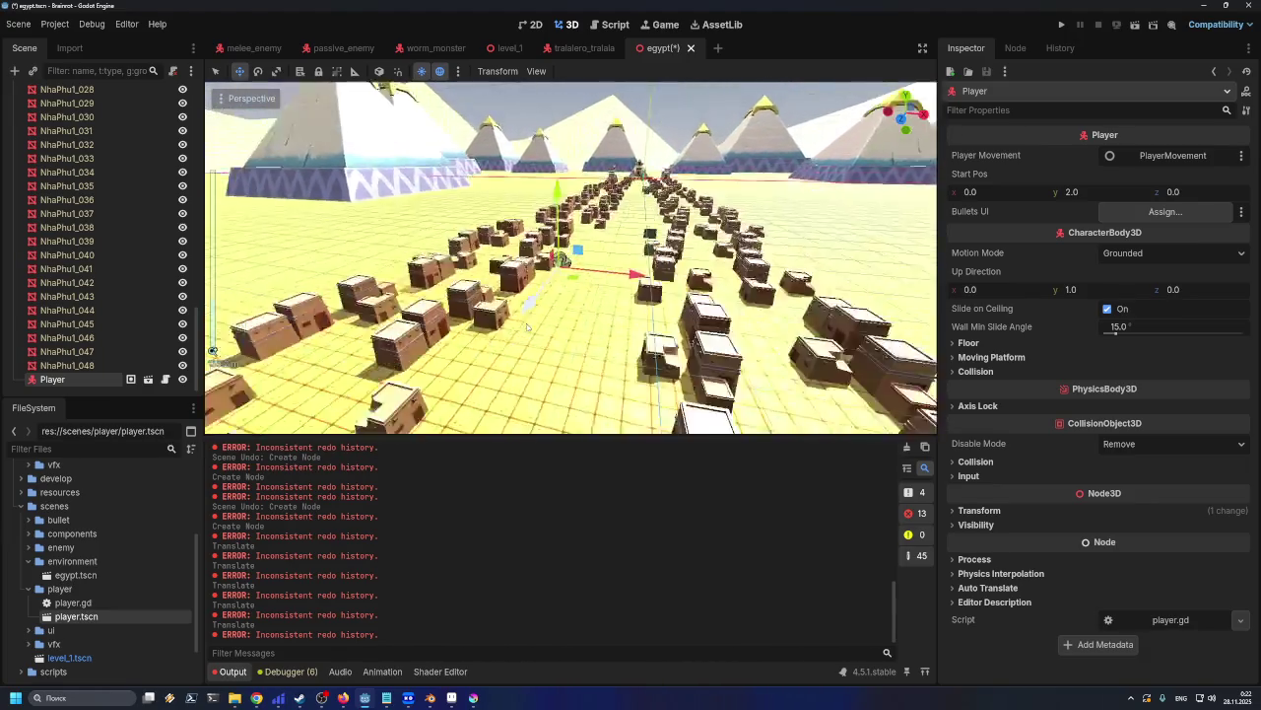
scroll(512, 295, "down", 3)
scroll(532, 294, "down", 2)
scroll(512, 355, "down", 3)
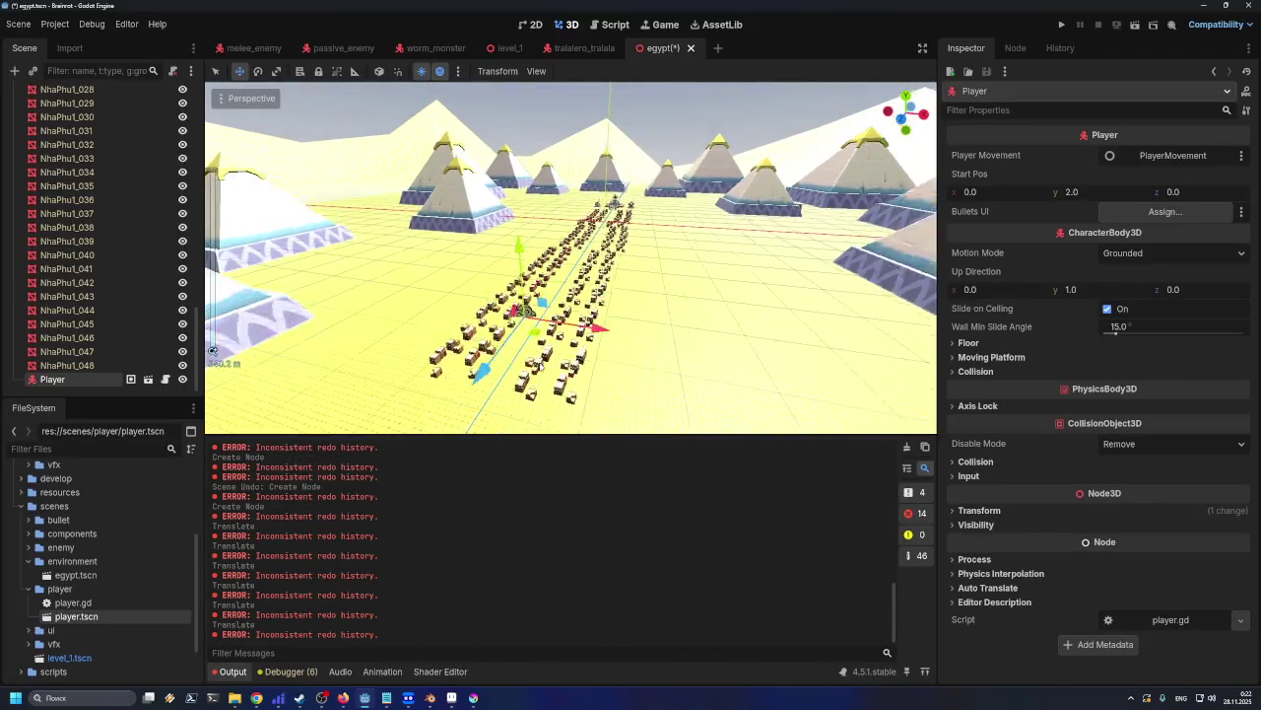
middle_click_drag(552, 345, 617, 325)
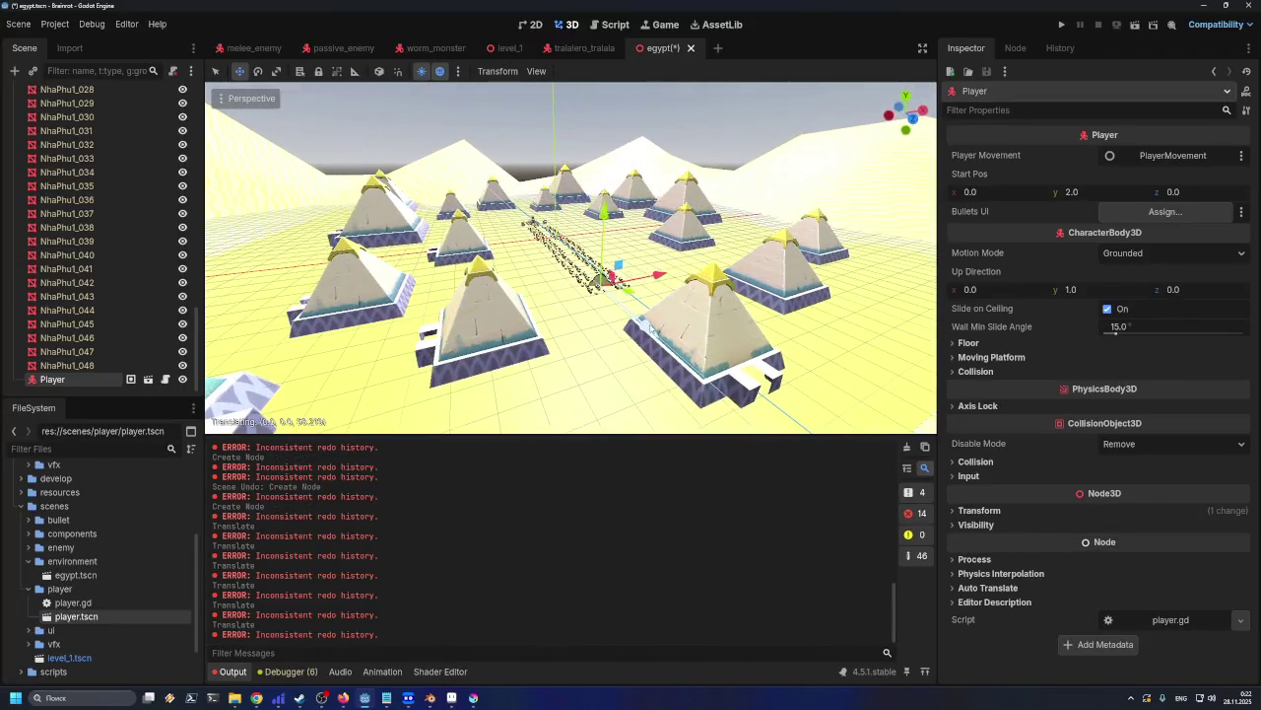
scroll(680, 347, "up", 10)
middle_click_drag(690, 335, 721, 292)
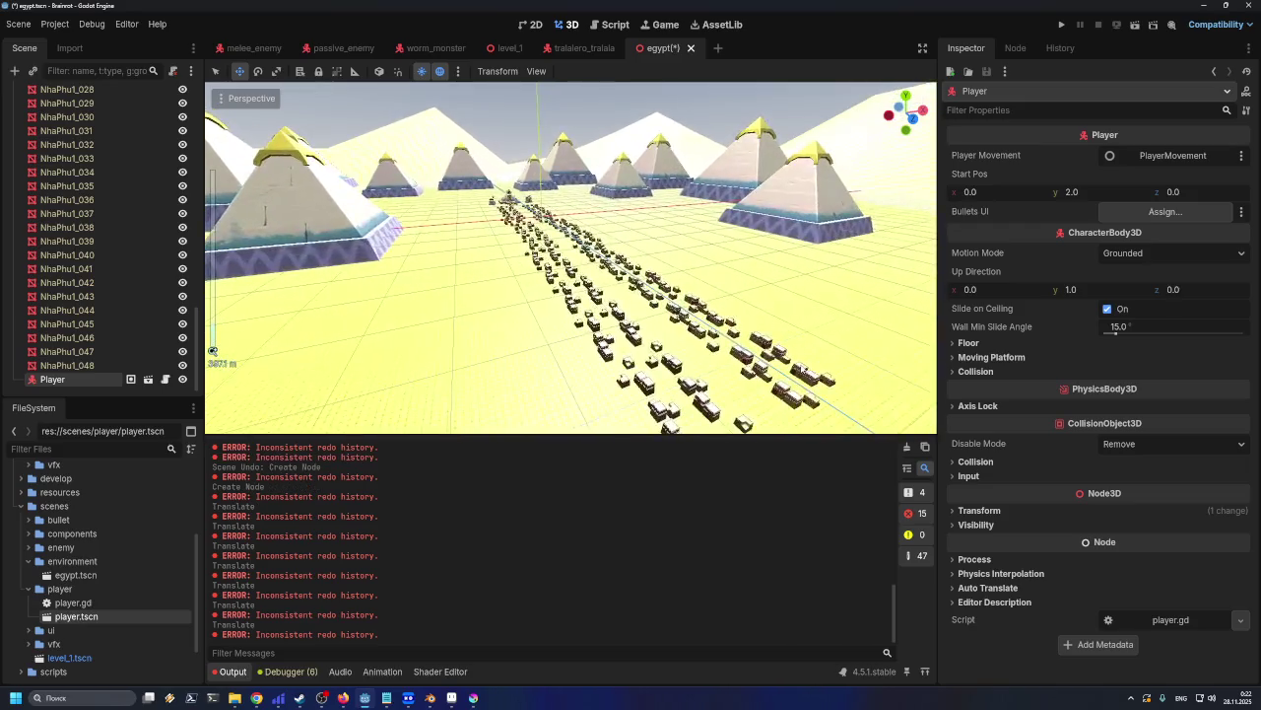
scroll(717, 291, "up", 1)
mouse_move(577, 270)
middle_mouse_down()
mouse_move(564, 250)
mouse_move(580, 288)
middle_mouse_up()
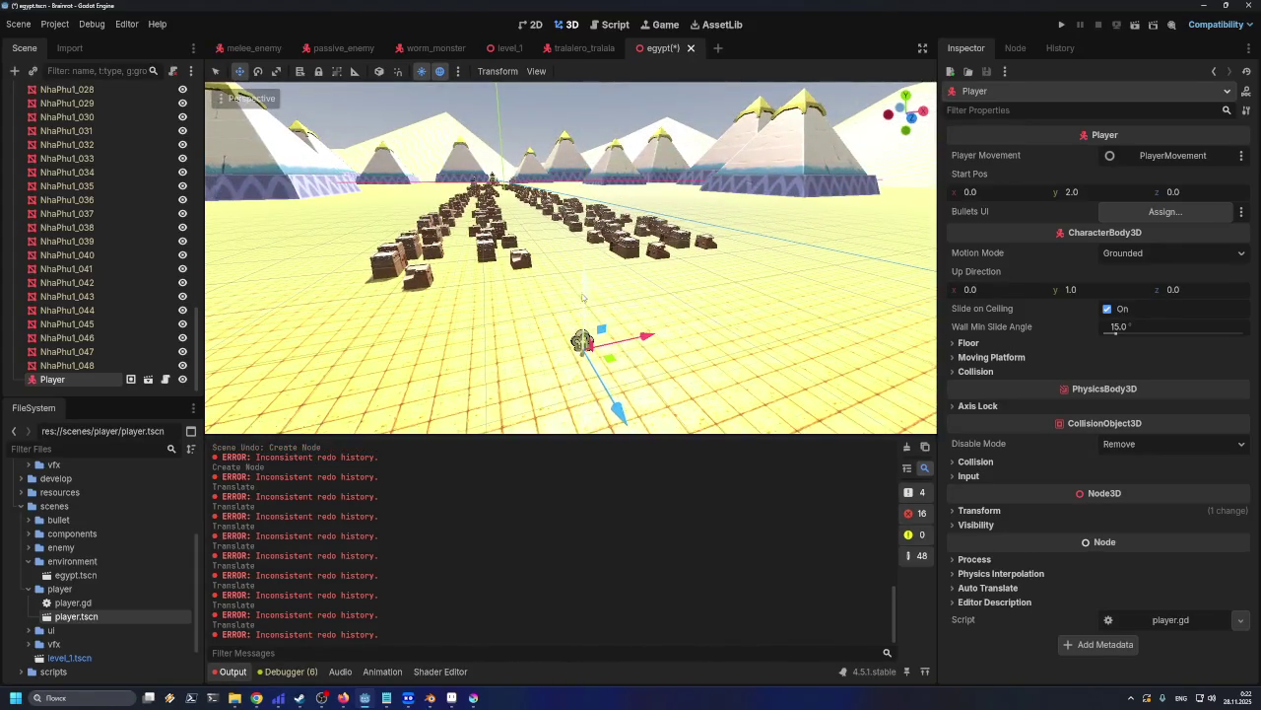
middle_click_drag(582, 298, 604, 362)
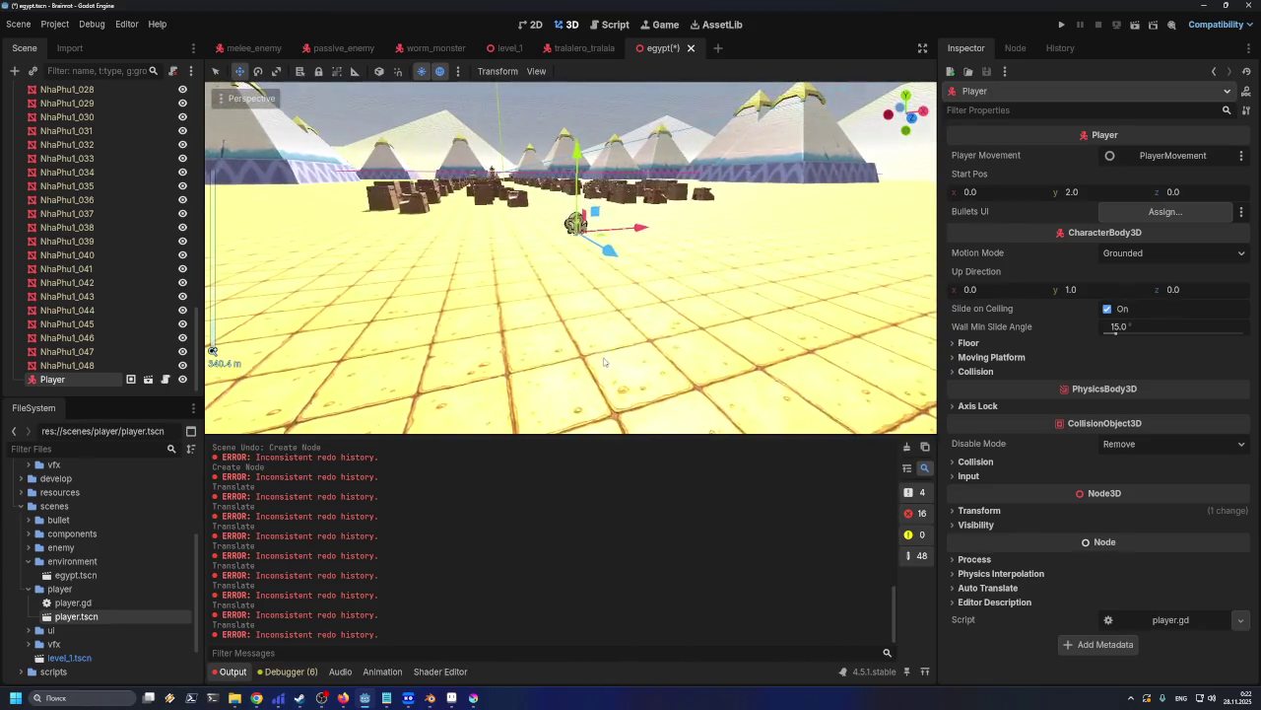
middle_click_drag(577, 227, 575, 233)
scroll(575, 234, "up", 5)
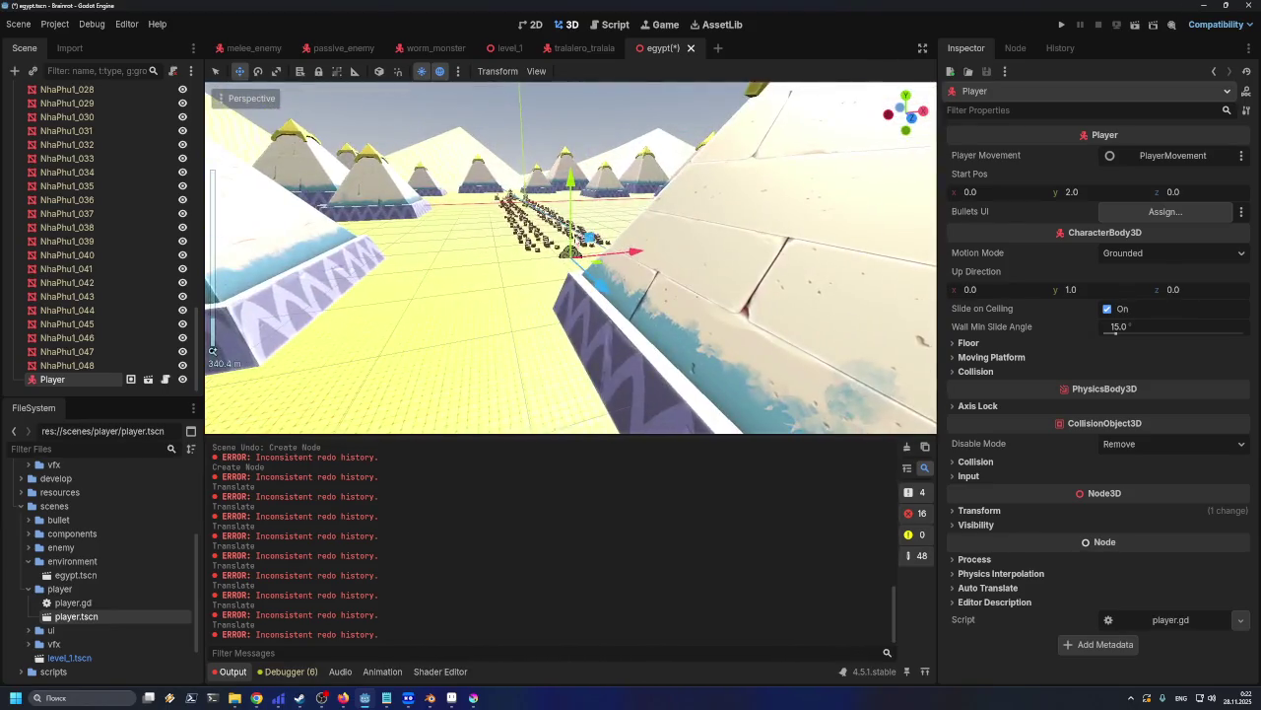
scroll(586, 252, "up", 3)
scroll(584, 248, "up", 3)
scroll(581, 246, "up", 3)
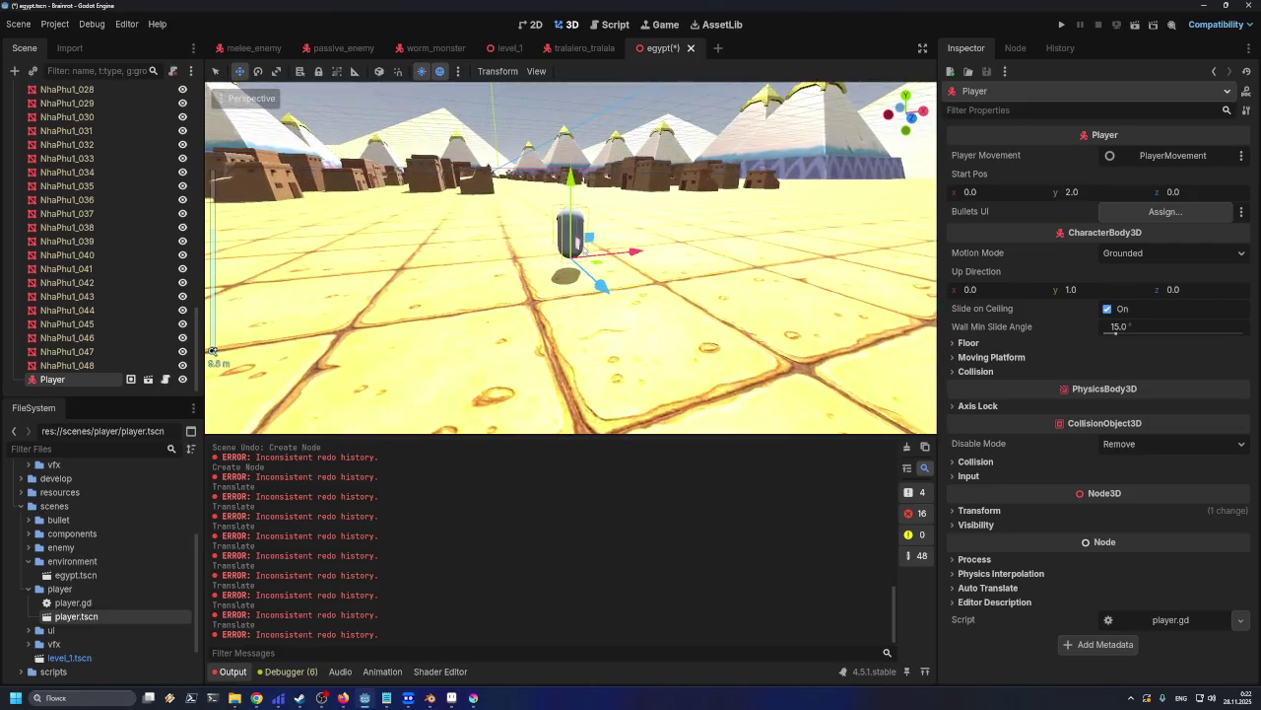
scroll(579, 241, "up", 3)
scroll(577, 256, "down", 2)
scroll(571, 286, "down", 2)
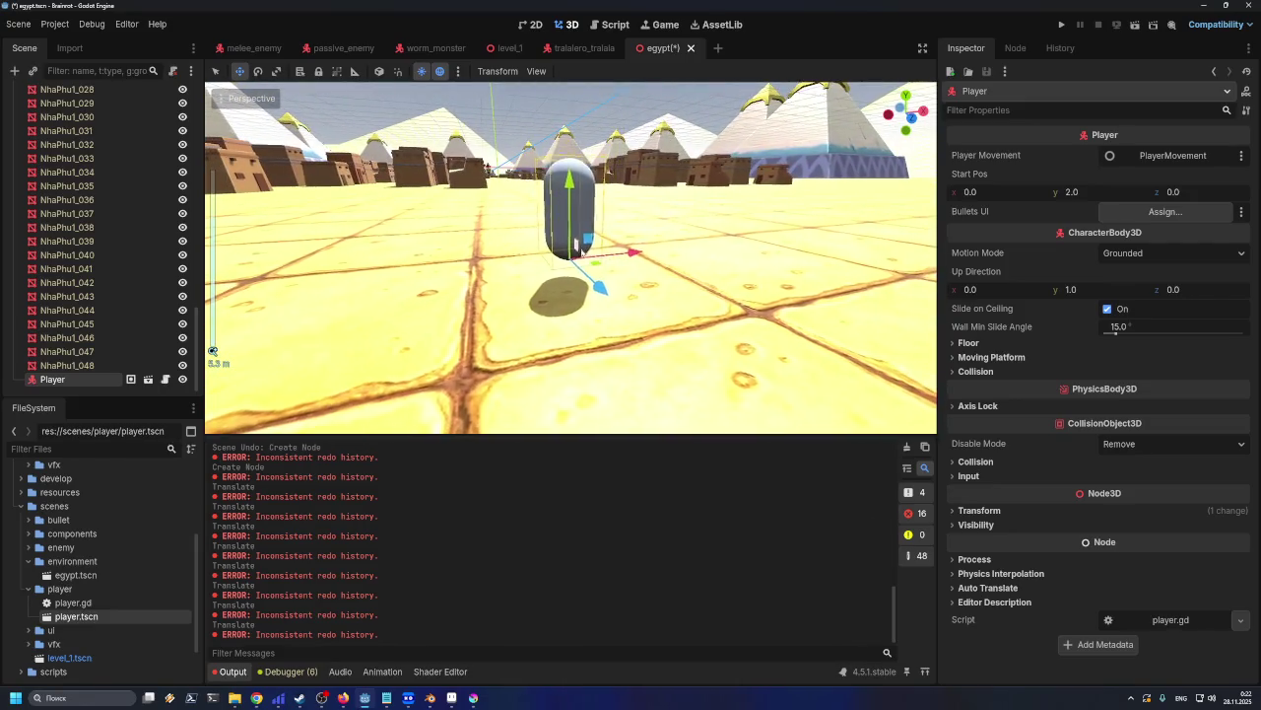
Move the Player capsule further along the desert floor and save egypt.tscn
left_click_drag(580, 355, 581, 375)
mouse_move(486, 233)
left_mouse_down()
mouse_move(518, 194)
mouse_move(627, 249)
mouse_move(777, 233)
mouse_move(670, 399)
mouse_move(659, 322)
mouse_move(666, 395)
left_mouse_up()
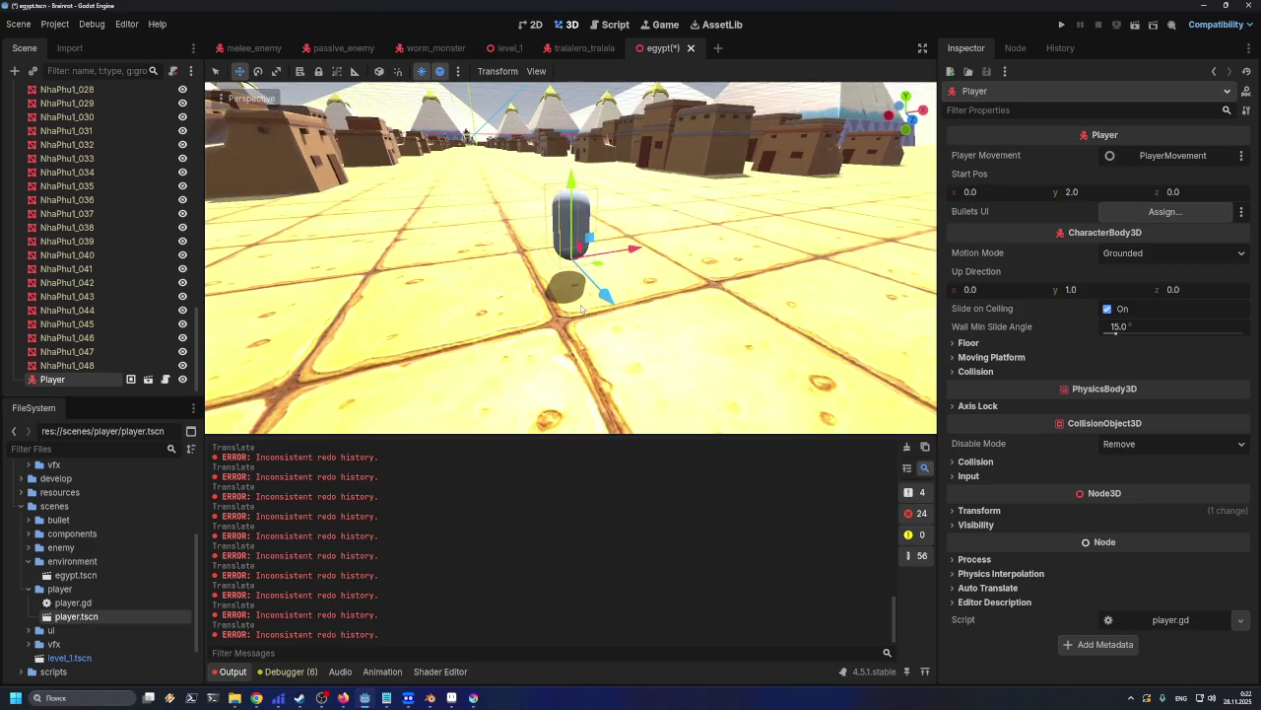
scroll(591, 335, "up", 5)
key("ctrl+s")
middle_click_drag(547, 294, 544, 284)
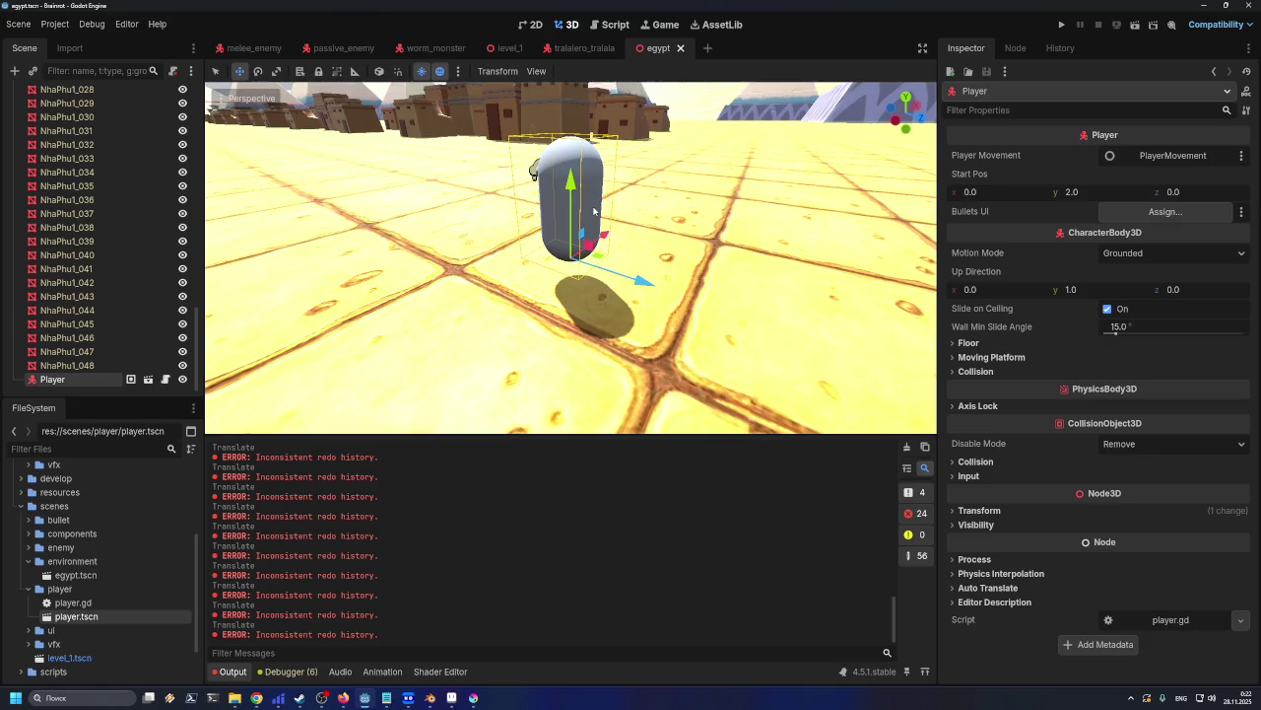
scroll(587, 204, "down", 2)
scroll(587, 204, "down", 3)
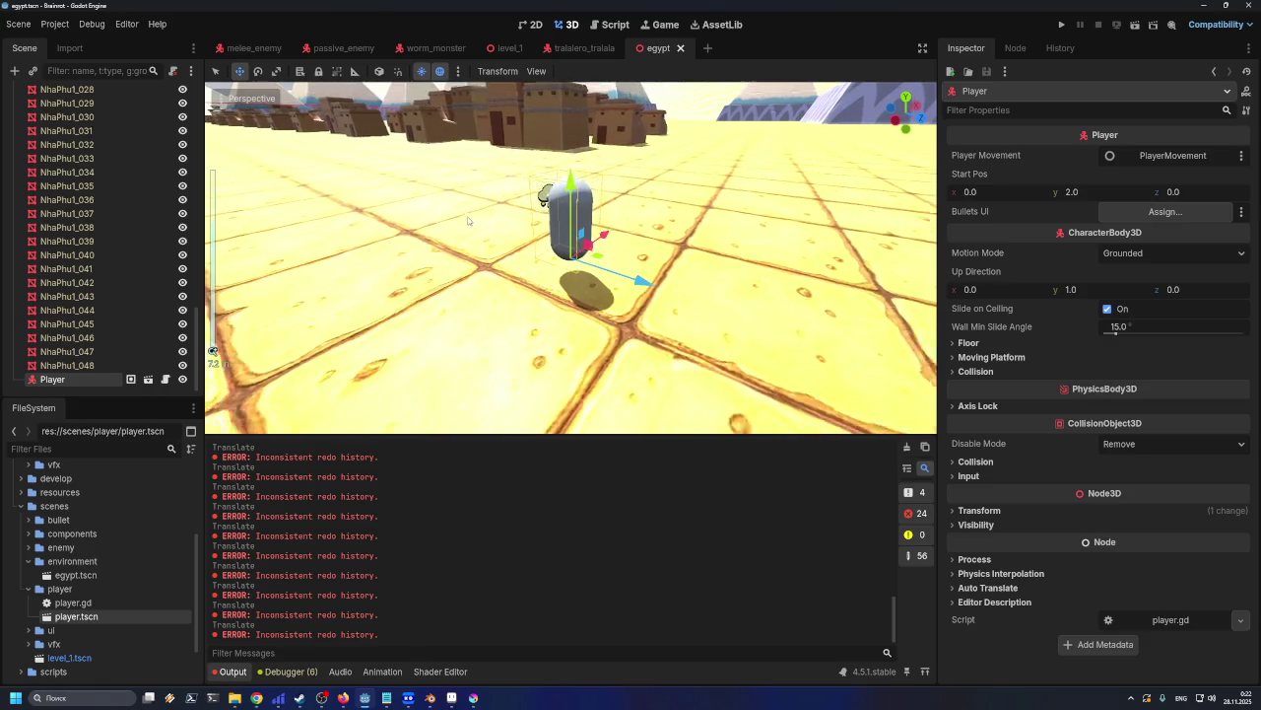
scroll(586, 204, "down", 3)
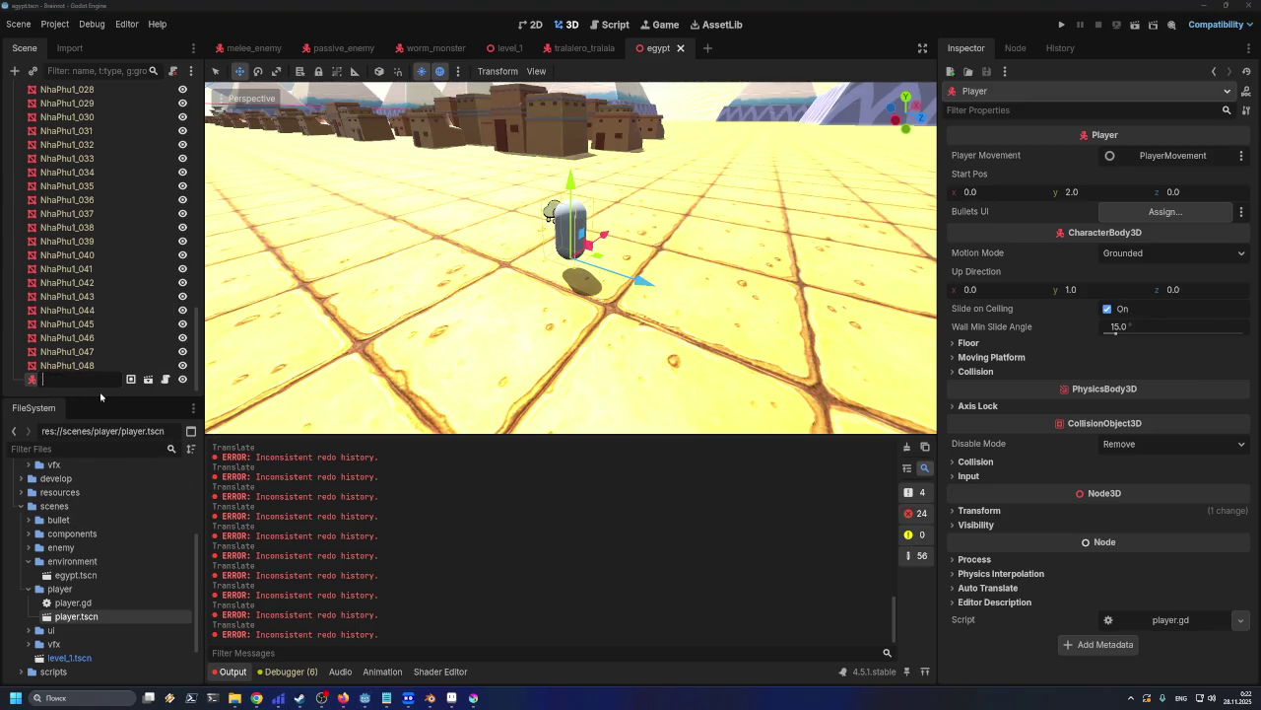
Delete the Player node from the egypt scene and save the scene
key("Delete")
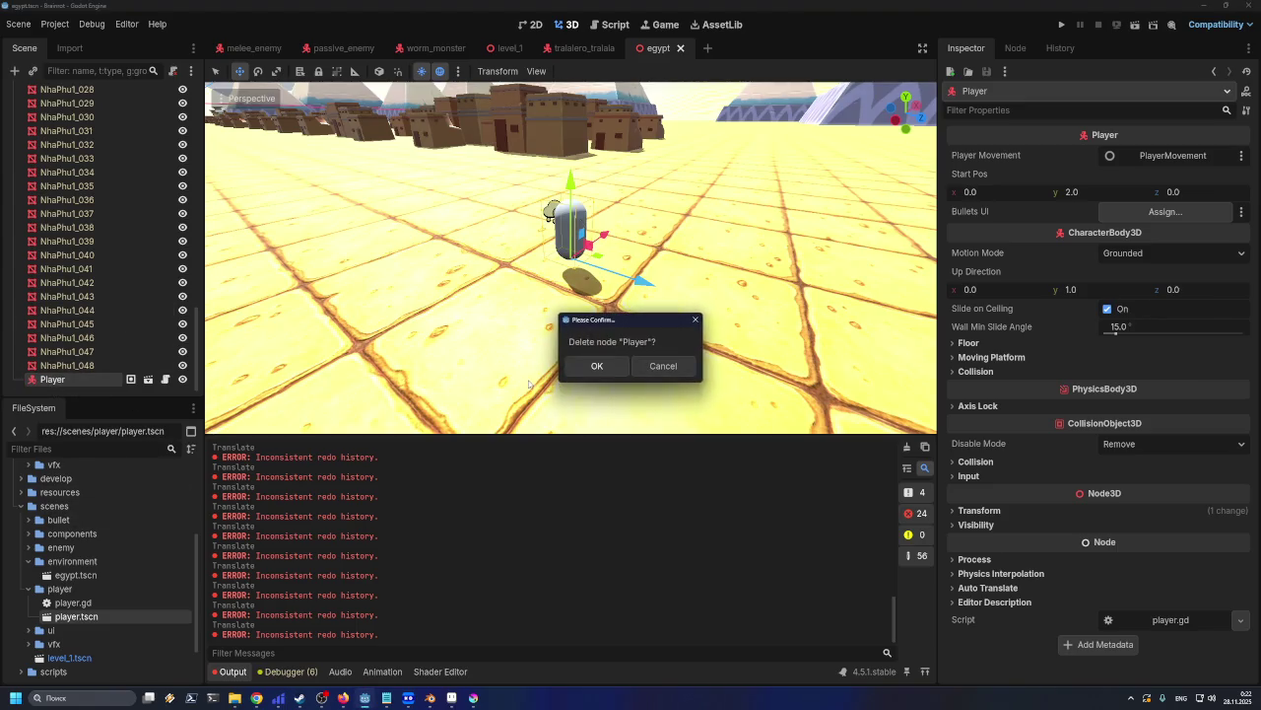
key("Return")
scroll(144, 273, "up", 4)
scroll(148, 274, "up", 5)
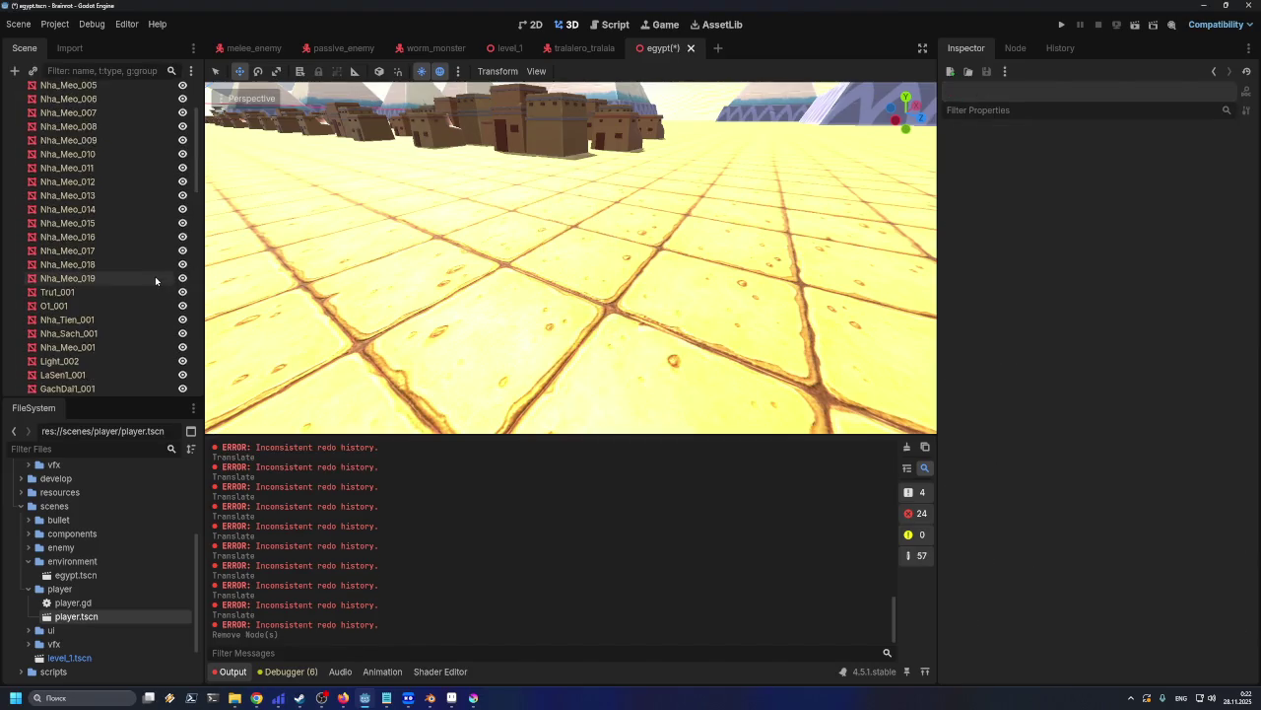
left_click(79, 93)
key("ctrl+s")
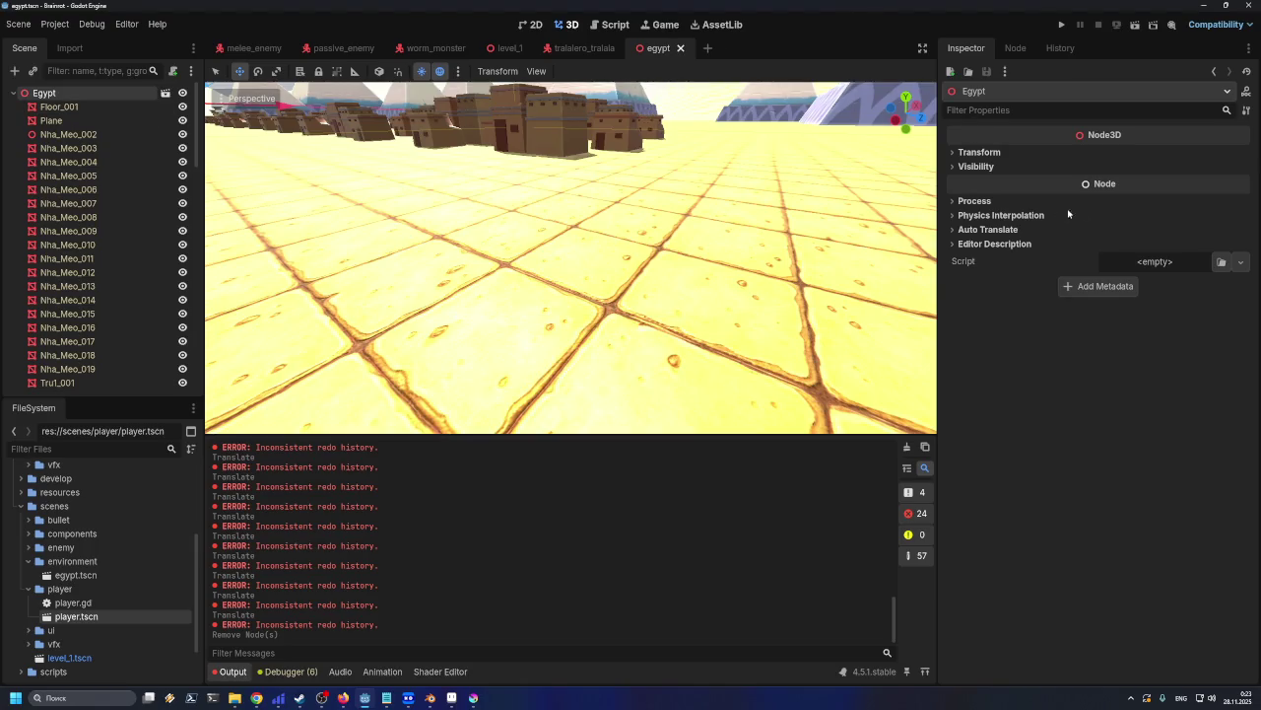
Inspect Floor_001's transform, editing its 1385.384 X scale and nudging its position
left_click(976, 153)
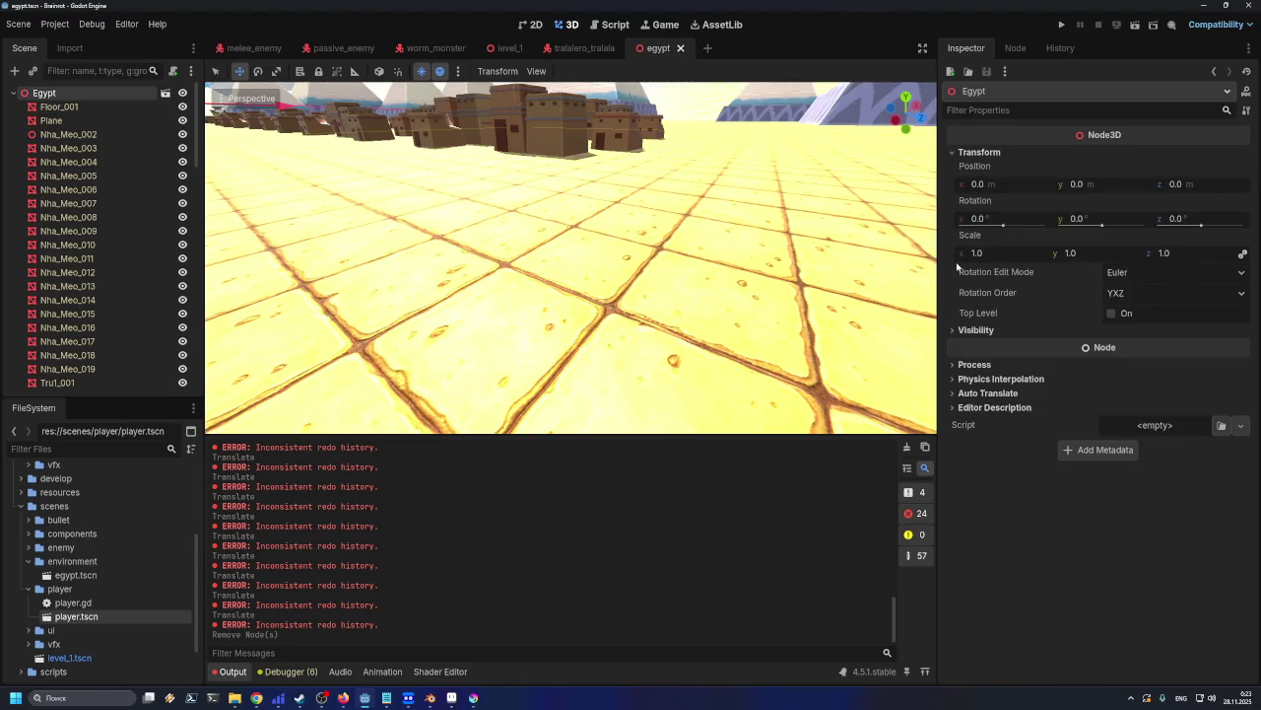
left_click(84, 107)
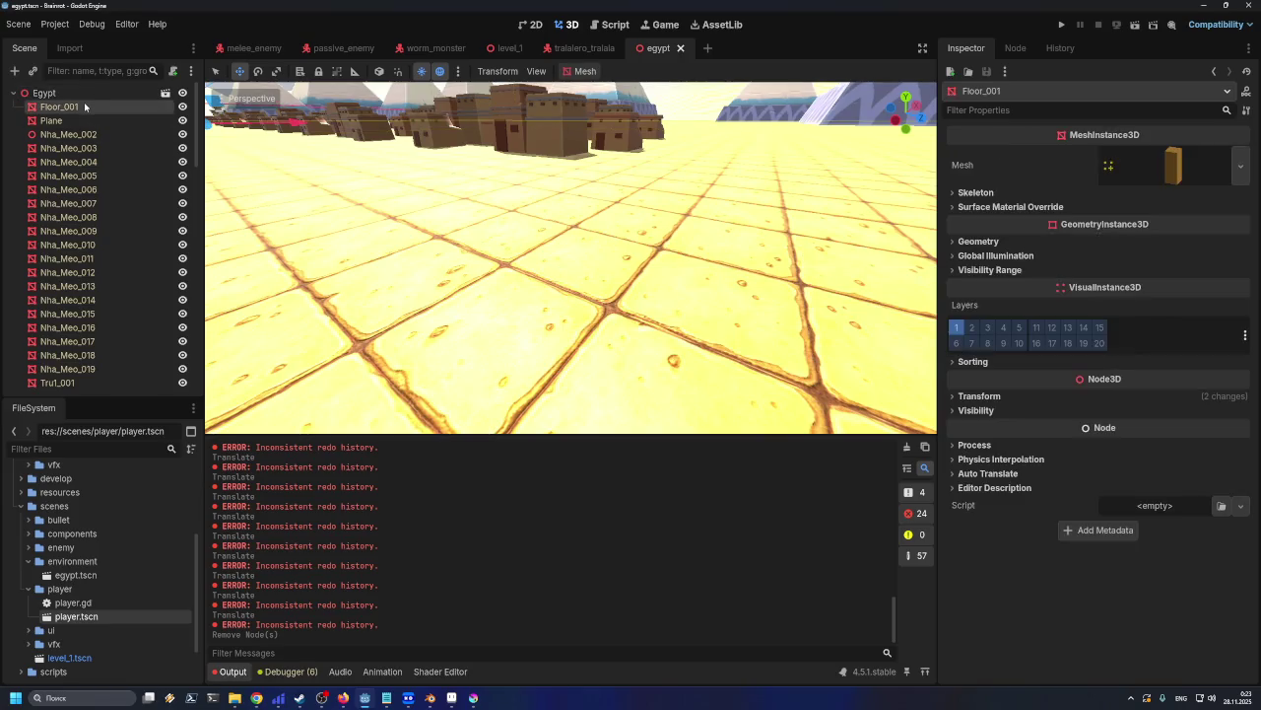
left_click(976, 395)
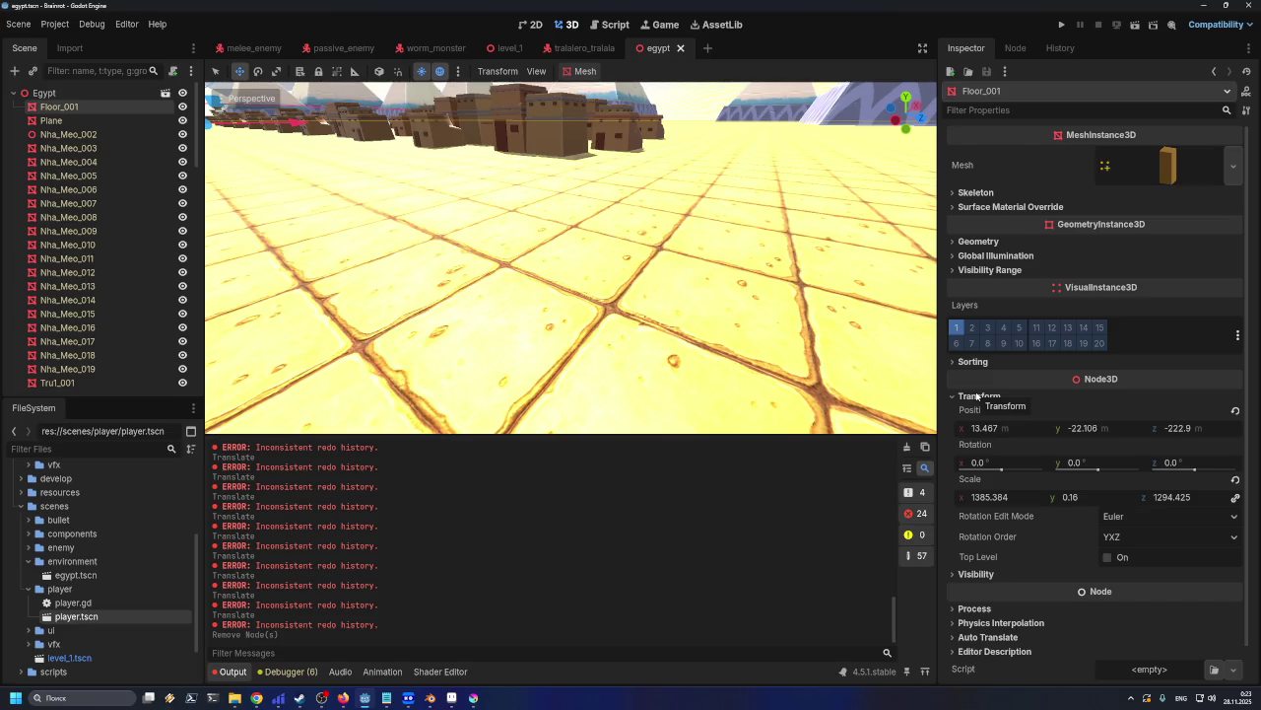
left_click(1023, 497)
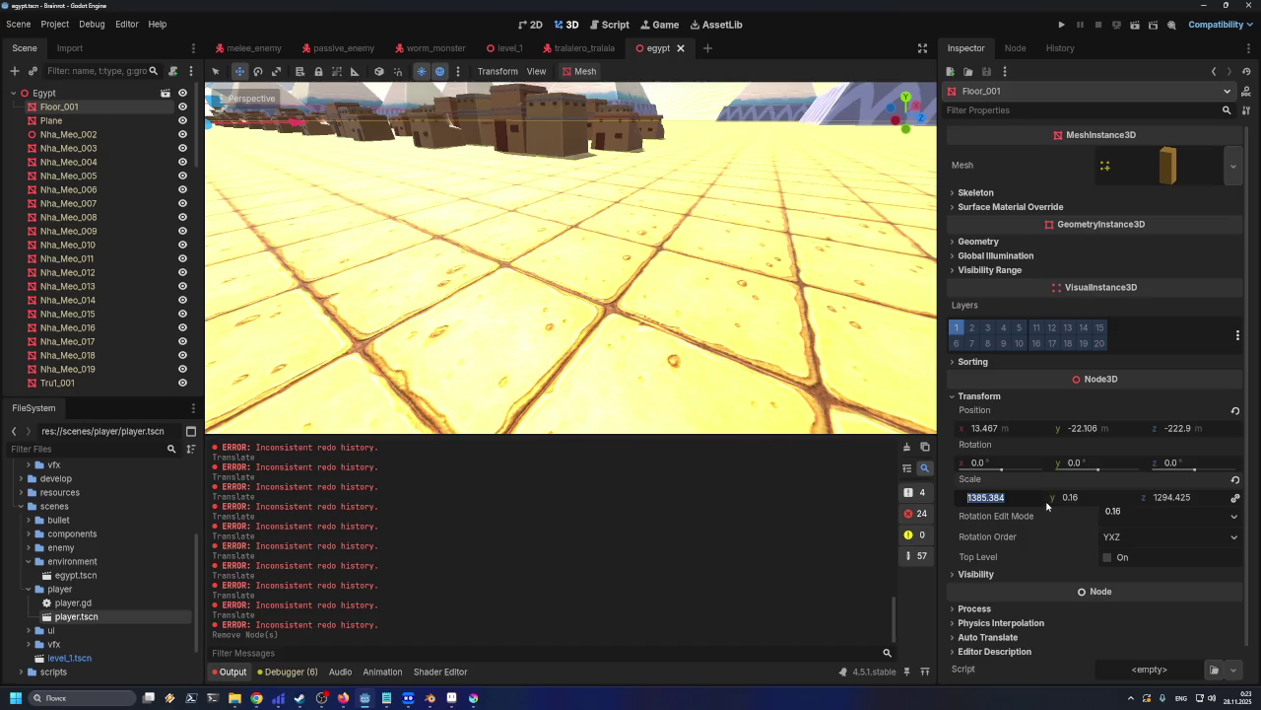
left_click_drag(788, 315, 778, 311)
scroll(773, 300, "down", 3)
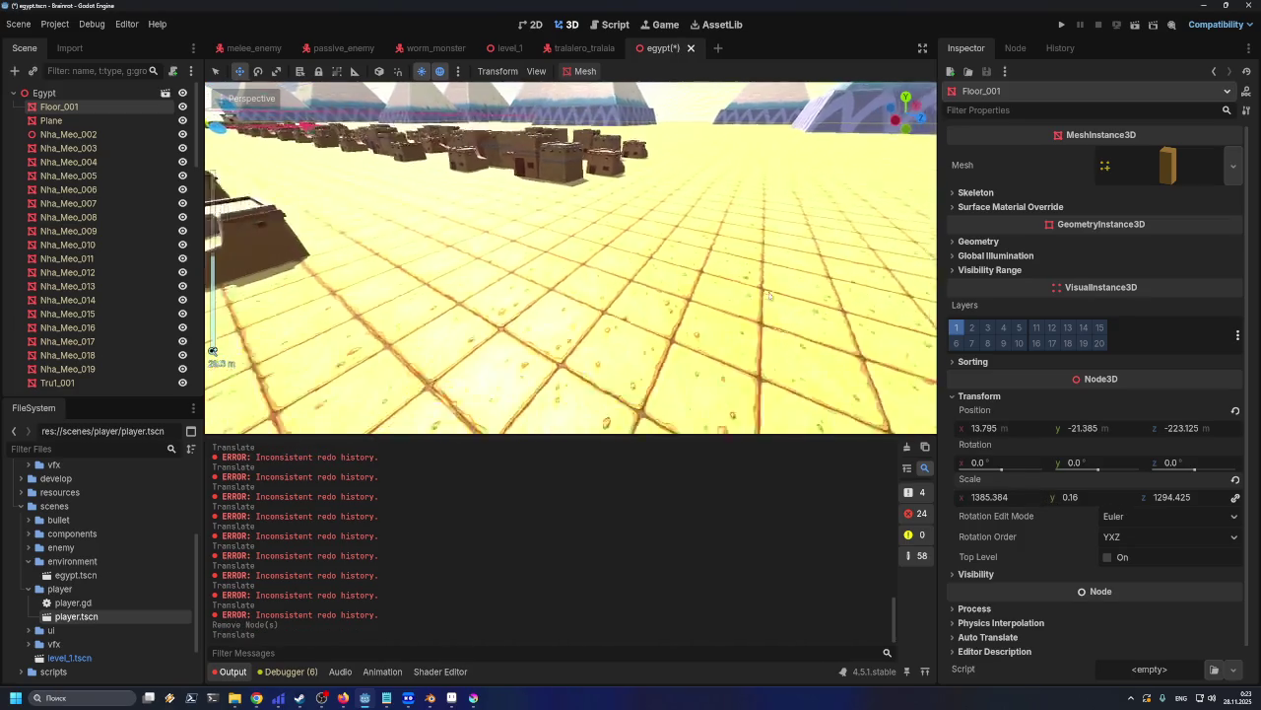
scroll(768, 293, "down", 3)
scroll(768, 293, "down", 3)
scroll(749, 290, "down", 3)
scroll(735, 287, "down", 2)
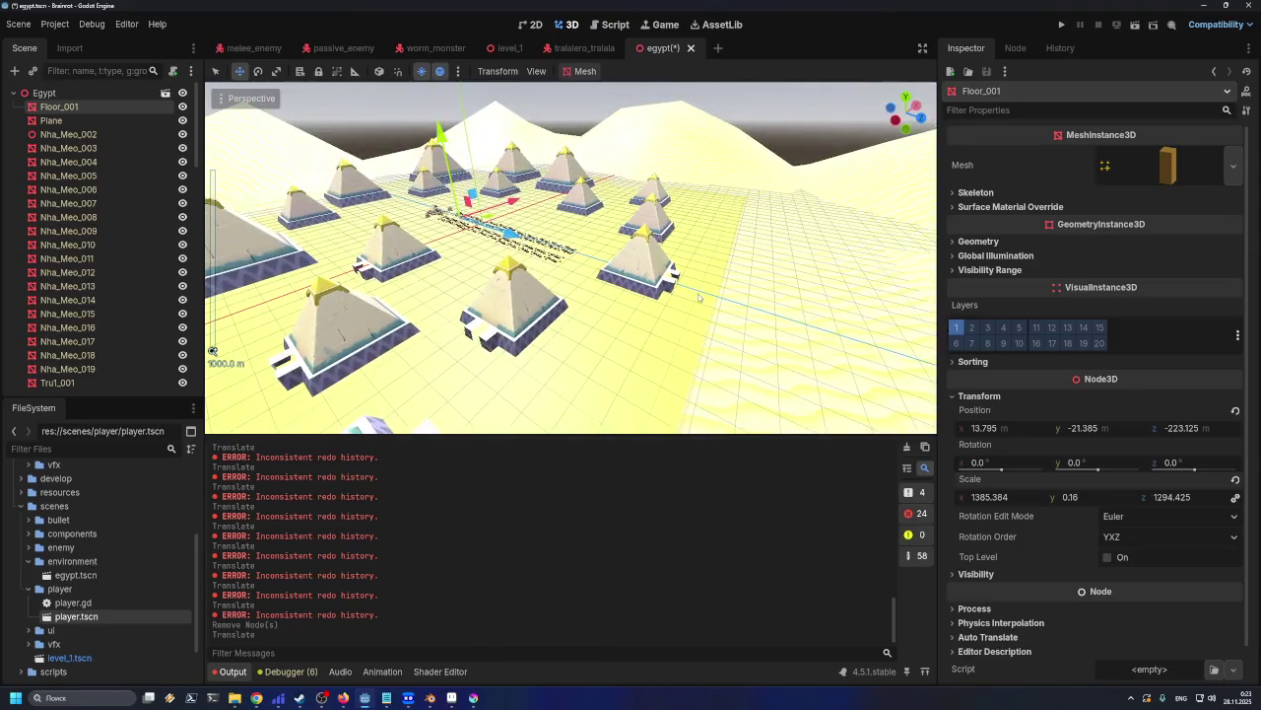
Undo the recent Floor_001 scale and move changes
key("ctrl+z")
key("ctrl+z")
key("ctrl+z")
key("ctrl+z")
key("ctrl+z")
key("ctrl+z")
key("ctrl+z")
key("ctrl+z")
key("ctrl+z")
key("ctrl+z")
key("ctrl+z")
key("ctrl+z")
key("ctrl+z")
key("ctrl+z")
key("ctrl+z")
key("ctrl+z")
key("ctrl+z")
key("ctrl+z")
key("ctrl+z")
key("ctrl+z")
key("ctrl+z")
key("ctrl+z")
key("ctrl+z")
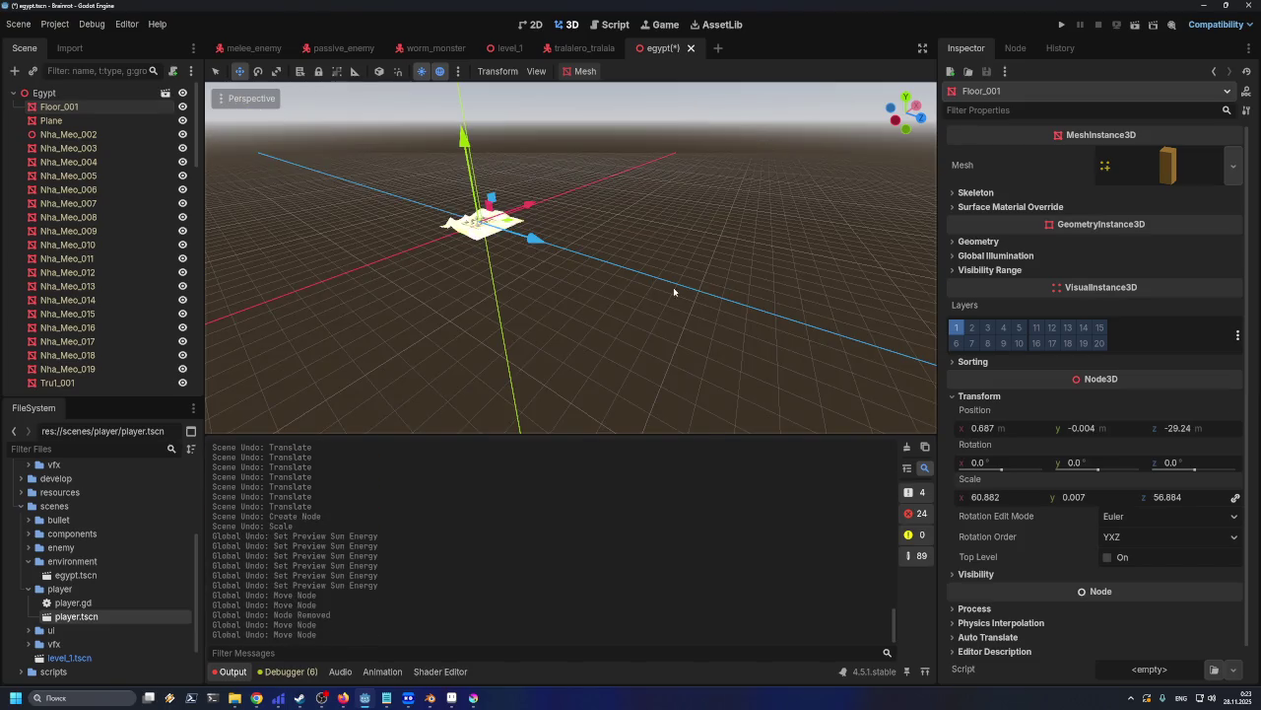
scroll(641, 282, "up", 3)
scroll(641, 282, "up", 5)
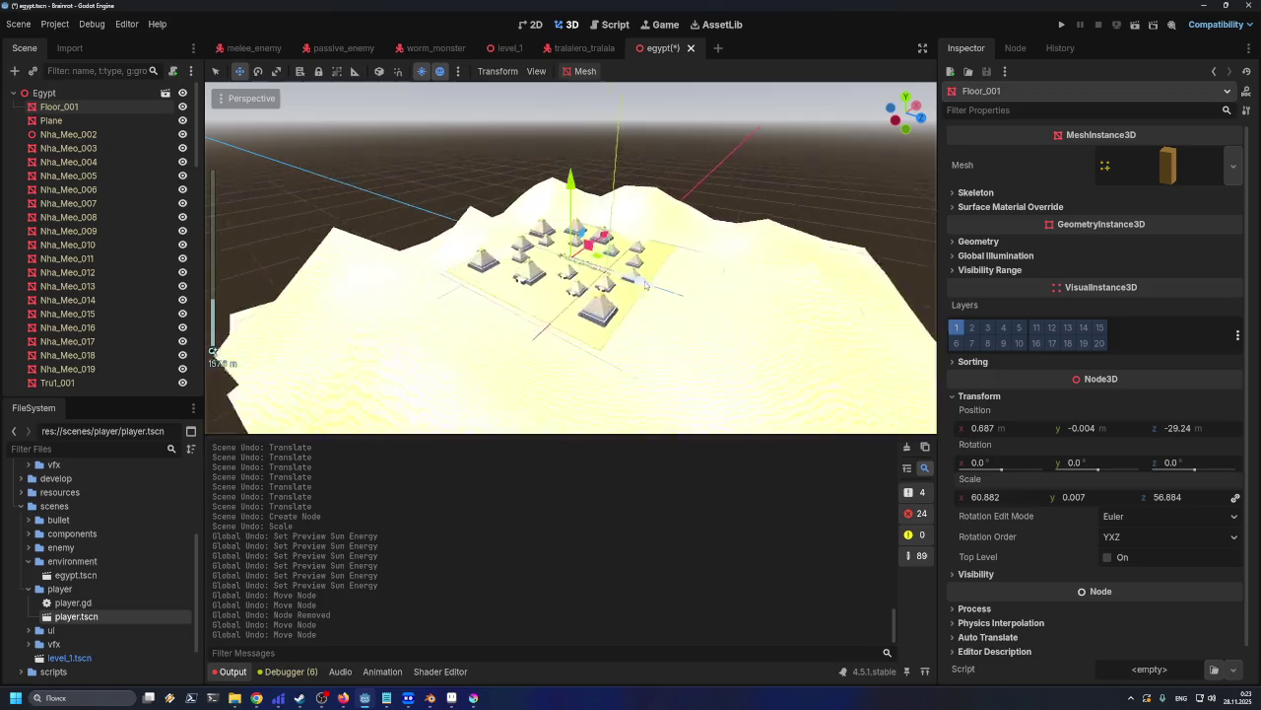
scroll(642, 282, "up", 3)
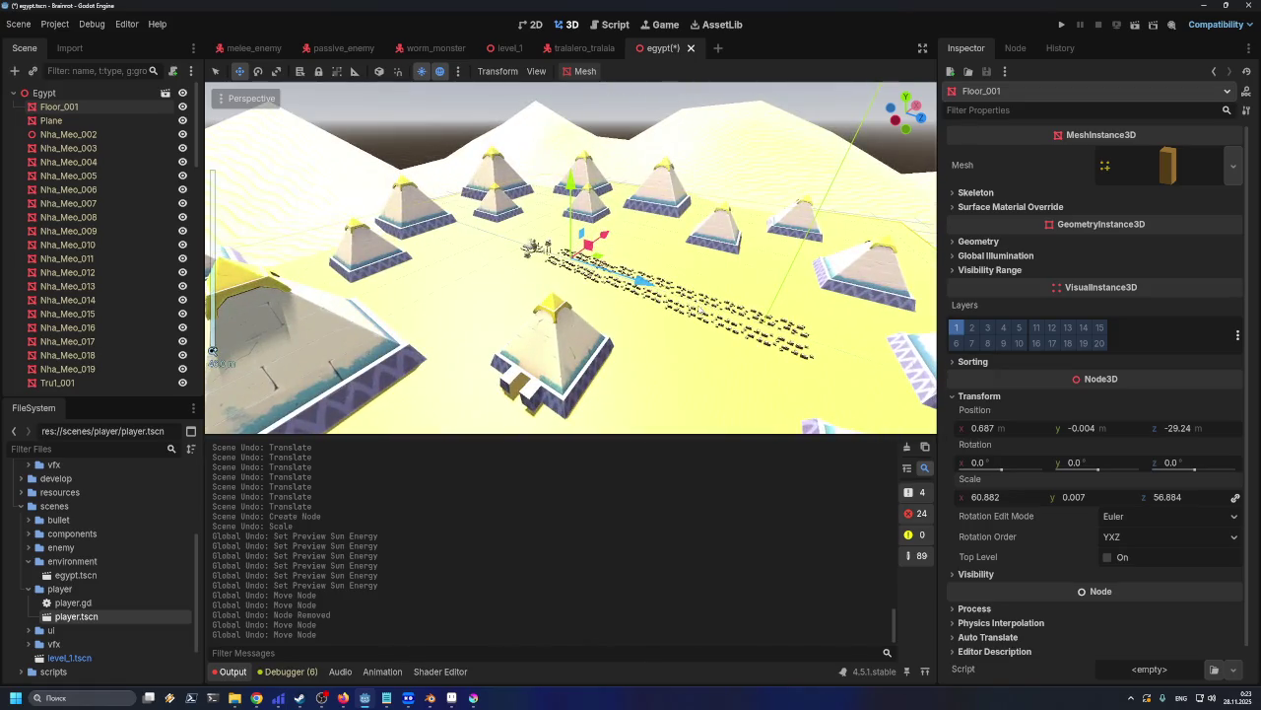
key("ctrl+z")
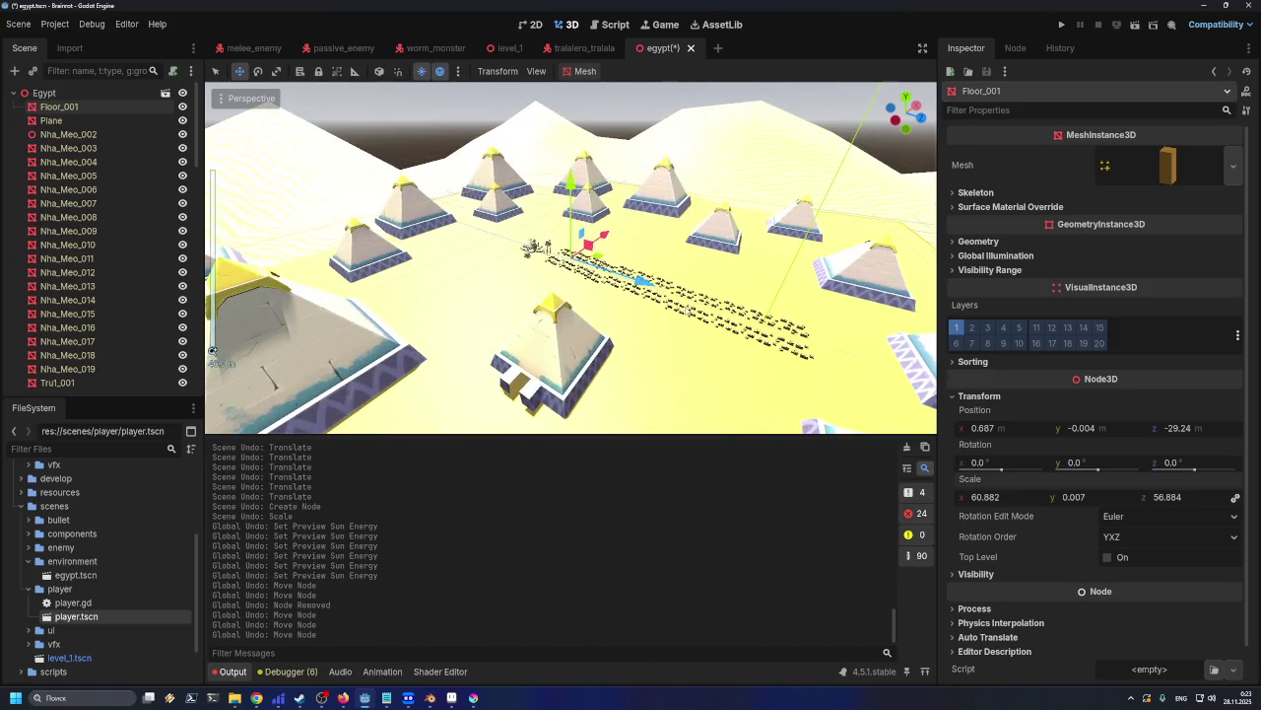
Minimize Blender and launch Godot 4.5.1 from the desktop
key("alt+Tab")
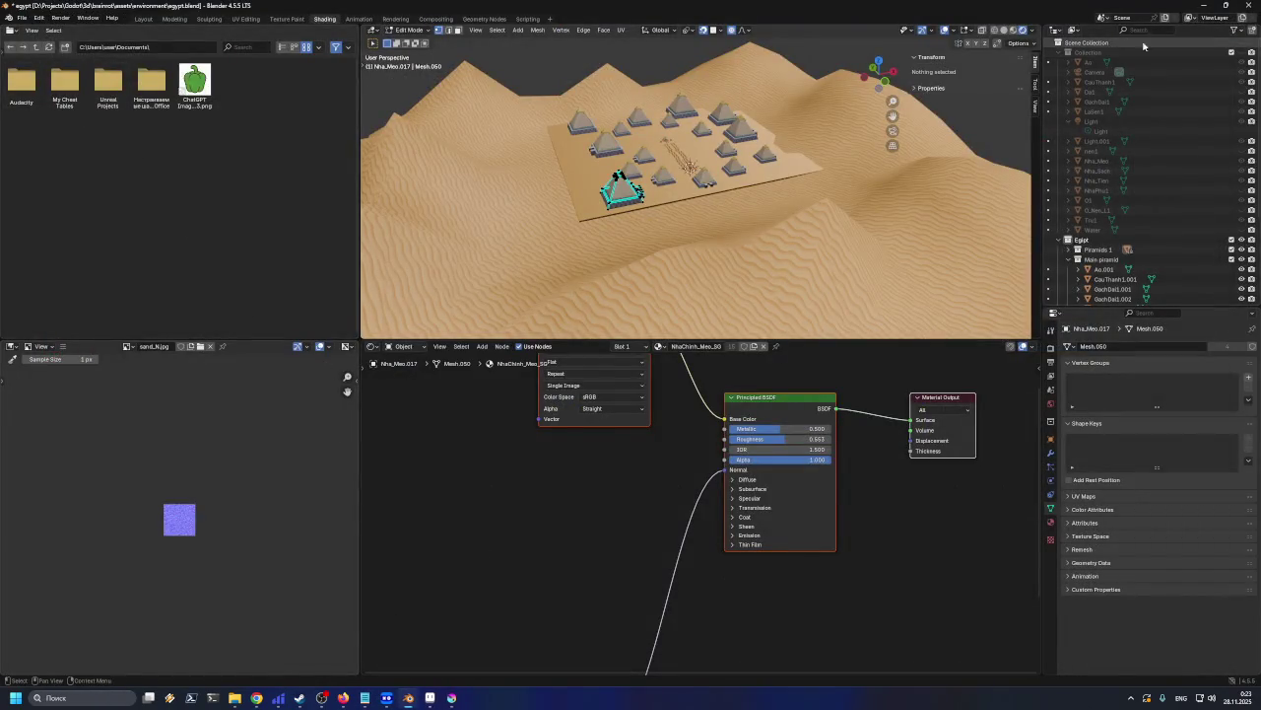
left_click(1205, 5)
left_click(91, 312)
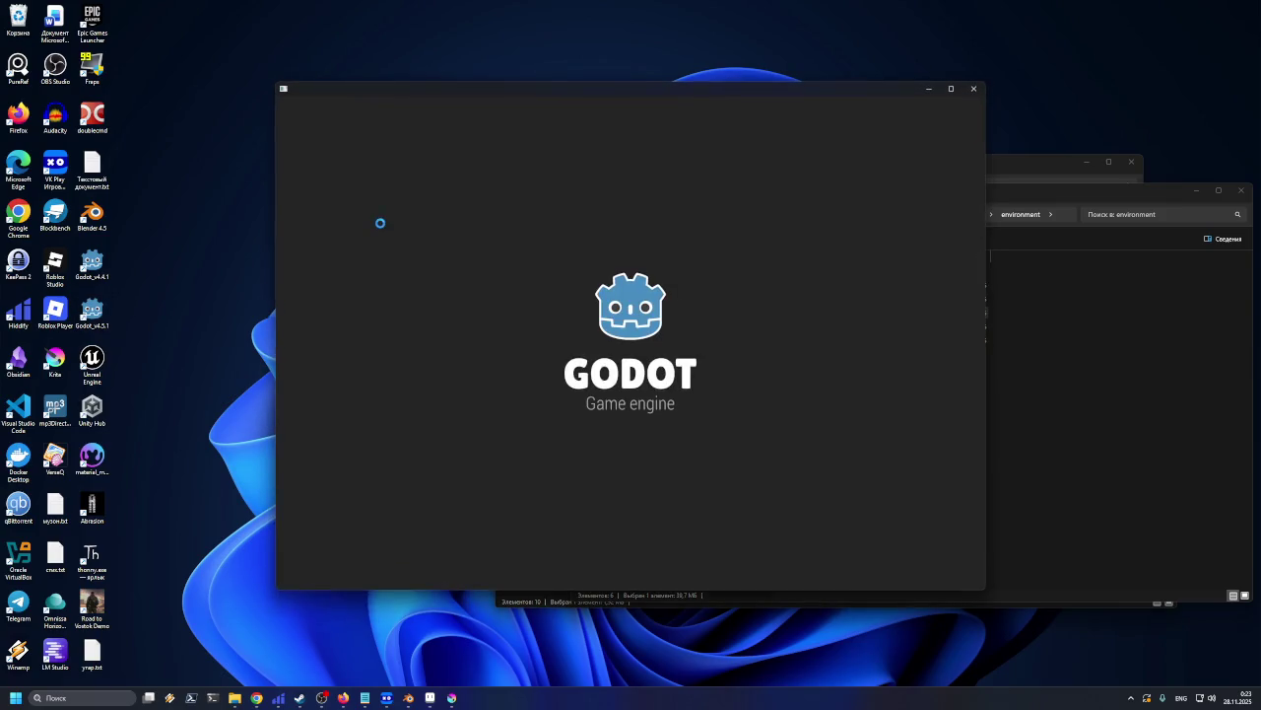
Open the Brainrot project from the Project Manager into the editor
left_click(630, 177)
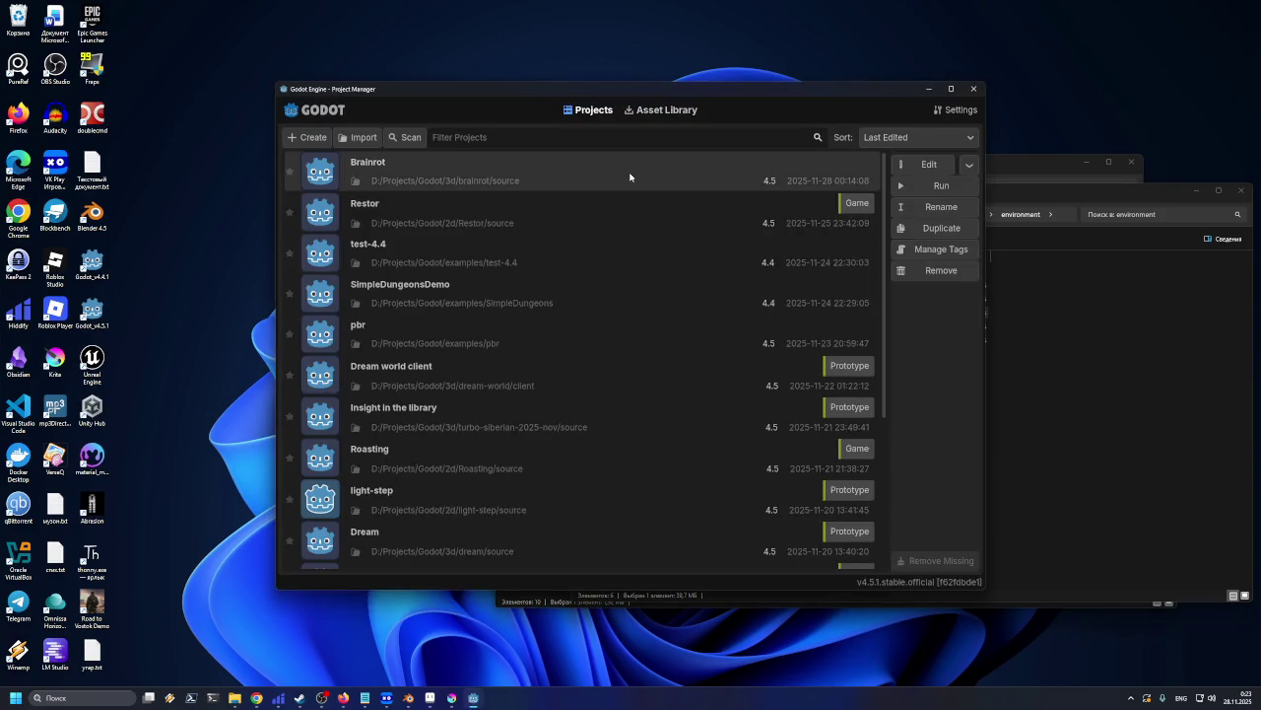
left_click(908, 166)
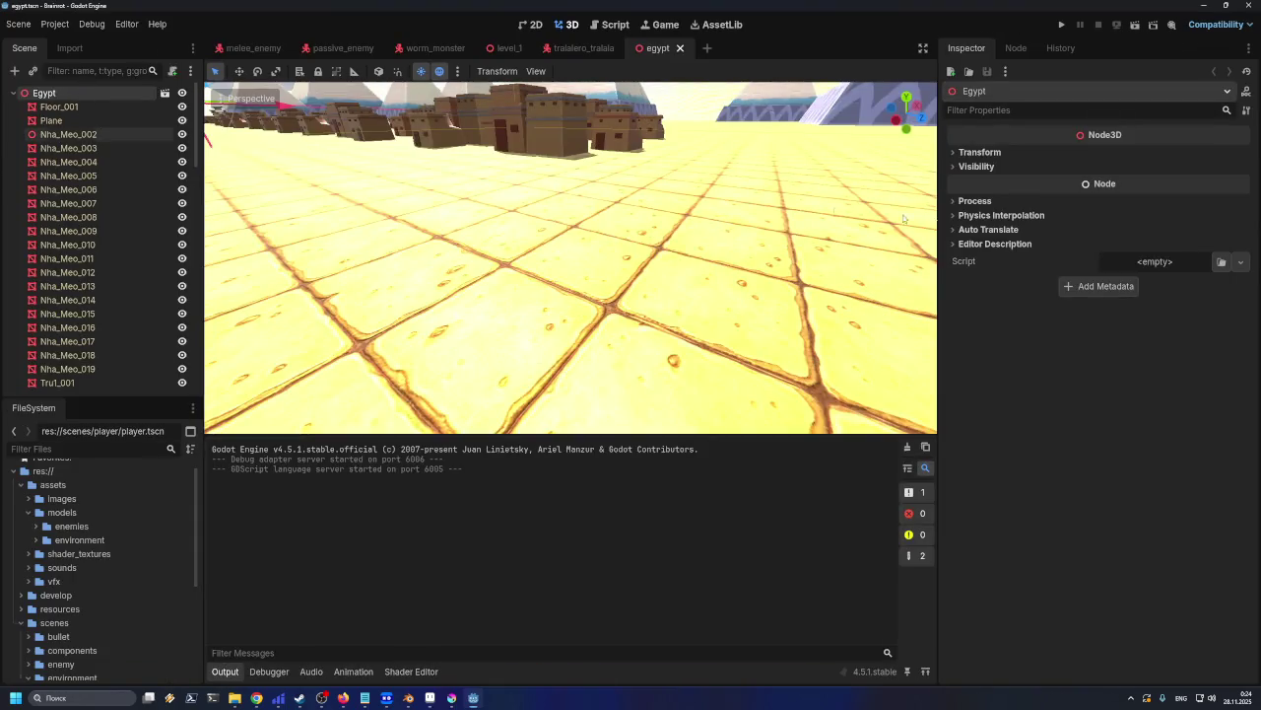
Try a uniform scale of 1300 on the Egypt root, then undo it
left_click(955, 153)
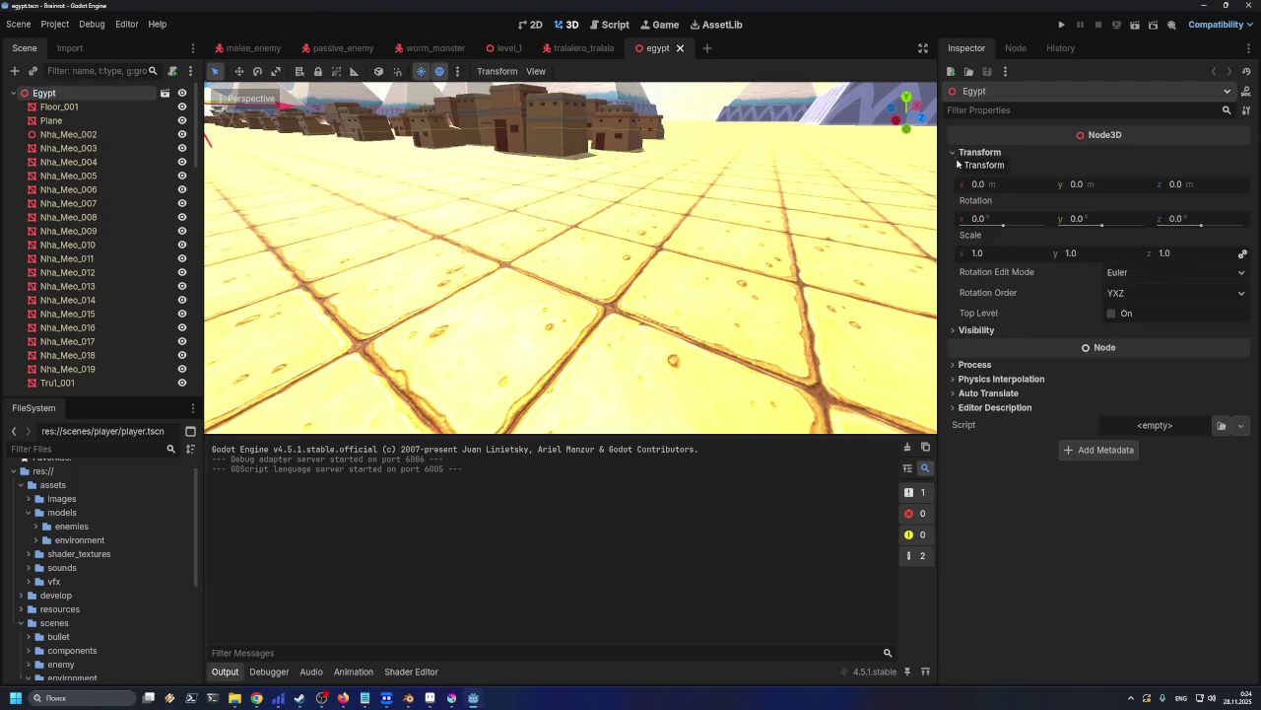
left_click(993, 253)
key("Return")
scroll(731, 237, "down", 3)
scroll(715, 258, "down", 3)
scroll(726, 253, "down", 3)
scroll(684, 272, "down", 3)
mouse_move(680, 279)
middle_mouse_down()
mouse_move(679, 265)
mouse_move(691, 333)
middle_mouse_up()
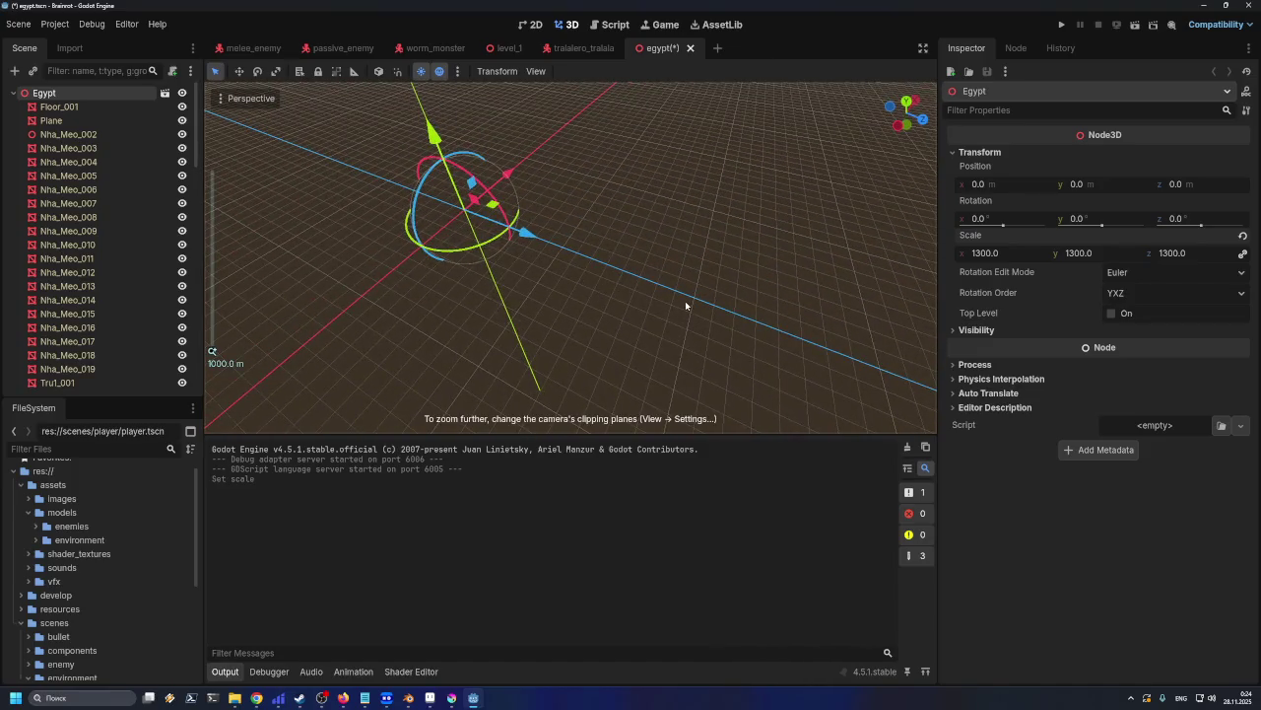
key("ctrl+z")
Set the Egypt root's uniform scale to 2.0, then 3.0, and drop in a Player instance
left_click(996, 254)
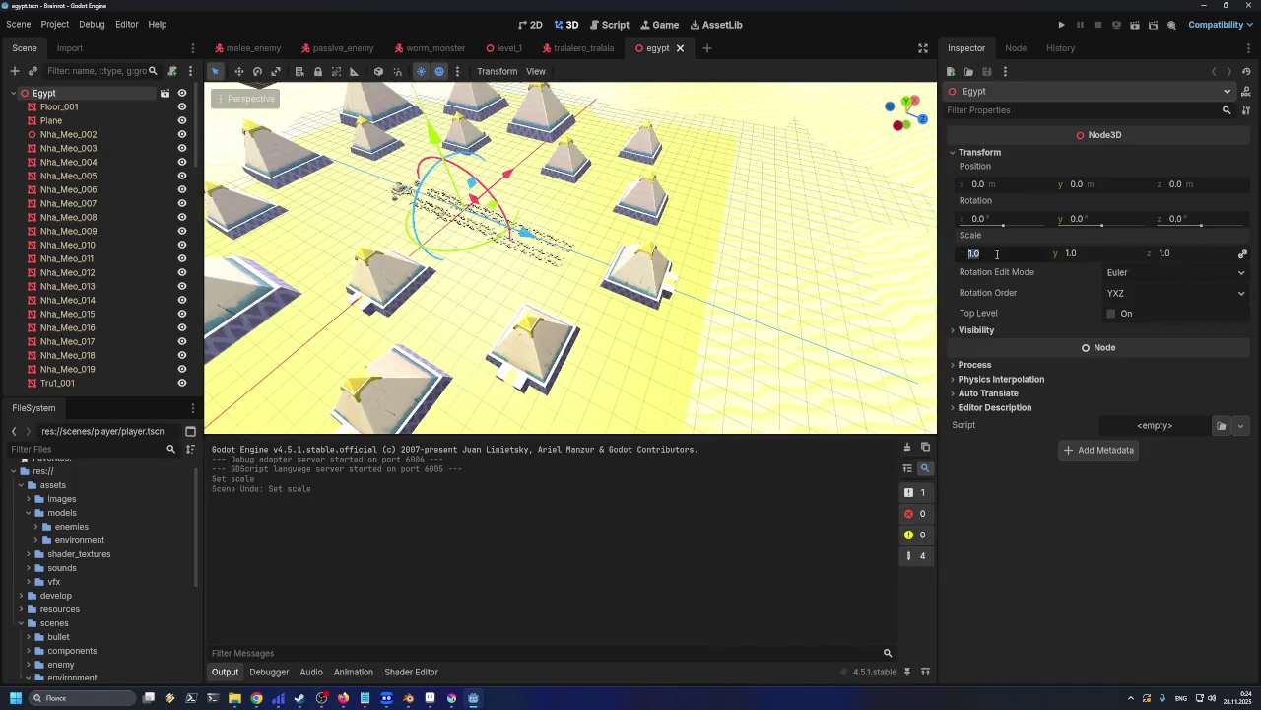
type("2")
key("Return")
left_click(1000, 256)
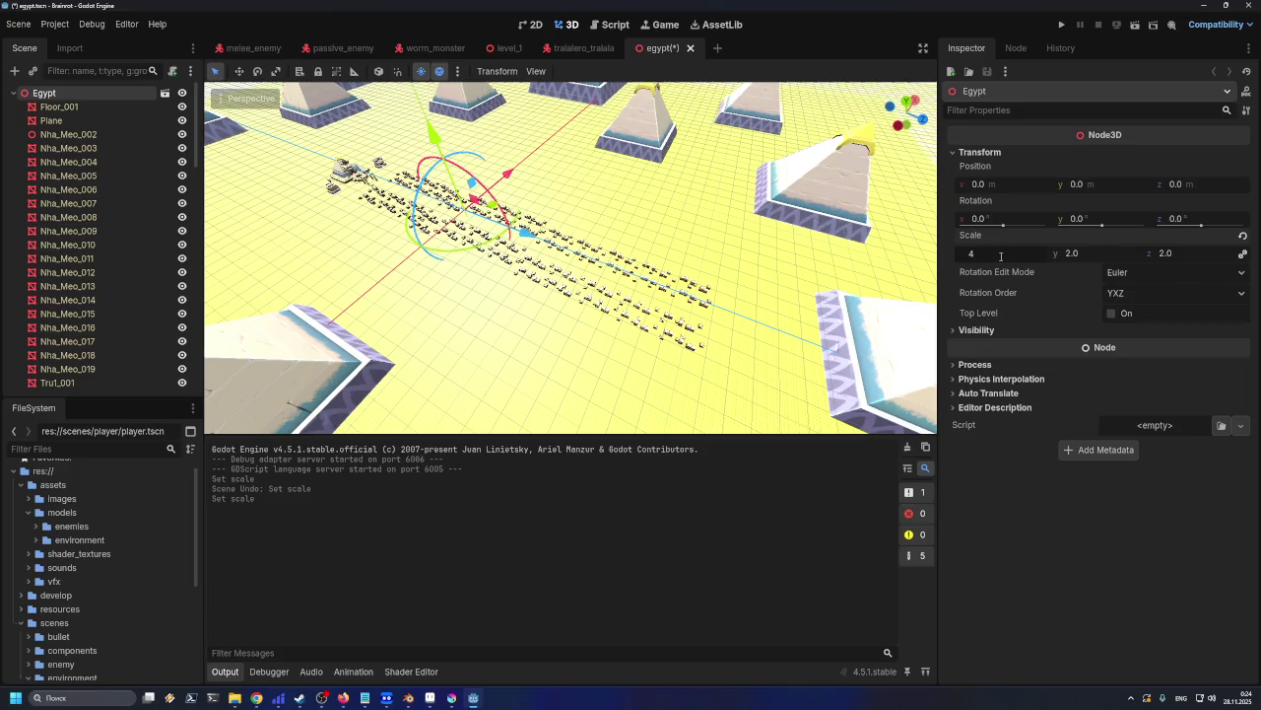
key("Return")
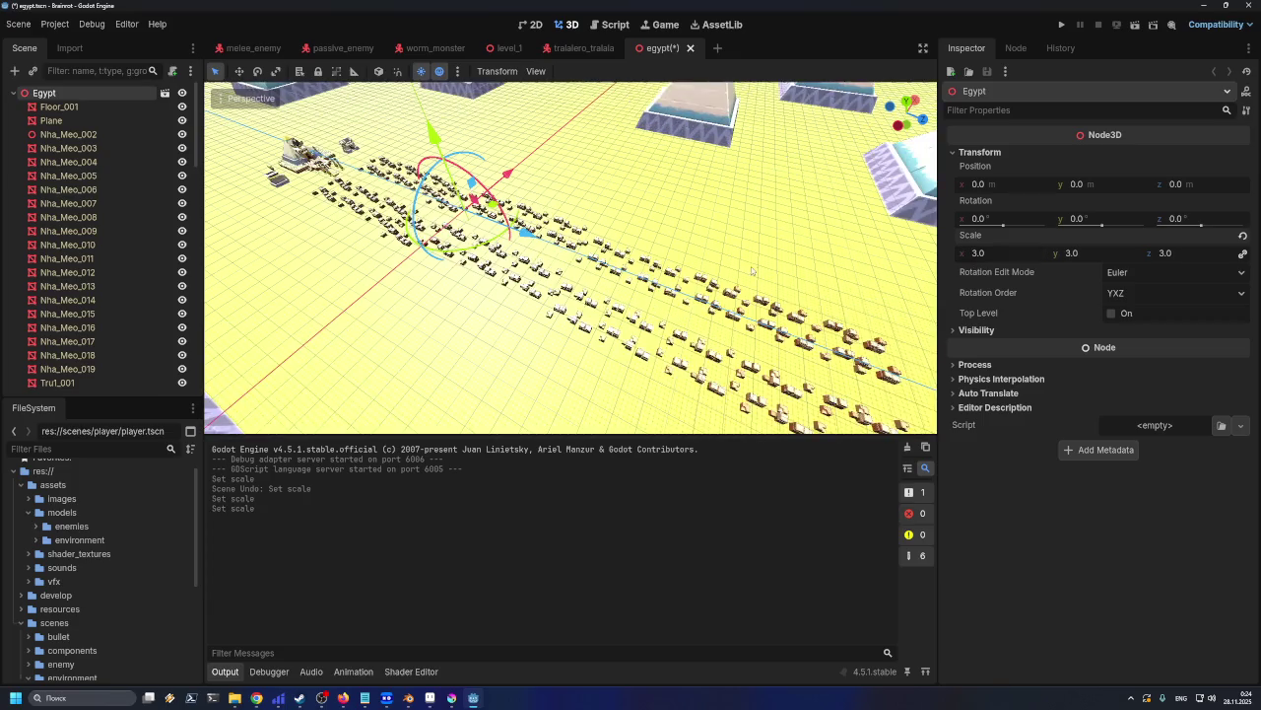
scroll(752, 271, "up", 5)
scroll(130, 596, "down", 4)
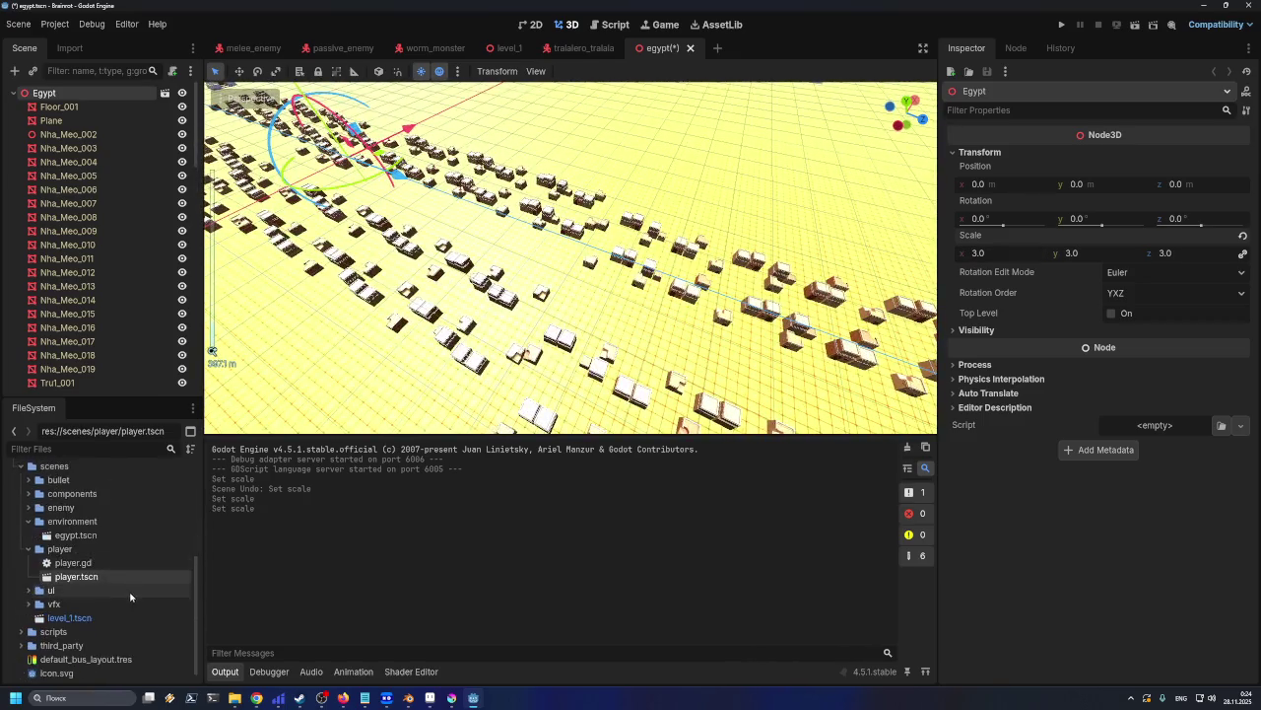
left_click_drag(77, 576, 558, 235)
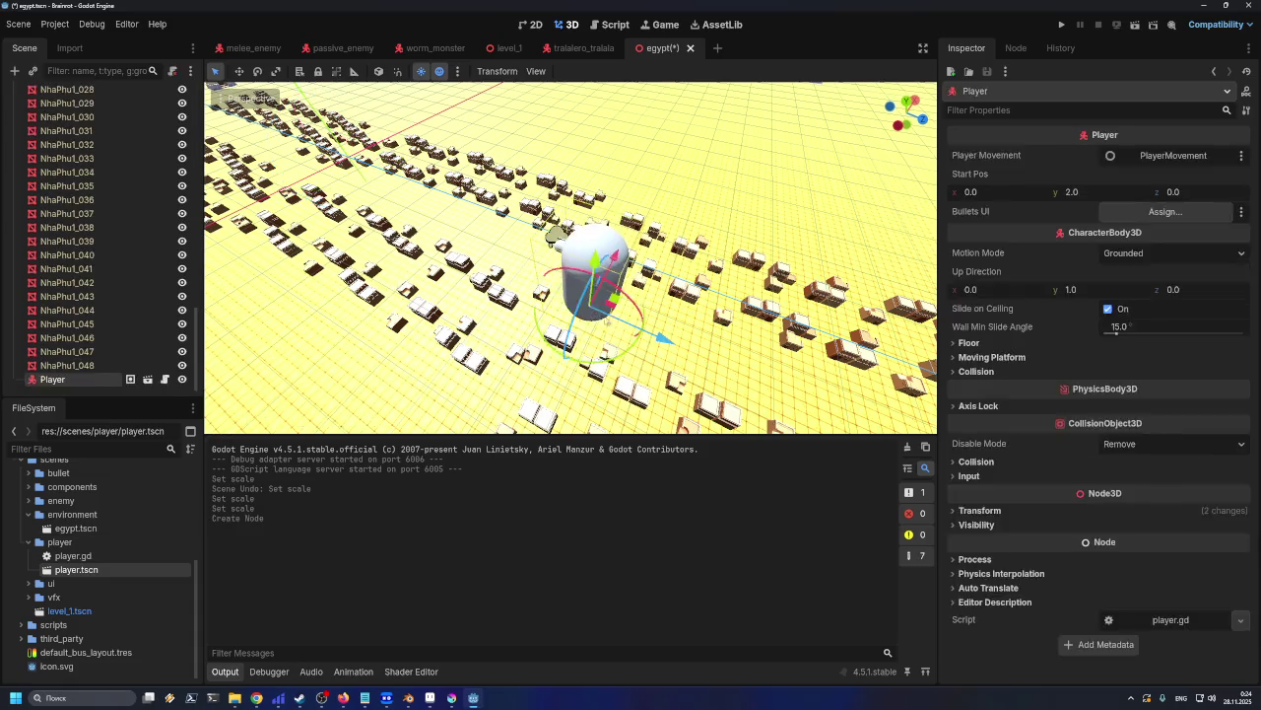
Undo the added Player instance and select the Egypt root node
key("ctrl+z")
scroll(126, 143, "up", 5)
scroll(126, 143, "up", 5)
scroll(120, 132, "up", 5)
scroll(121, 131, "up", 2)
left_click(138, 94)
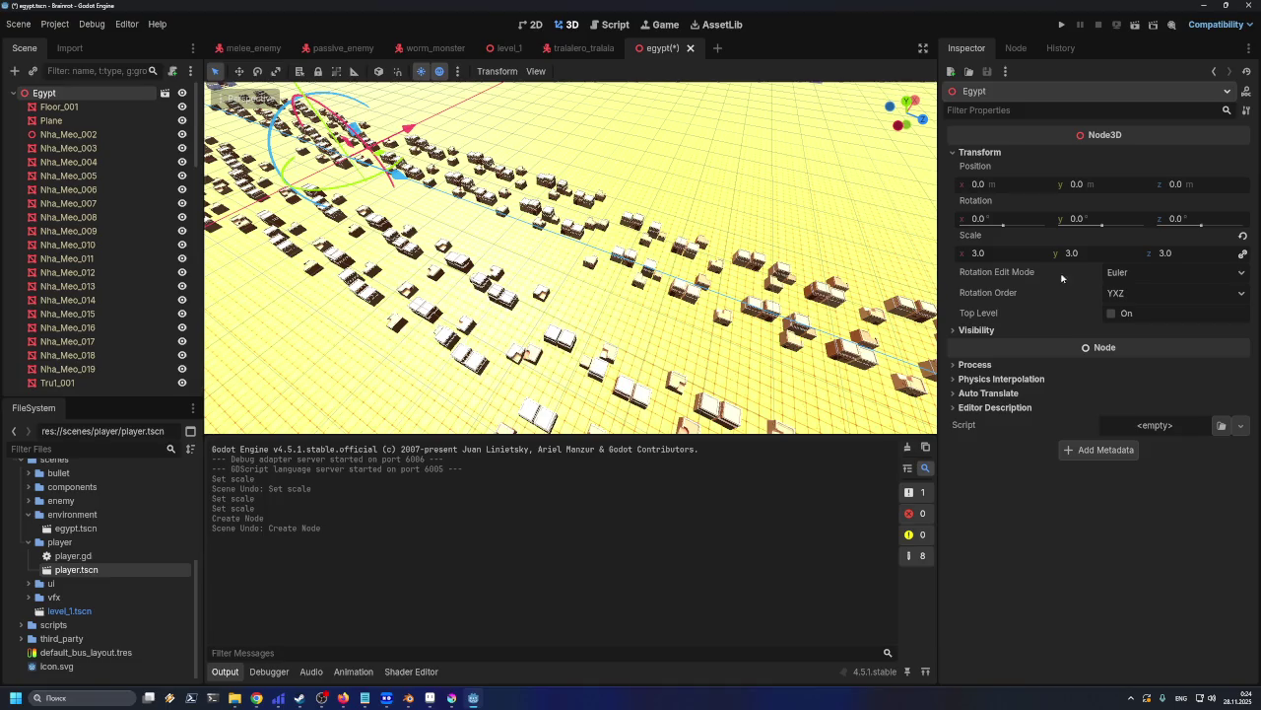
Set the Egypt root's uniform scale to 10 and test a Player instance among the houses
left_click(1007, 255)
type("0")
key("Return")
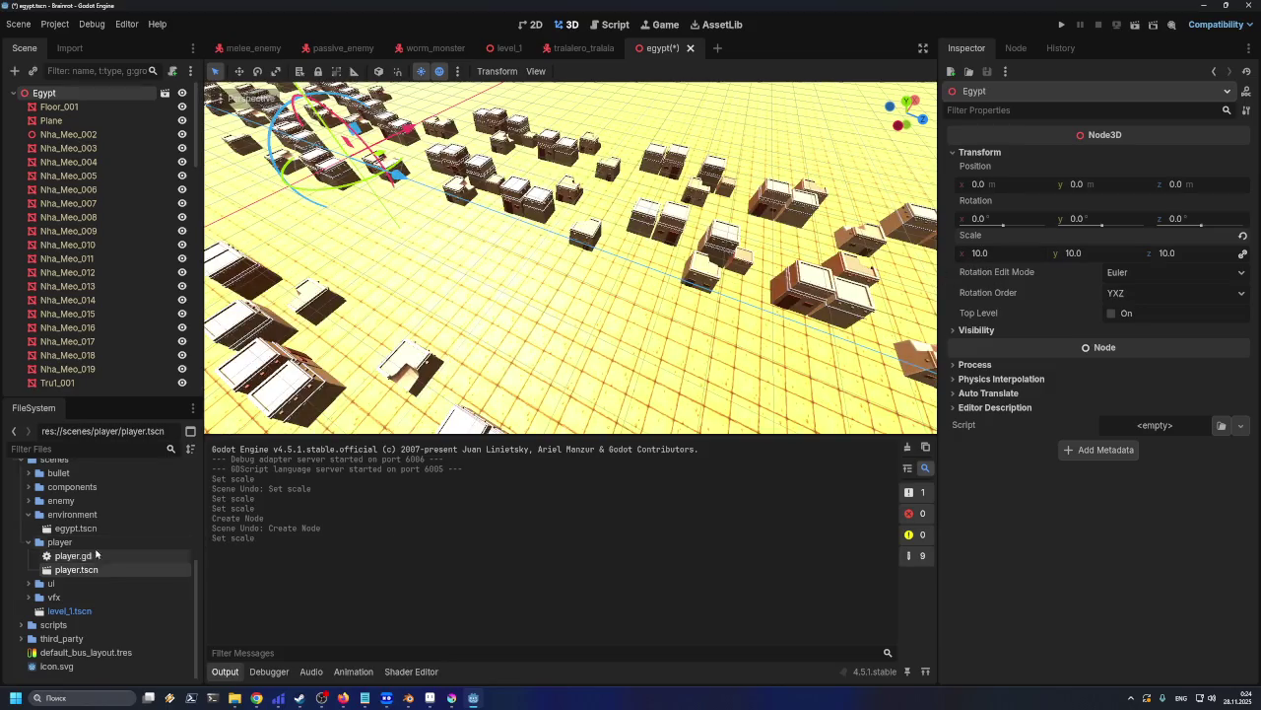
left_click_drag(76, 570, 579, 323)
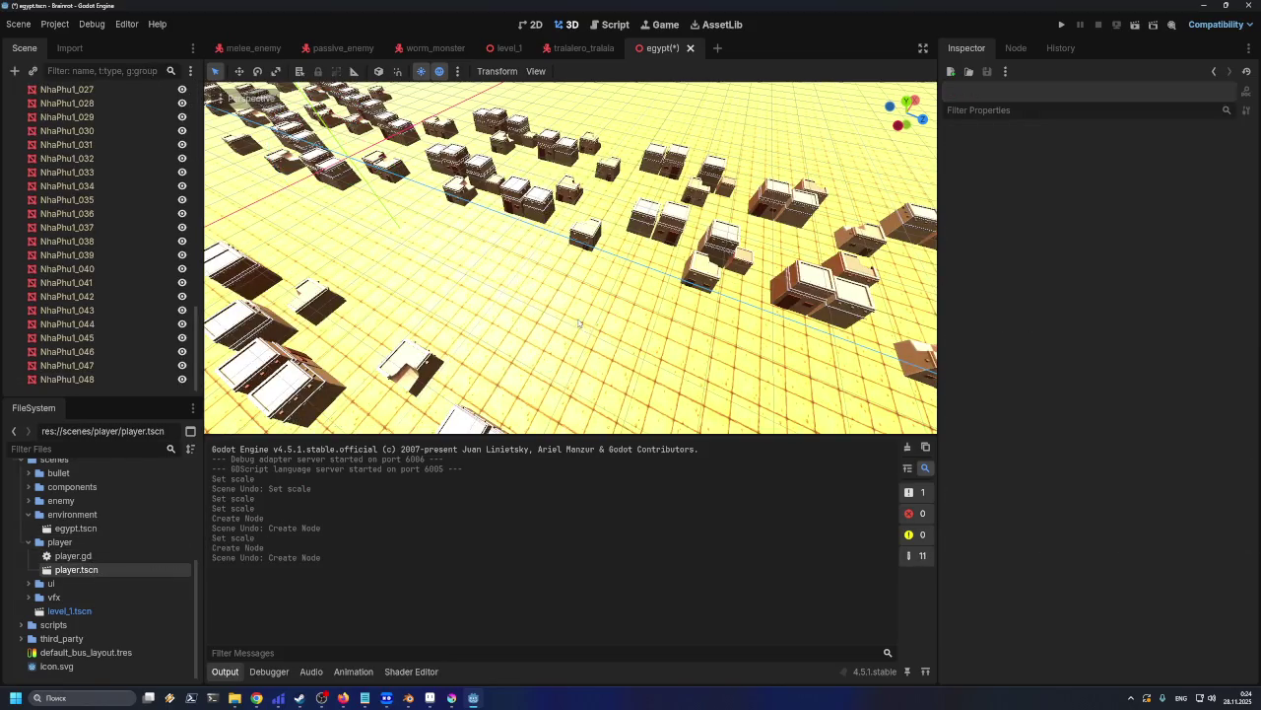
scroll(292, 239, "up", 5)
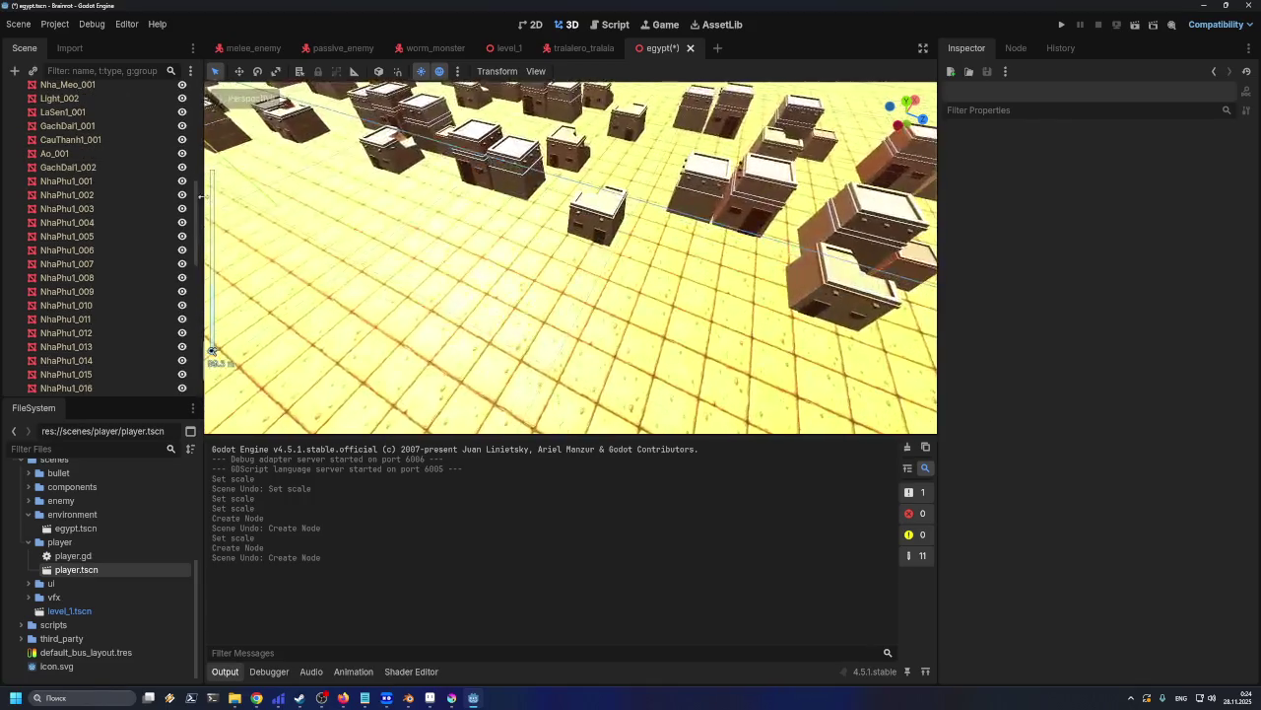
scroll(89, 237, "up", 5)
left_click(45, 93)
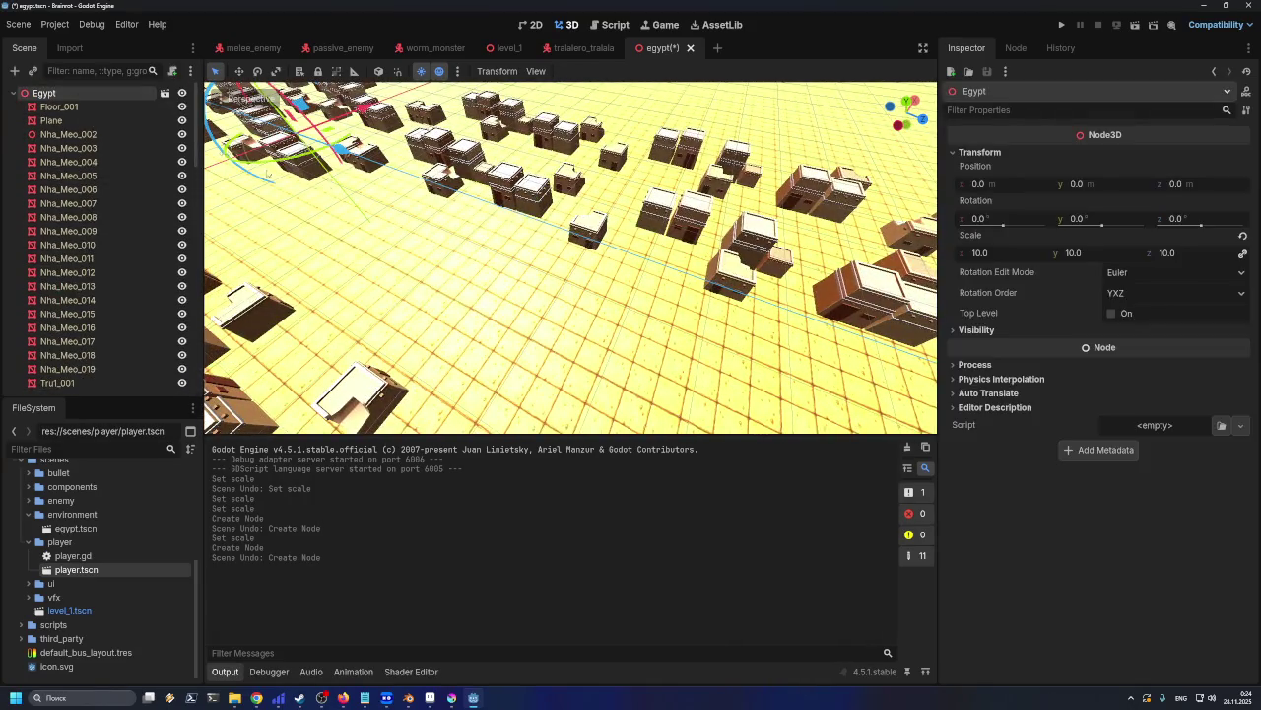
Set the Egypt root's uniform scale to 20 on all axes
left_click(1036, 253)
type("2")
key("Return")
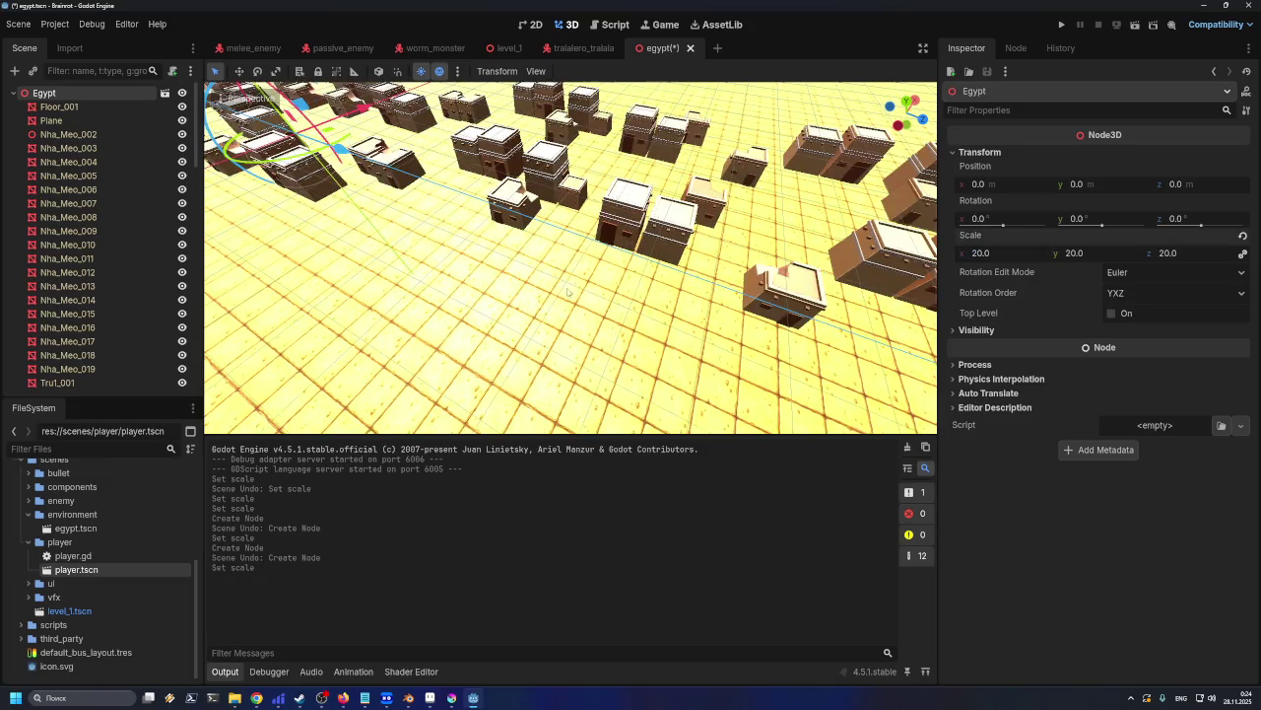
scroll(567, 292, "down", 3)
Place a test Player instance in the enlarged level, then undo it
left_click_drag(76, 570, 566, 302)
middle_click_drag(566, 301, 698, 272)
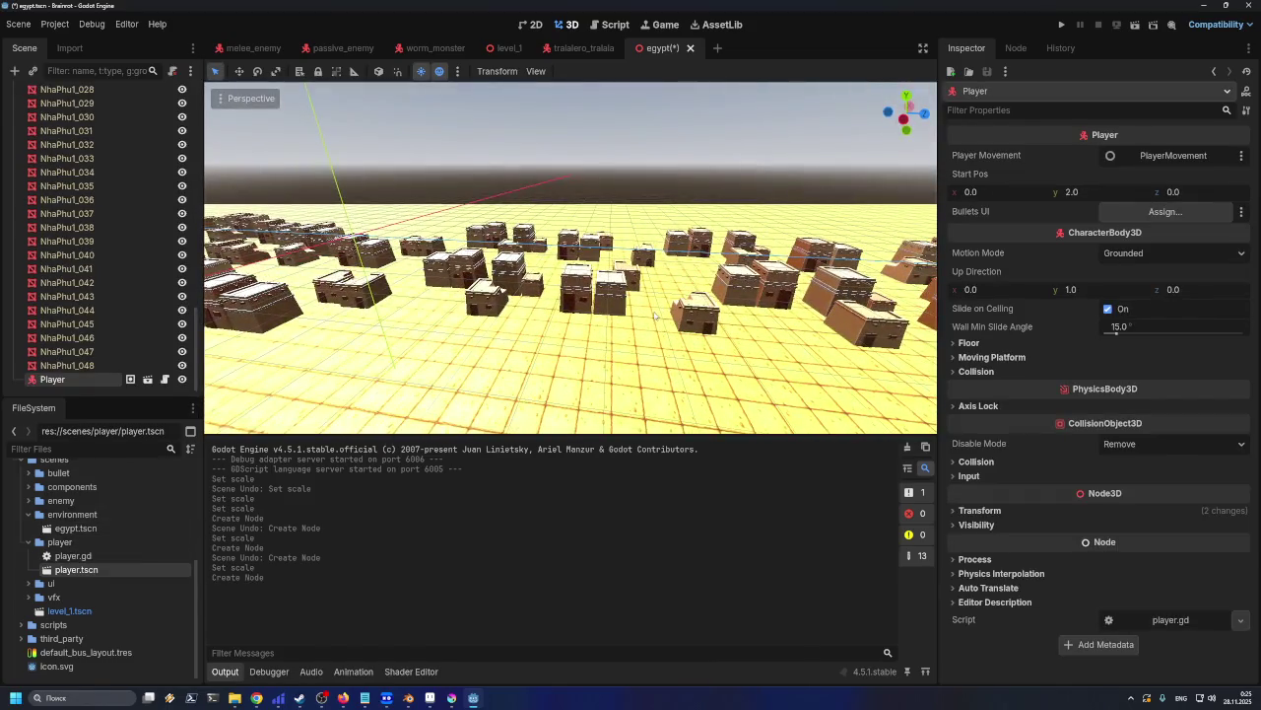
key("ctrl+z")
scroll(636, 340, "down", 4)
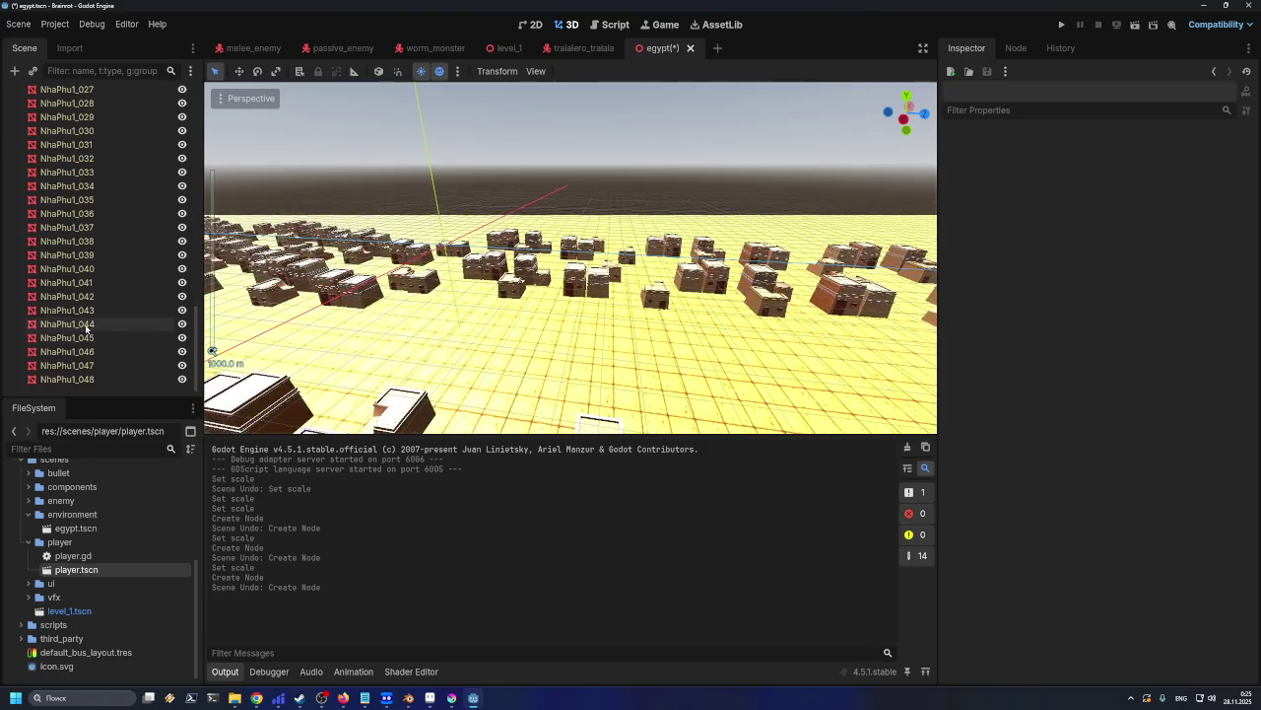
scroll(85, 328, "up", 10)
scroll(127, 340, "down", 10)
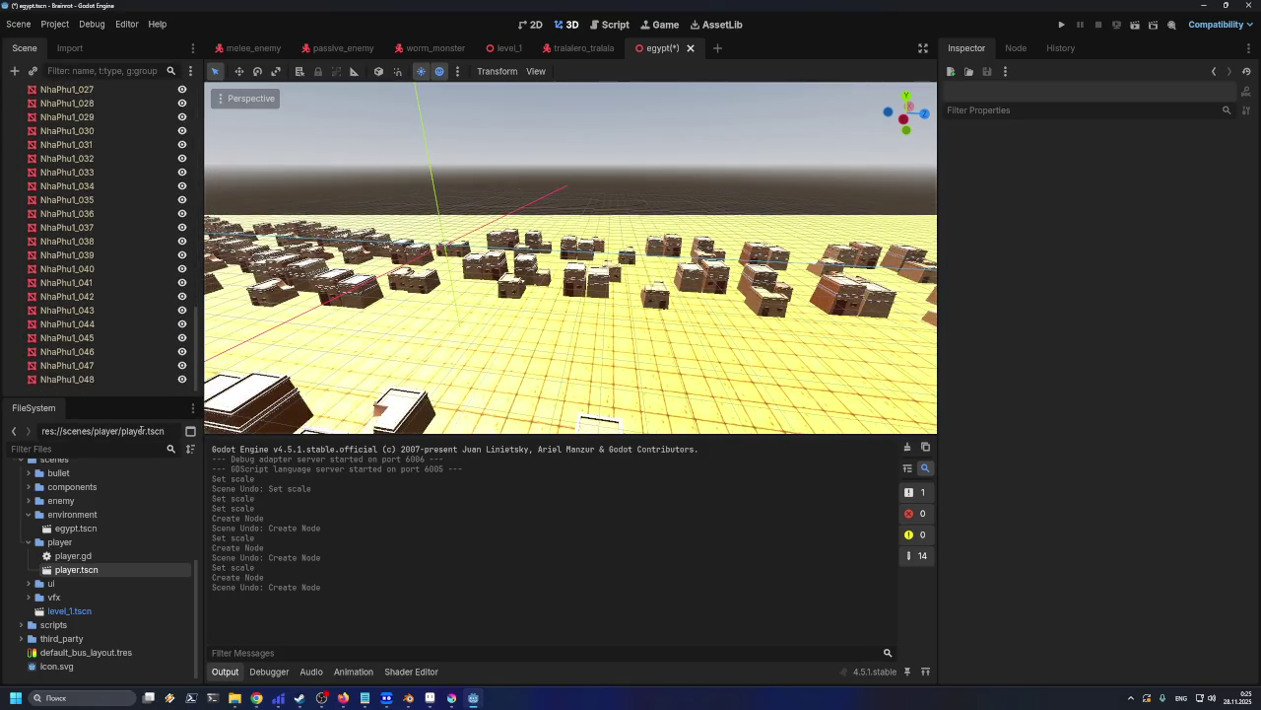
Drop another Player instance and select the house NhaPhu1_015
left_click_drag(76, 570, 550, 359)
left_click(584, 291)
scroll(583, 291, "up", 10)
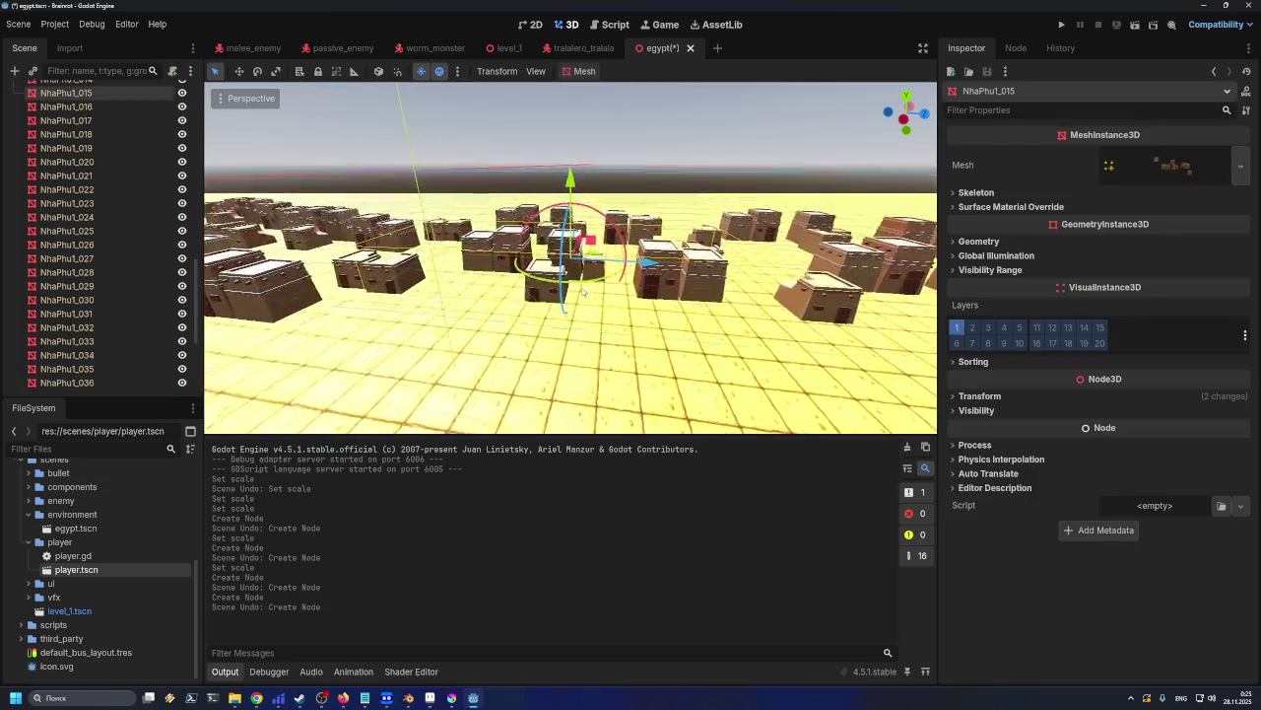
scroll(444, 399, "down", 3)
scroll(444, 399, "down", 3)
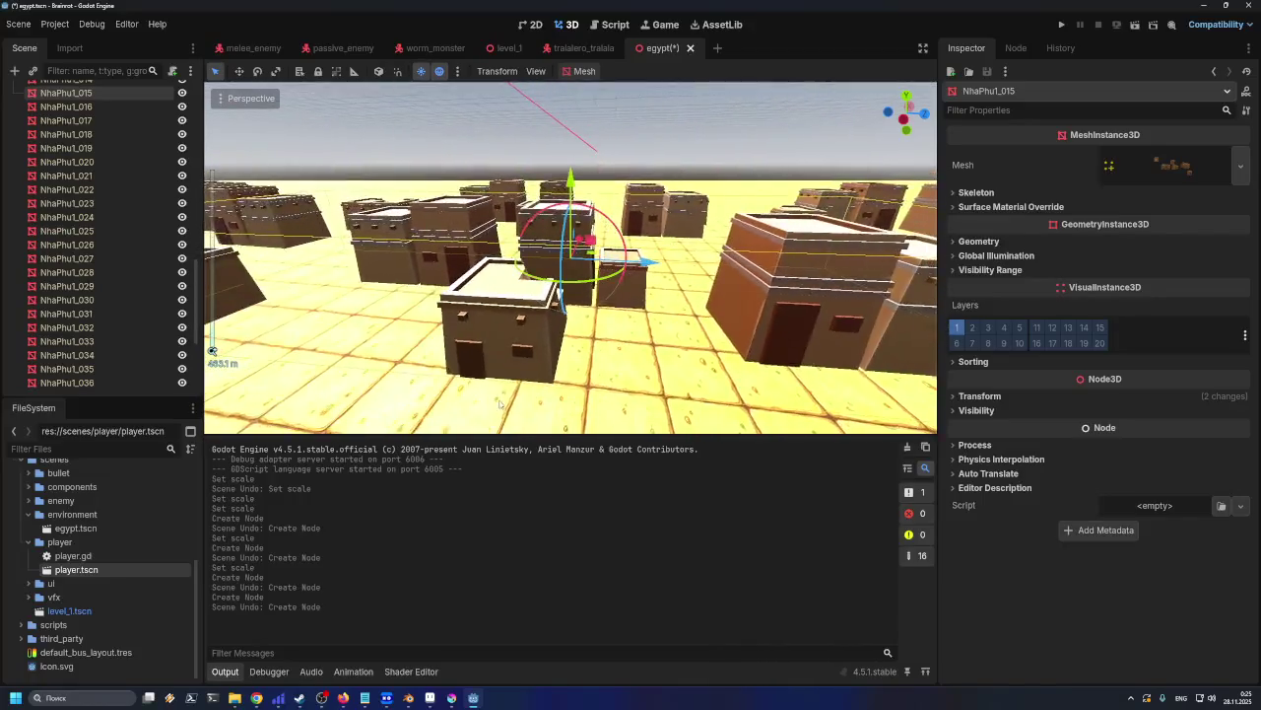
scroll(443, 399, "down", 2)
Add a Player instance among the houses from a lower view, then undo it
middle_click_drag(443, 399, 517, 372)
left_click_drag(76, 569, 473, 379)
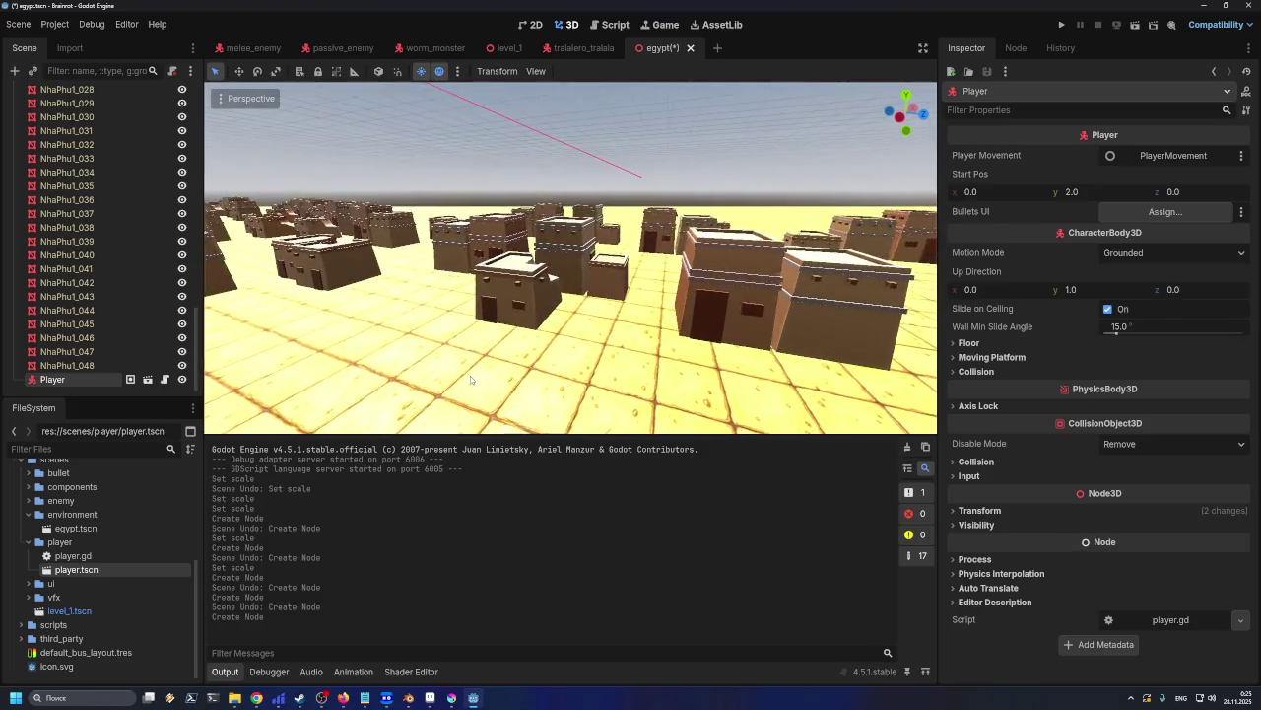
middle_click_drag(473, 379, 678, 350)
scroll(678, 350, "down", 2)
scroll(678, 350, "up", 2)
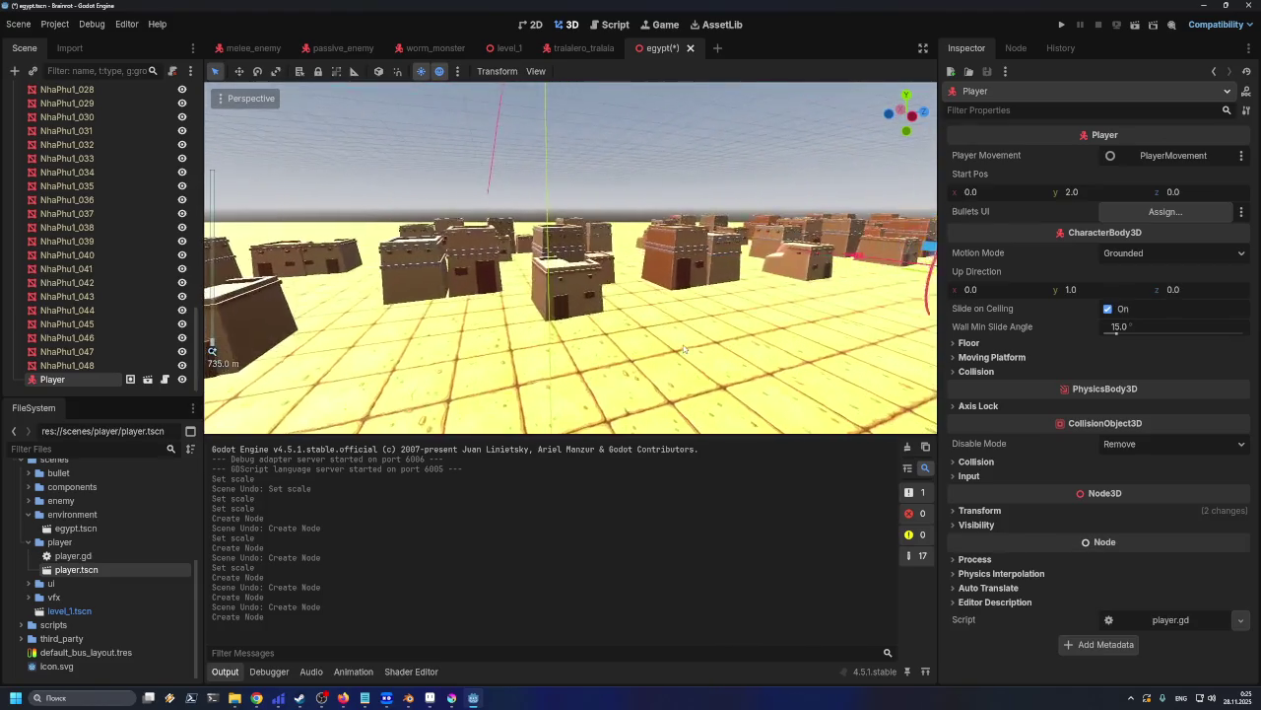
scroll(671, 352, "up", 2)
scroll(667, 353, "up", 2)
scroll(666, 352, "down", 2)
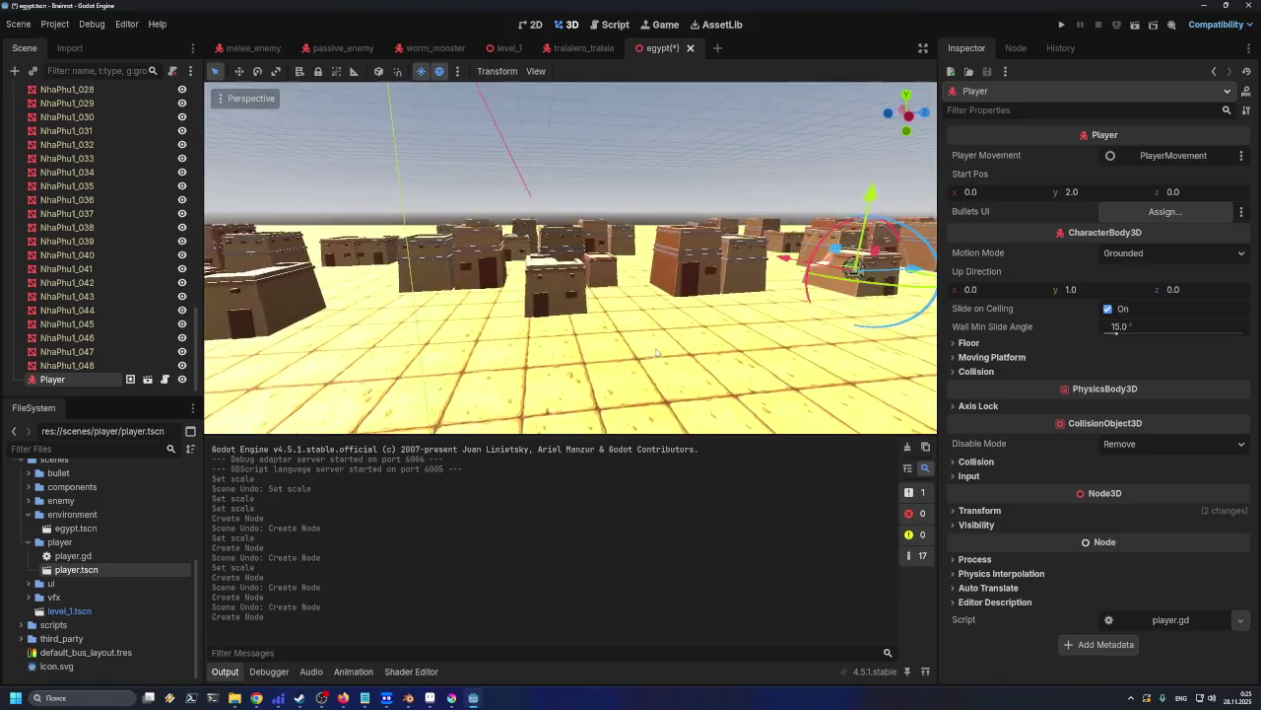
key("ctrl+z")
middle_click_drag(483, 379, 535, 342)
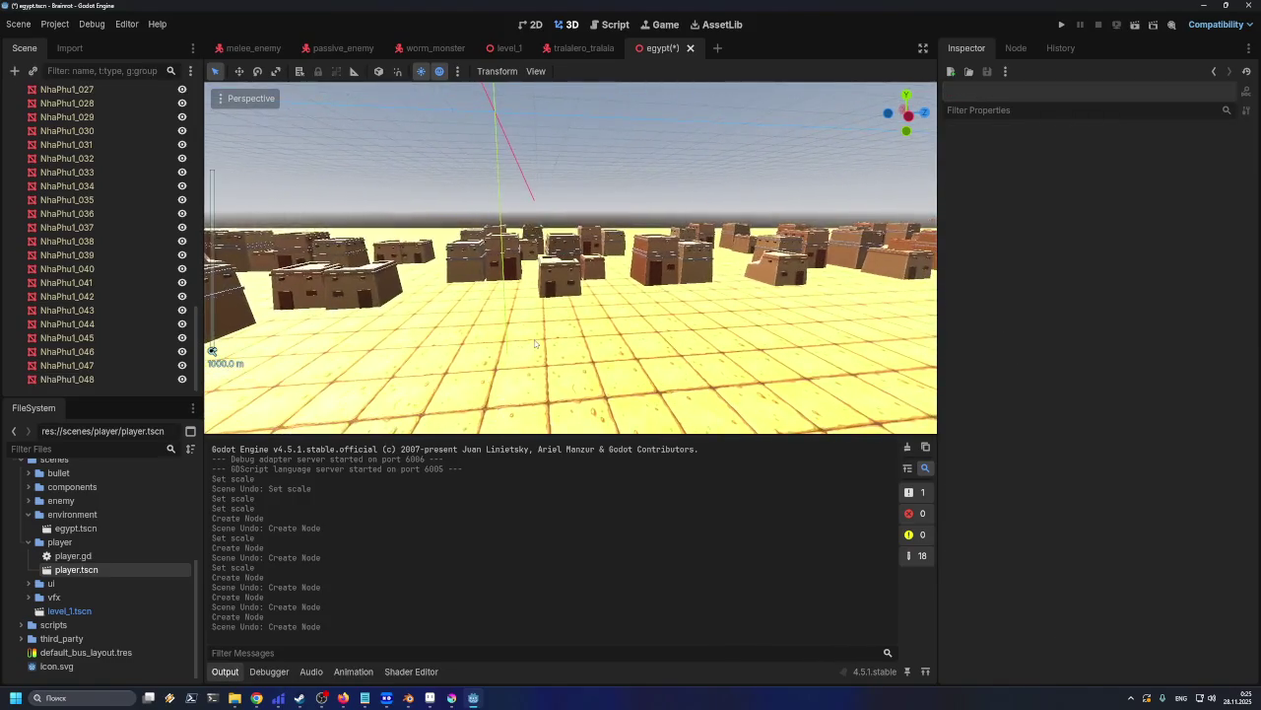
Place a Player capsule in front of the houses, then undo it
left_click_drag(76, 569, 517, 330)
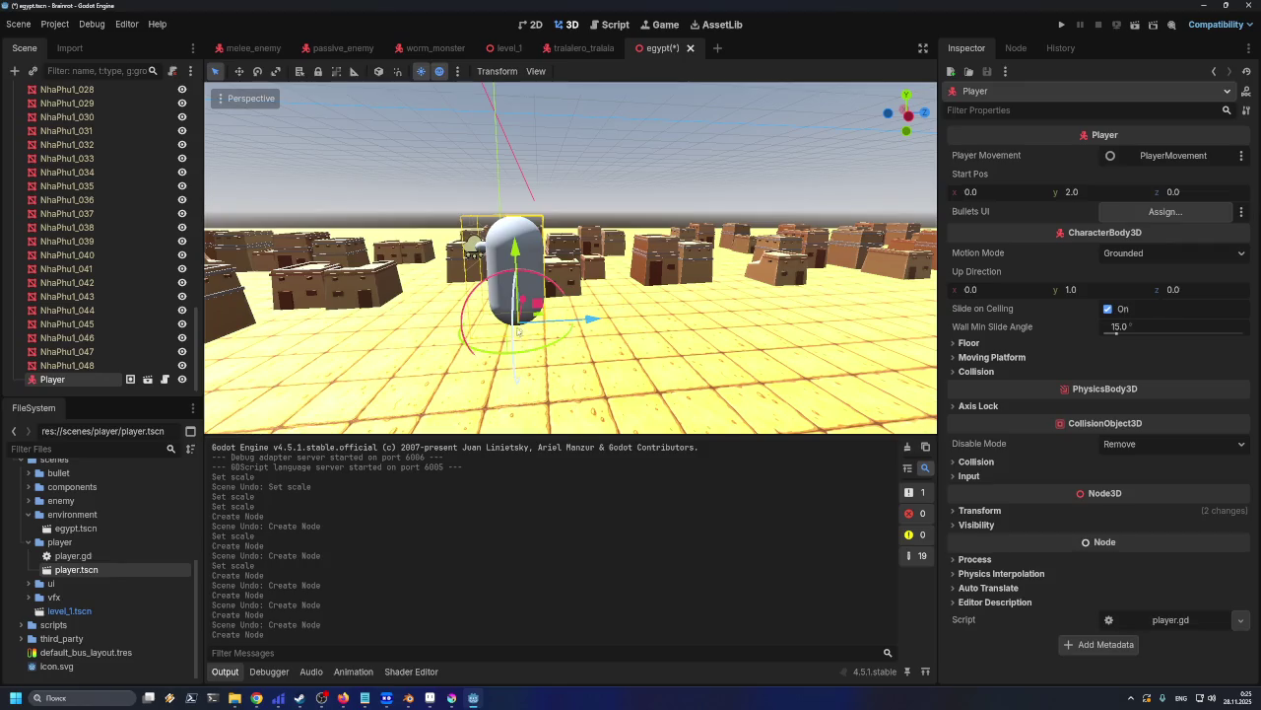
scroll(557, 352, "down", 1)
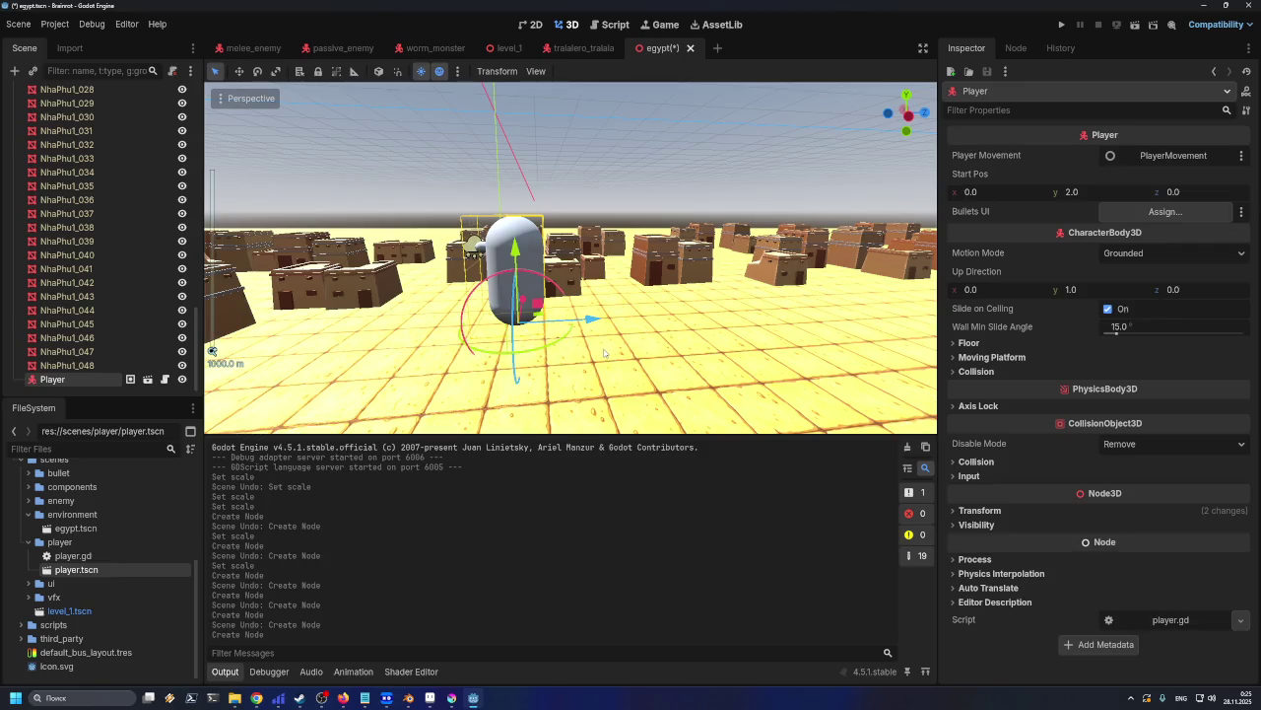
scroll(605, 352, "up", 3)
scroll(607, 349, "up", 2)
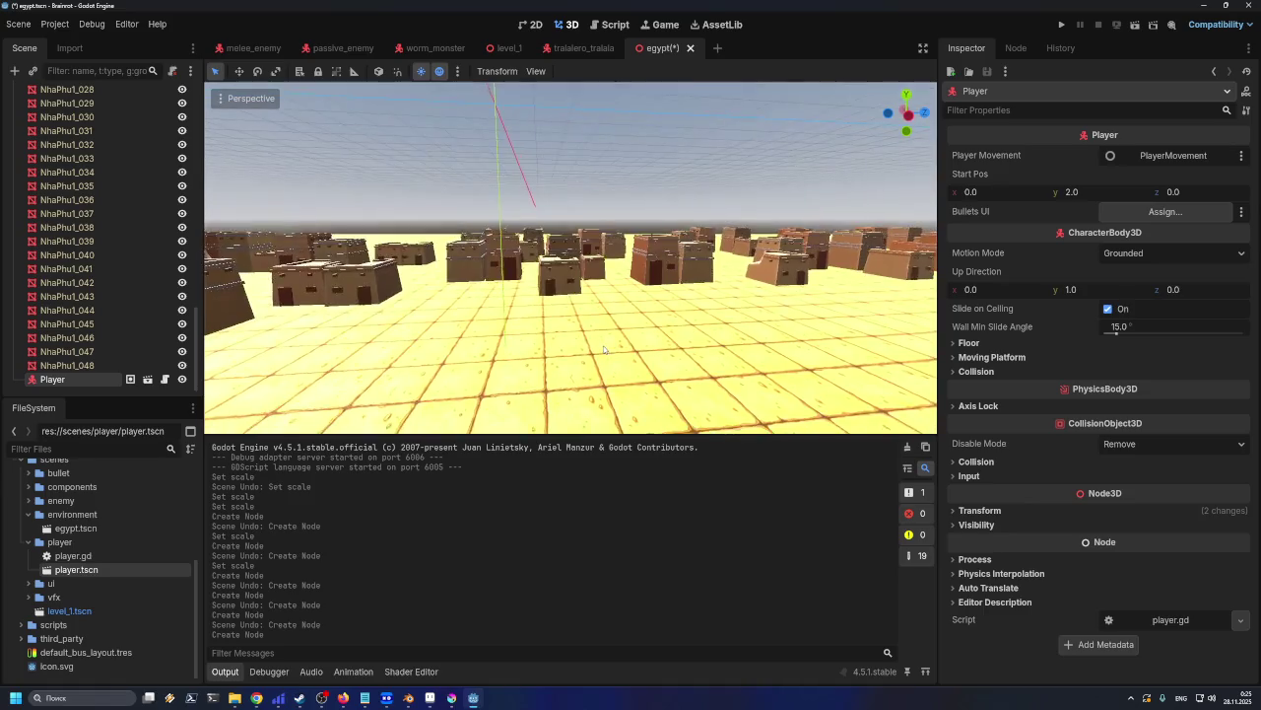
scroll(606, 349, "up", 2)
key("ctrl+z")
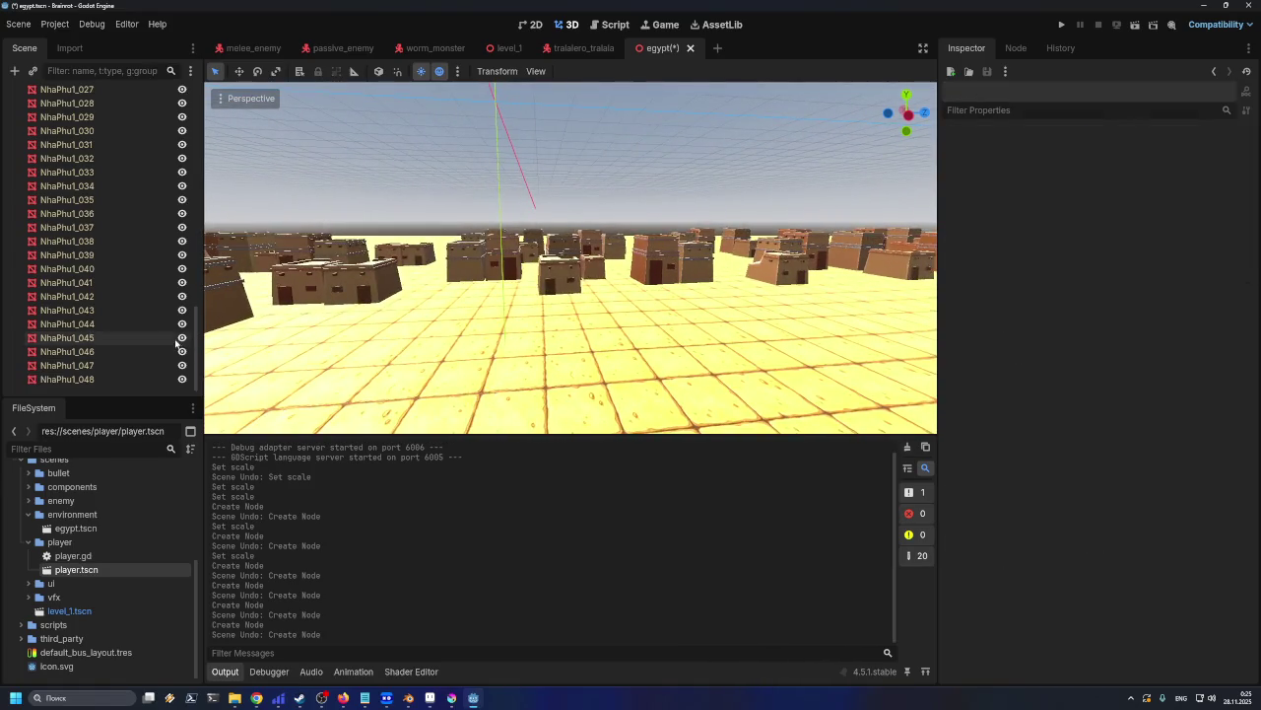
Select houses NhaPhu1_033 and NhaPhu1_032, orbiting the view around them
scroll(419, 353, "down", 3)
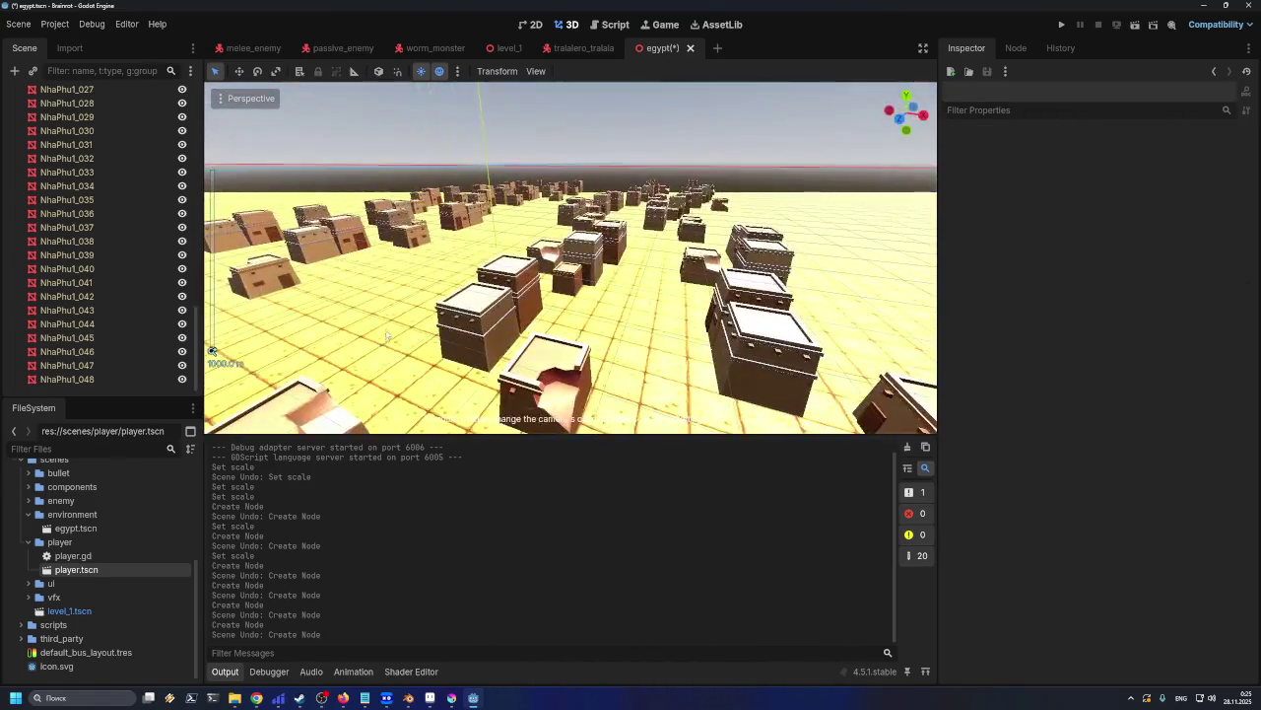
left_click(511, 347)
mouse_move(538, 332)
middle_mouse_down()
mouse_move(378, 333)
mouse_move(611, 338)
middle_mouse_up()
scroll(655, 341, "up", 5)
scroll(655, 341, "down", 5)
left_click(330, 197)
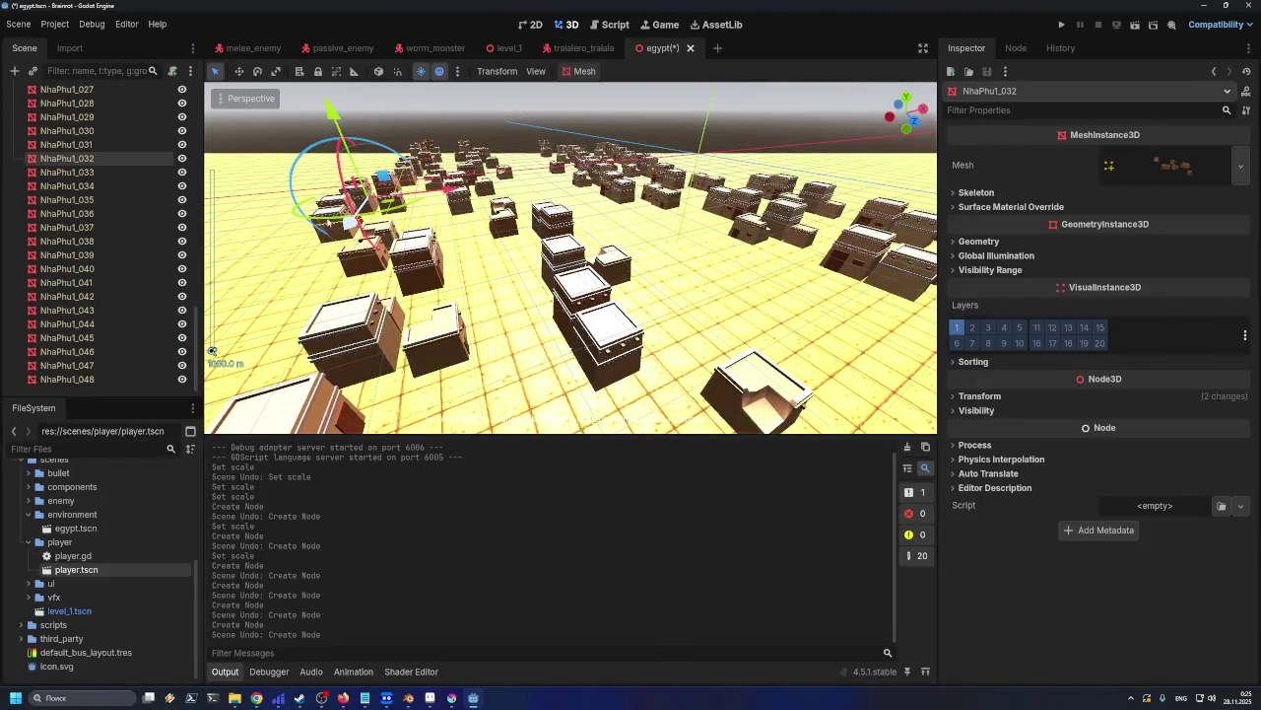
right_click_drag(212, 352, 212, 352)
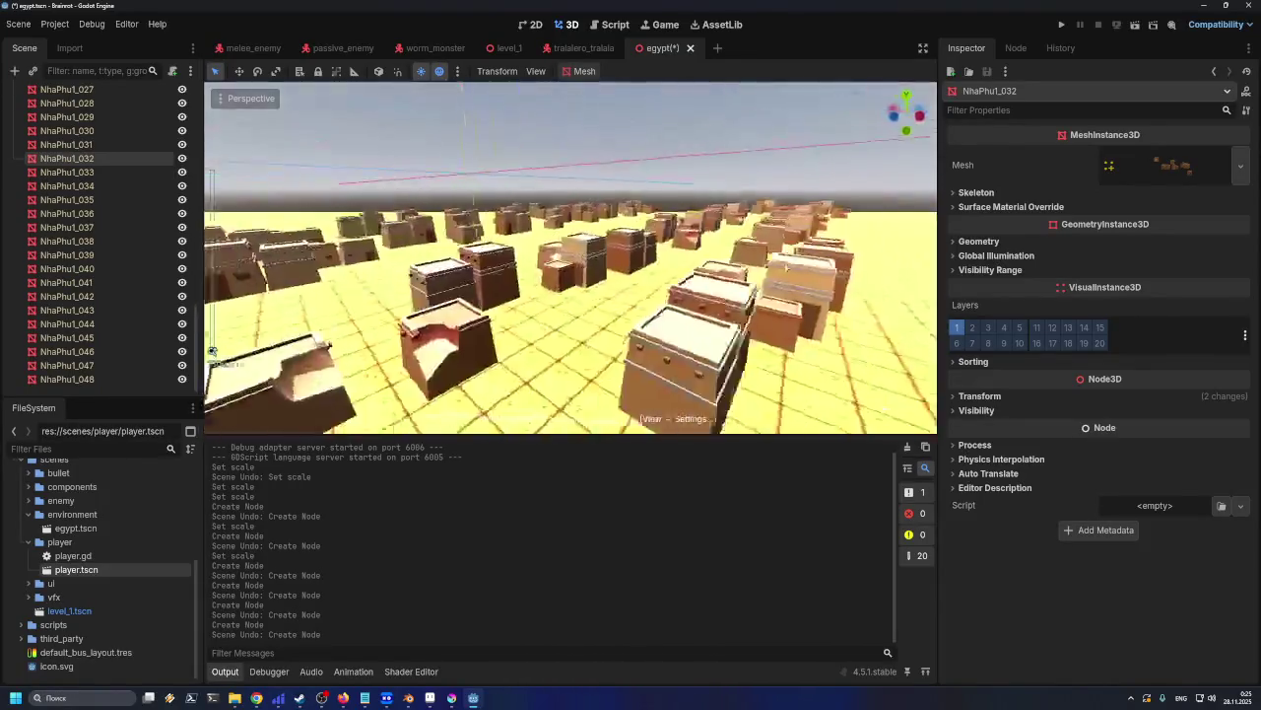
scroll(628, 311, "down", 3)
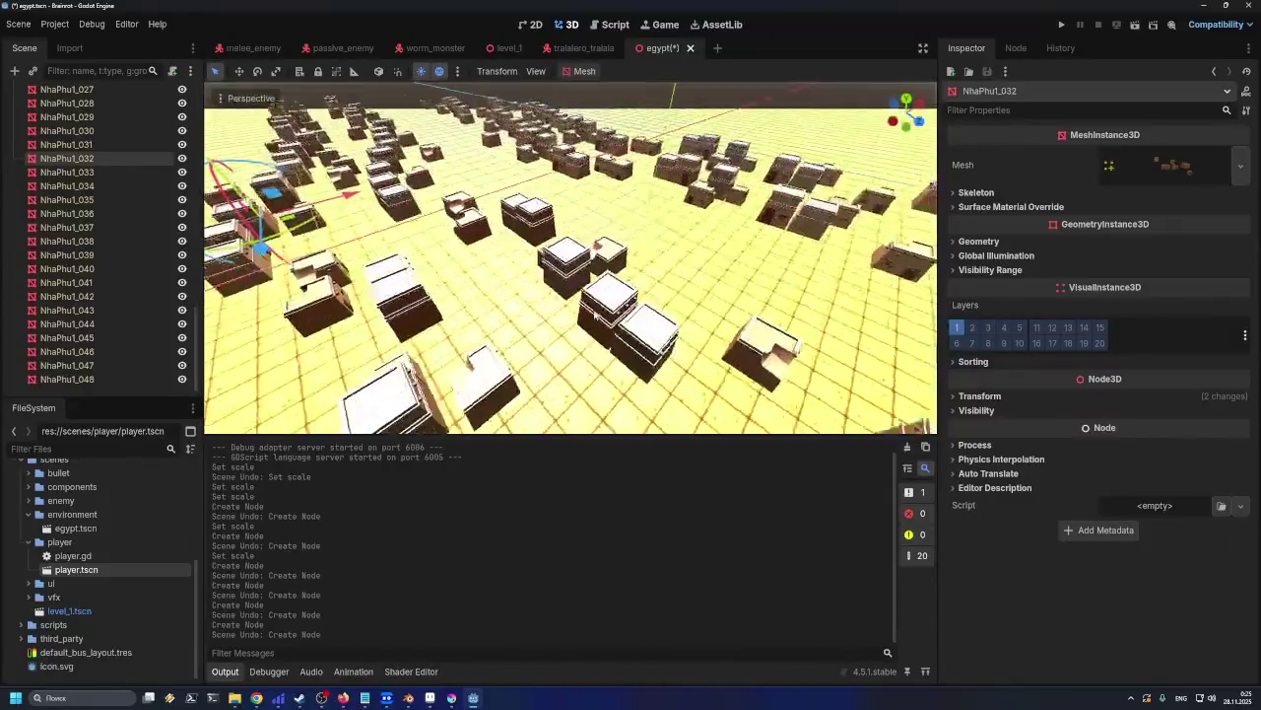
scroll(588, 310, "down", 3)
scroll(589, 311, "down", 2)
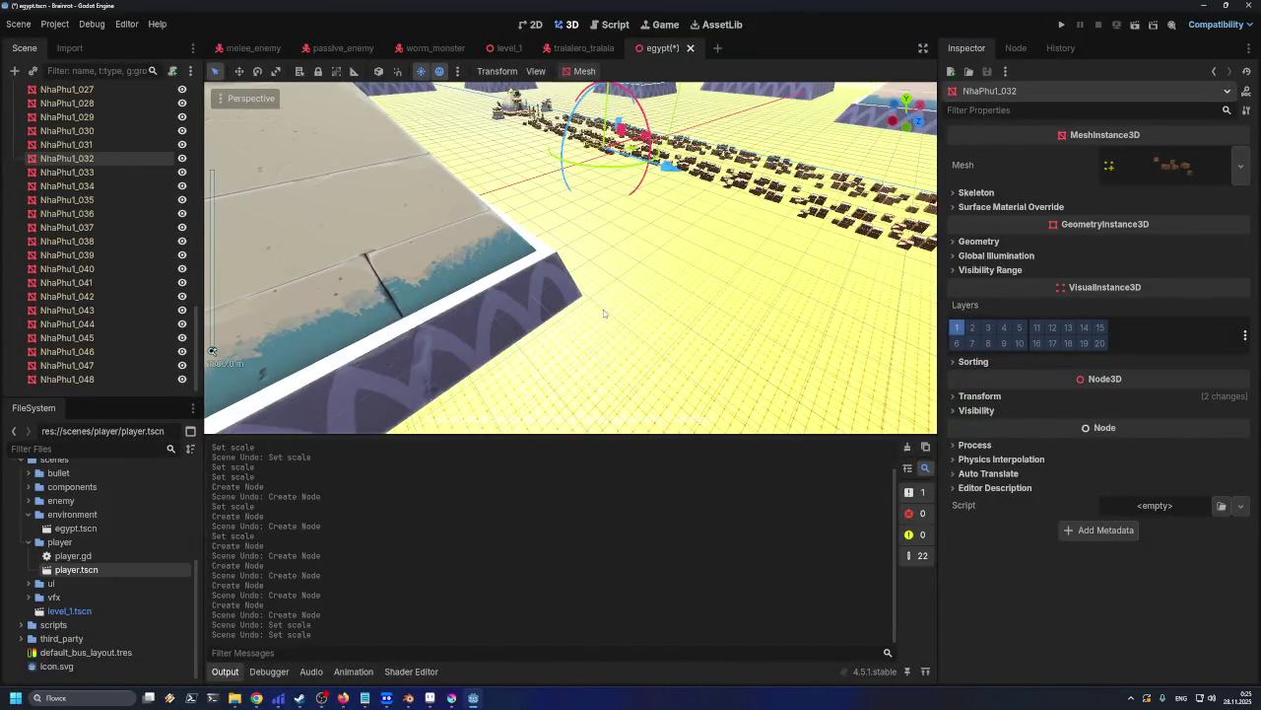
Undo the latest scale change and inspect Nha_Meo_006, Floor_001 and the ground Plane
key("ctrl+z")
key("ctrl+z")
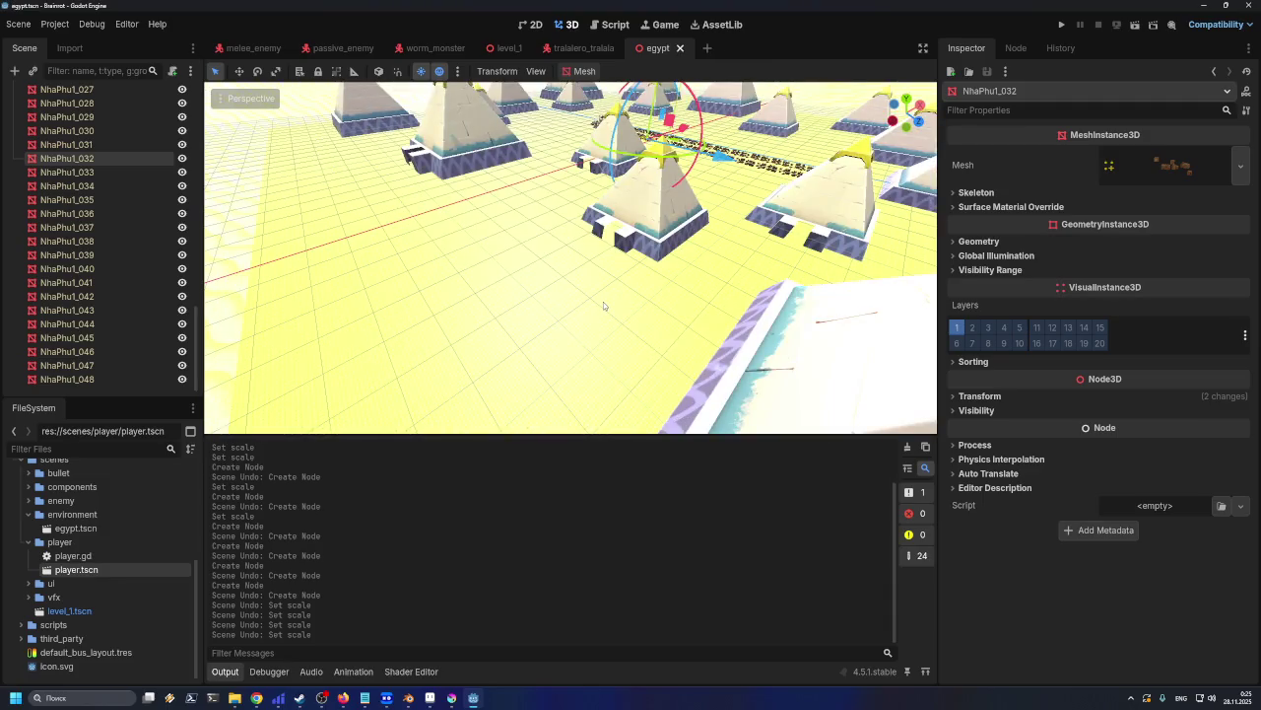
scroll(605, 299, "up", 2)
scroll(606, 298, "up", 2)
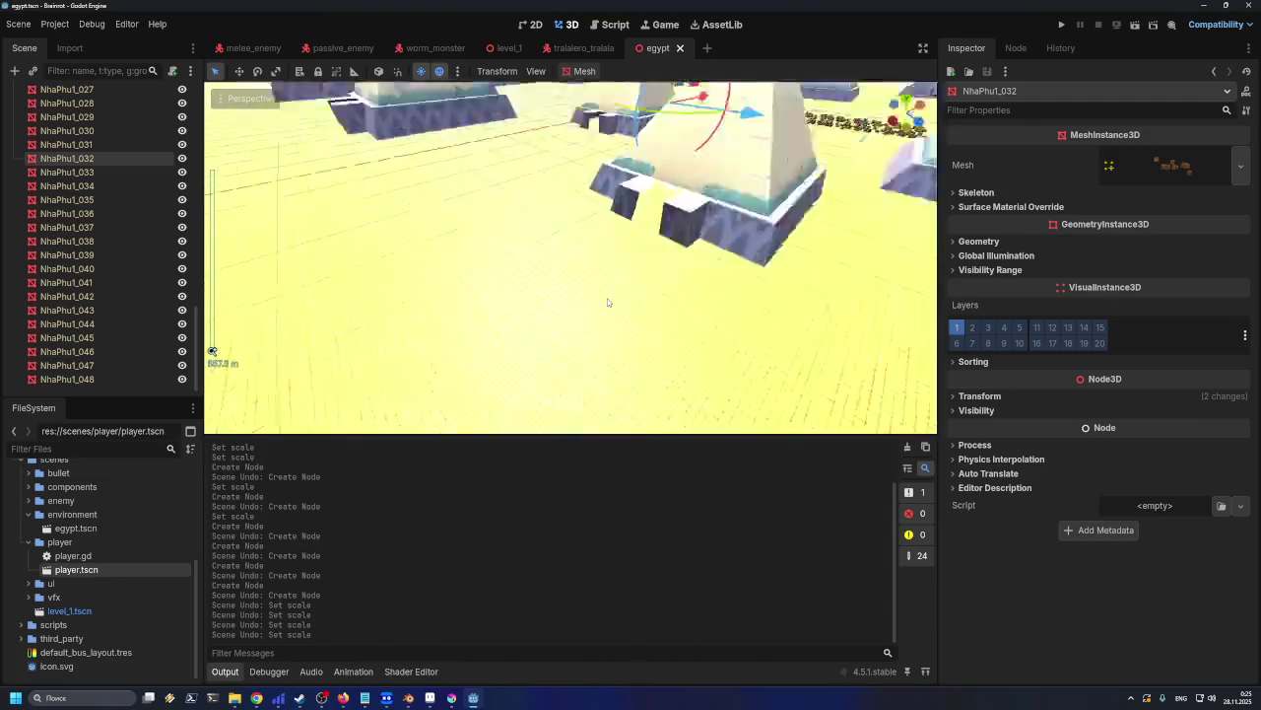
scroll(607, 293, "down", 3)
left_click(625, 205)
left_click(625, 205)
key("f")
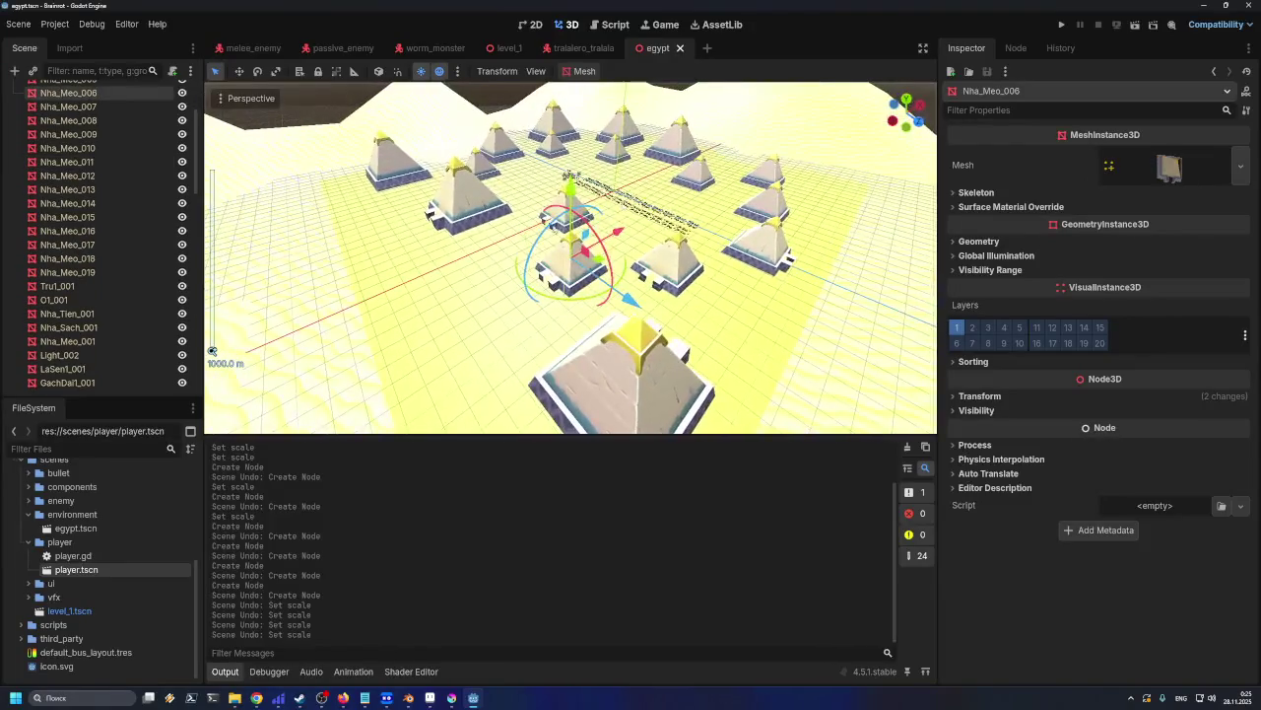
middle_click_drag(592, 267, 512, 274)
left_click(800, 357)
mouse_move(373, 171)
middle_mouse_down()
mouse_move(800, 357)
mouse_move(634, 284)
mouse_move(535, 328)
middle_mouse_up()
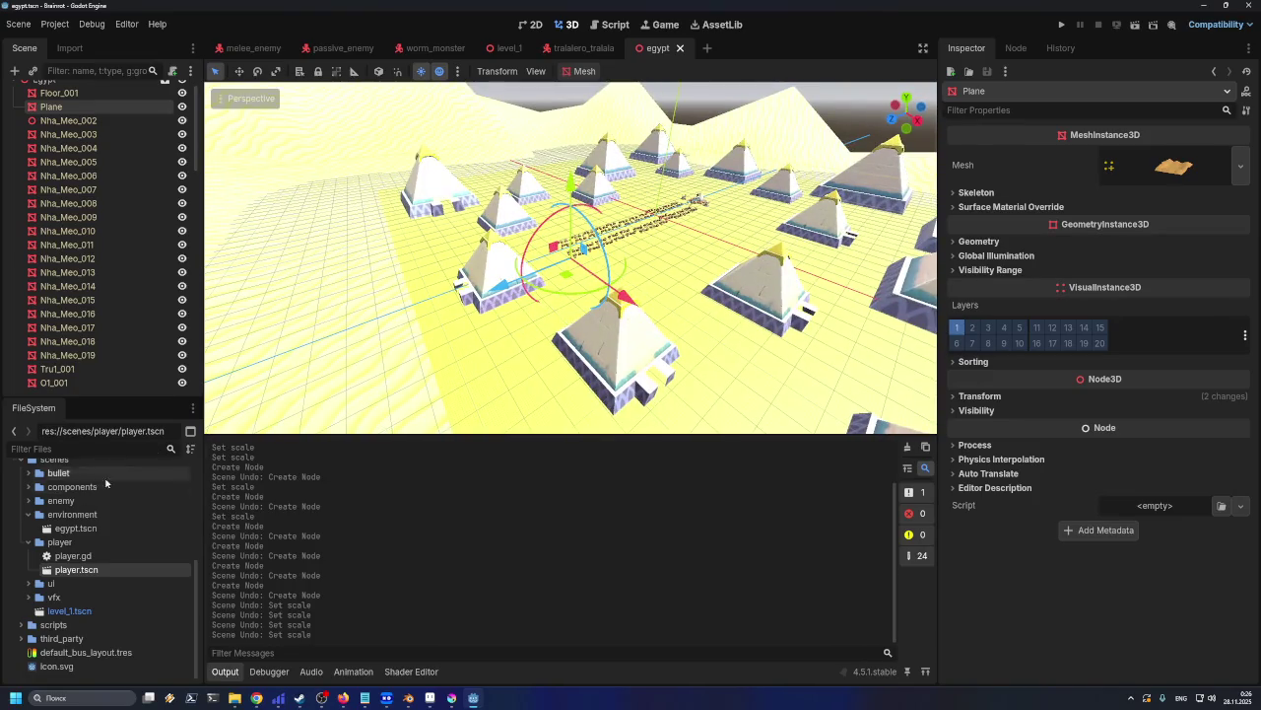
Try a Player instance in the level, undo it, and zoom around the ground Plane
left_click_drag(76, 569, 387, 350)
key("ctrl+z")
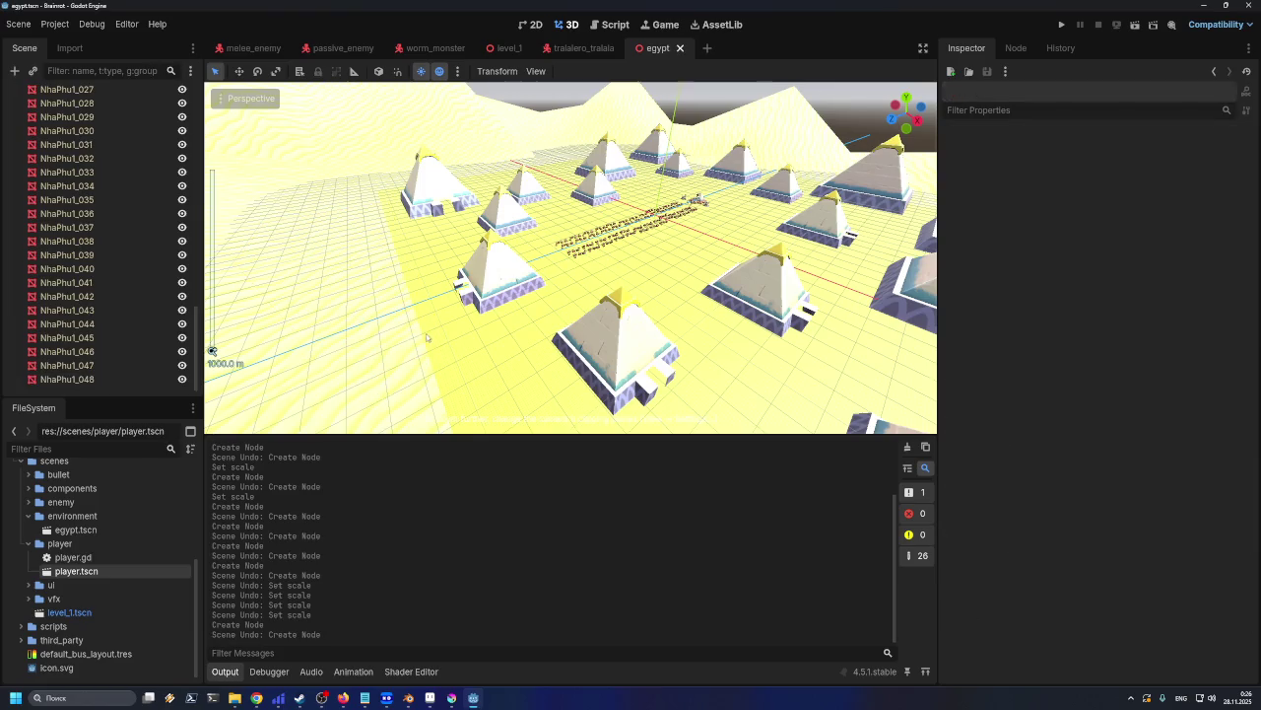
left_click(379, 223)
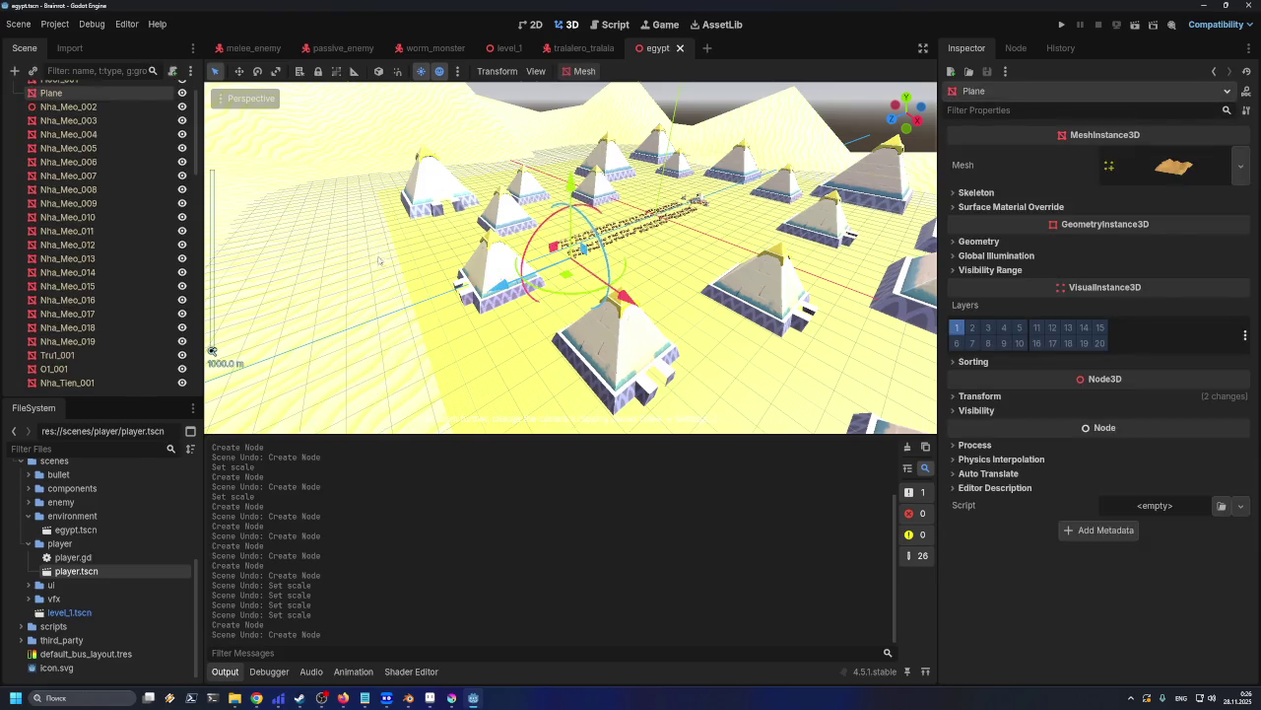
scroll(378, 259, "up", 10)
scroll(414, 266, "up", 10)
scroll(442, 273, "up", 10)
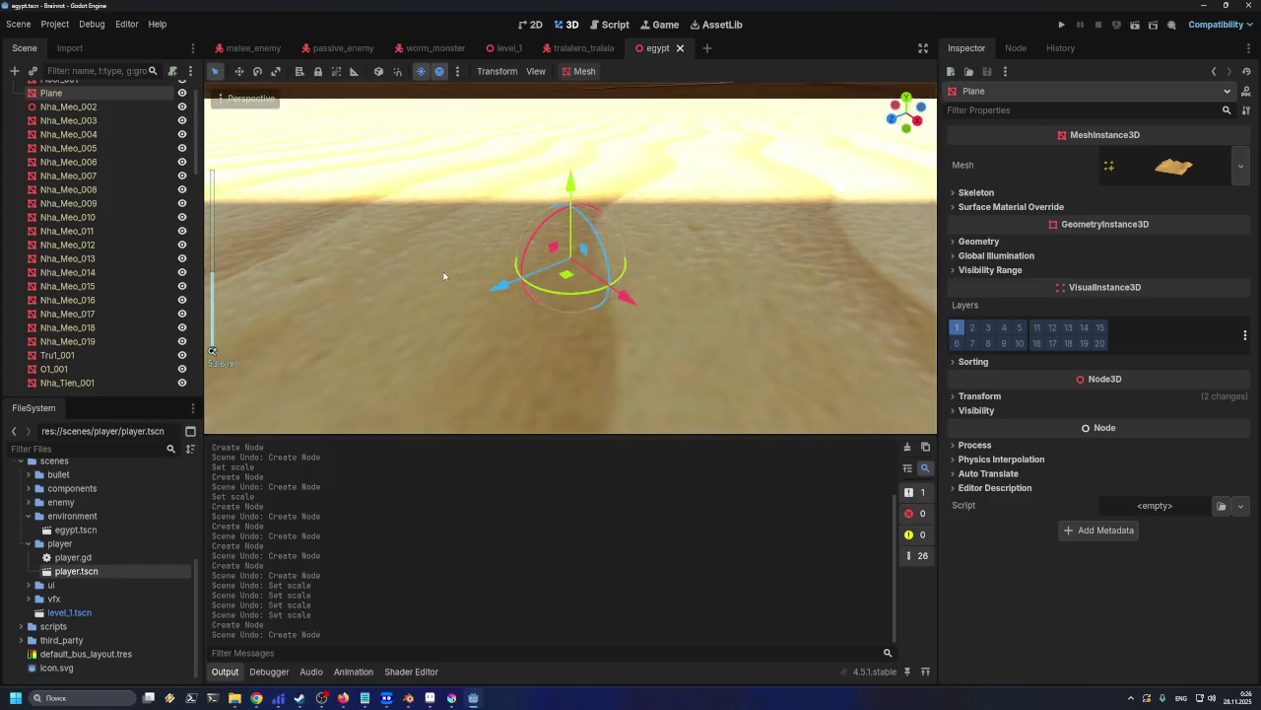
scroll(444, 275, "down", 5)
scroll(453, 268, "down", 3)
scroll(465, 261, "up", 2)
scroll(512, 231, "up", 2)
scroll(535, 213, "up", 5)
scroll(535, 213, "down", 4)
scroll(107, 104, "up", 1)
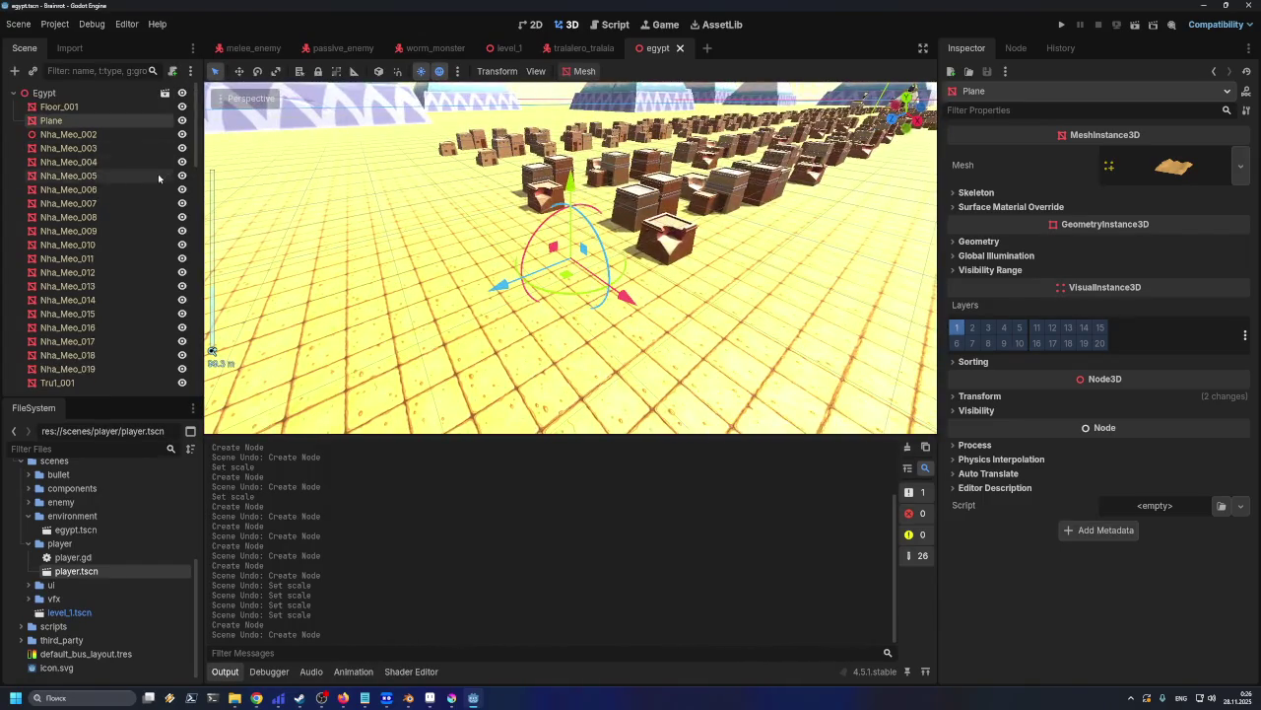
Drop a player.tscn instance among the houses near NhaPhu1_001
left_click(97, 92)
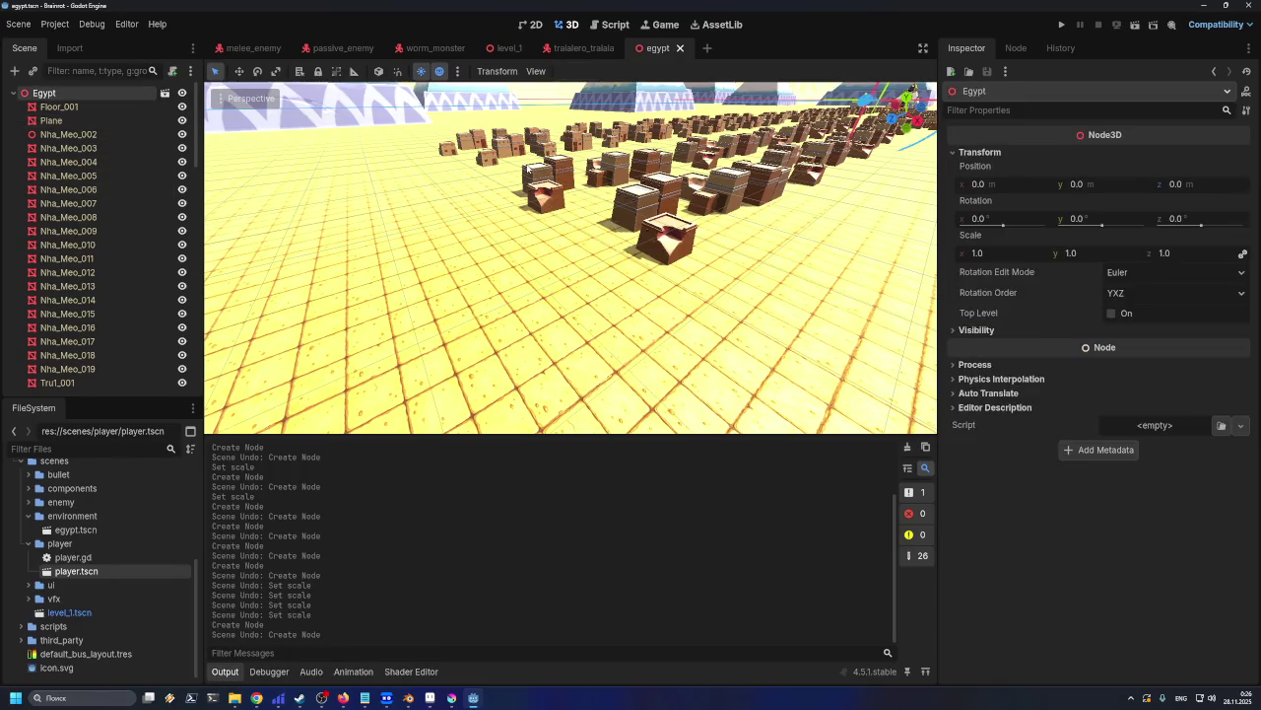
left_click(528, 170)
scroll(493, 237, "up", 5)
scroll(471, 285, "up", 4)
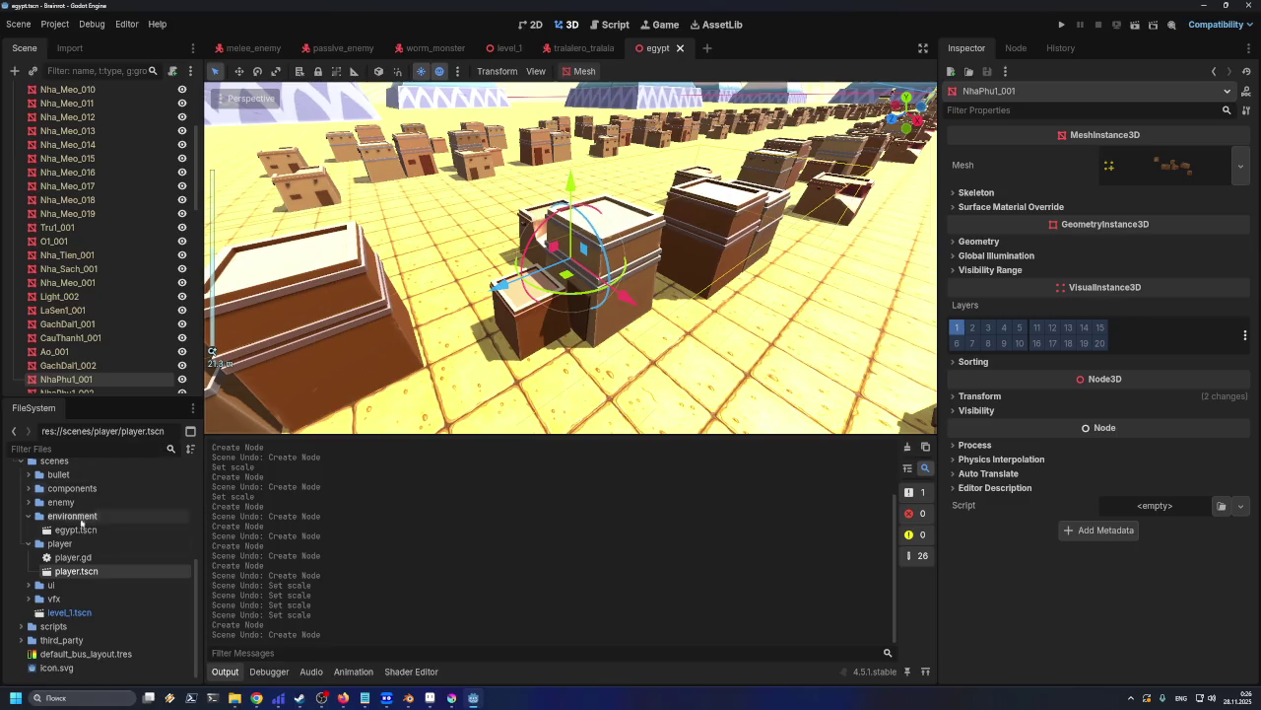
mouse_move(76, 572)
left_mouse_down()
mouse_move(478, 267)
mouse_move(463, 374)
mouse_move(458, 271)
mouse_move(468, 313)
left_mouse_up()
right_click_drag(468, 314, 626, 296)
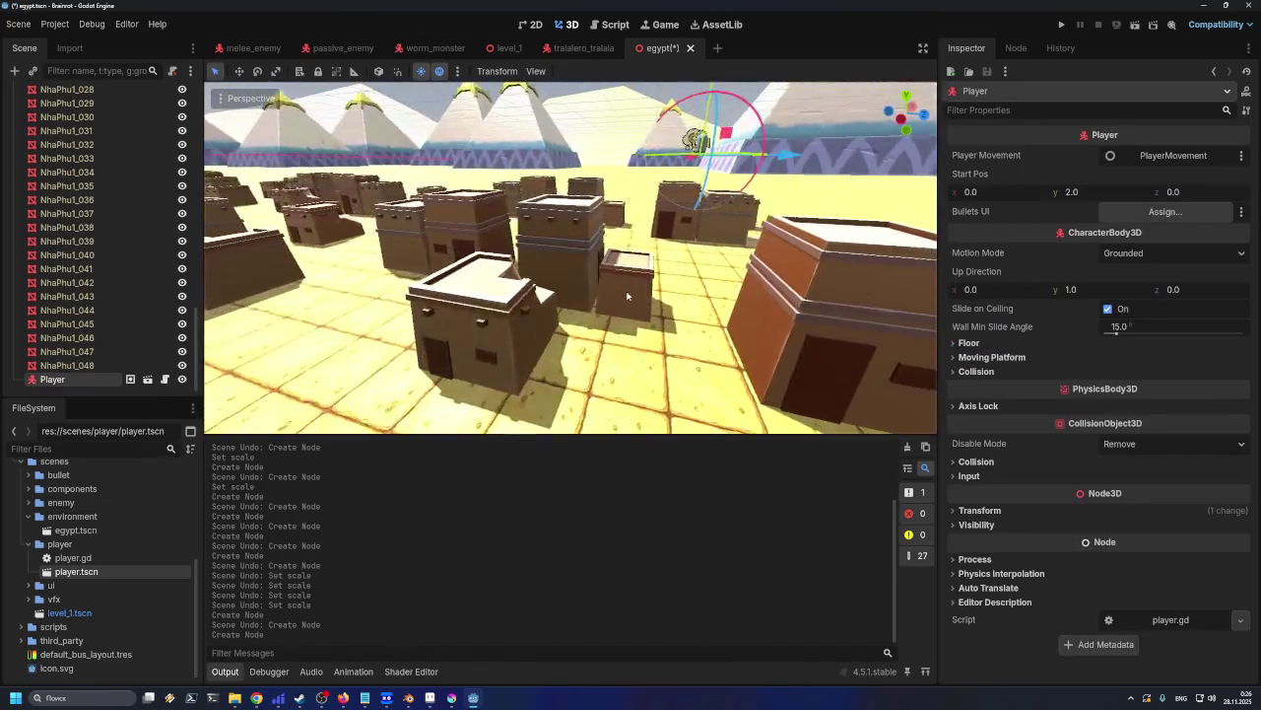
left_click(412, 182)
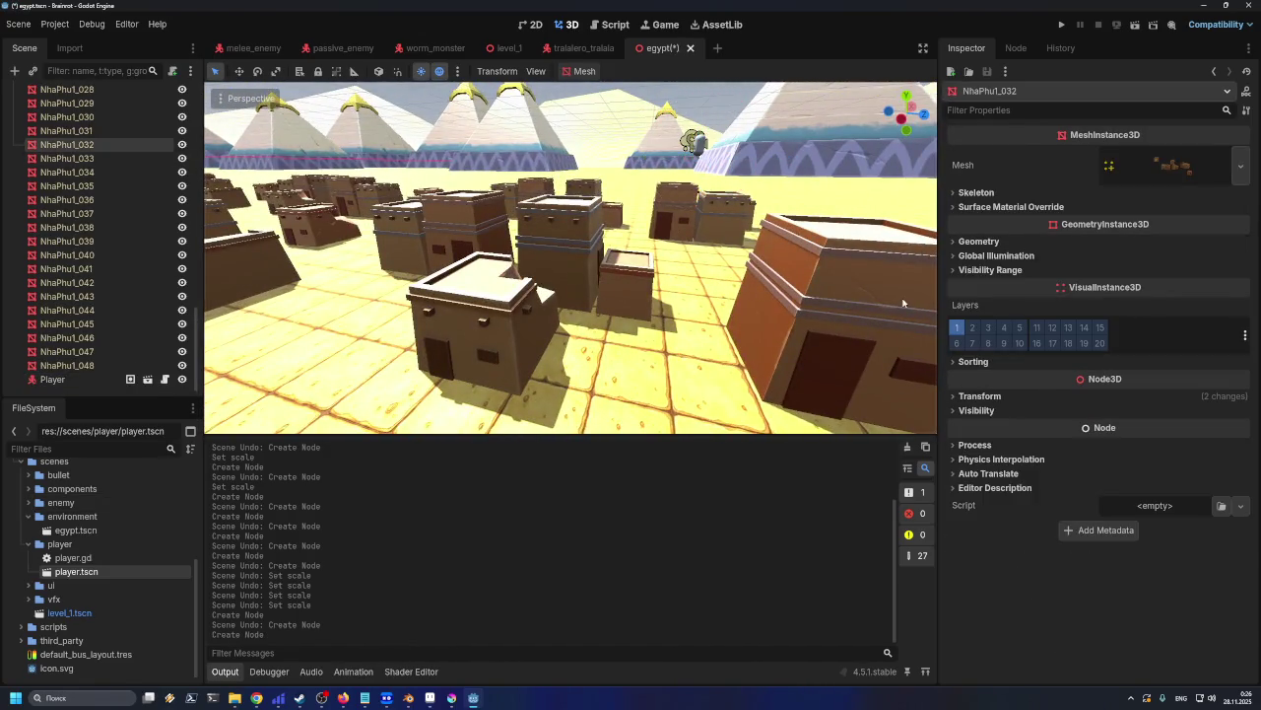
left_click(981, 395)
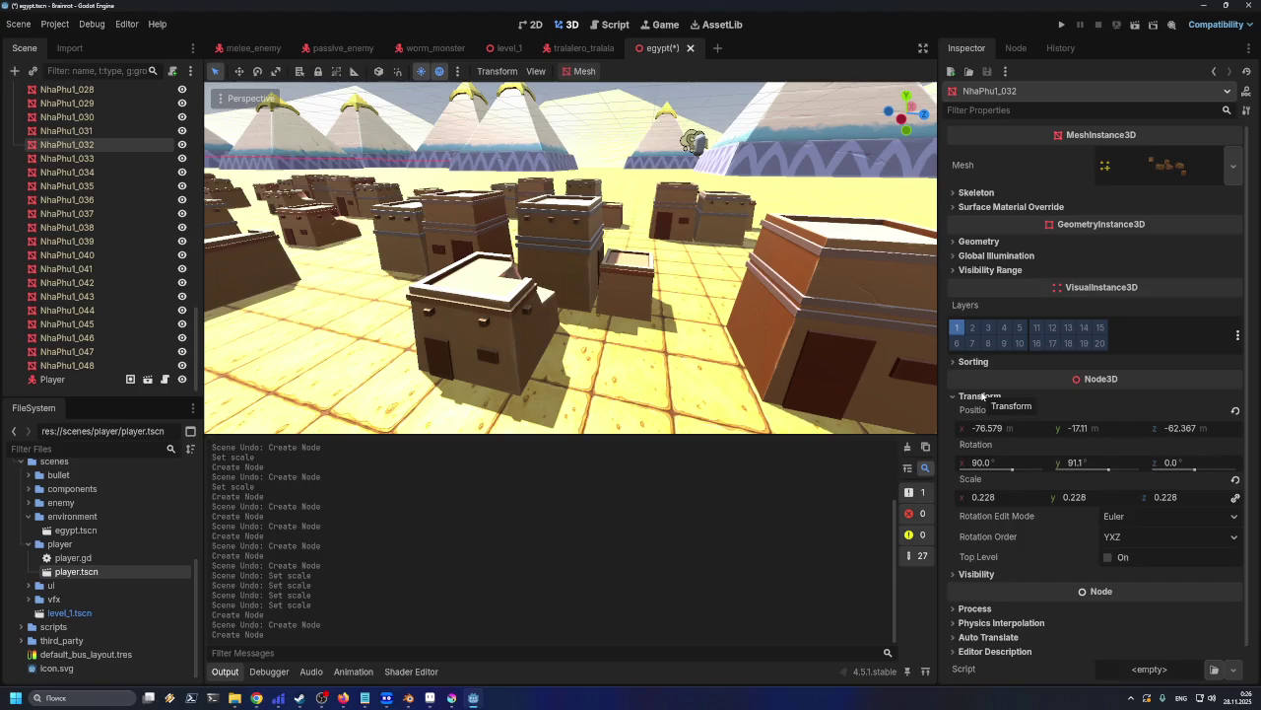
scroll(109, 244, "up", 5)
scroll(106, 177, "up", 5)
scroll(100, 109, "up", 5)
left_click(44, 93)
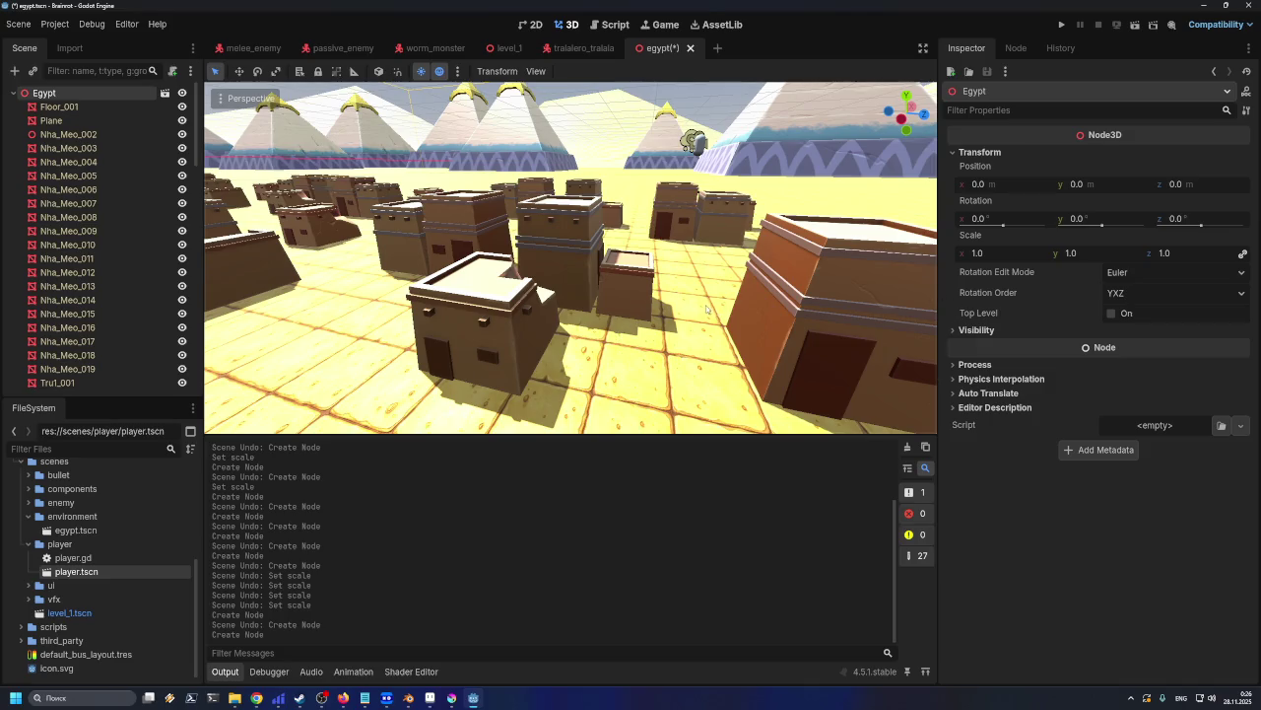
left_click(82, 204)
left_click(375, 256)
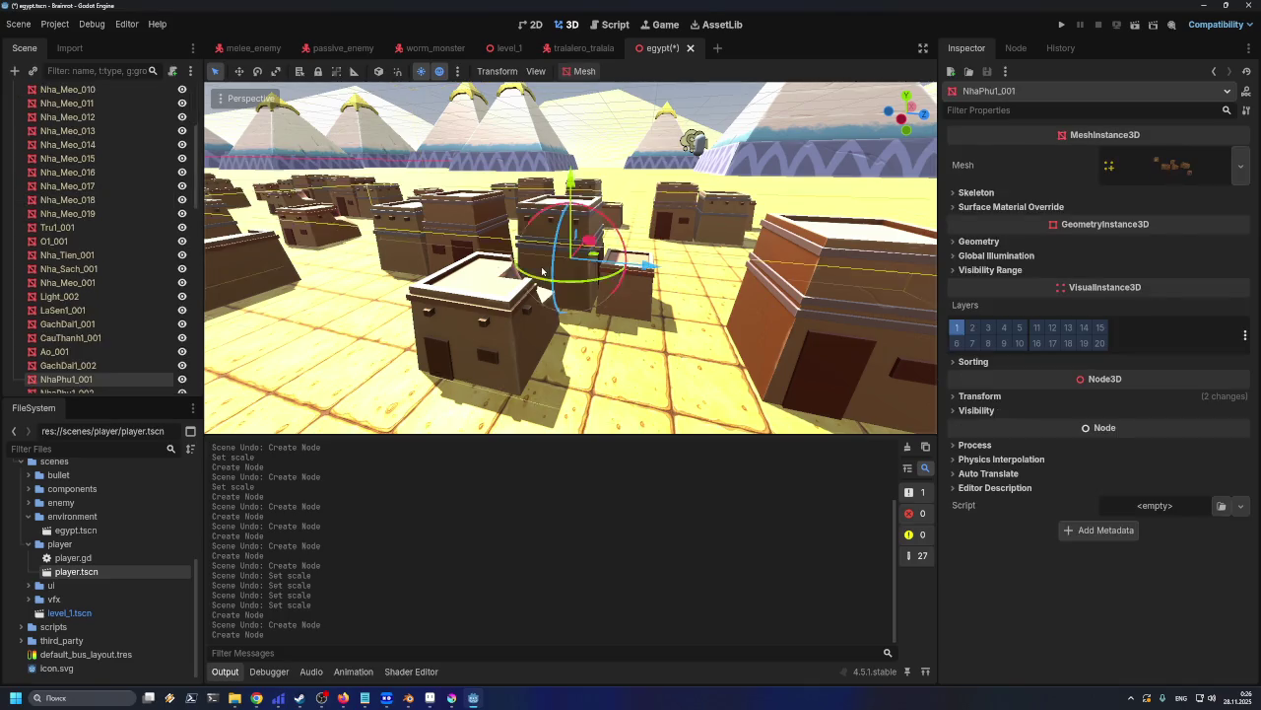
key("f")
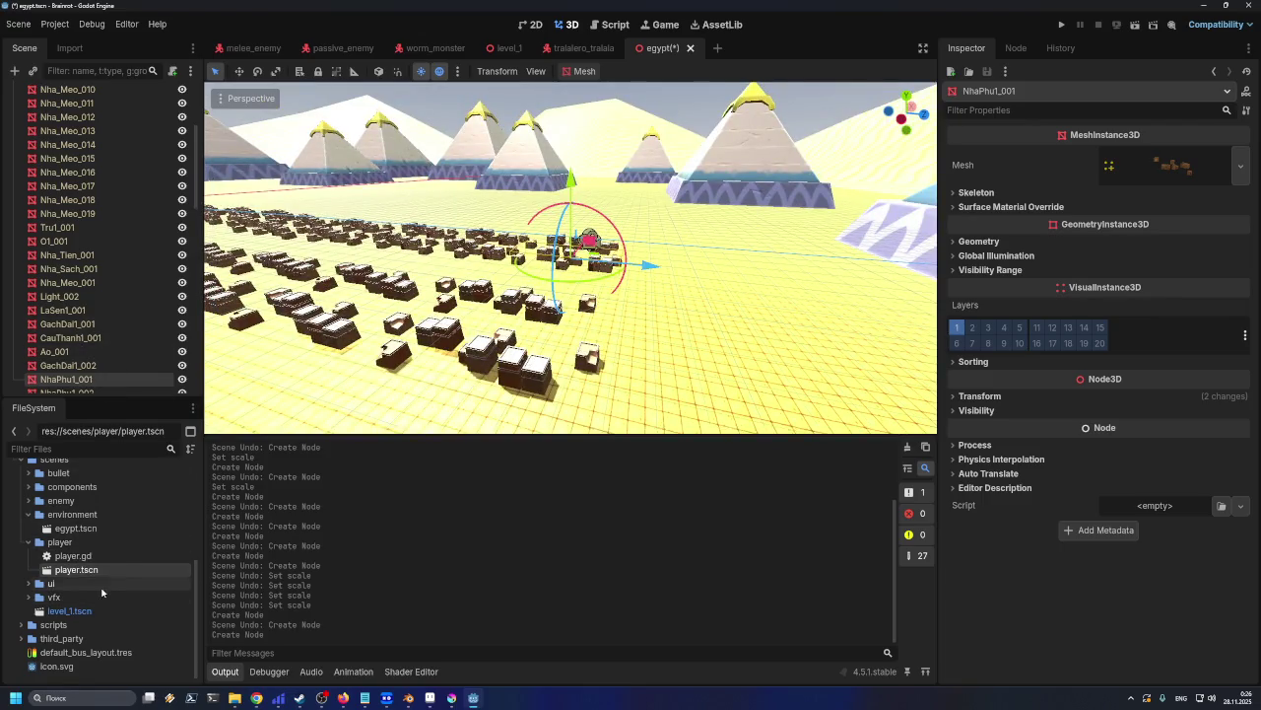
Delete egypt.tscn from the project and close its scene without saving
left_click(81, 530)
key("Delete")
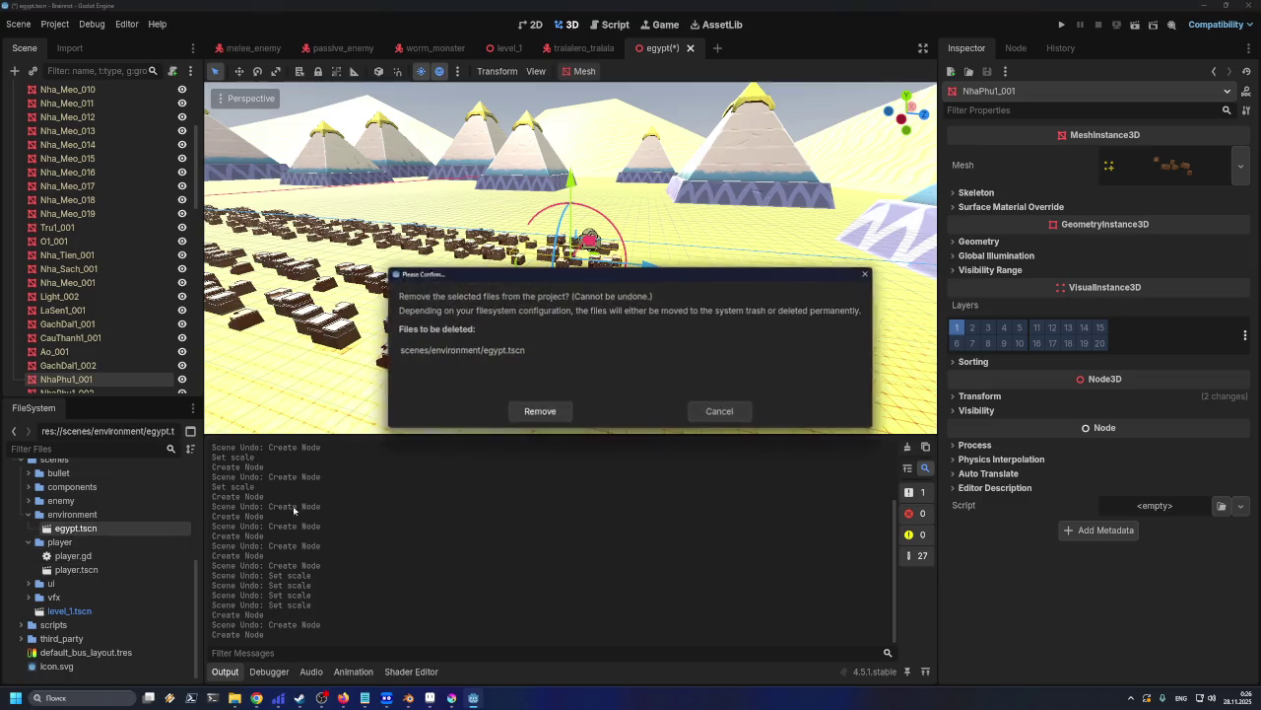
left_click(543, 411)
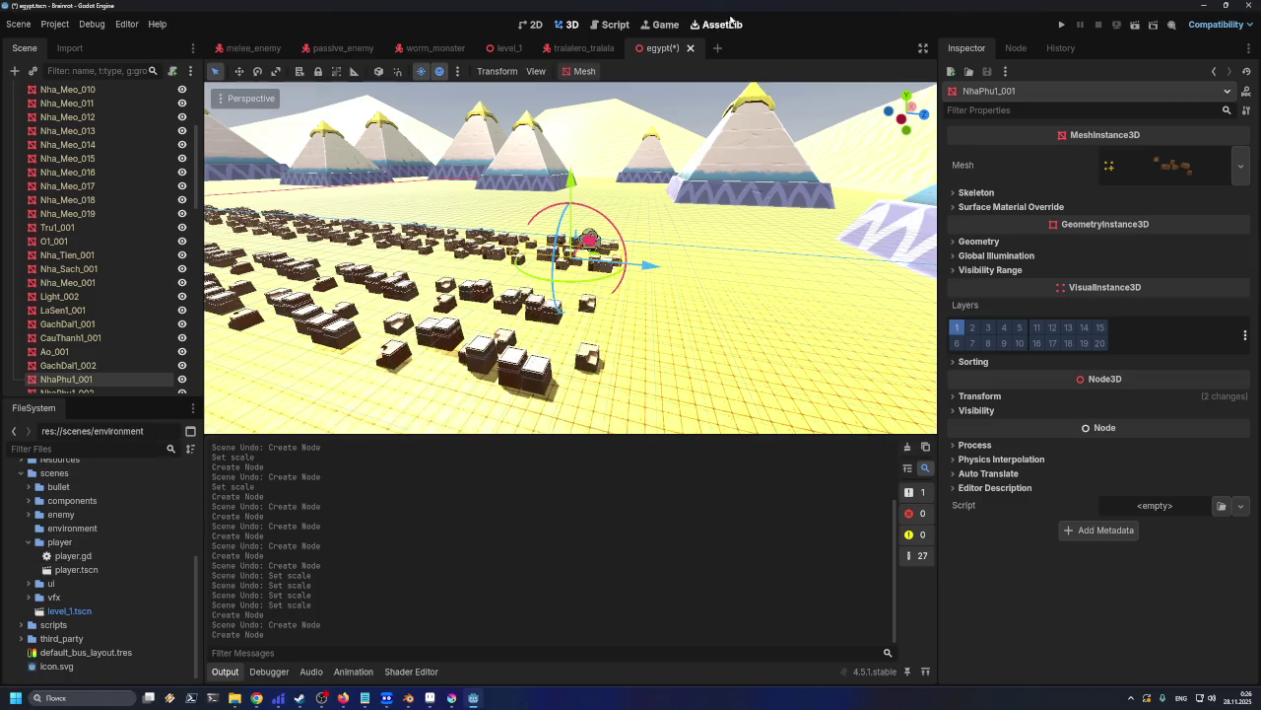
left_click(689, 50)
left_click(687, 386)
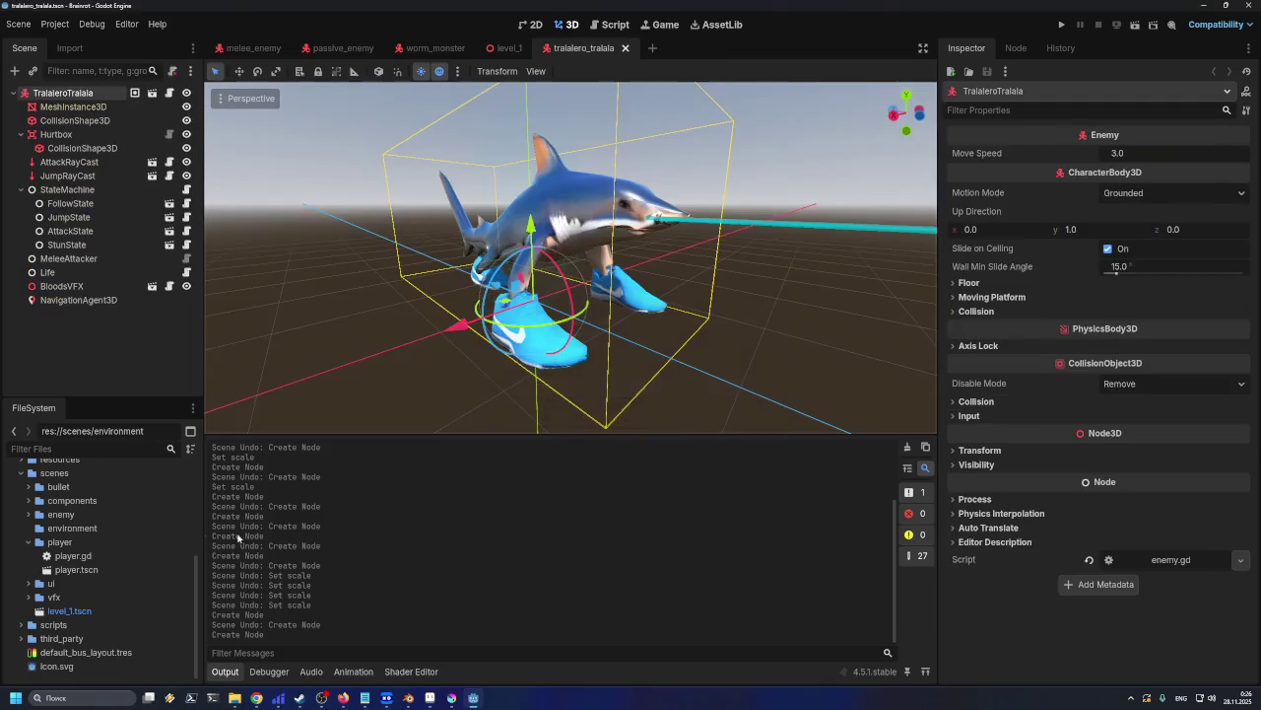
Create a new inherited scene from Egypt.glb and select the NhaPhu1_047 house
double_click(31, 567)
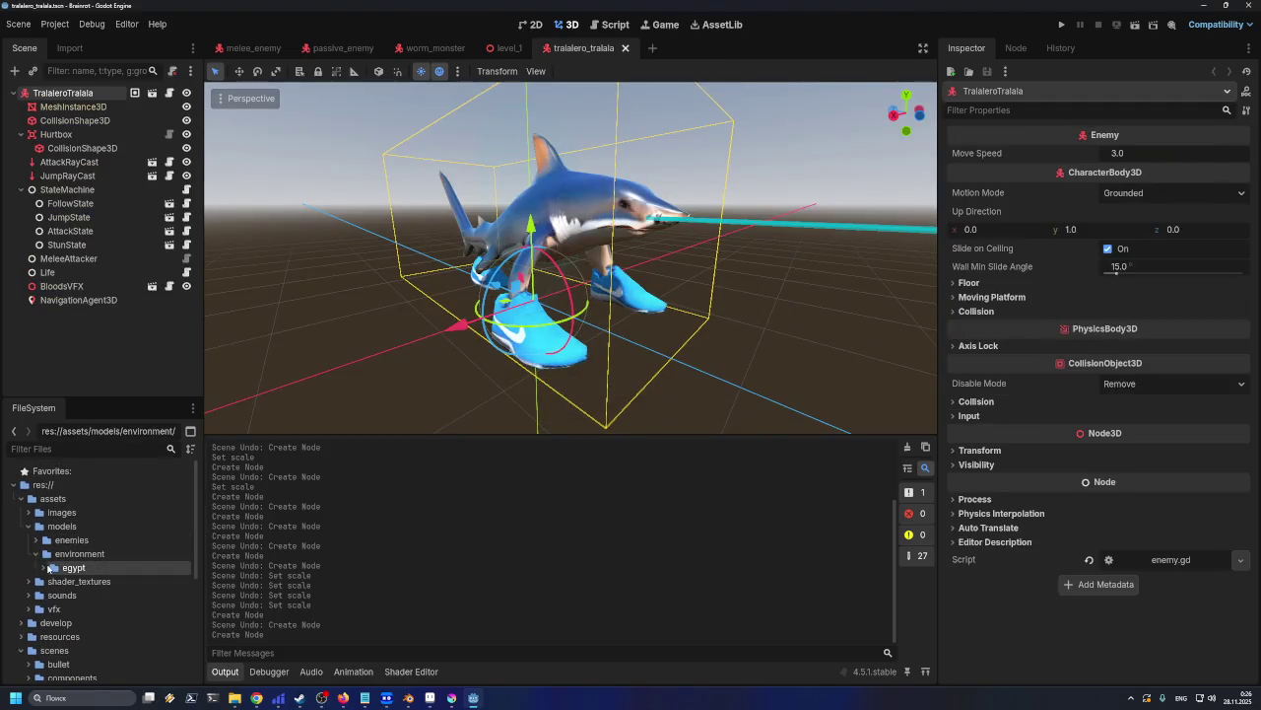
left_click(85, 583)
right_click(87, 582)
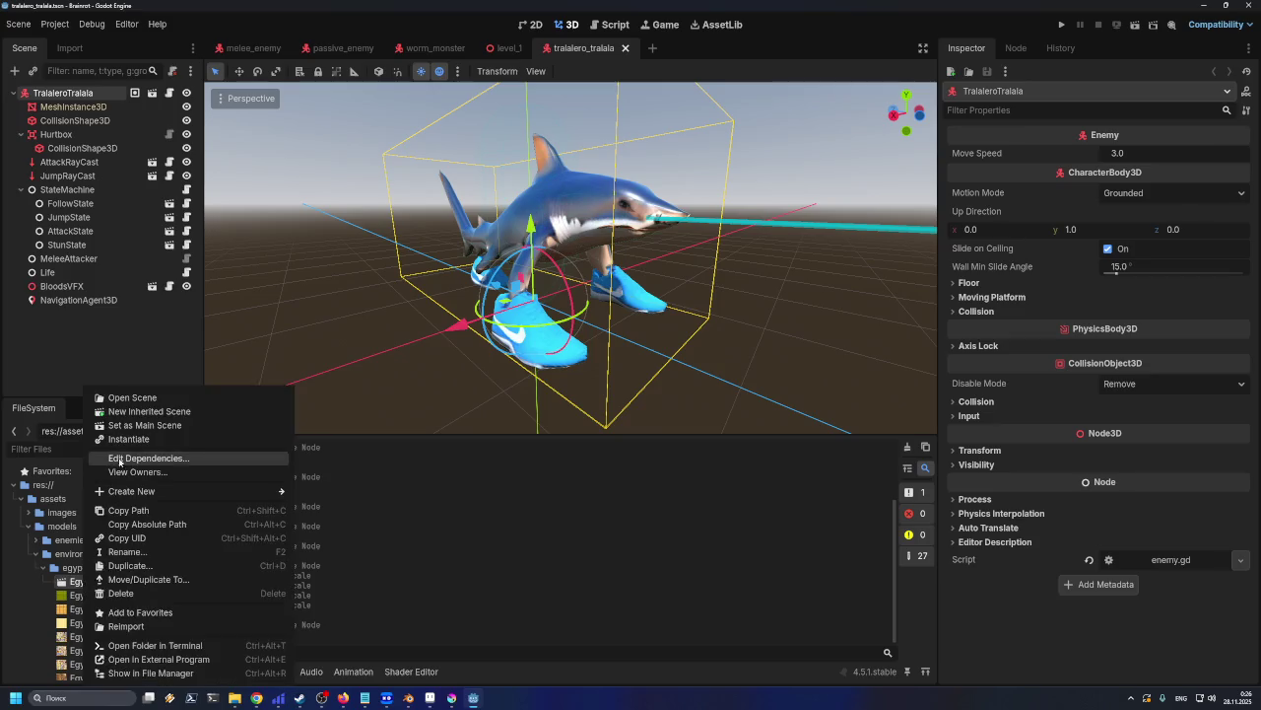
left_click(126, 414)
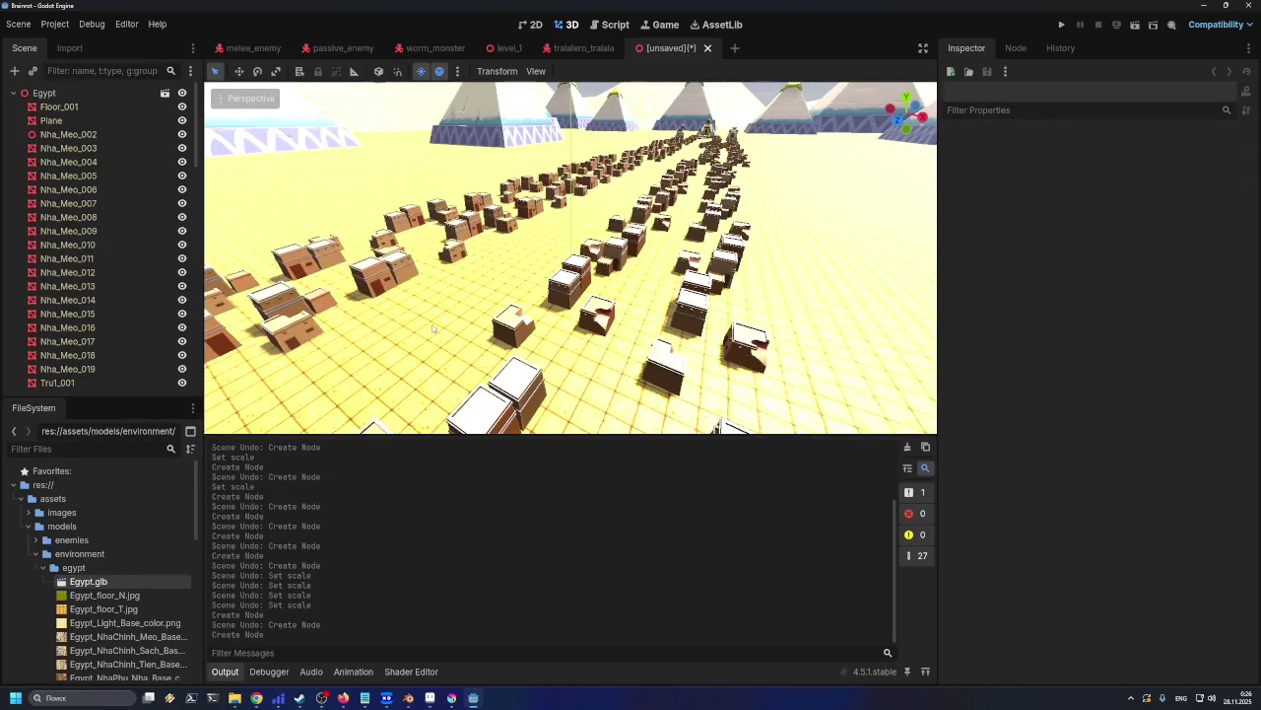
mouse_move(441, 366)
right_mouse_down()
mouse_move(647, 235)
mouse_move(695, 293)
right_mouse_up()
left_click(647, 234)
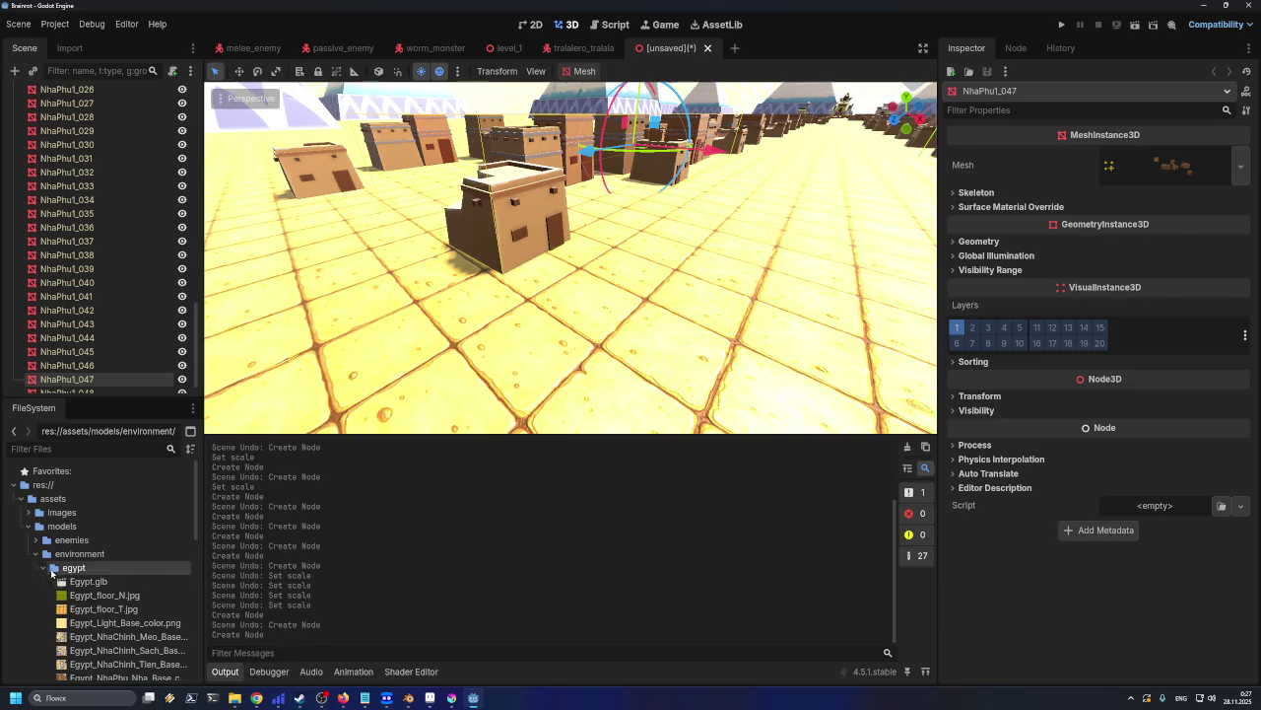
Drag the player scene from FileSystem into the level viewport and zoom around it
left_click(40, 567)
scroll(47, 591, "down", 1)
scroll(51, 601, "down", 4)
left_click(56, 612)
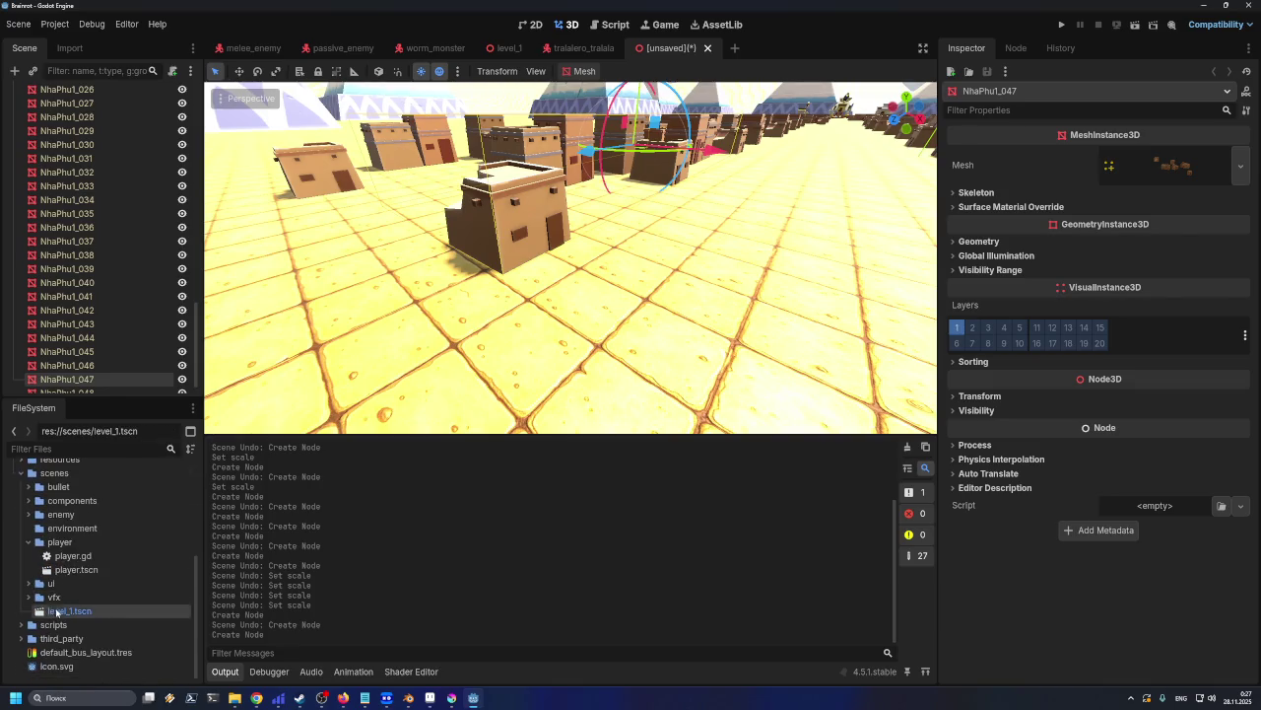
left_click_drag(76, 570, 602, 285)
scroll(603, 295, "down", 5)
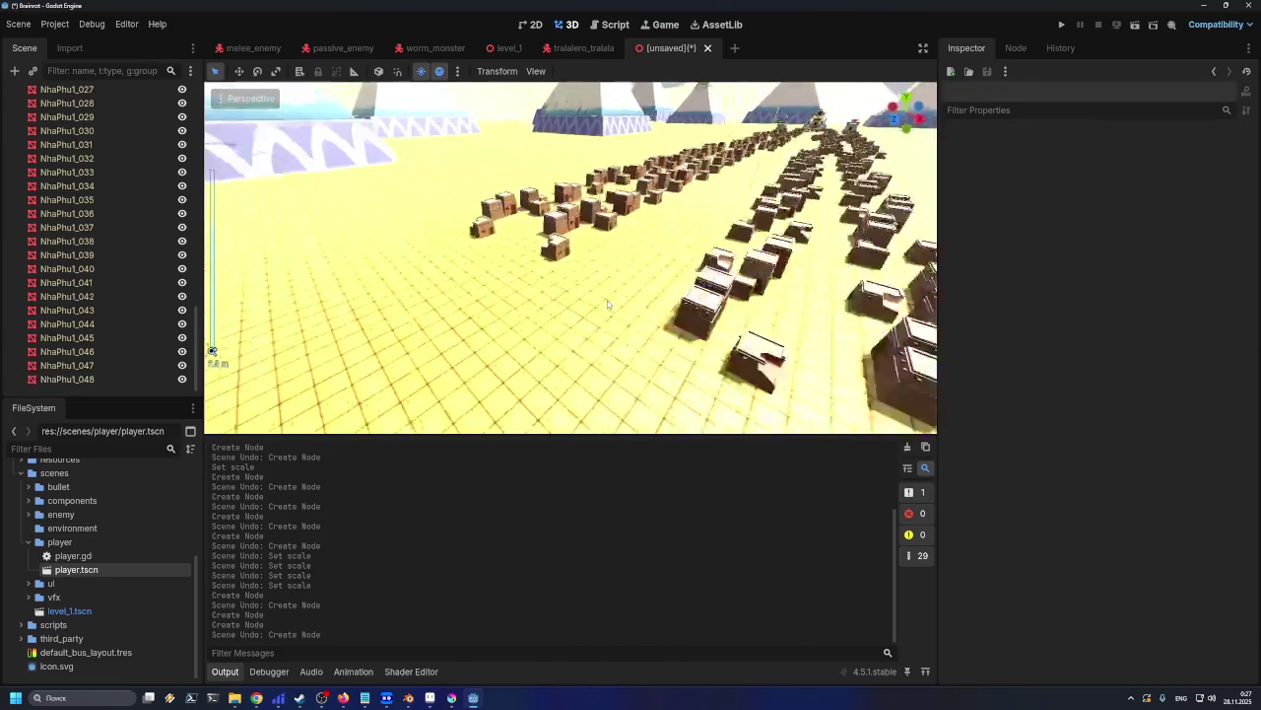
scroll(604, 308, "down", 8)
scroll(572, 306, "down", 8)
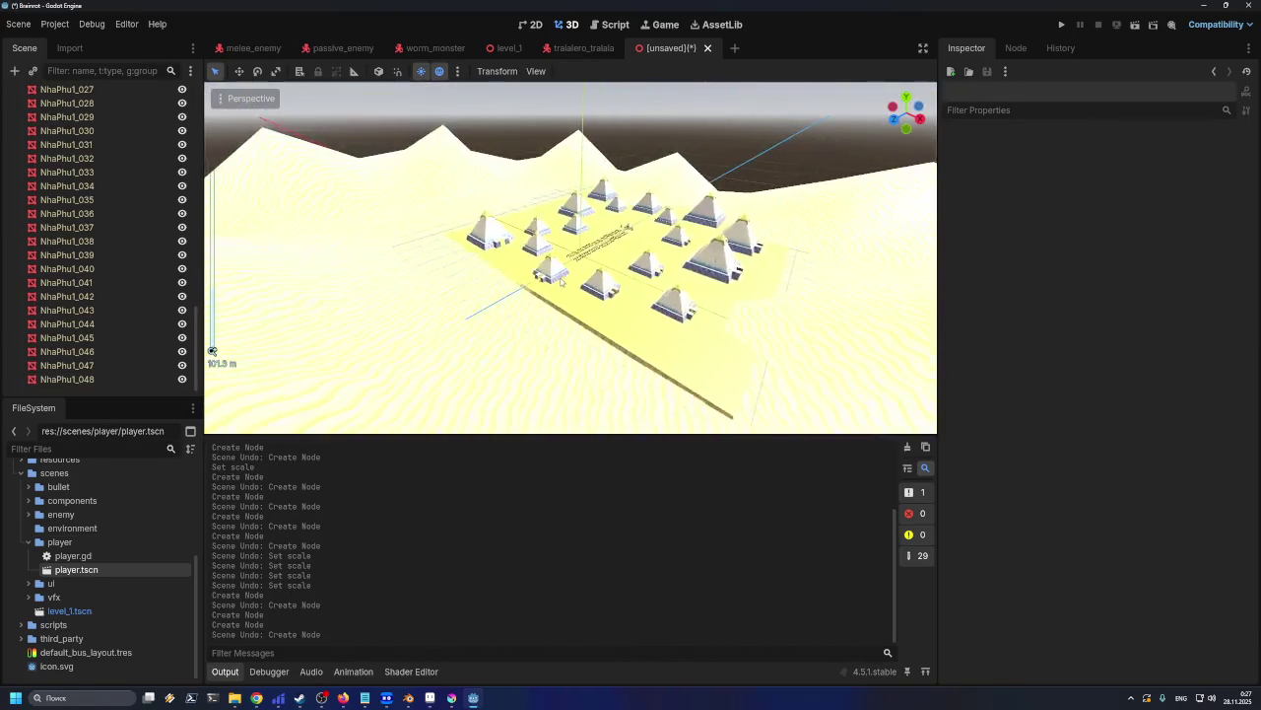
scroll(537, 302, "down", 8)
scroll(110, 156, "up", 5)
scroll(111, 156, "up", 10)
scroll(111, 156, "up", 10)
scroll(556, 222, "up", 2)
scroll(533, 245, "down", 3)
scroll(528, 247, "up", 4)
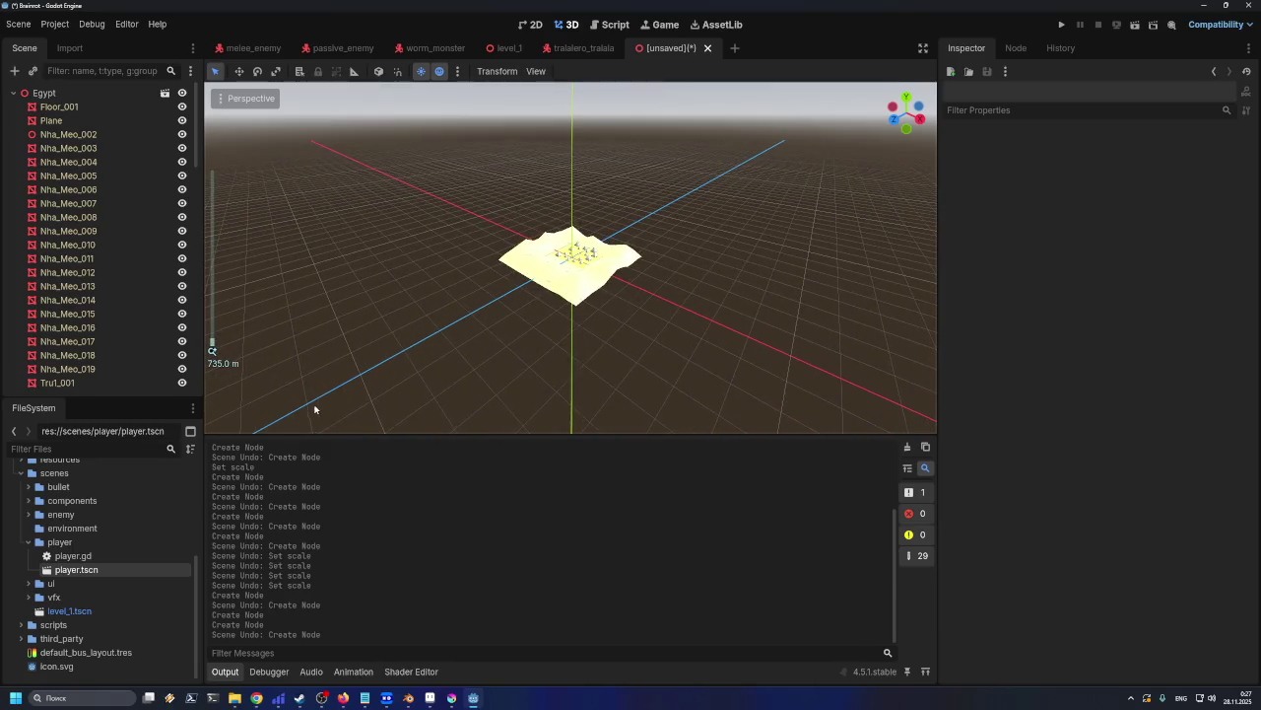
Set the Egypt root node's Transform Scale to 10 on all axes
left_click(43, 94)
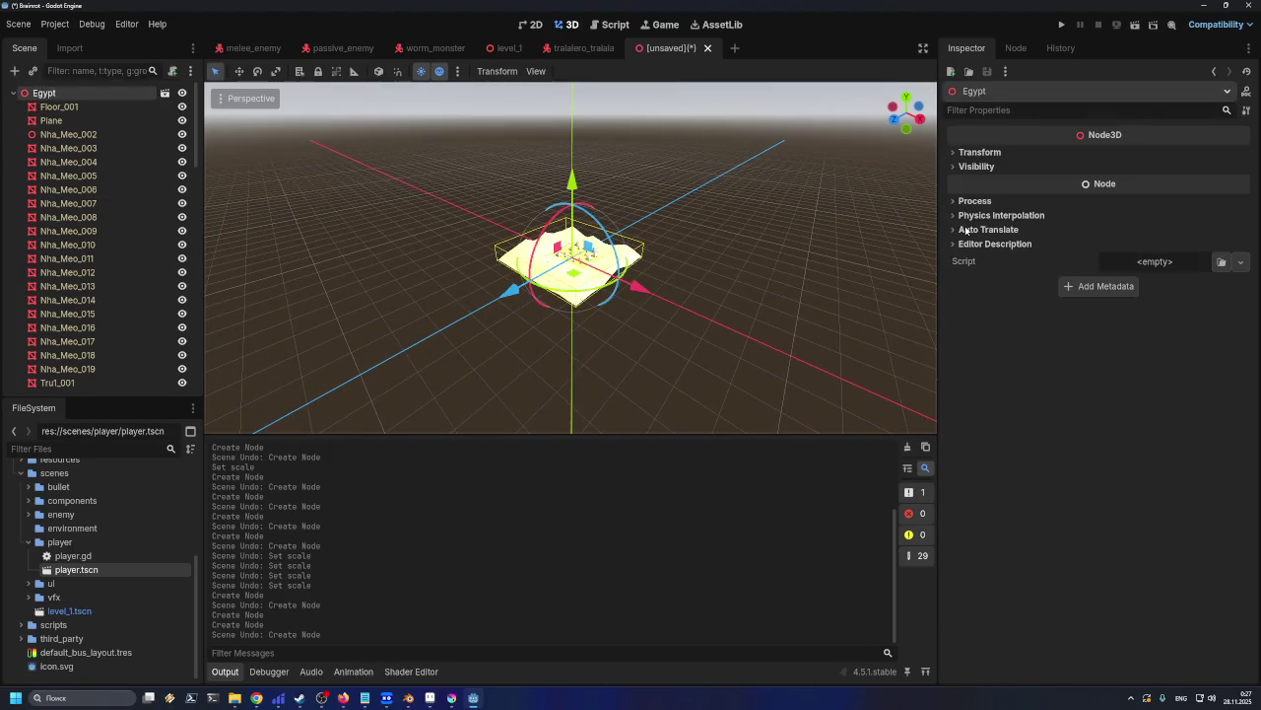
left_click(979, 153)
type("10")
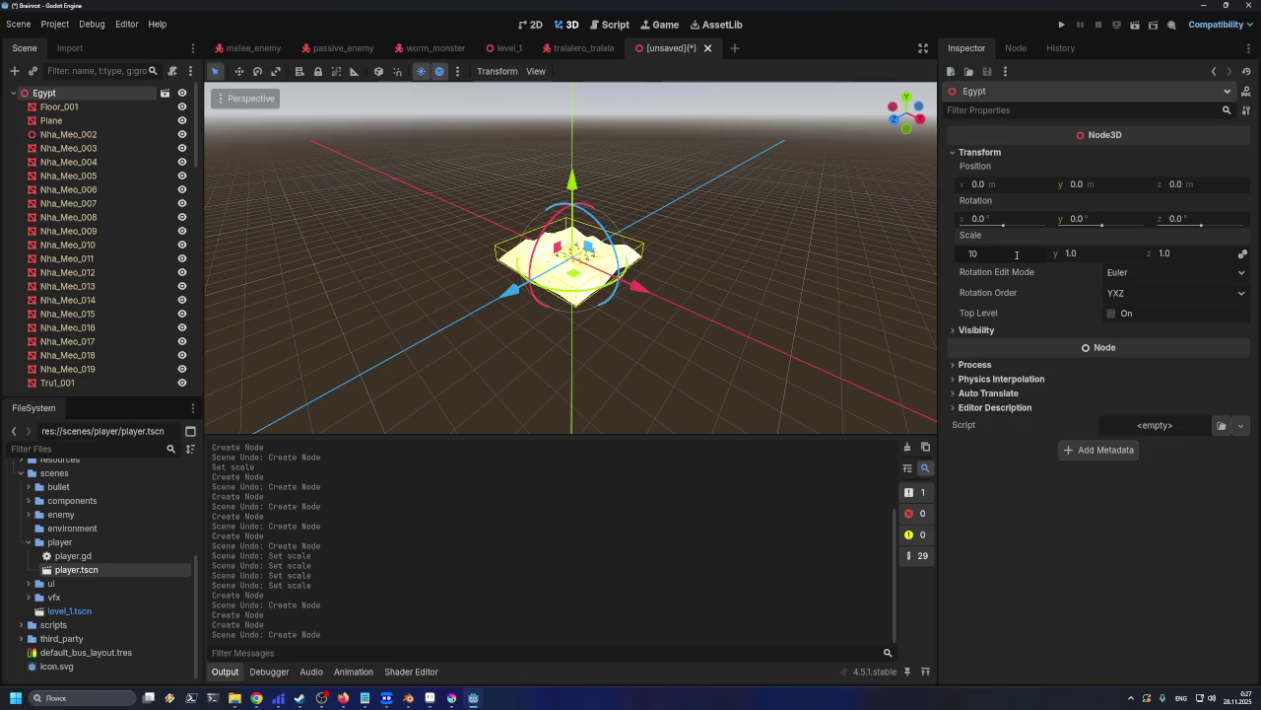
key("Return")
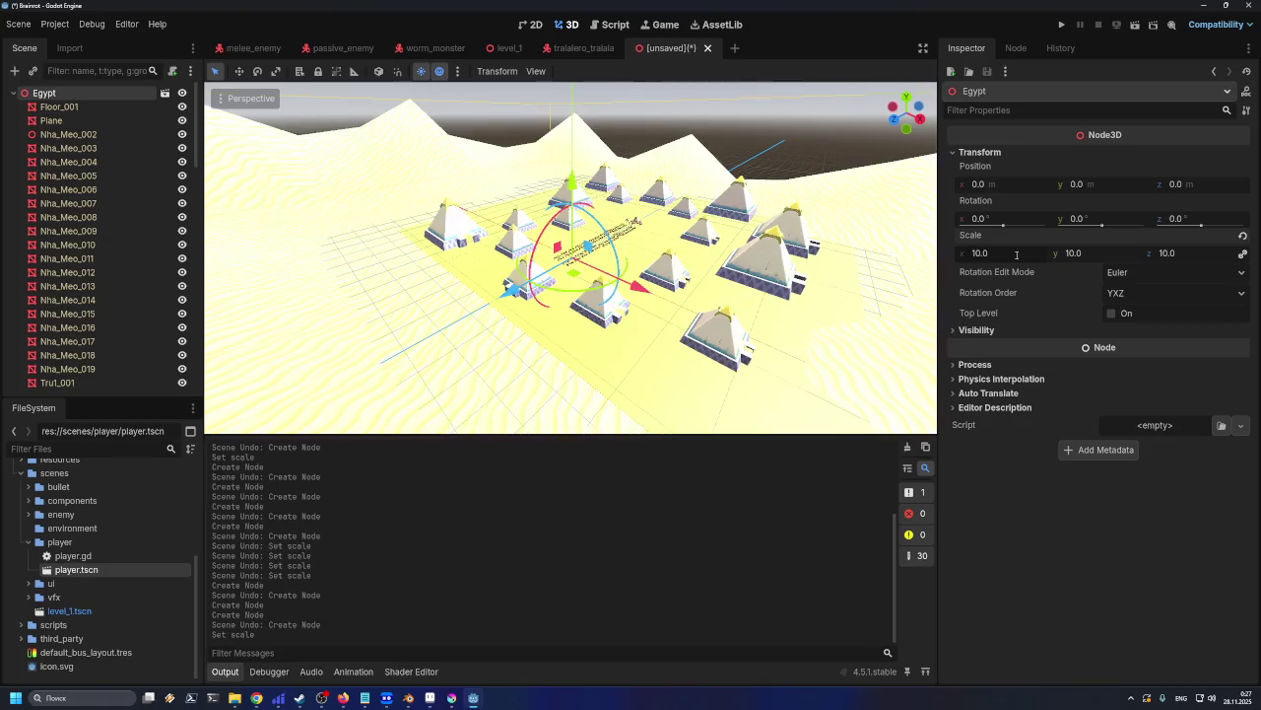
scroll(572, 257, "up", 2)
scroll(572, 257, "up", 3)
scroll(572, 256, "up", 3)
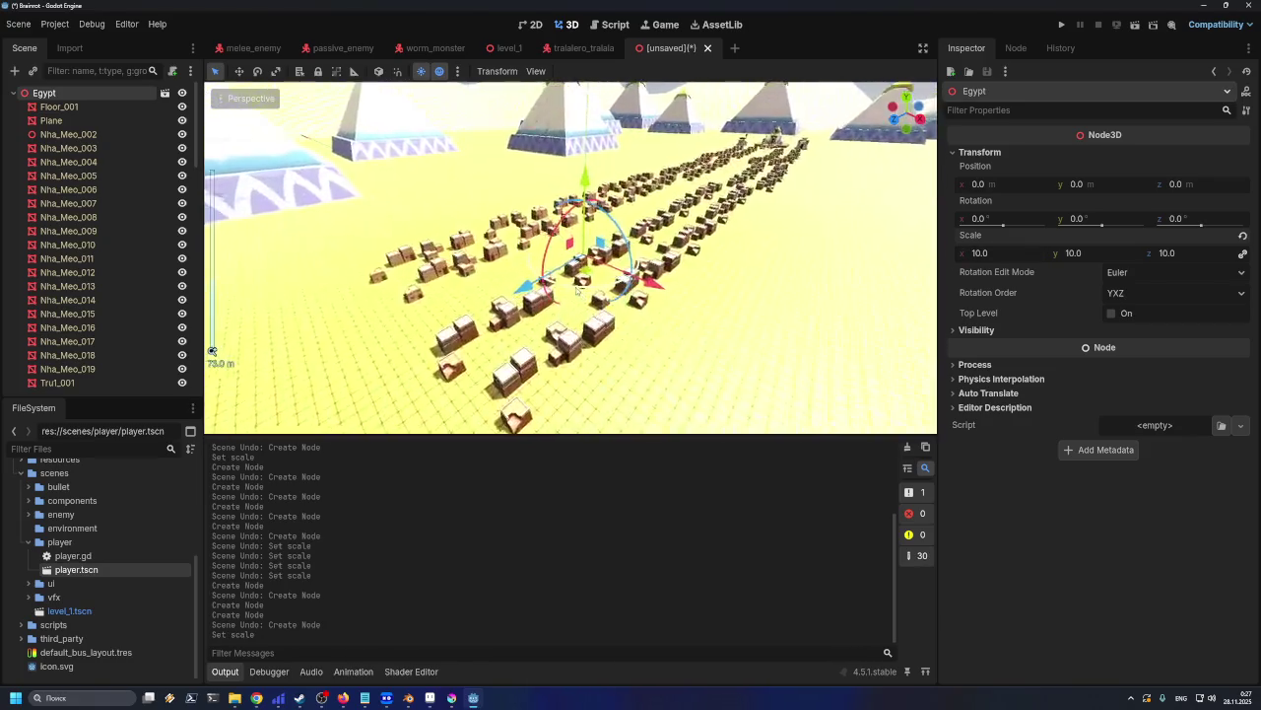
scroll(572, 257, "up", 3)
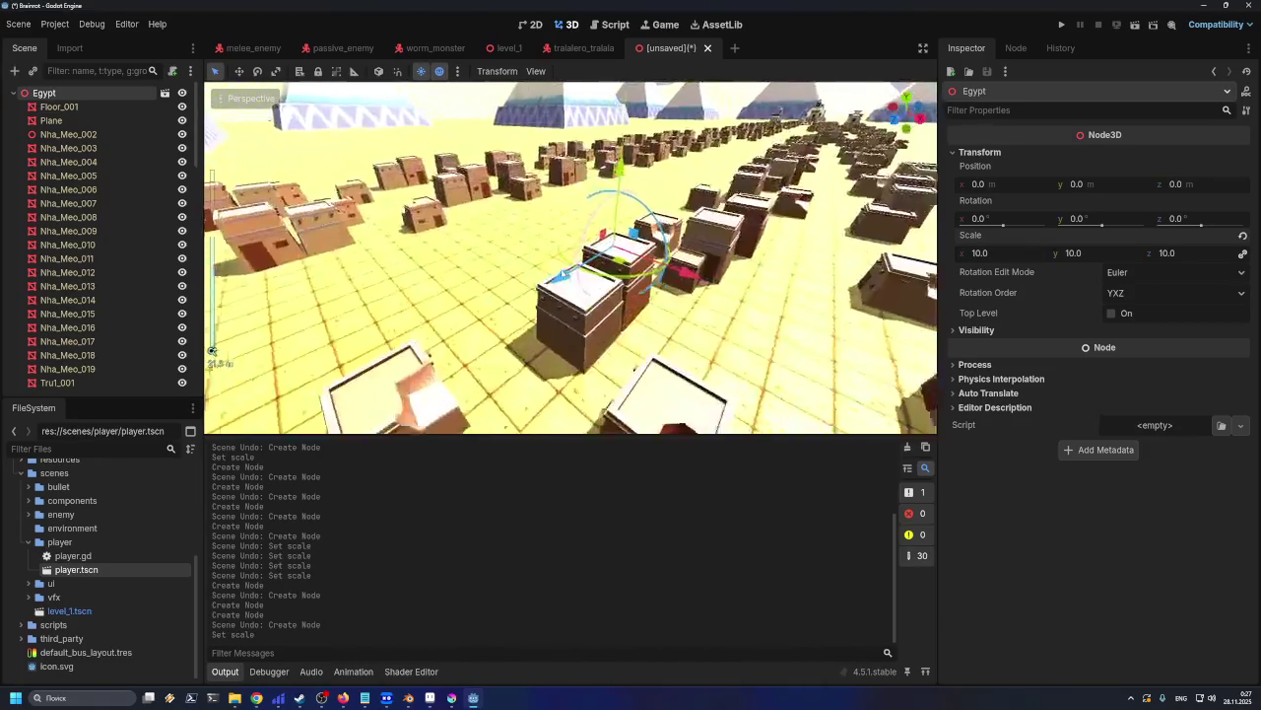
scroll(561, 274, "up", 3)
Test-place a player instance in the street, then undo it
middle_click_drag(562, 274, 480, 311)
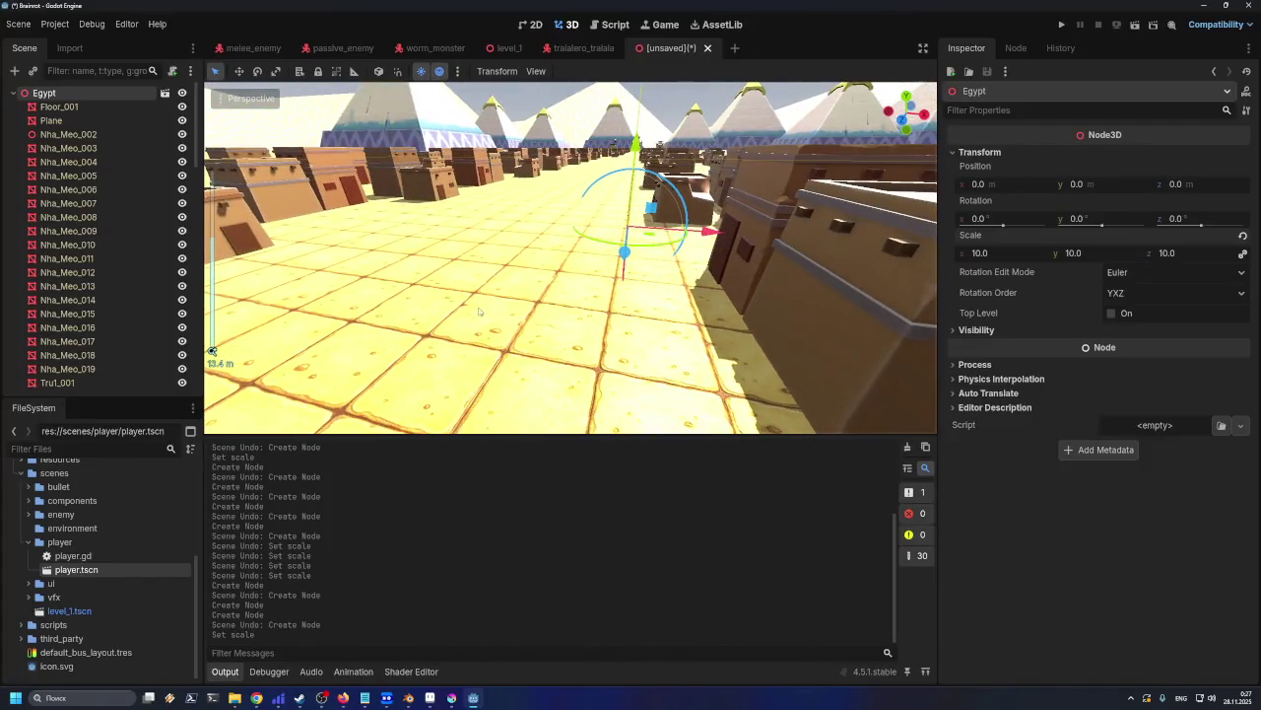
left_click_drag(273, 473, 682, 291)
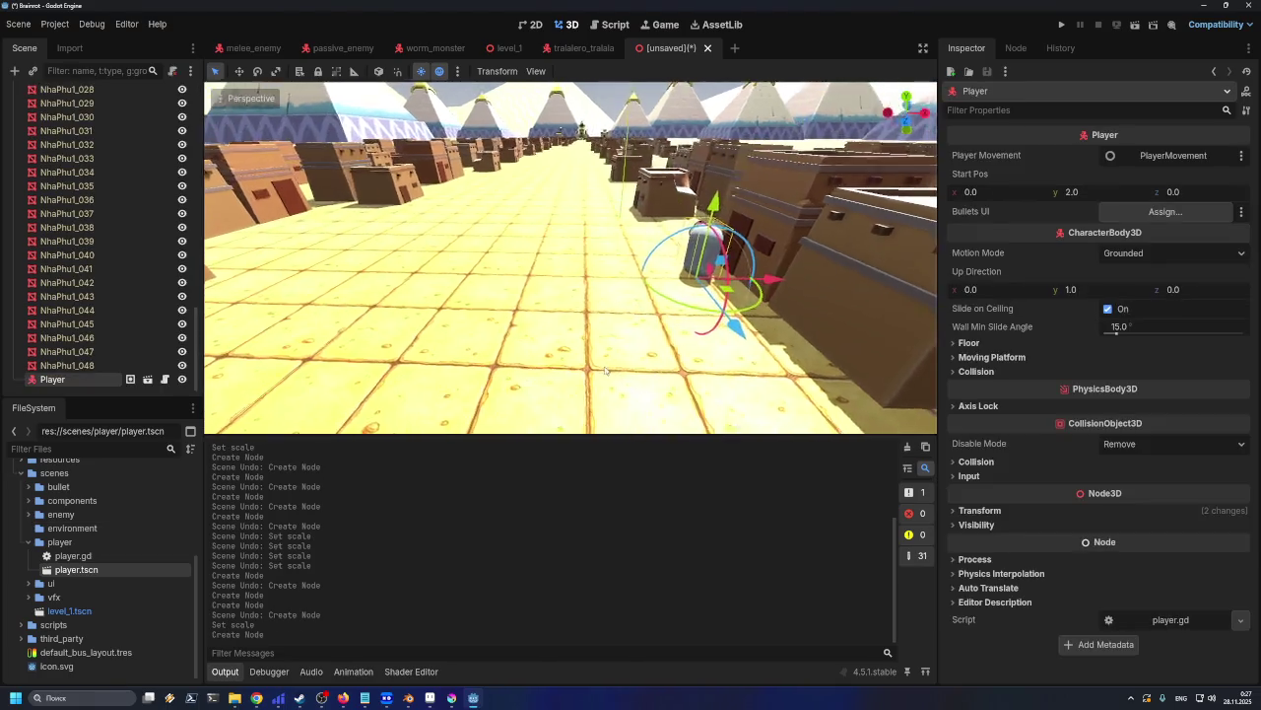
middle_click_drag(628, 361, 642, 369)
key("ctrl+z")
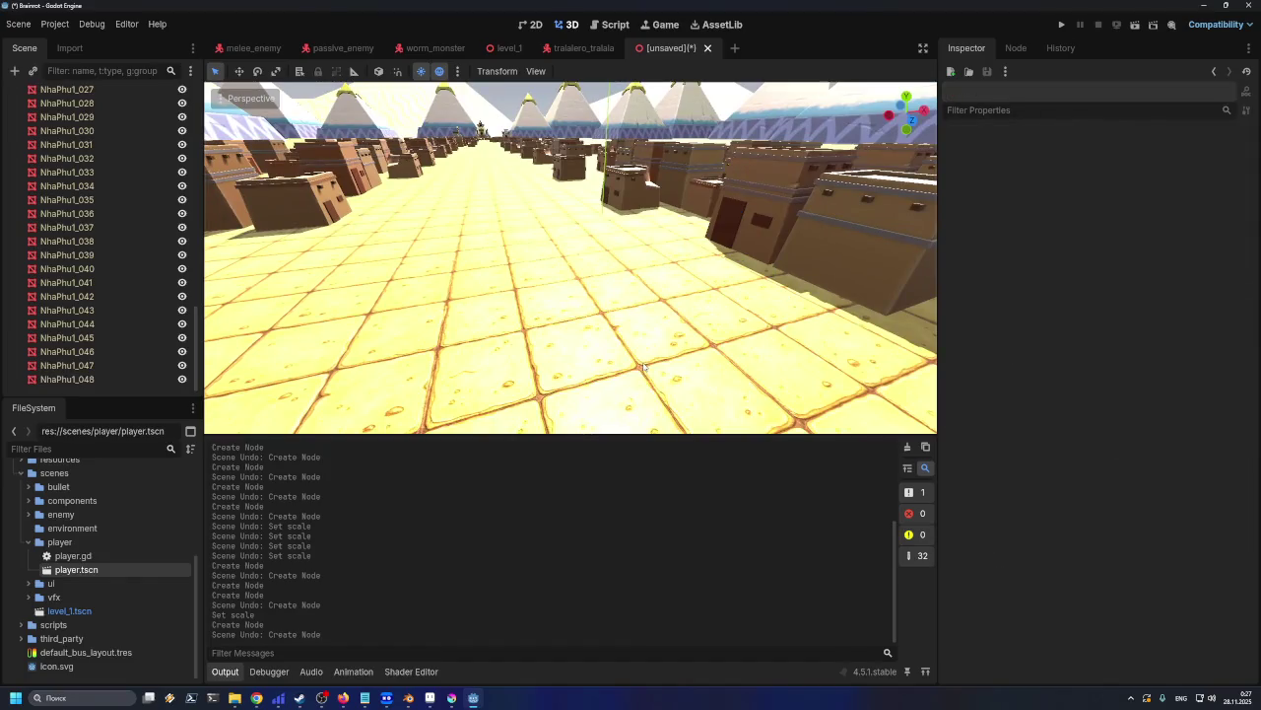
scroll(642, 365, "down", 5)
scroll(643, 365, "down", 5)
Survey the pyramids and bring up Save Scene As with egypt.tscn as the name
mouse_move(641, 360)
middle_mouse_down()
mouse_move(613, 329)
mouse_move(522, 293)
middle_mouse_up()
scroll(563, 312, "down", 3)
scroll(564, 315, "down", 3)
scroll(565, 317, "down", 3)
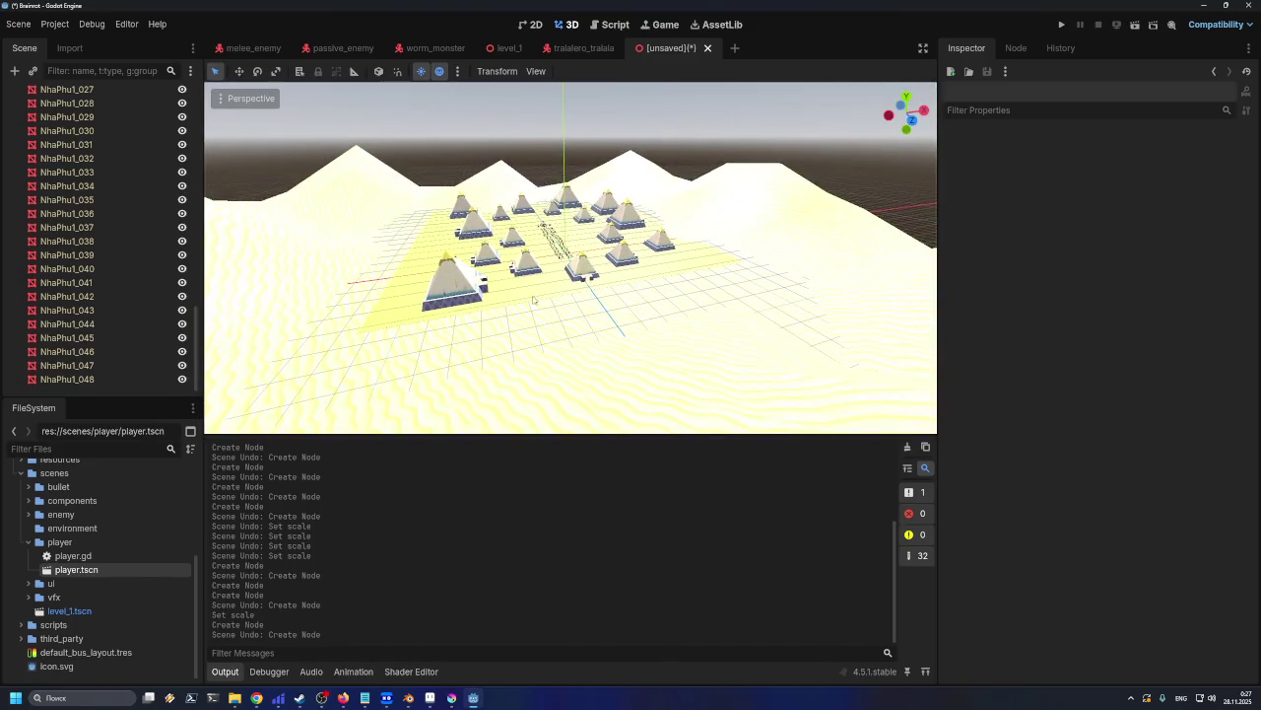
scroll(523, 300, "up", 2)
scroll(526, 296, "up", 3)
scroll(529, 290, "up", 2)
scroll(533, 282, "up", 3)
scroll(532, 286, "up", 5)
scroll(513, 296, "up", 5)
scroll(493, 305, "up", 3)
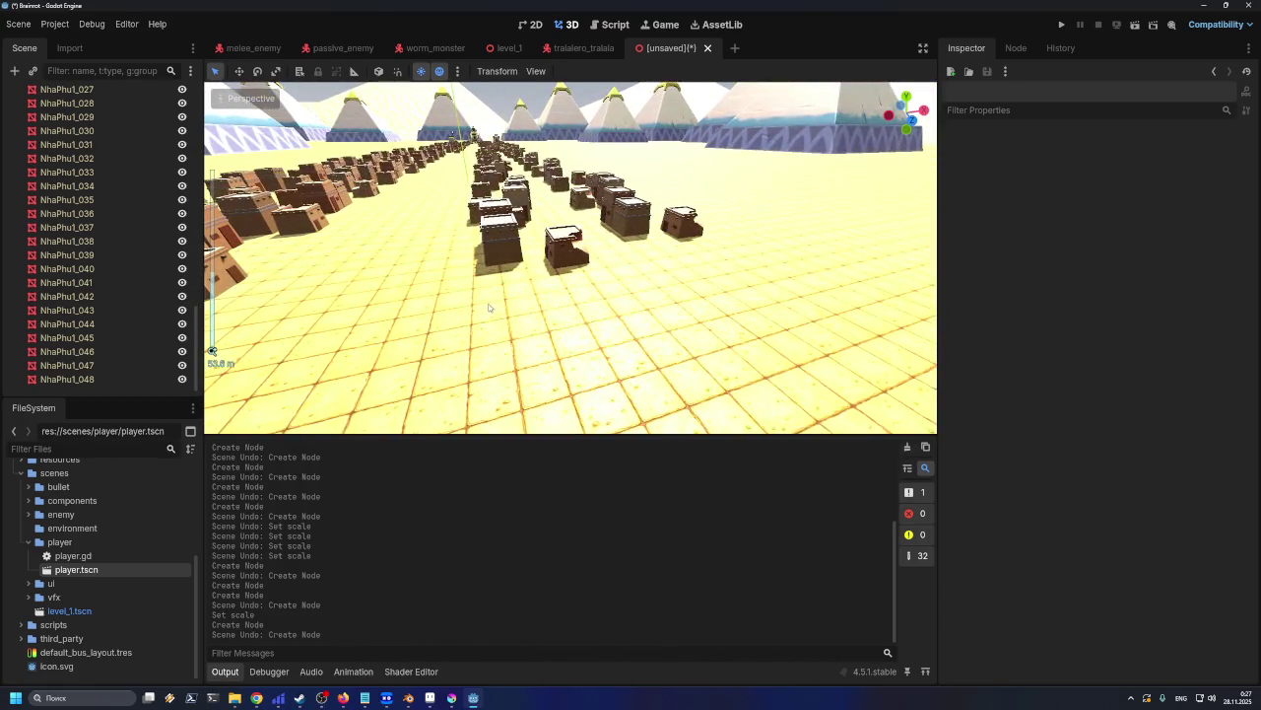
scroll(488, 307, "up", 3)
scroll(532, 304, "up", 3)
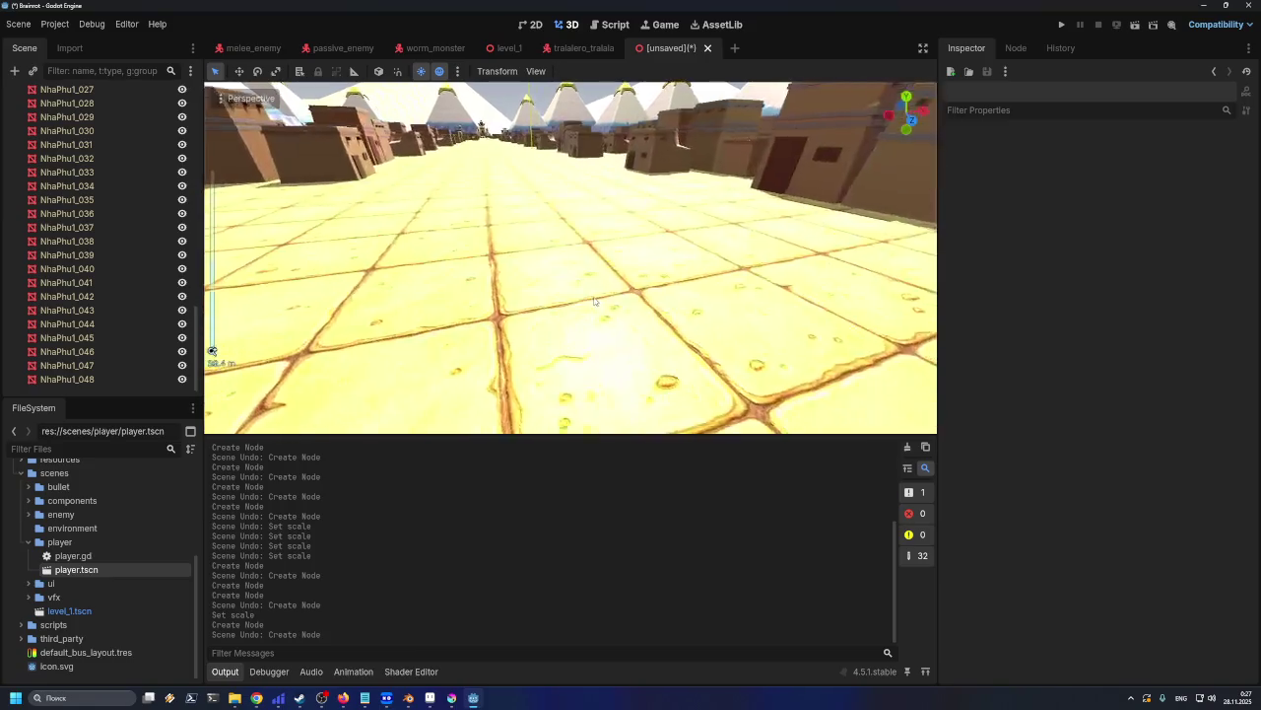
scroll(588, 300, "up", 2)
key("ctrl+s")
key("Escape")
key("ctrl+s")
Save the scene as egypt.tscn in res://scenes/environment and reselect the Egypt root
left_click(632, 224)
double_click(632, 224)
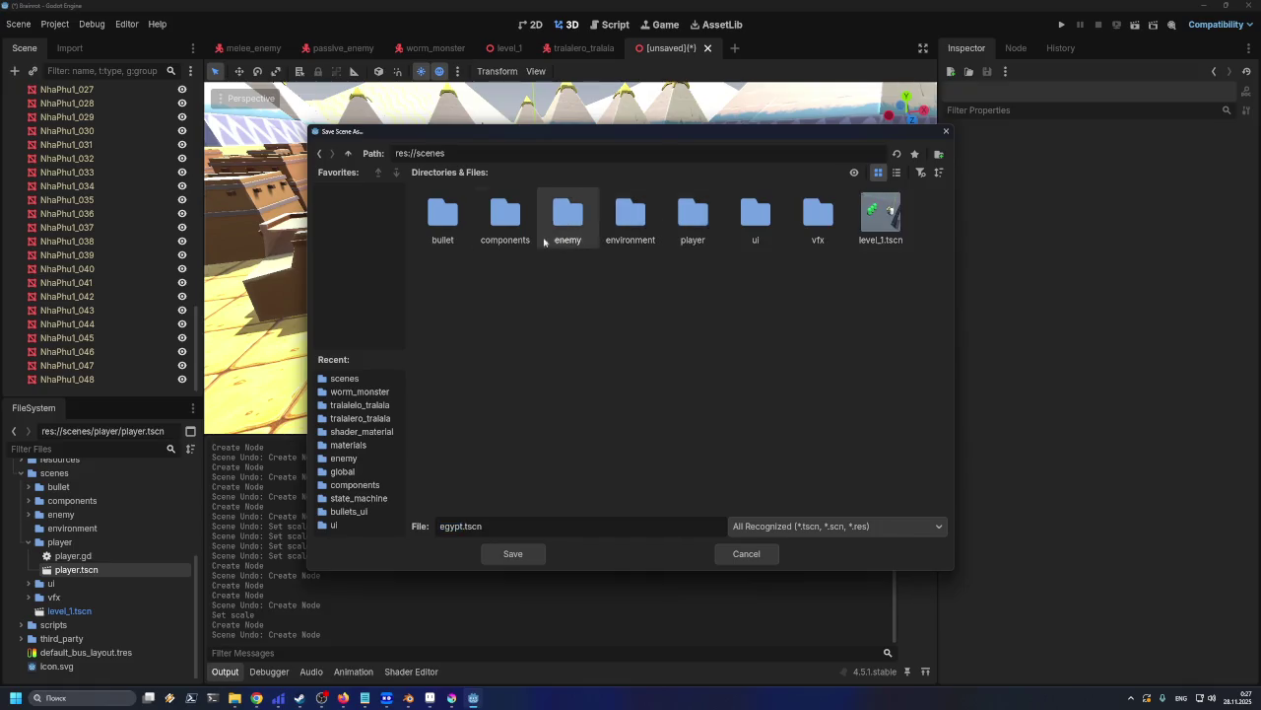
double_click(615, 232)
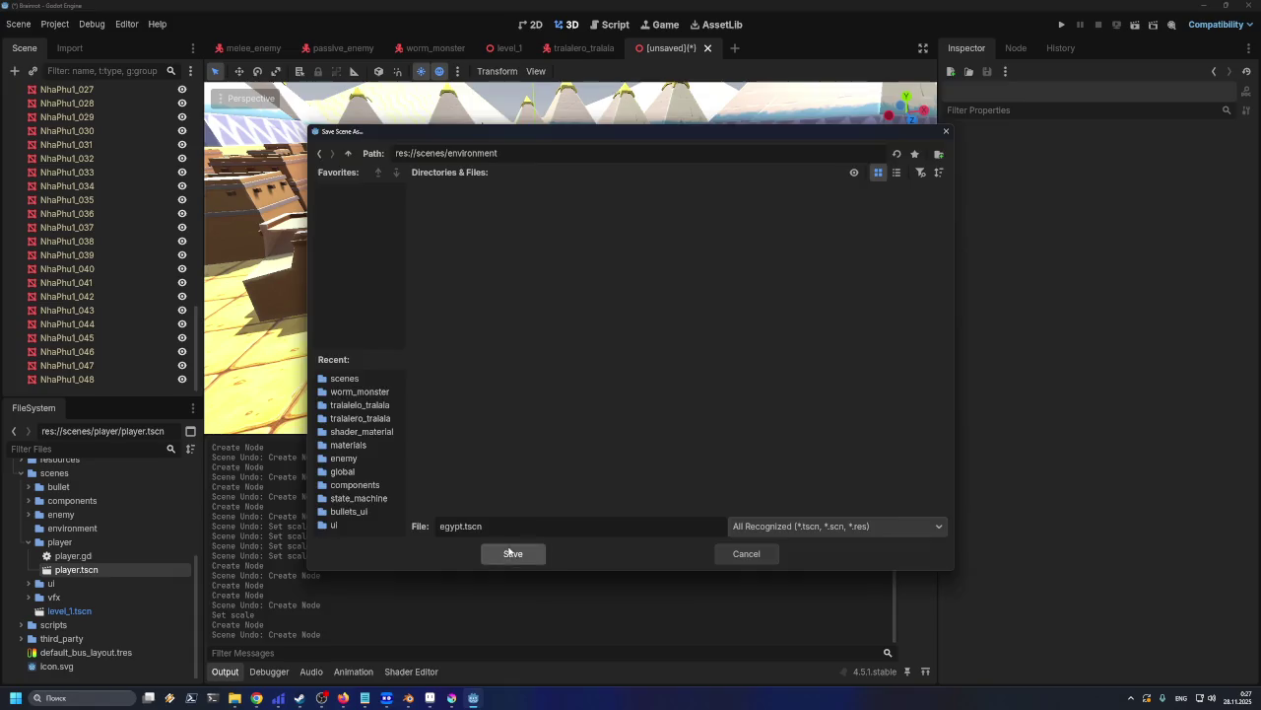
left_click(511, 553)
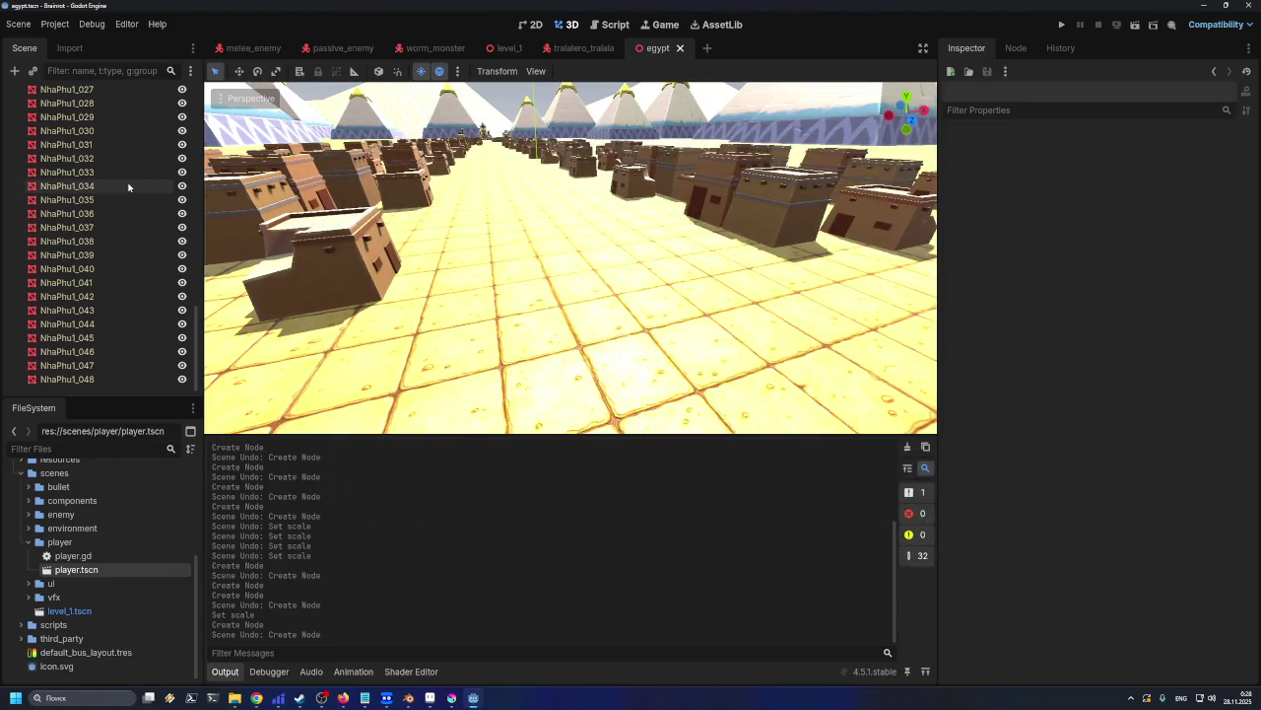
scroll(89, 236, "up", 5)
scroll(79, 178, "up", 10)
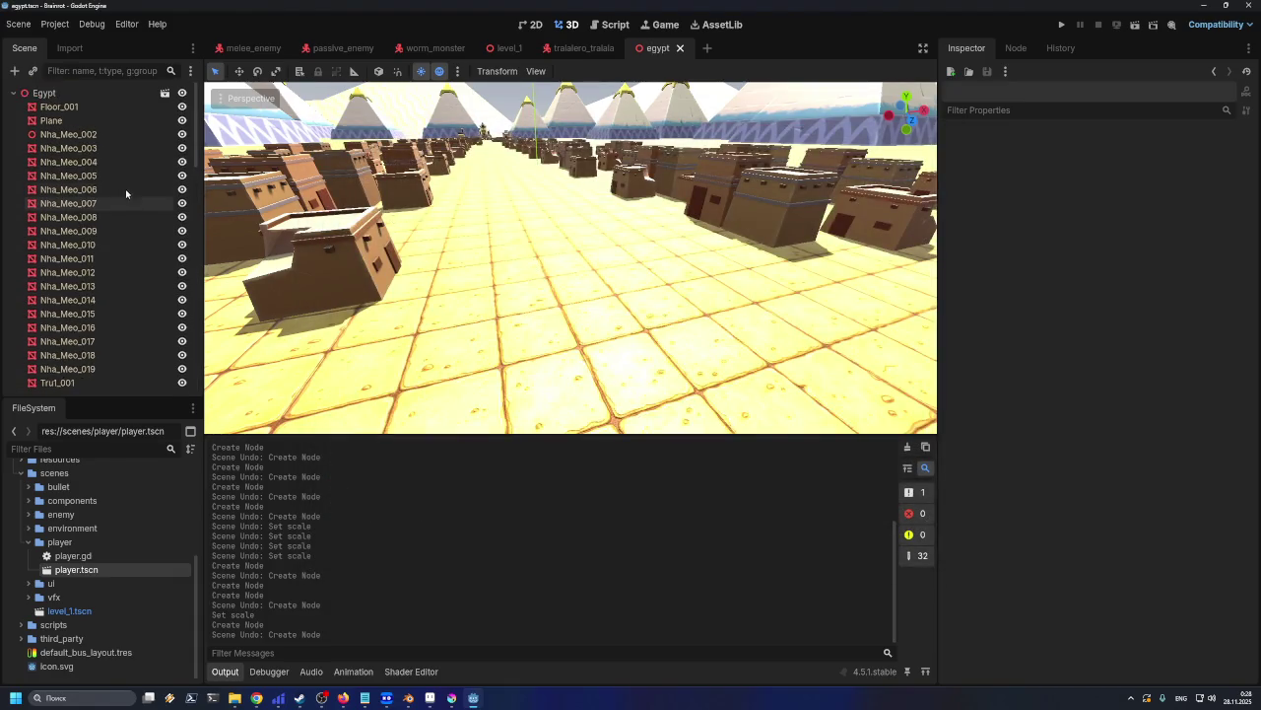
left_click(67, 95)
mouse_move(44, 92)
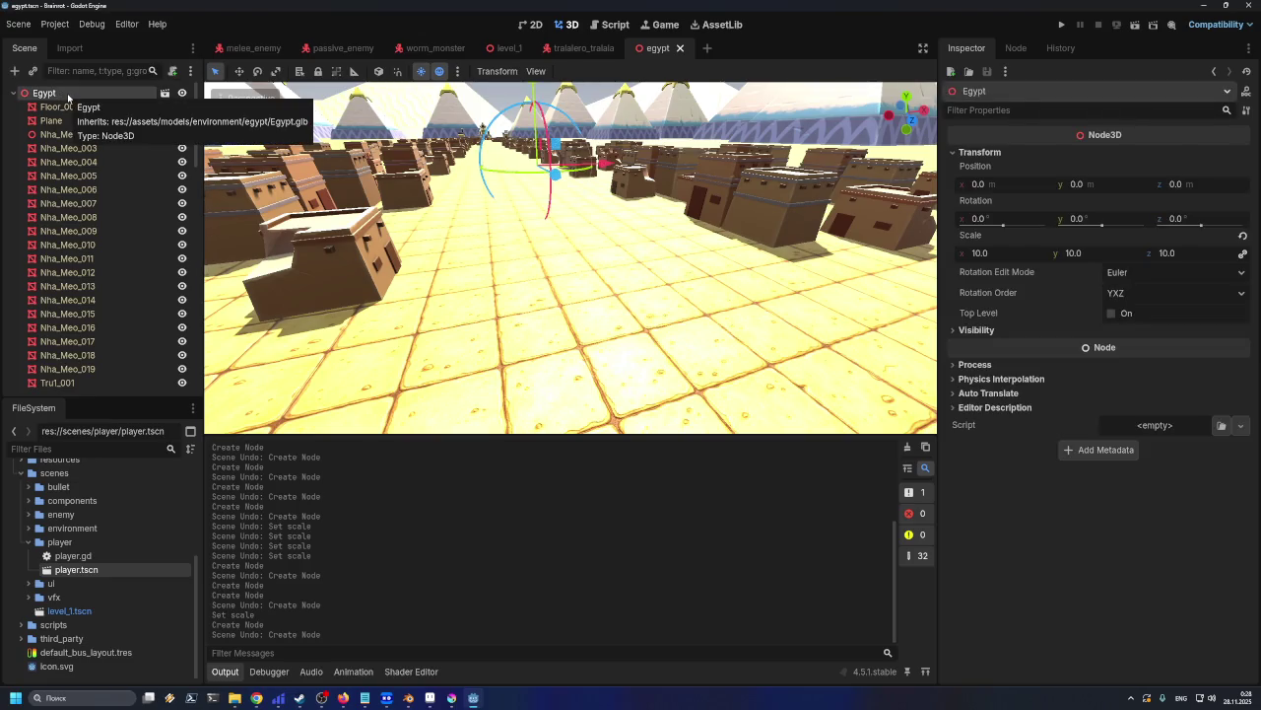
Open and dismiss the Egypt node's context menu twice, then select Floor_001
right_click(68, 96)
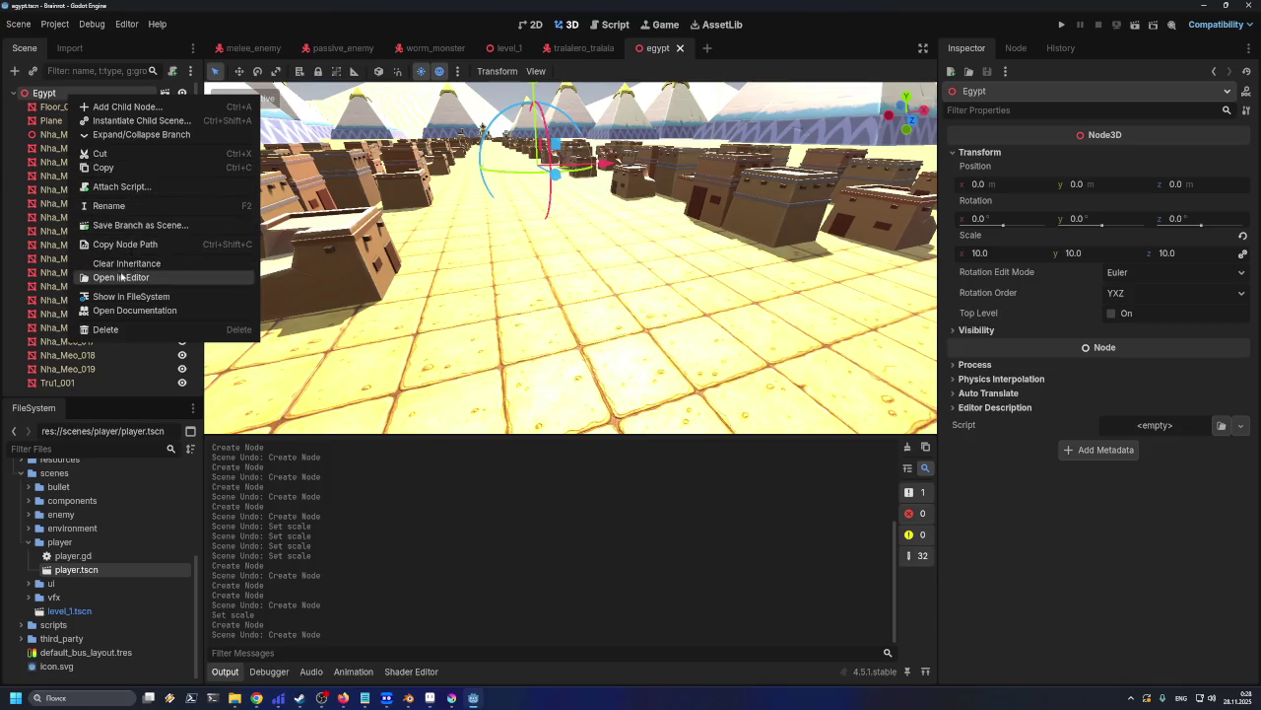
left_click(52, 102)
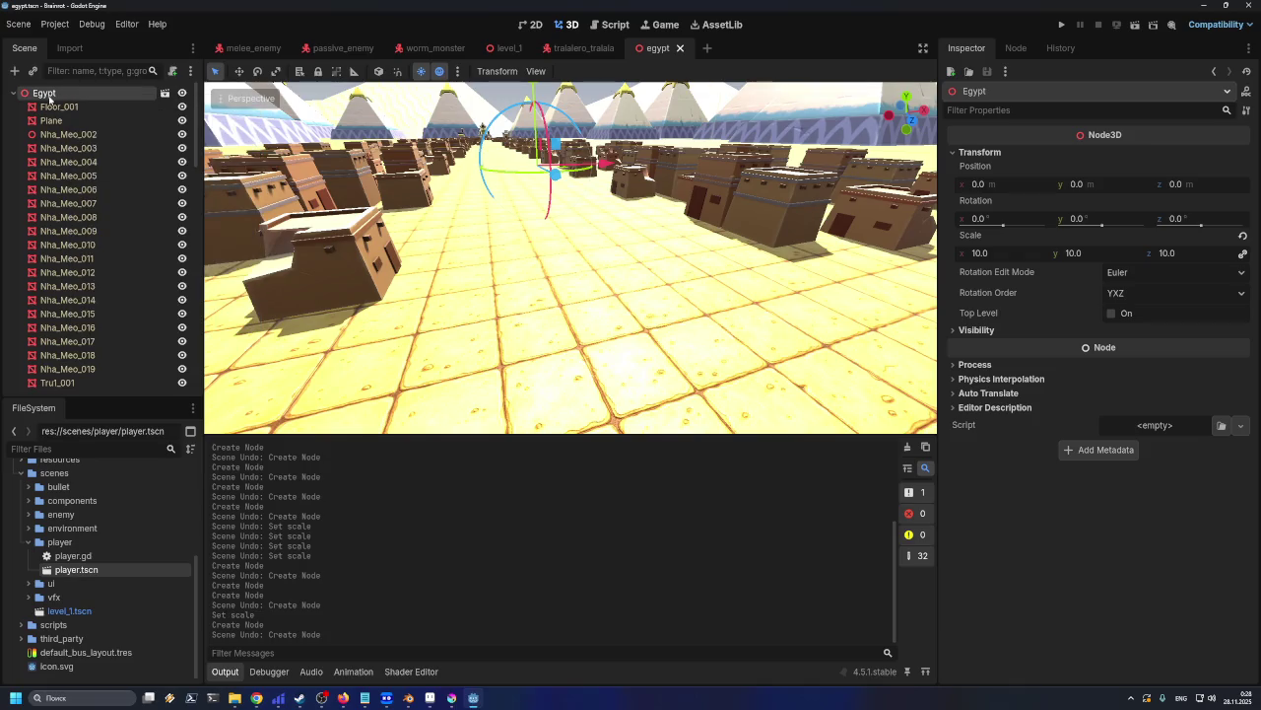
right_click(48, 93)
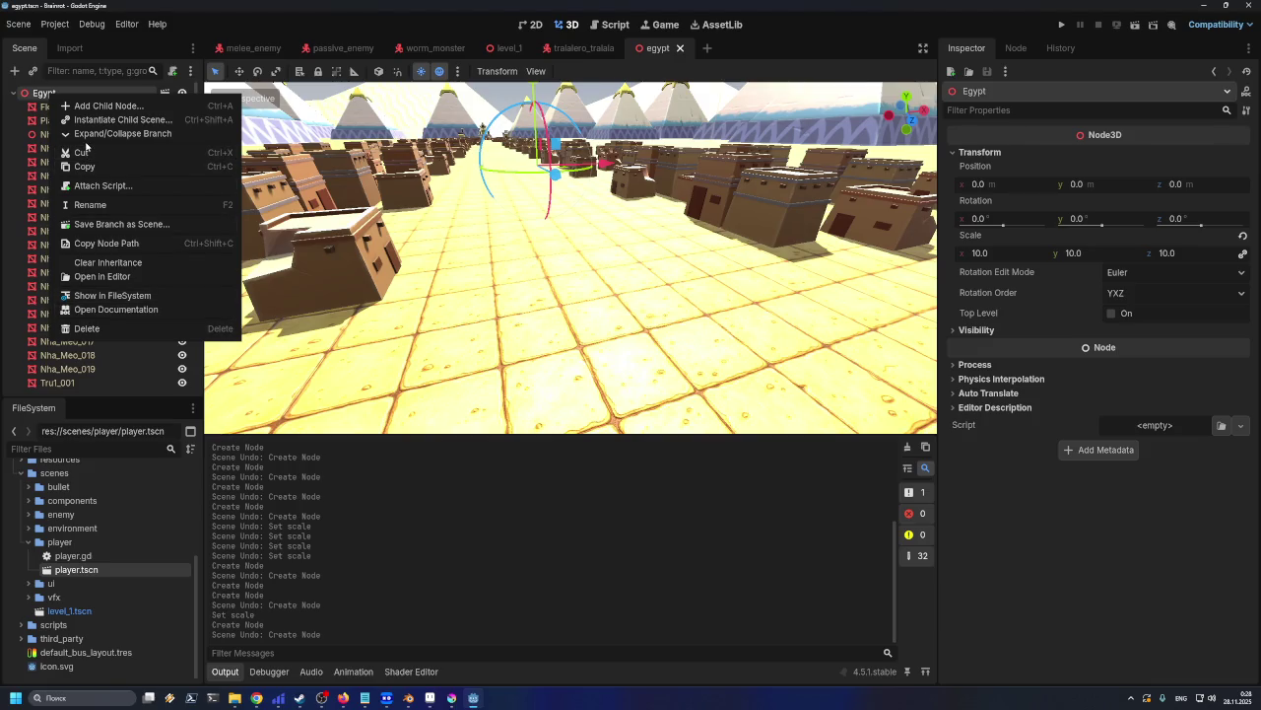
left_click(39, 96)
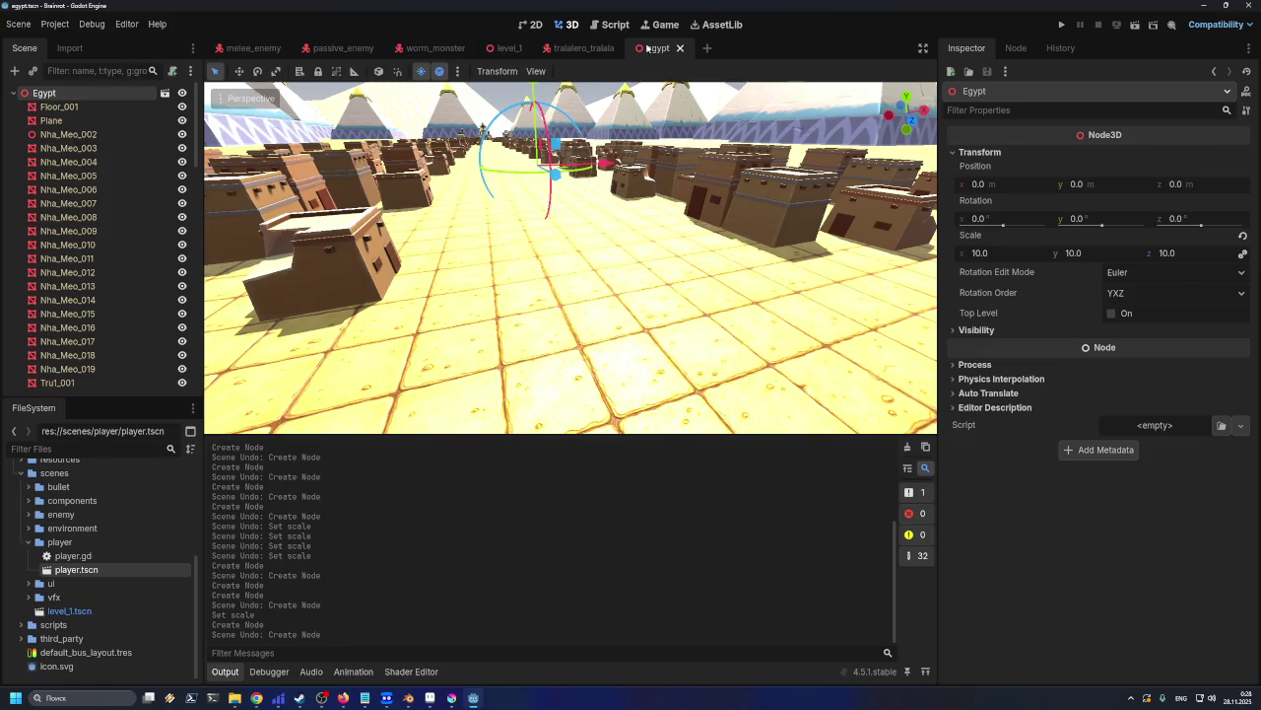
left_click(92, 110)
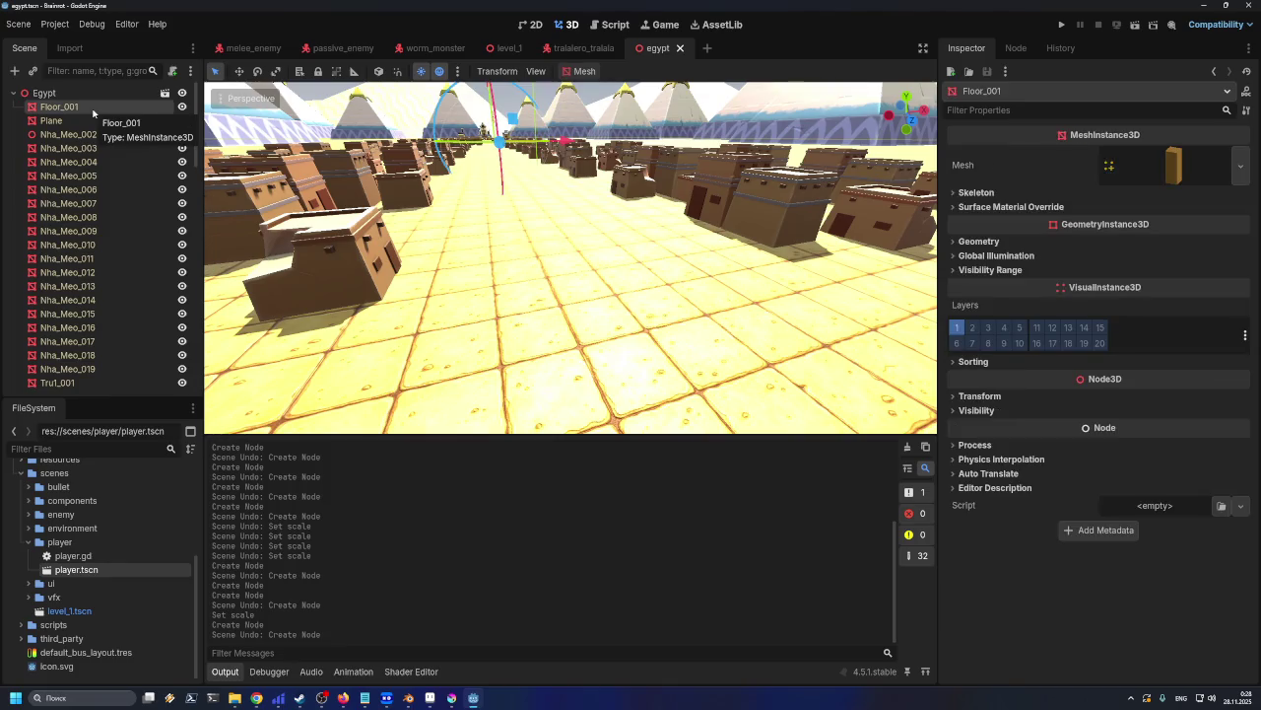
Select Nha_Meo_002, focus the view on it and orbit around it
left_click(85, 135)
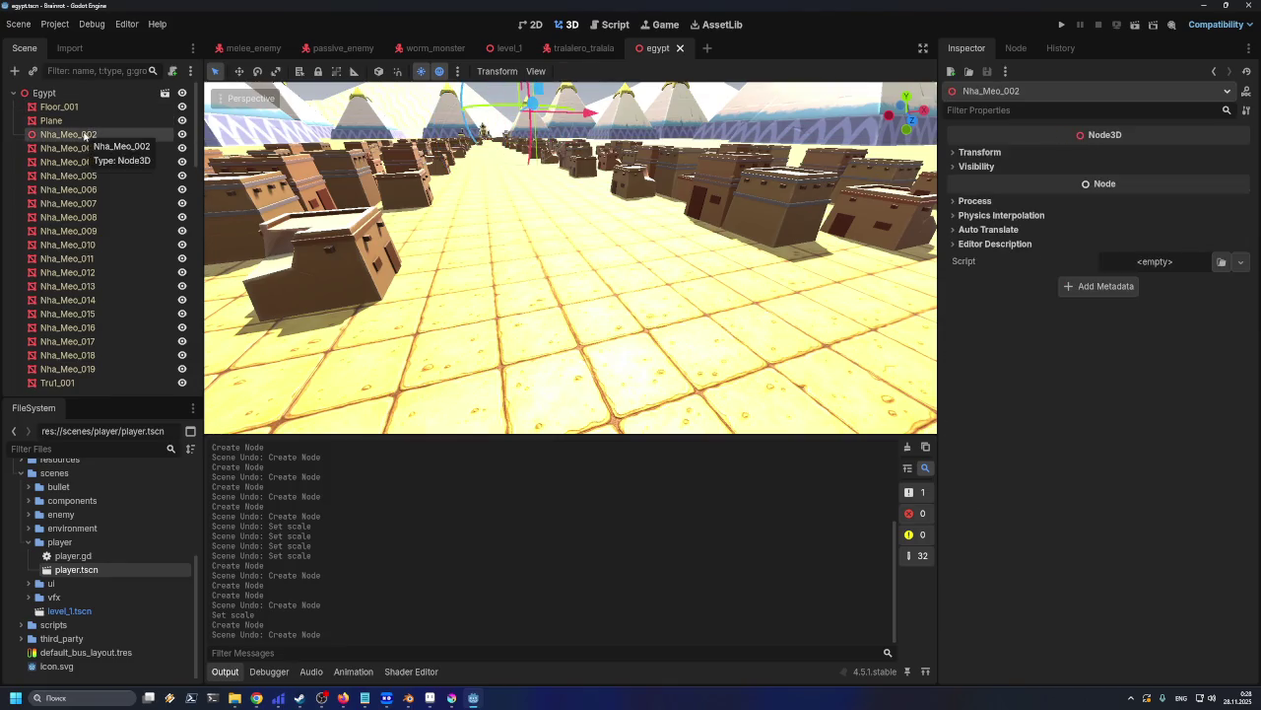
scroll(212, 350, "down", 5)
scroll(212, 350, "up", 2)
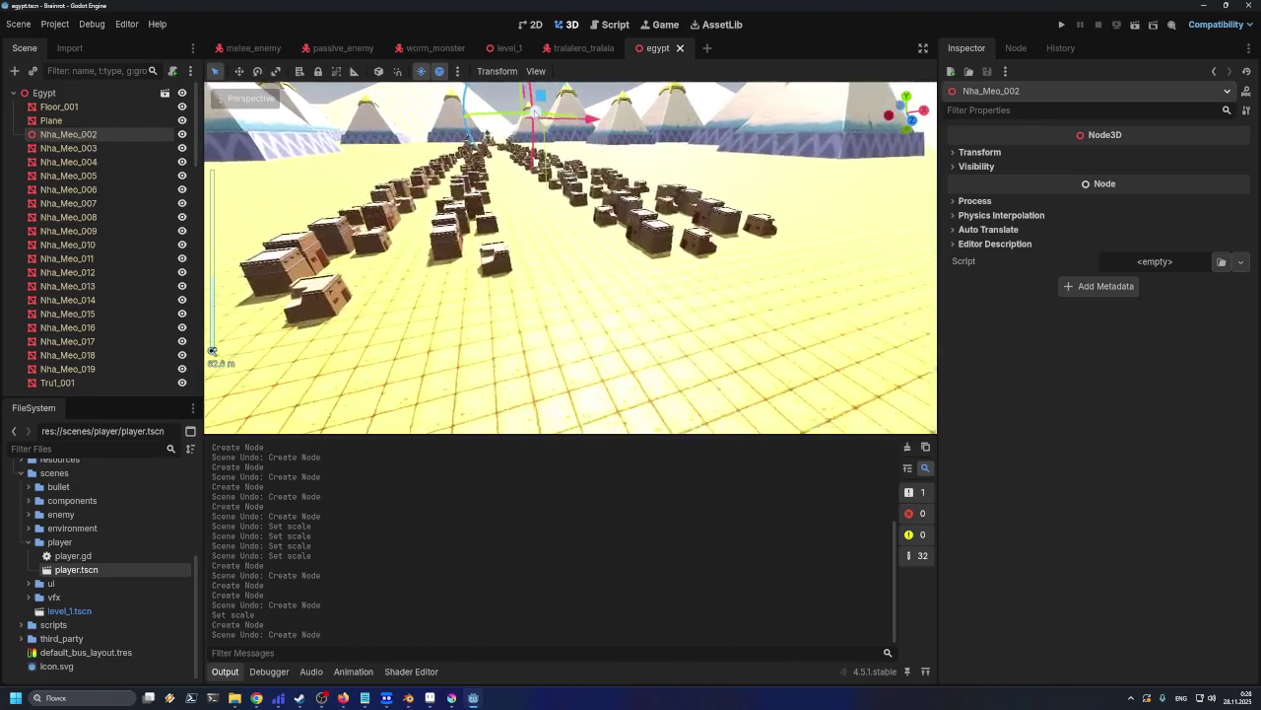
scroll(211, 350, "up", 5)
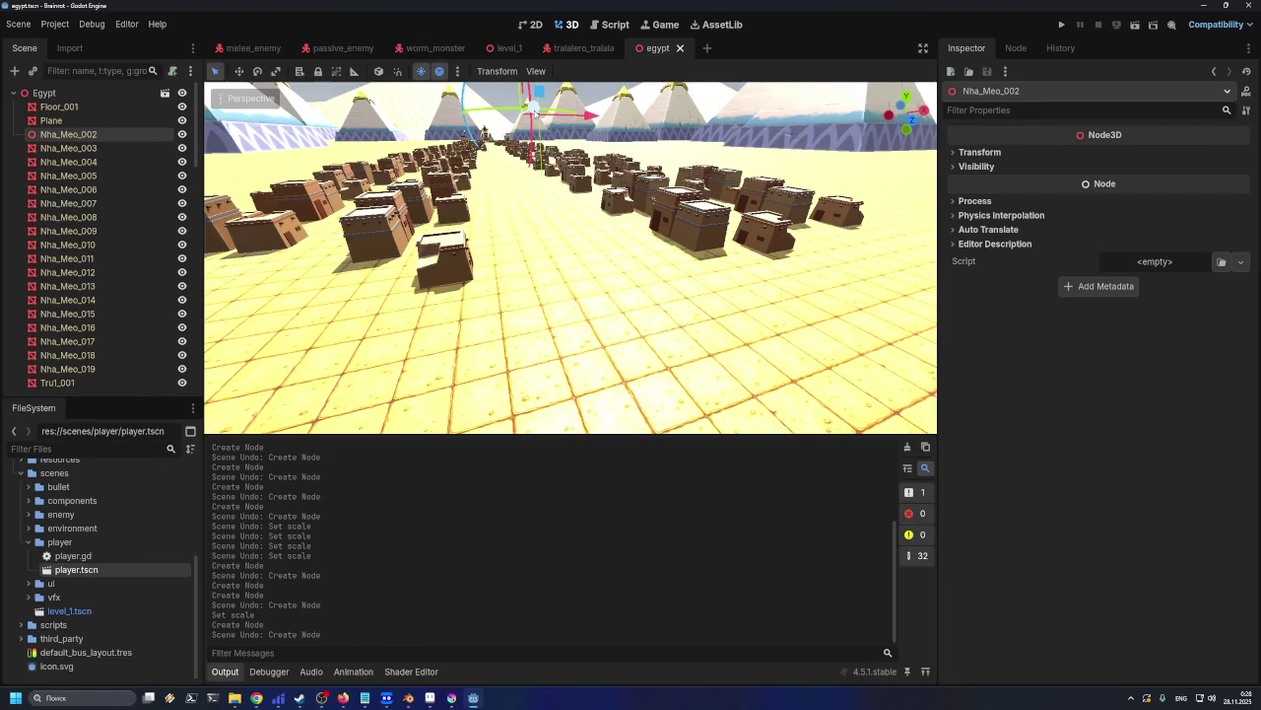
key("f")
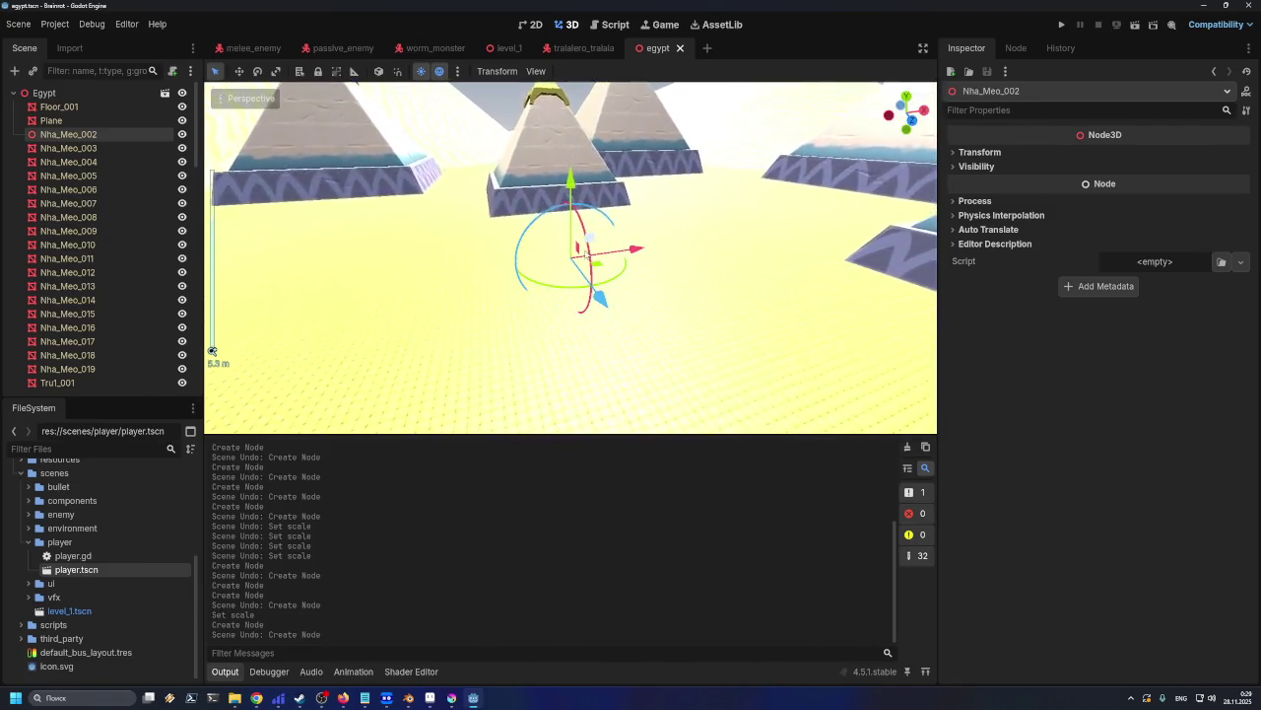
scroll(212, 350, "up", 10)
mouse_move(529, 239)
middle_mouse_down()
mouse_move(678, 199)
mouse_move(873, 201)
mouse_move(550, 234)
middle_mouse_up()
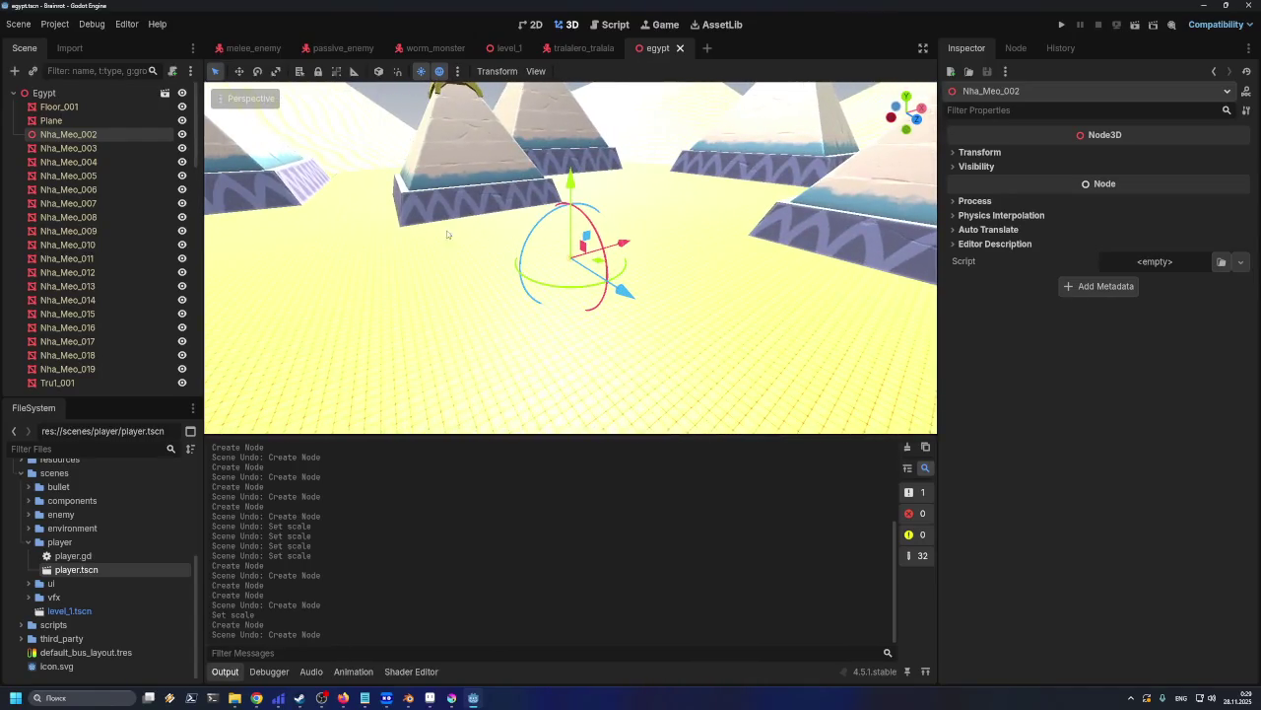
Orbit to a lower angle, select Floor_001 and zoom the viewport
scroll(515, 285, "down", 3)
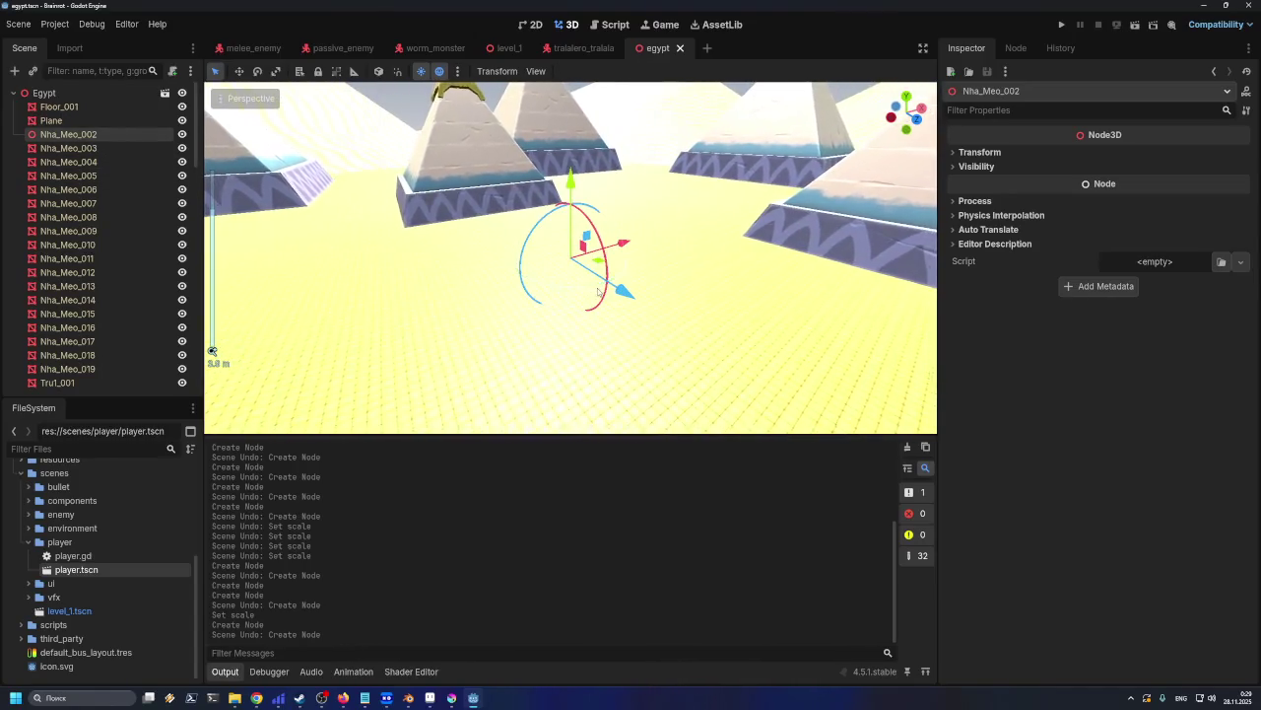
scroll(551, 296, "down", 5)
scroll(591, 306, "down", 5)
scroll(621, 318, "down", 5)
middle_click_drag(620, 318, 552, 320)
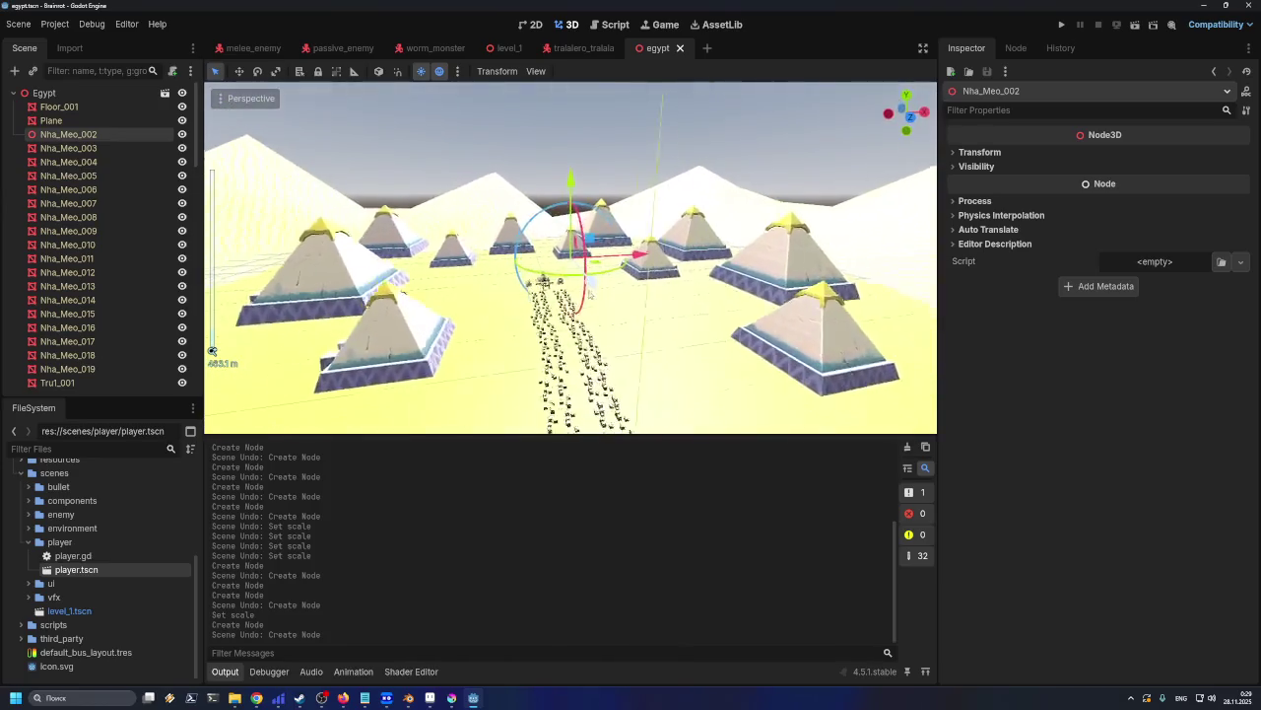
left_click(537, 320)
scroll(544, 340, "up", 2)
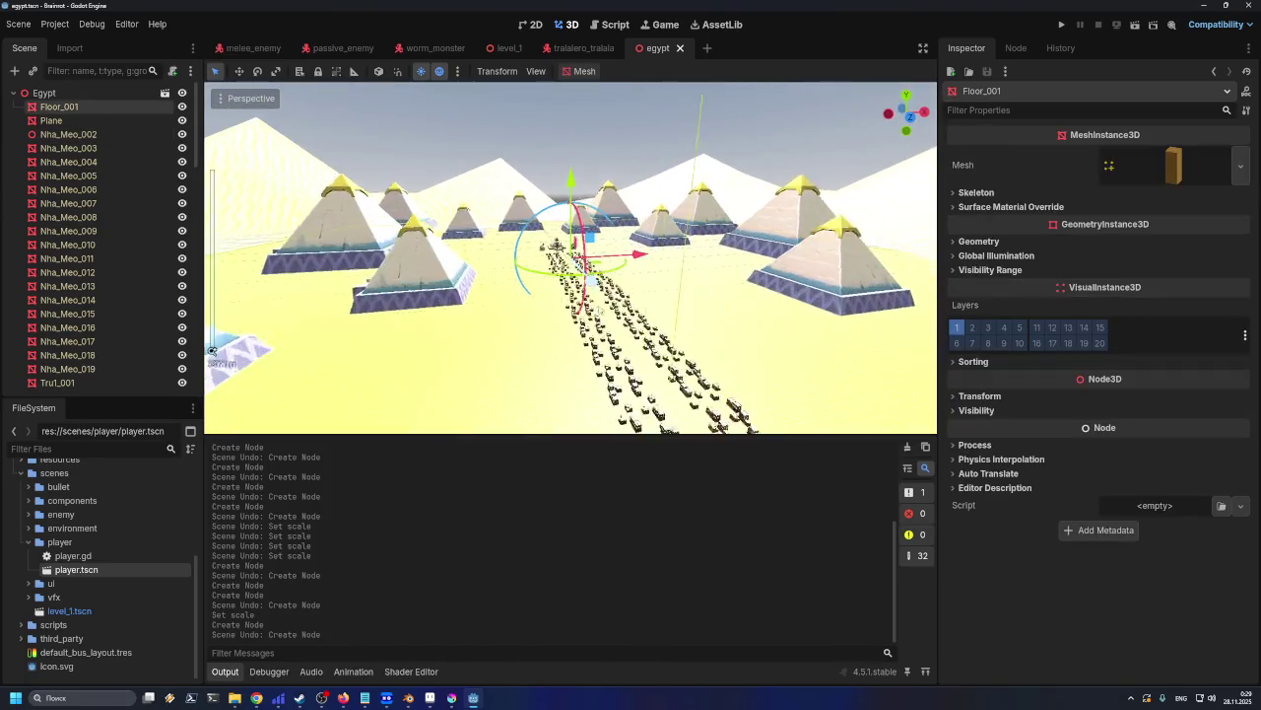
scroll(562, 330, "up", 3)
scroll(582, 315, "up", 3)
scroll(598, 300, "up", 3)
scroll(598, 300, "up", 2)
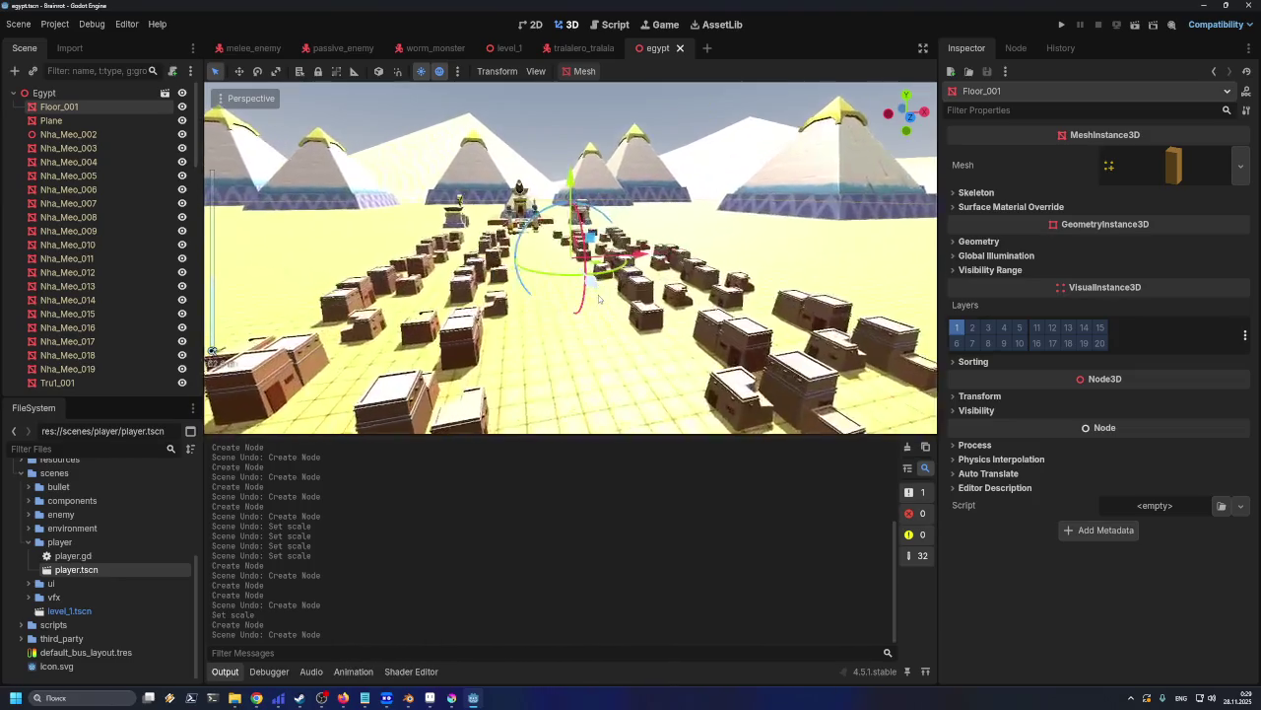
scroll(598, 299, "up", 3)
scroll(598, 295, "up", 3)
scroll(598, 293, "up", 3)
scroll(598, 294, "down", 2)
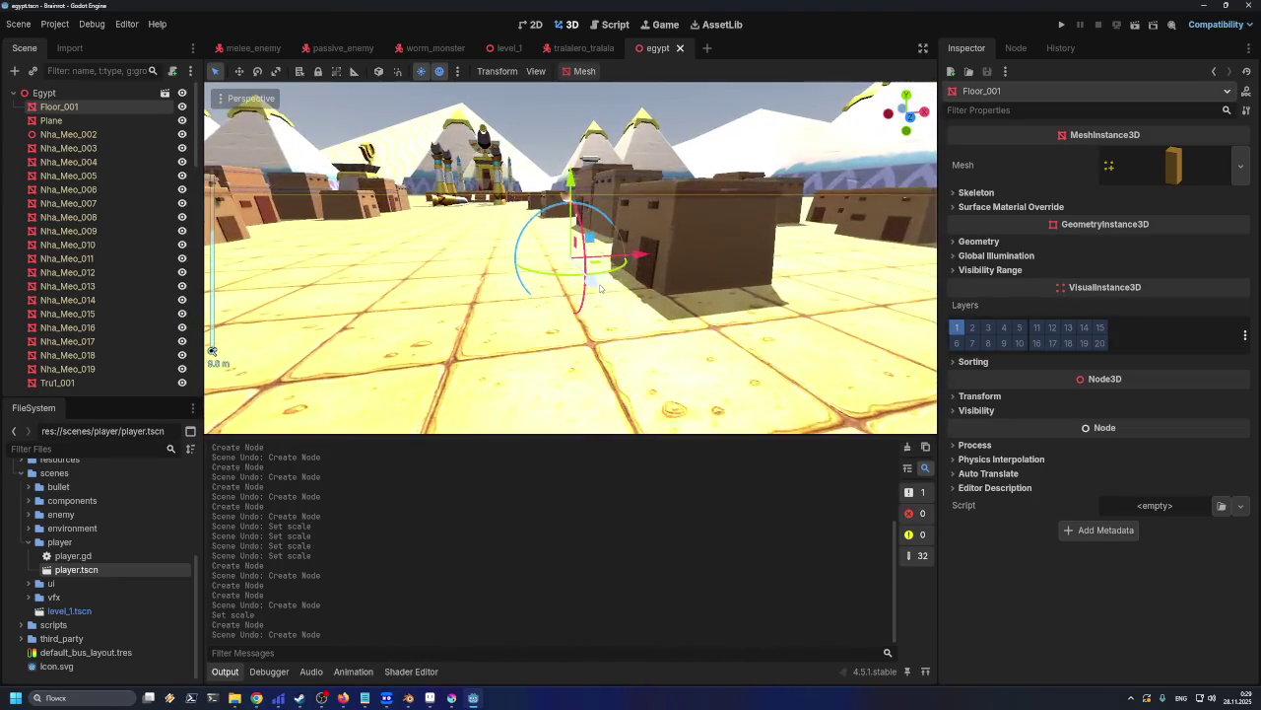
scroll(599, 292, "down", 3)
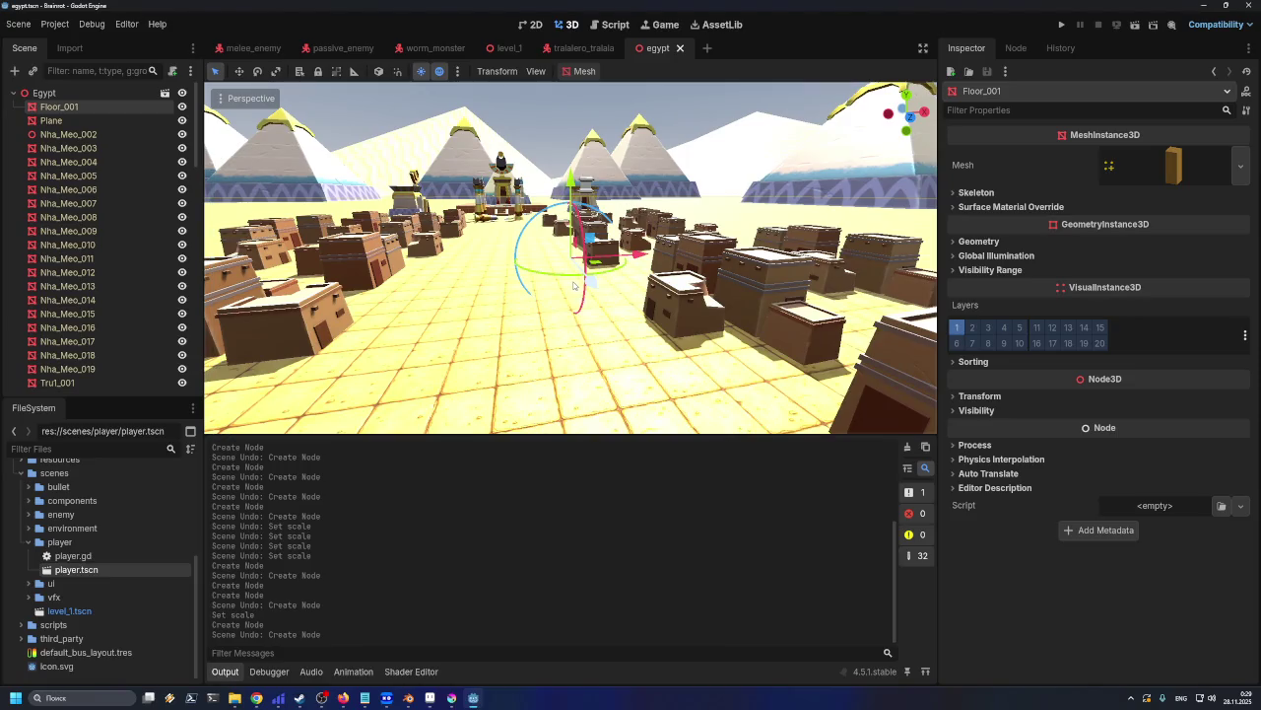
Turn off Nha_Meo_002's visibility, then step the selection up to Floor_001
left_click(85, 135)
left_click(181, 134)
left_click(83, 162)
key("Up")
key("Up")
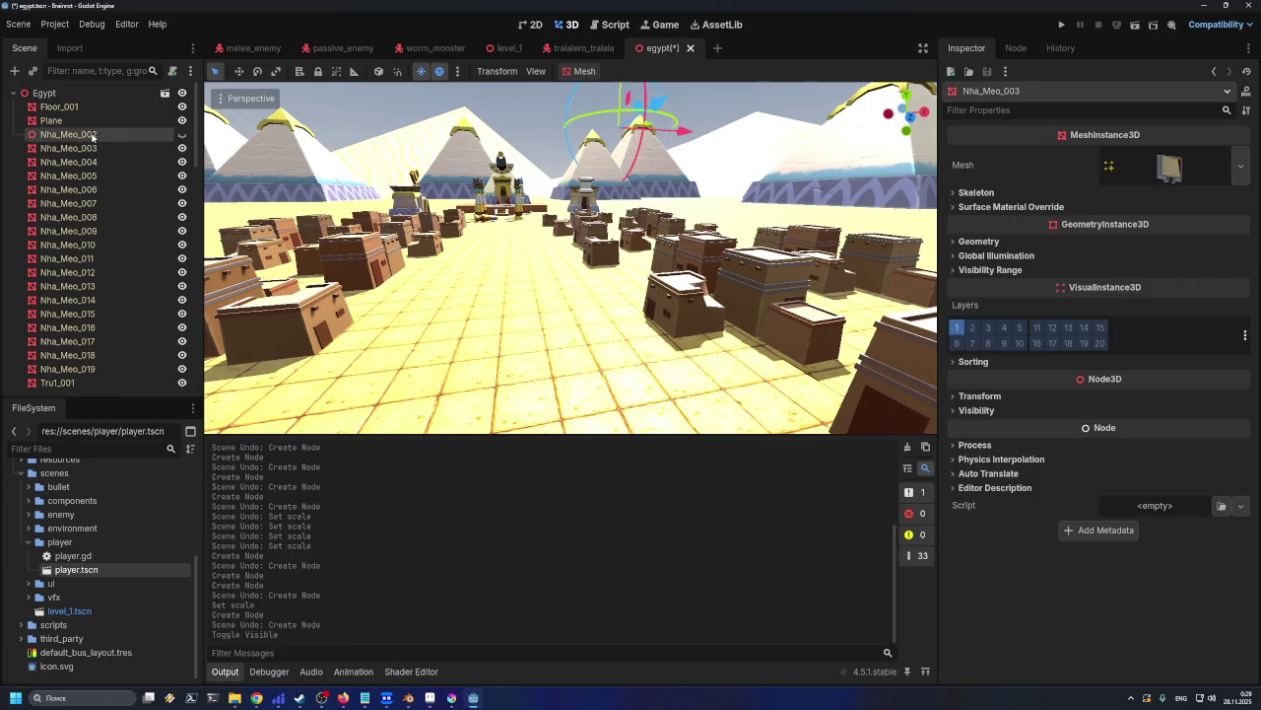
key("Up")
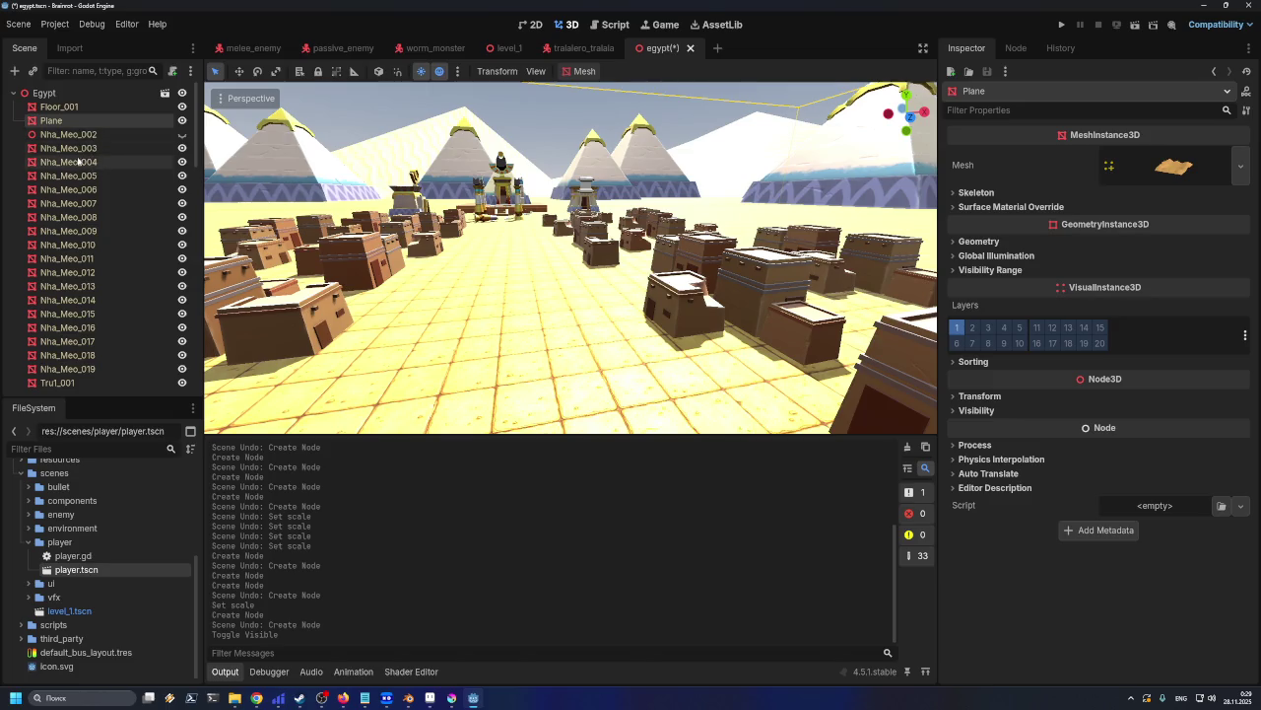
left_click(81, 135)
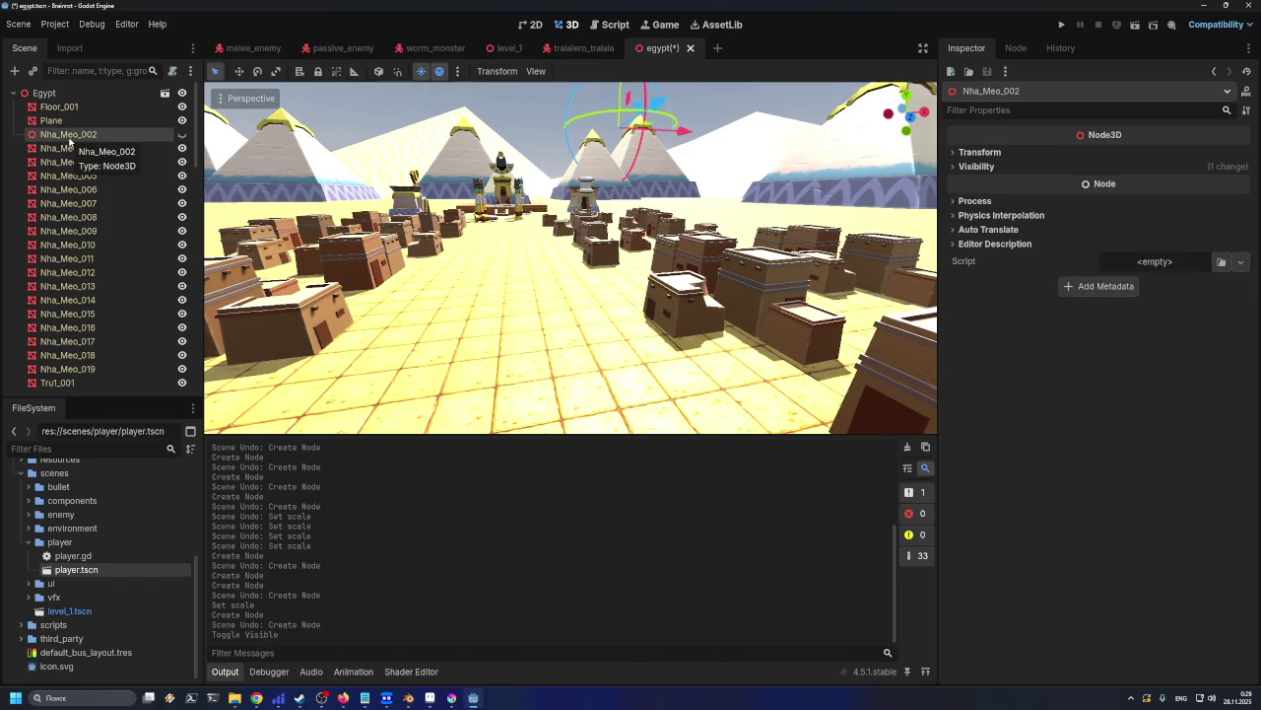
key("Up")
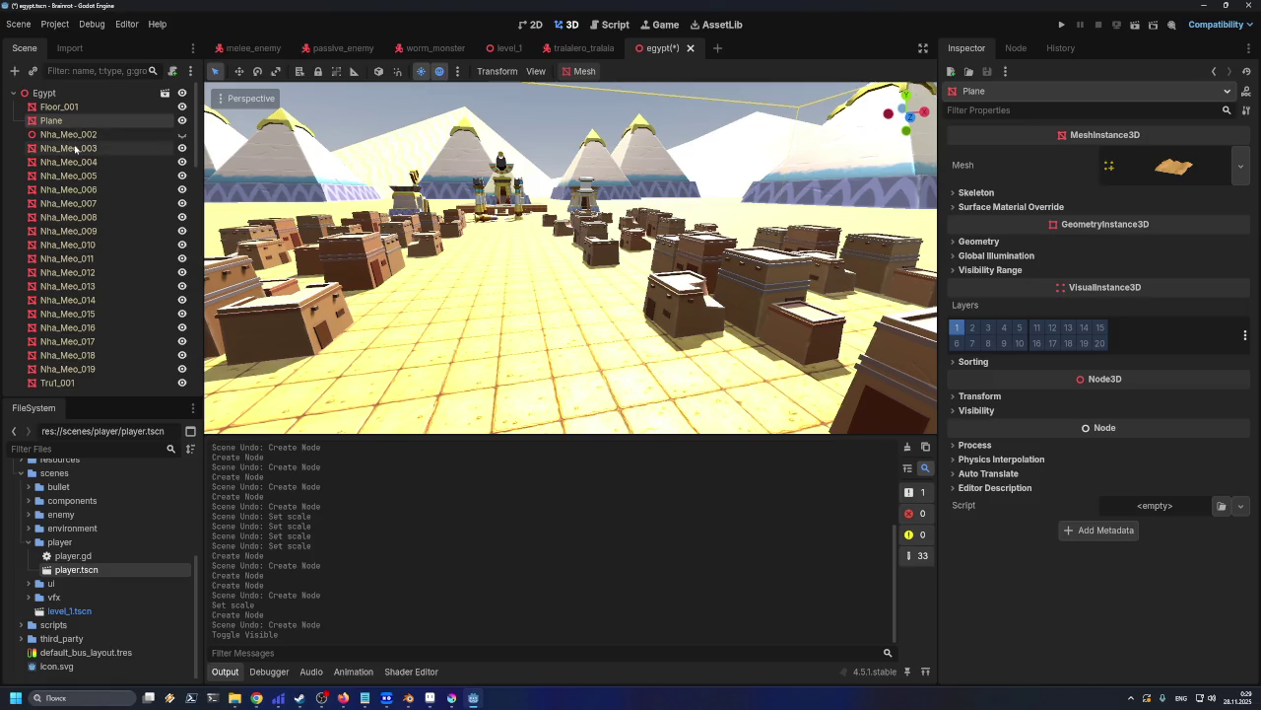
key("Up")
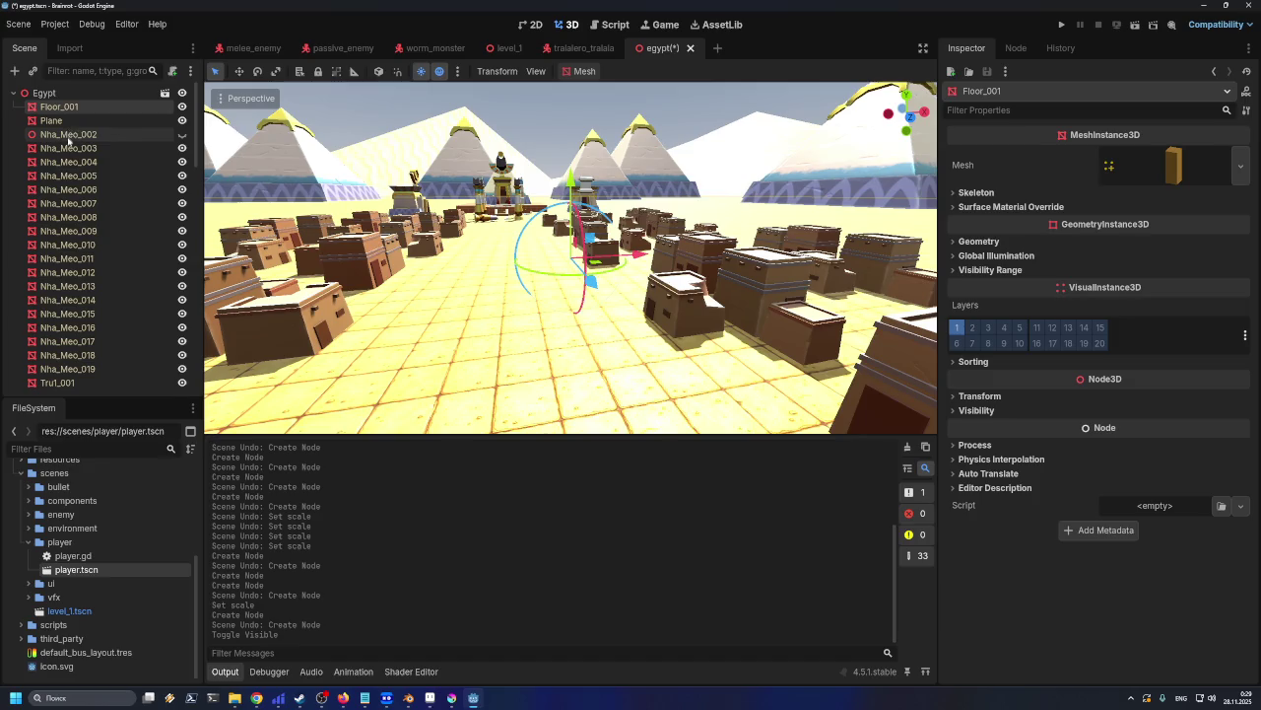
scroll(68, 177, "down", 5)
scroll(69, 256, "down", 5)
scroll(69, 335, "down", 5)
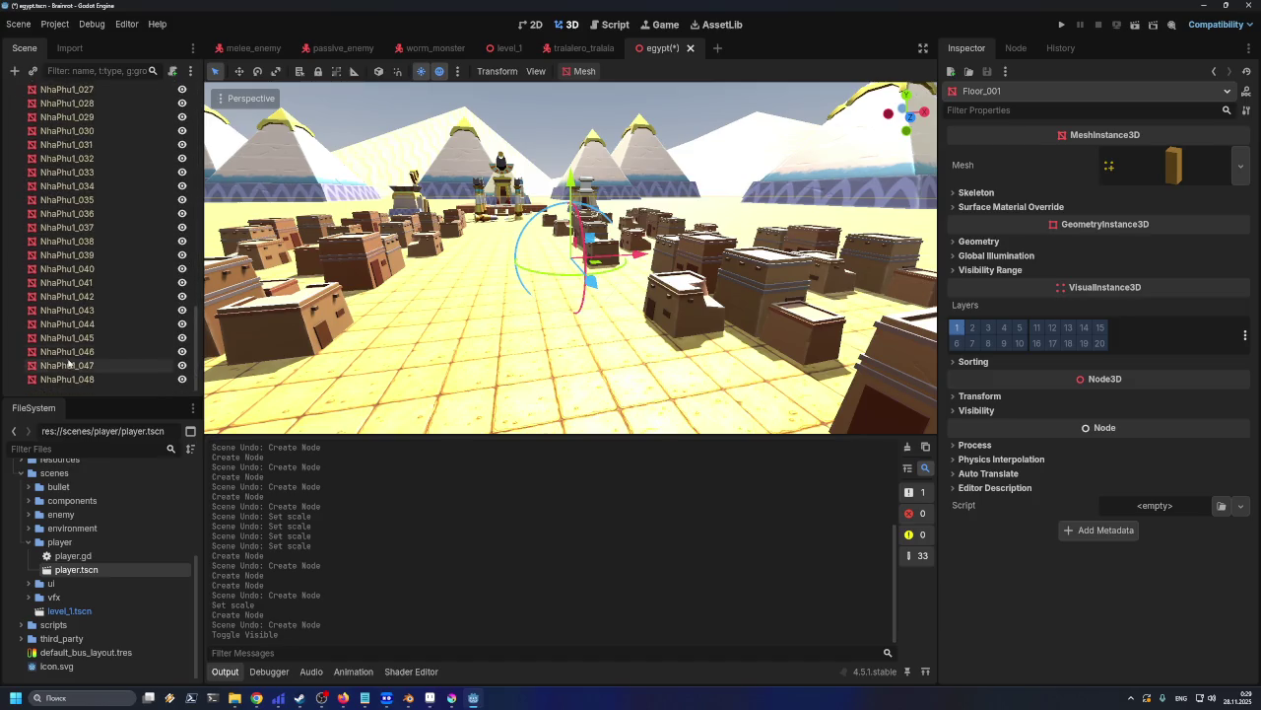
Select Floor_001 through NhaPhu1_047 and create Trimesh collision shapes as Static Body Child
left_click(68, 365, "shift")
scroll(123, 326, "up", 5)
scroll(101, 282, "up", 5)
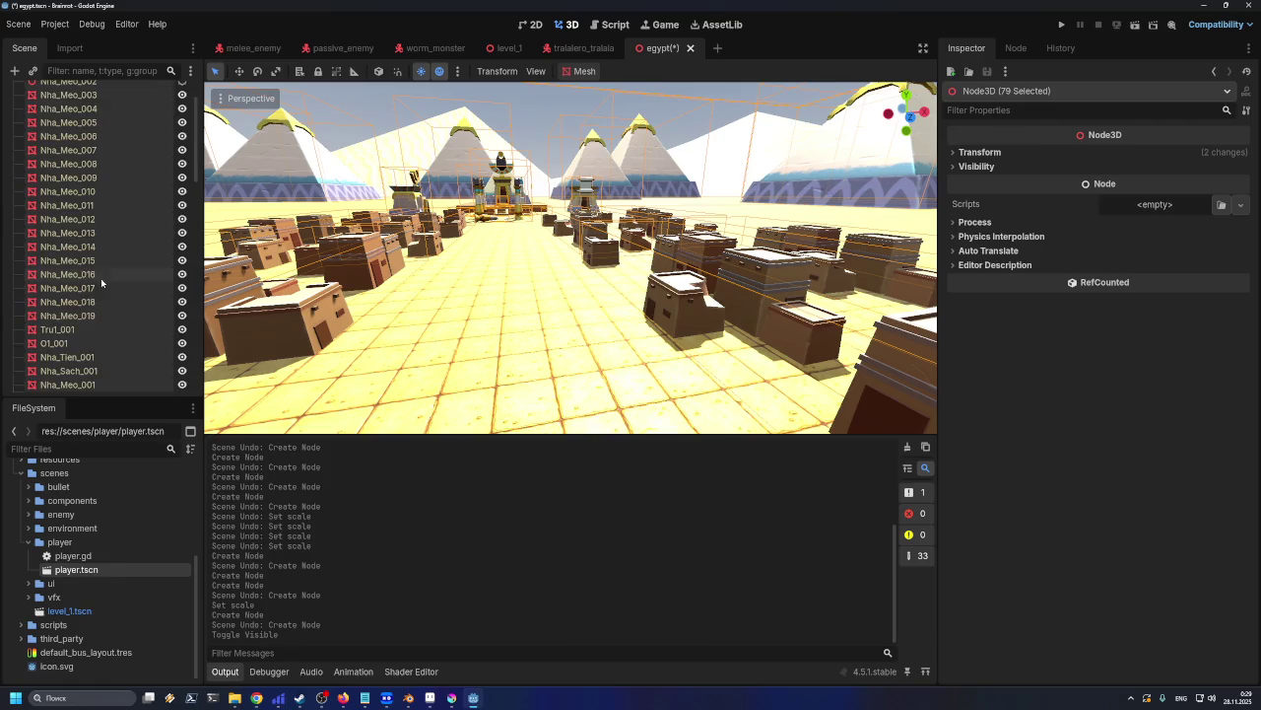
scroll(101, 283, "up", 2)
left_click(584, 74)
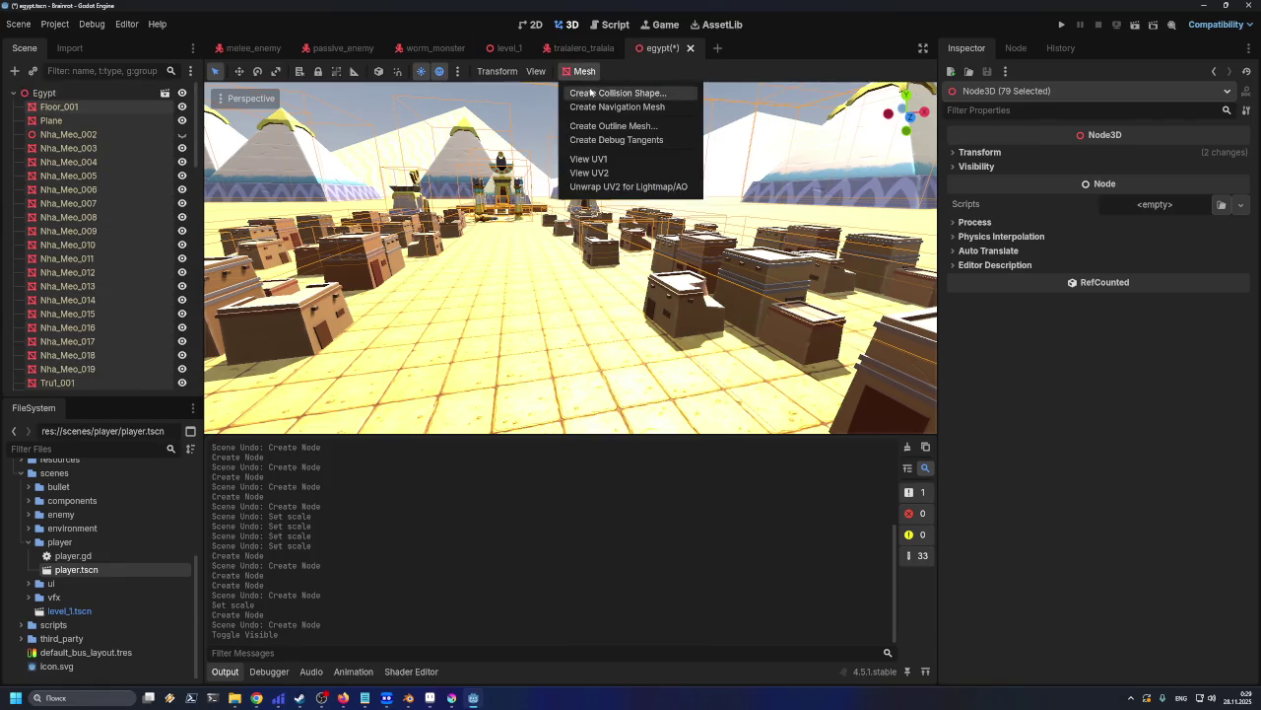
left_click(591, 92)
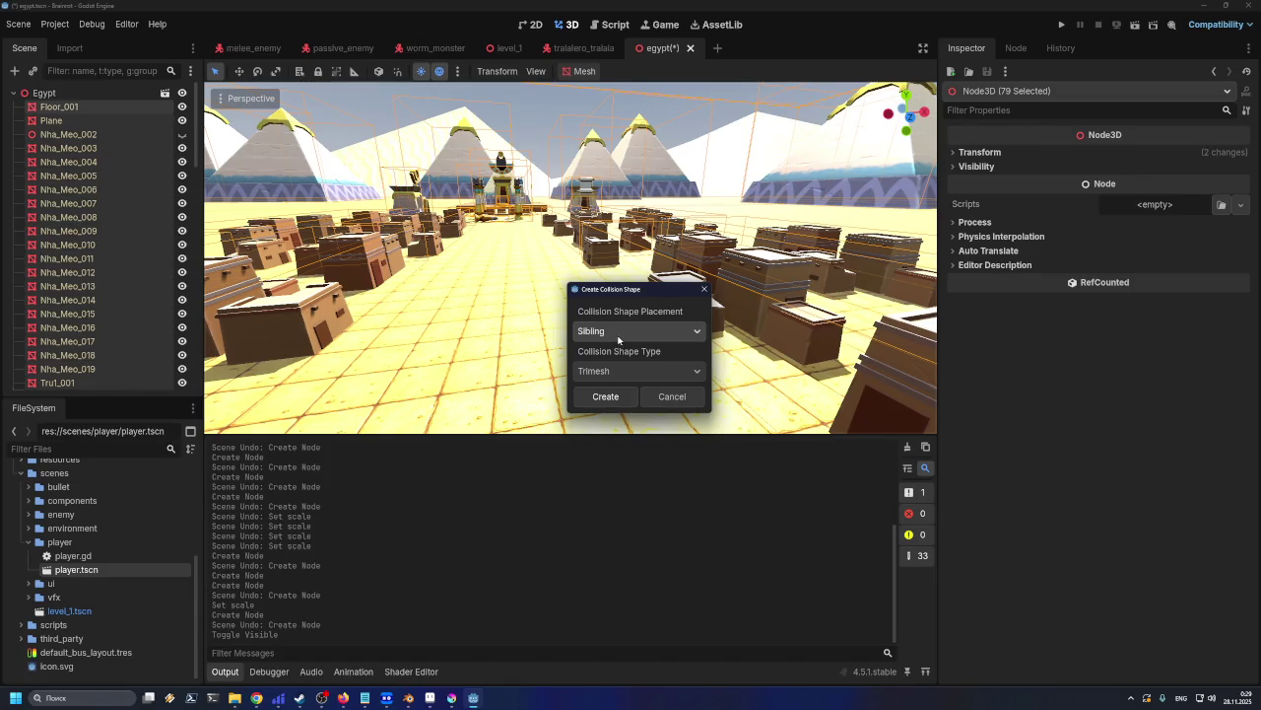
left_click(617, 331)
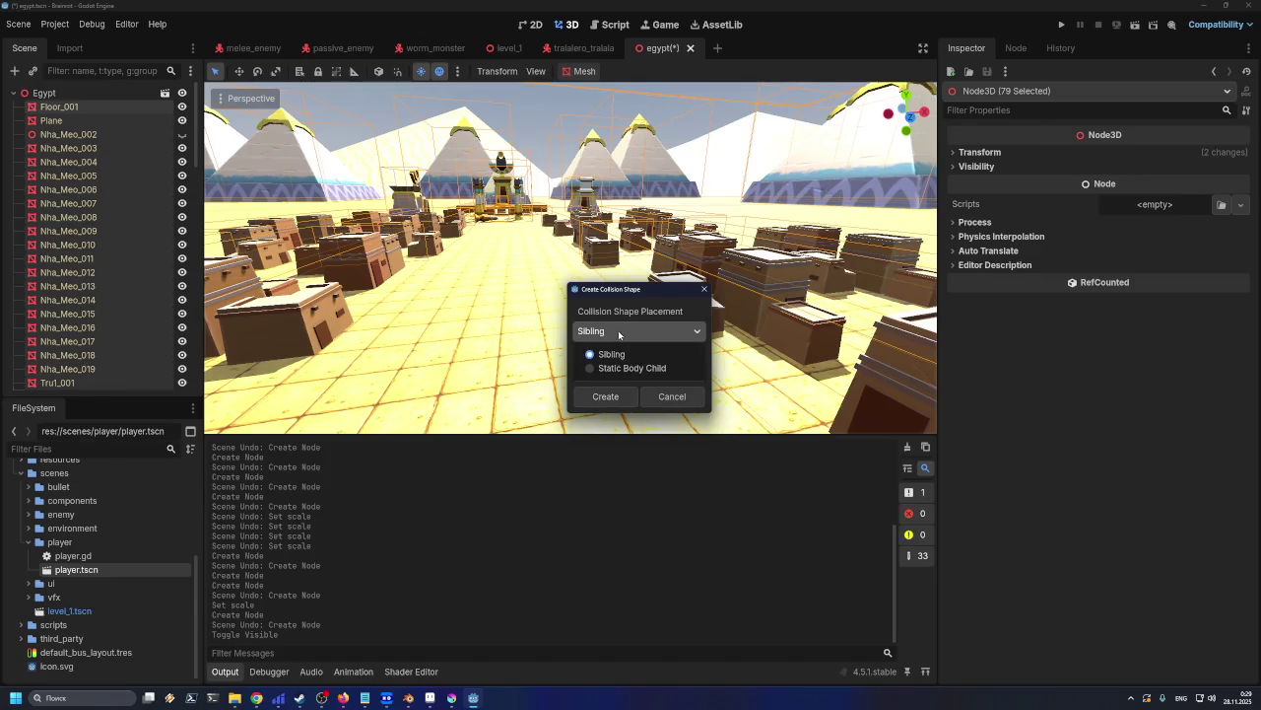
left_click(624, 366)
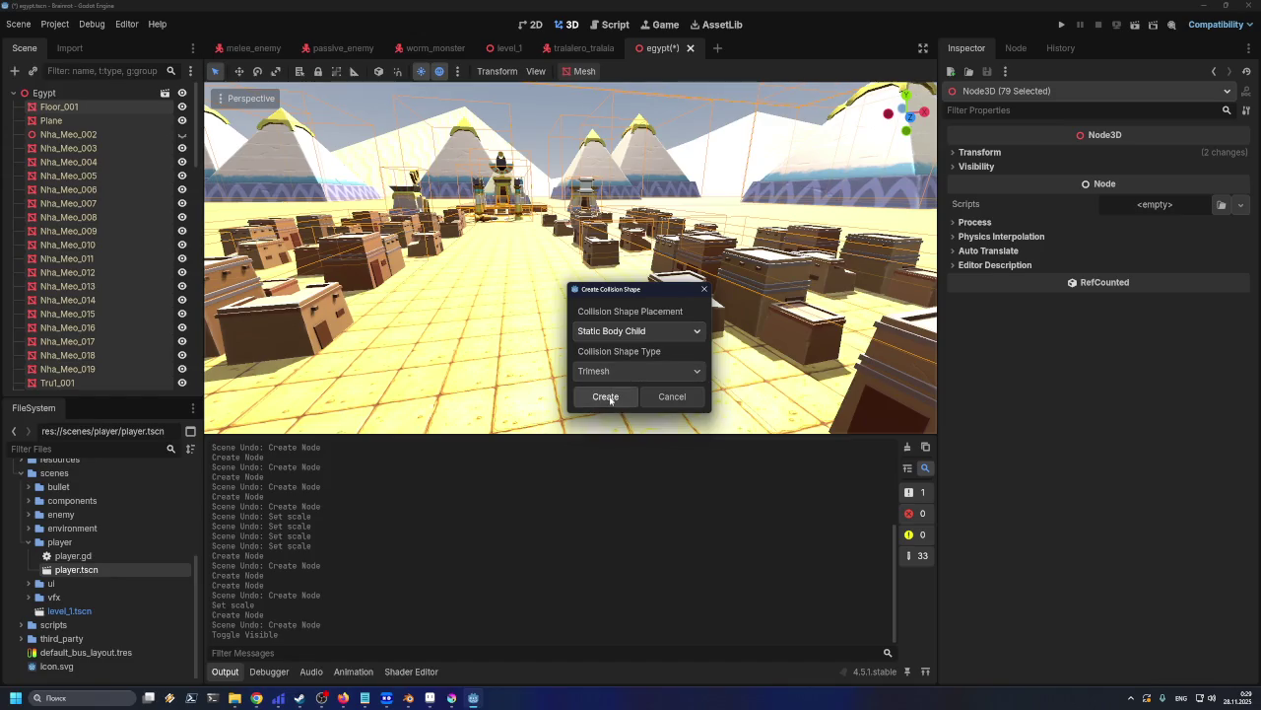
left_click(606, 396)
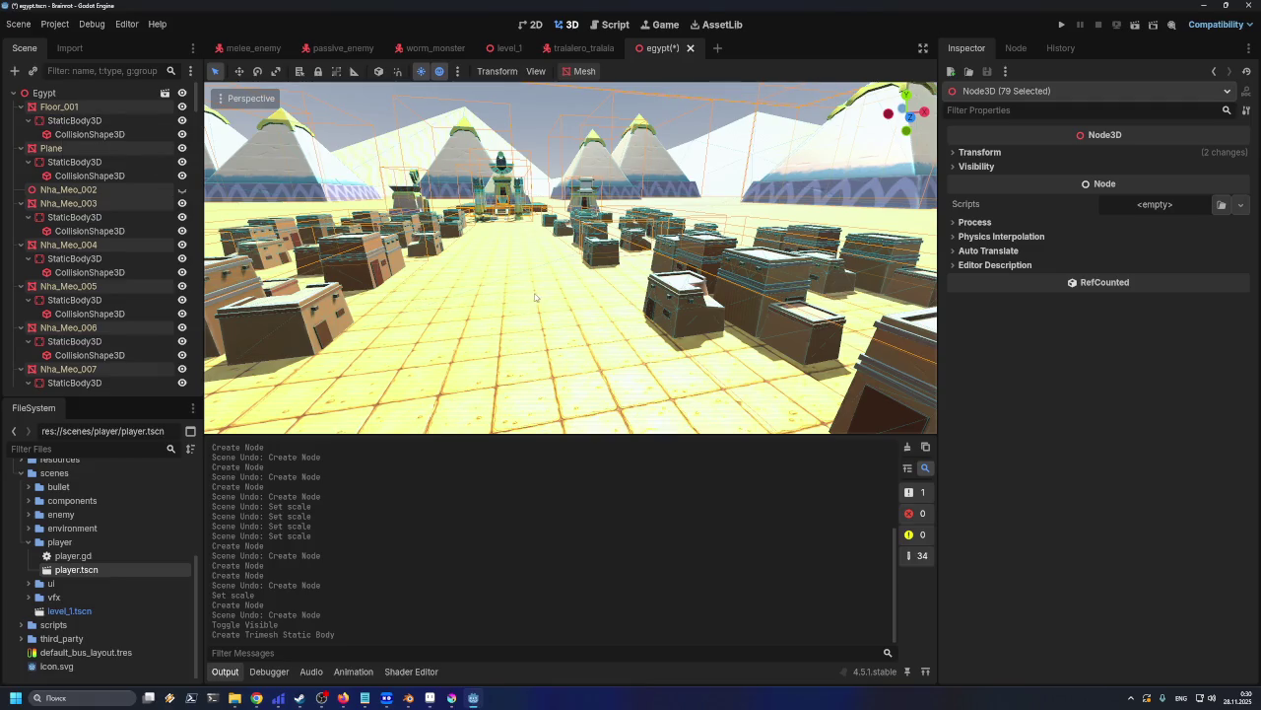
middle_click_drag(544, 303, 561, 313)
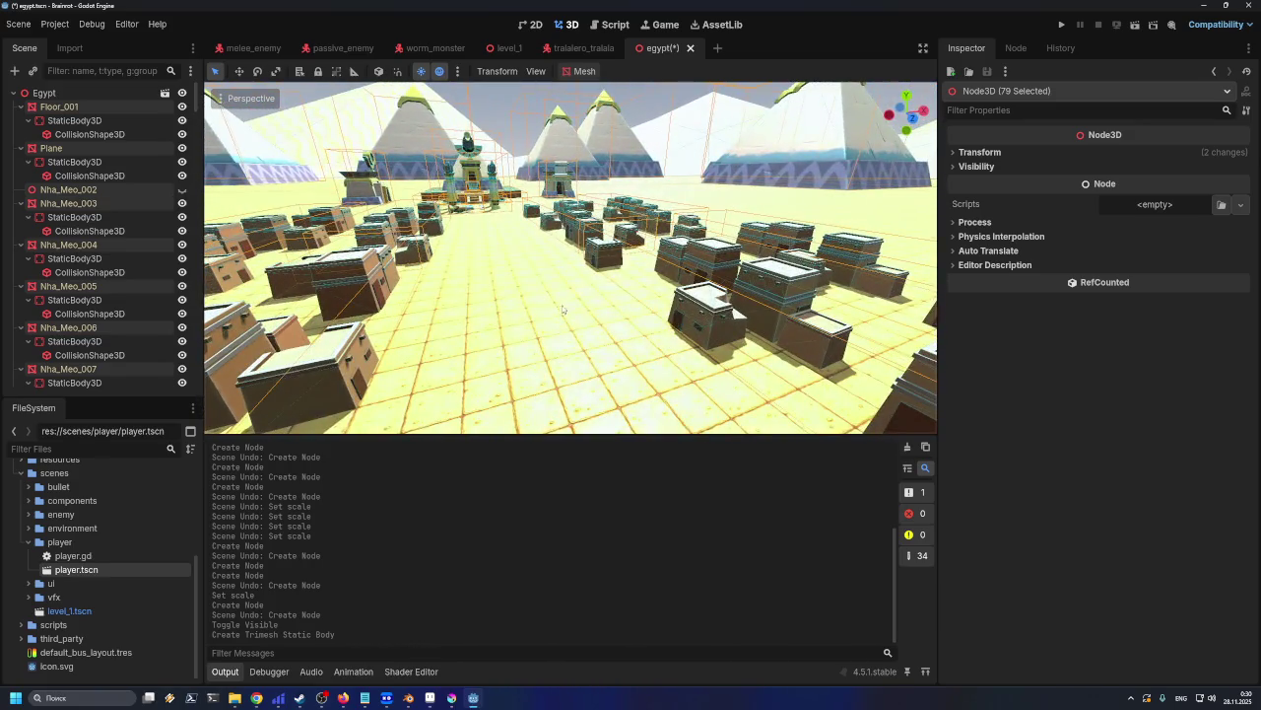
left_click(535, 71)
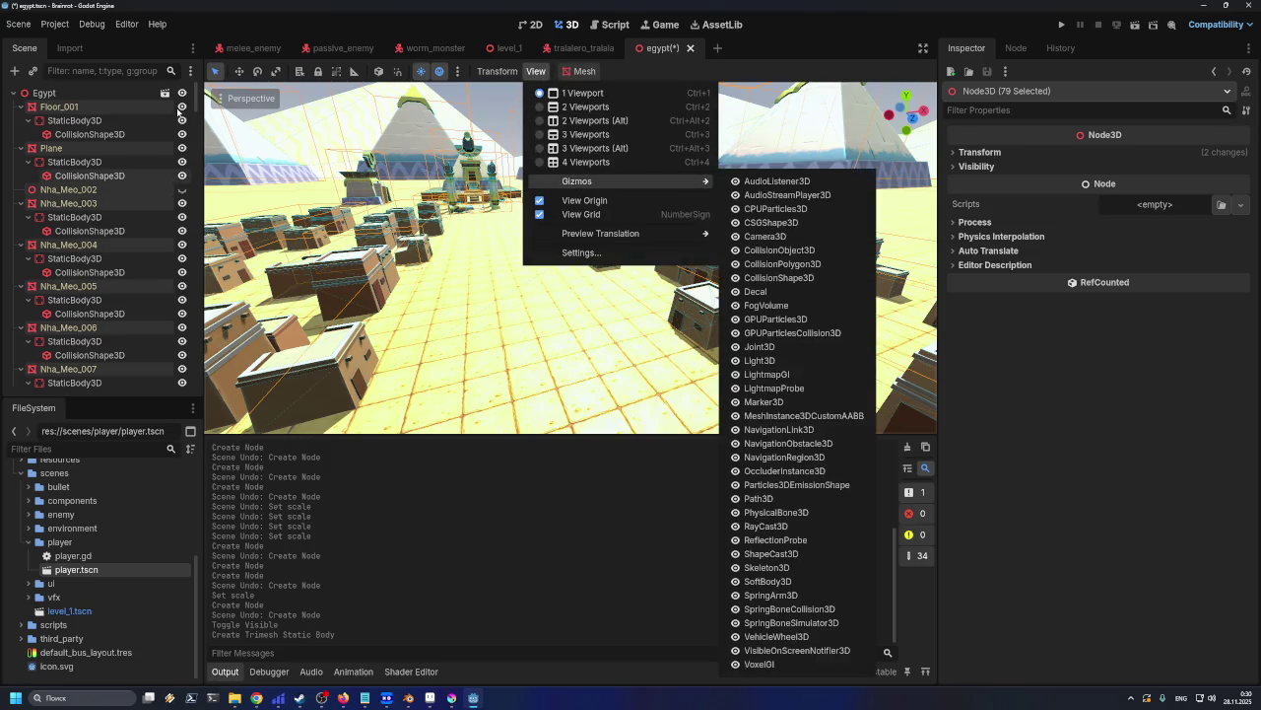
left_click(235, 99)
left_click(235, 98)
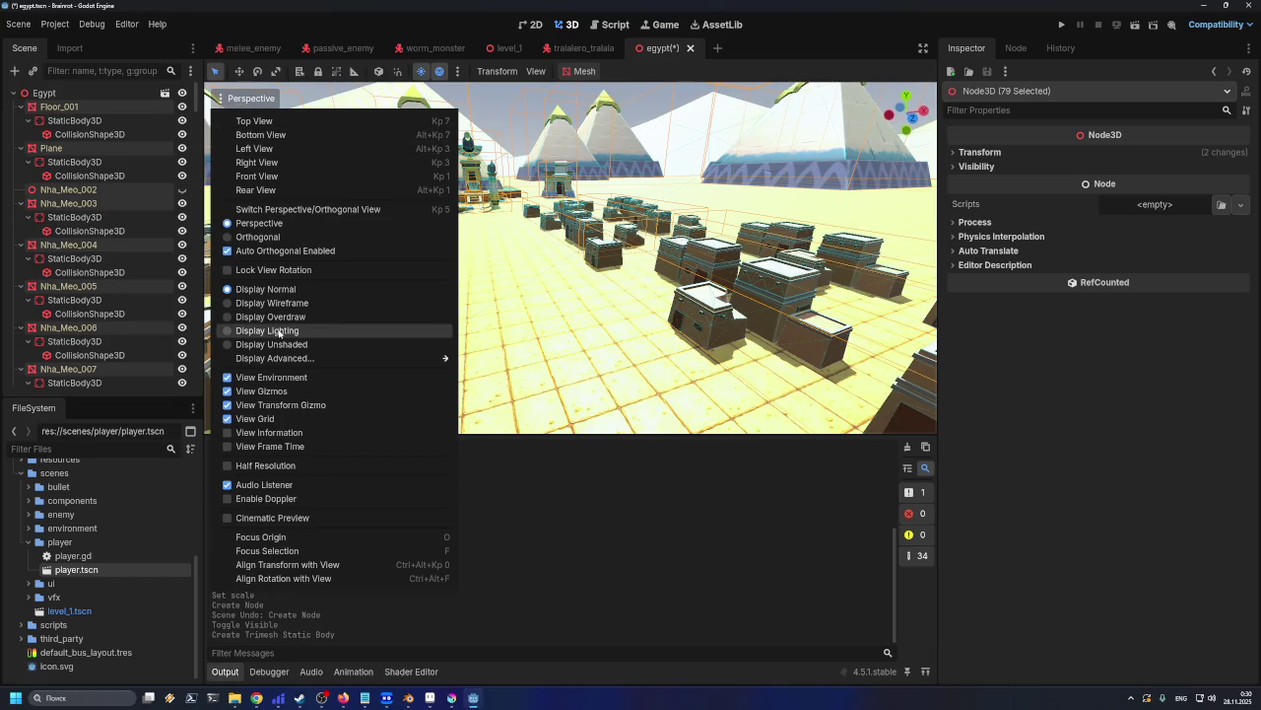
left_click(227, 435)
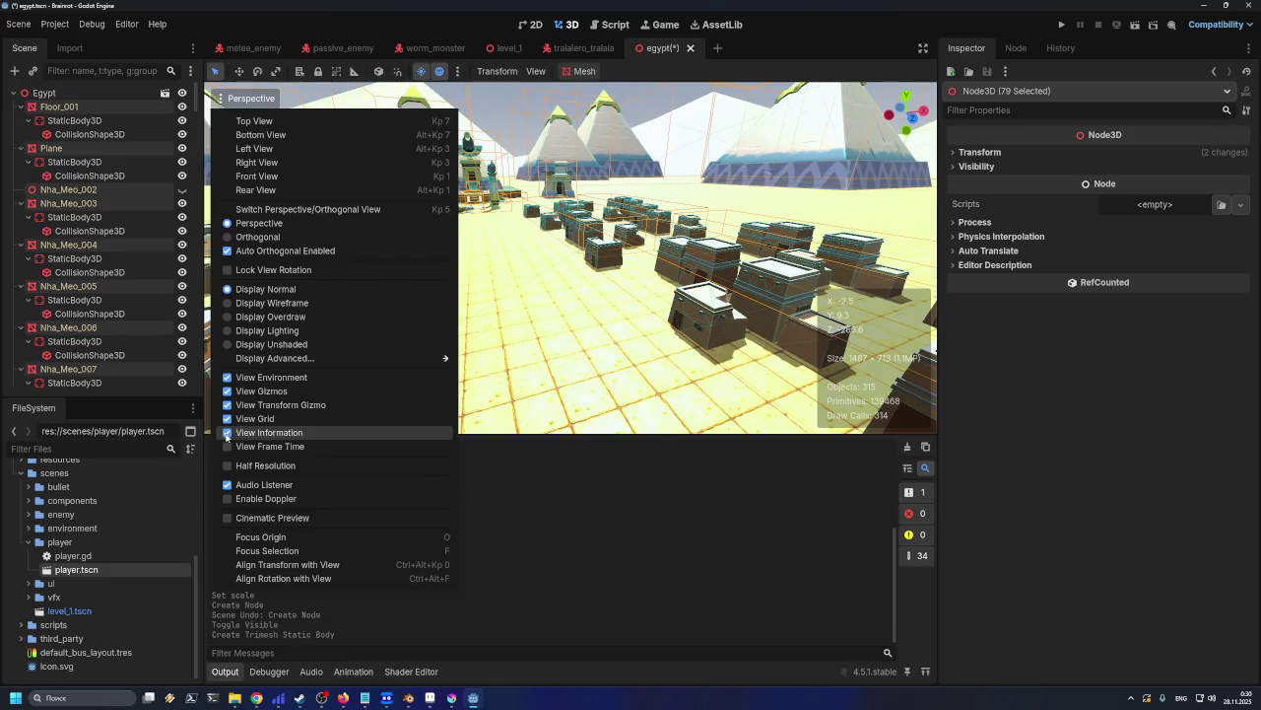
left_click(227, 434)
left_click(228, 447)
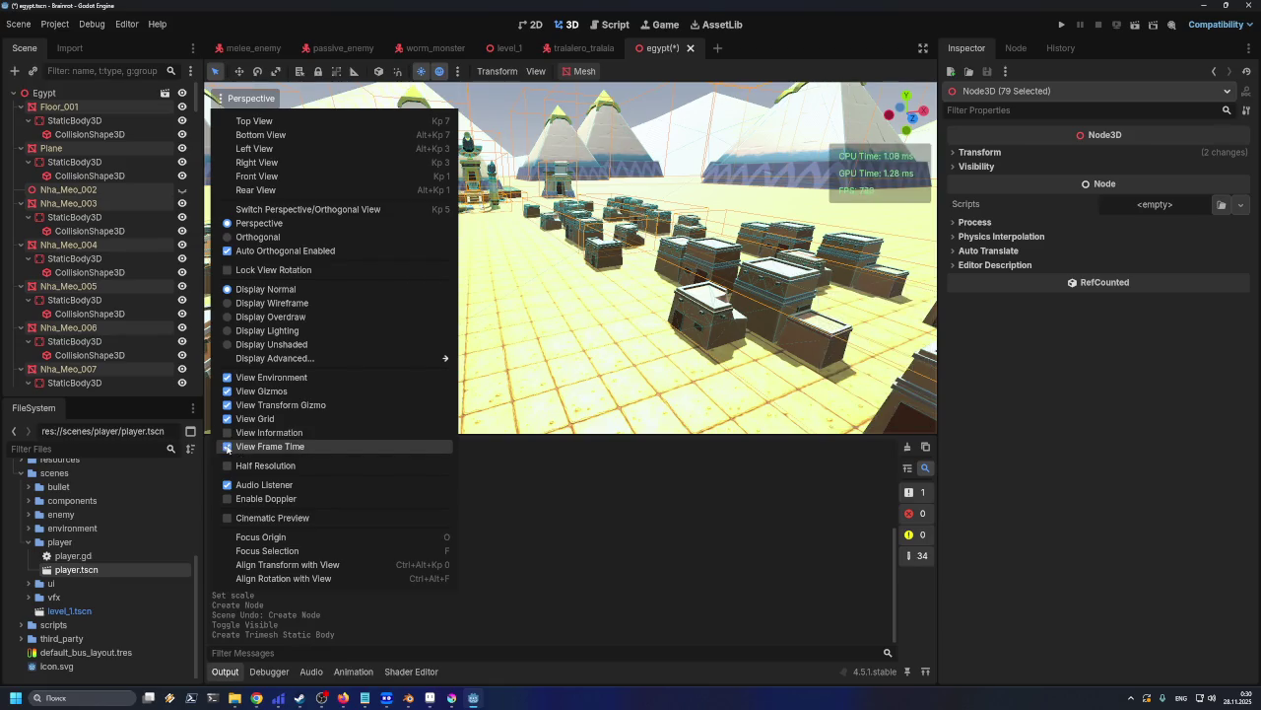
left_click(228, 447)
left_click(228, 433)
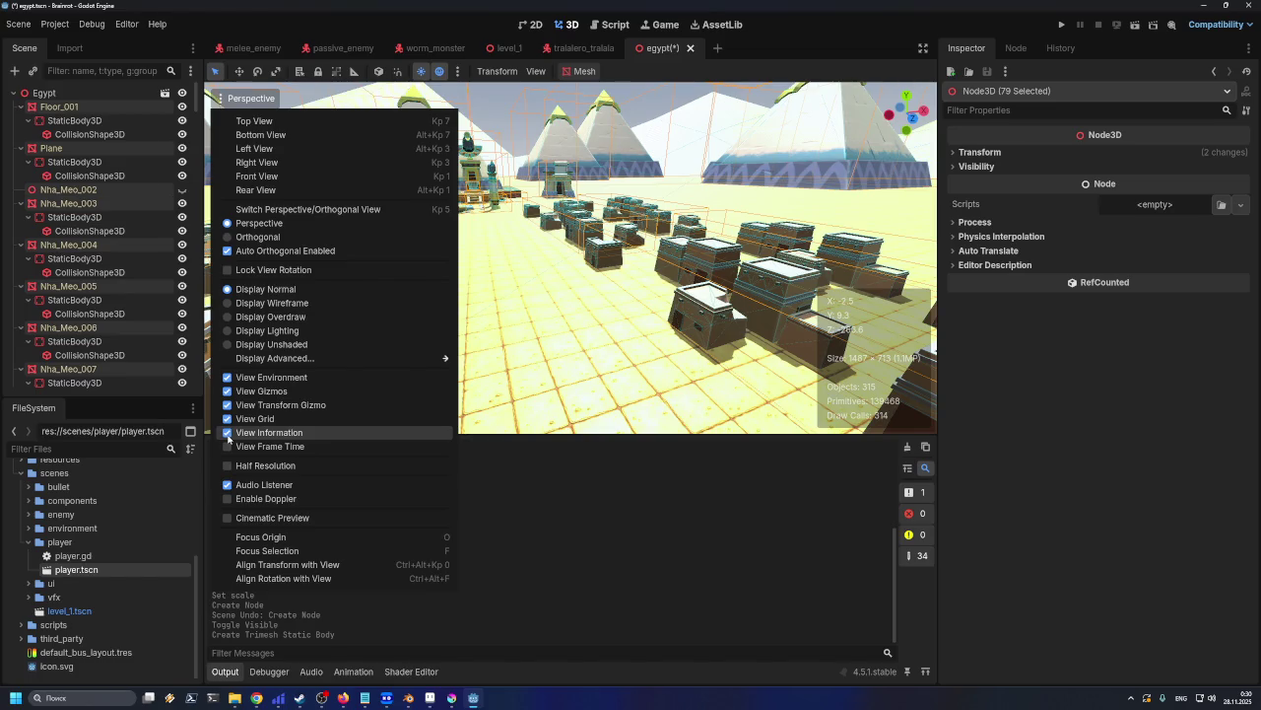
left_click(227, 434)
left_click(227, 434)
left_click(228, 433)
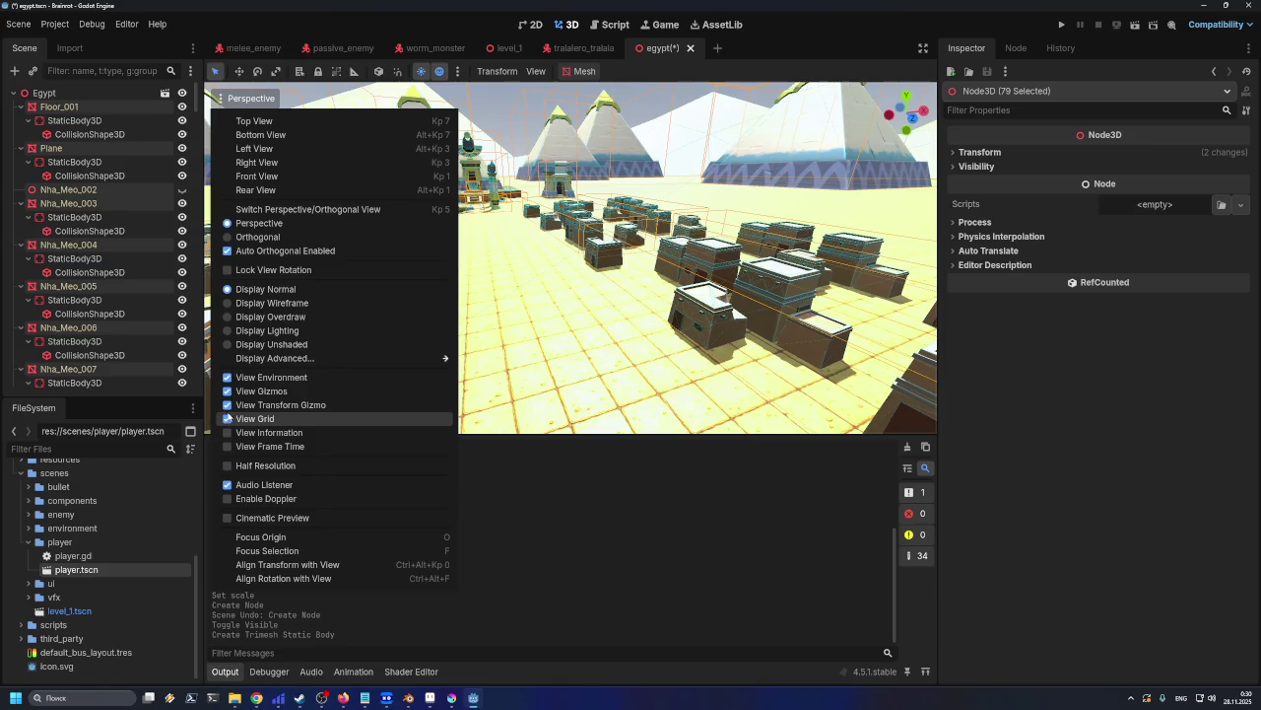
left_click(228, 316)
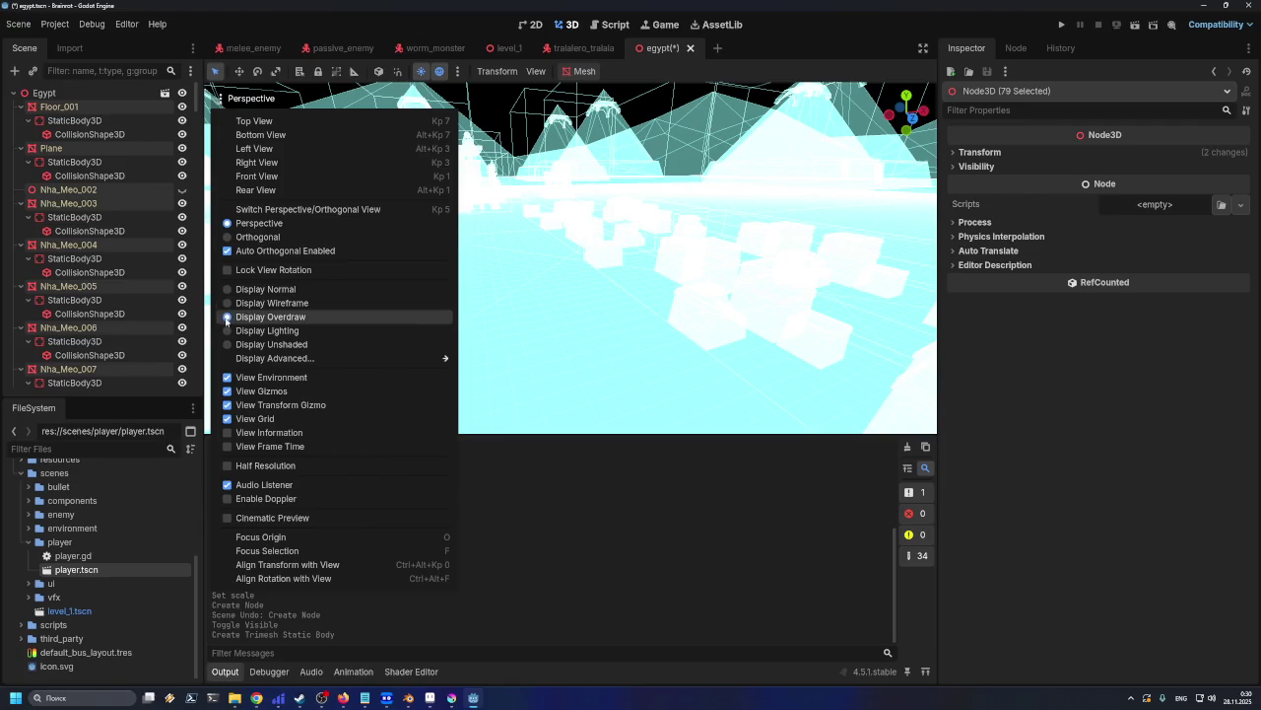
left_click(229, 304)
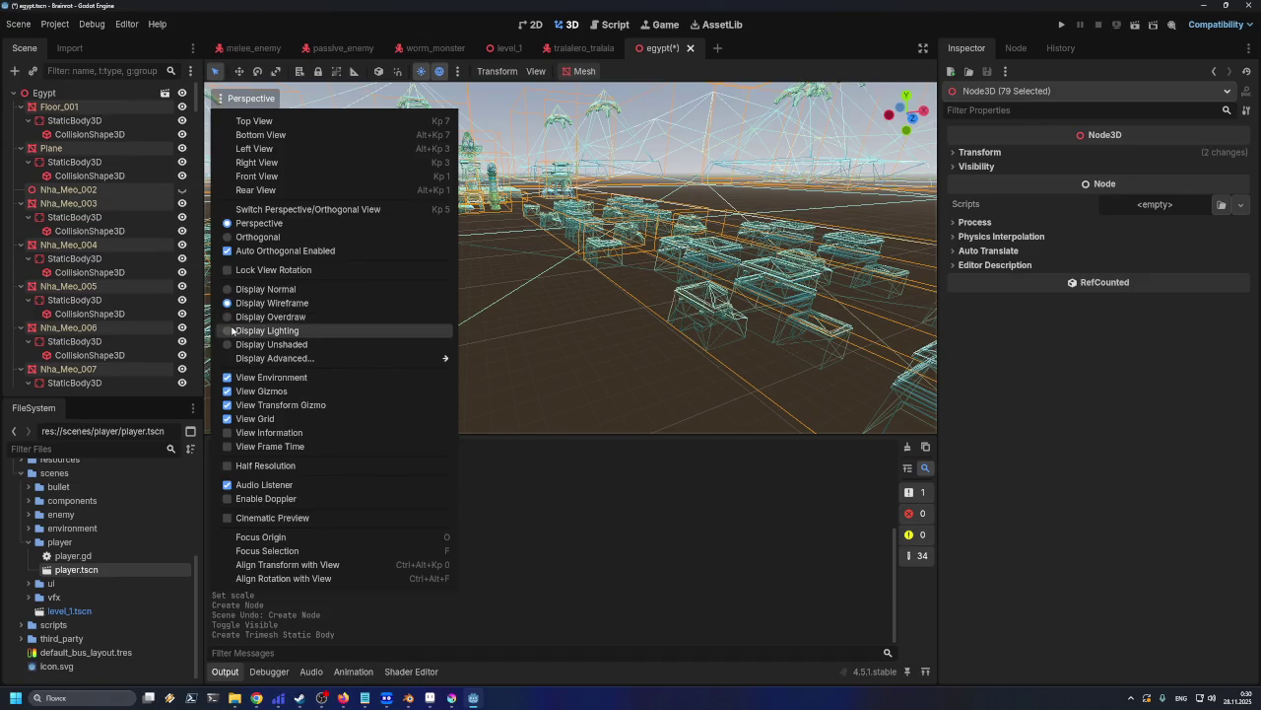
left_click(232, 332)
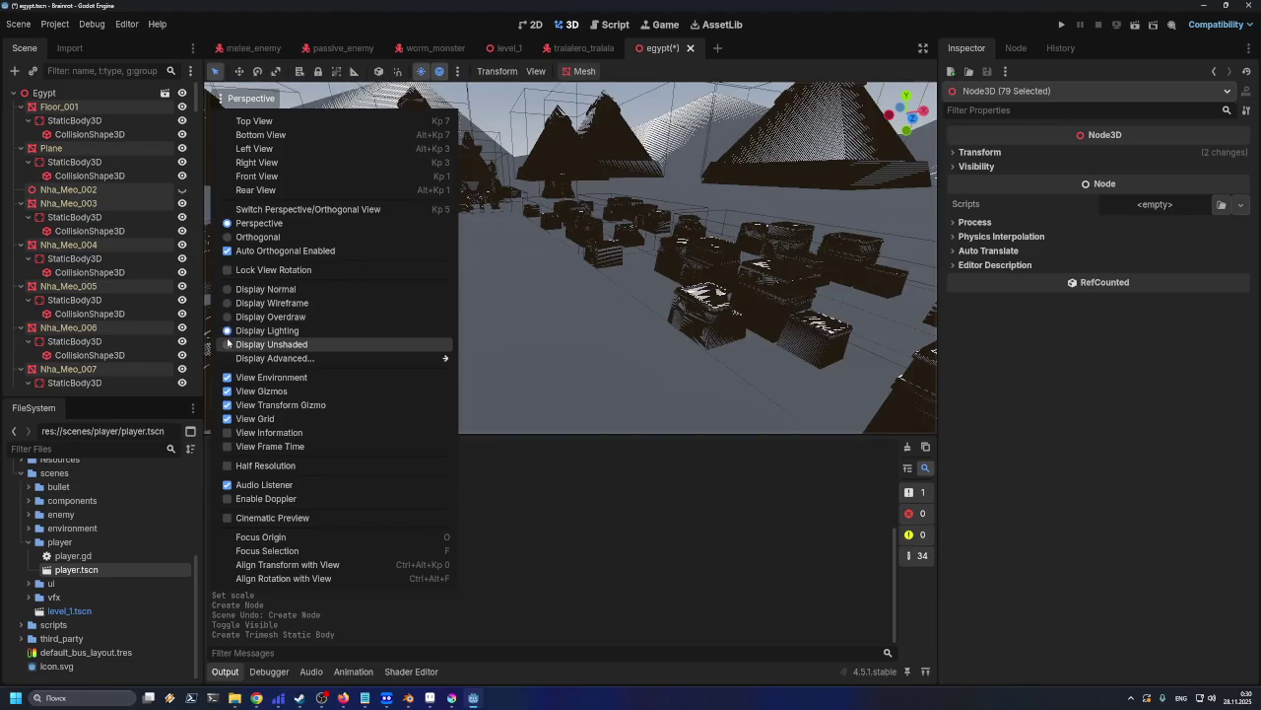
left_click(229, 344)
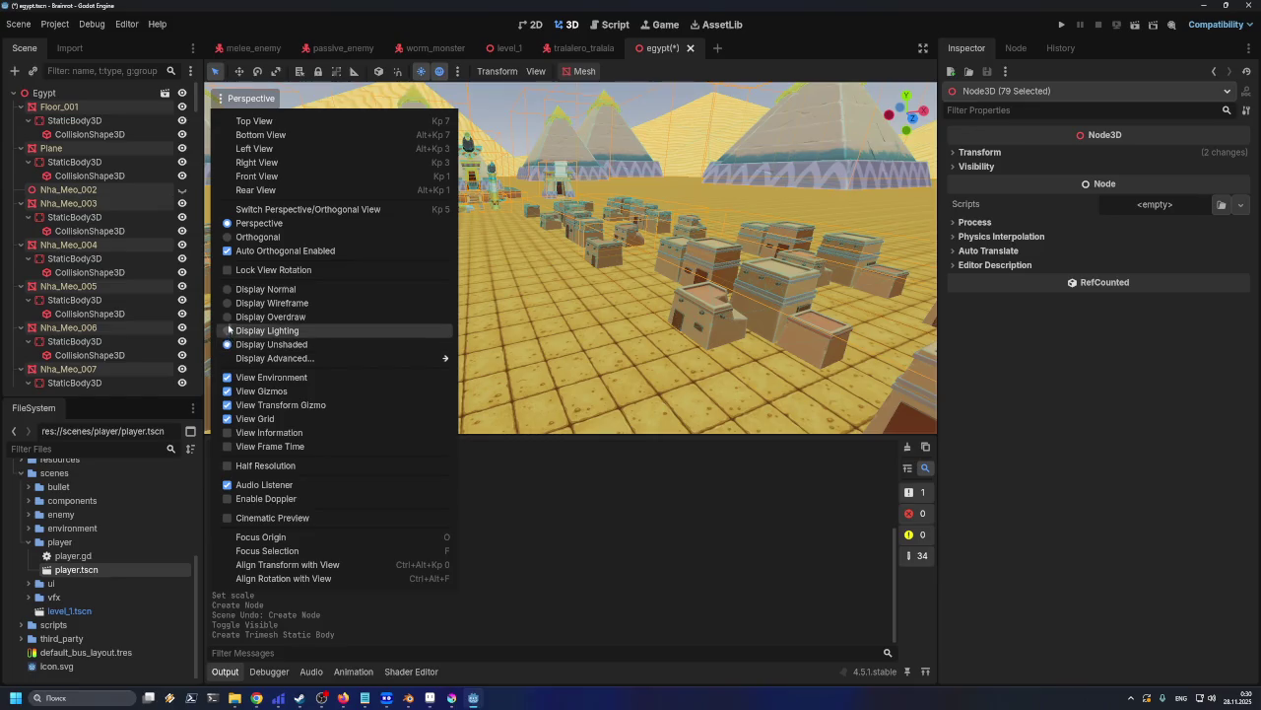
left_click(229, 288)
left_click(228, 302)
left_click(228, 288)
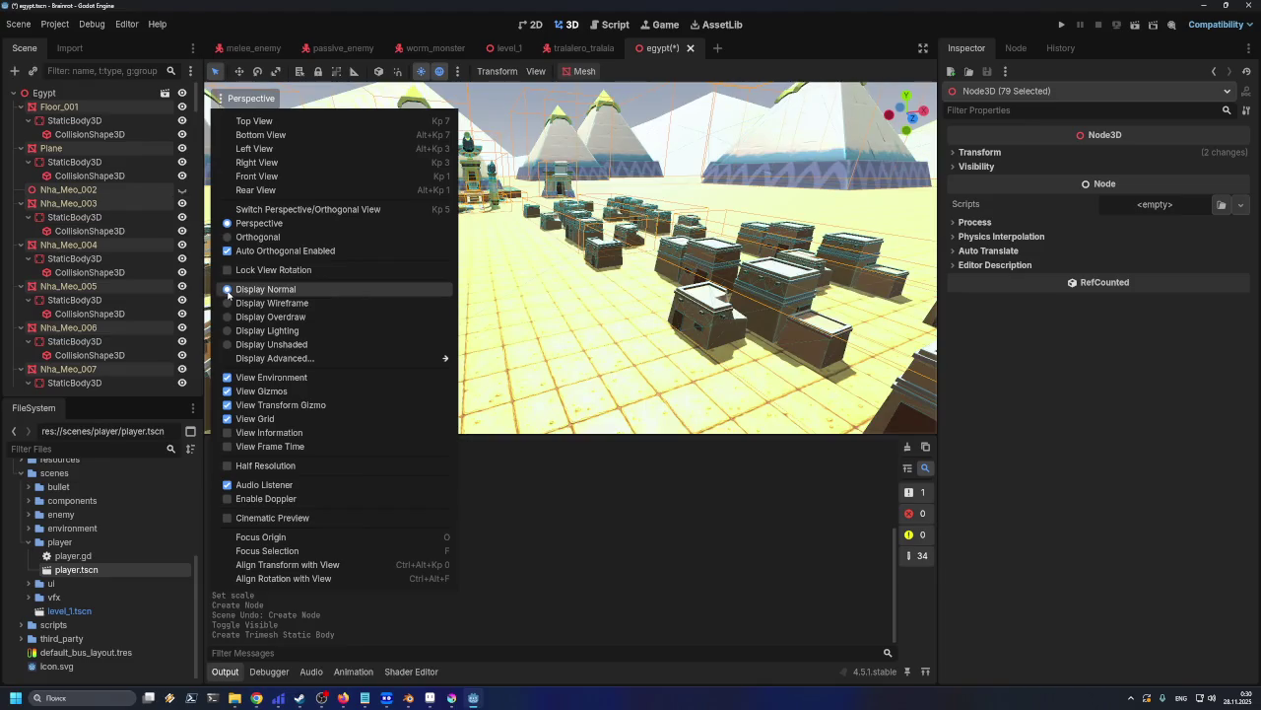
left_click(586, 264)
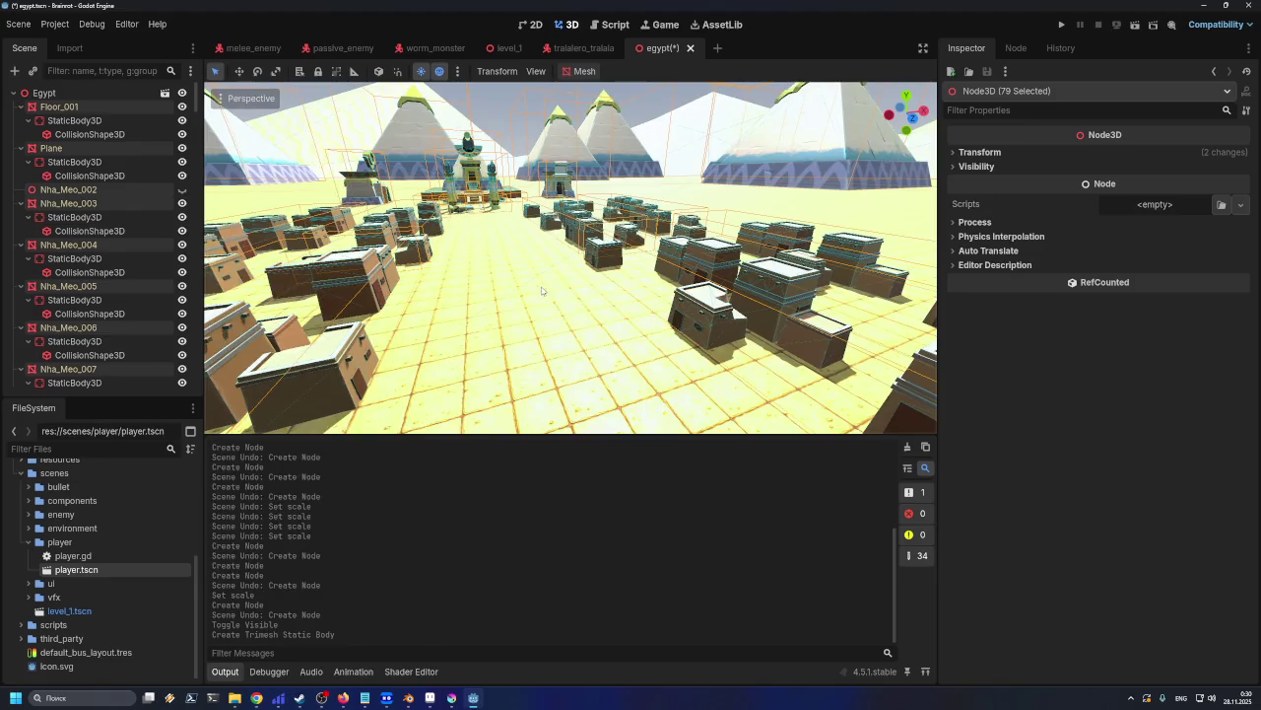
Frame the selected meshes, then undo Create Trimesh Static Body
scroll(537, 283, "down", 3)
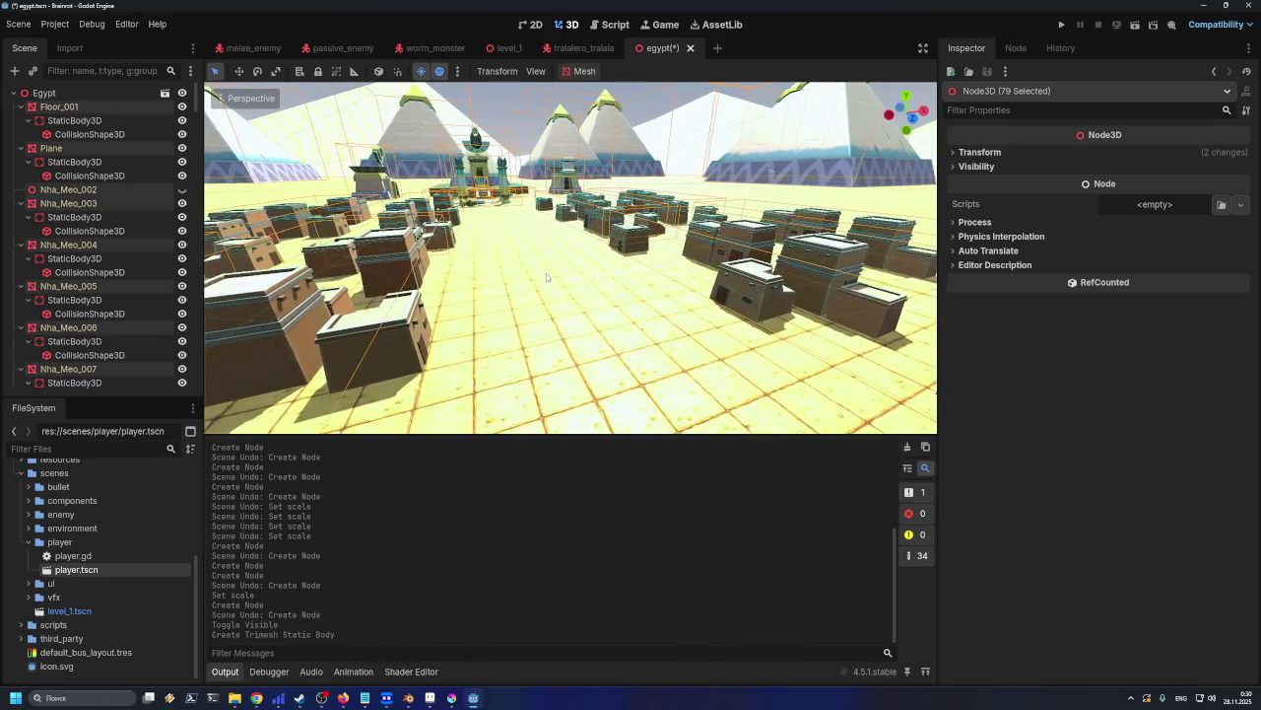
scroll(547, 278, "down", 2)
scroll(551, 273, "down", 2)
middle_click_drag(551, 273, 504, 286)
scroll(504, 285, "down", 2)
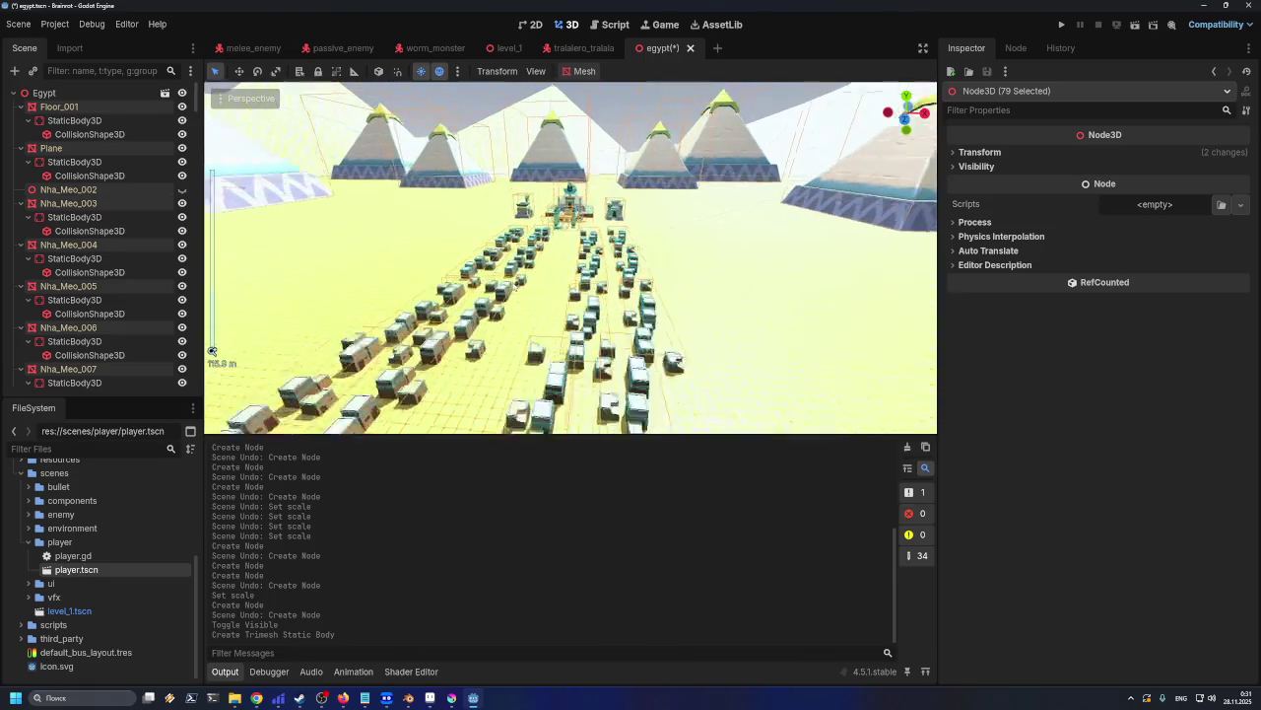
key("f")
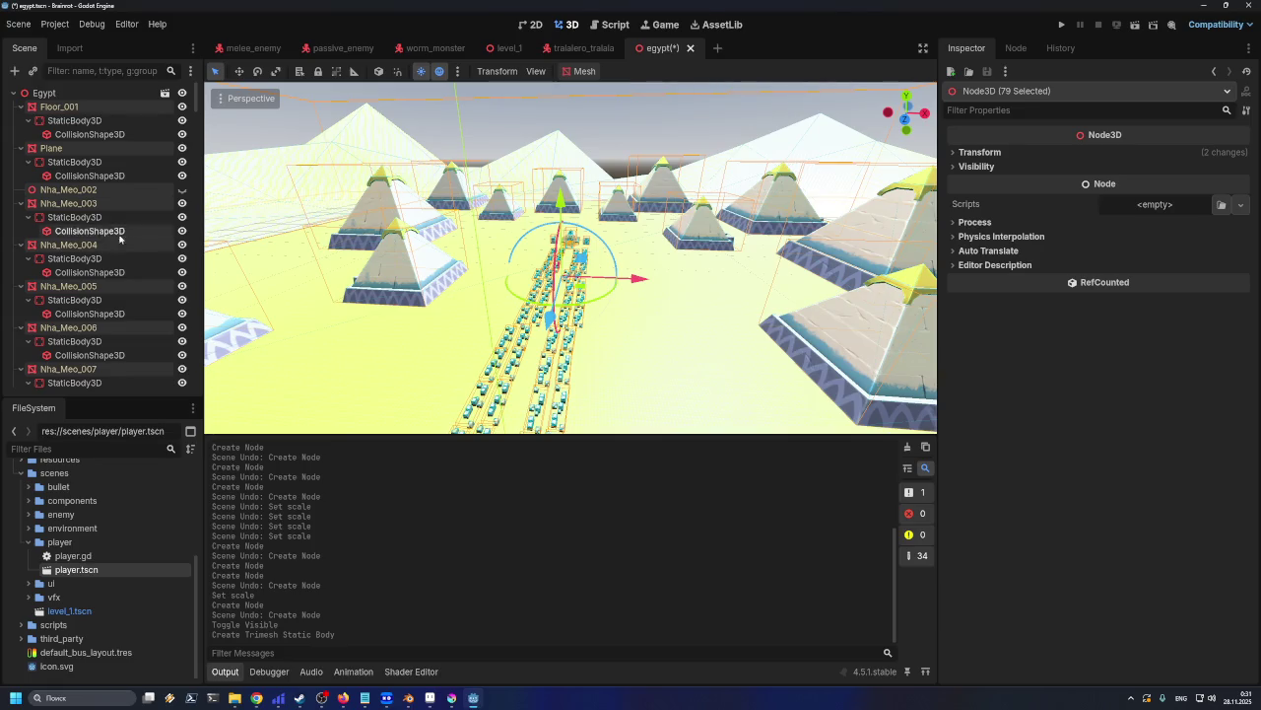
key("ctrl+z")
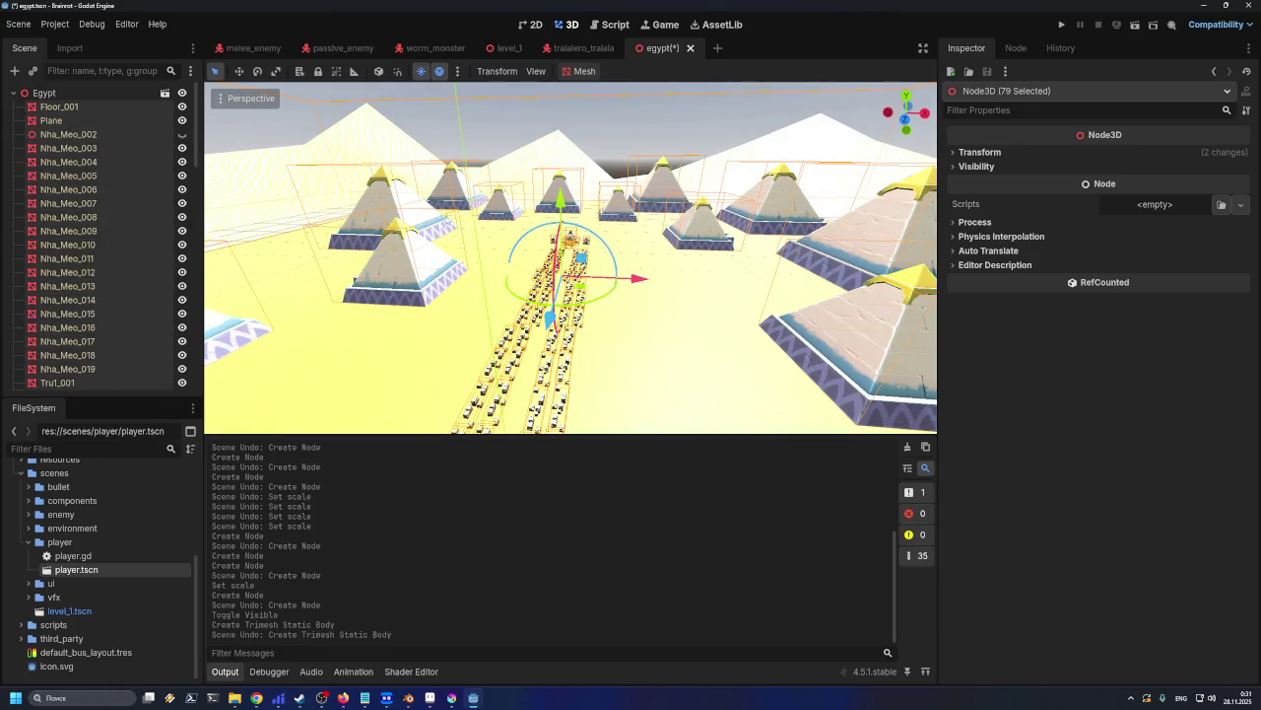
Select only the Nha_Meo_006 house and zoom in on the houses
scroll(295, 247, "up", 10)
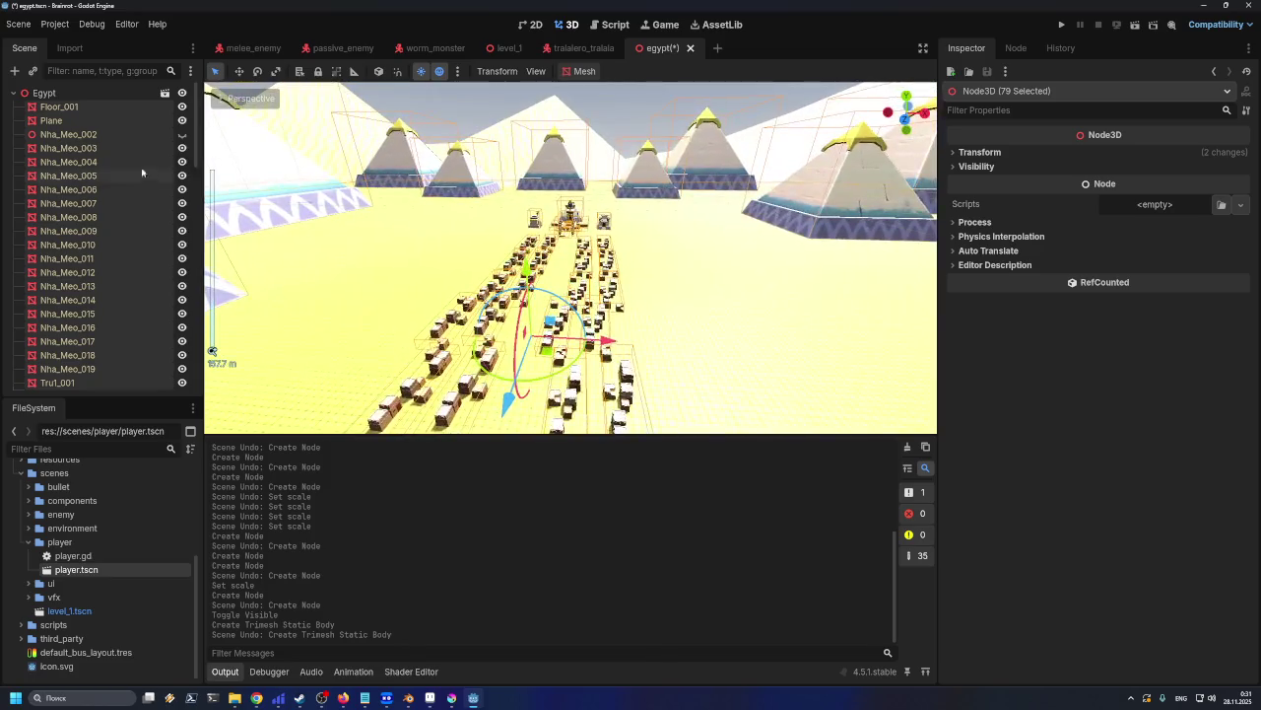
left_click(89, 189)
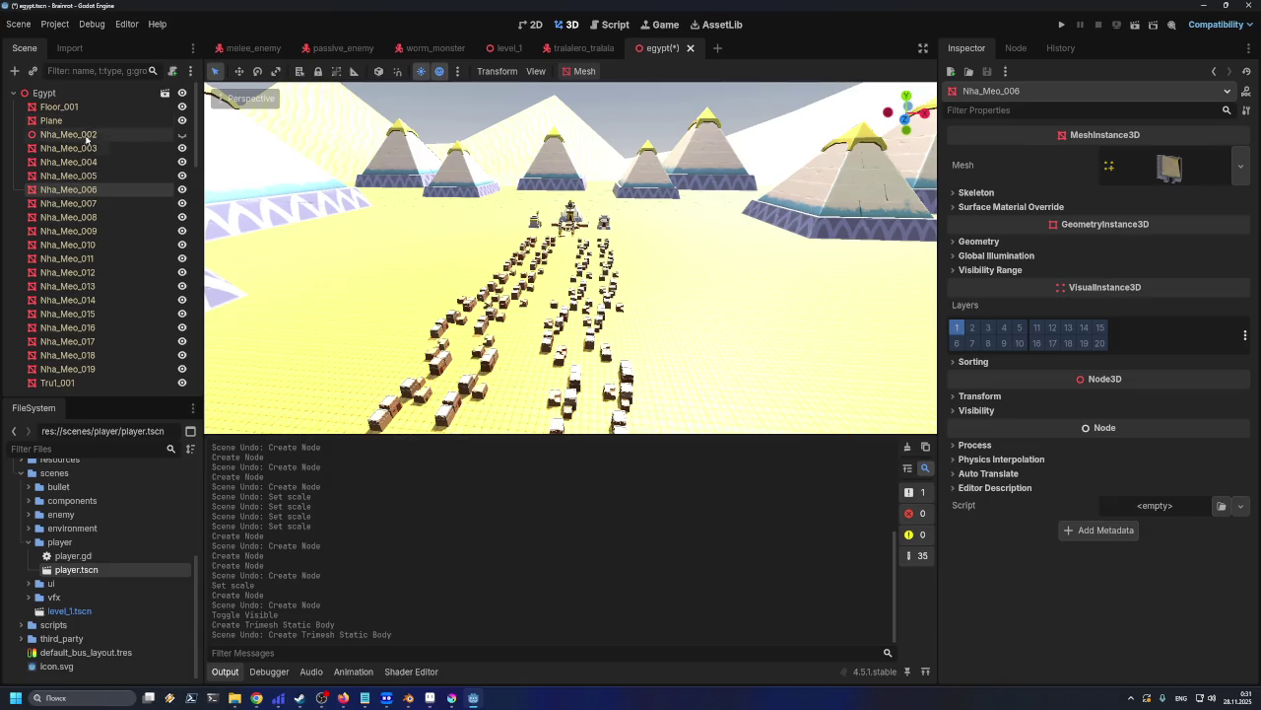
scroll(406, 279, "up", 3)
scroll(406, 279, "up", 3)
scroll(405, 279, "up", 3)
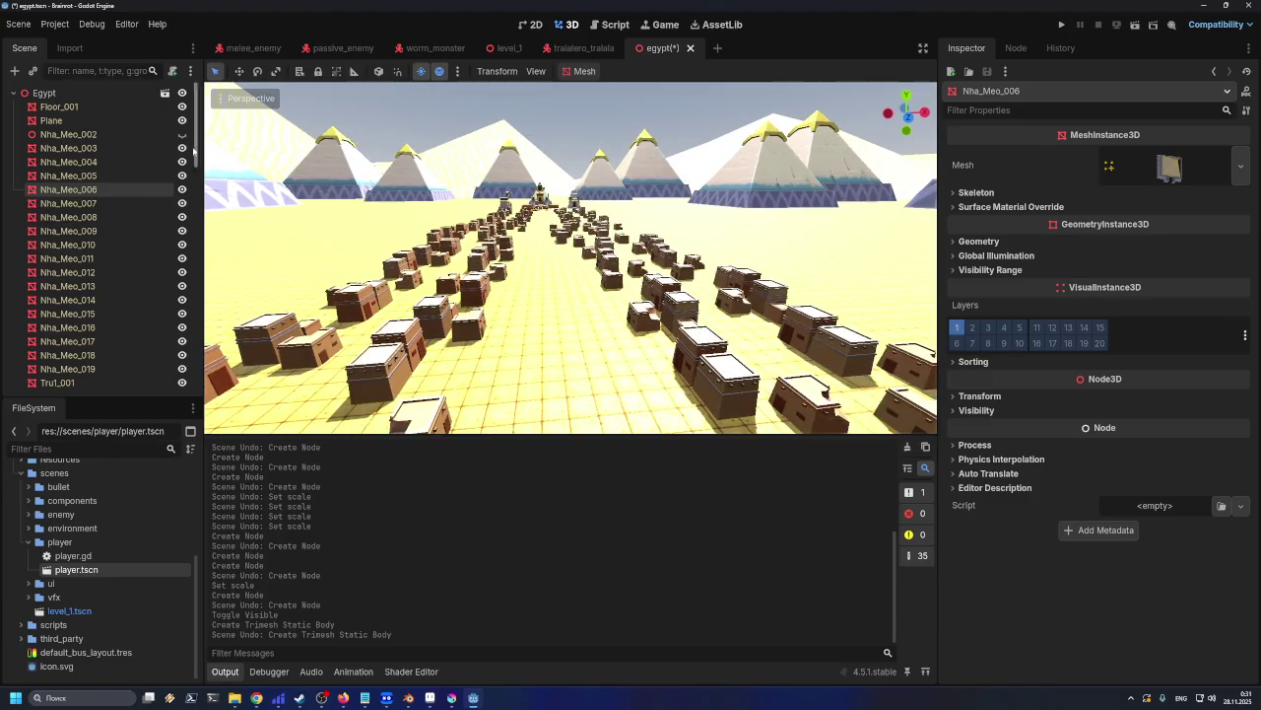
scroll(106, 283, "down", 5)
scroll(107, 283, "down", 3)
scroll(106, 282, "down", 3)
scroll(107, 283, "up", 3)
scroll(100, 274, "up", 3)
scroll(101, 278, "up", 3)
scroll(104, 281, "up", 2)
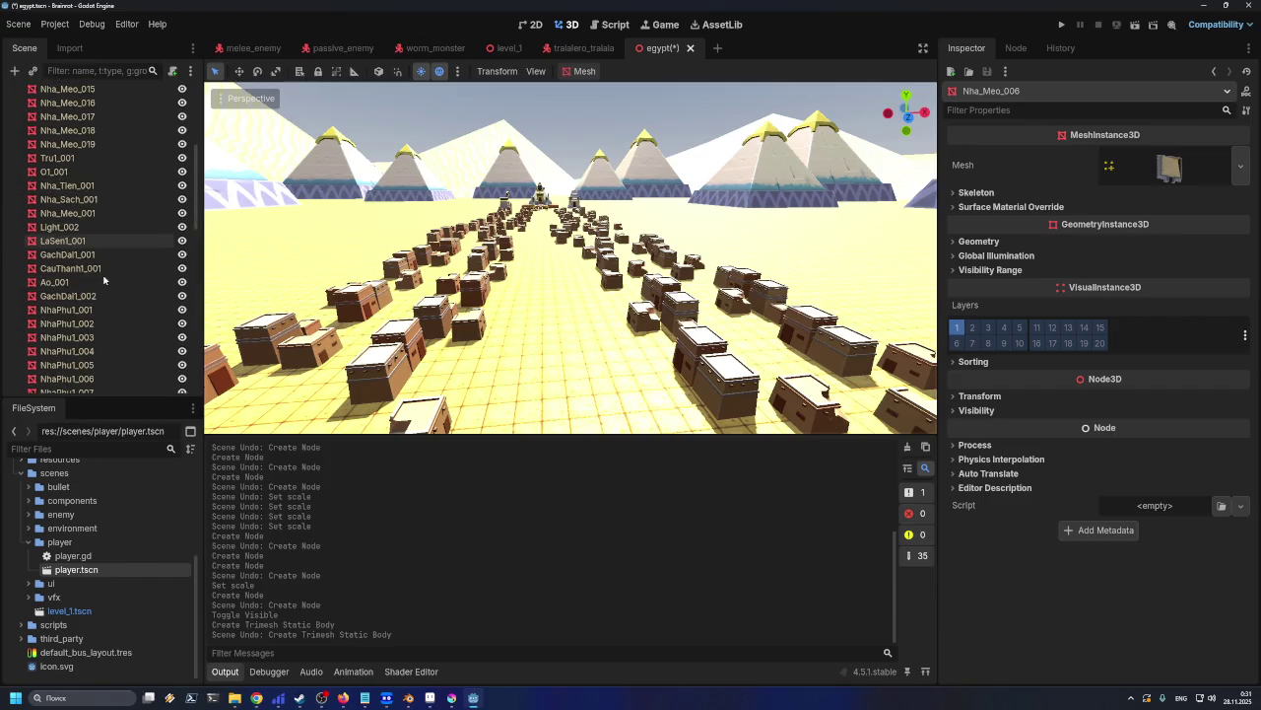
scroll(104, 281, "up", 5)
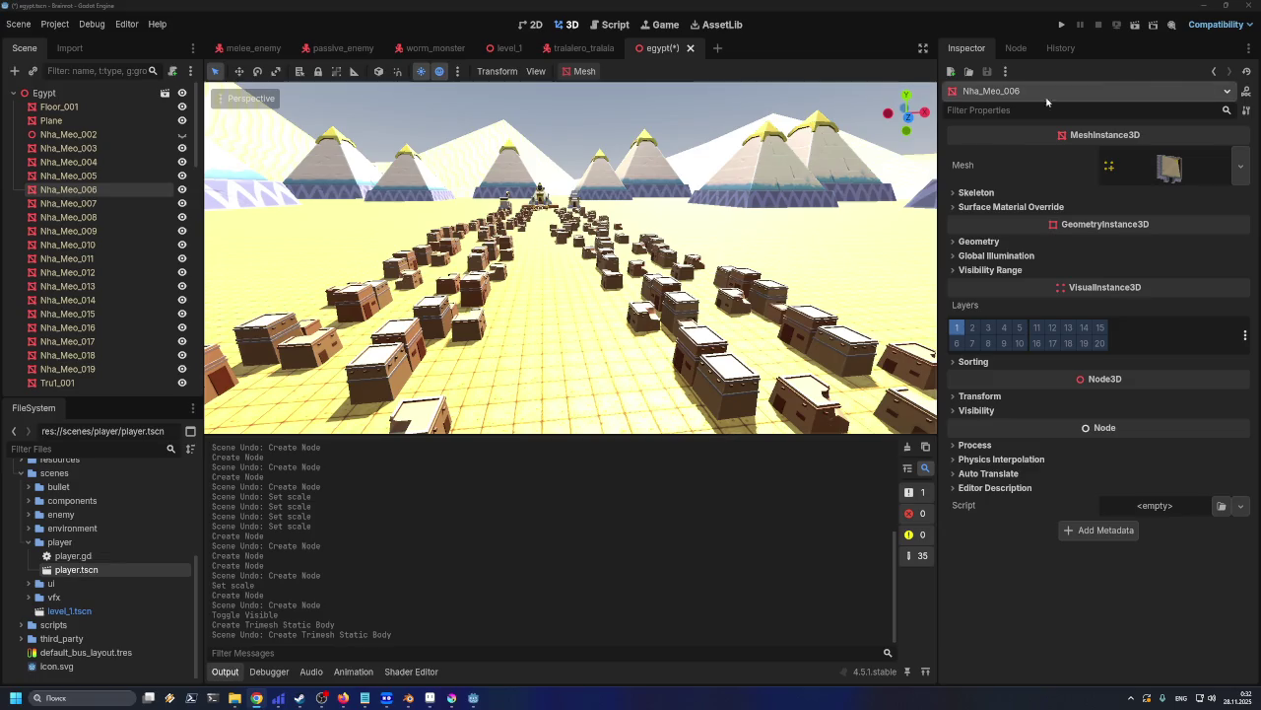
Drag the Inspector, Output and left dock splitters to enlarge the 3D viewport
left_click_drag(938, 132, 1019, 156)
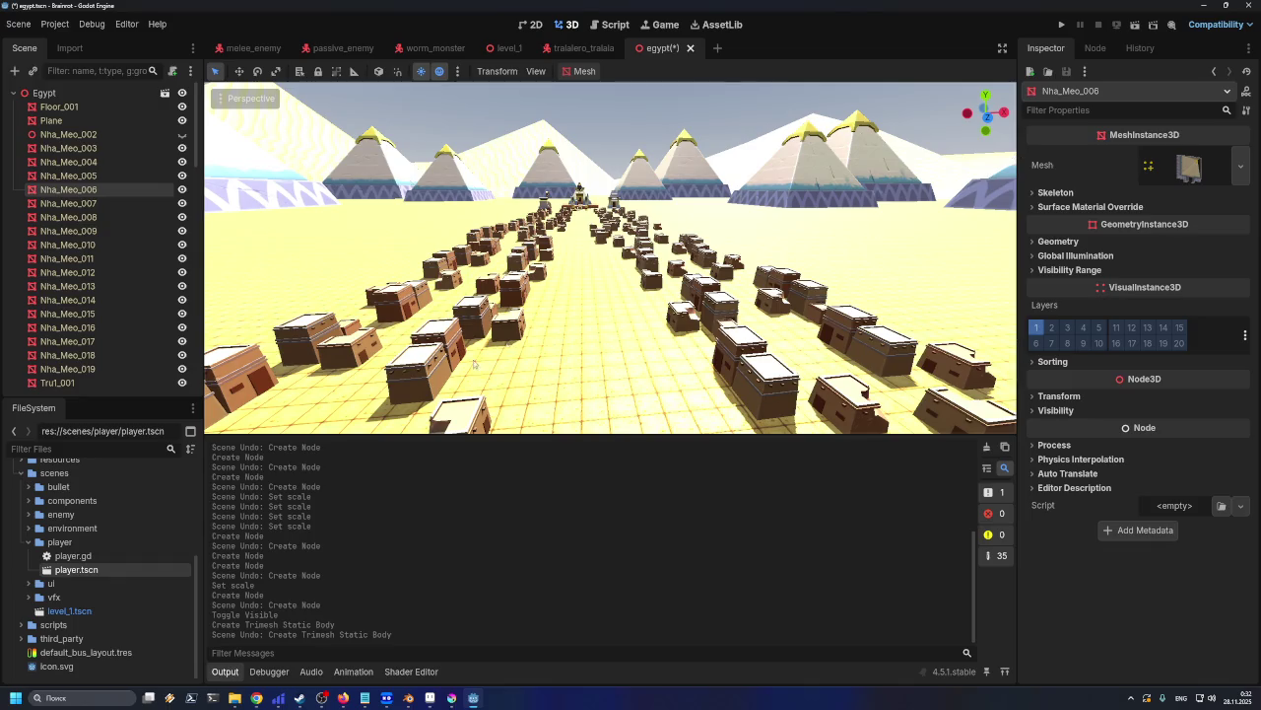
left_click_drag(216, 435, 219, 450)
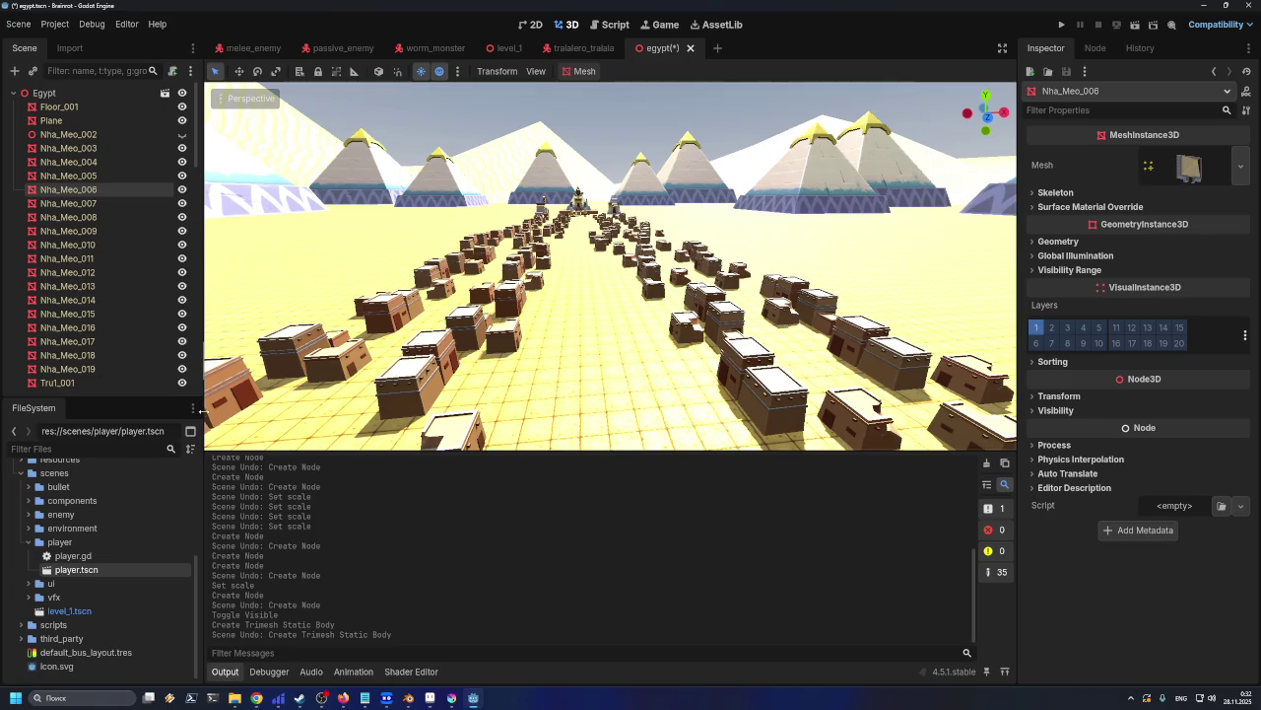
left_click_drag(203, 412, 194, 407)
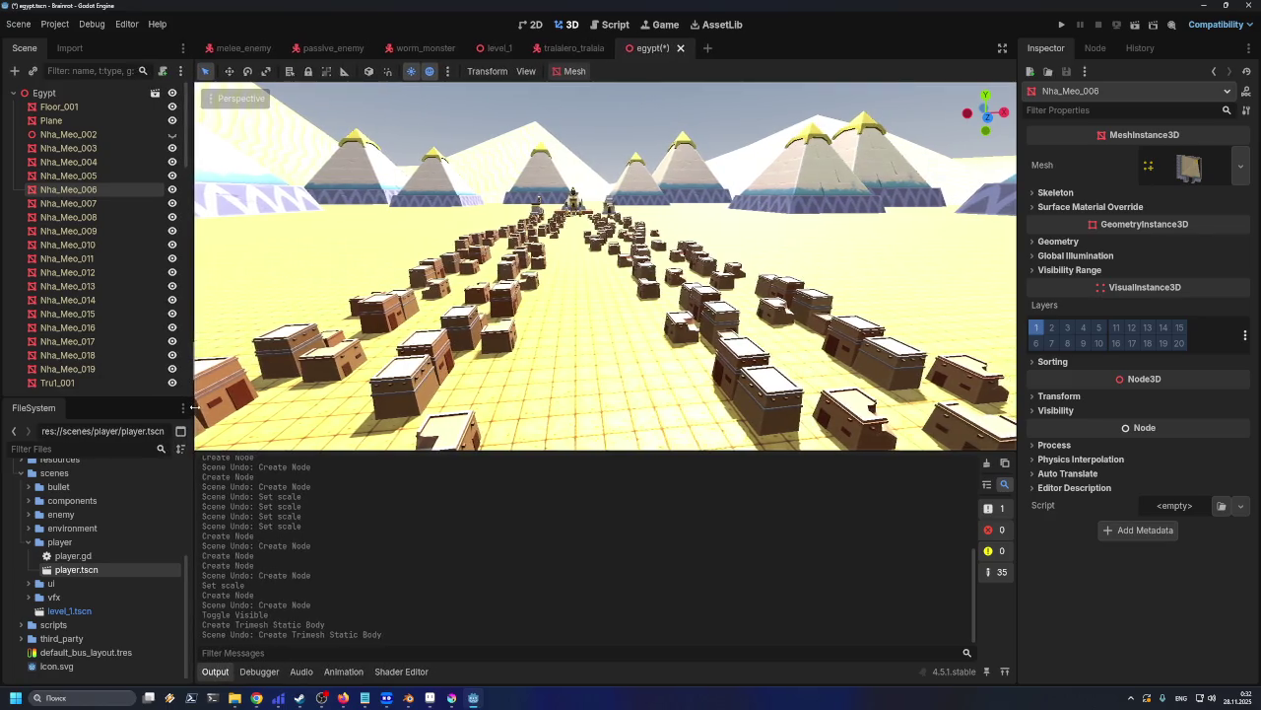